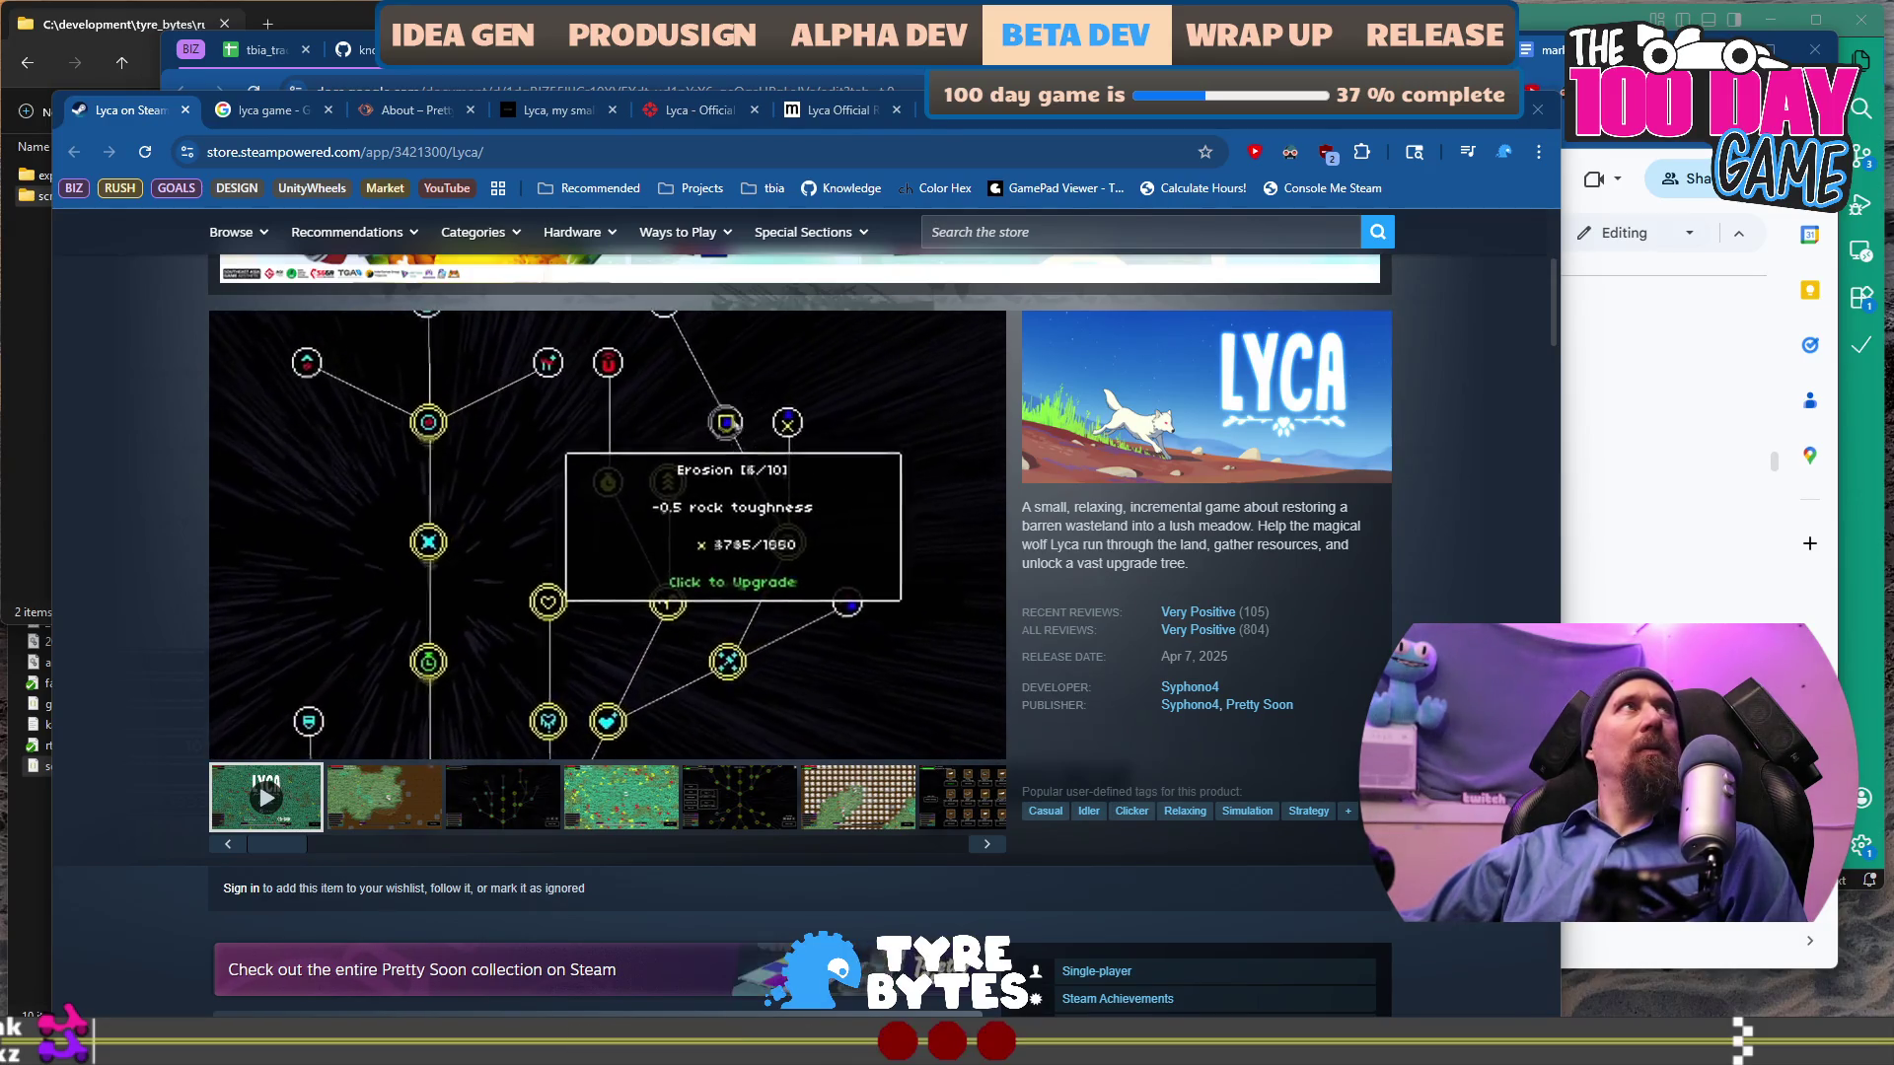
Switch from the Lyca Steam store page to the MobyGames Contribute page.
key("alt+Tab")
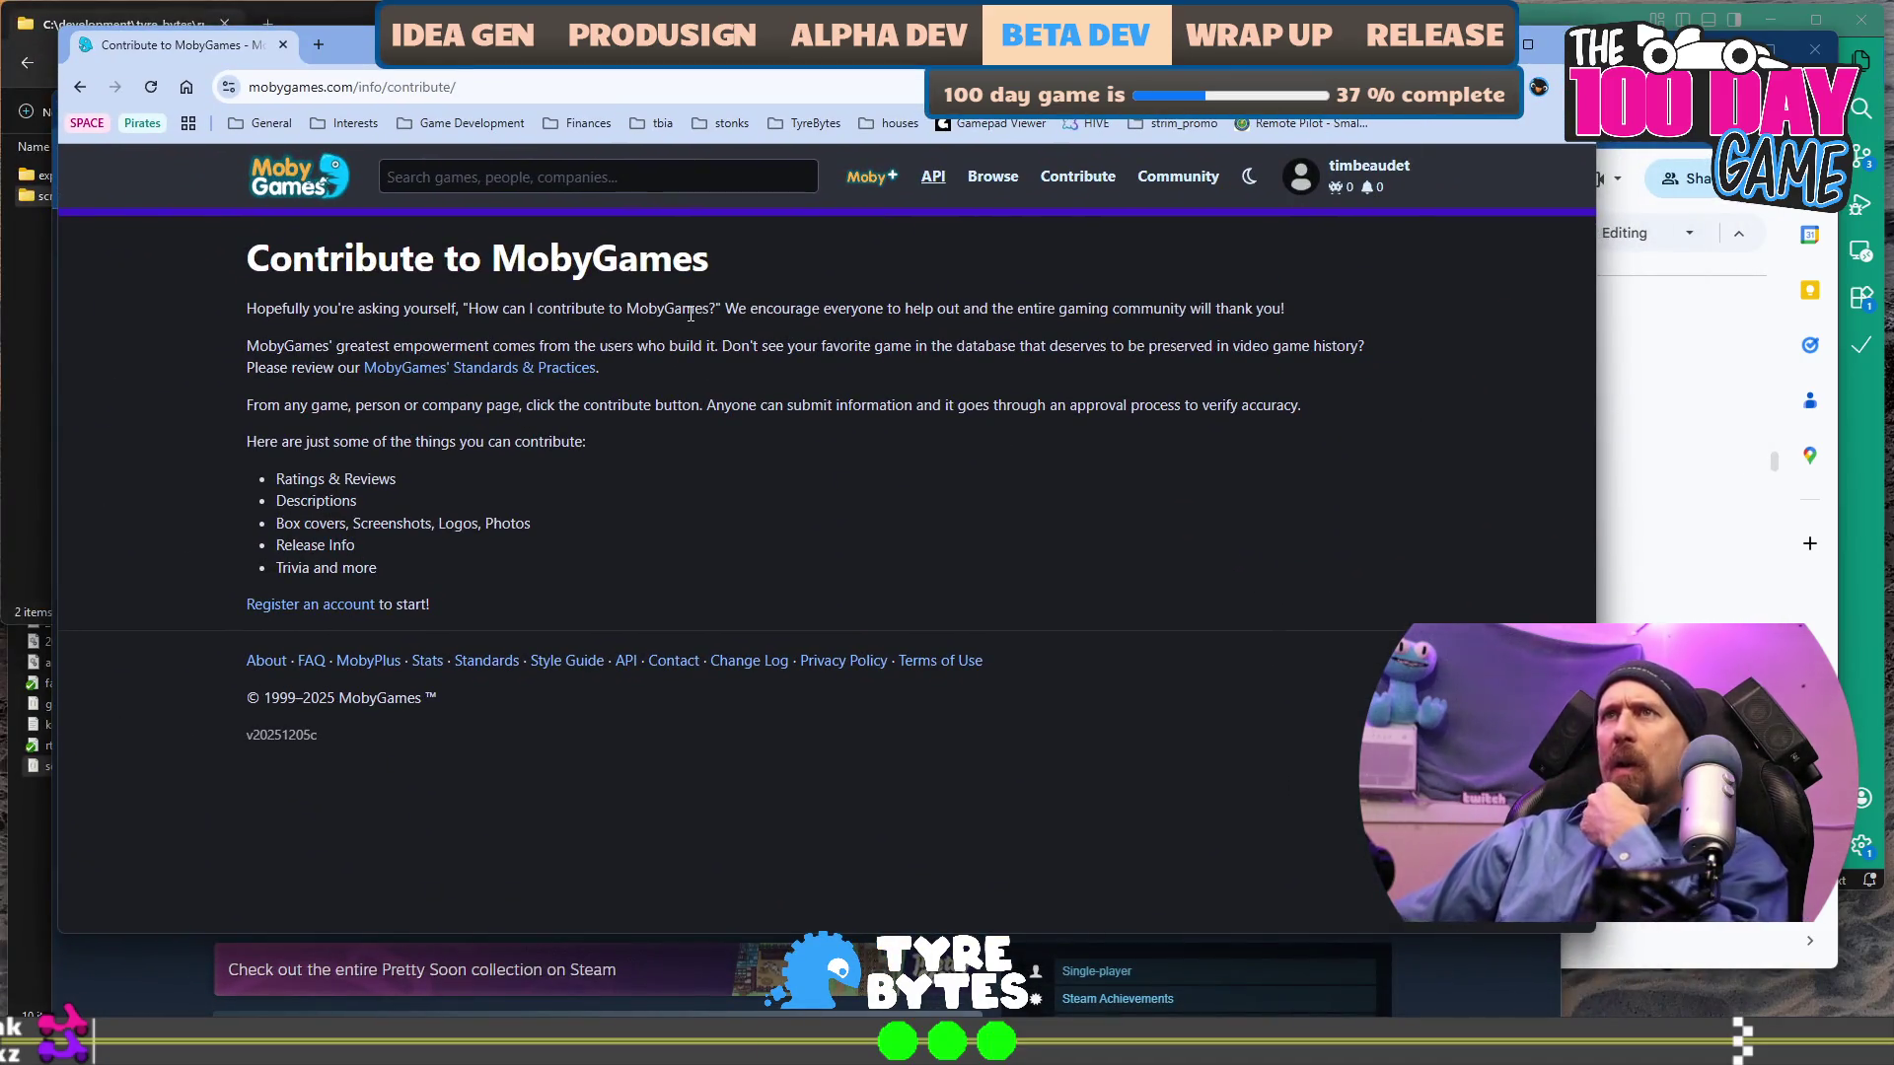
Read the Contribute page's paragraphs on submitting contributions, then open the MobyGames Style Guide.
mouse_move(463, 307)
left_mouse_down()
mouse_move(1073, 372)
mouse_move(1114, 341)
left_mouse_up()
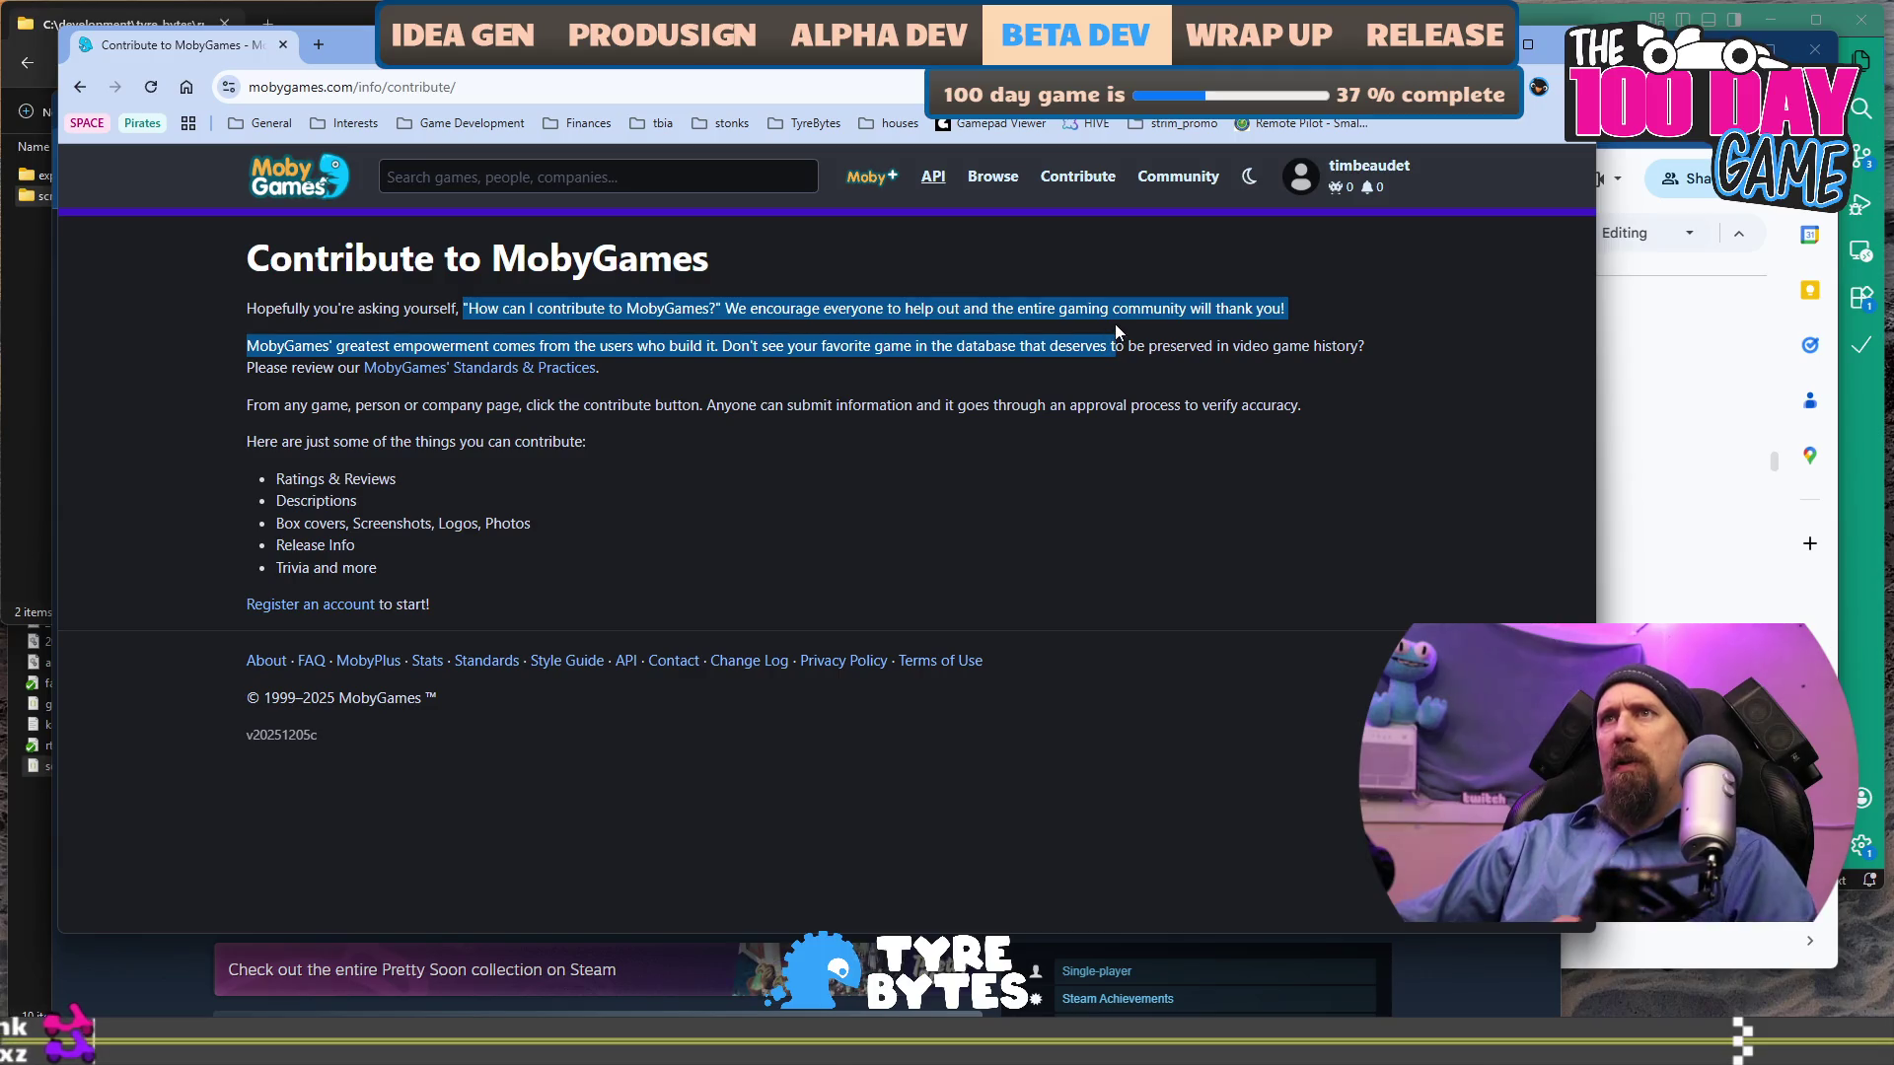
mouse_move(267, 405)
left_mouse_down()
mouse_move(634, 406)
mouse_move(749, 431)
mouse_move(1218, 426)
left_mouse_up()
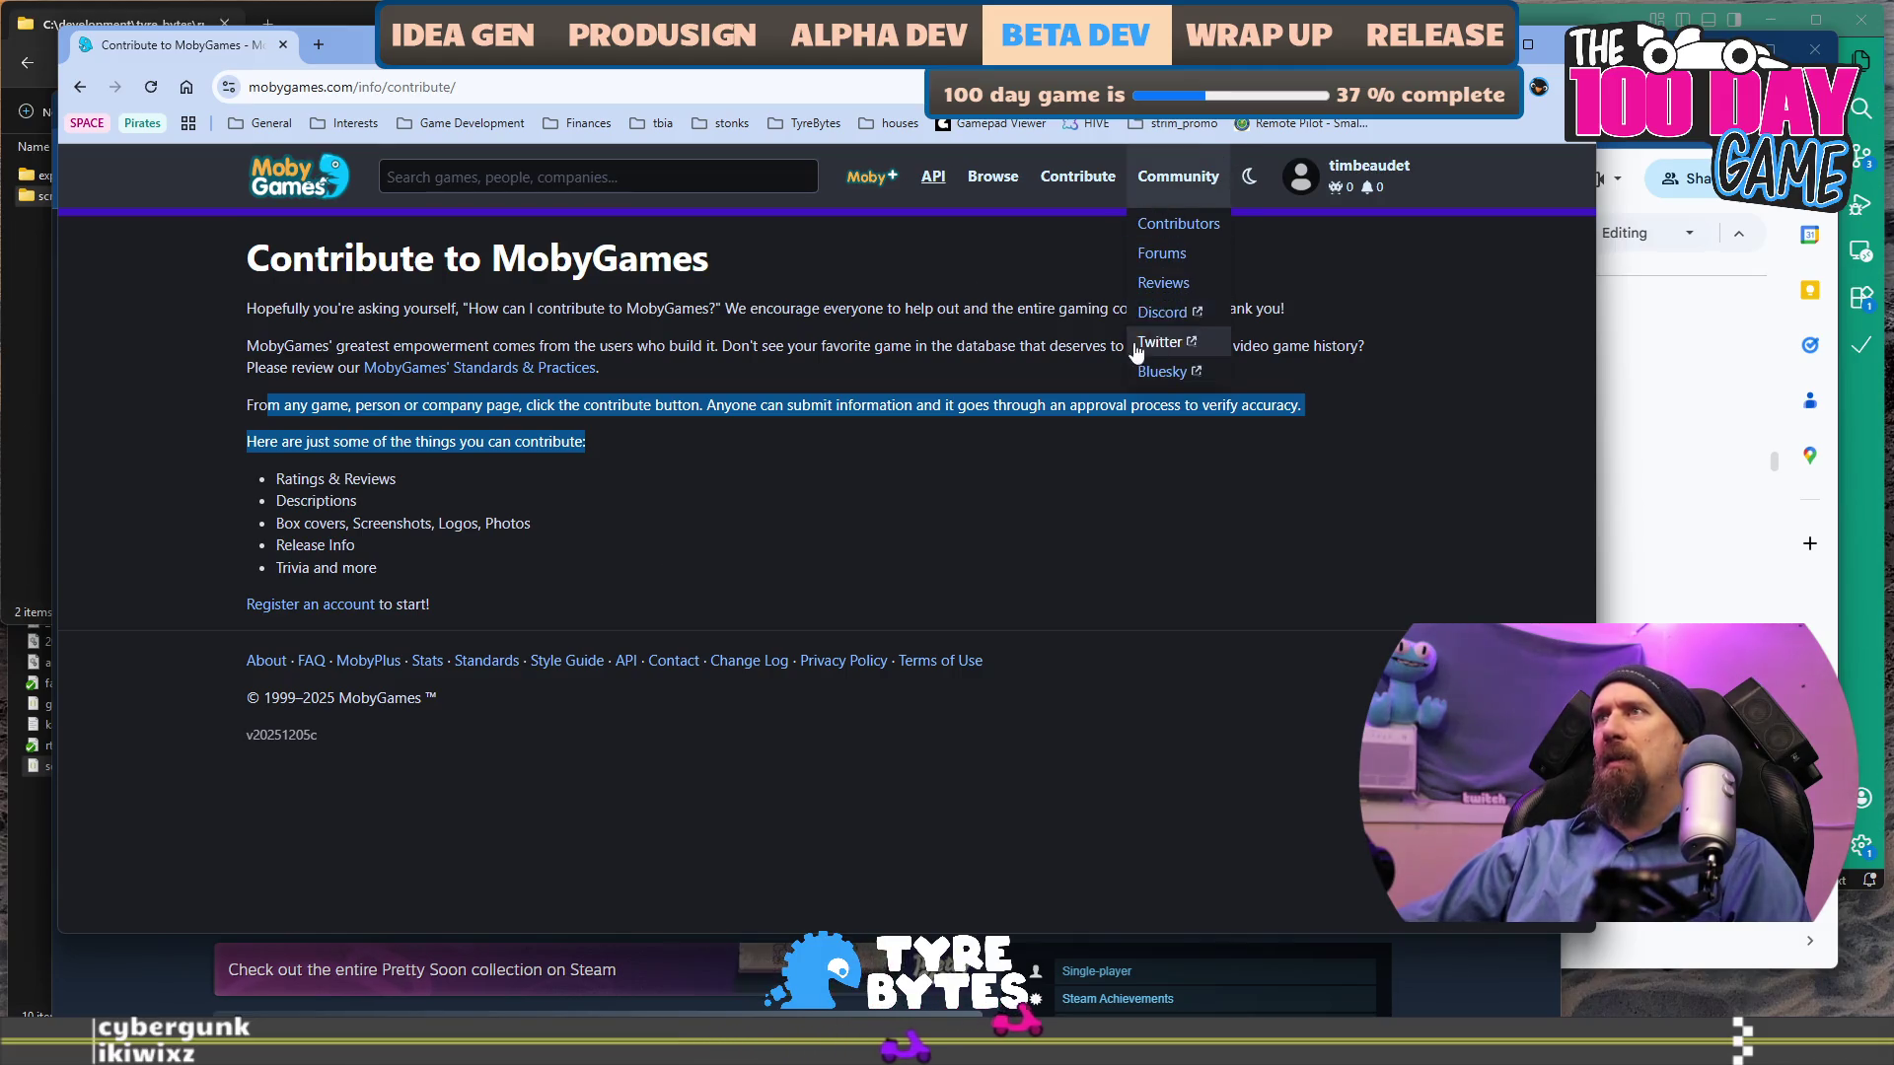
mouse_move(1073, 172)
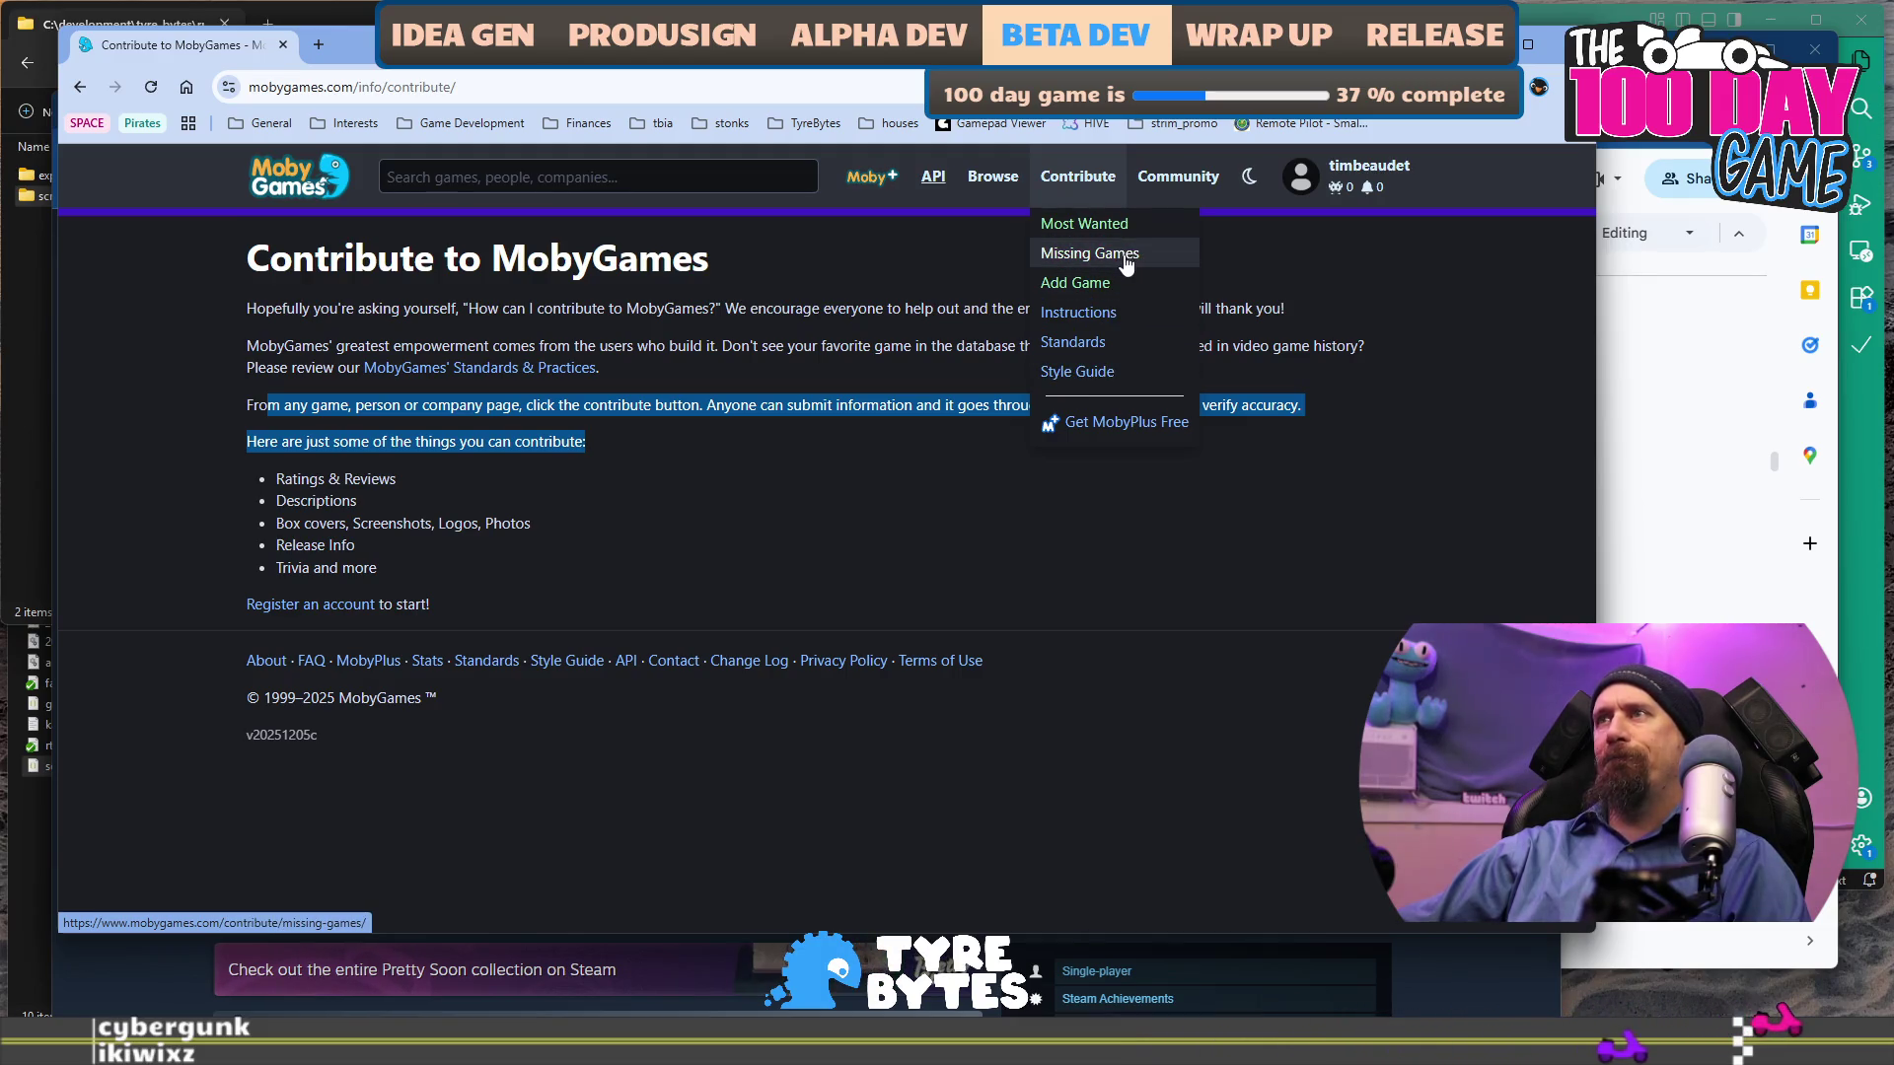
left_click(1110, 371)
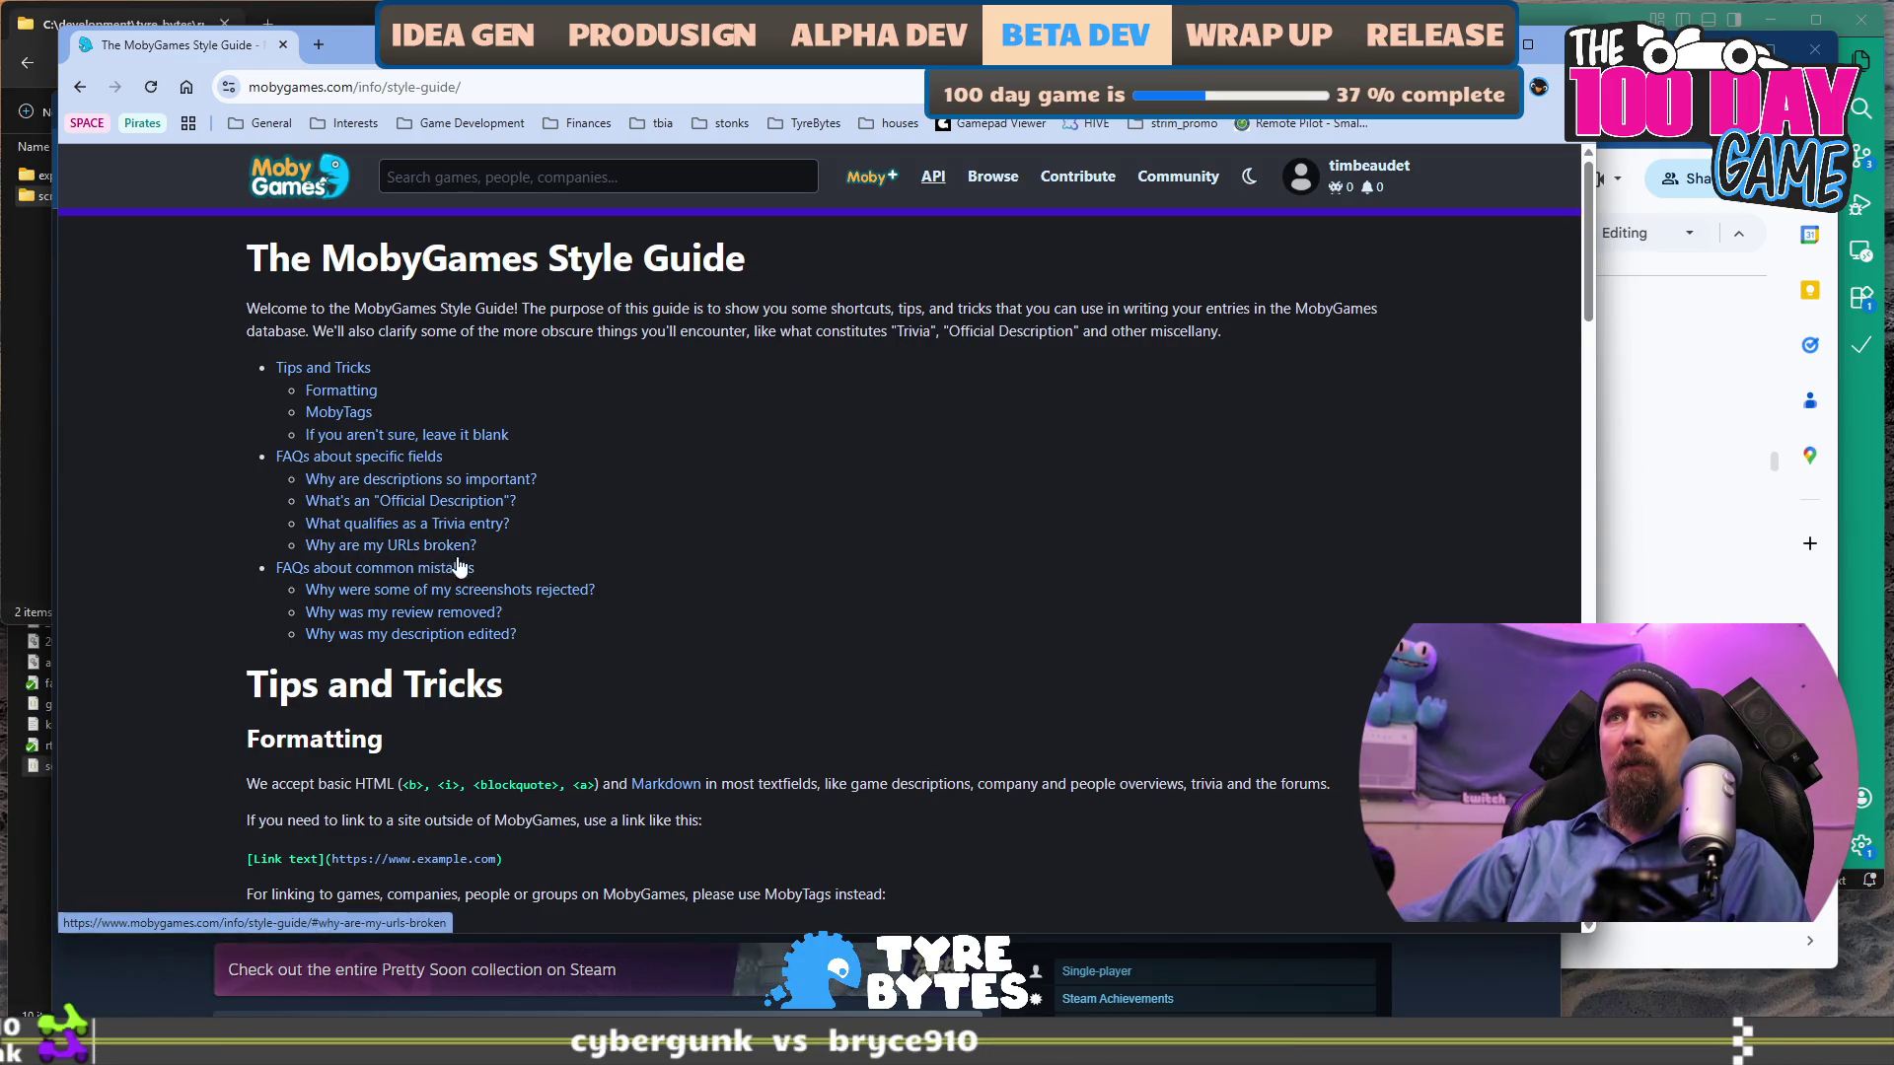
Skim the Style Guide's review and description FAQ entries, return to the top, and begin a site search.
scroll(455, 589, "down", 2)
left_click_drag(646, 381, 753, 351)
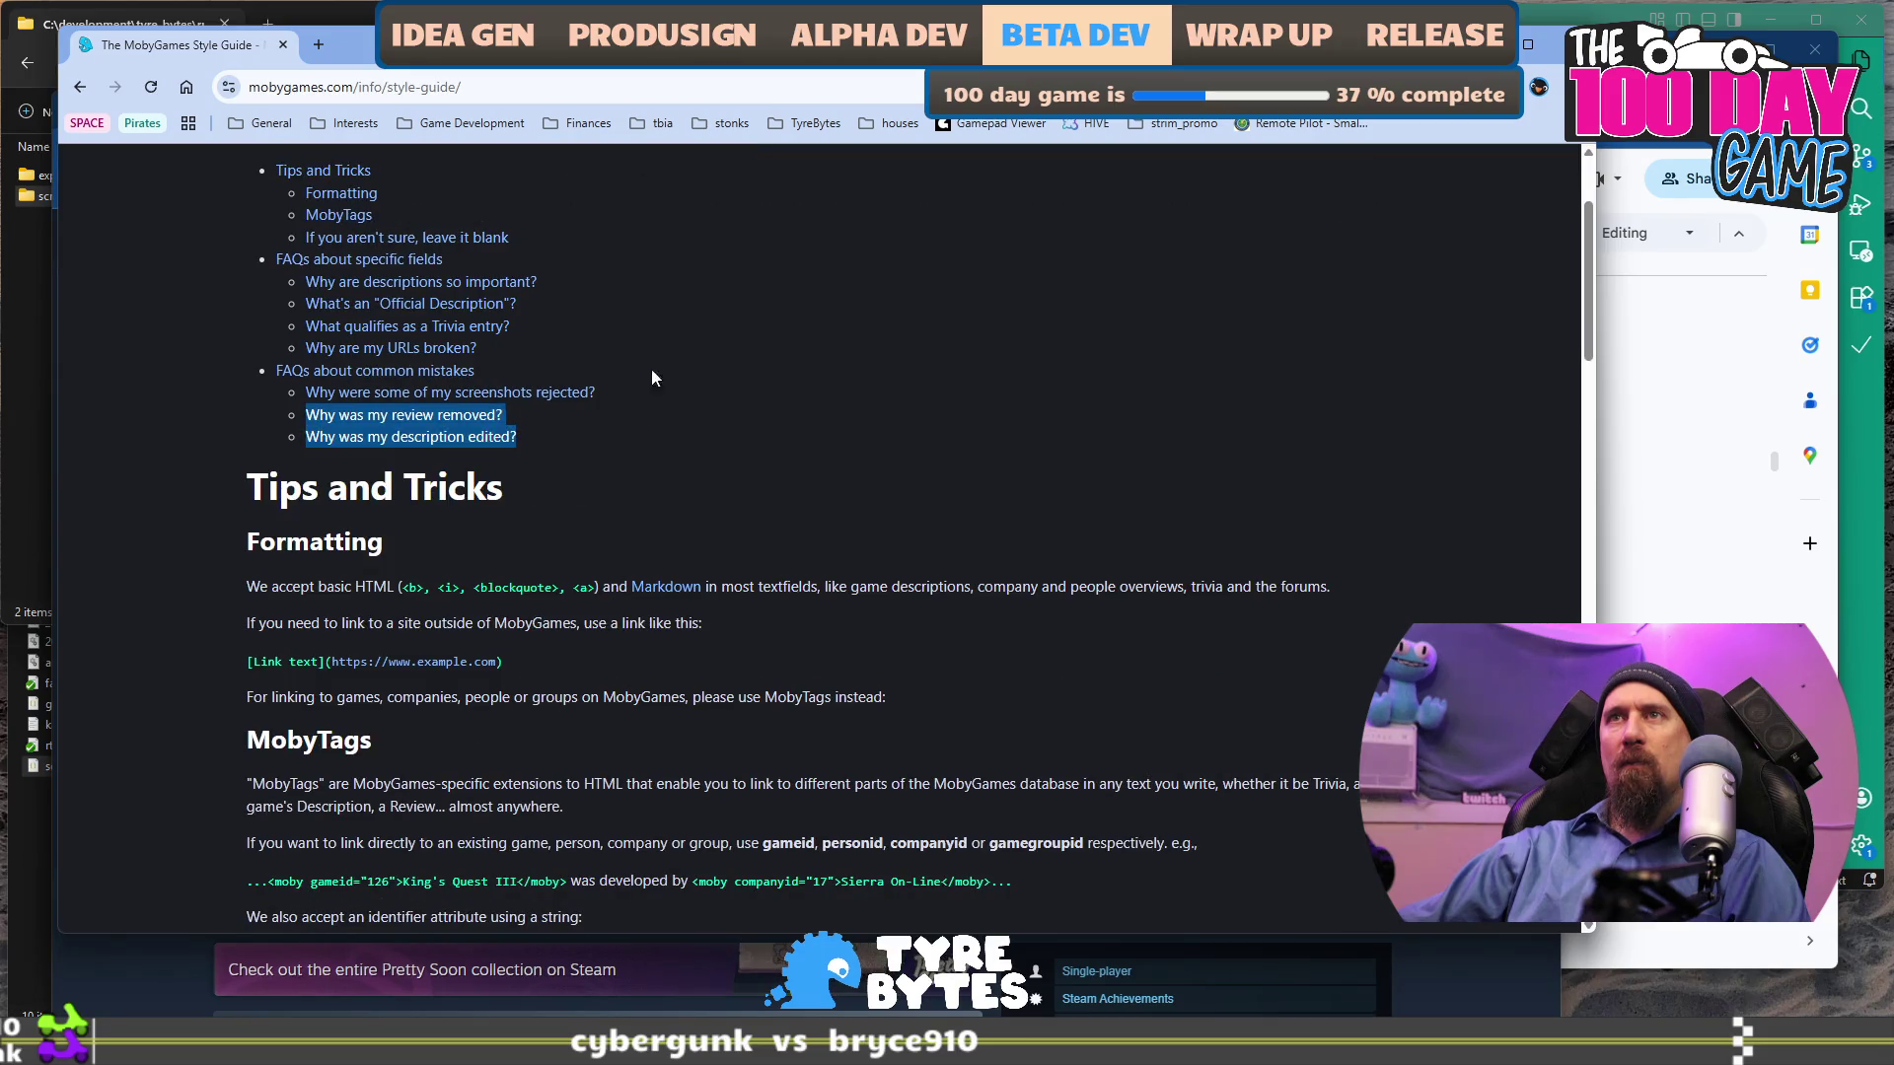
left_click(749, 424)
scroll(749, 425, "down", 2)
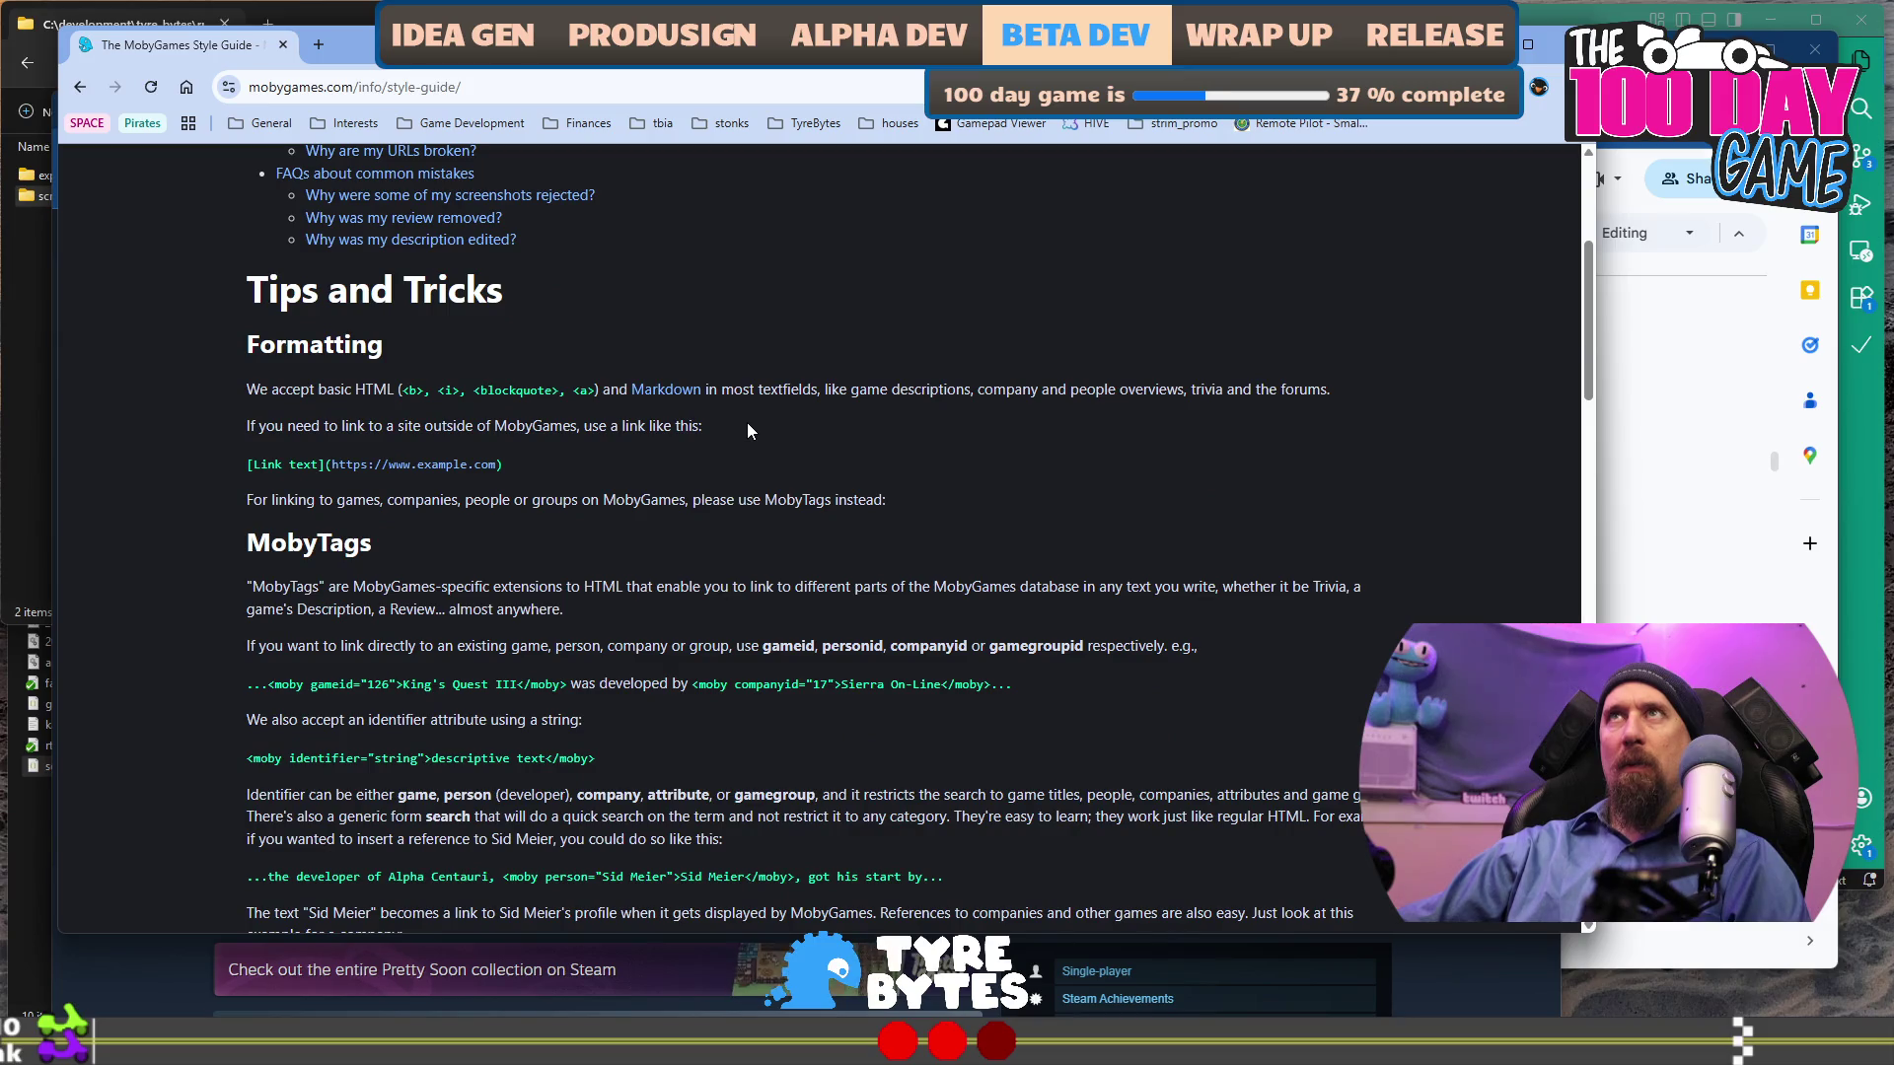
scroll(747, 430, "up", 4)
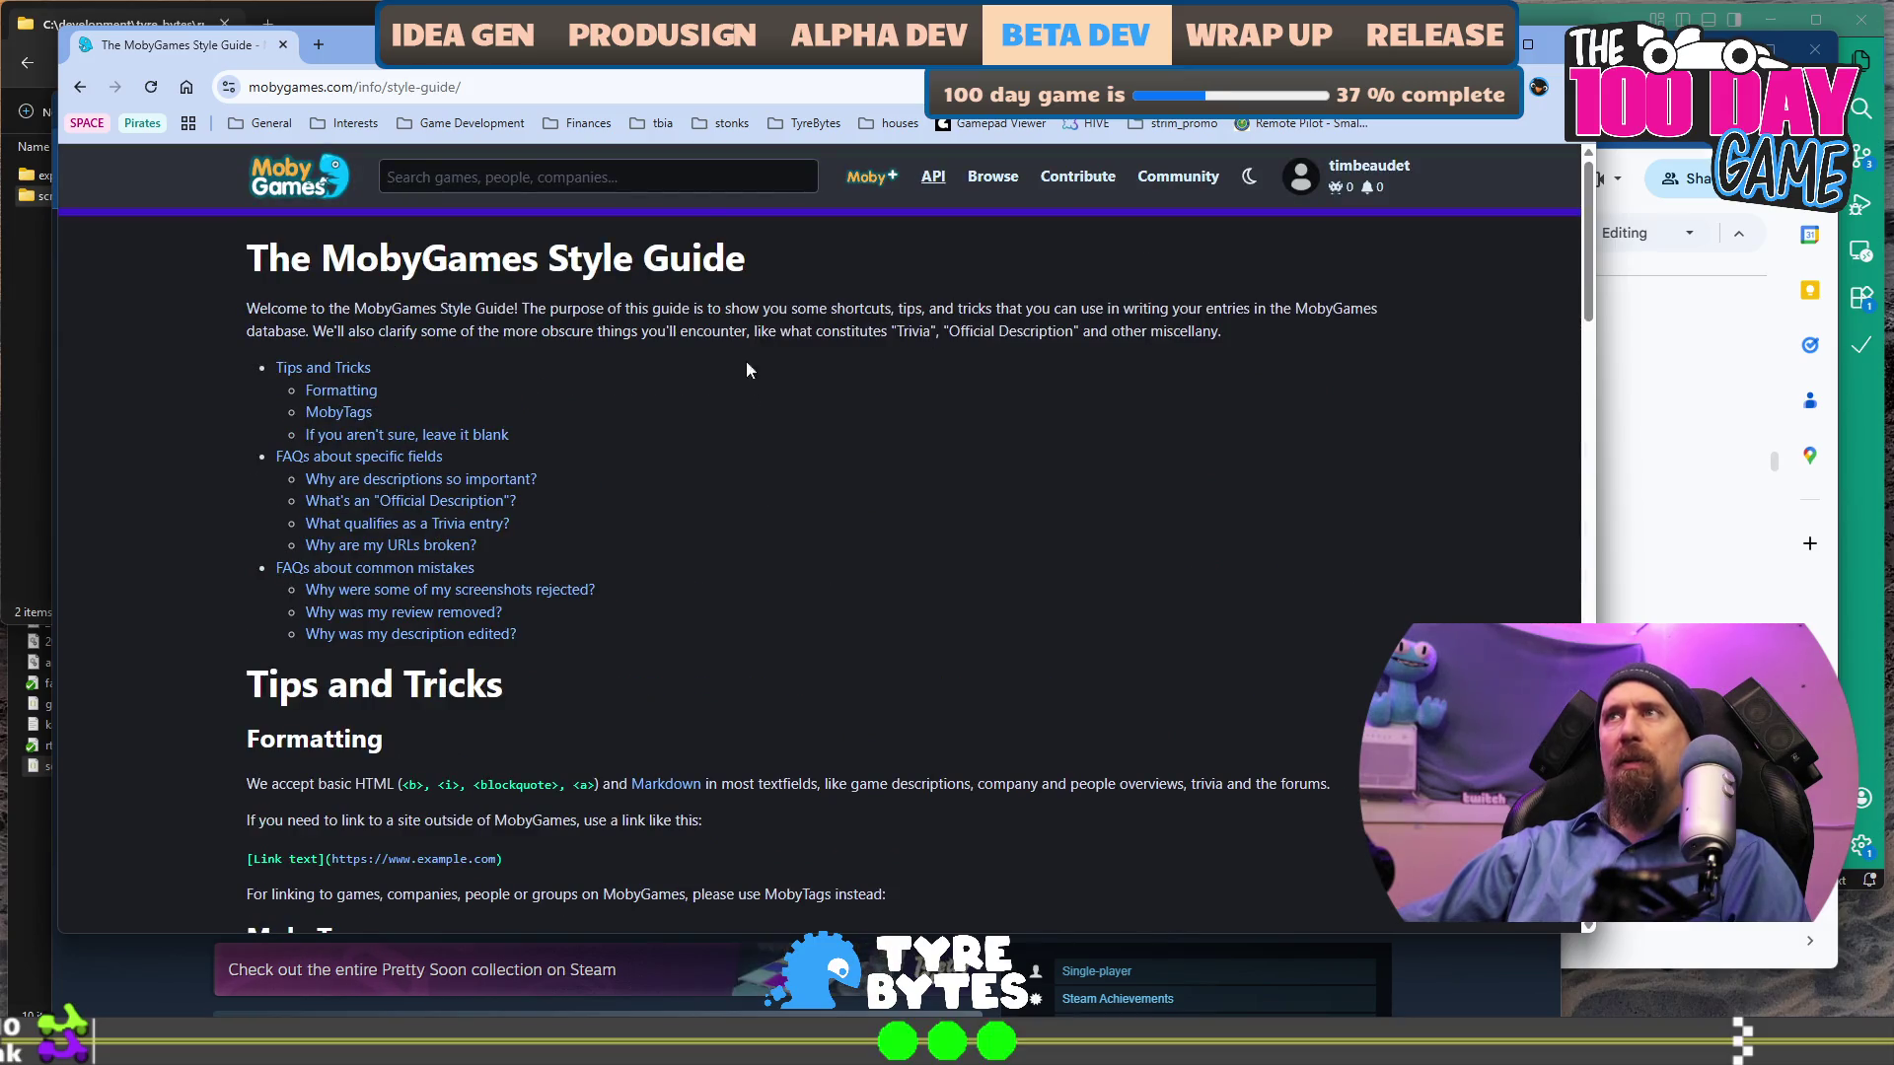
left_click(697, 177)
Search MobyGames for the developer's name and open their person page.
type("to, b")
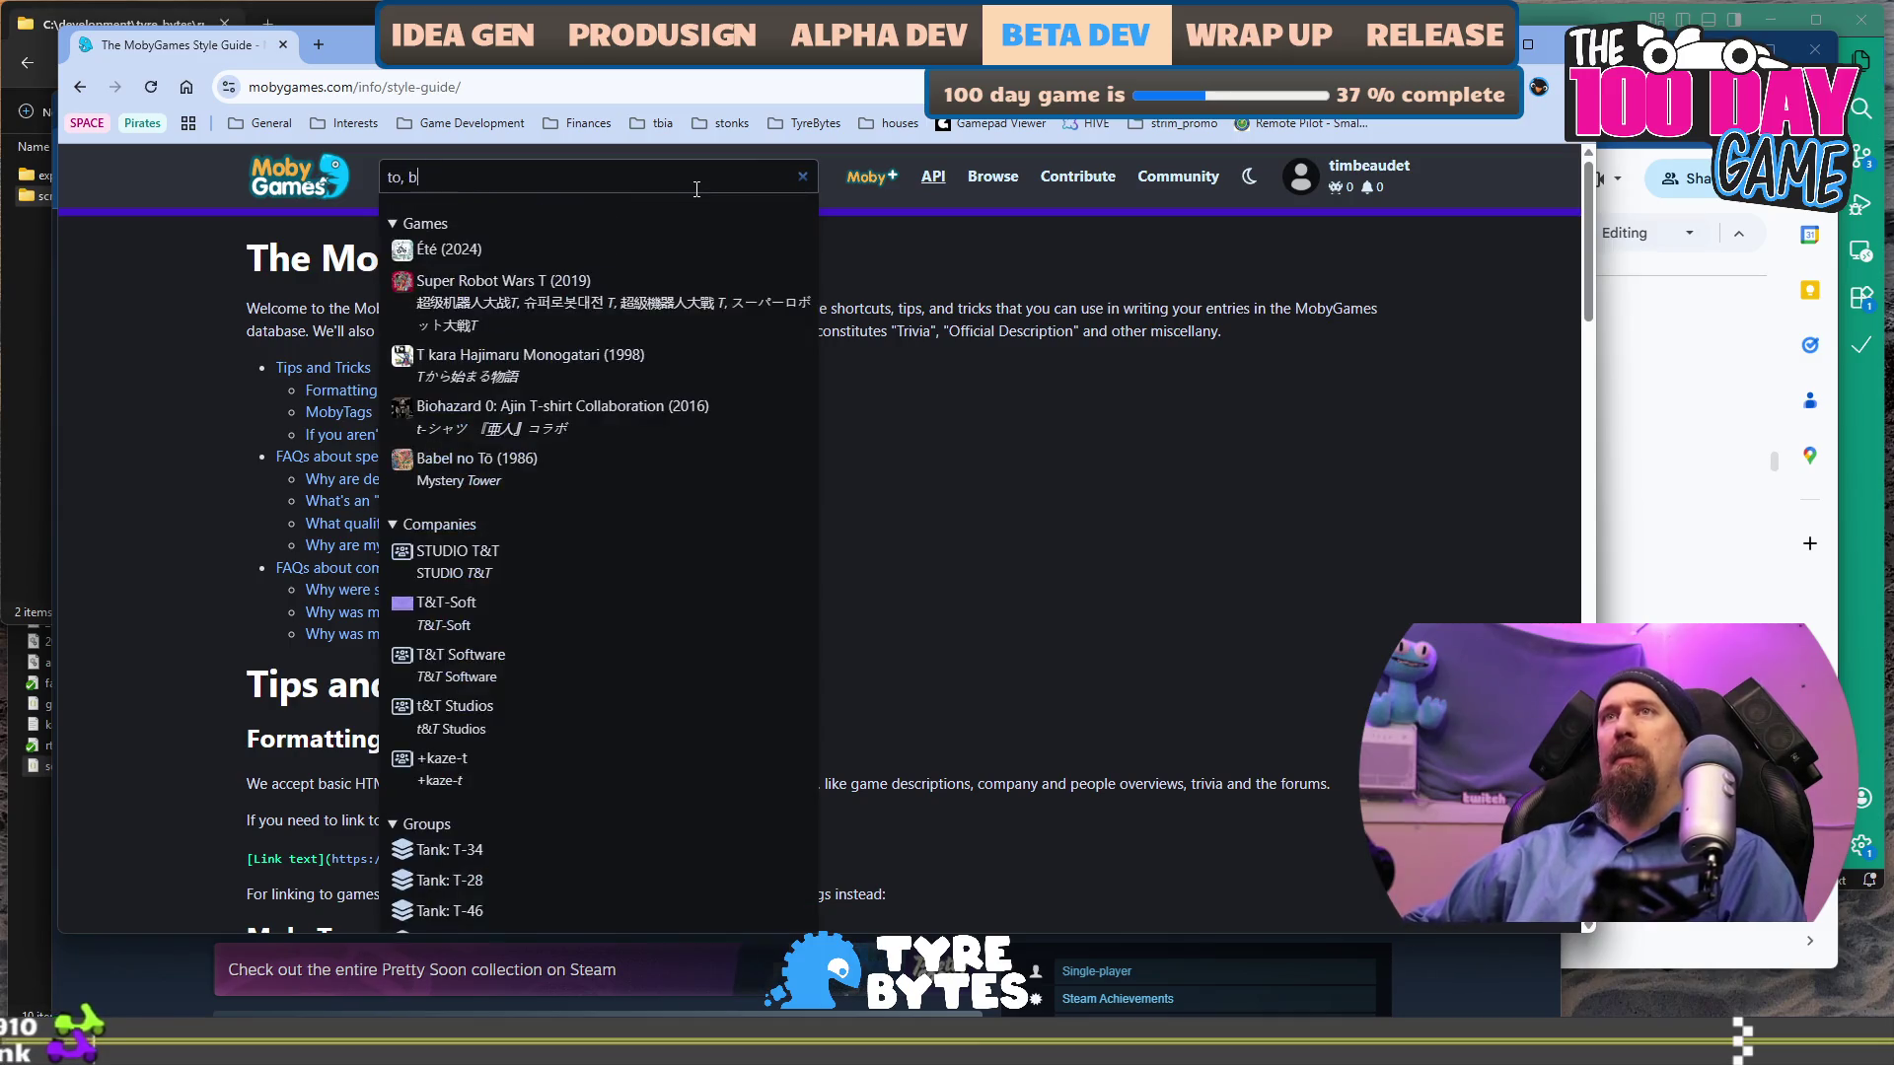
type("im beaudet")
key("Return")
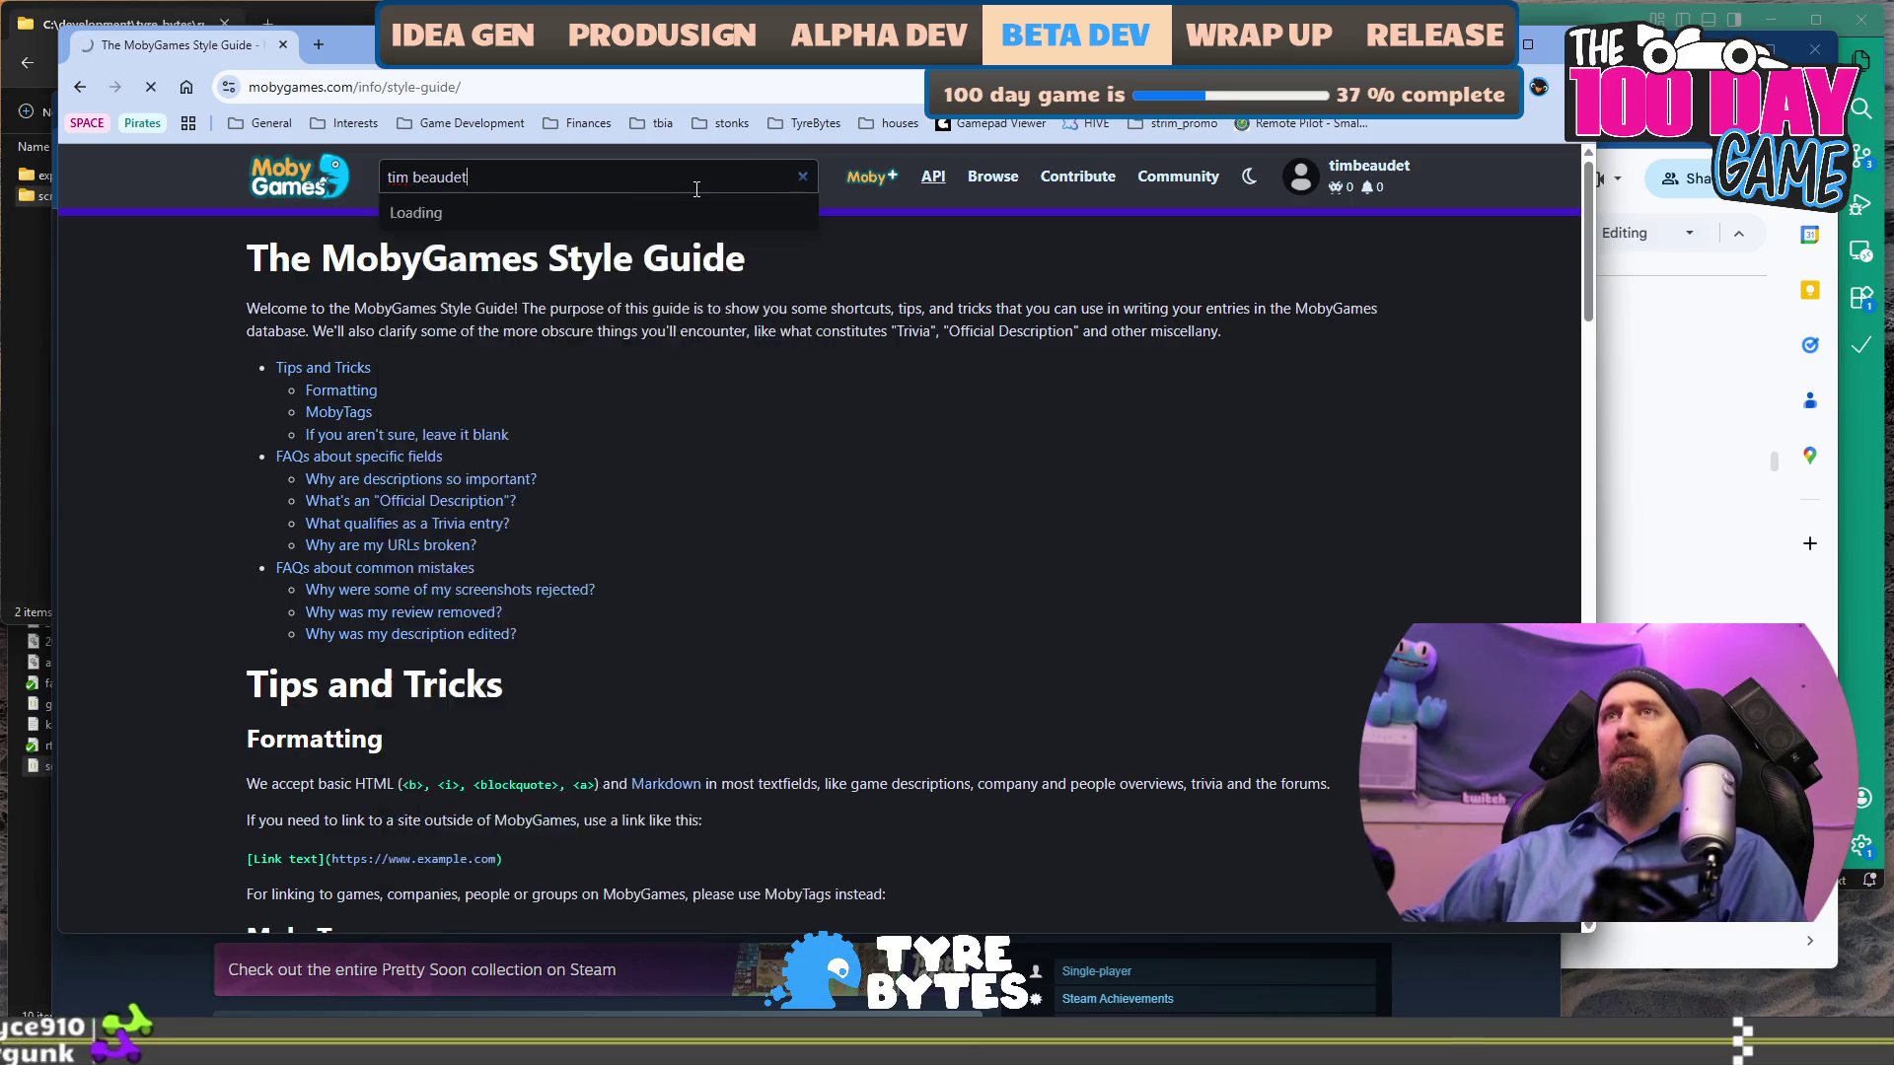
left_click(409, 472)
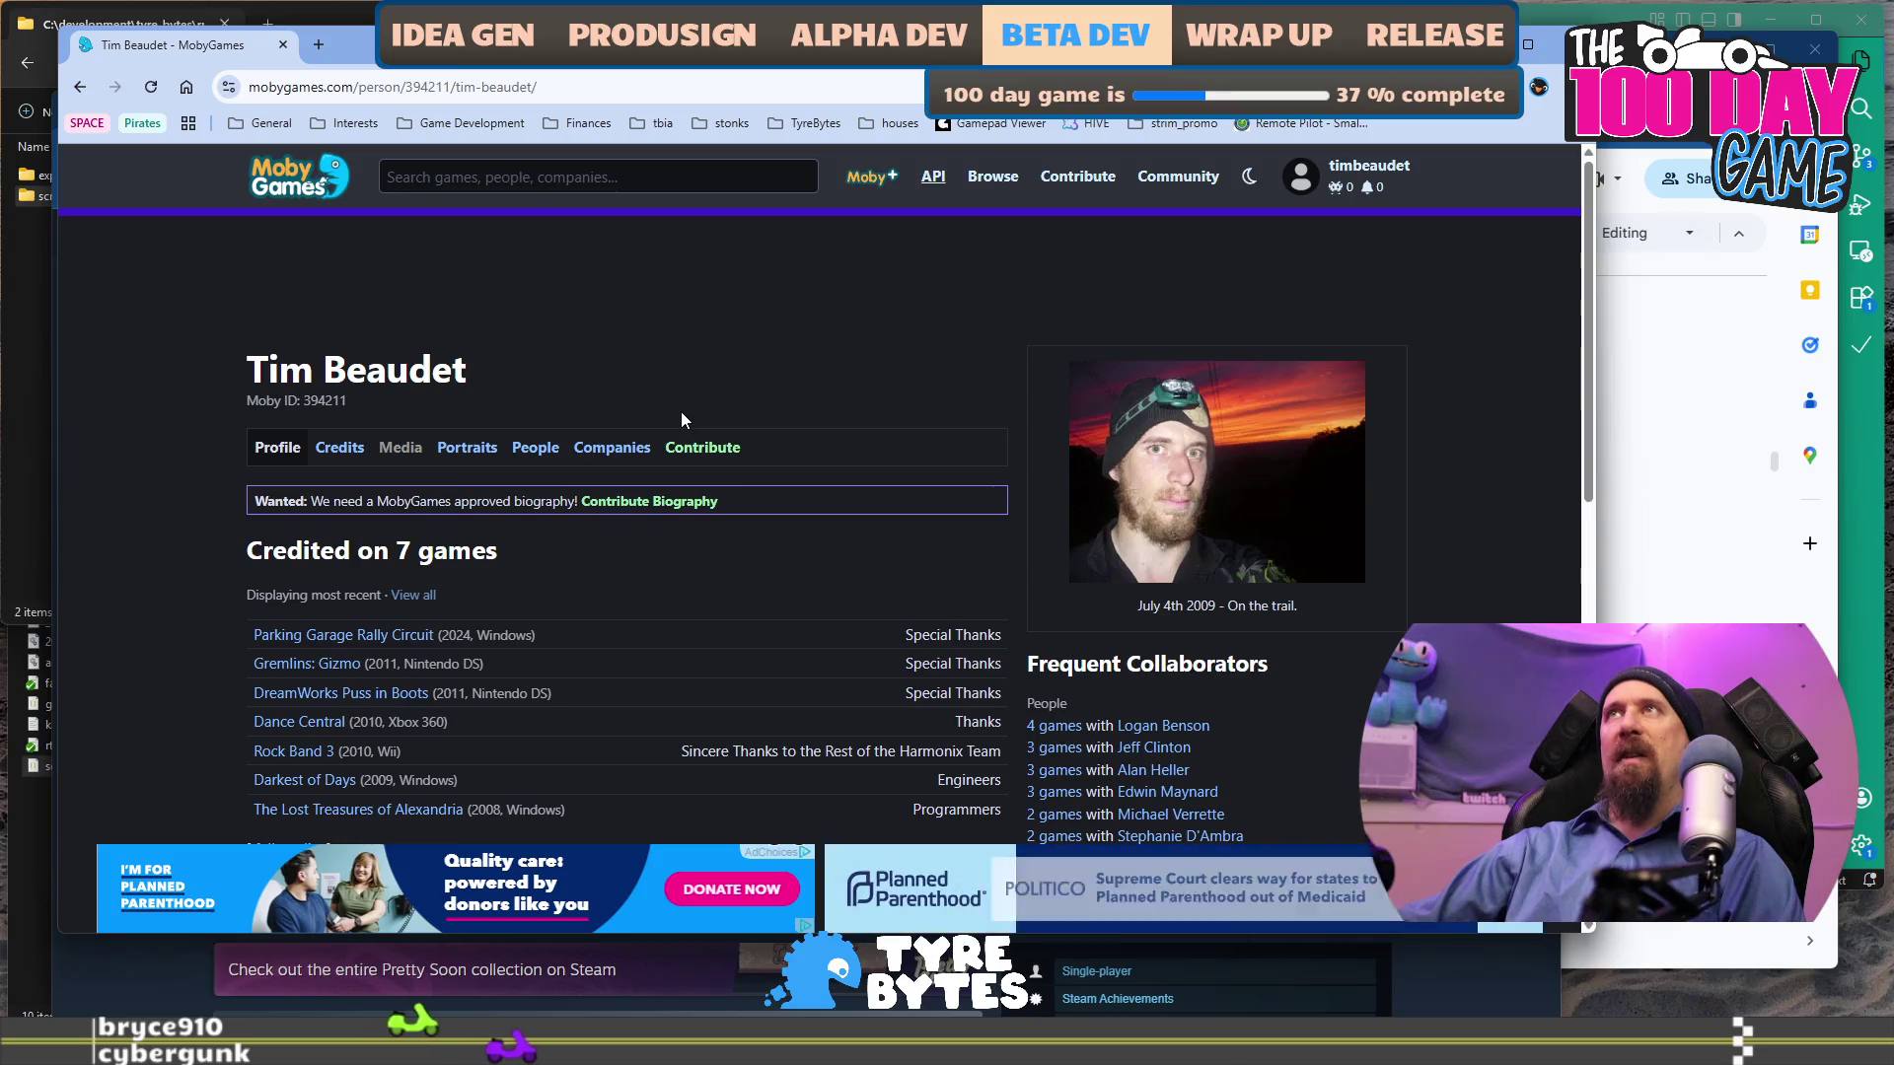
scroll(672, 311, "down", 2)
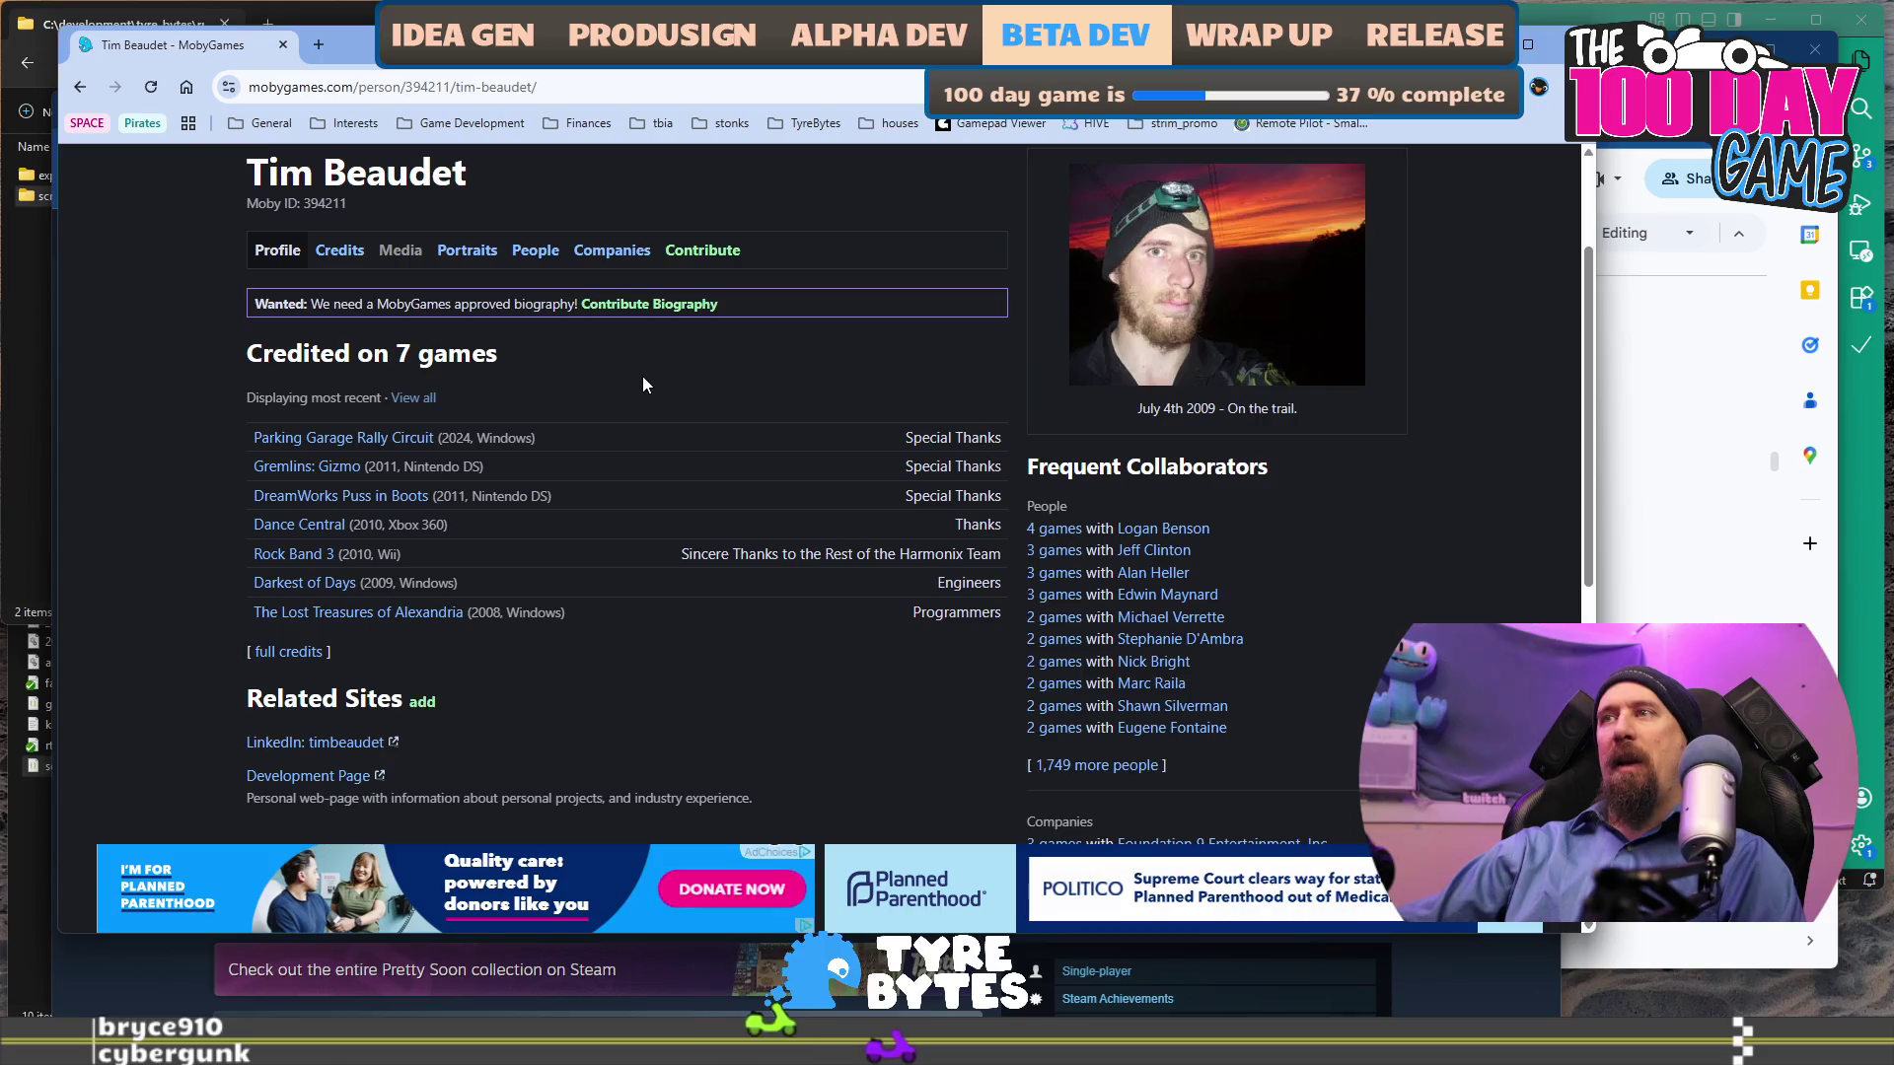
scroll(625, 529, "down", 3)
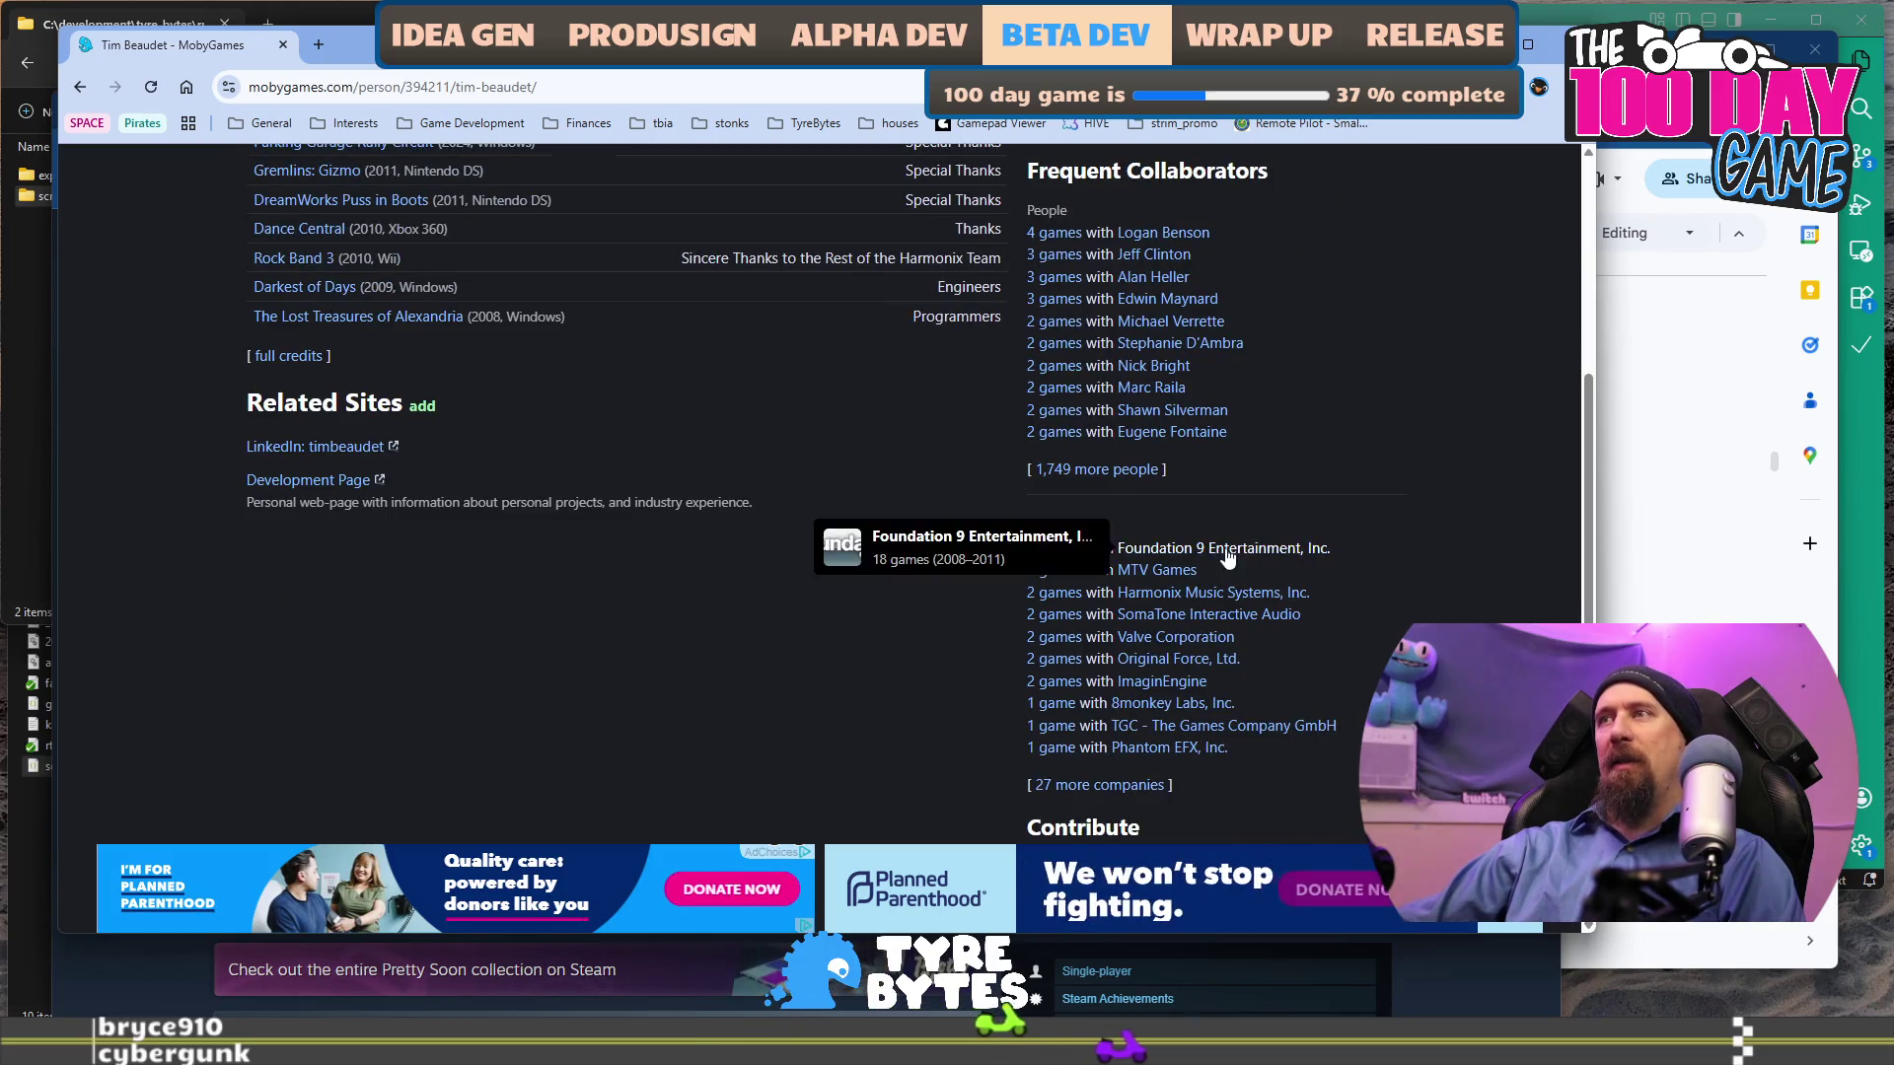
scroll(670, 628, "up", 3)
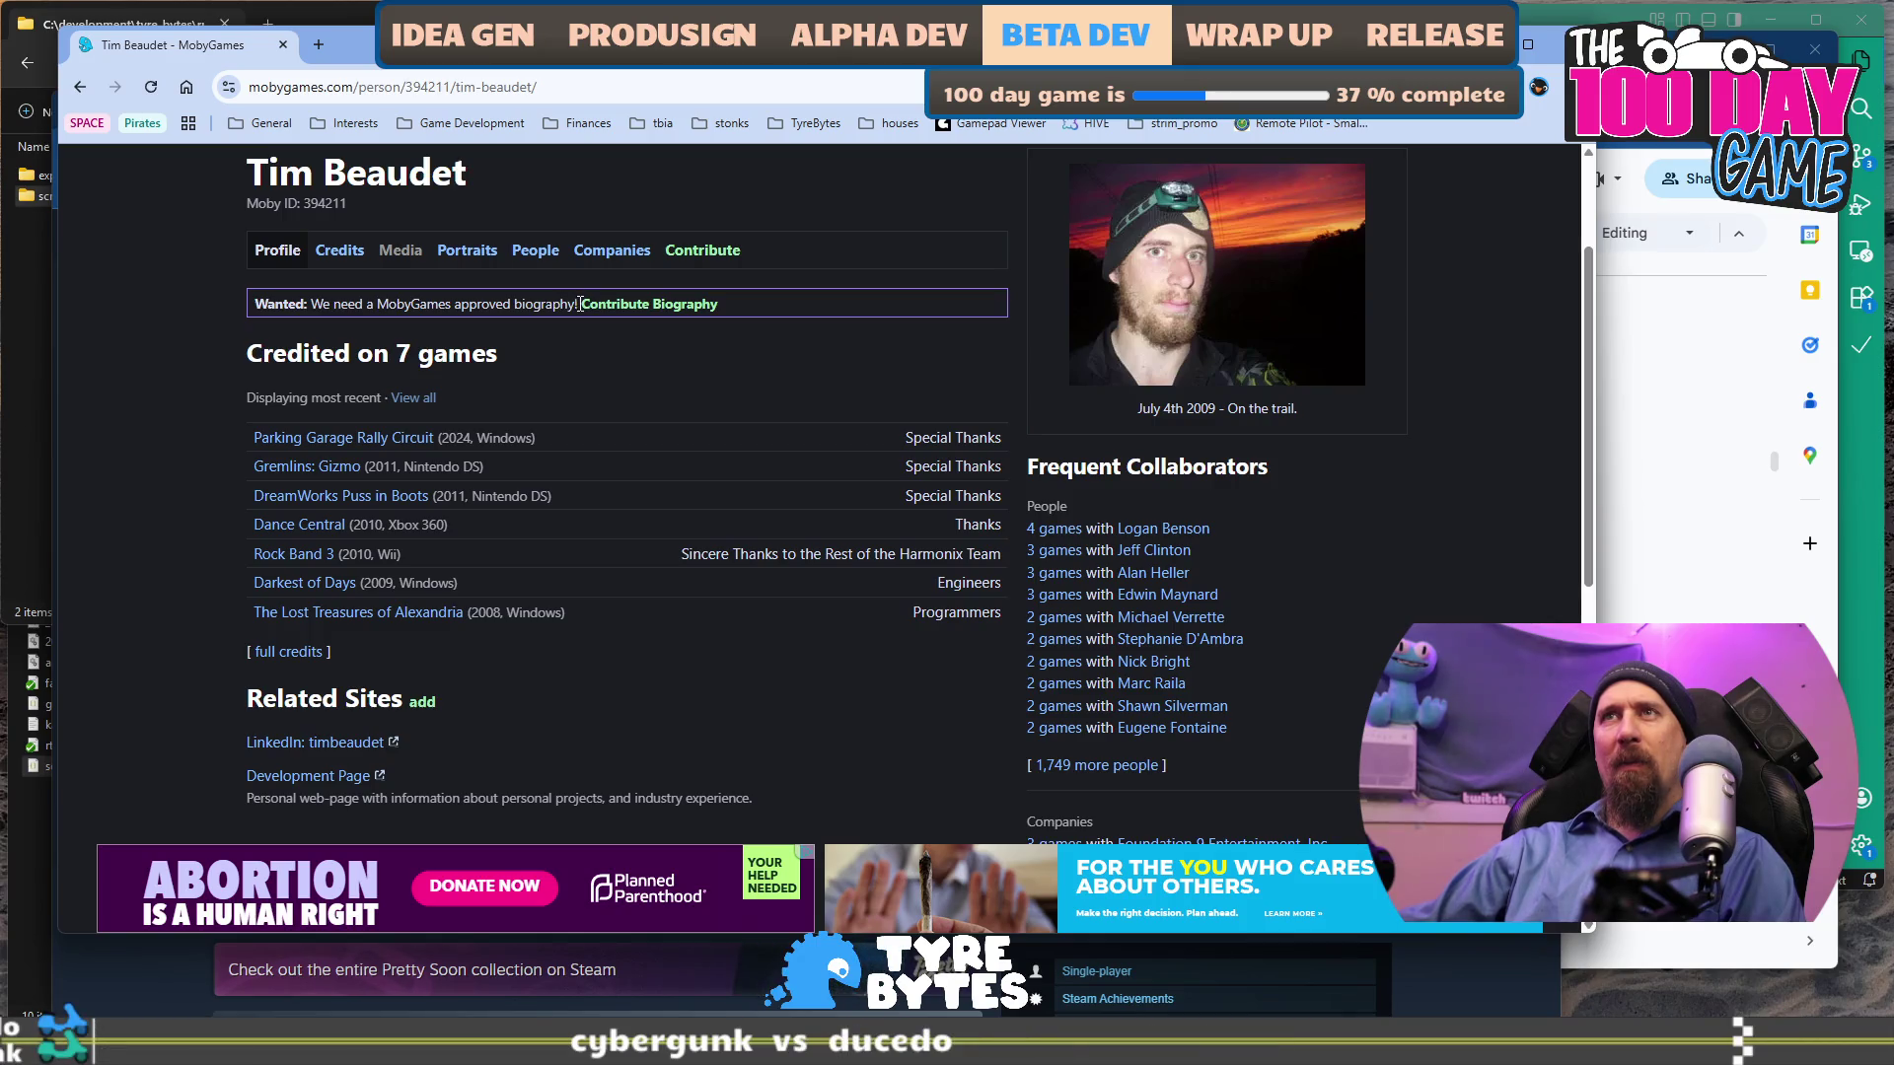
Read the person's contribution guidelines, then look through their full credits list.
left_click(702, 249)
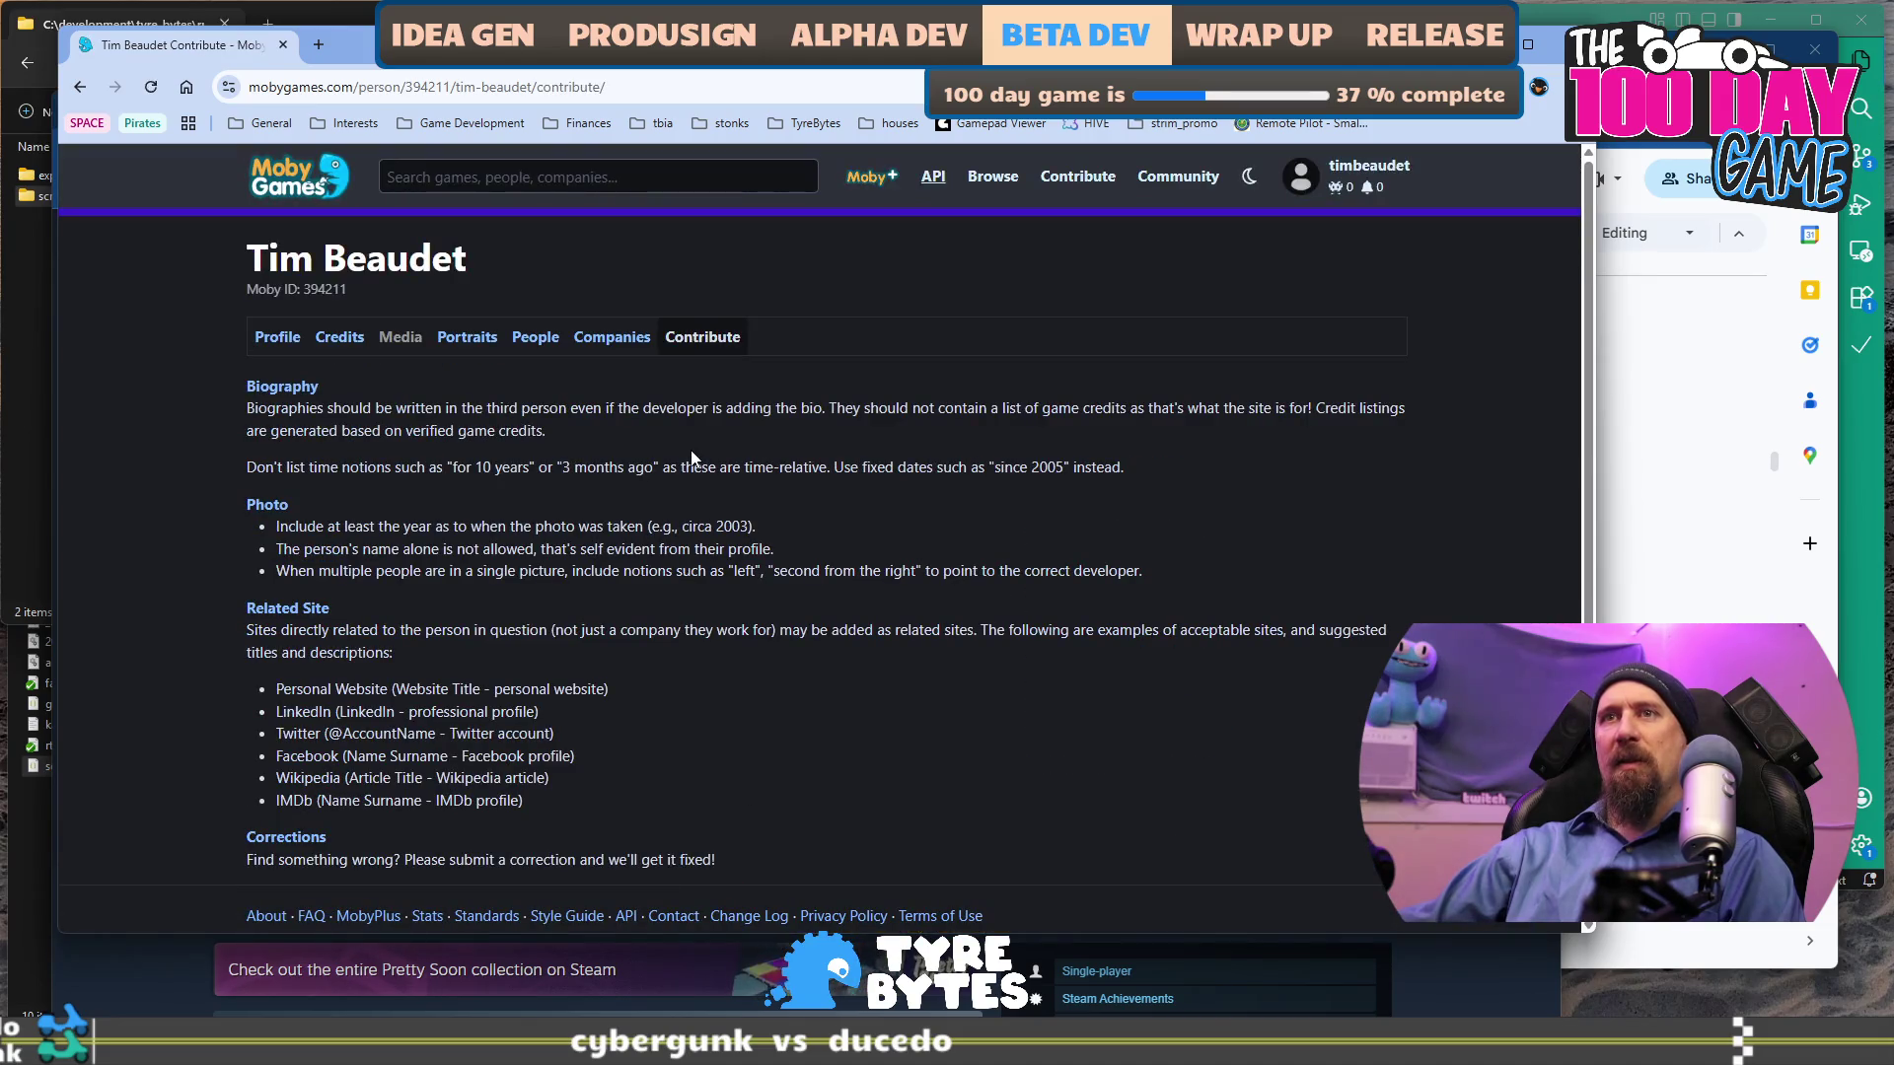
scroll(690, 452, "down", 1)
scroll(693, 451, "down", 1)
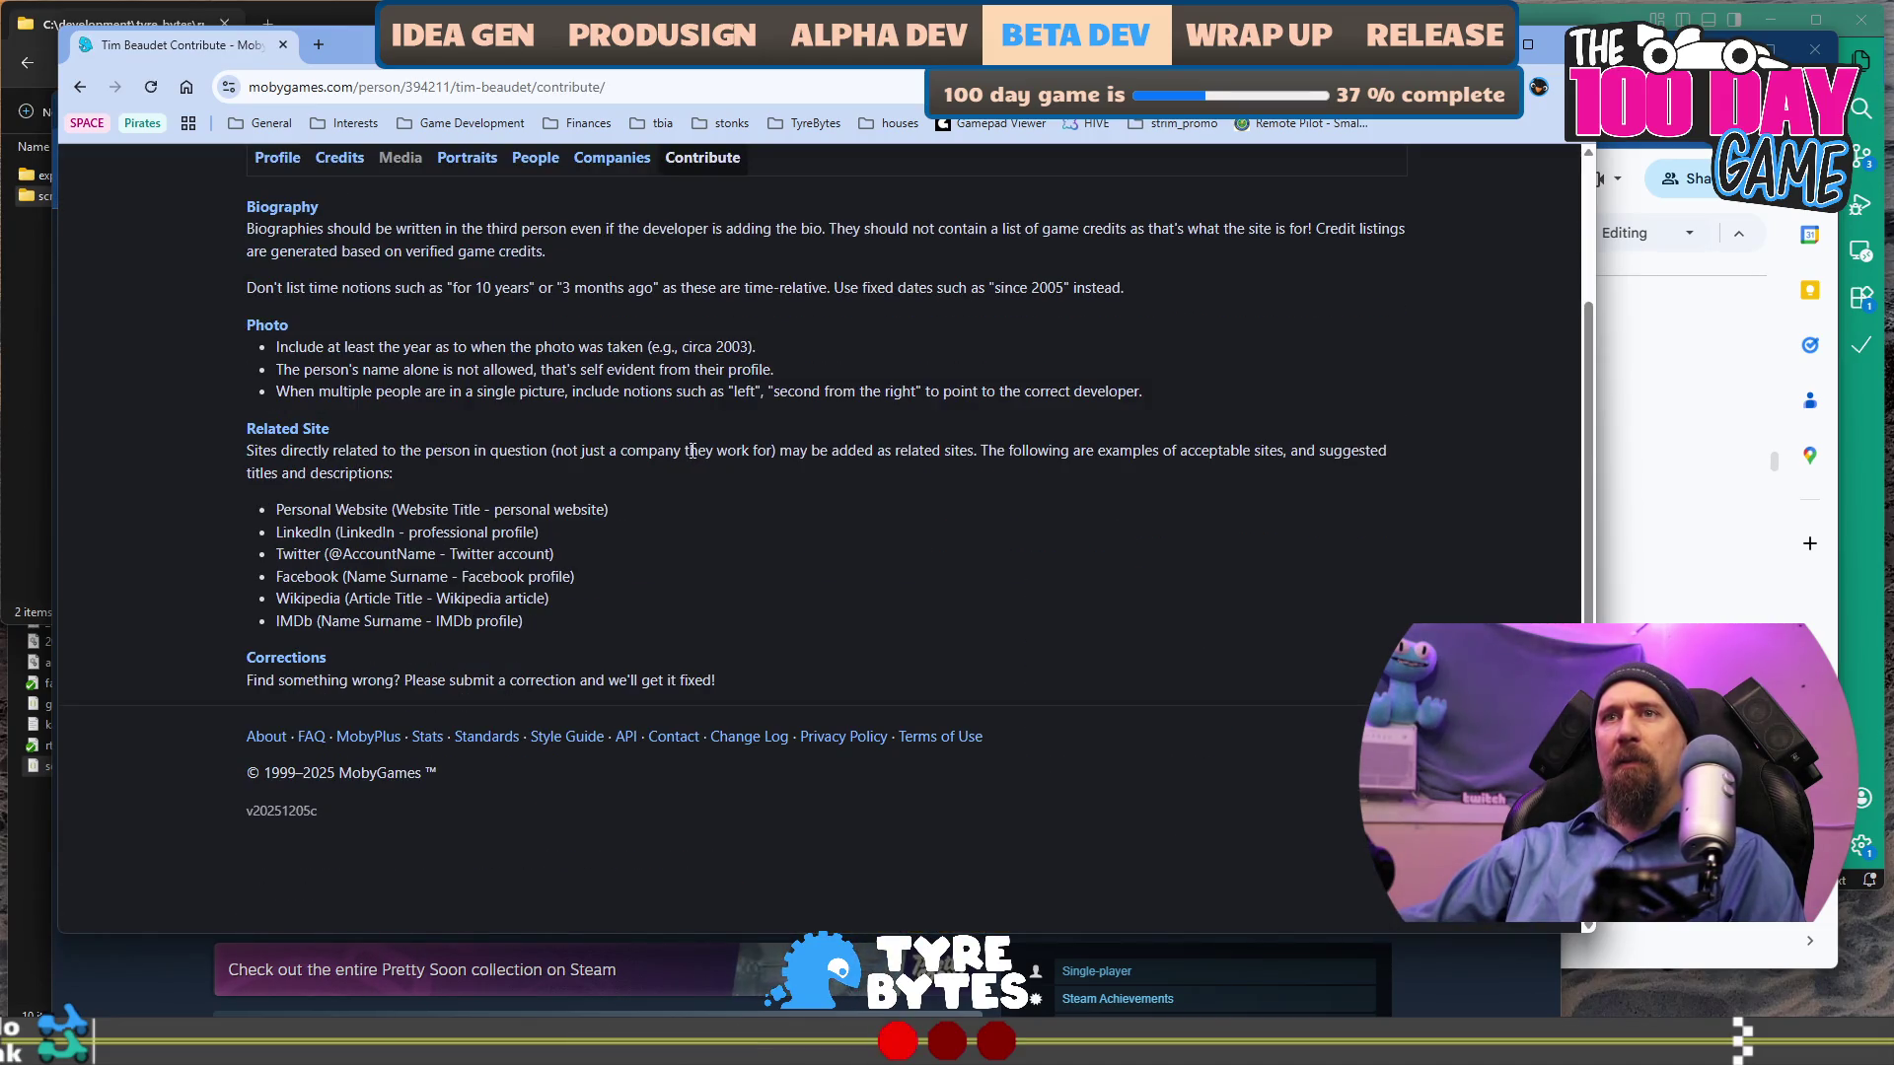
scroll(693, 451, "up", 2)
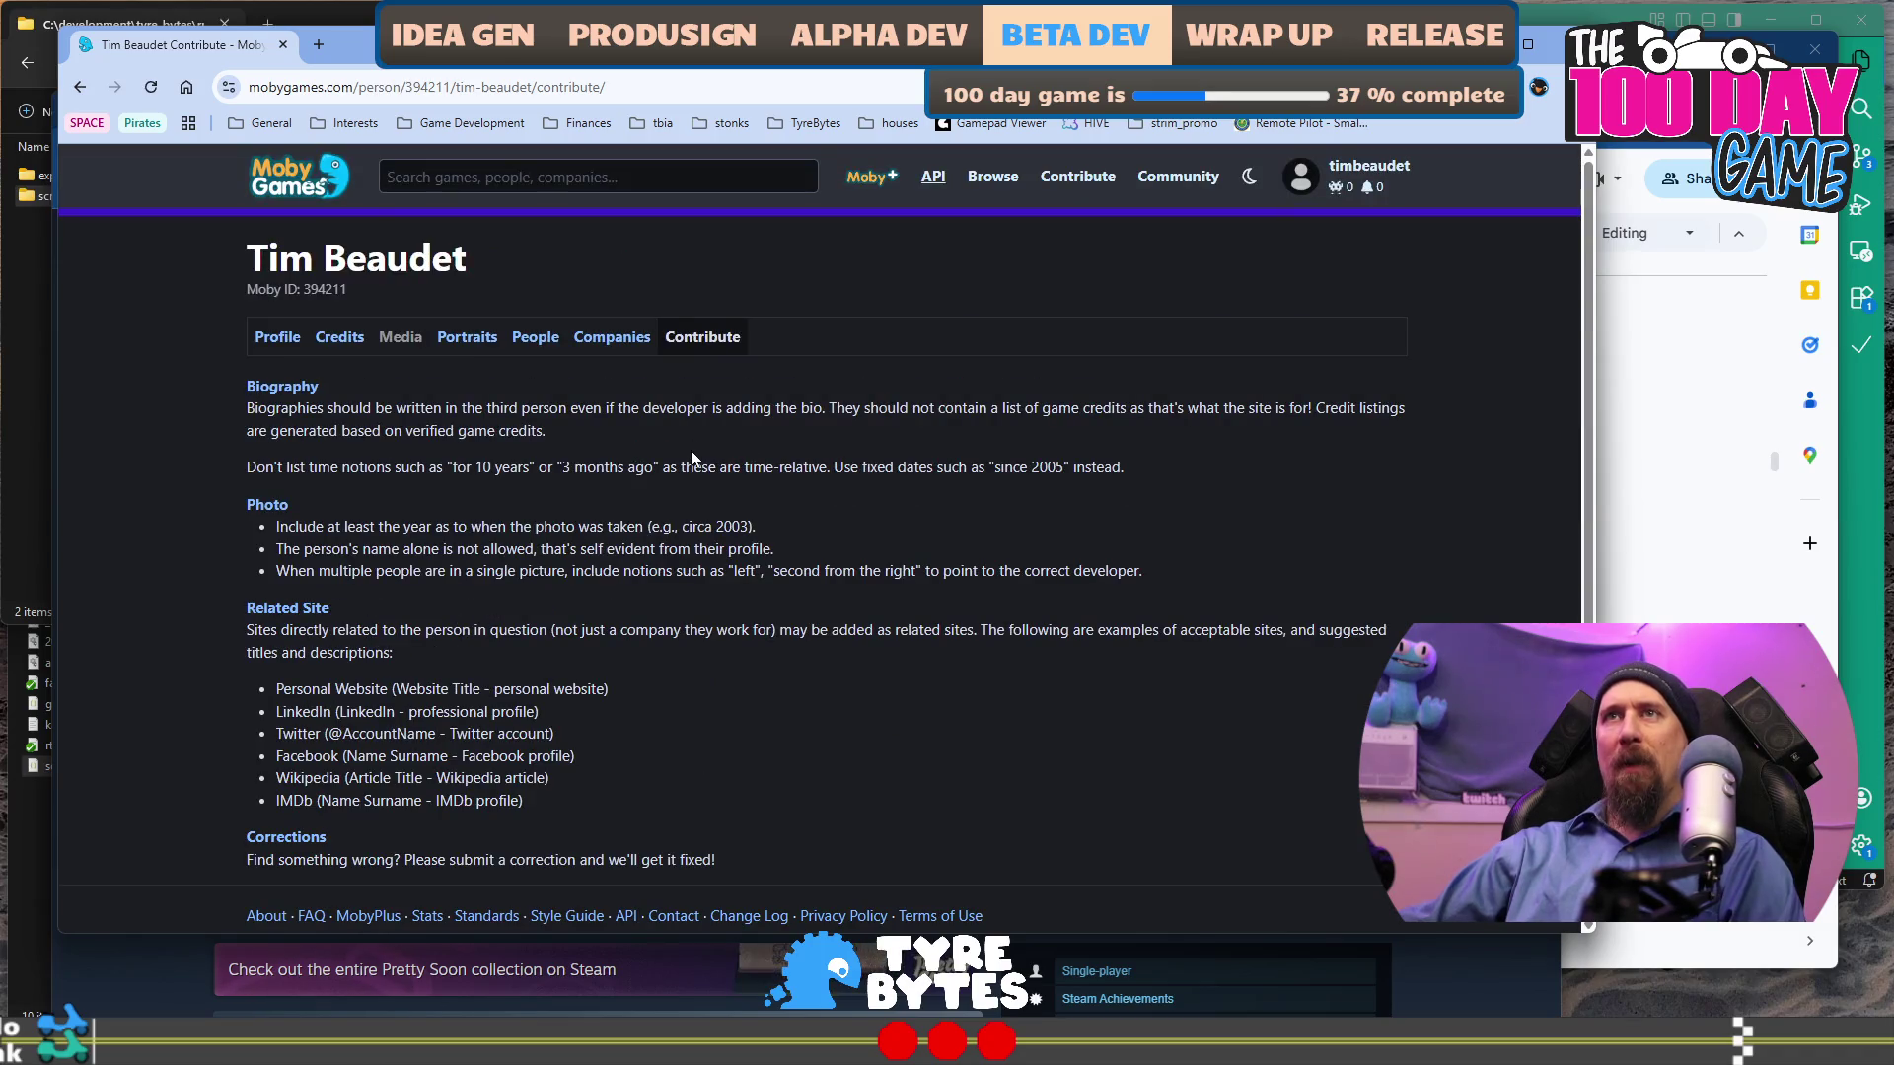
left_click(340, 338)
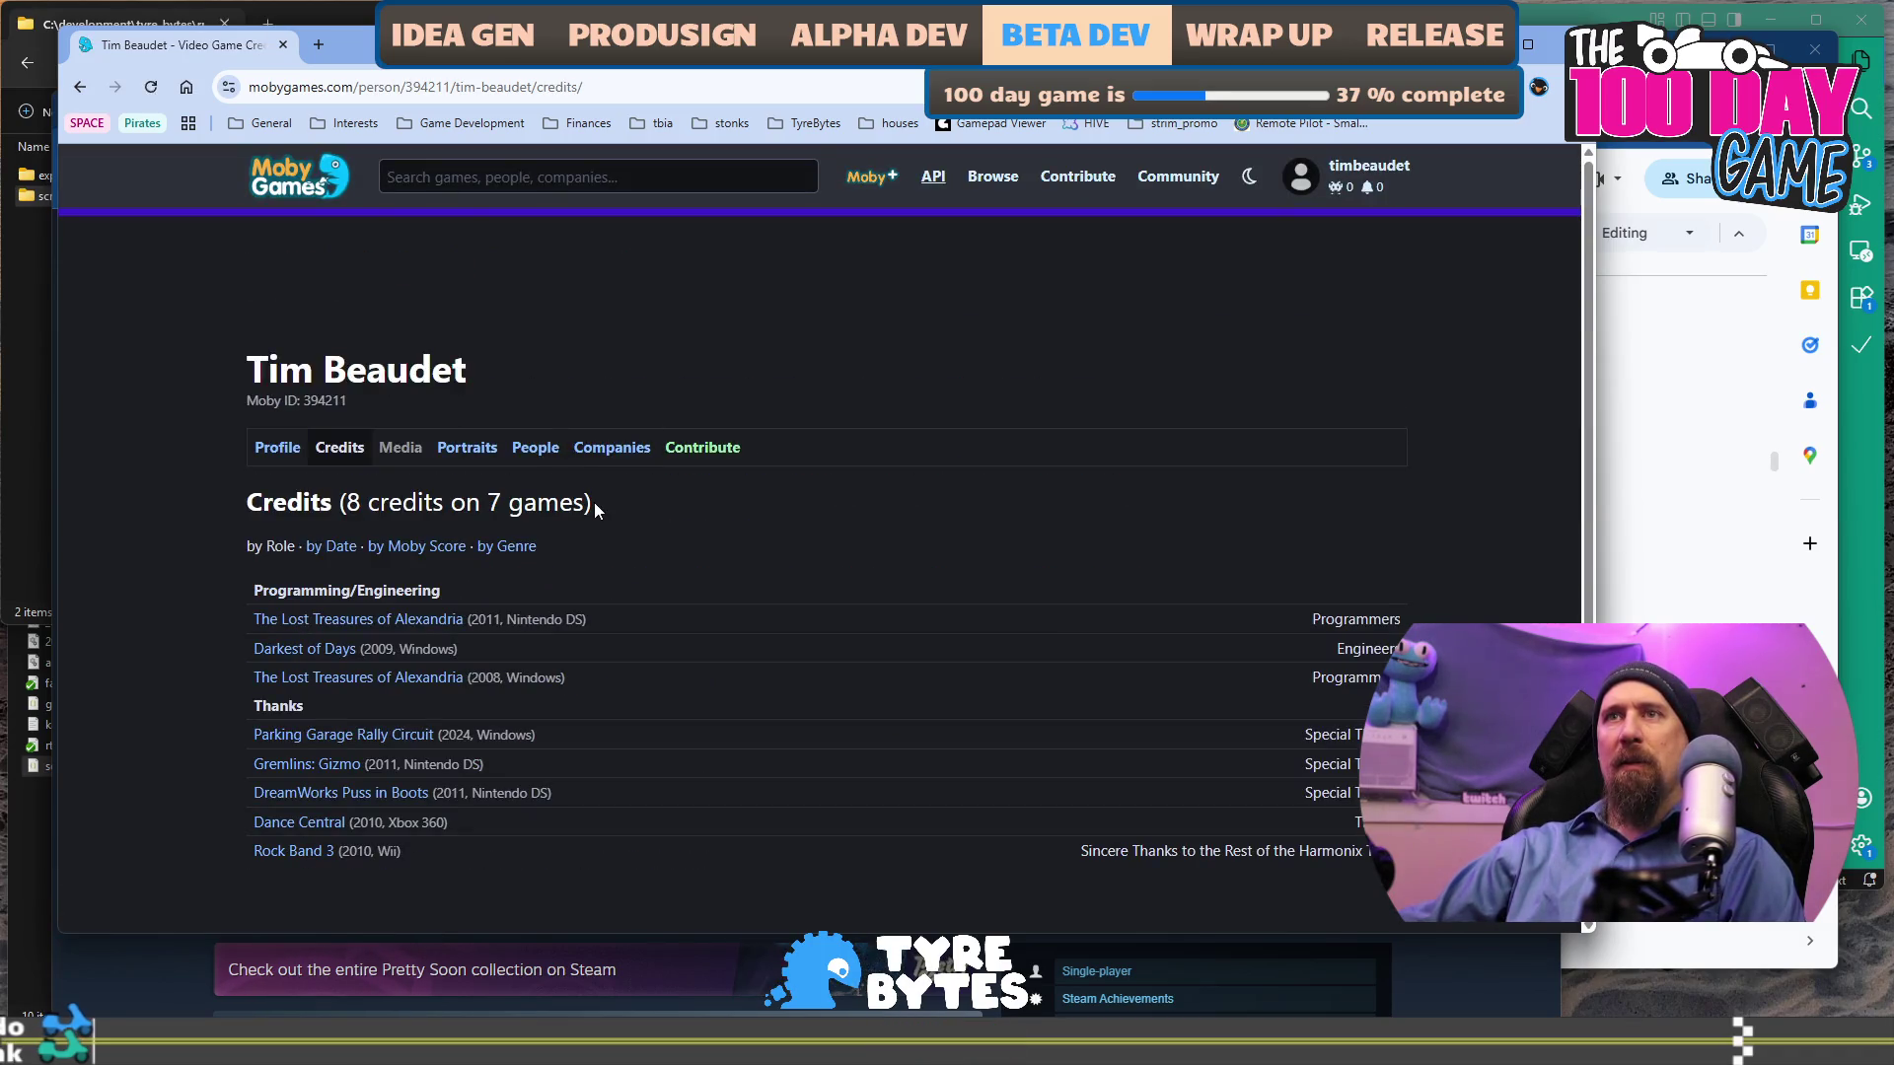
scroll(593, 501, "down", 1)
scroll(594, 501, "down", 2)
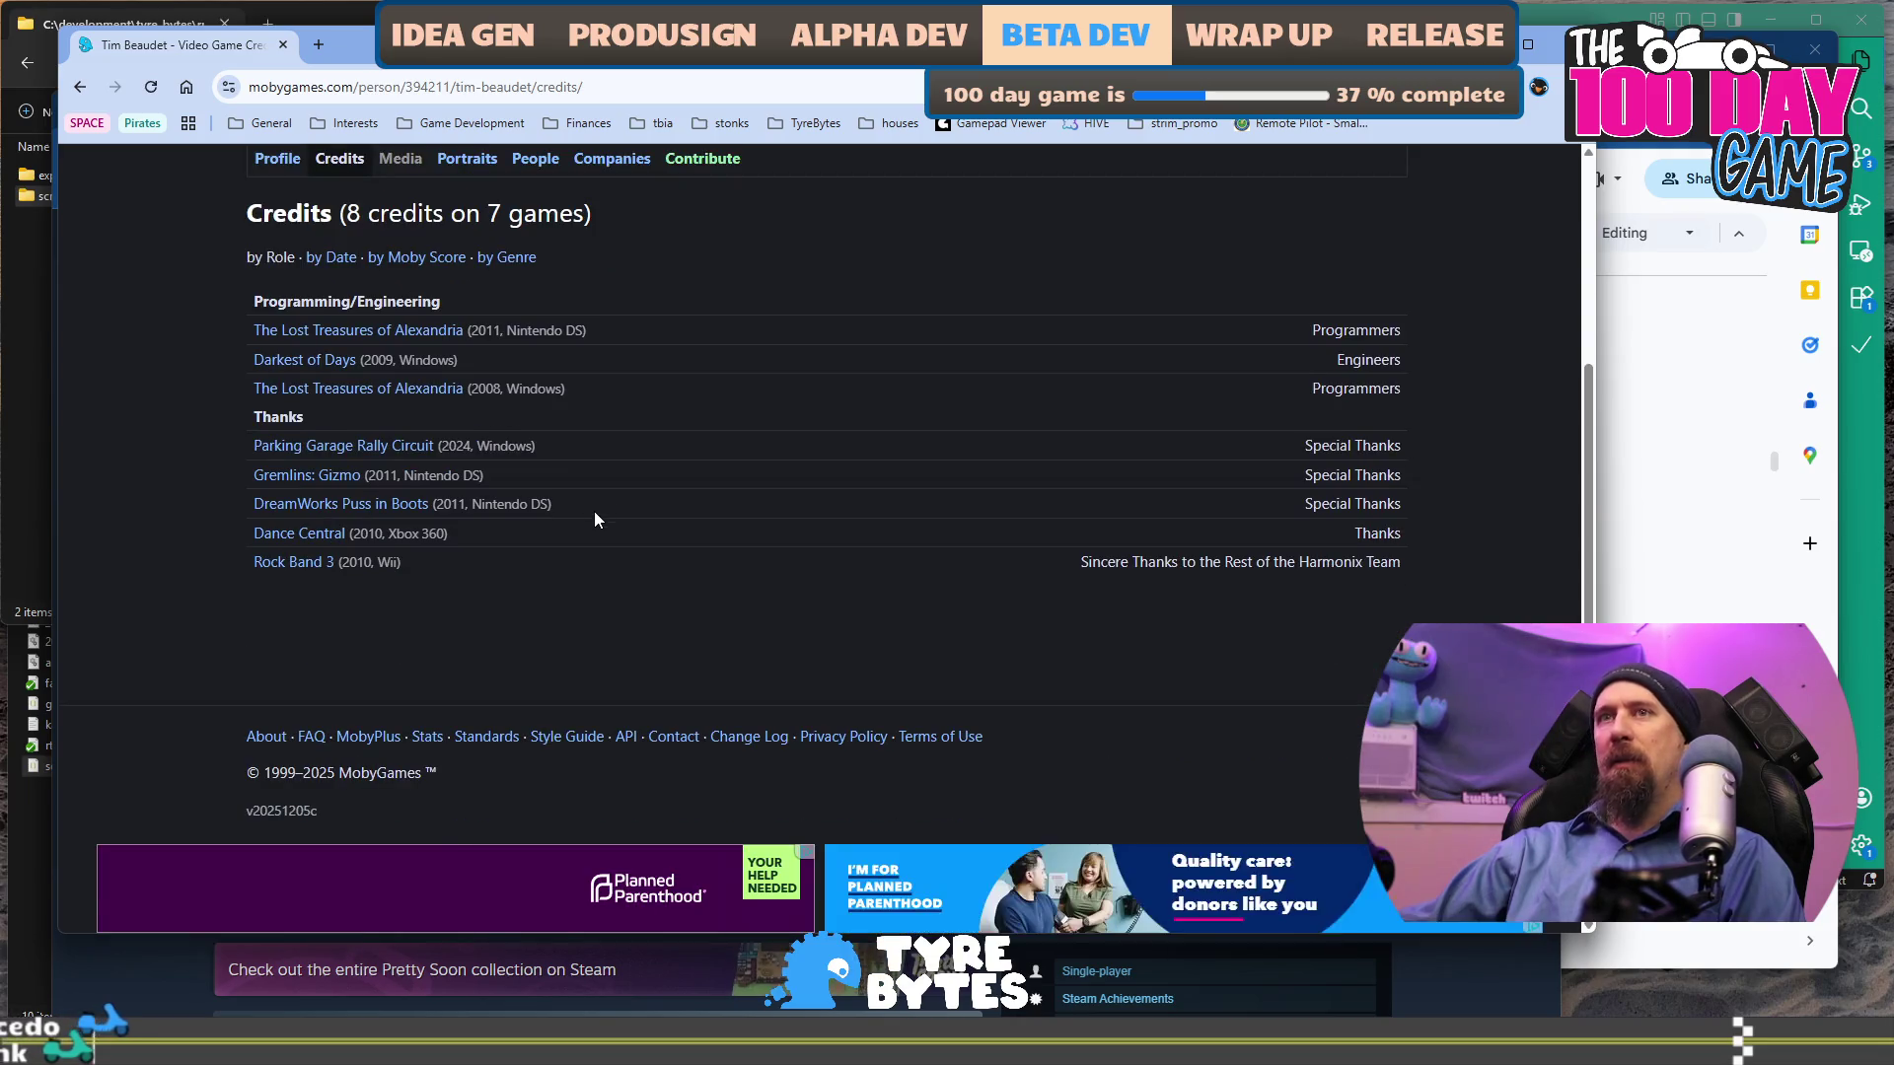
scroll(595, 519, "up", 2)
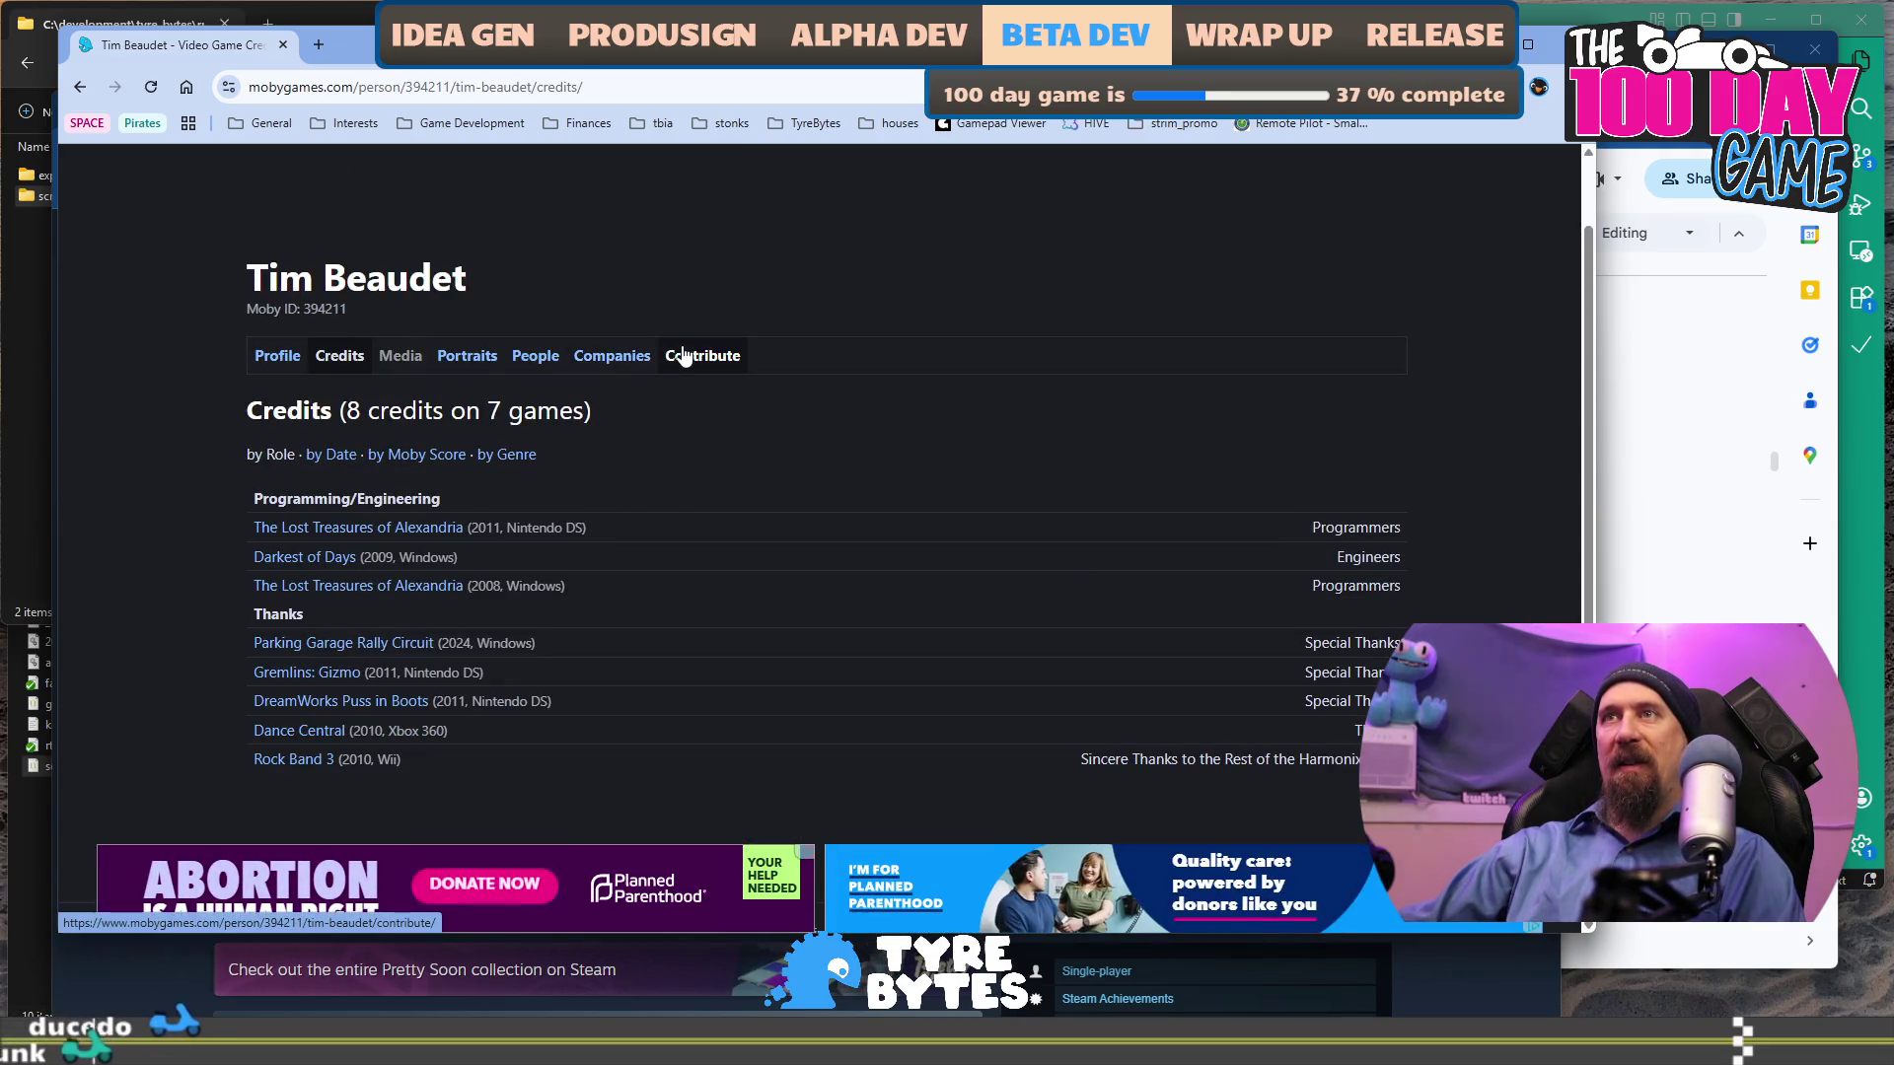
Re-check the credits list against the contribution guidelines, then switch to Games Press.
left_click(683, 355)
left_click(338, 335)
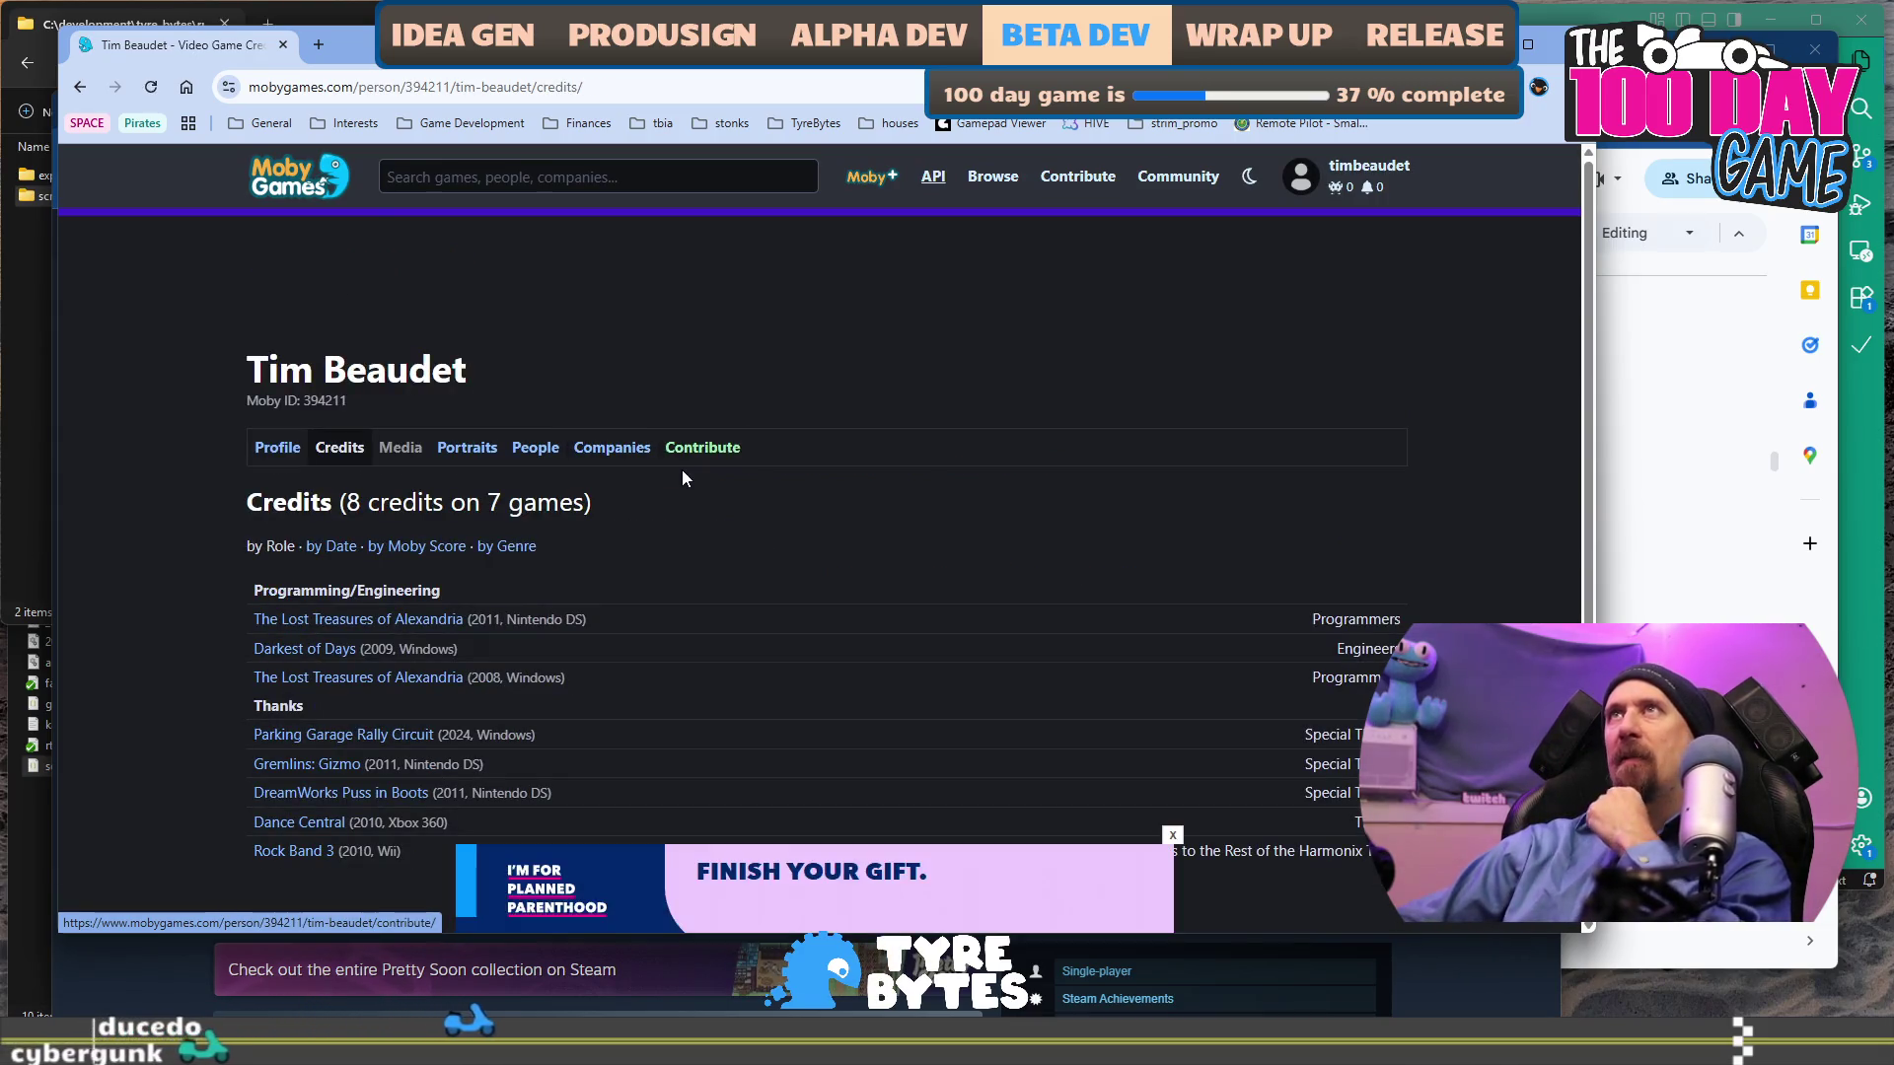
scroll(769, 588, "down", 3)
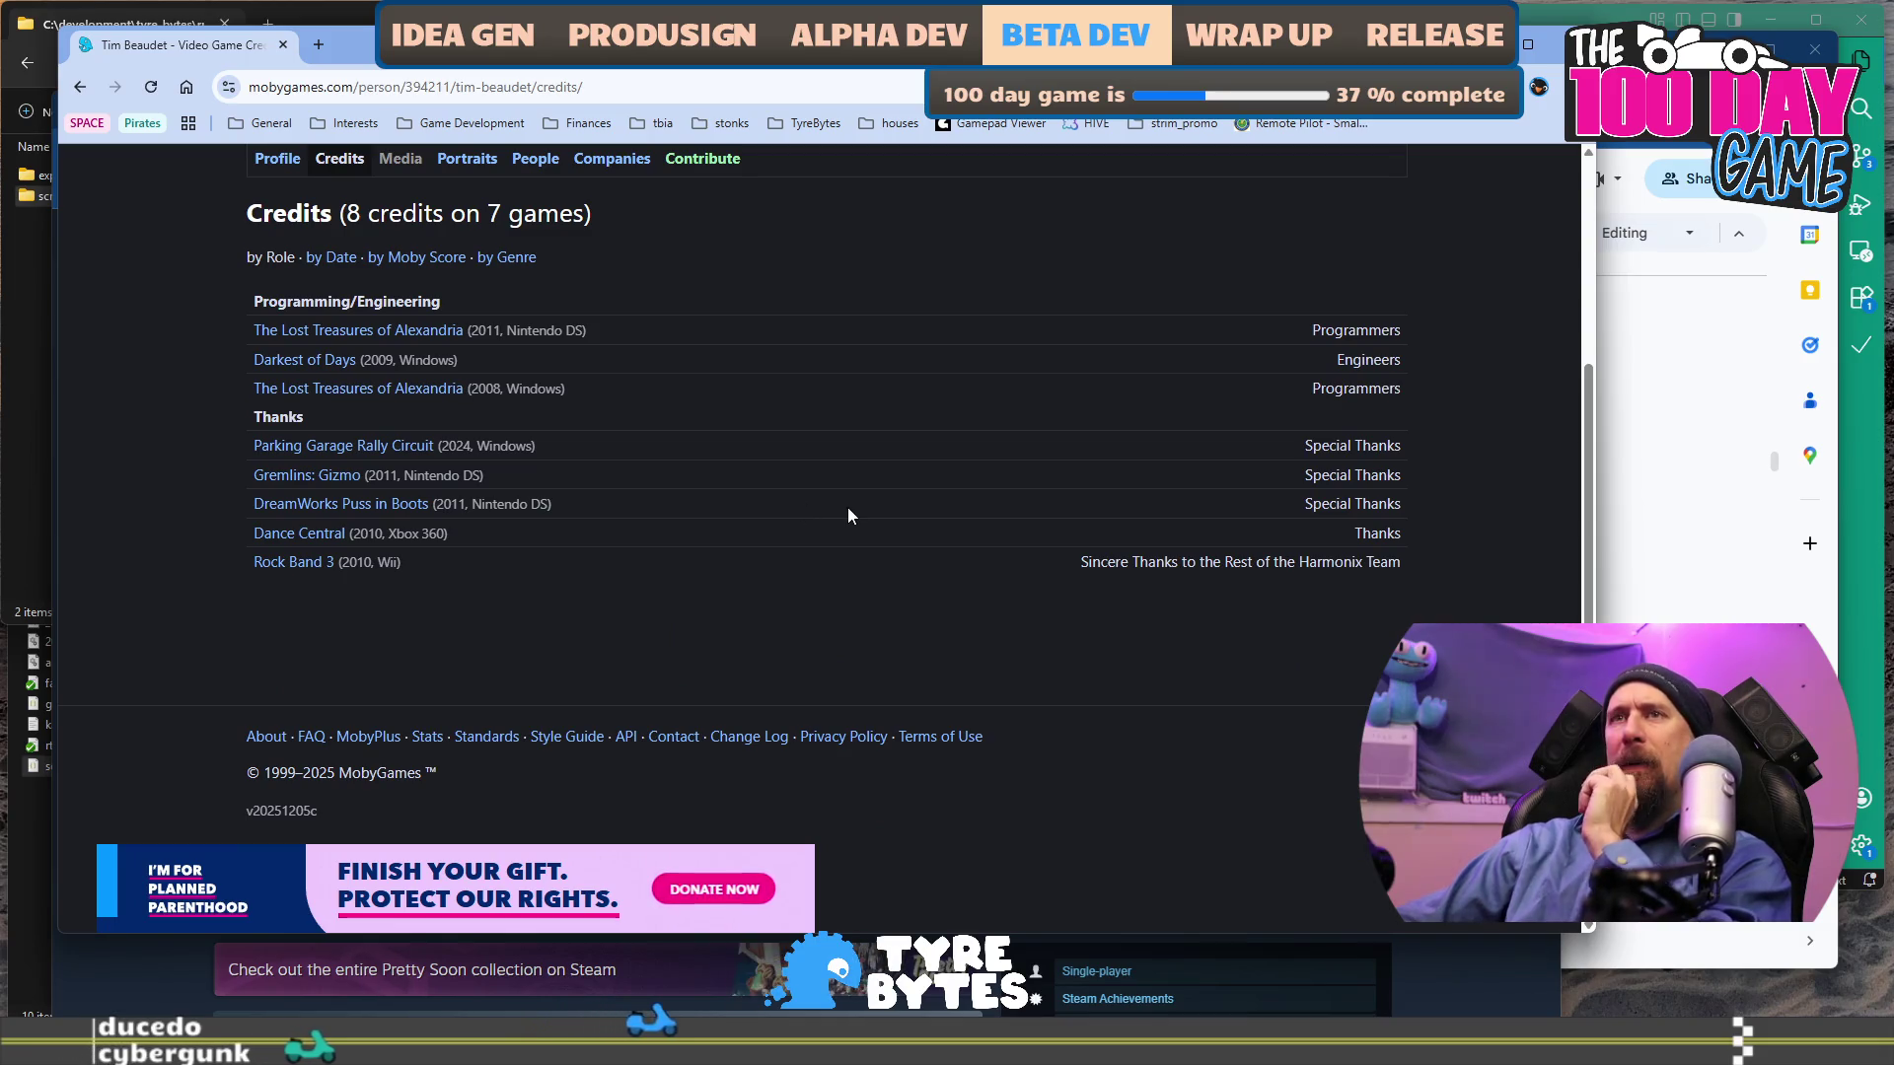
scroll(858, 515, "up", 3)
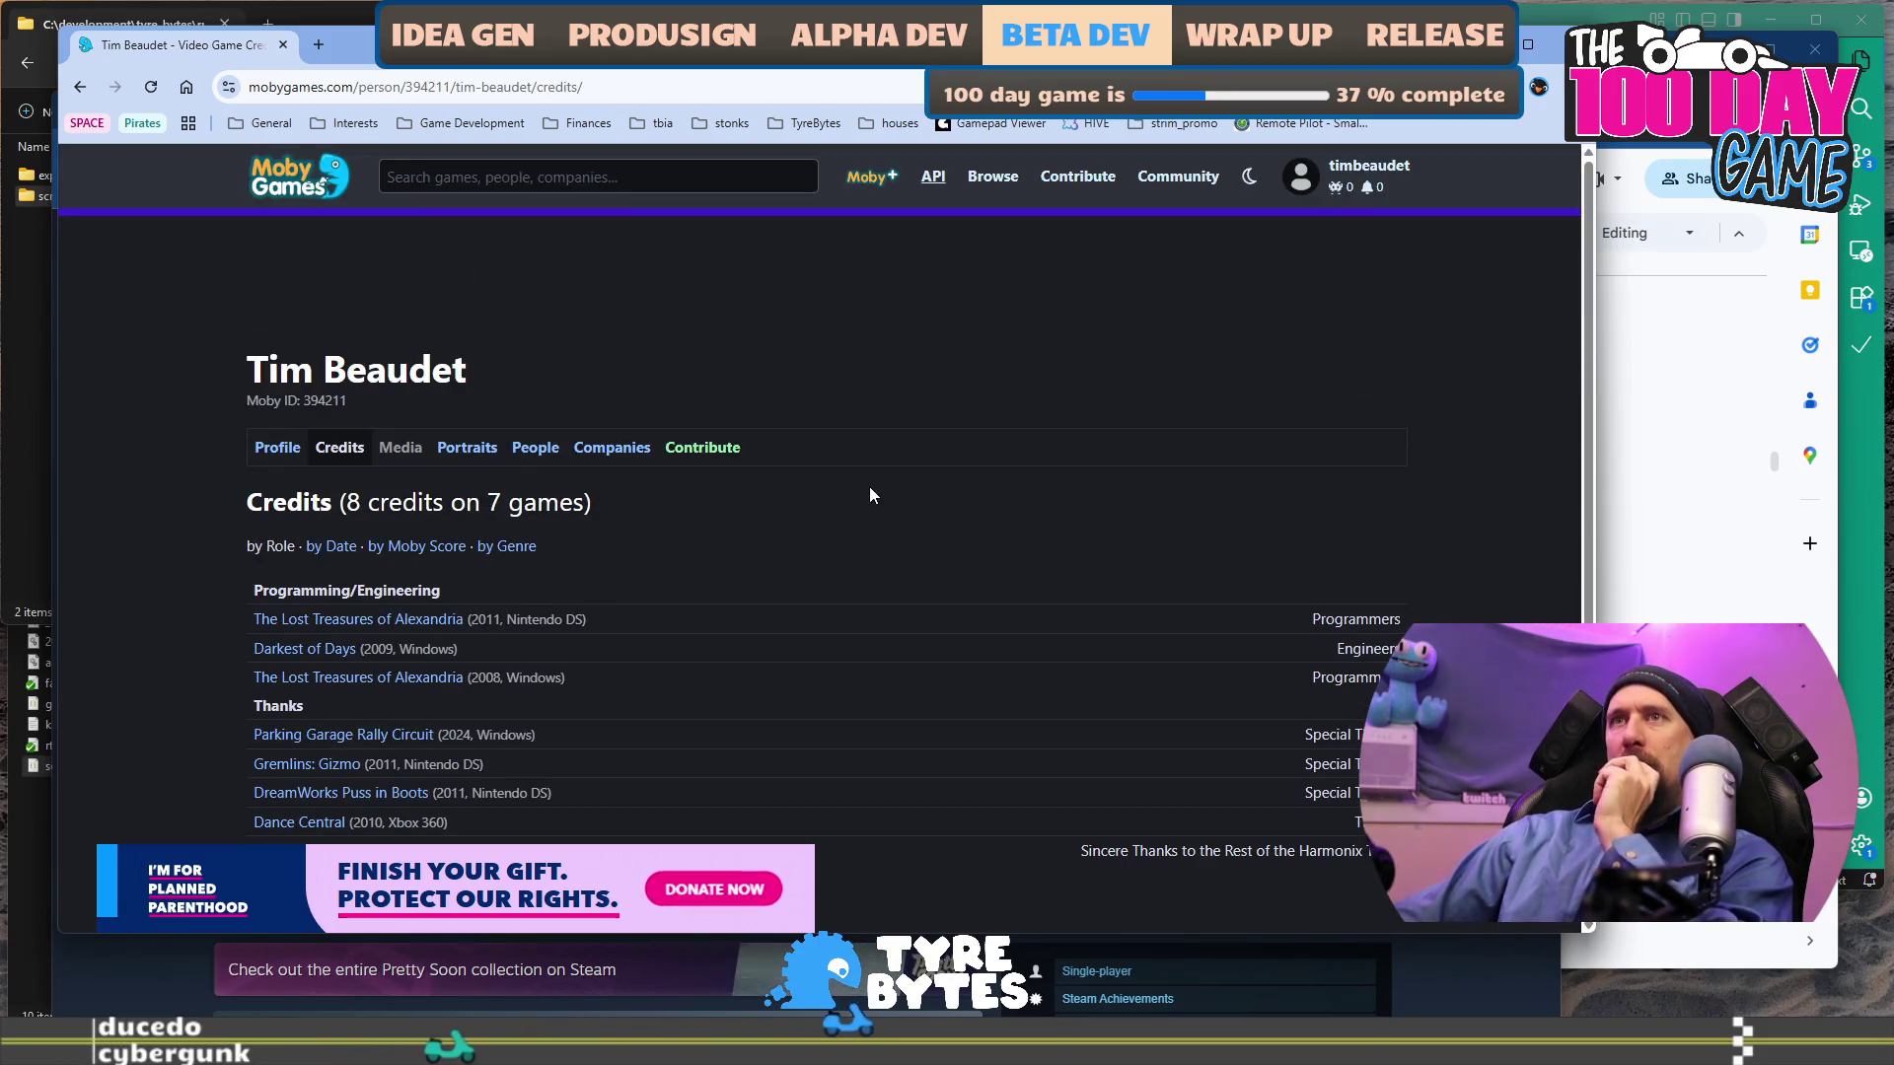
scroll(774, 545, "down", 2)
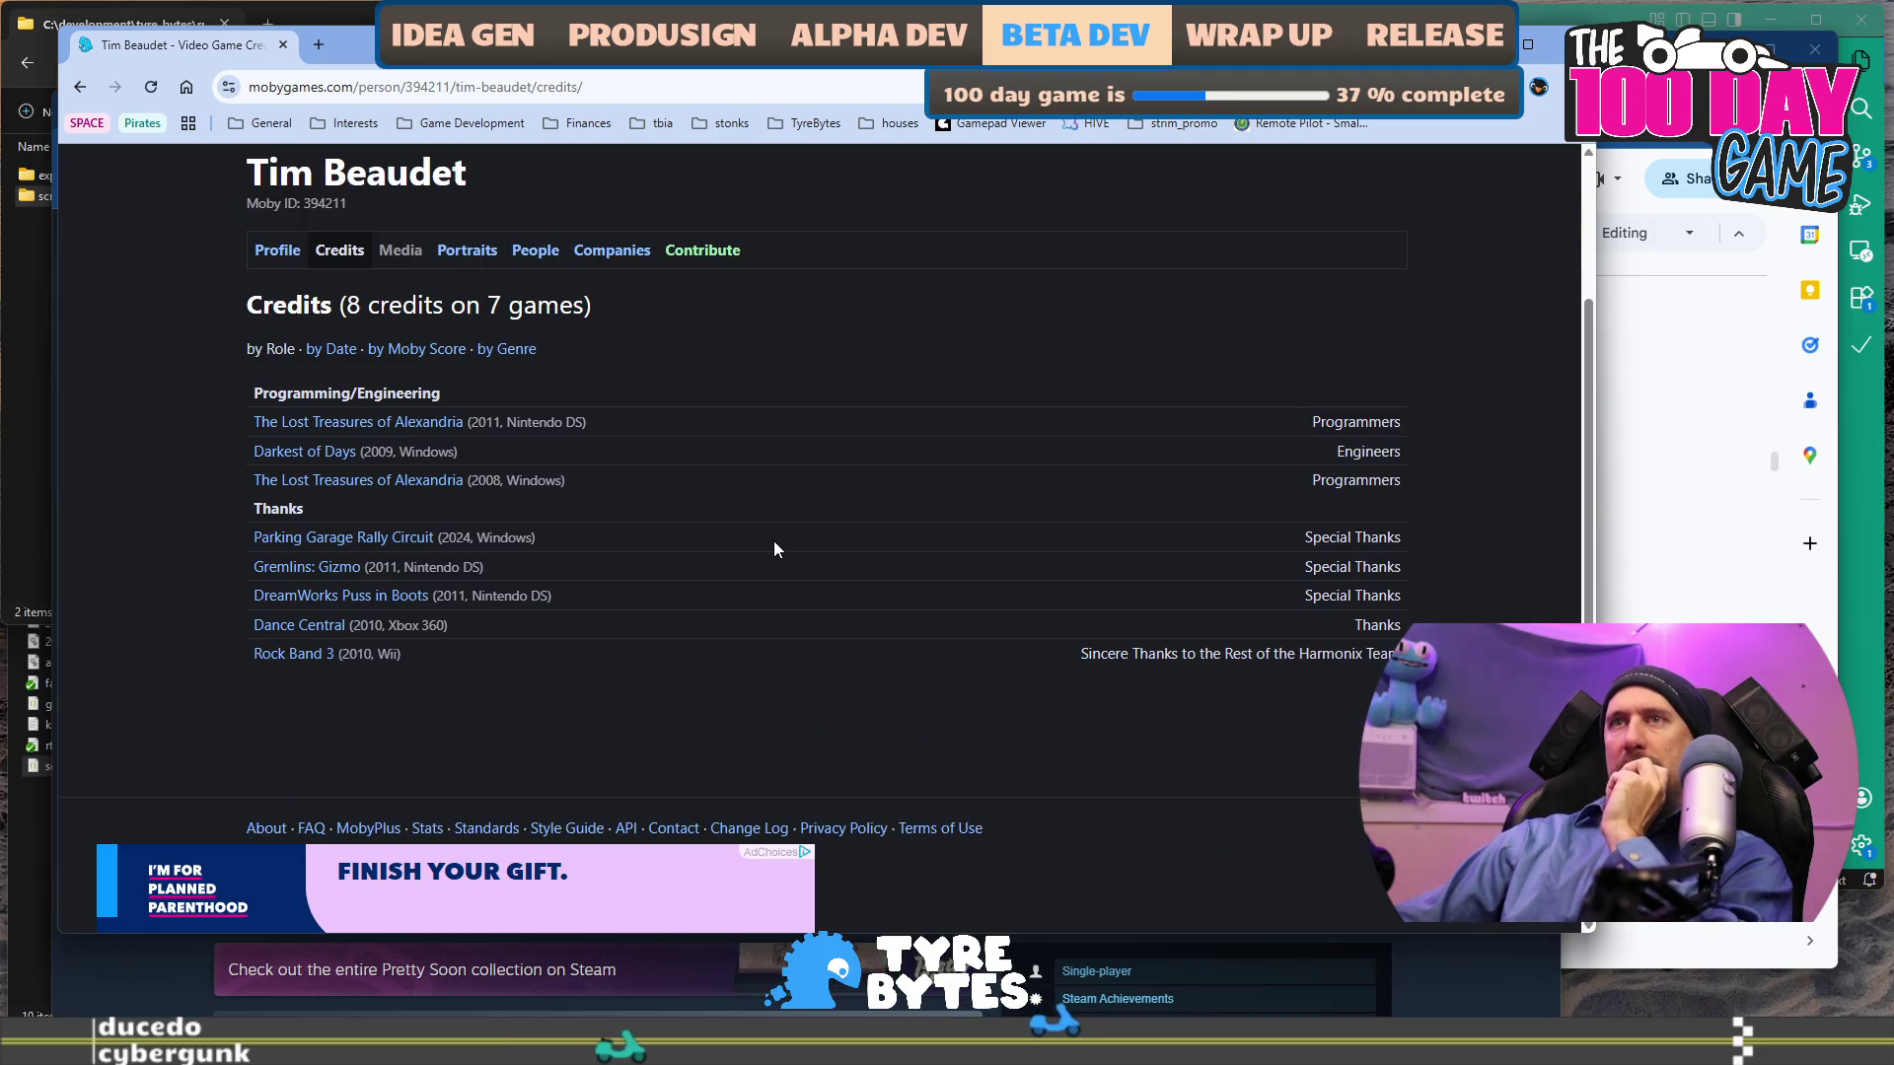
left_click(702, 250)
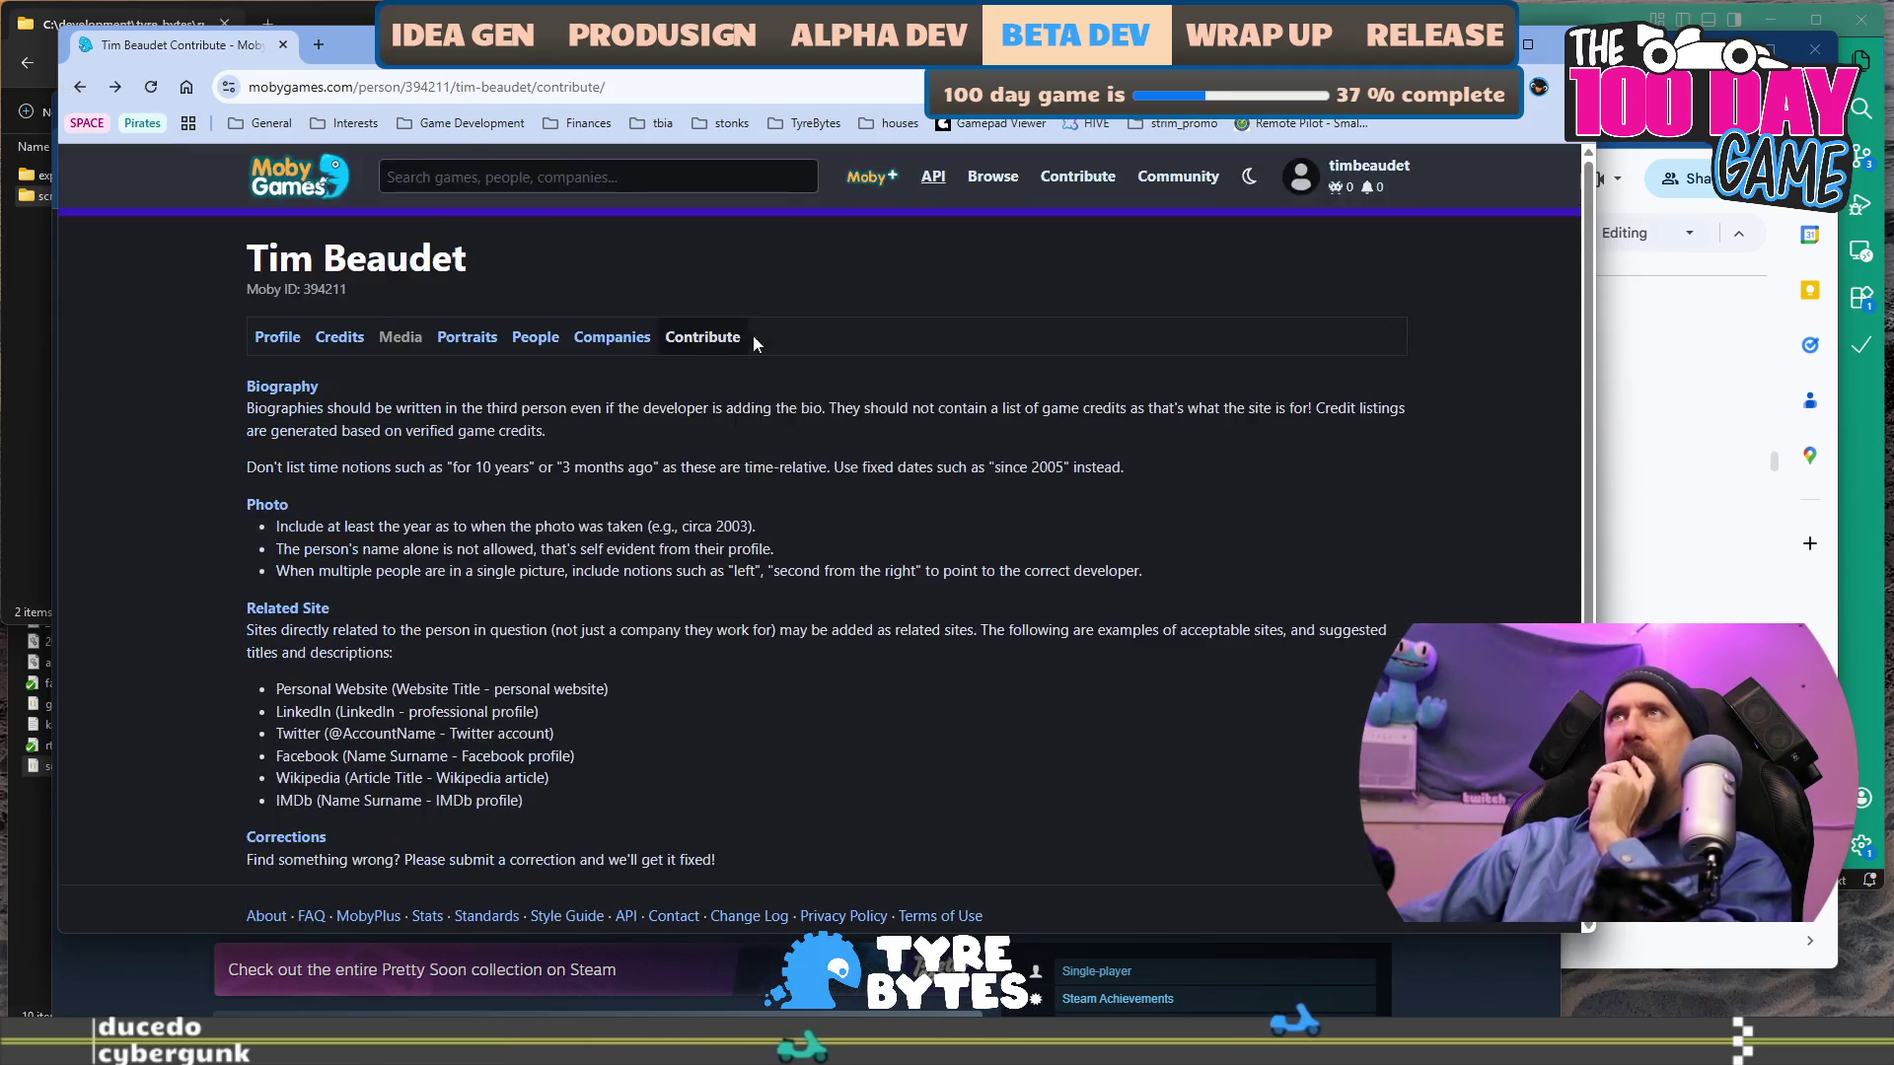
scroll(979, 512, "down", 2)
scroll(980, 511, "up", 2)
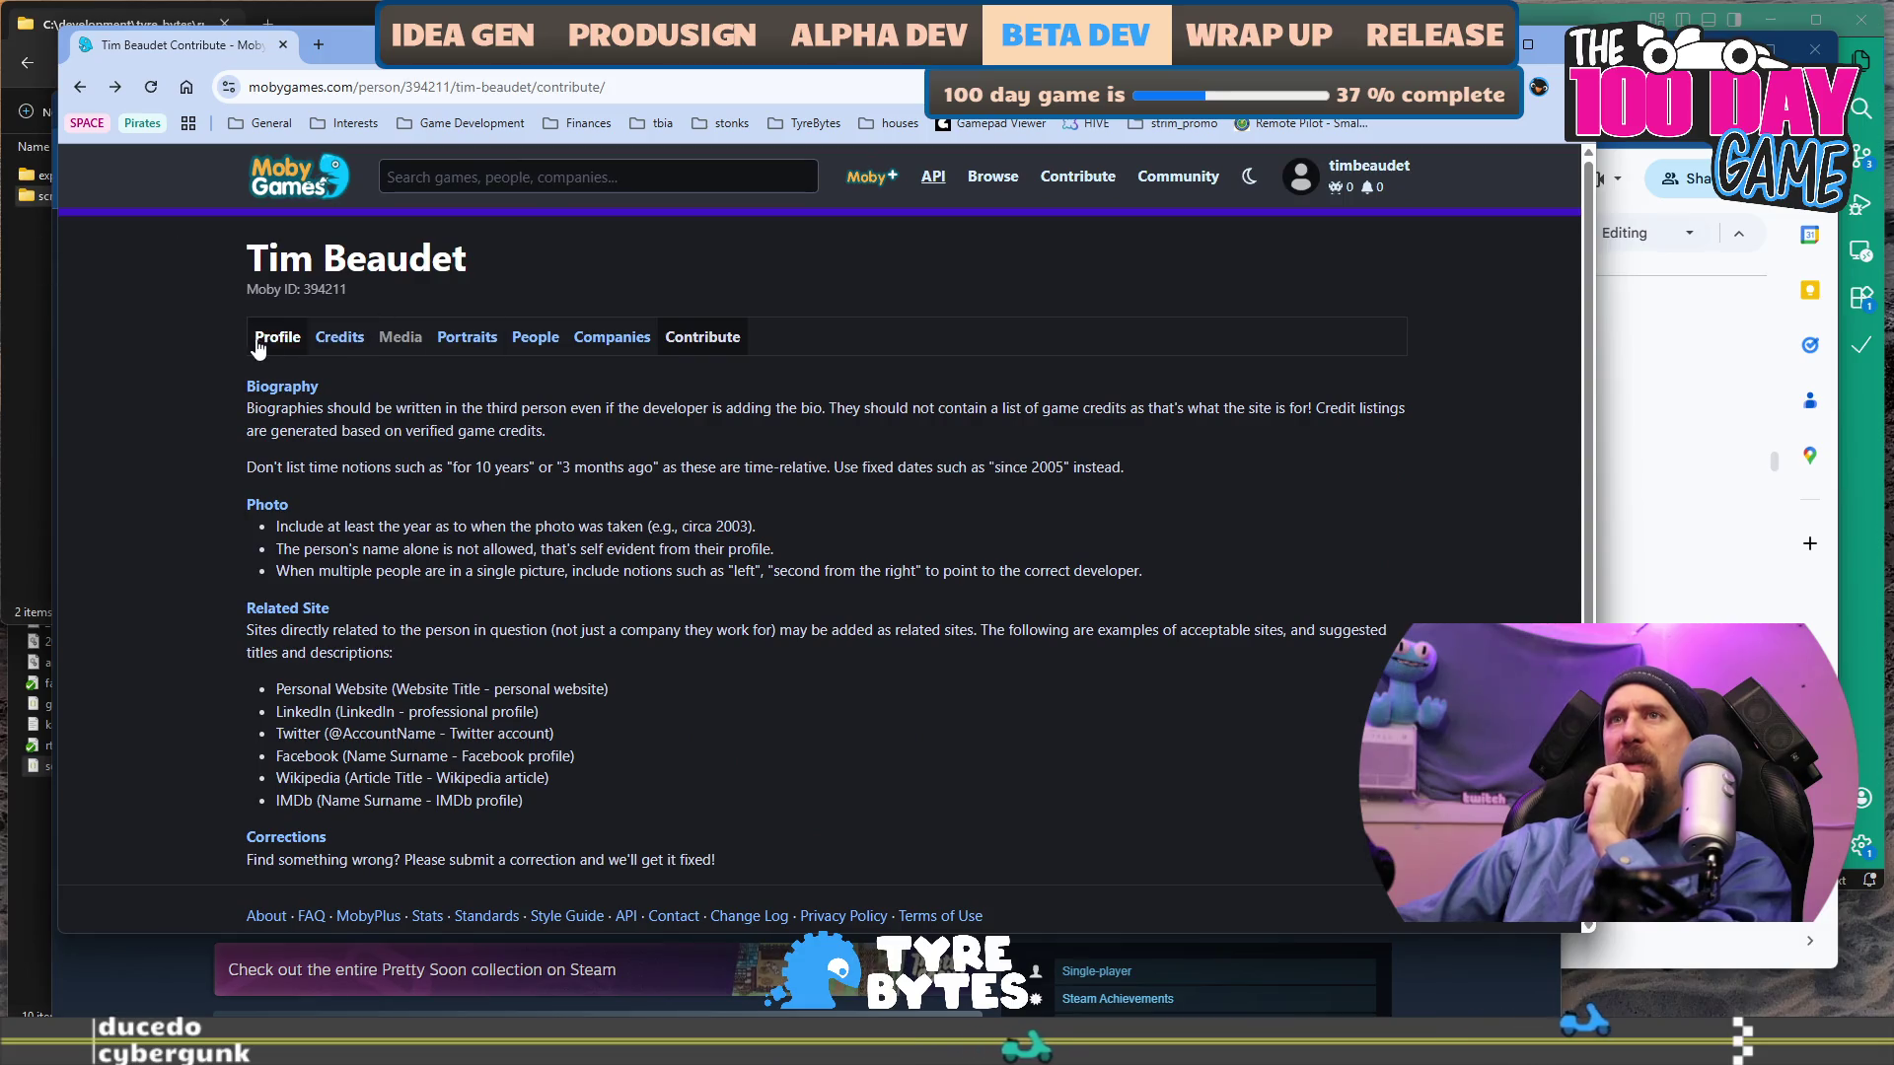
key("alt+Tab")
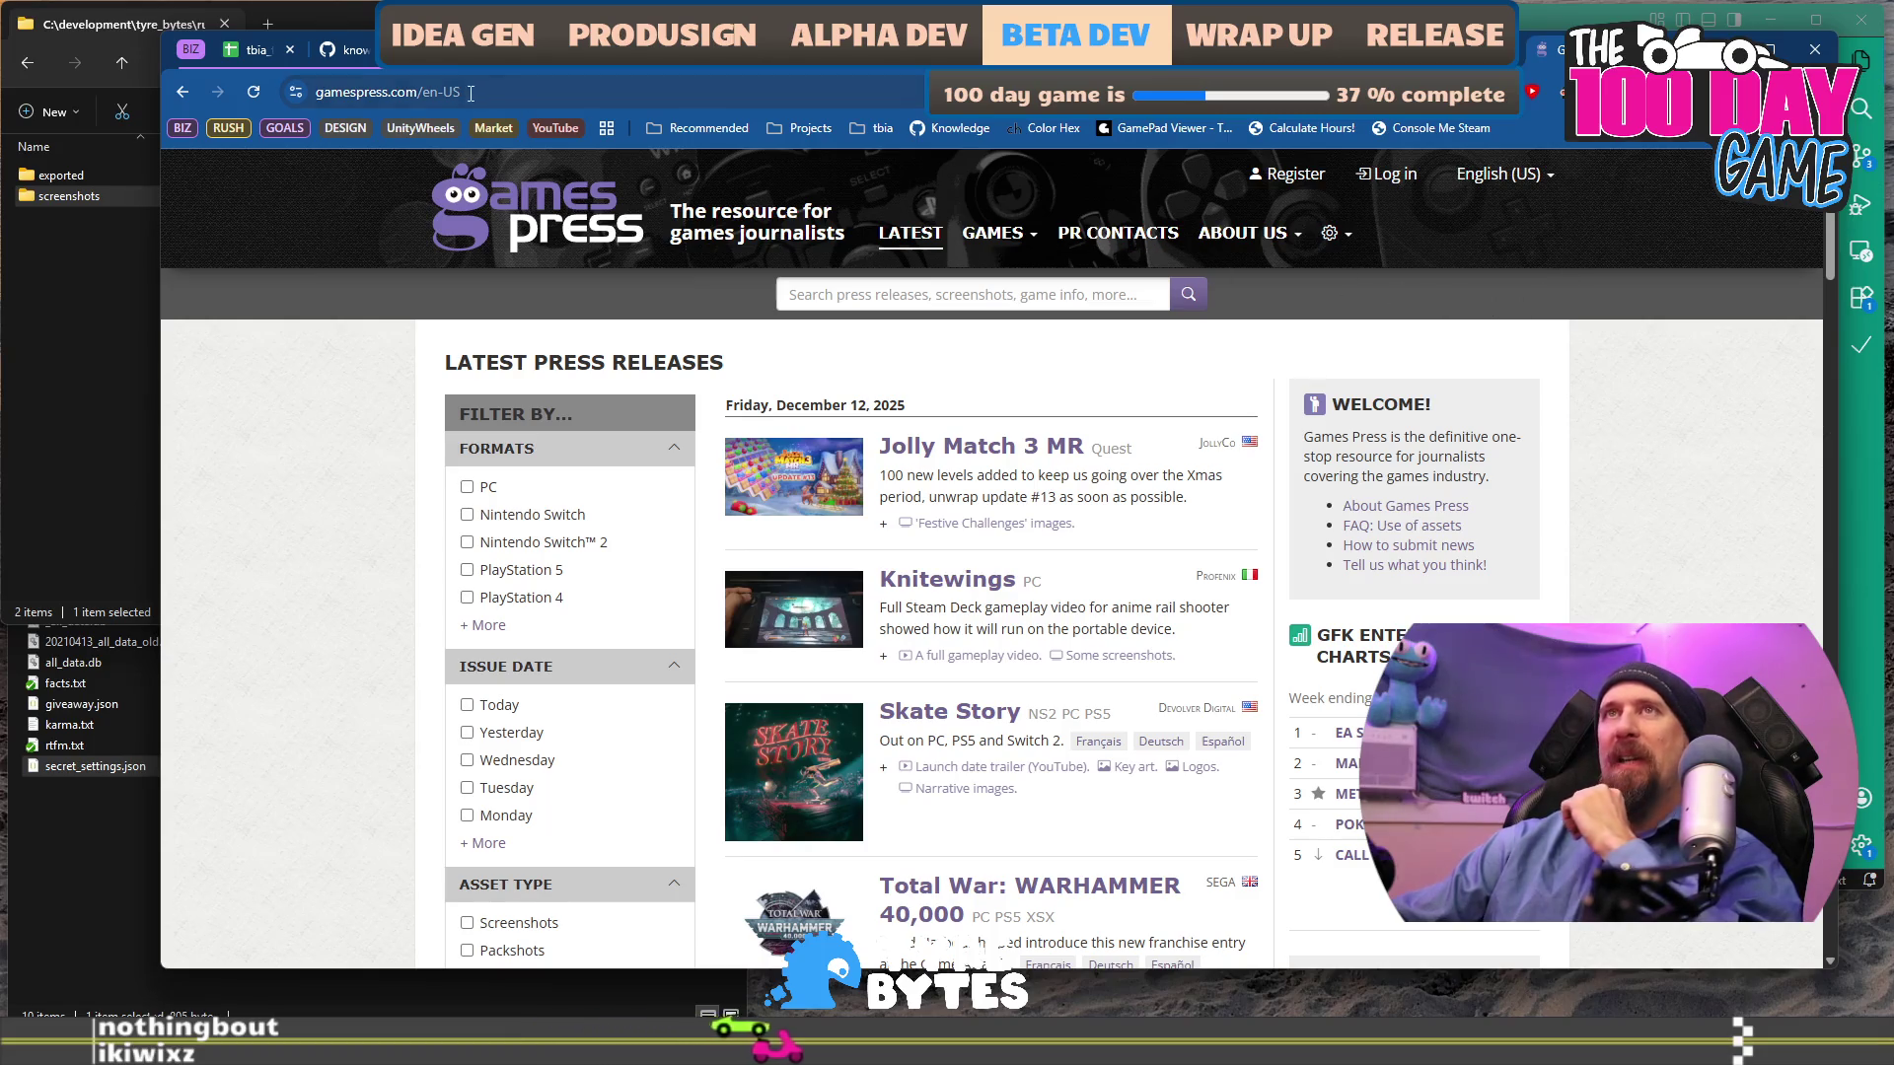
Switch to the GitHub tab showing the today.md objectives.
left_click(351, 49)
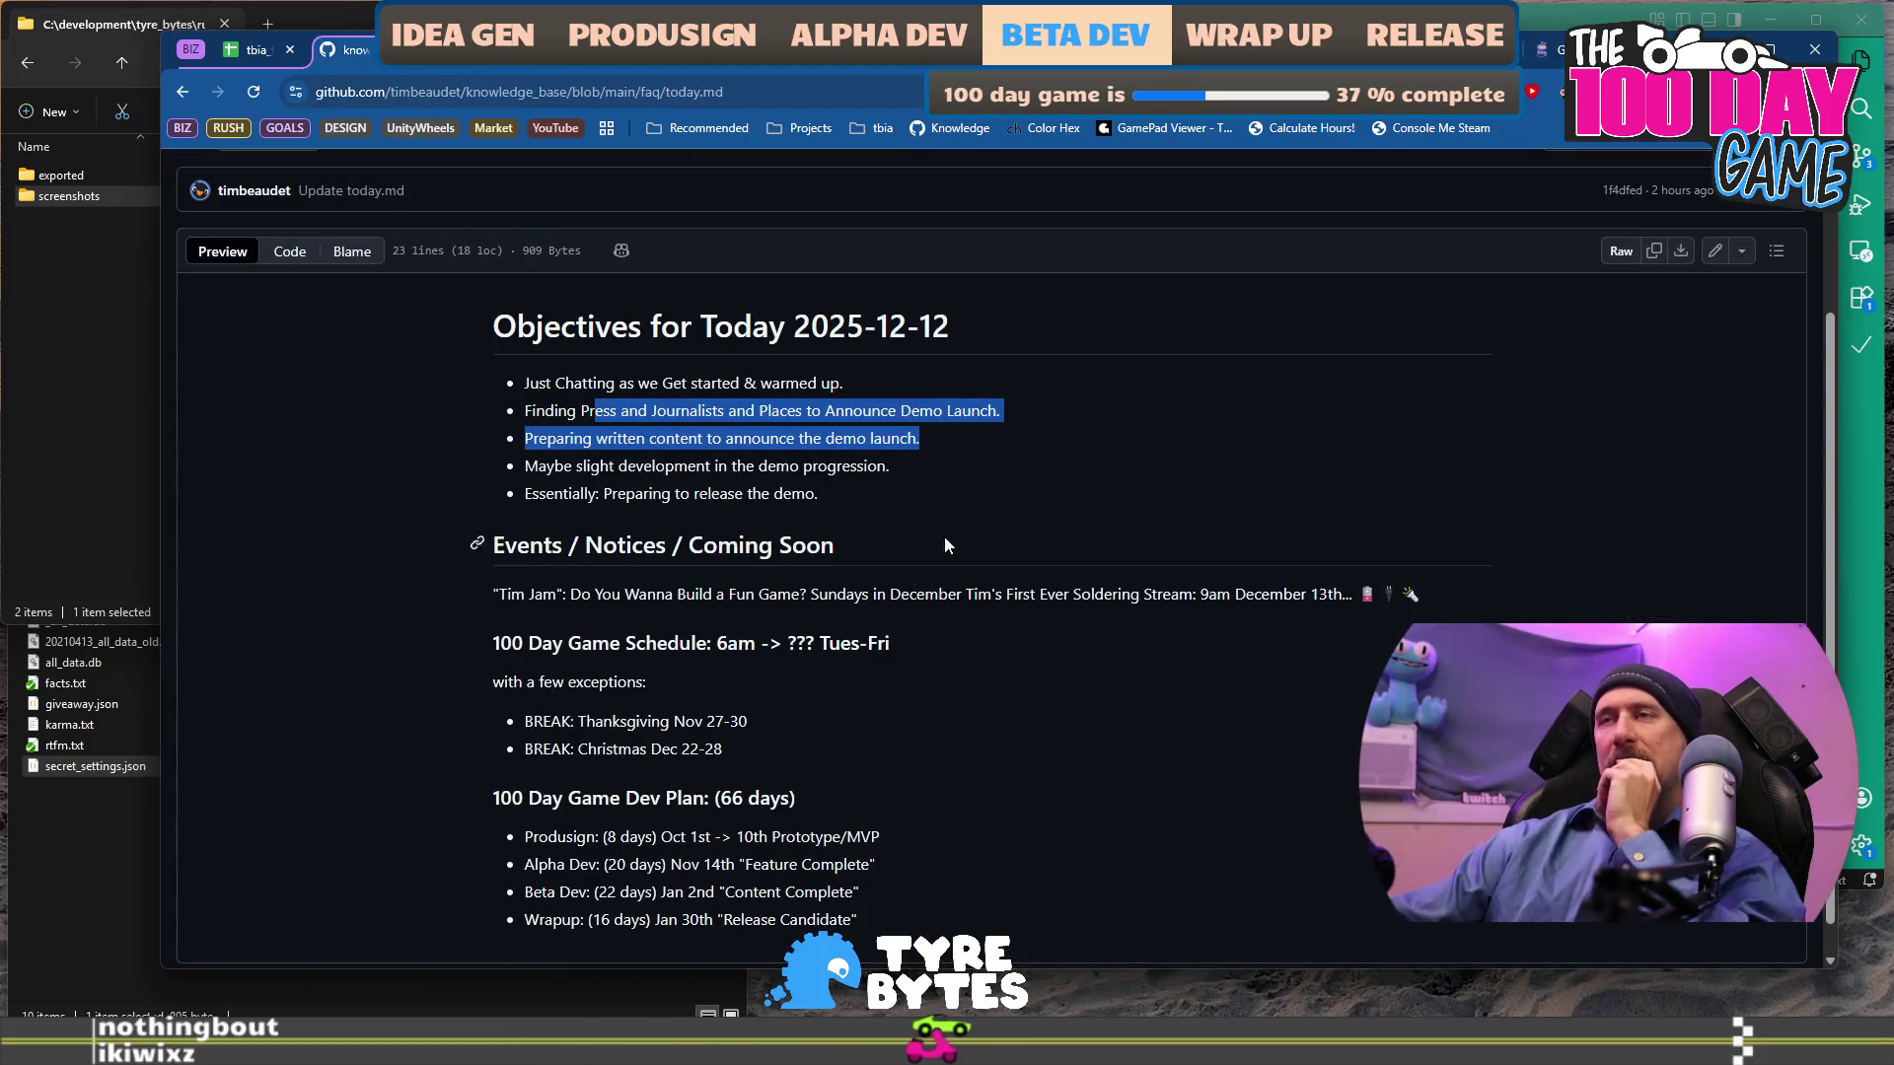
Clear the selection on today.md and switch to the general.todo notes in VS Code.
left_click(991, 487)
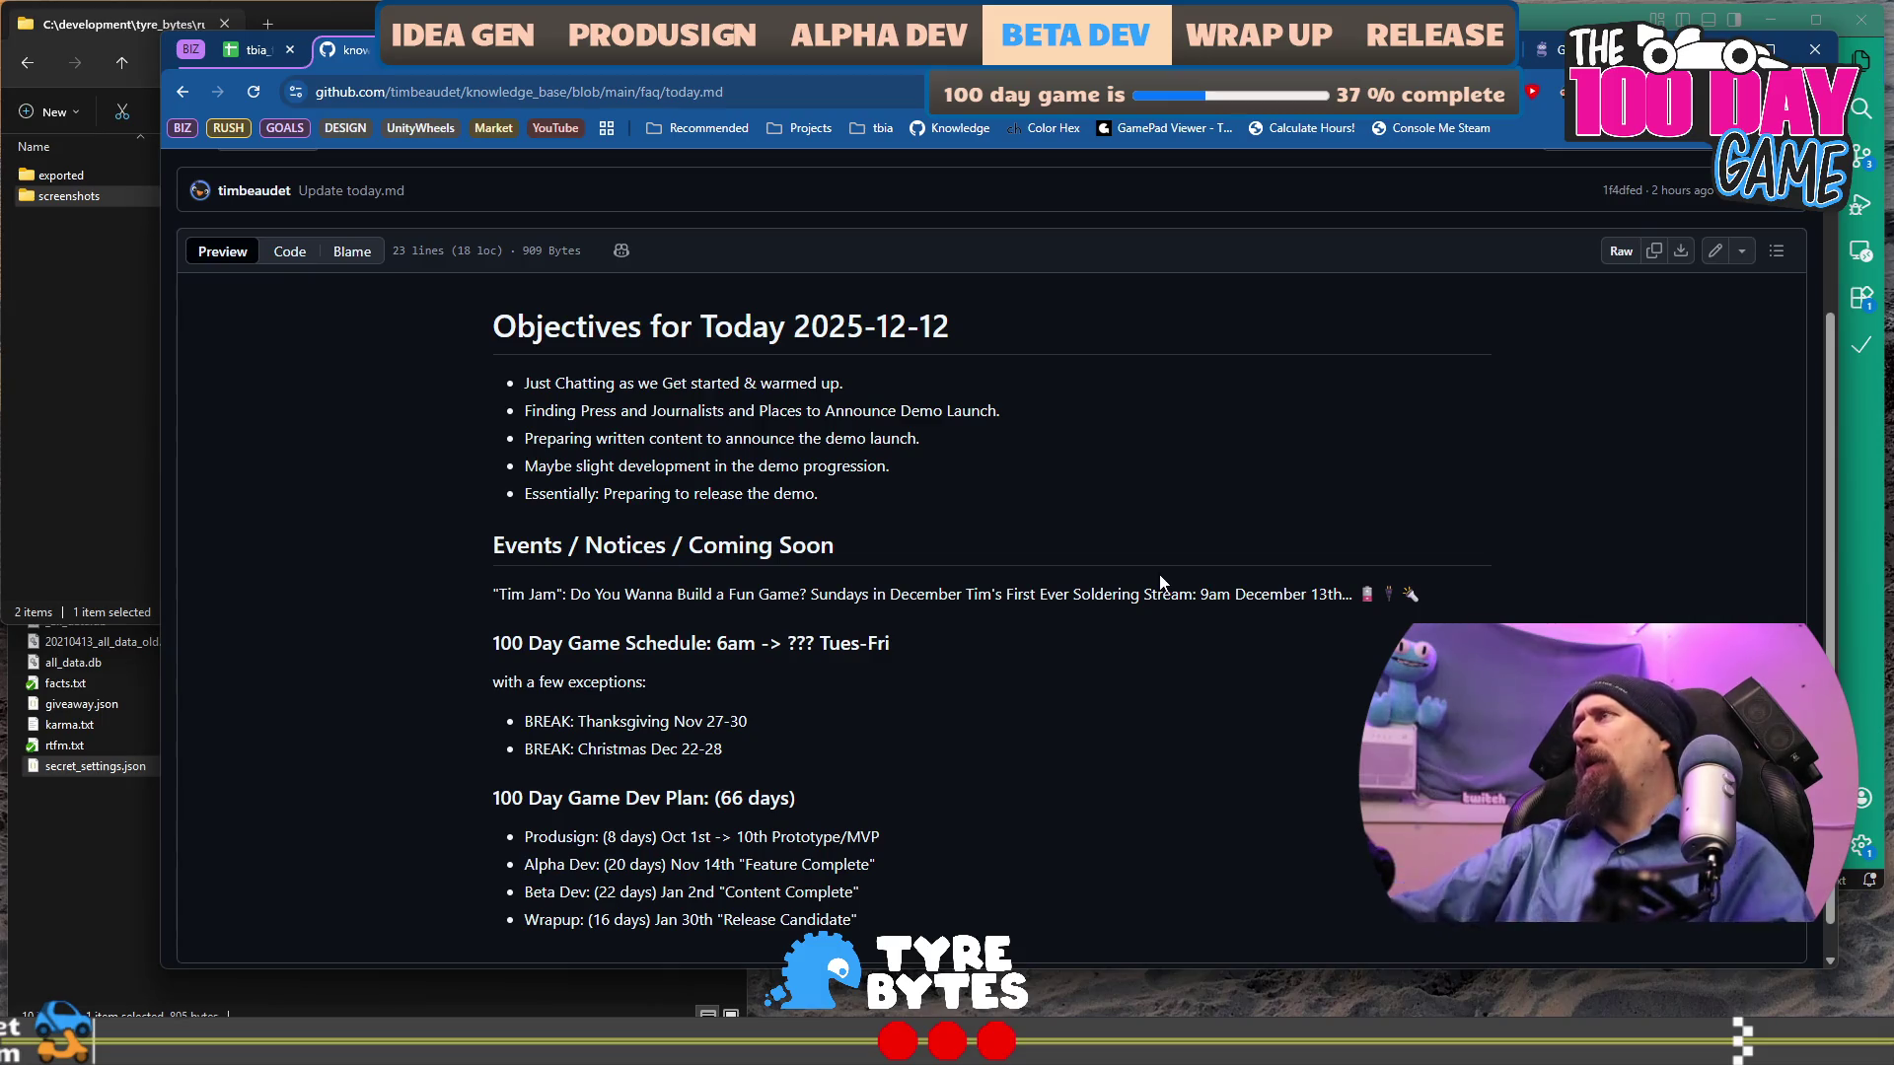
key("alt+Tab")
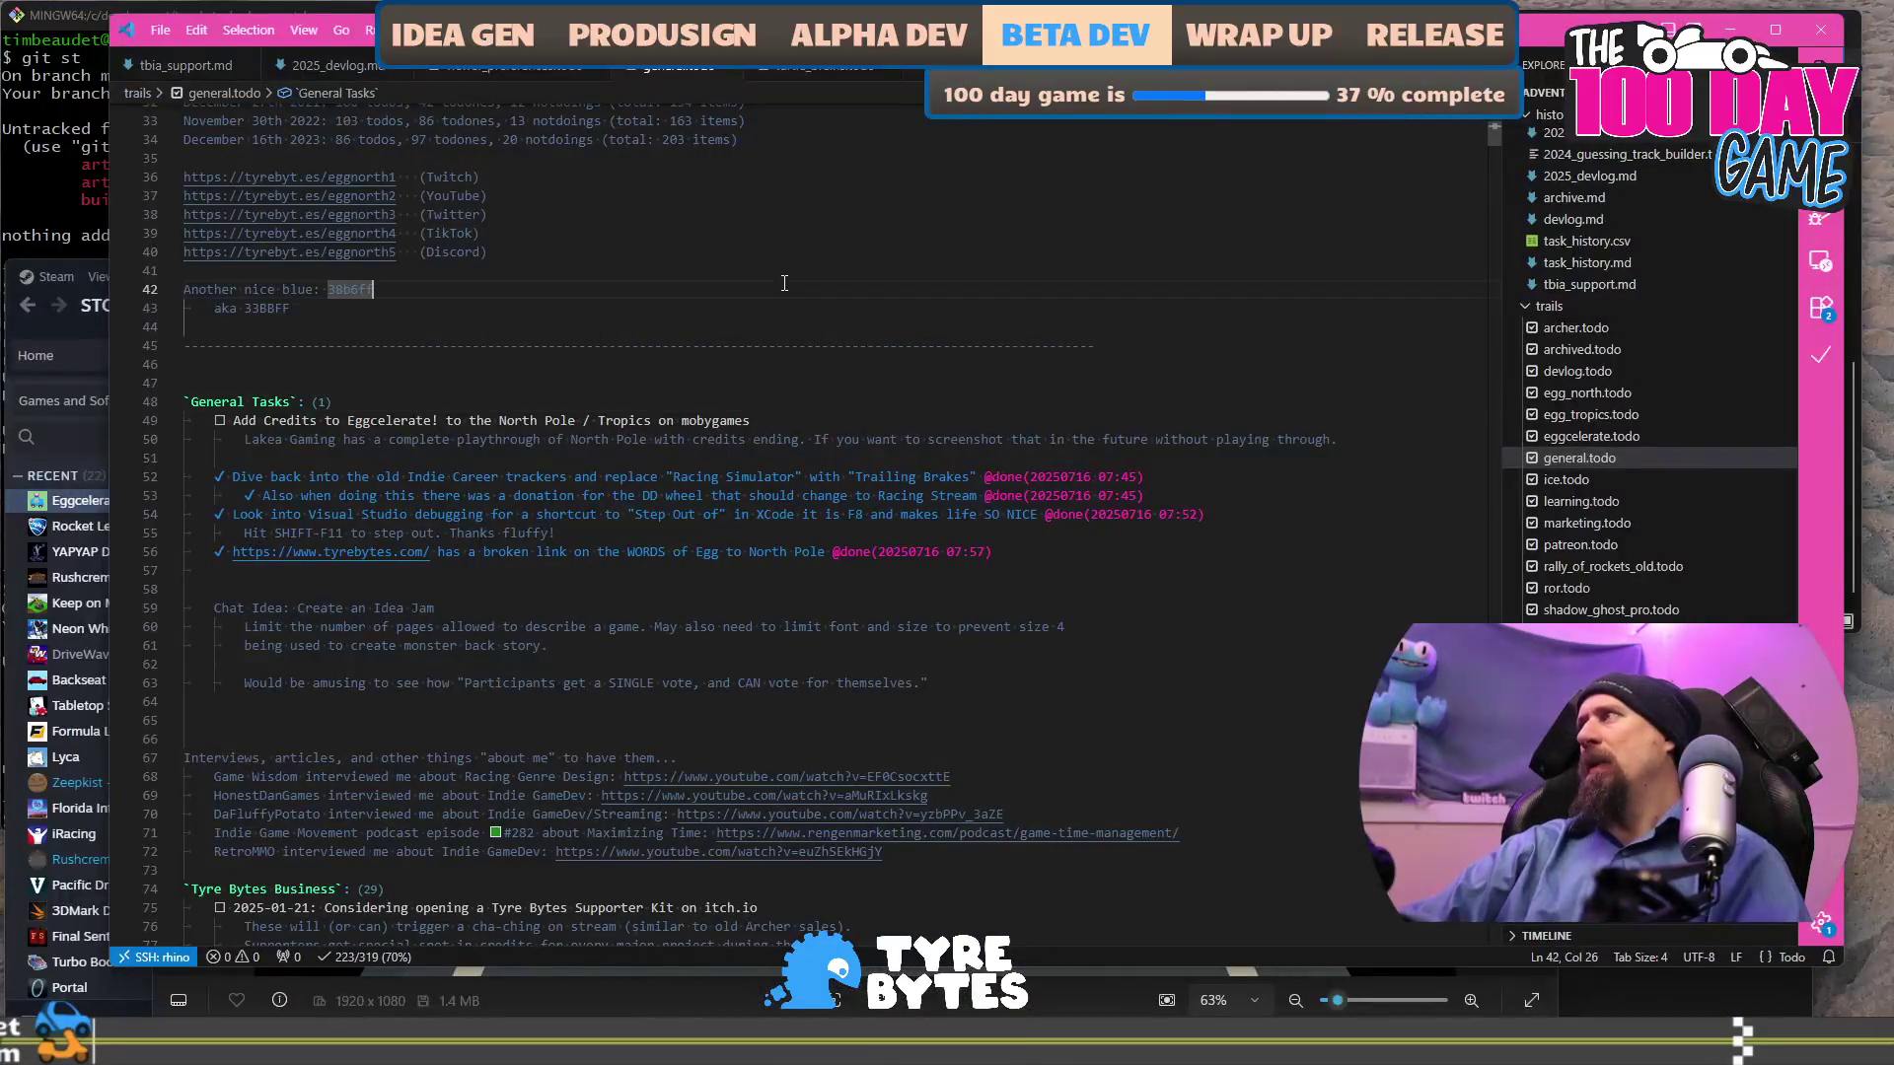
Back in the browser, view the Games Press press releases, then the marketing campaign doc.
key("alt+Tab")
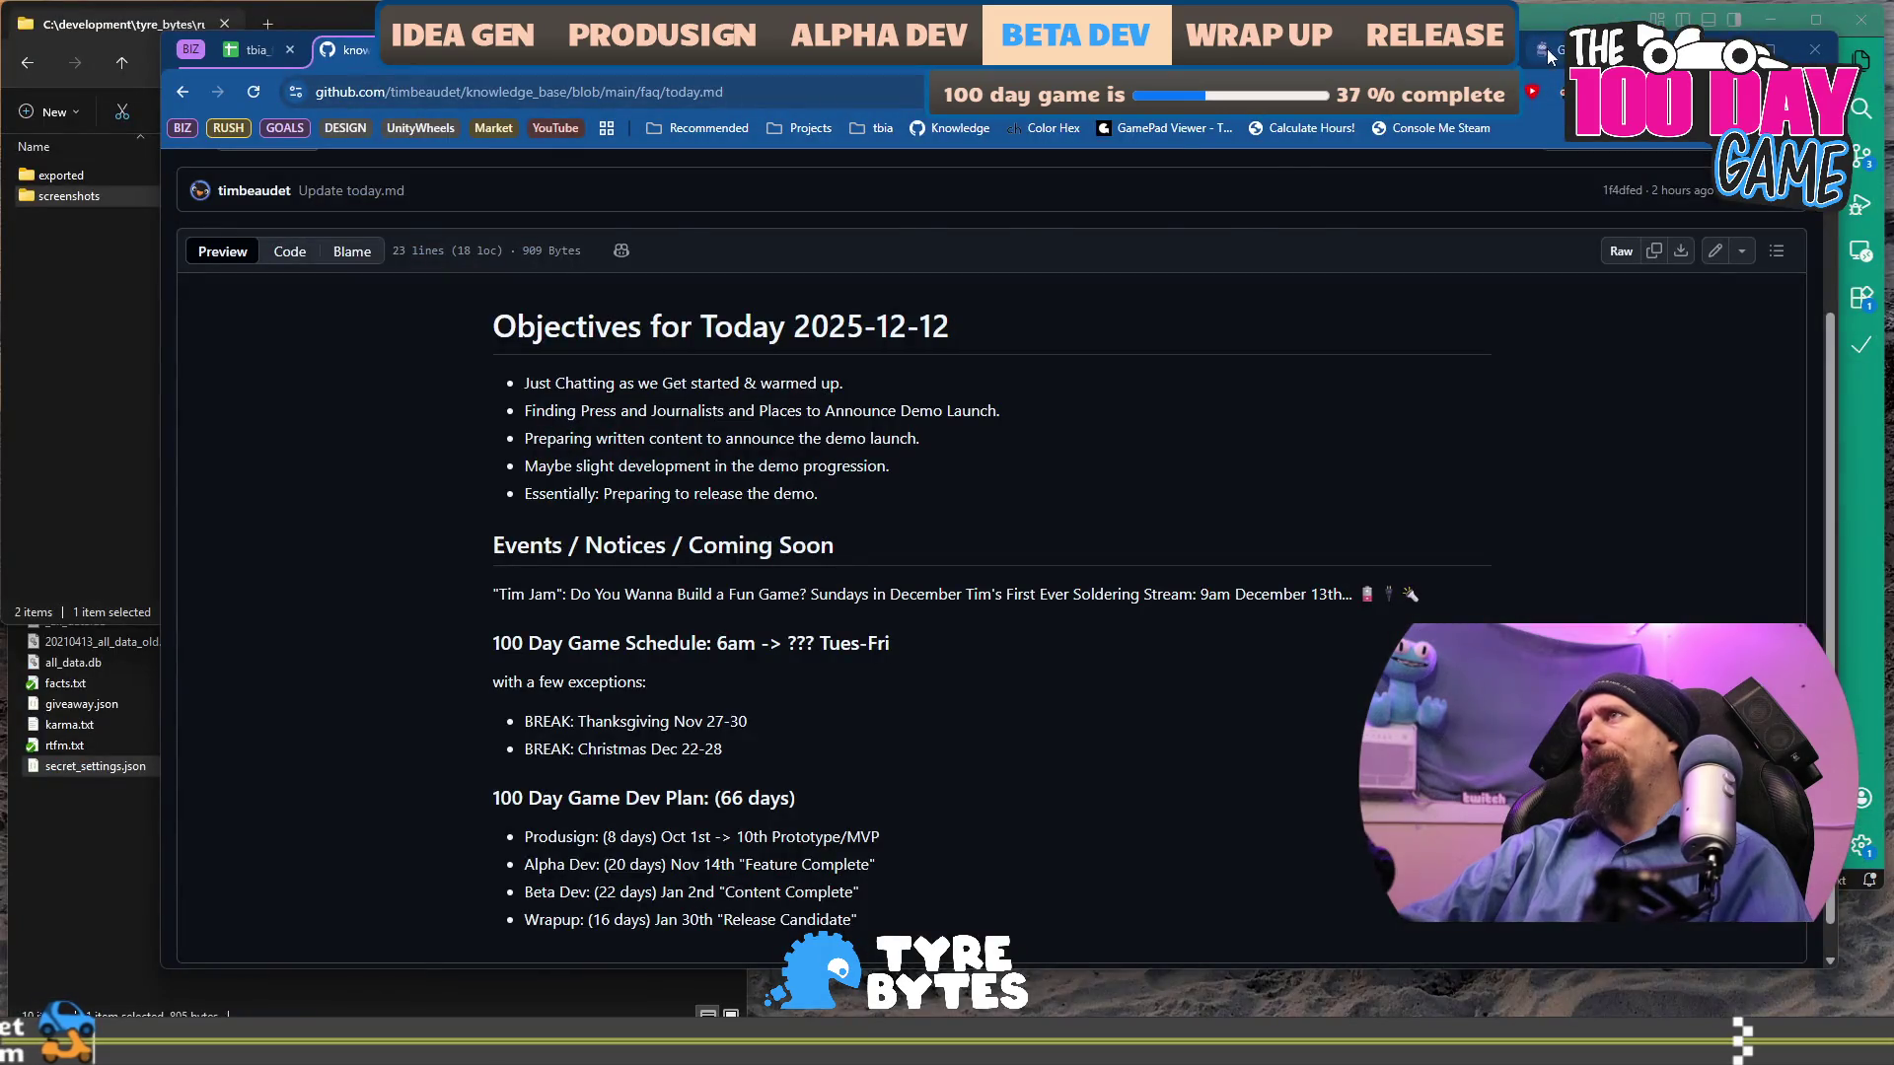
left_click(1549, 56)
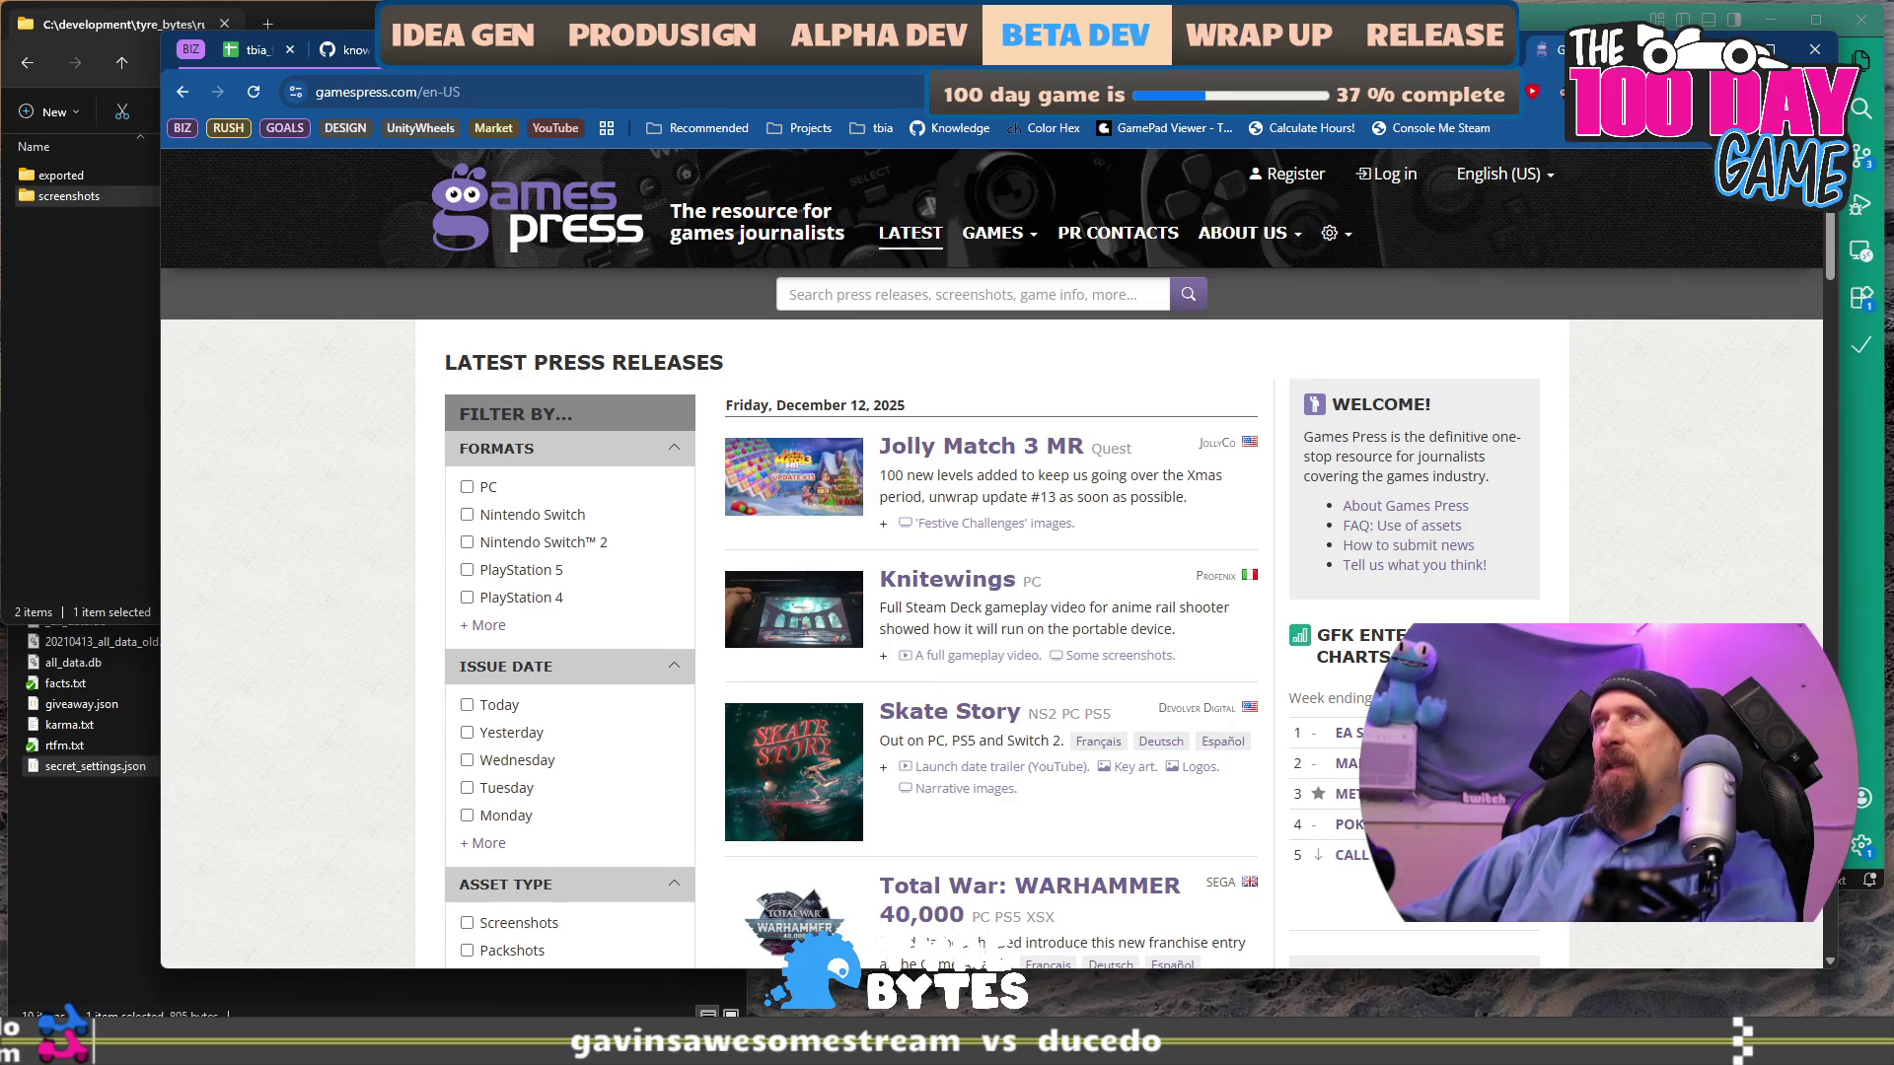
key("ctrl+Tab")
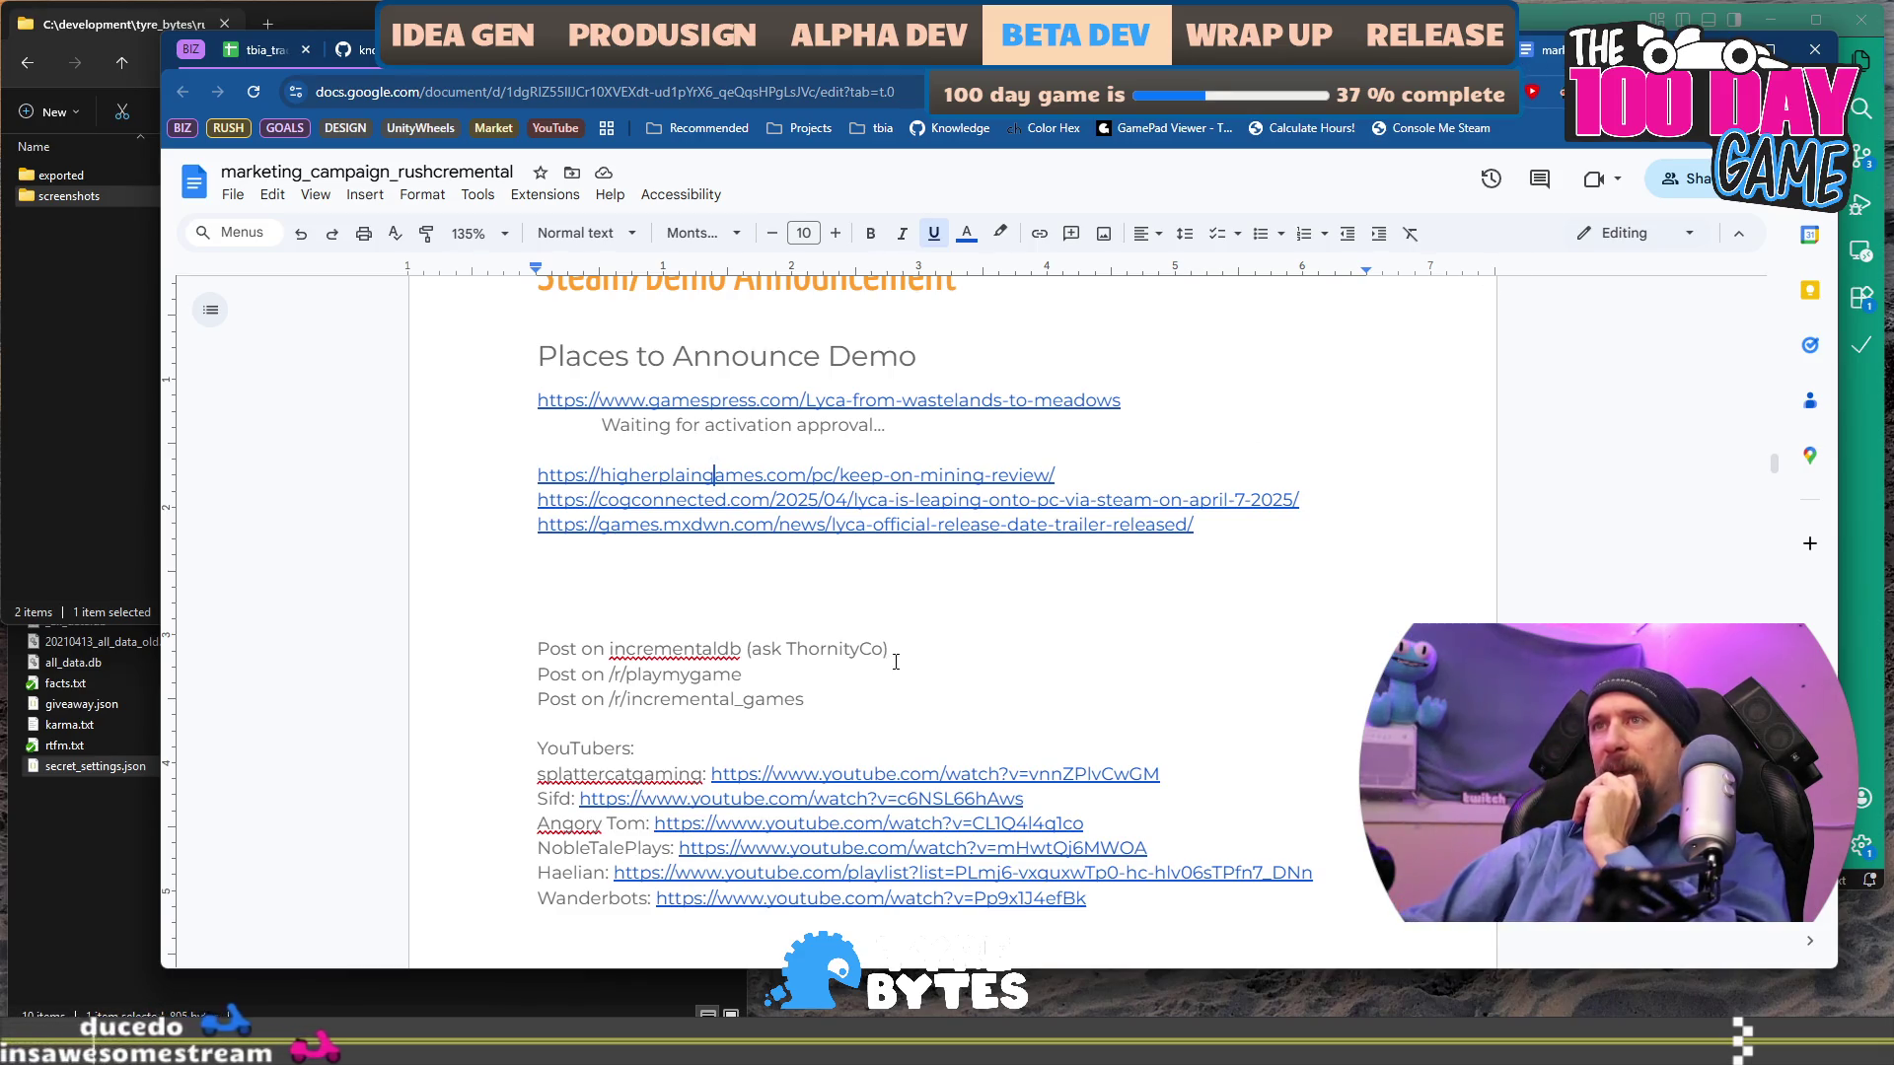
Copy 'incrementaldb' from the doc's 'Post on' line into a new tab's address bar.
double_click(667, 648)
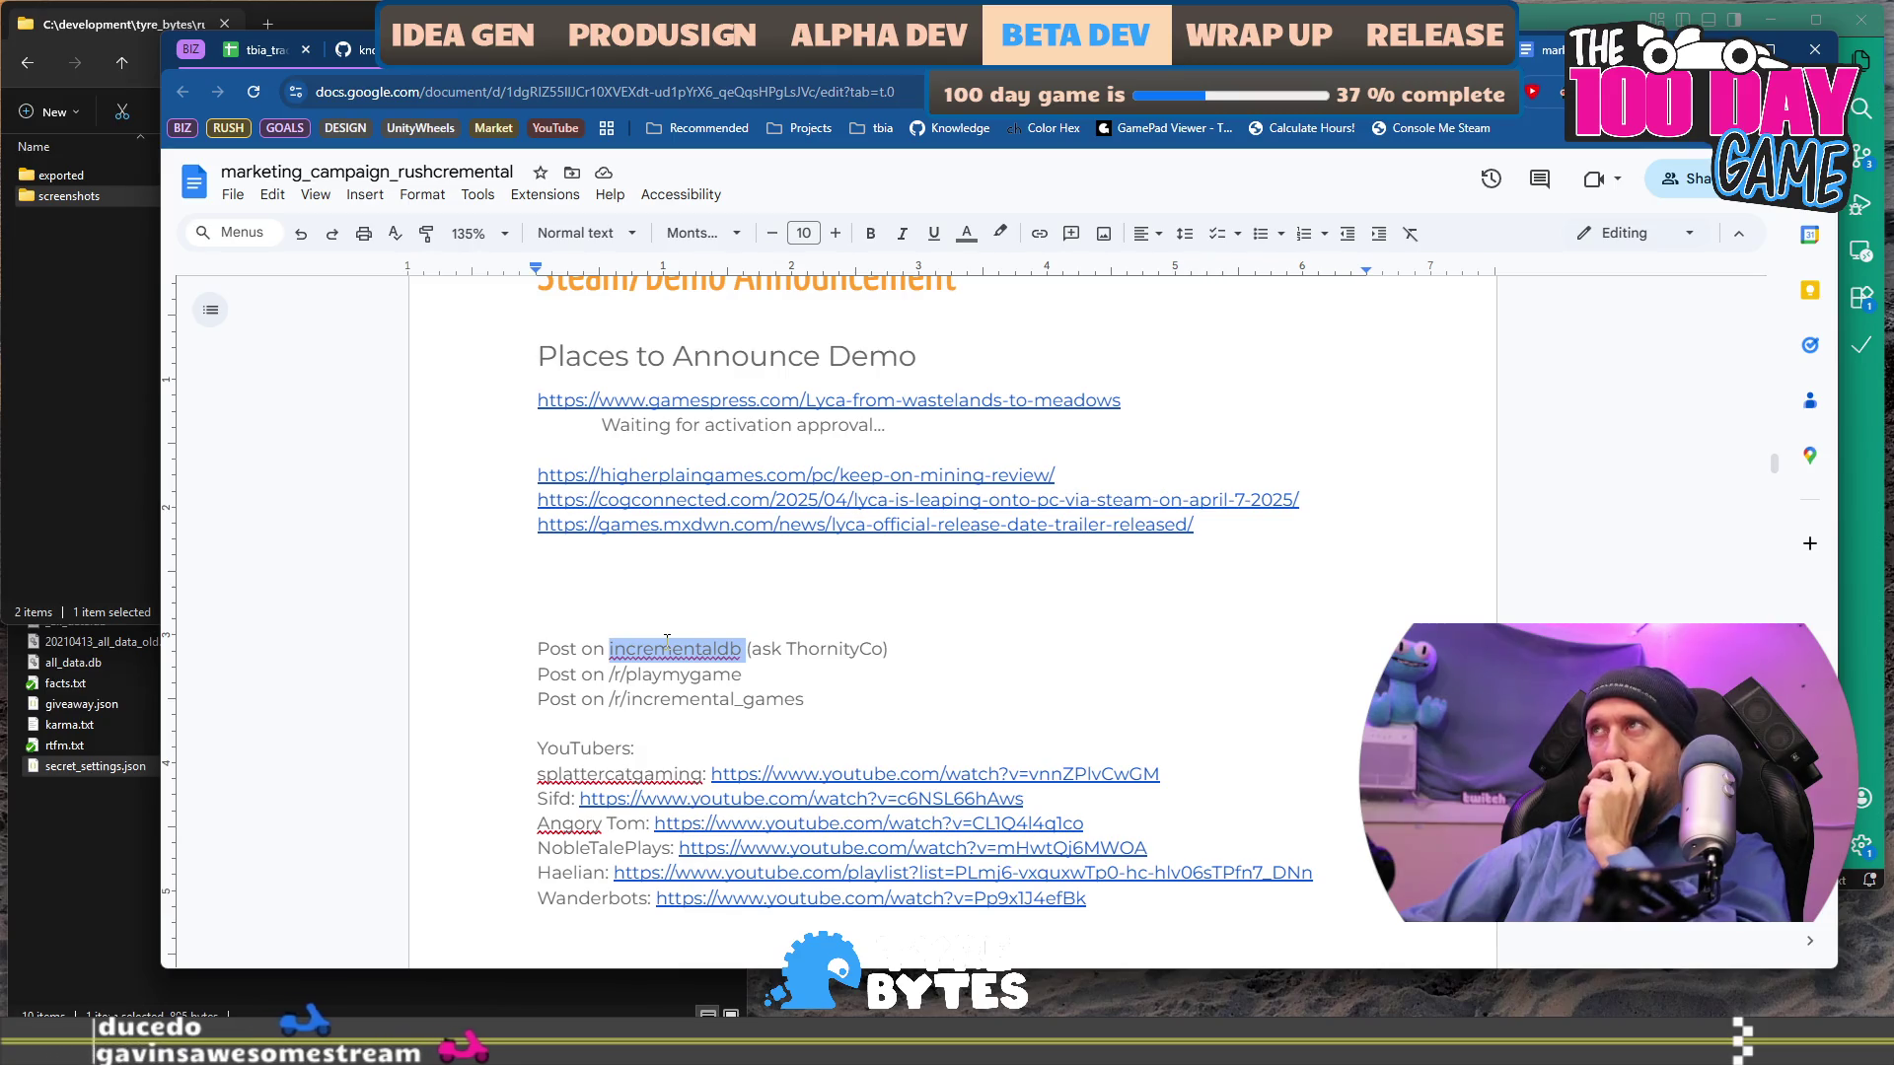
key("ctrl+x")
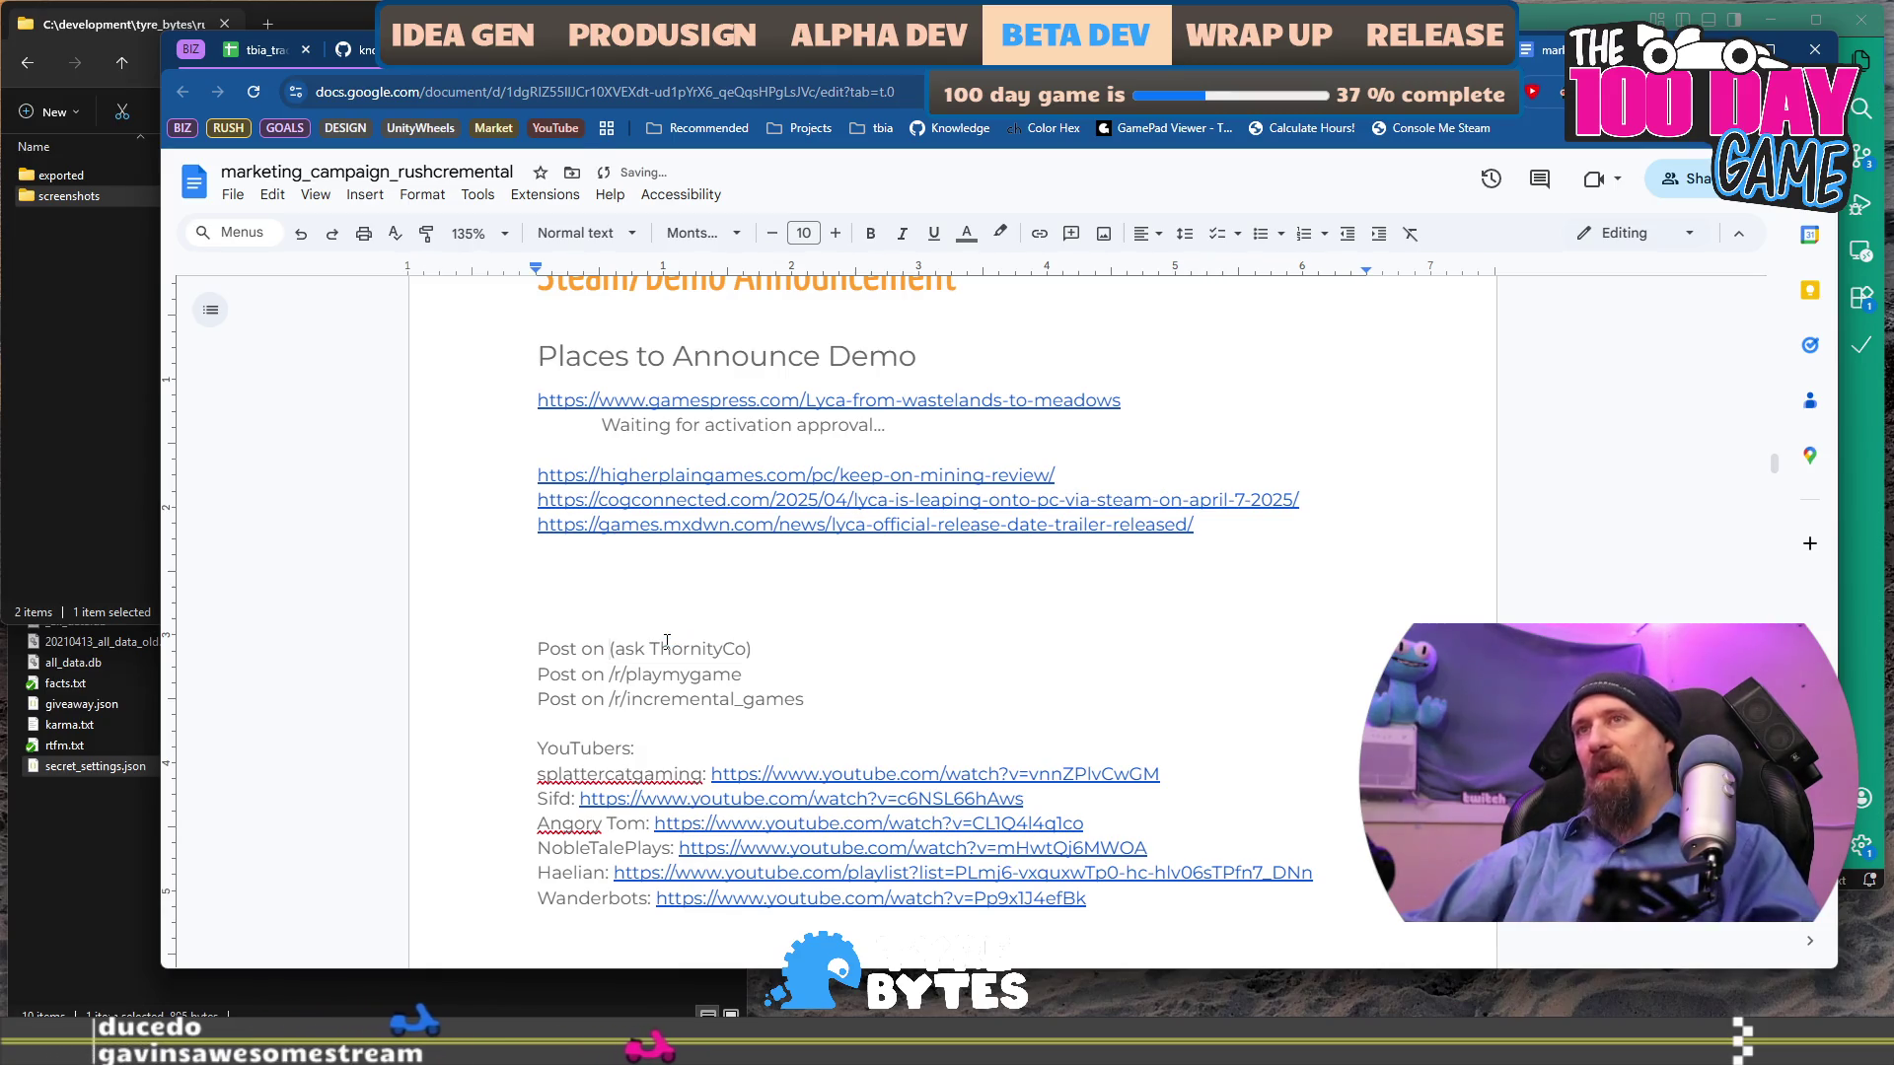
key("ctrl+z")
key("ctrl+t")
key("ctrl+v")
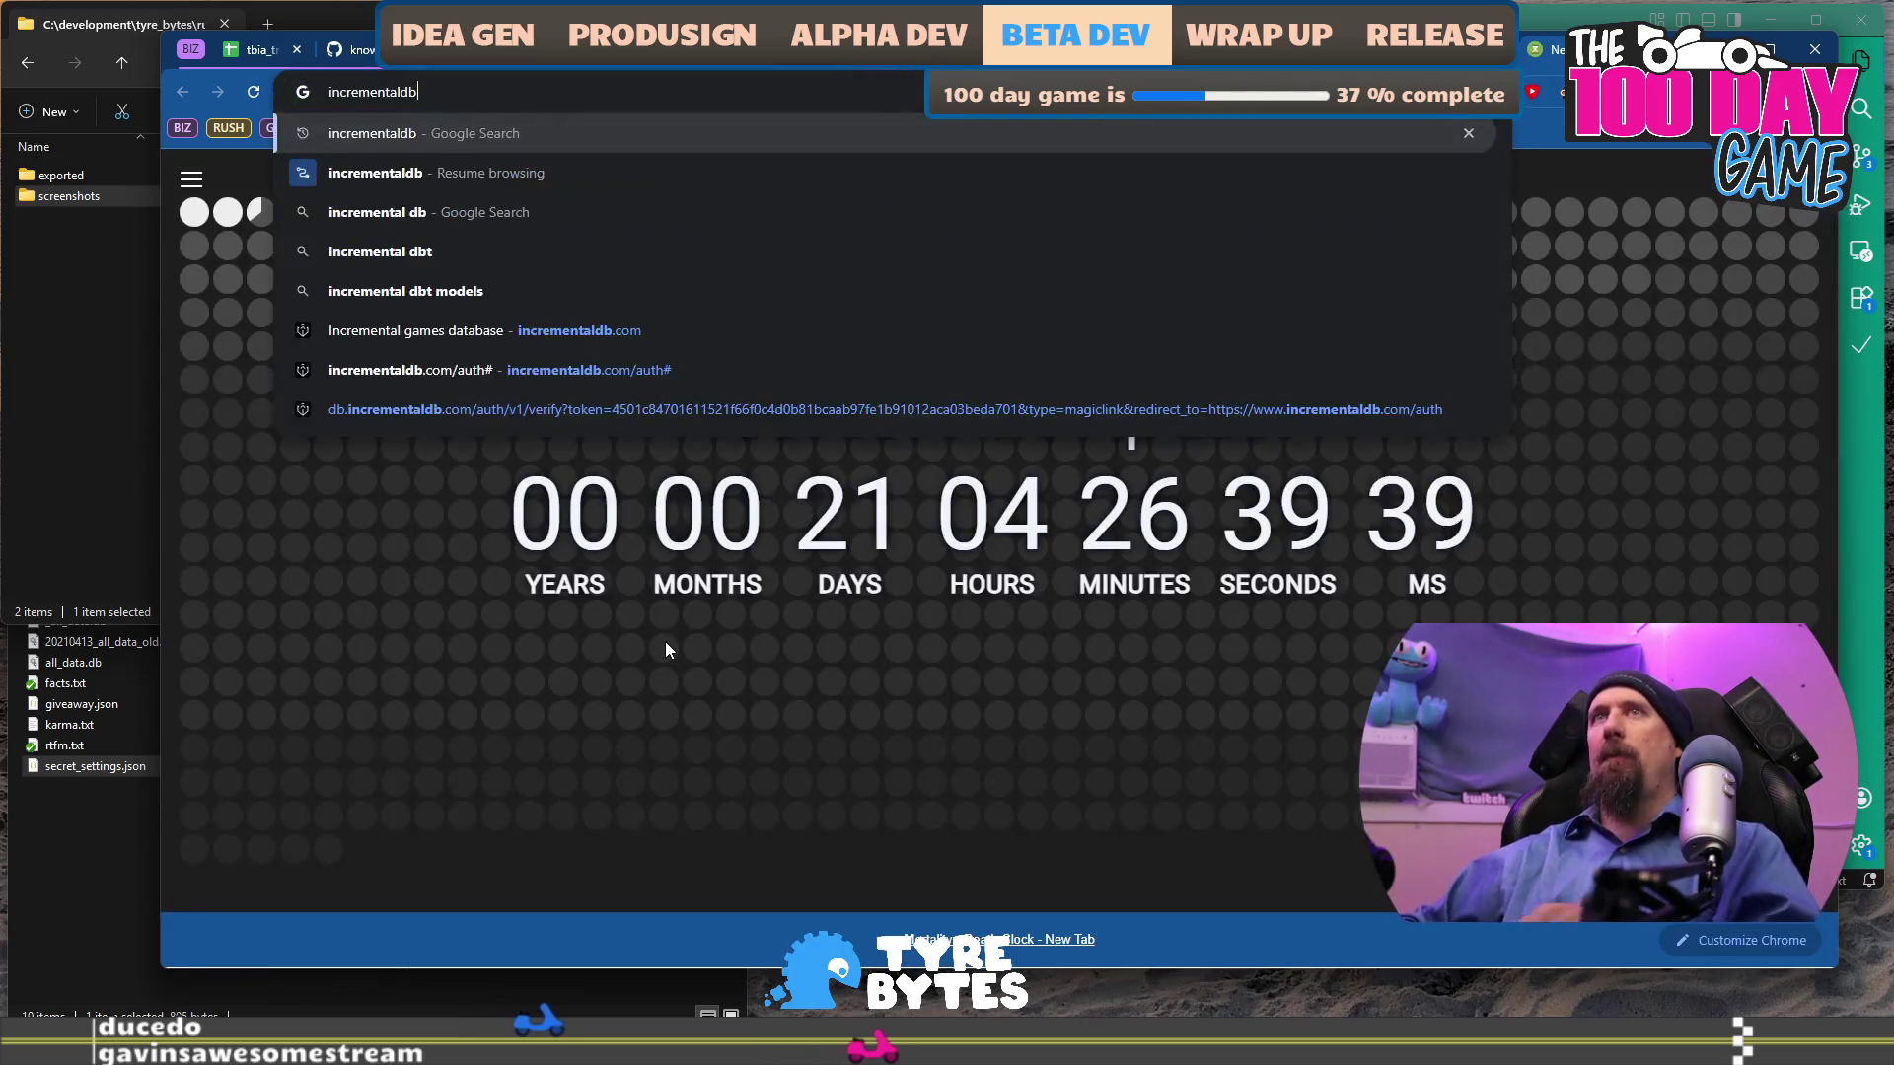
Search Google for 'incrementaldb' and open the Incremental games database result.
key("Return")
left_click(604, 369)
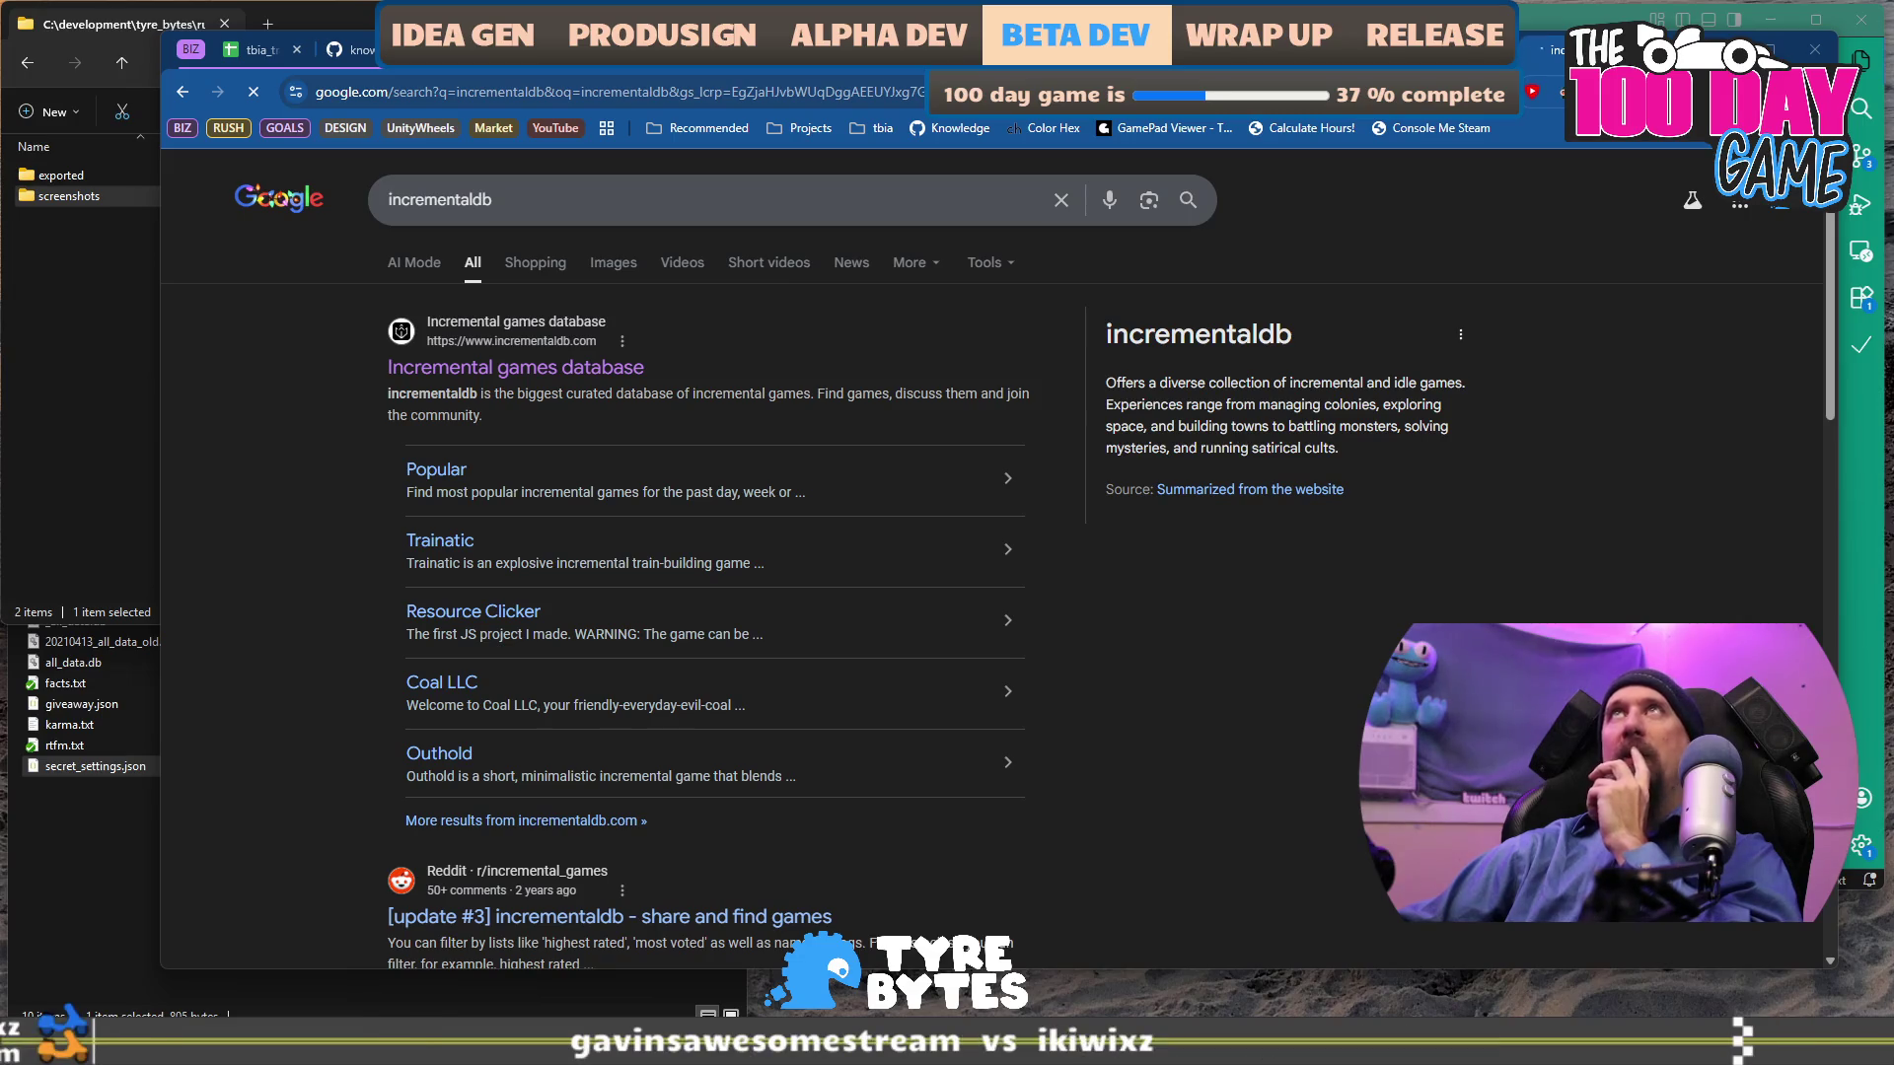
Add an indented account-created note under the incrementaldb item, then start typing 'itchincremen' in a new tab.
left_click(1535, 38)
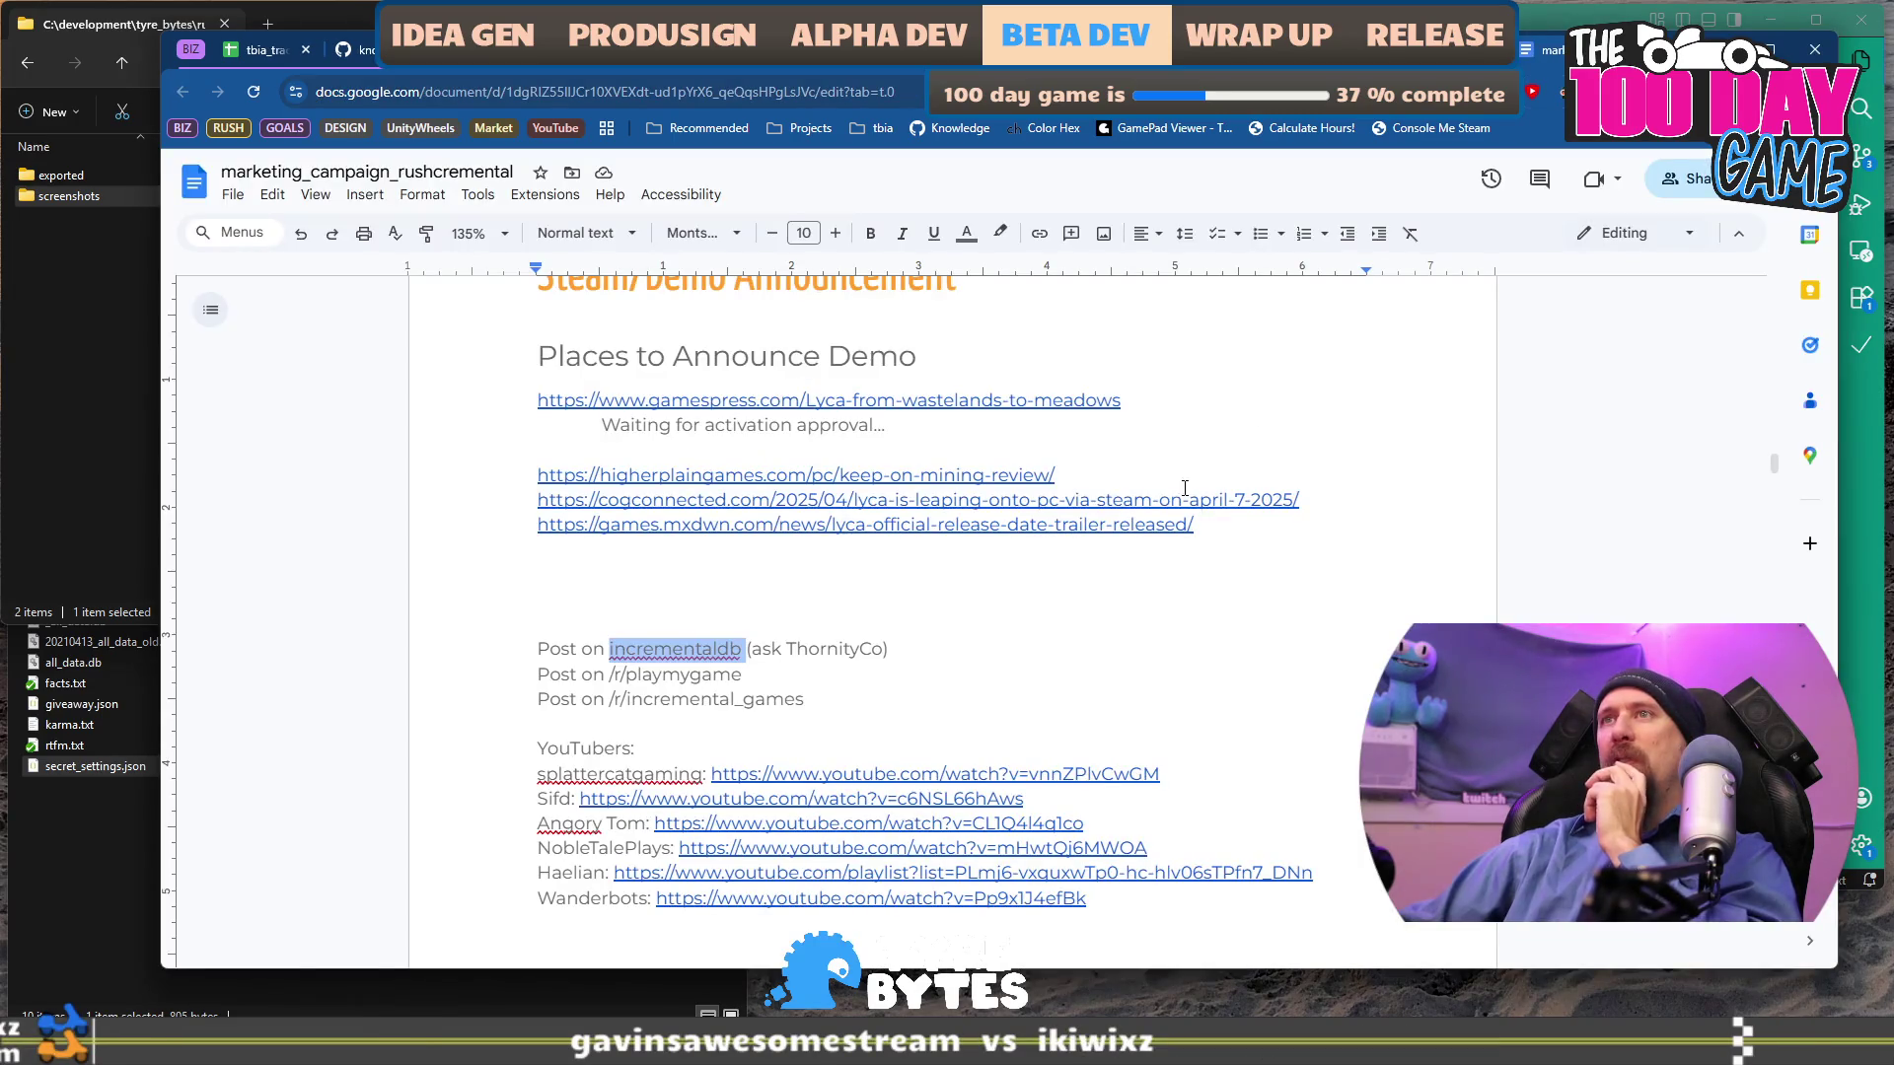
left_click(1020, 589)
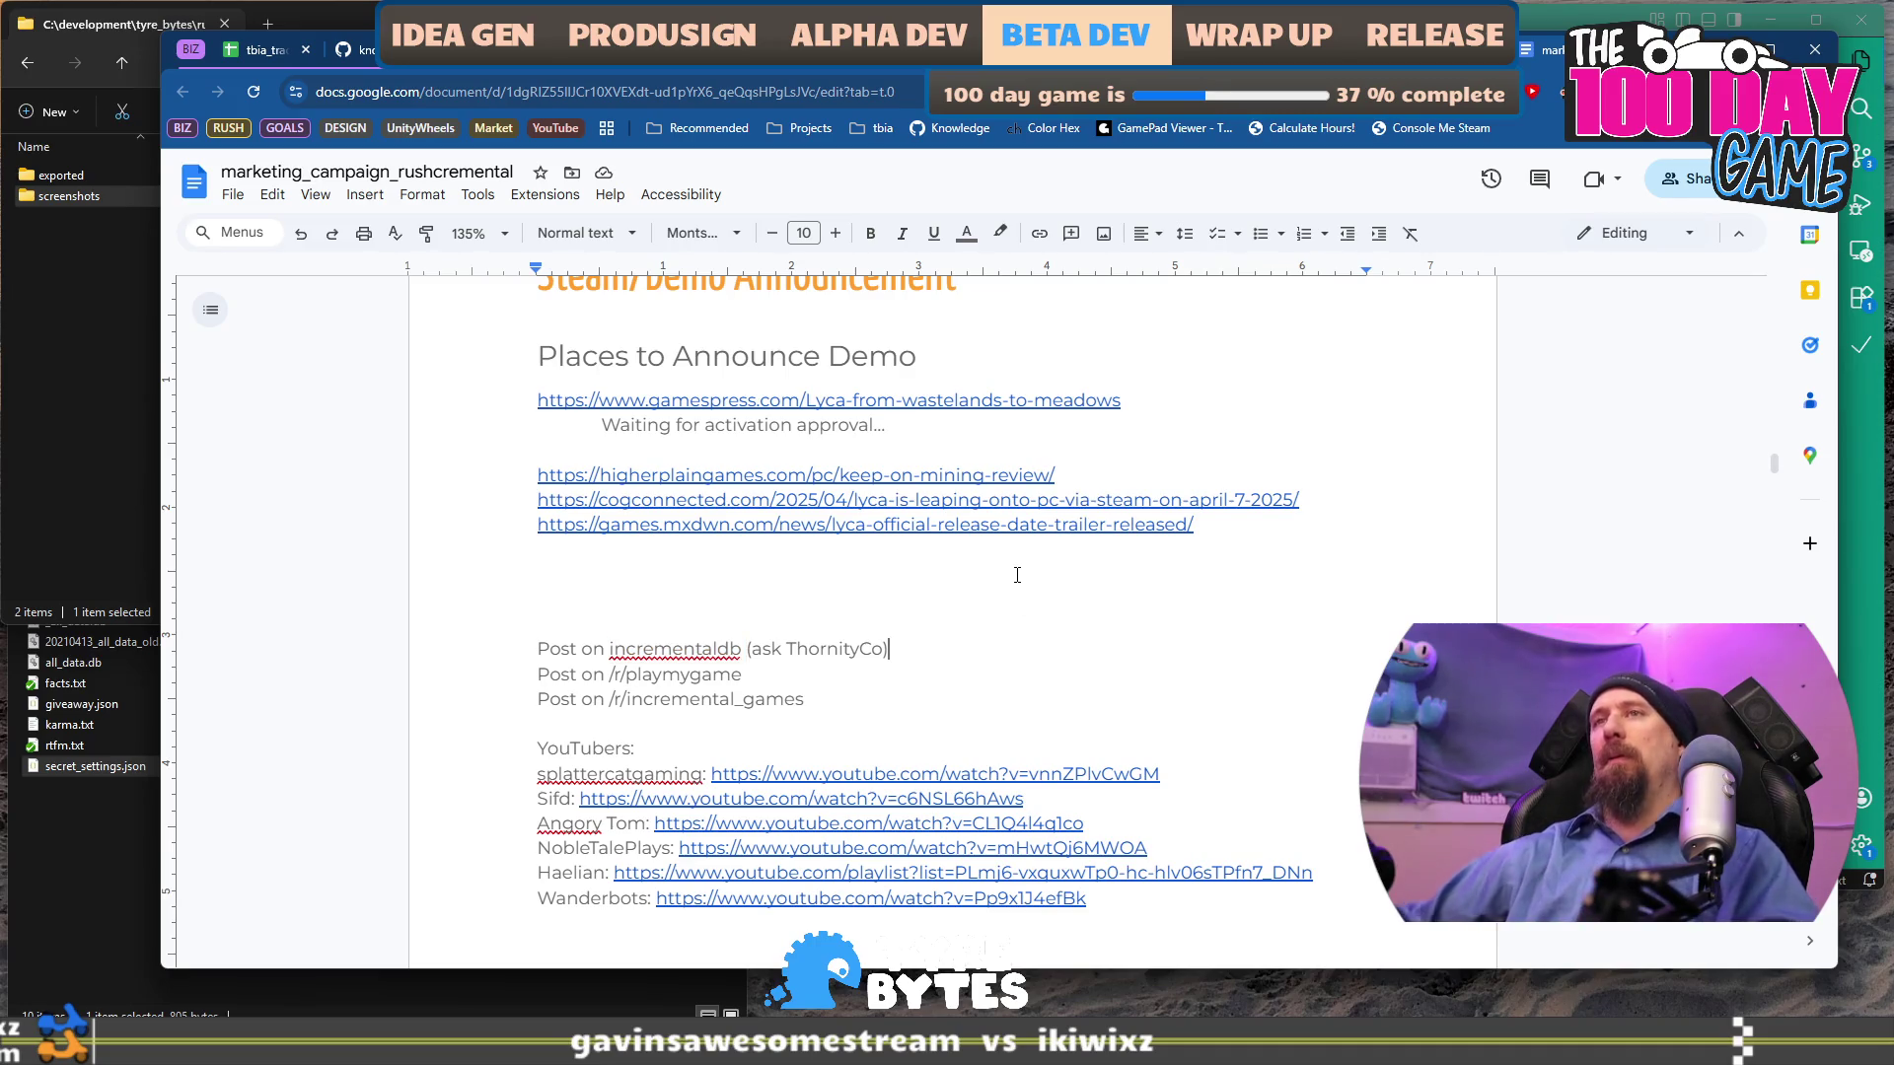
key("Return")
key("Tab")
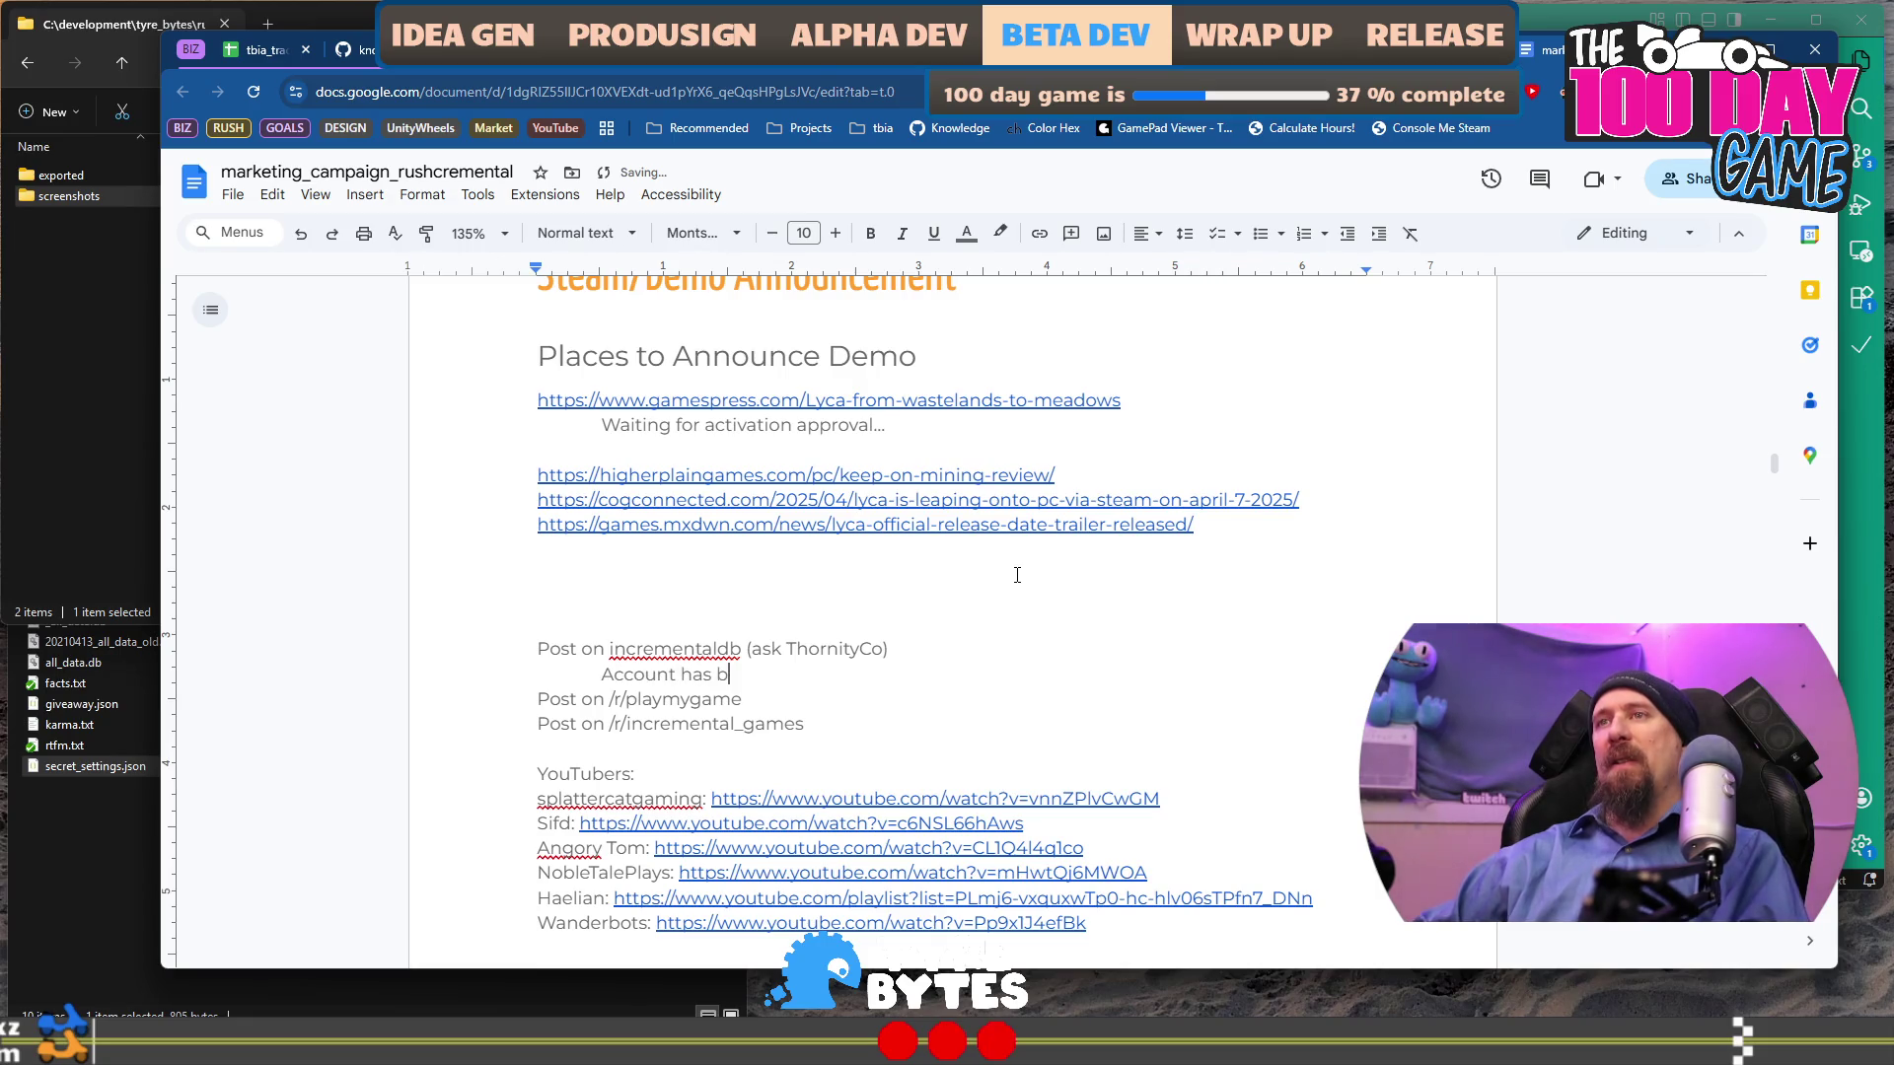
type("een created")
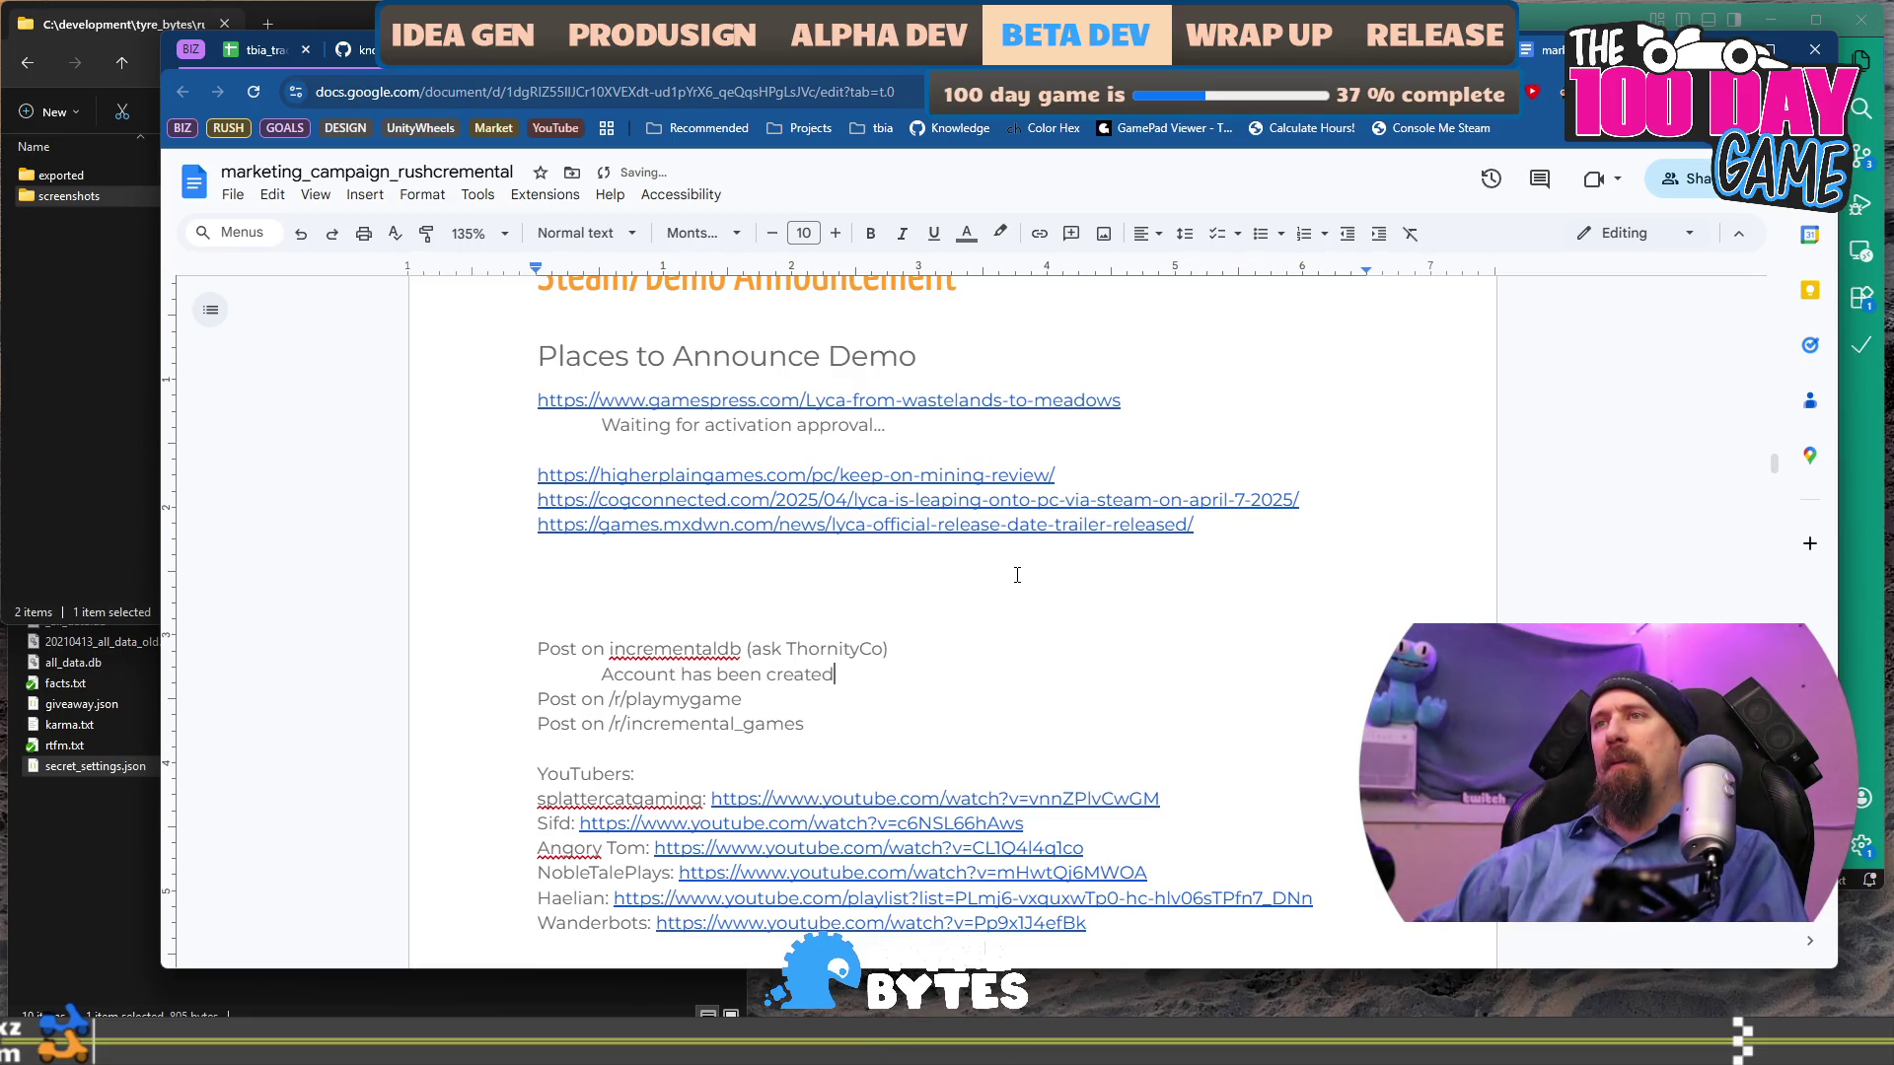
type(", may need")
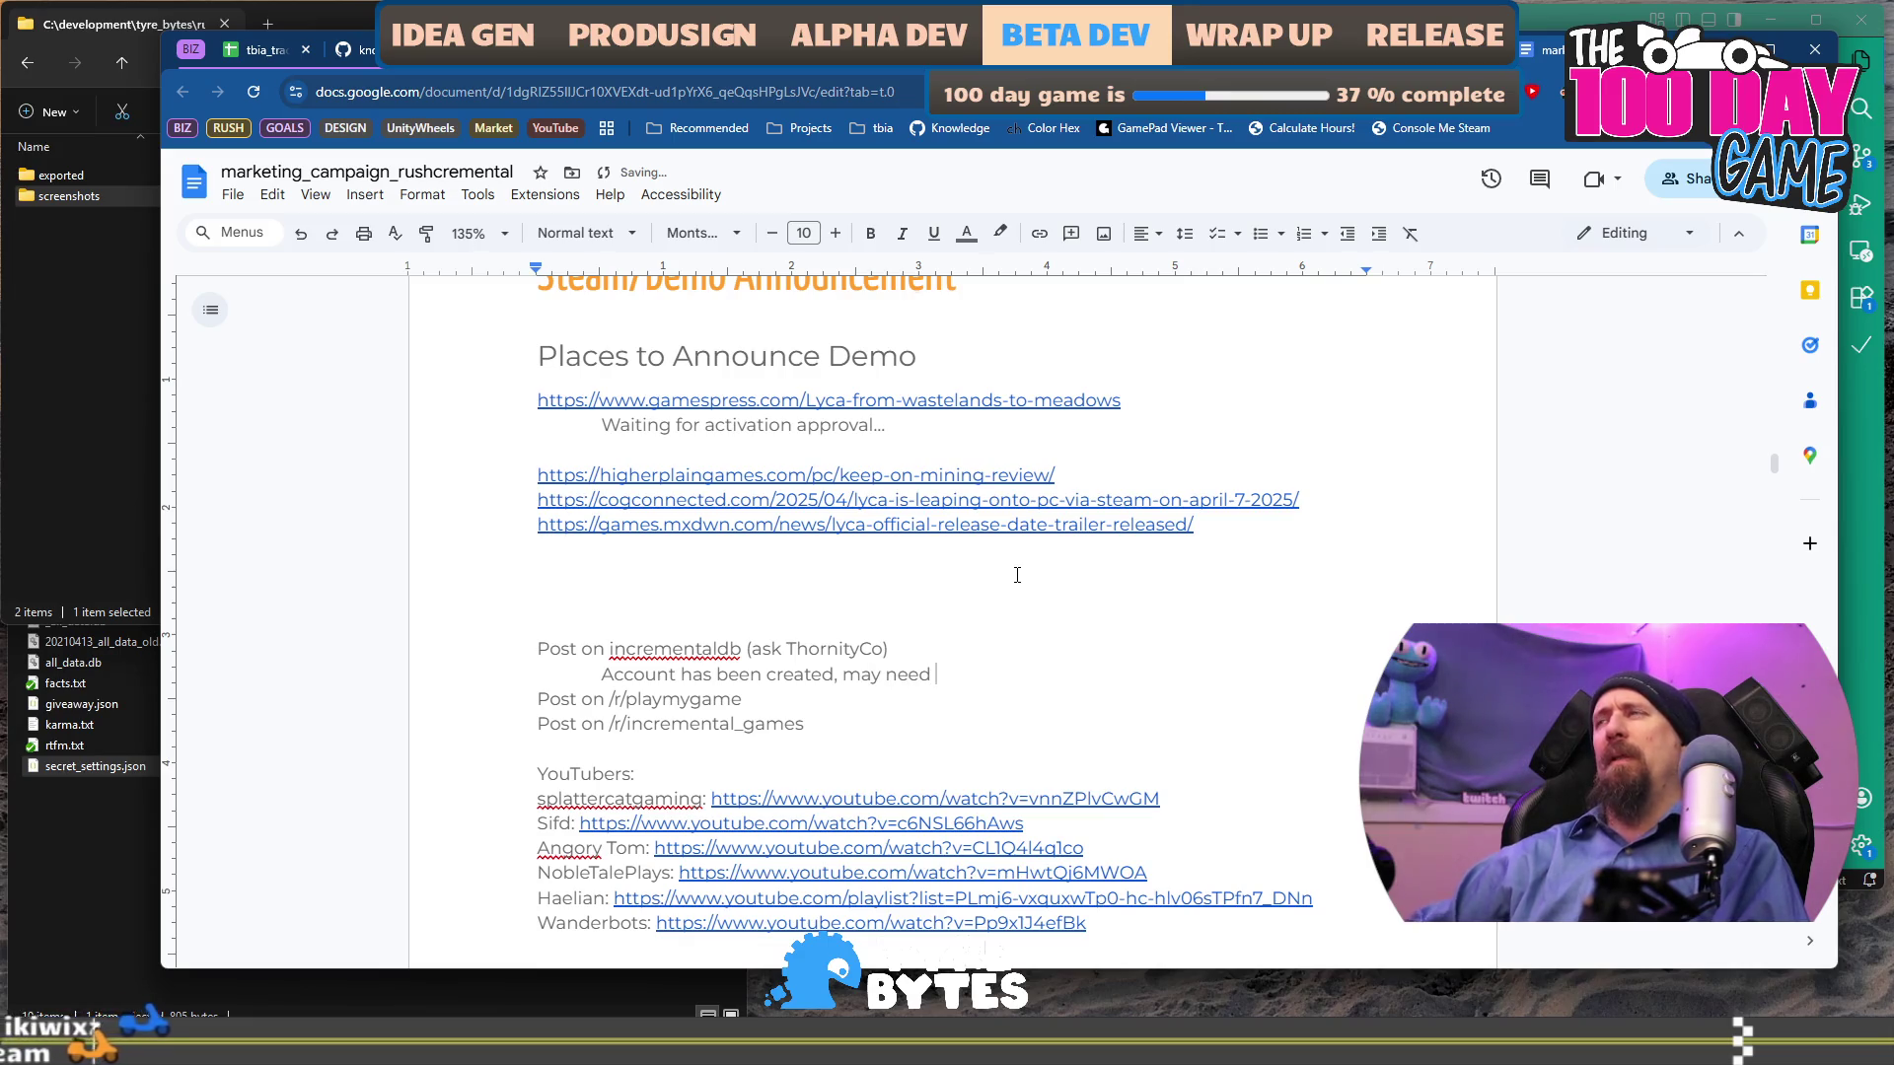
key("ctrl+t")
type("itch.io")
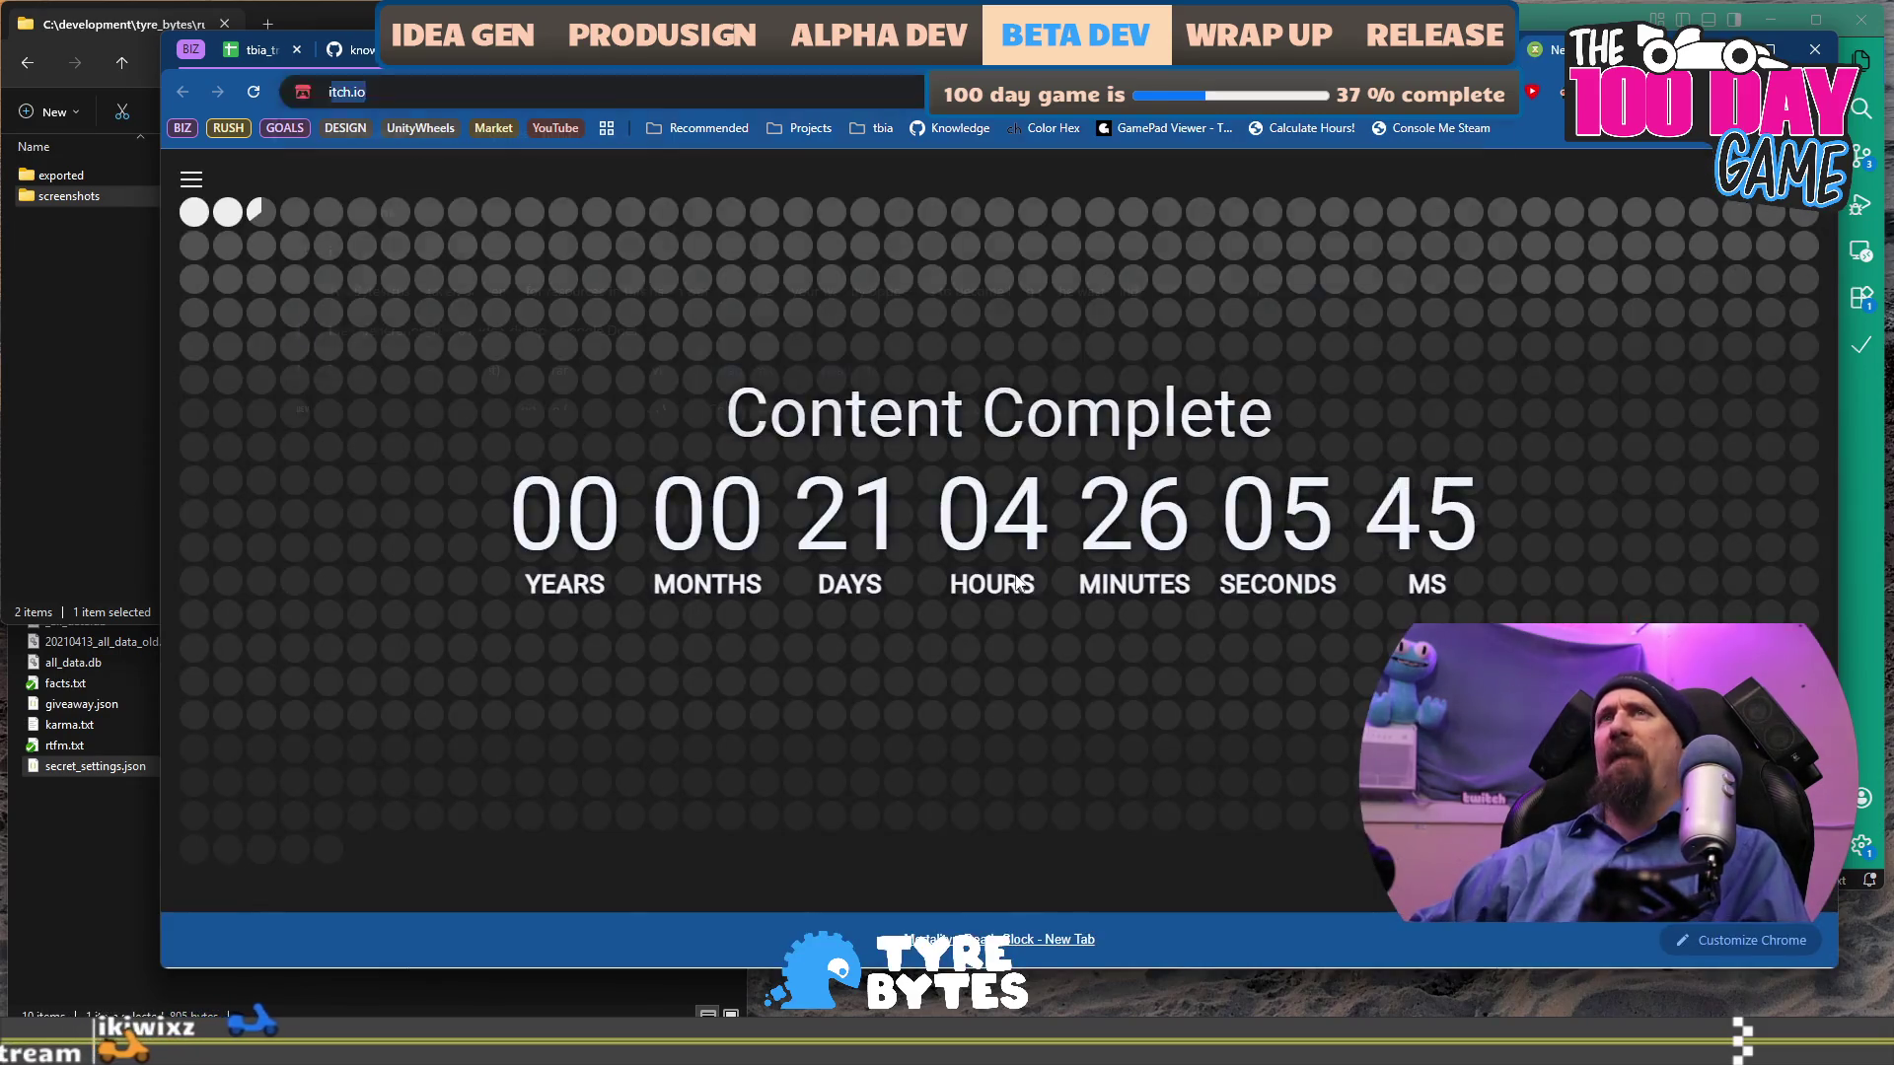
type("in")
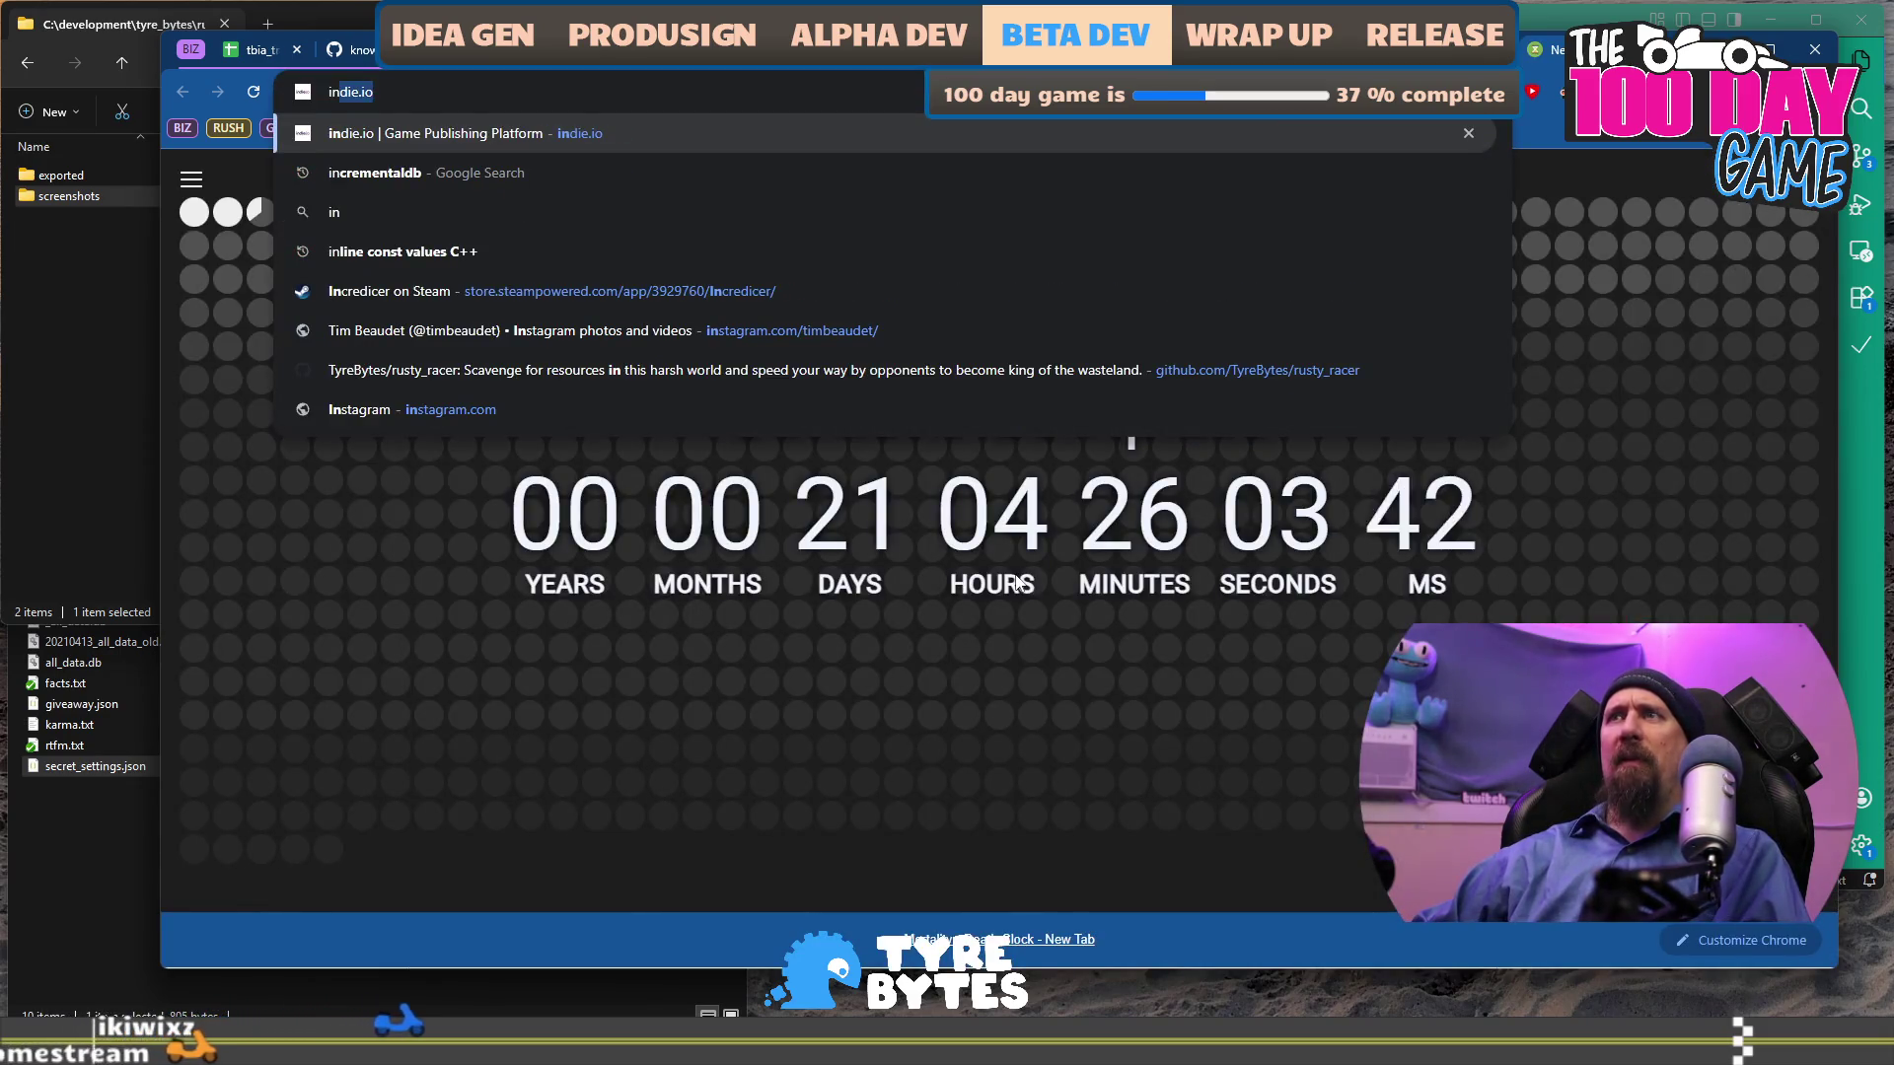
type("crementaldb.com")
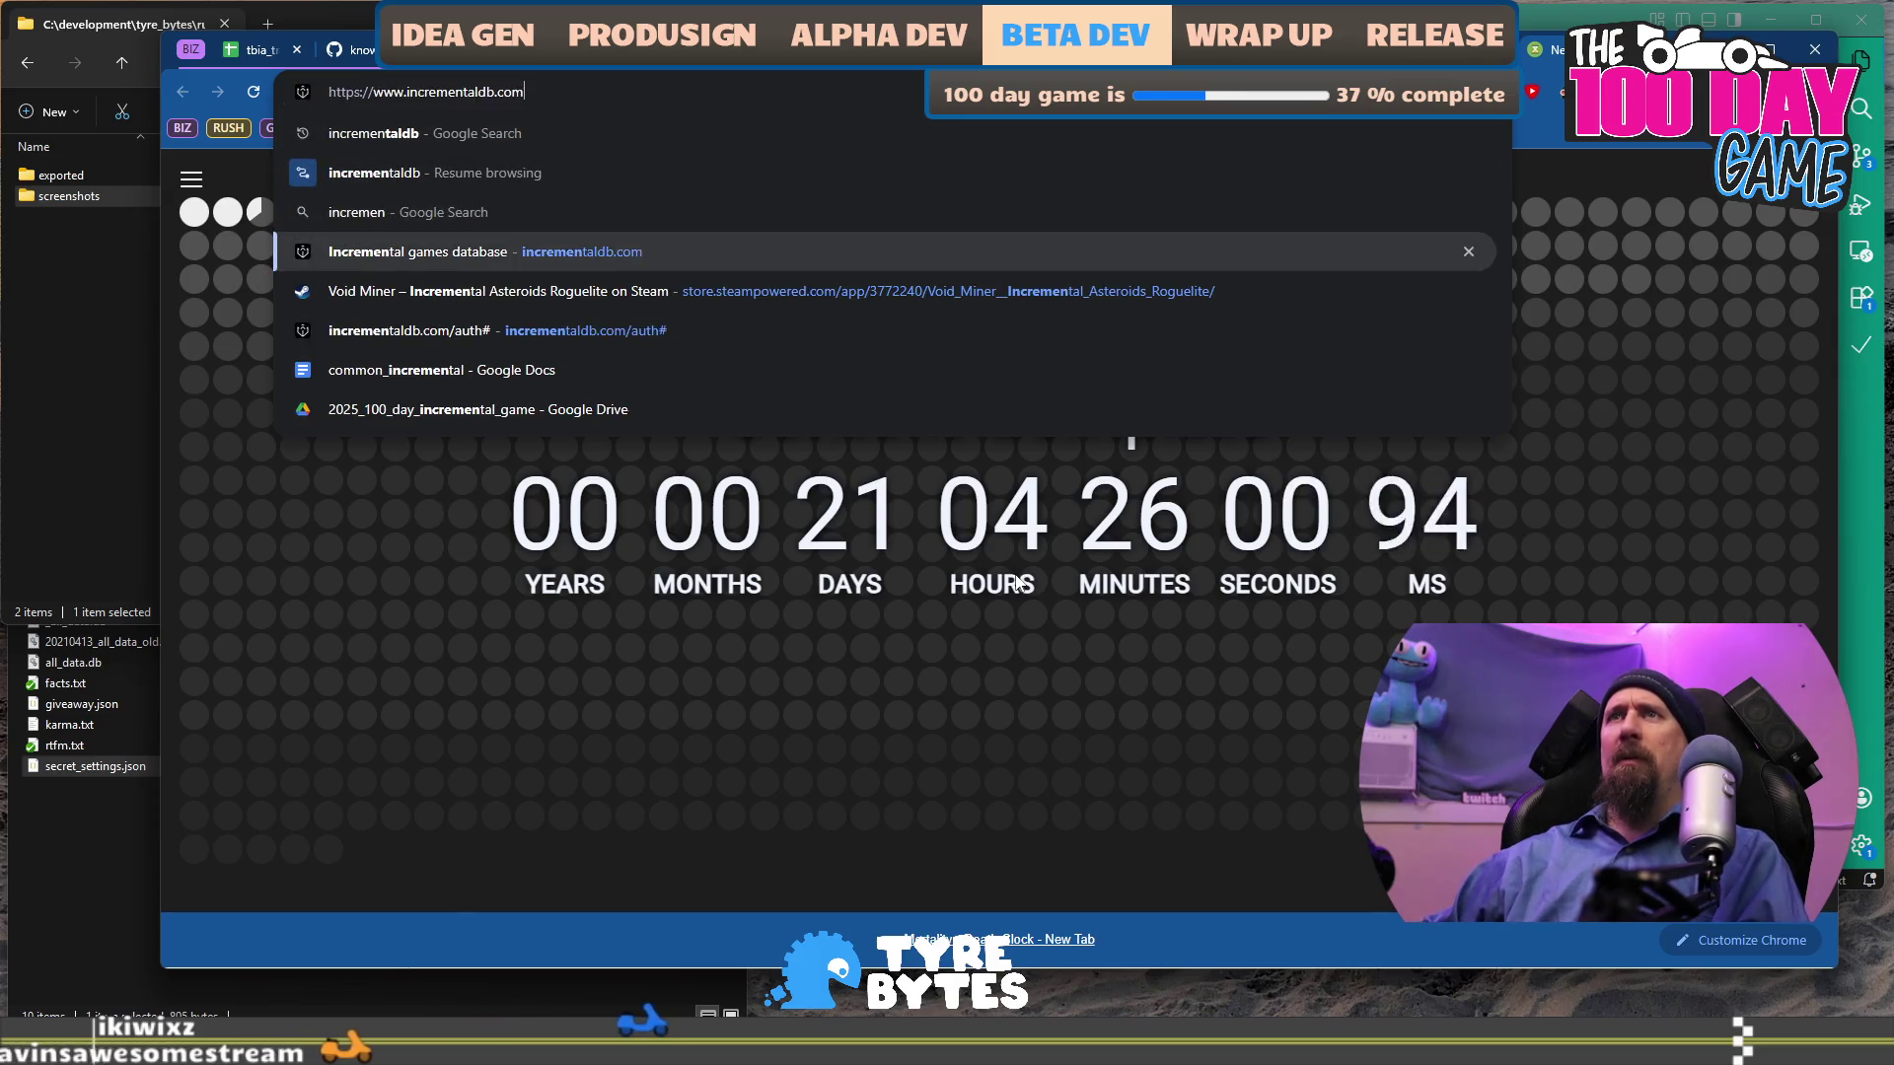
Go to incrementaldb.com, check the account menu, and open the 'Add a game' form.
key("Return")
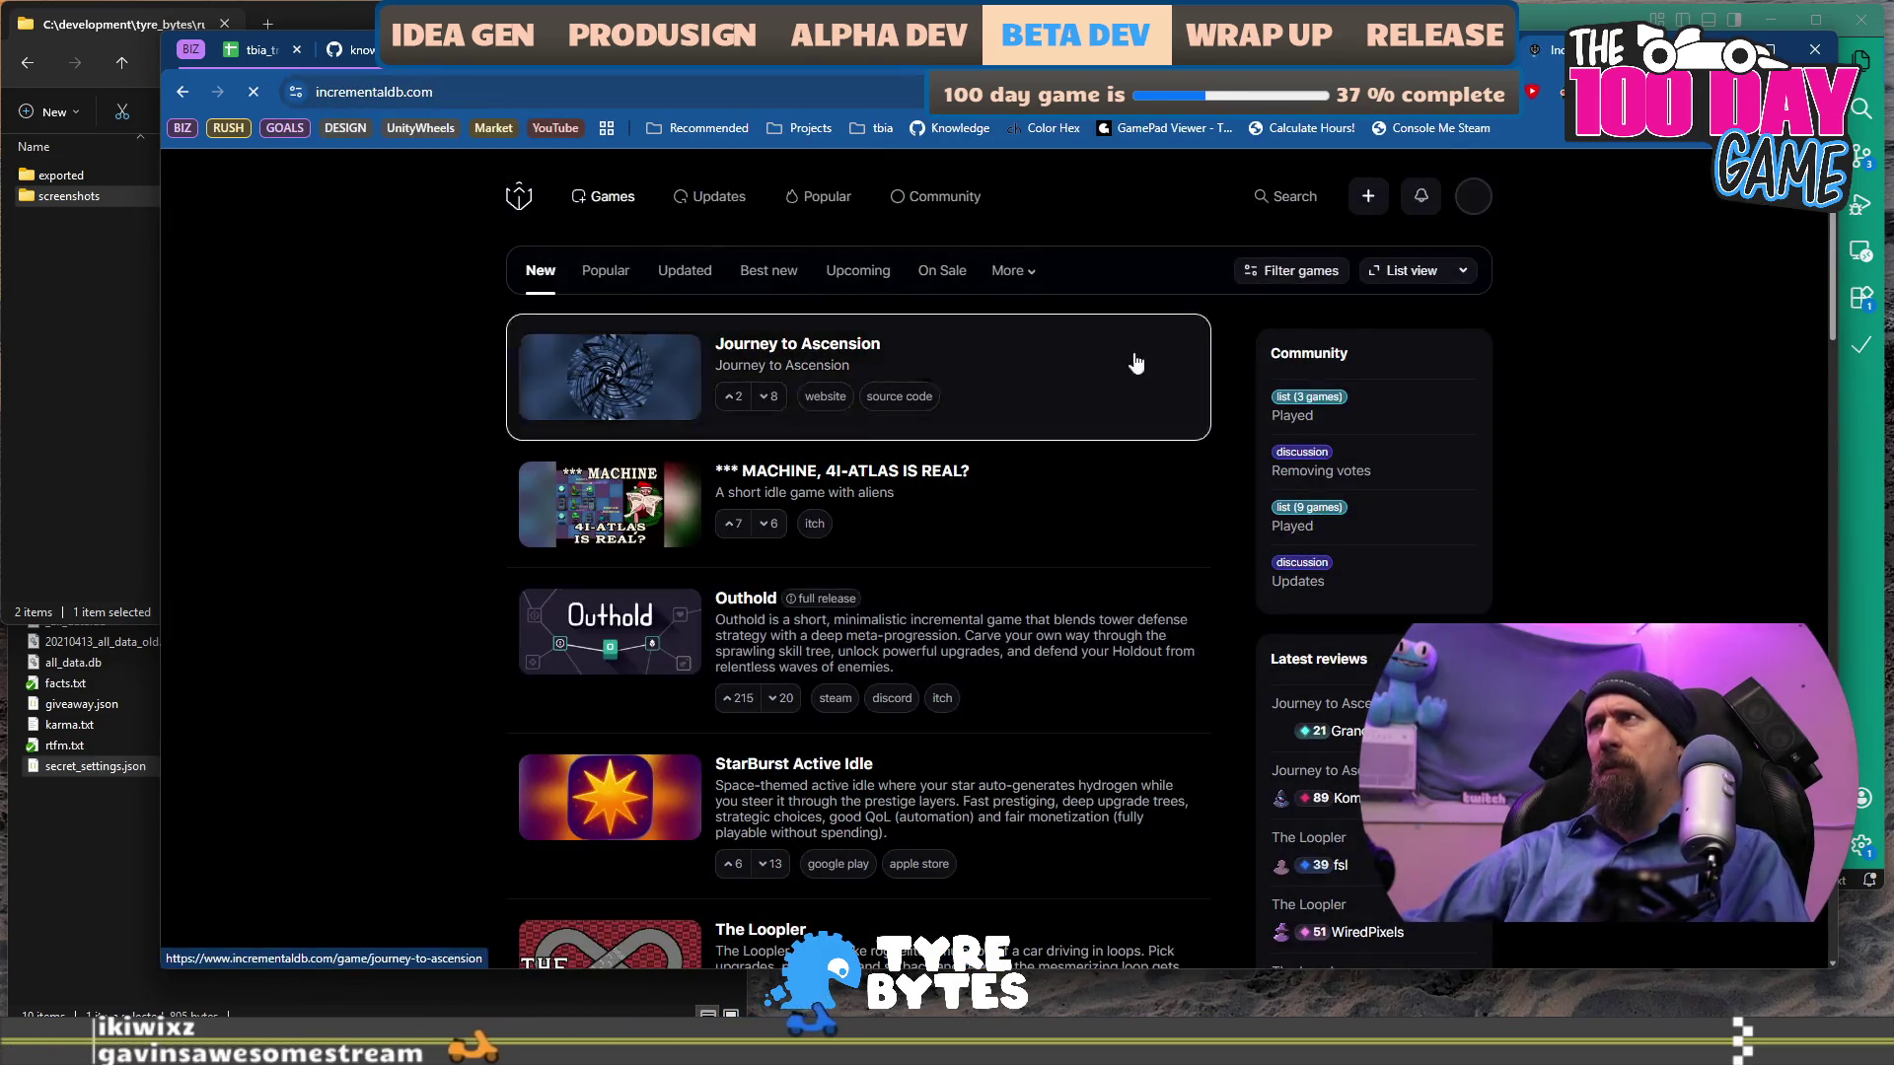
left_click(1473, 197)
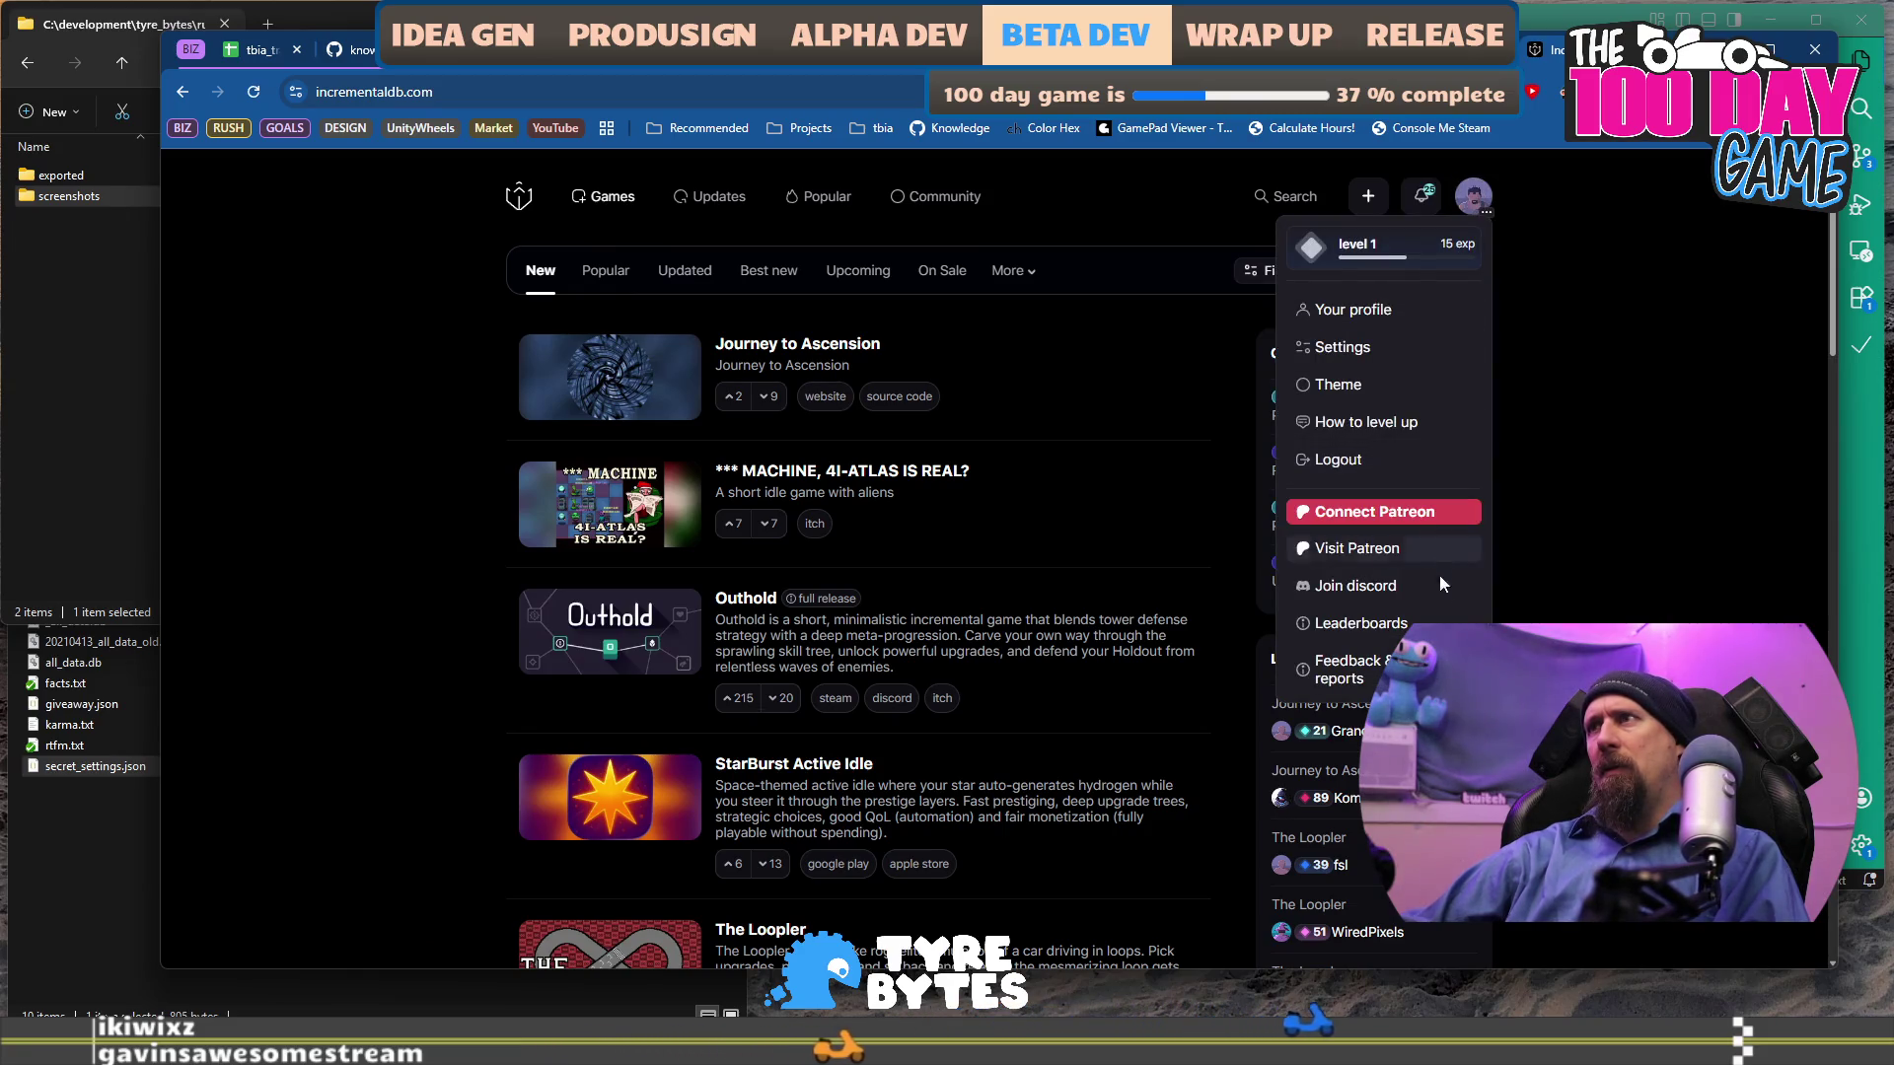
left_click(1602, 340)
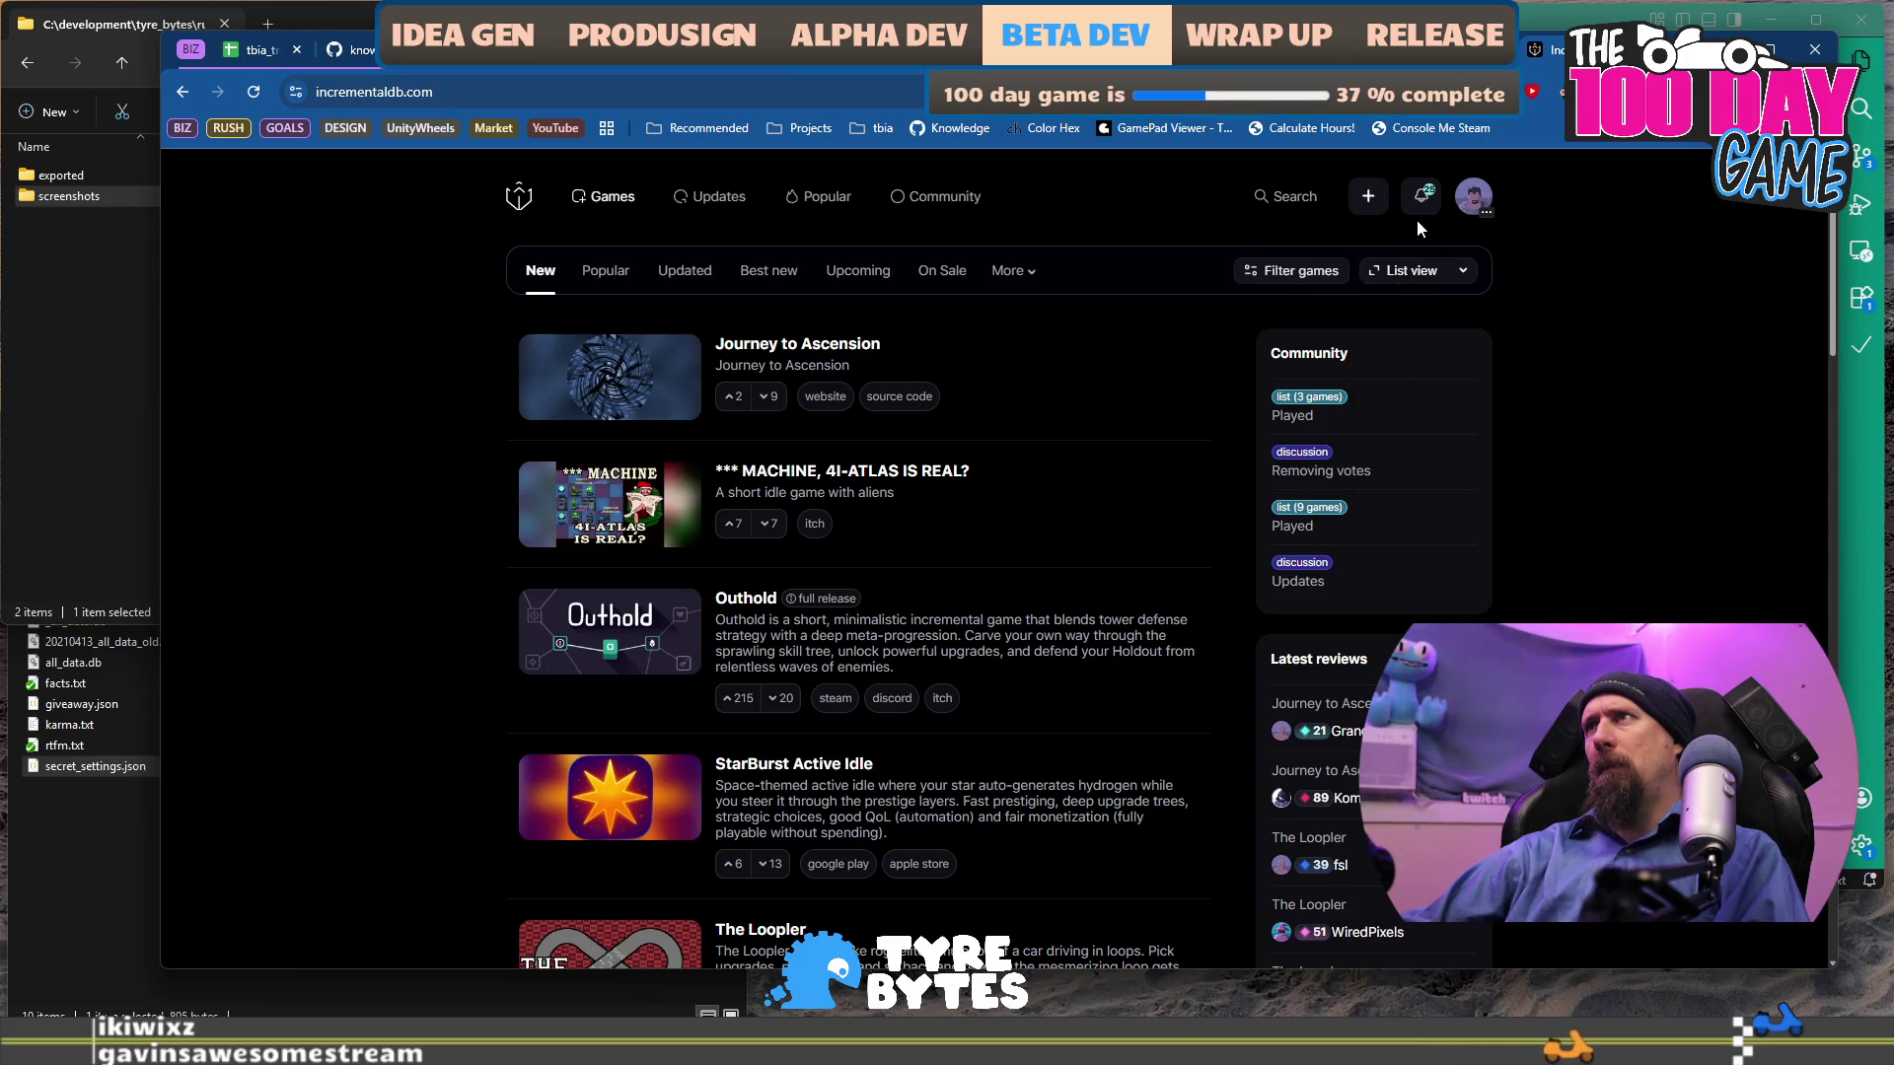
left_click(1364, 199)
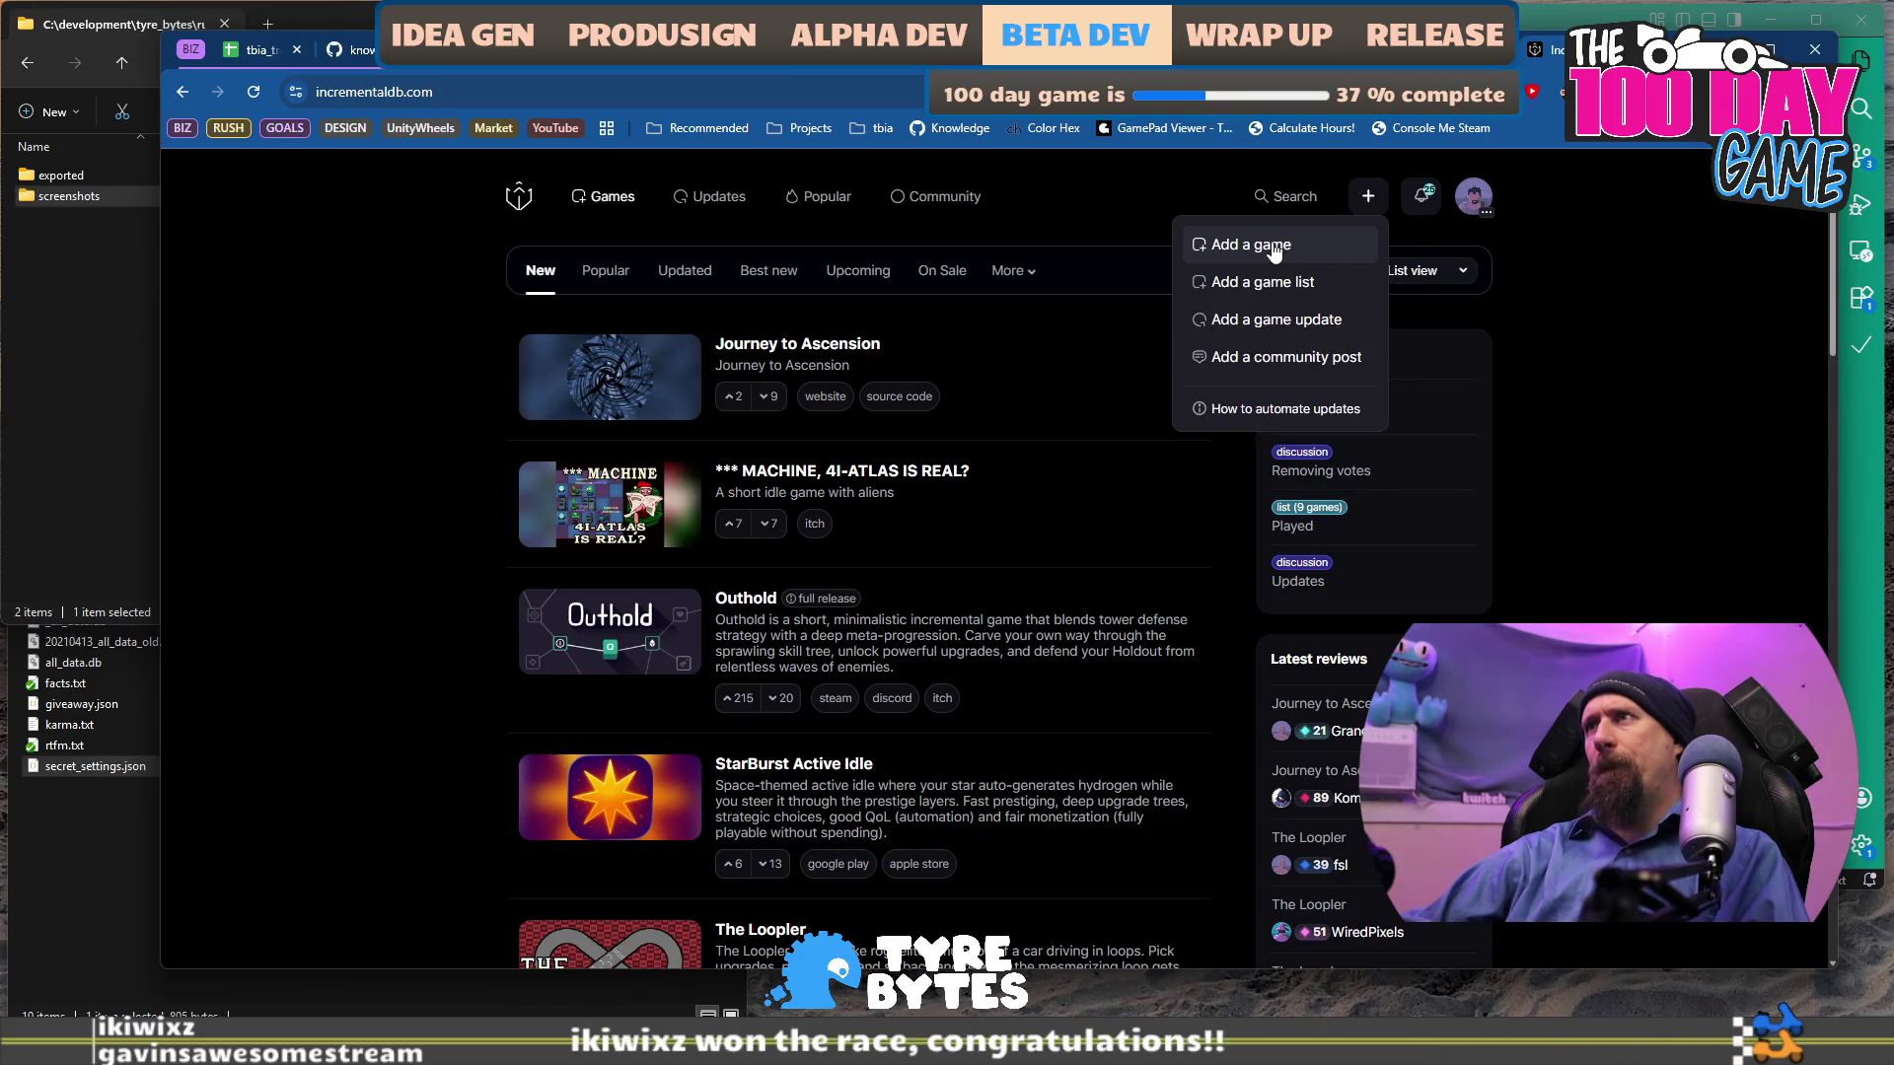
left_click(1272, 249)
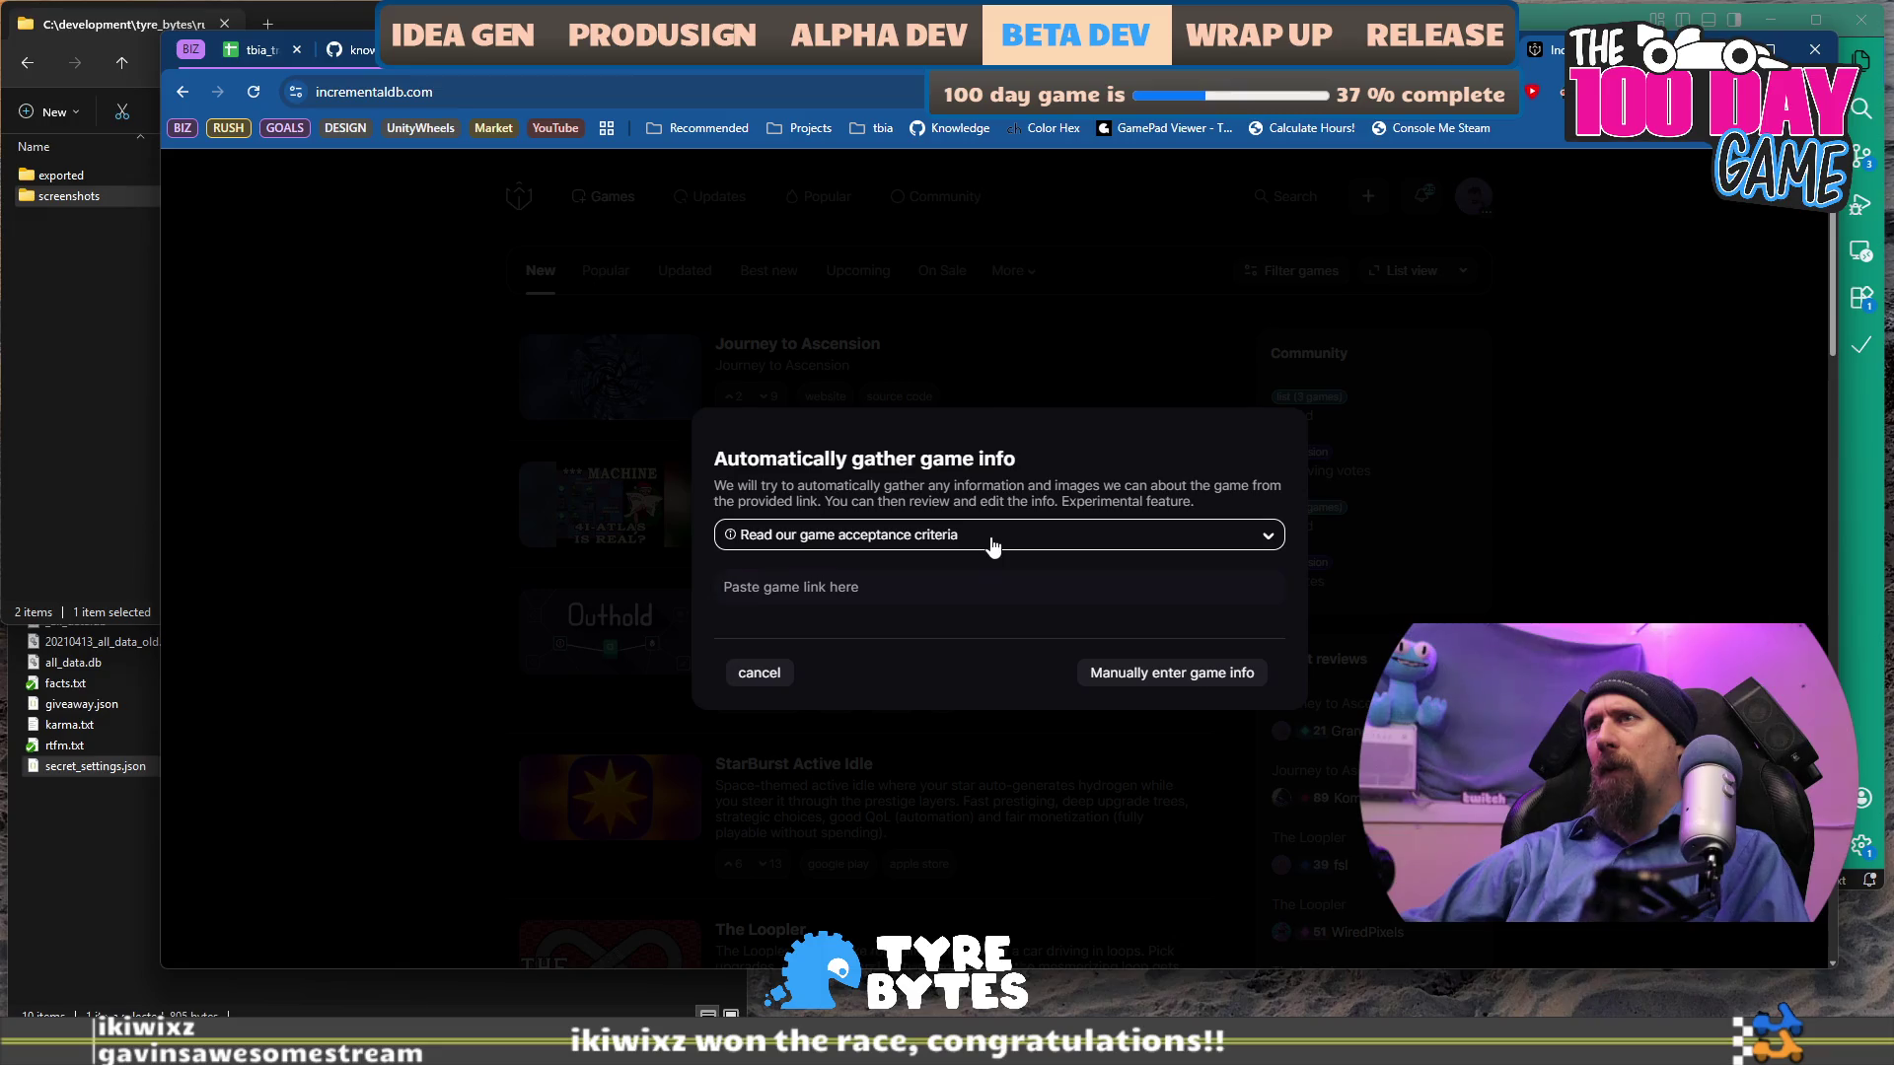
Expand IncrementalDB's game acceptance criteria and read the rules, highlighting the non-incremental and prototype notes.
left_click(994, 540)
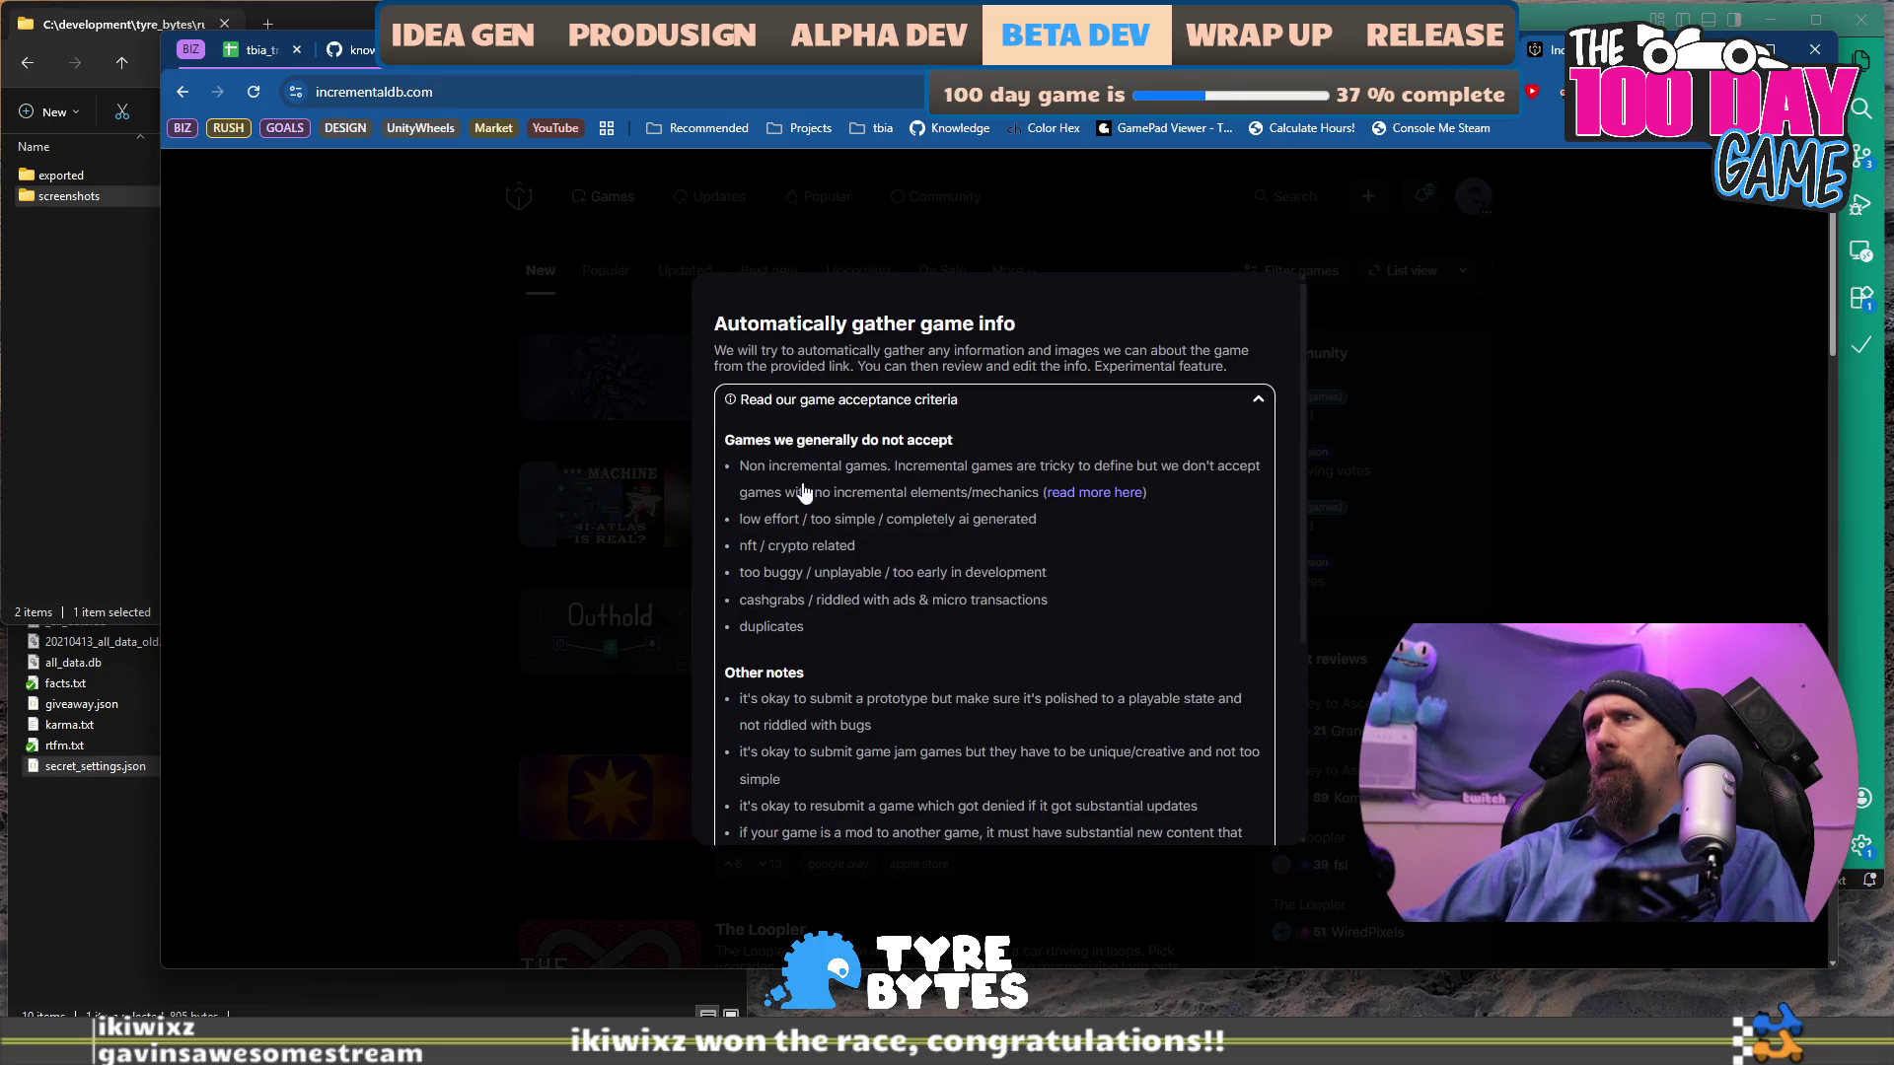
left_click_drag(861, 486, 933, 502)
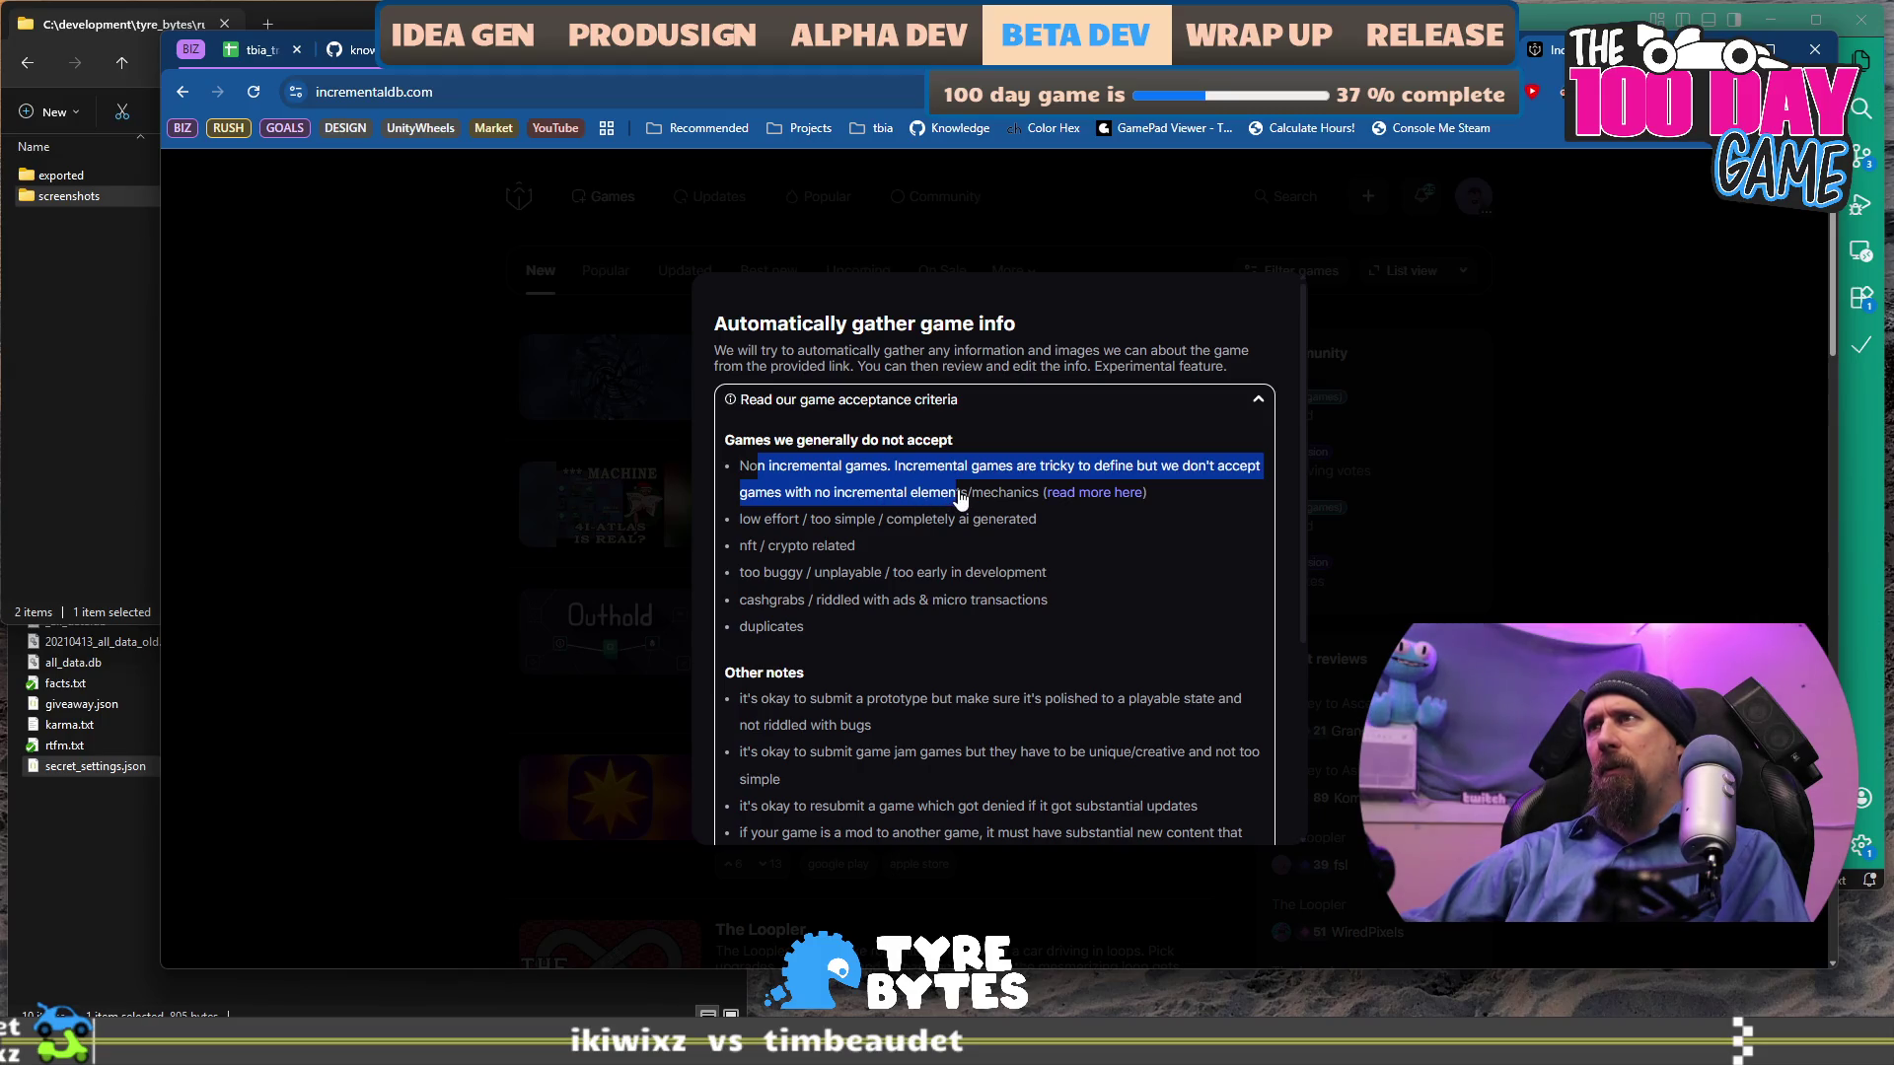
left_click(978, 493)
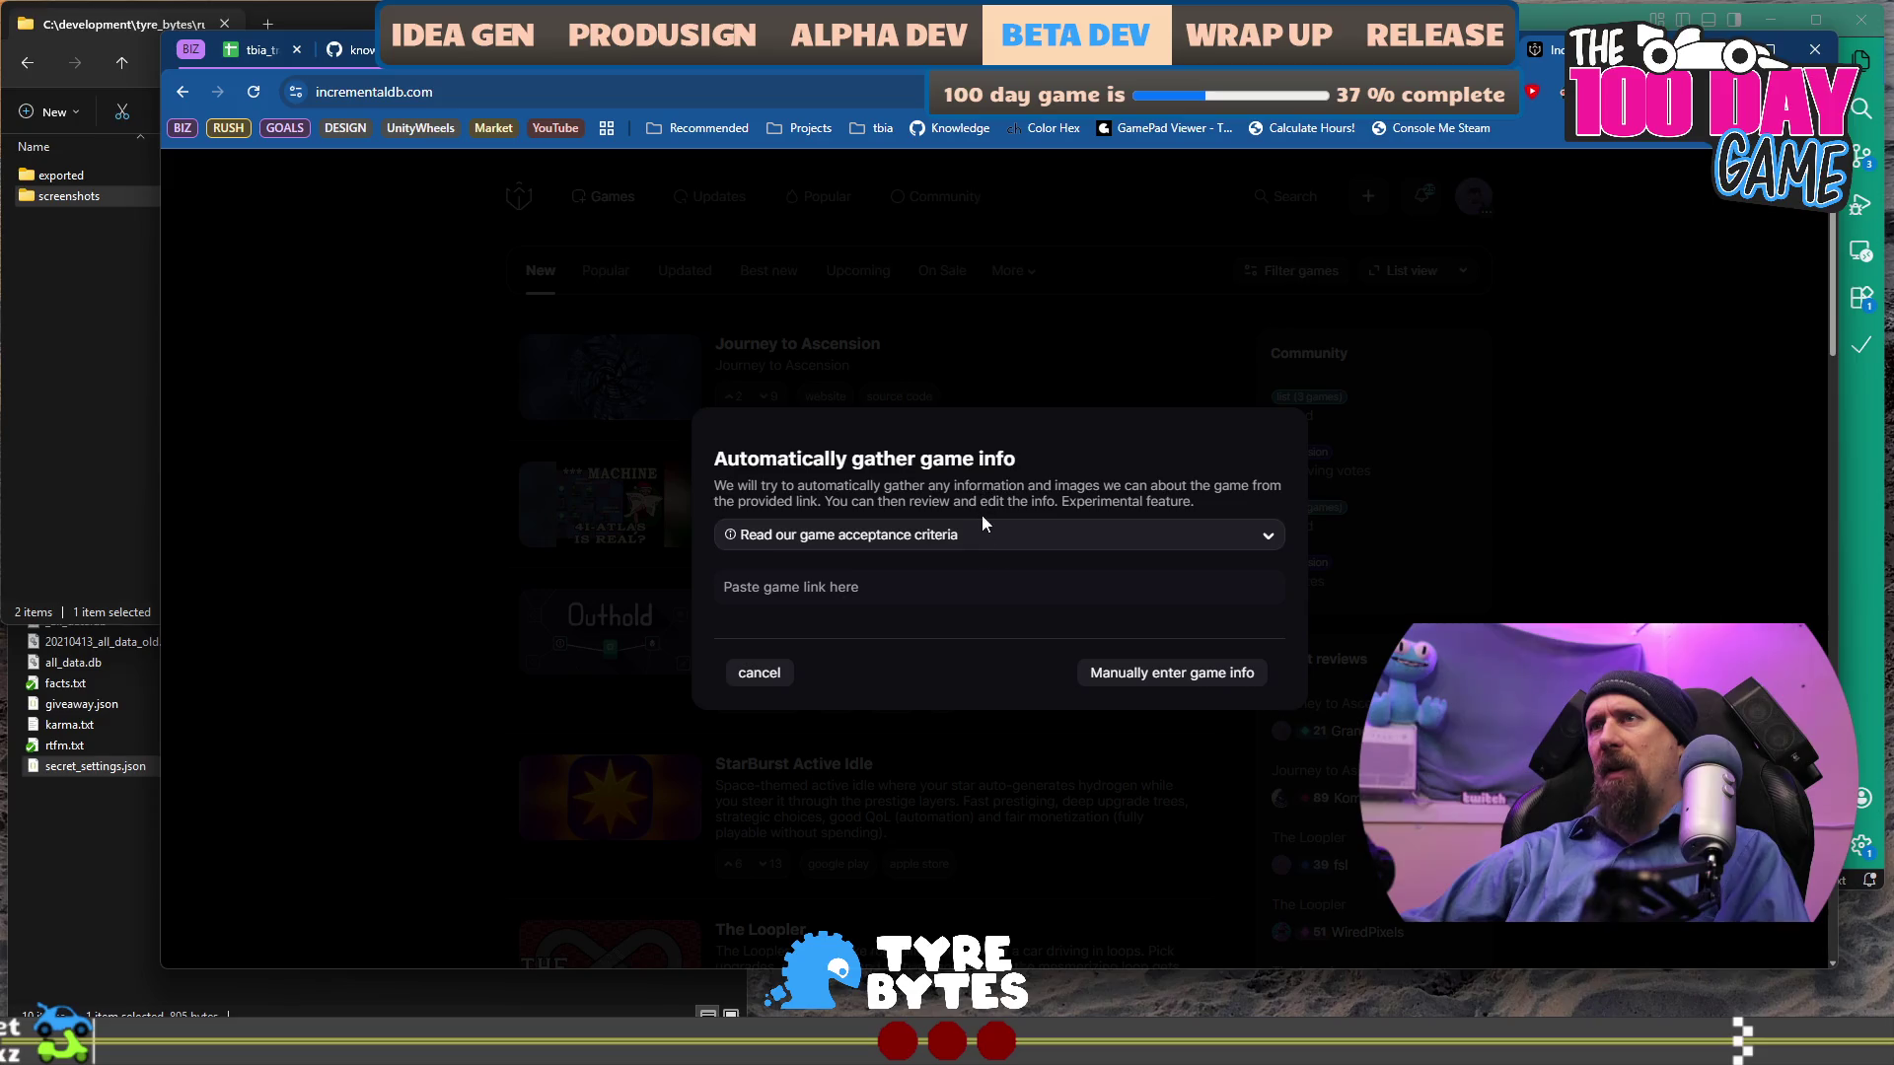
left_click(994, 550)
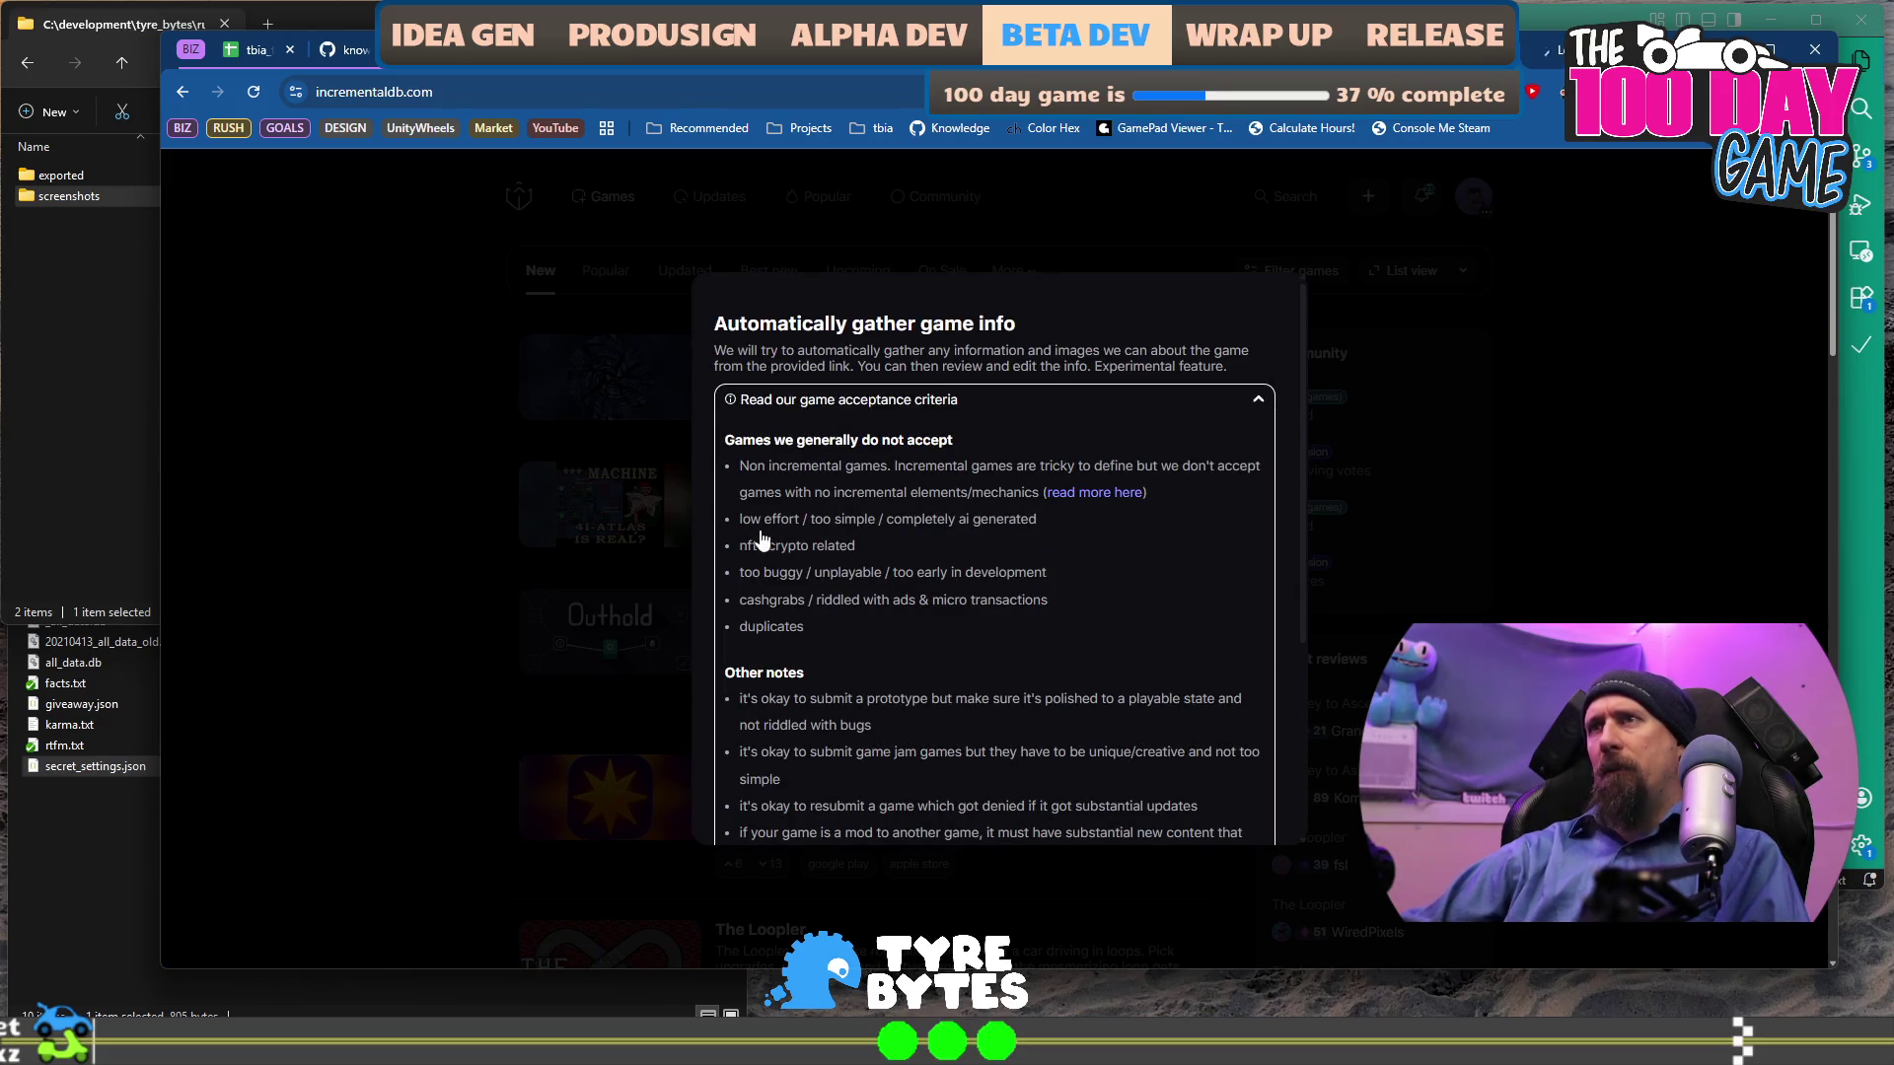
scroll(769, 541, "down", 1)
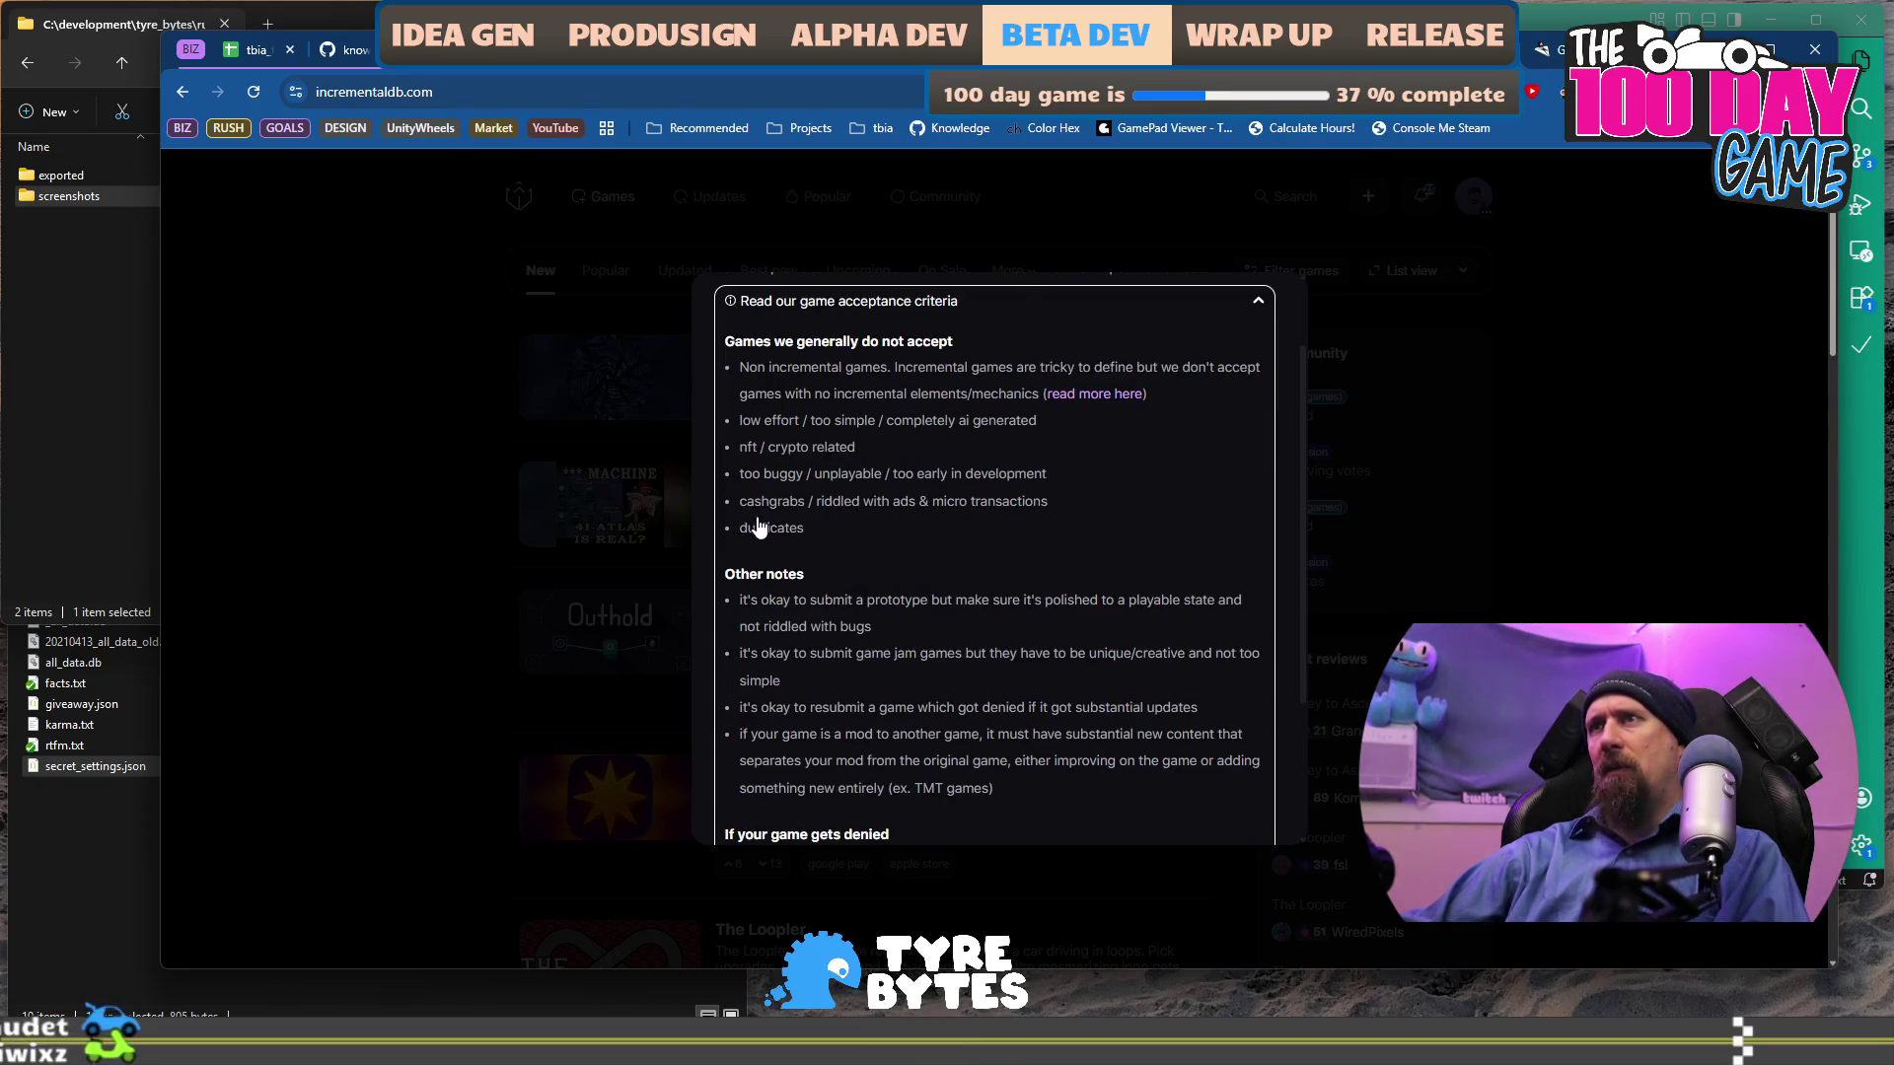
scroll(758, 526, "down", 1)
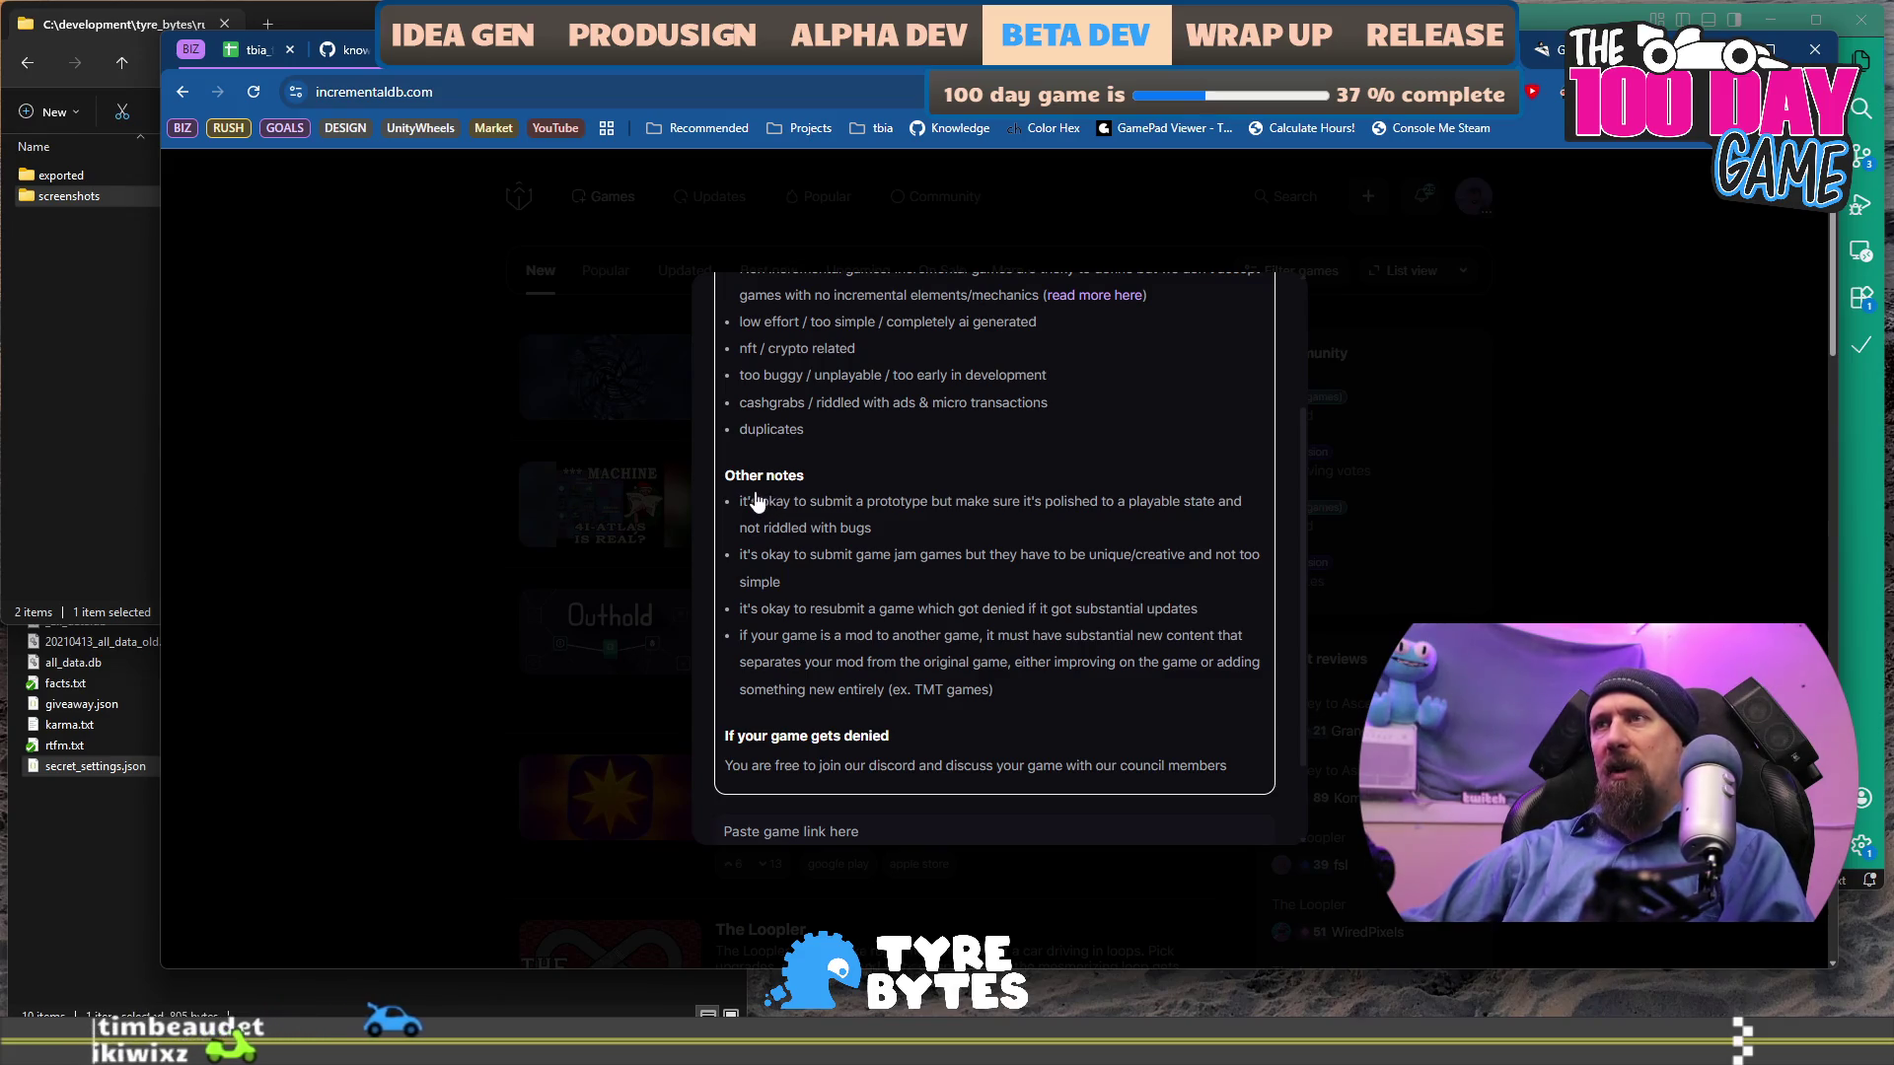
left_click_drag(741, 502, 856, 532)
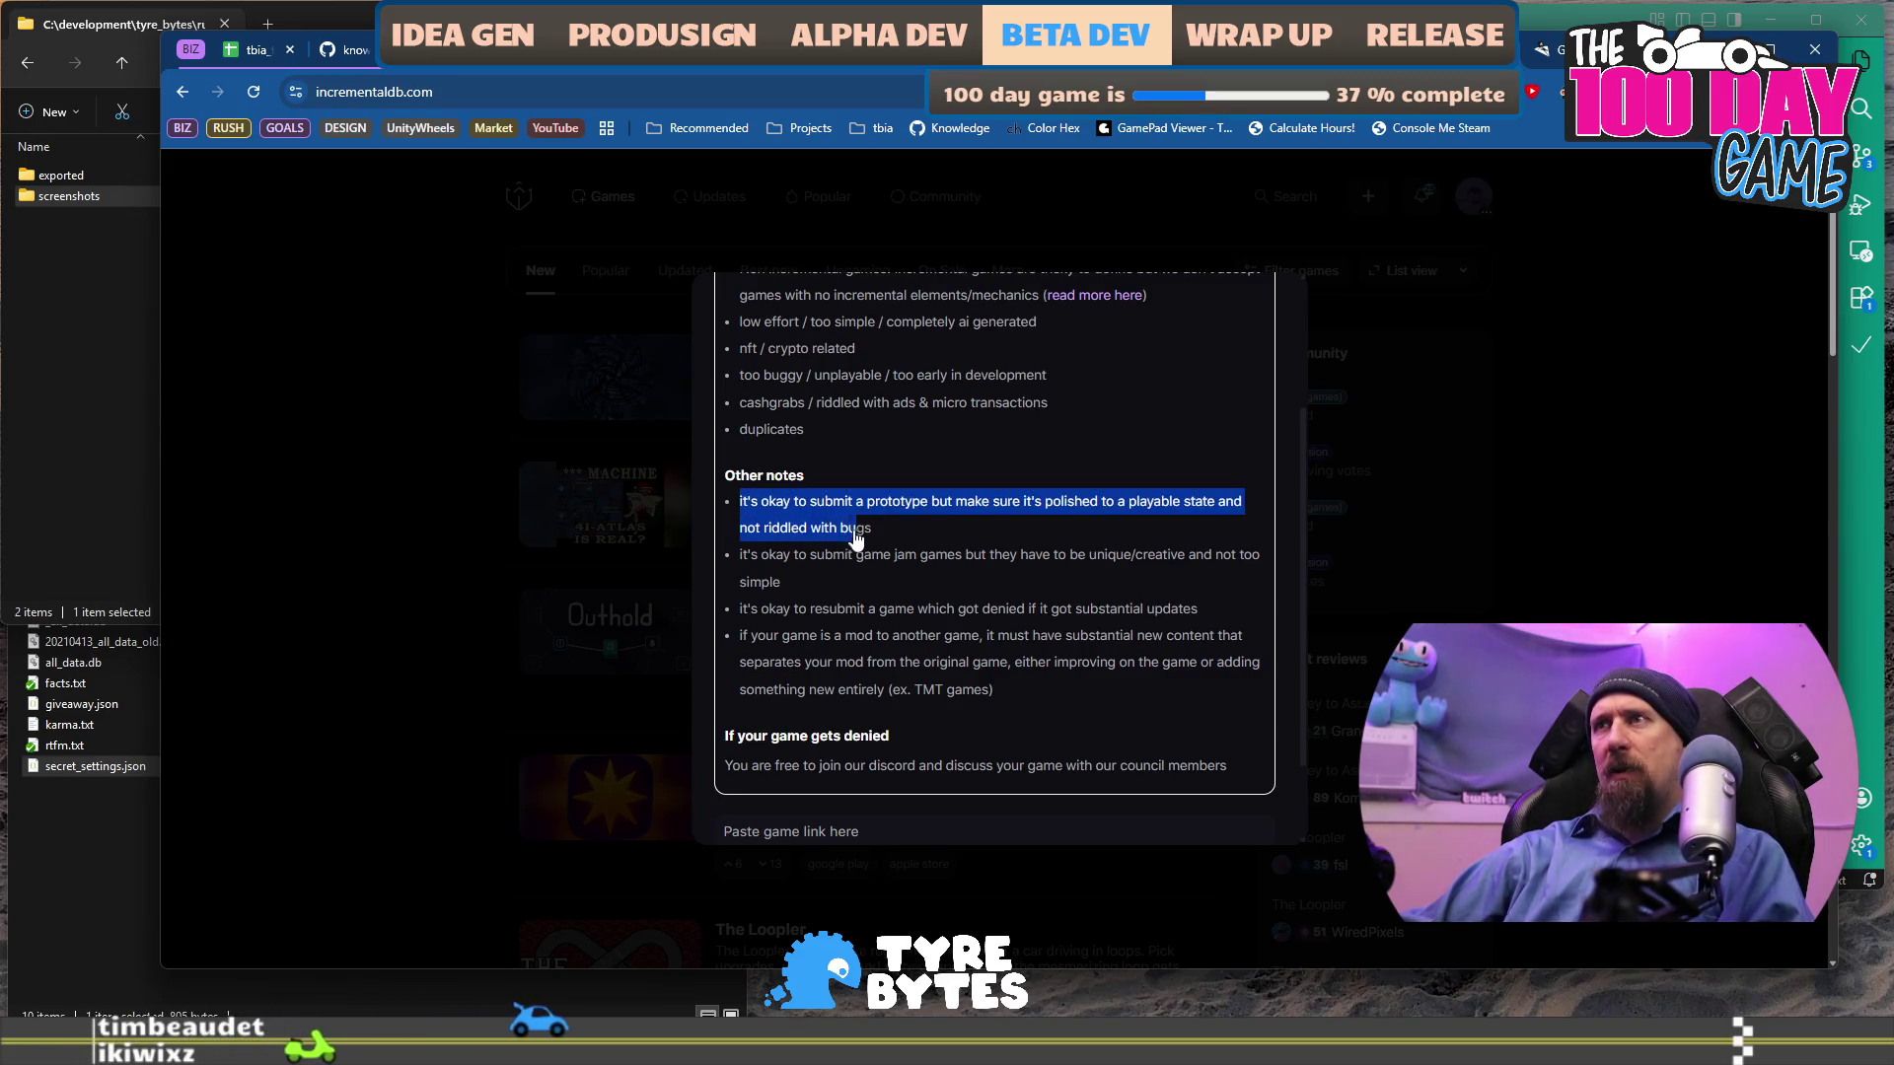
left_click(864, 554)
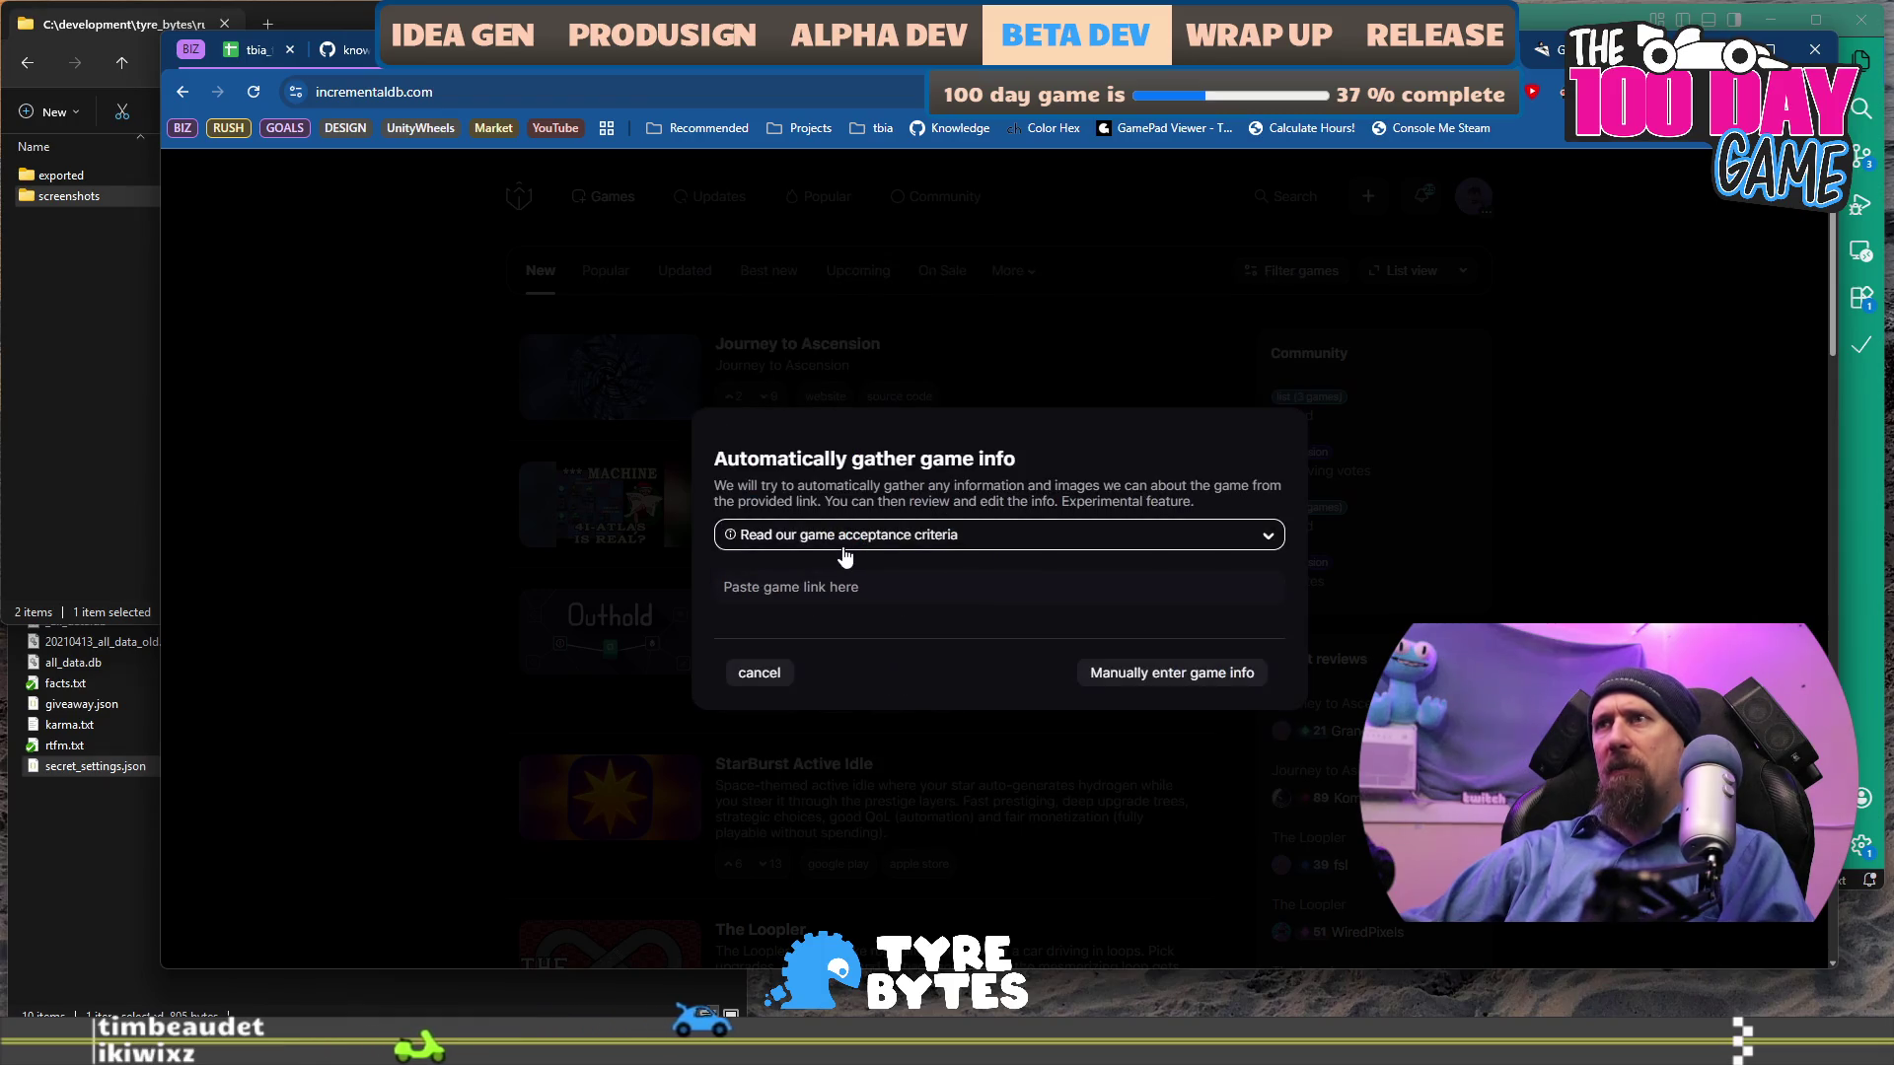
left_click(846, 535)
scroll(891, 478, "down", 3)
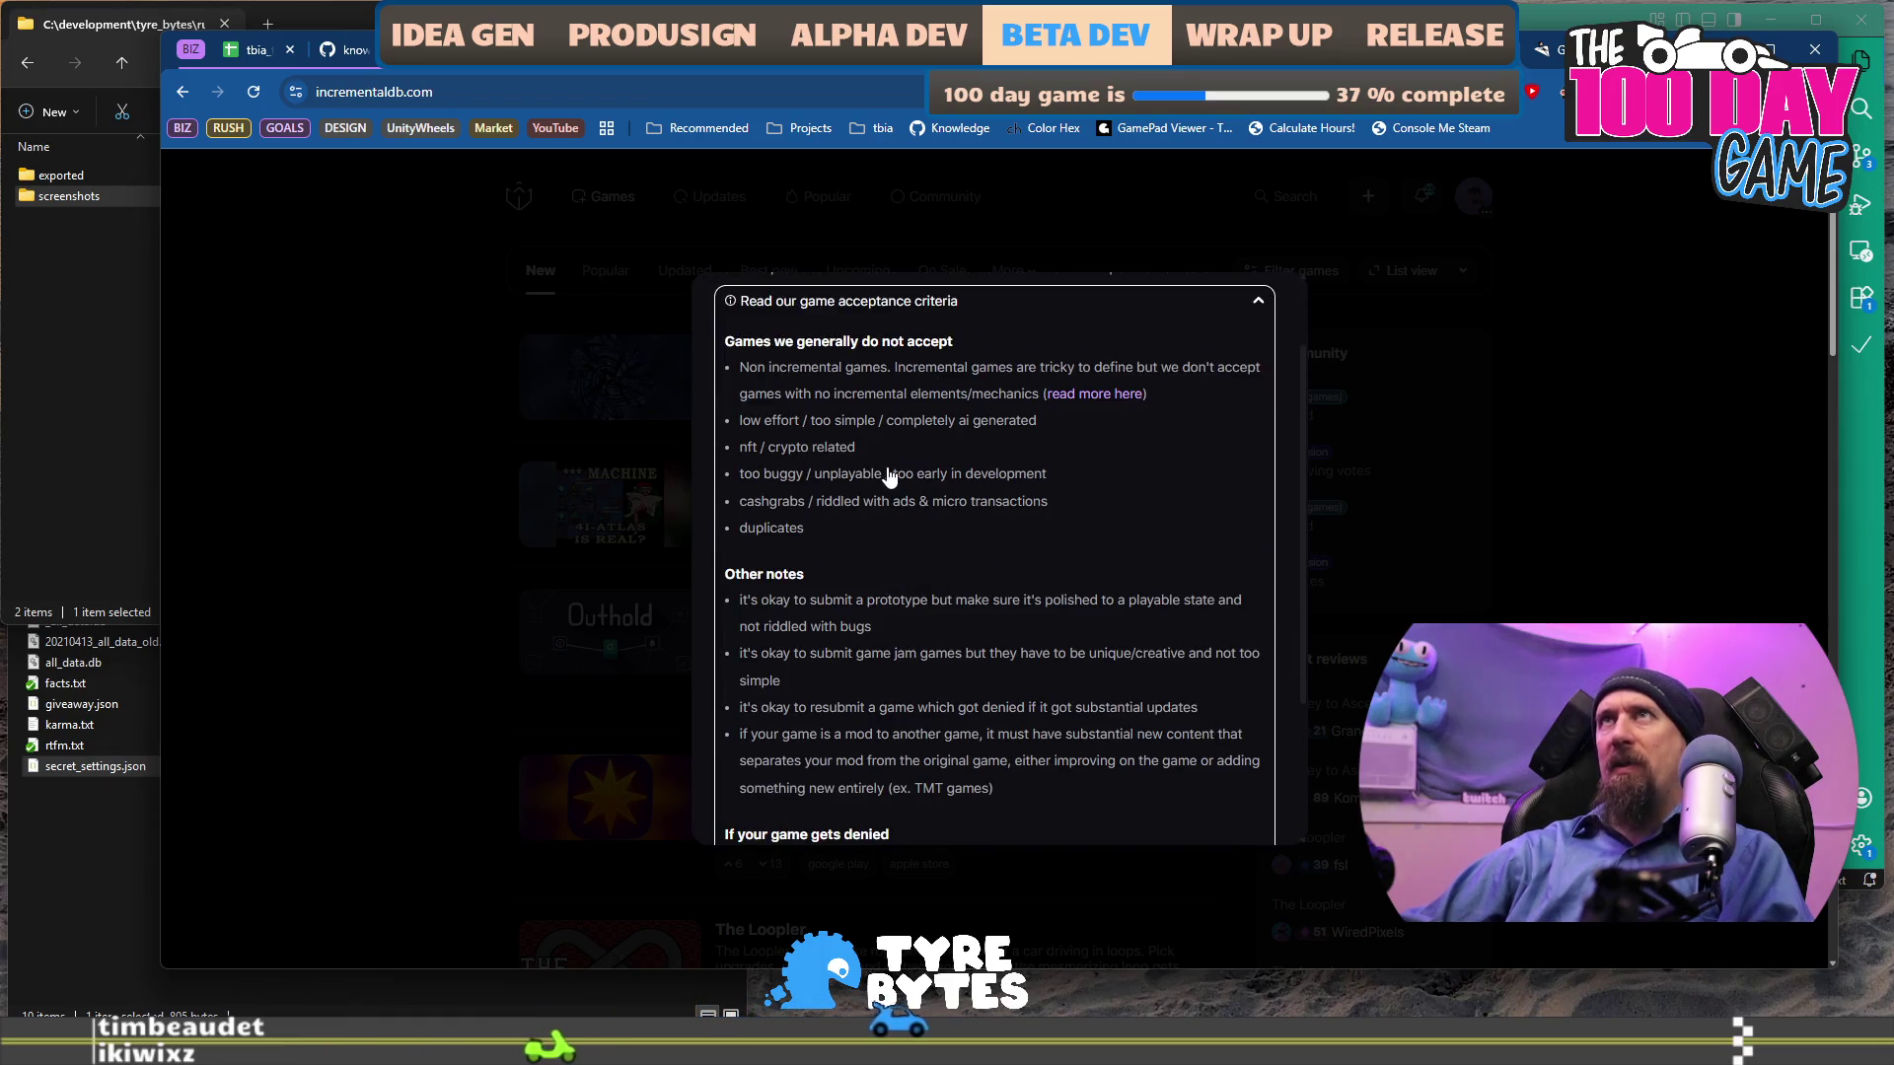
scroll(819, 463, "down", 2)
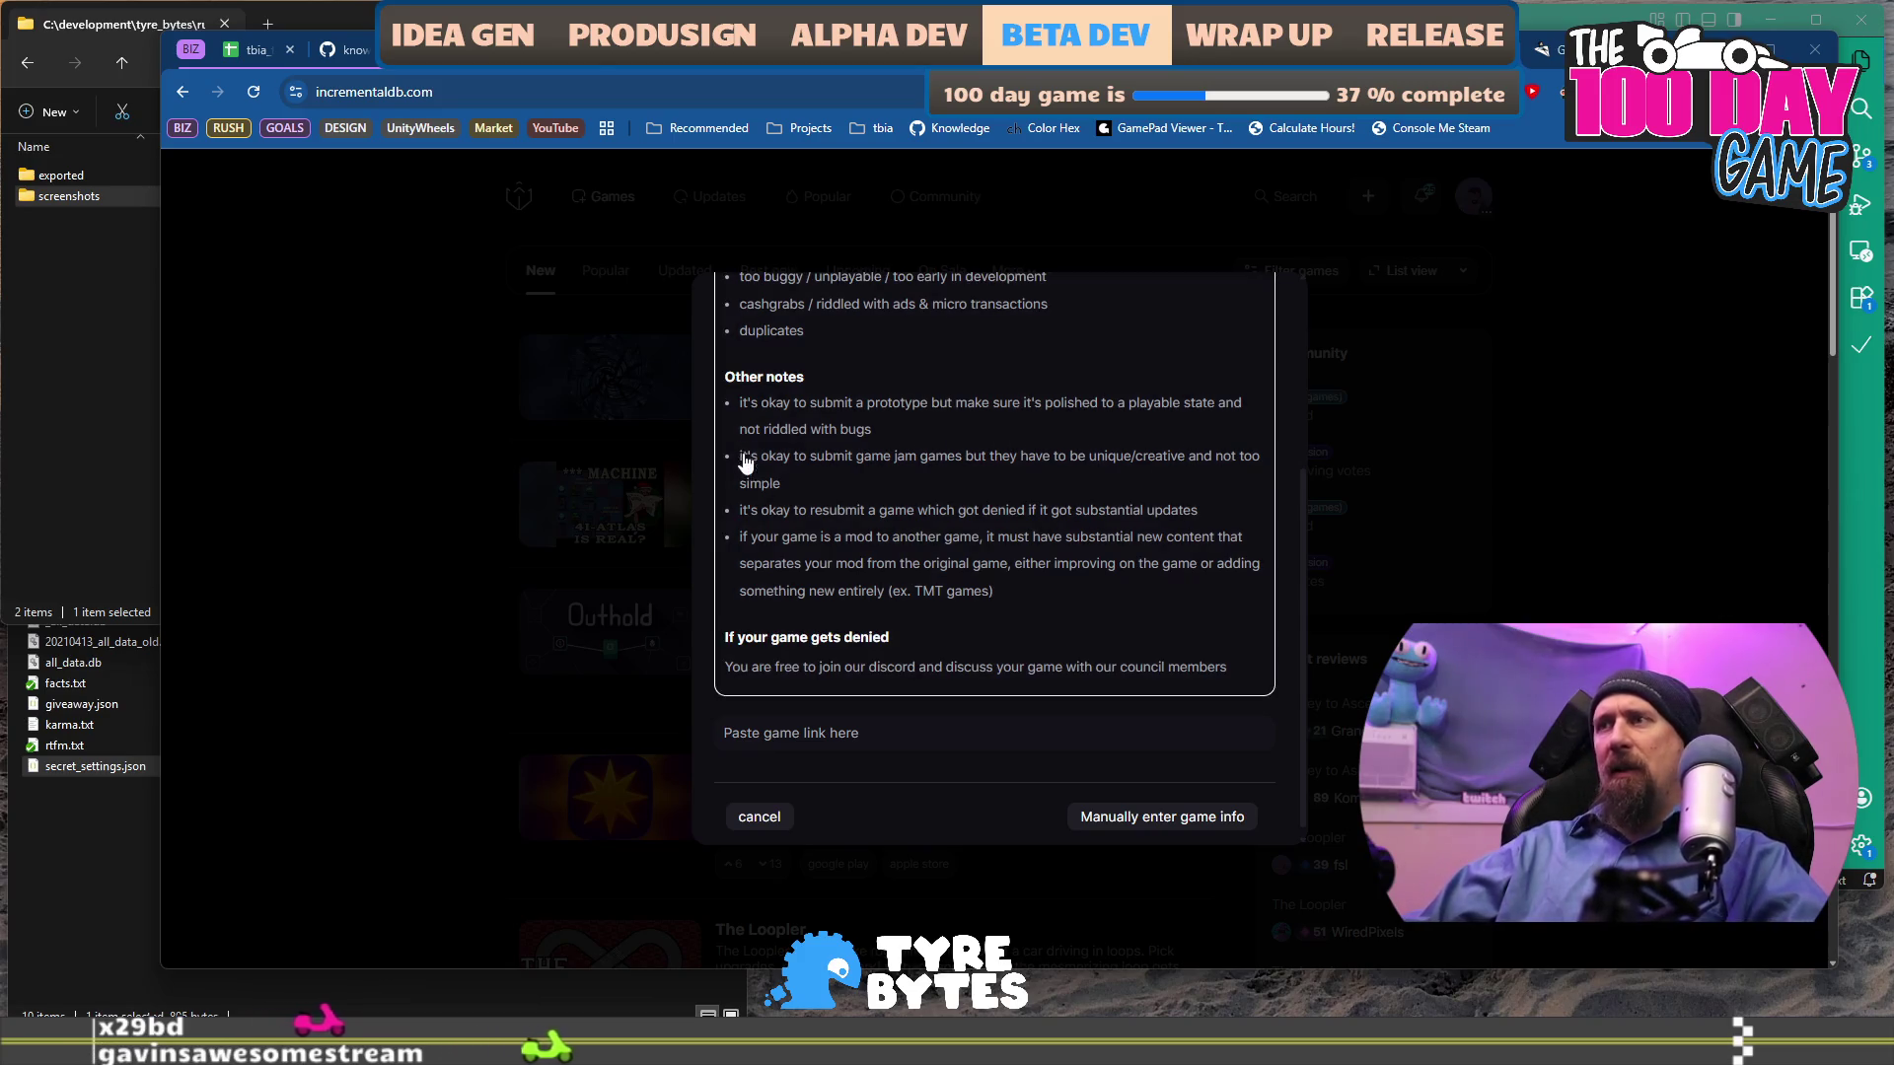
left_click(404, 582)
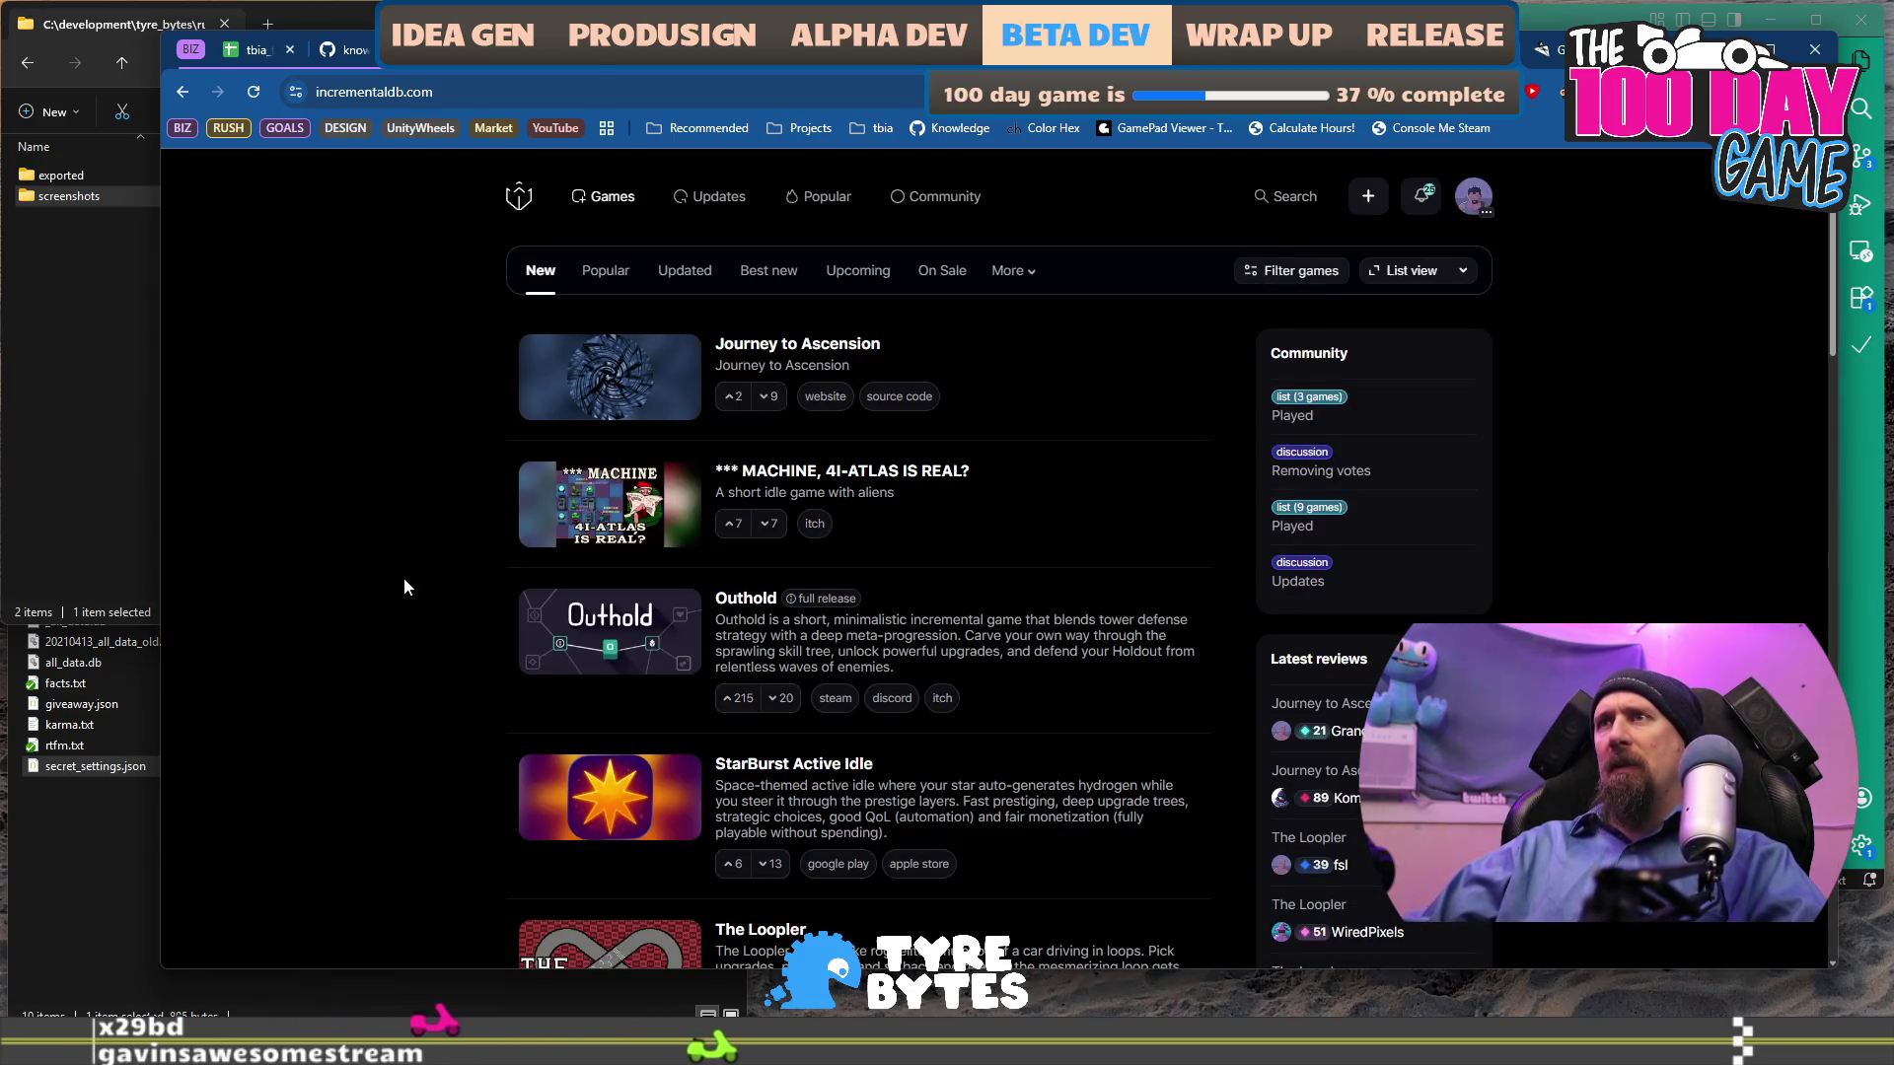
Switch to the tracker spreadsheet, then open a new browser tab with the address bar focused.
left_click(264, 54)
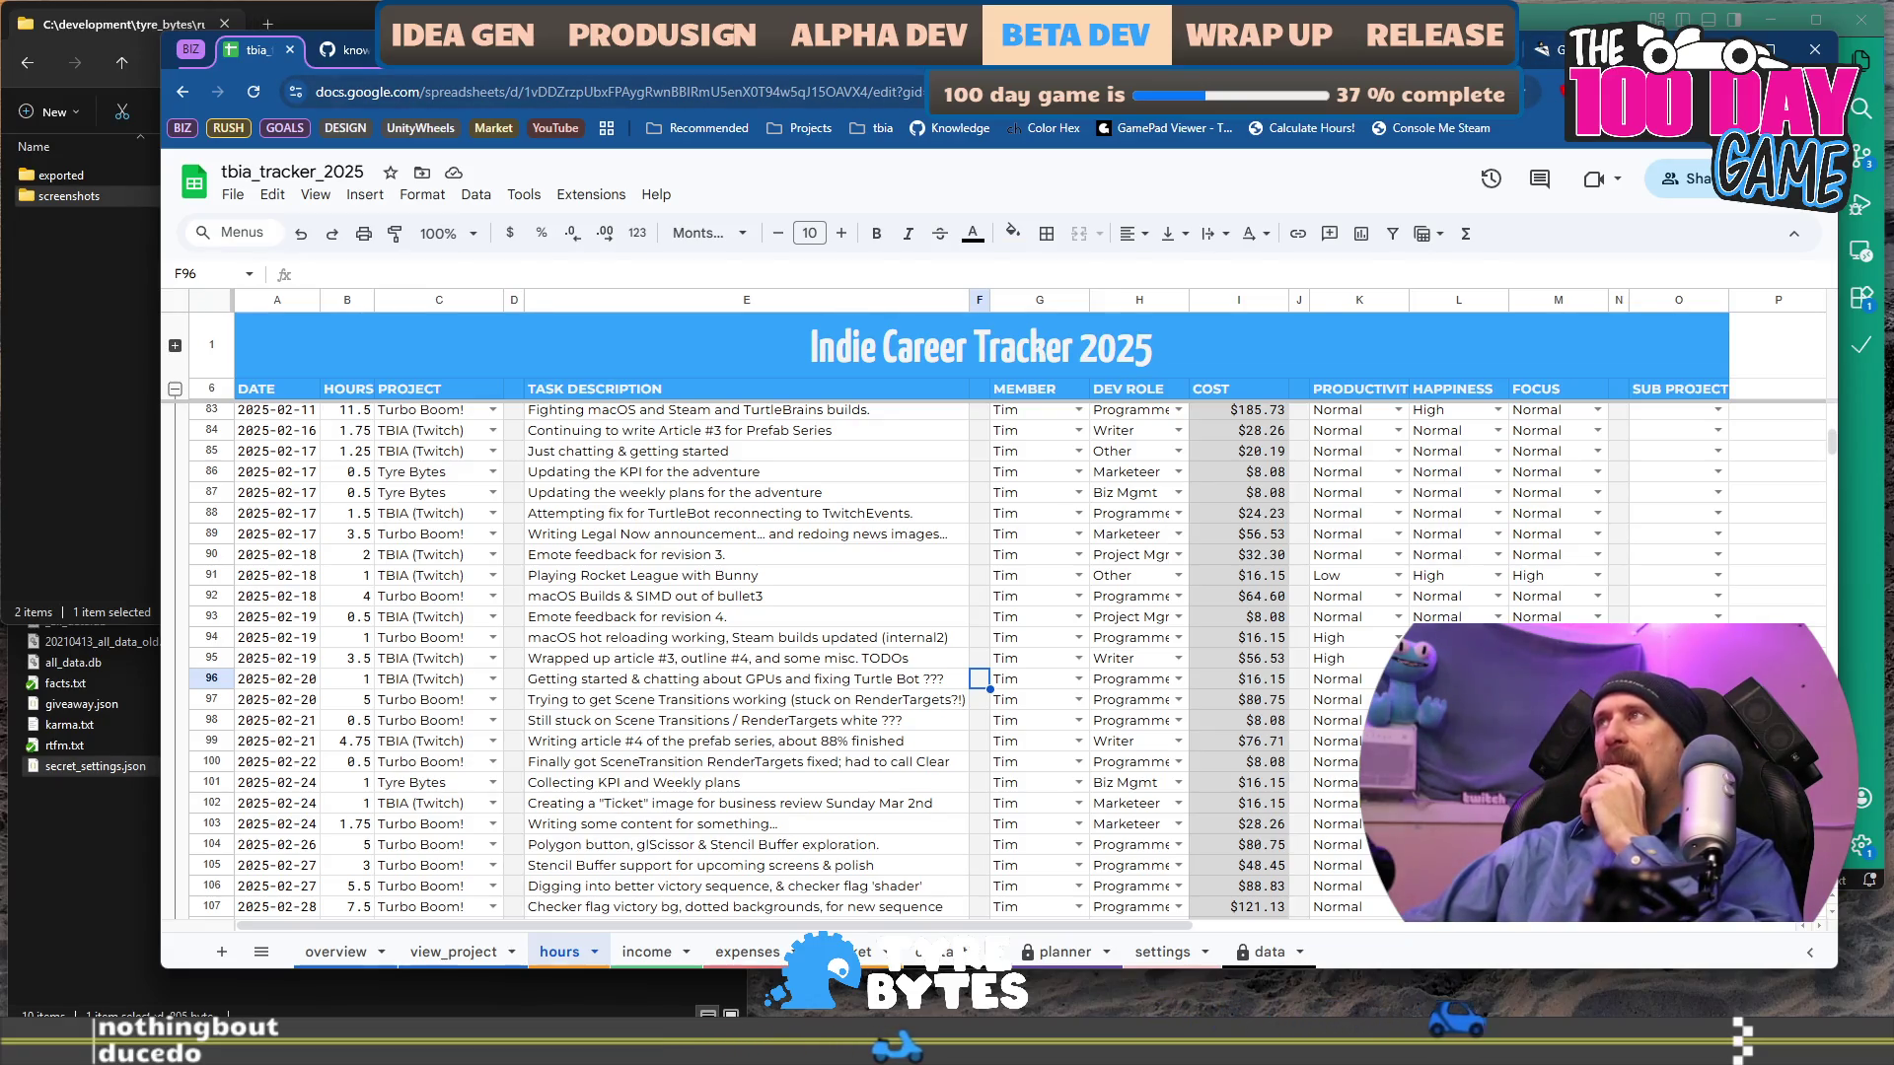
key("ctrl+t")
key("ctrl+l")
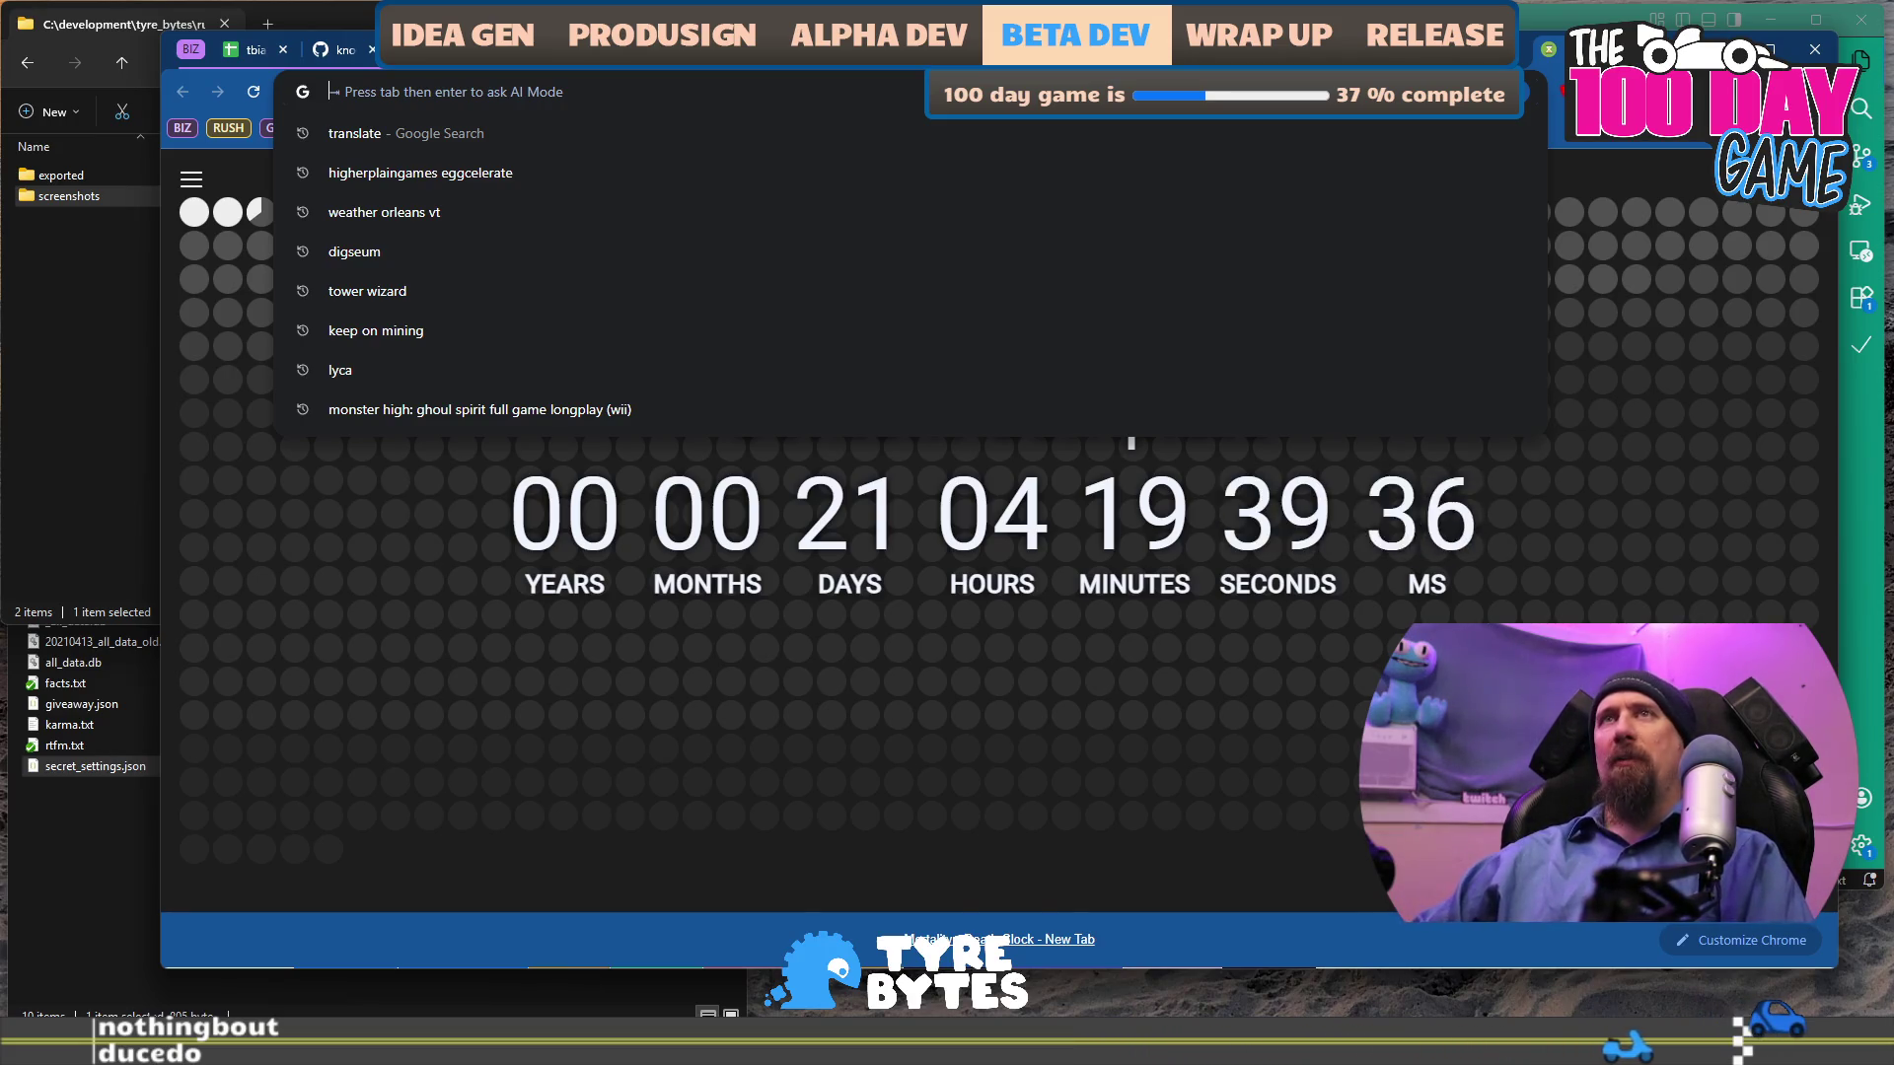
Load the itch.io homepage, then close the tab to return to the tracker spreadsheet.
type("p")
key("Escape")
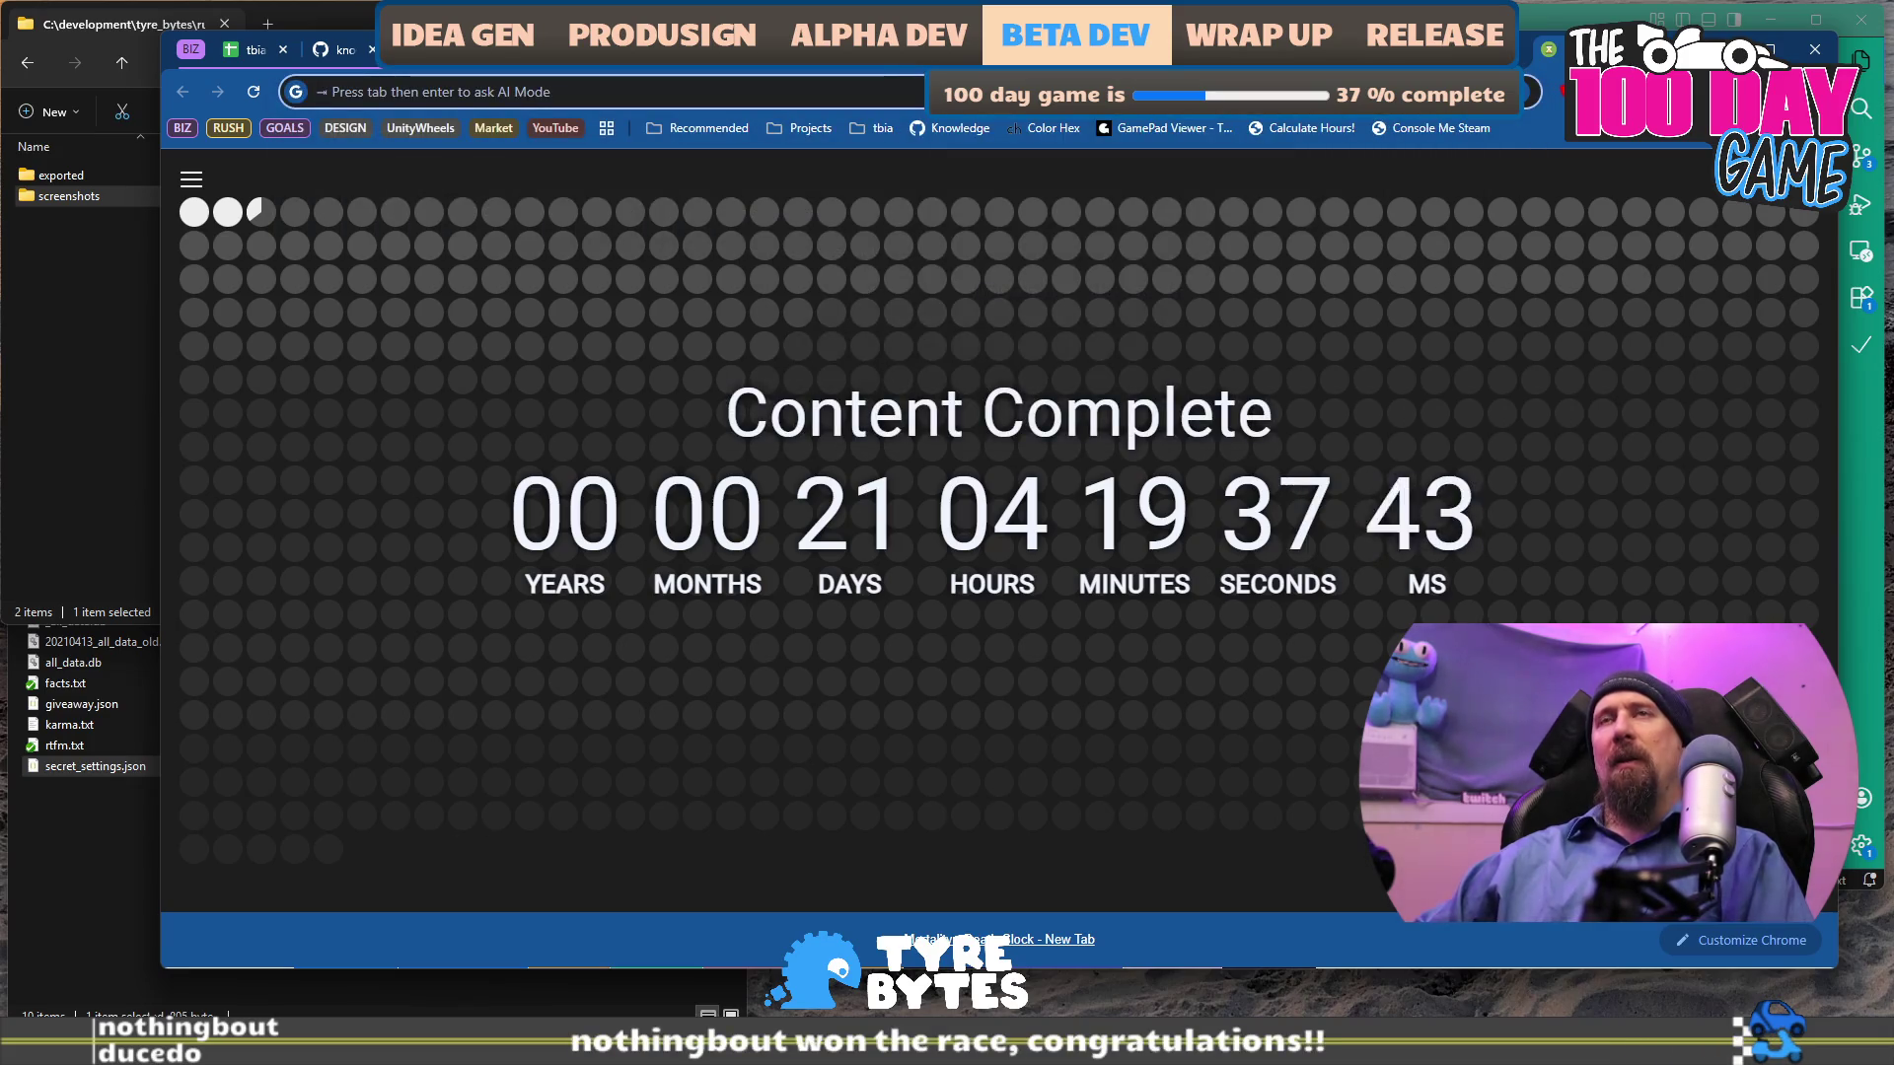
type("itch.io")
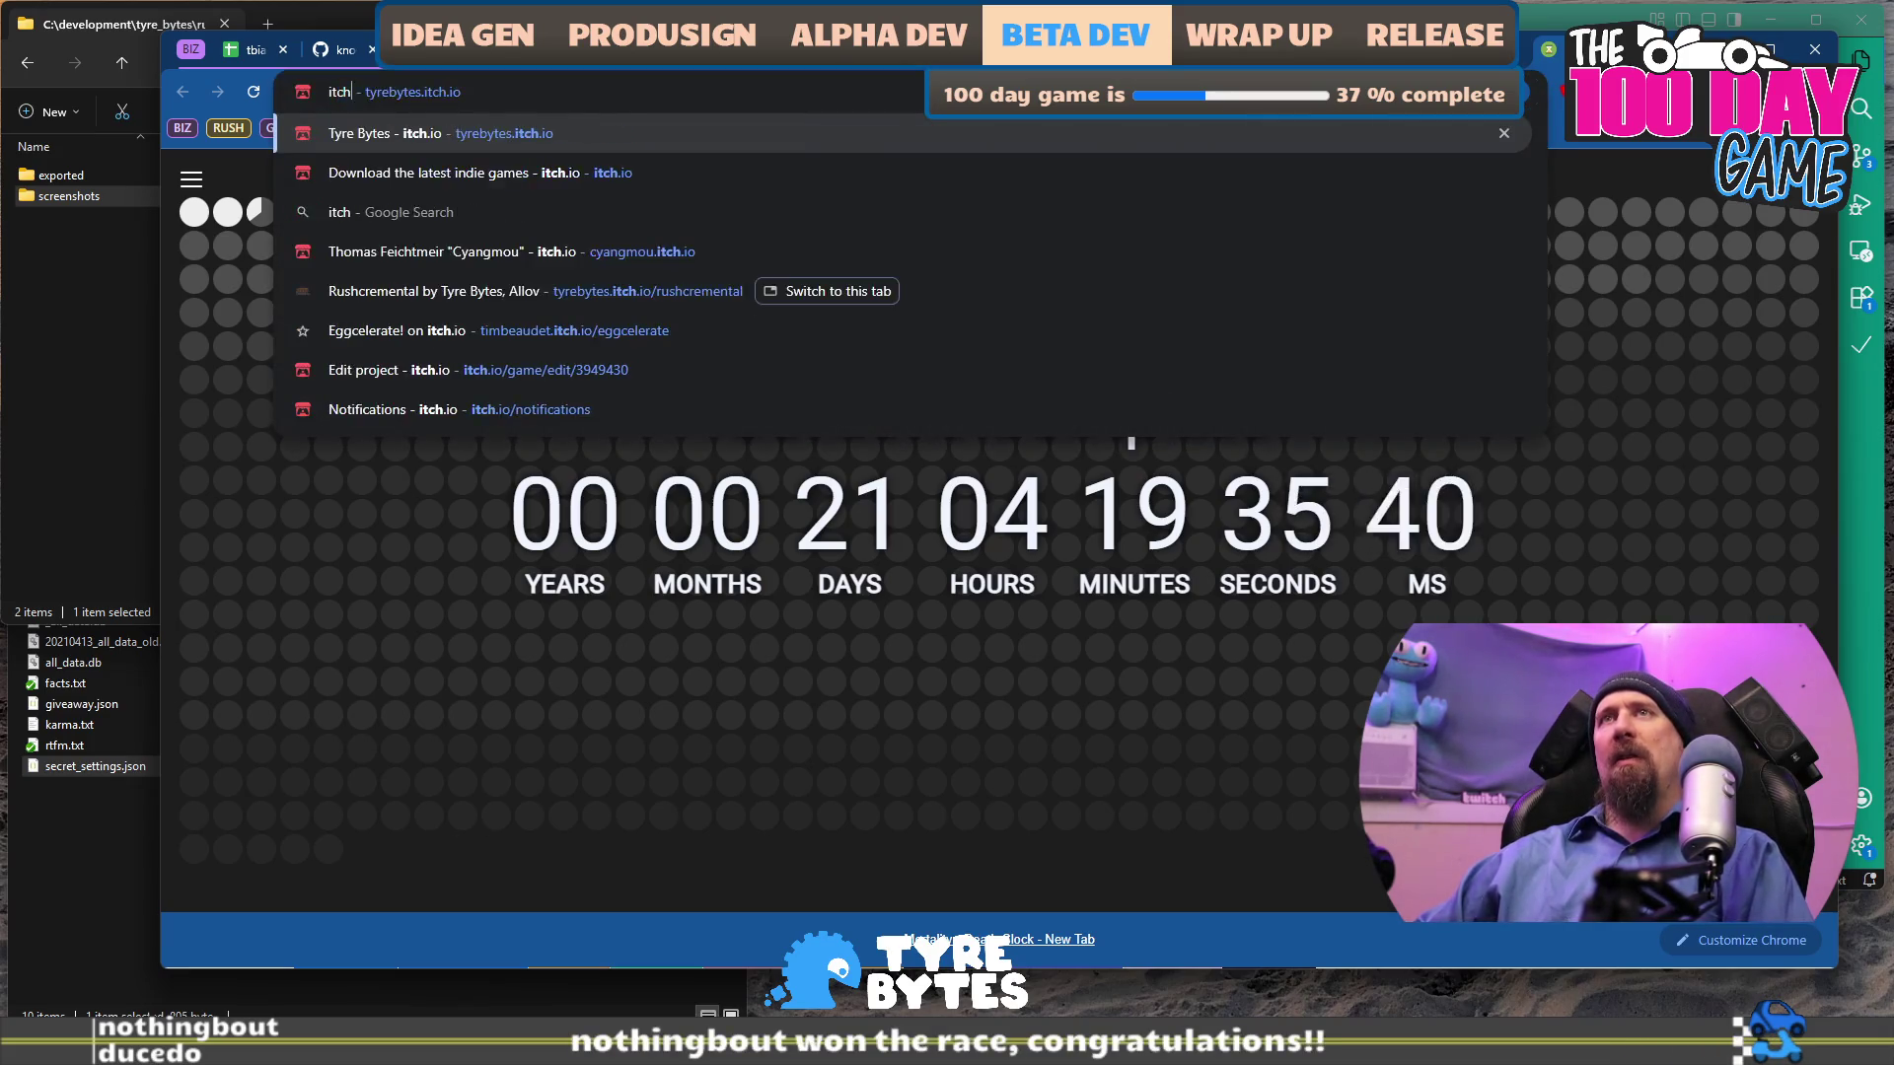
key("Return")
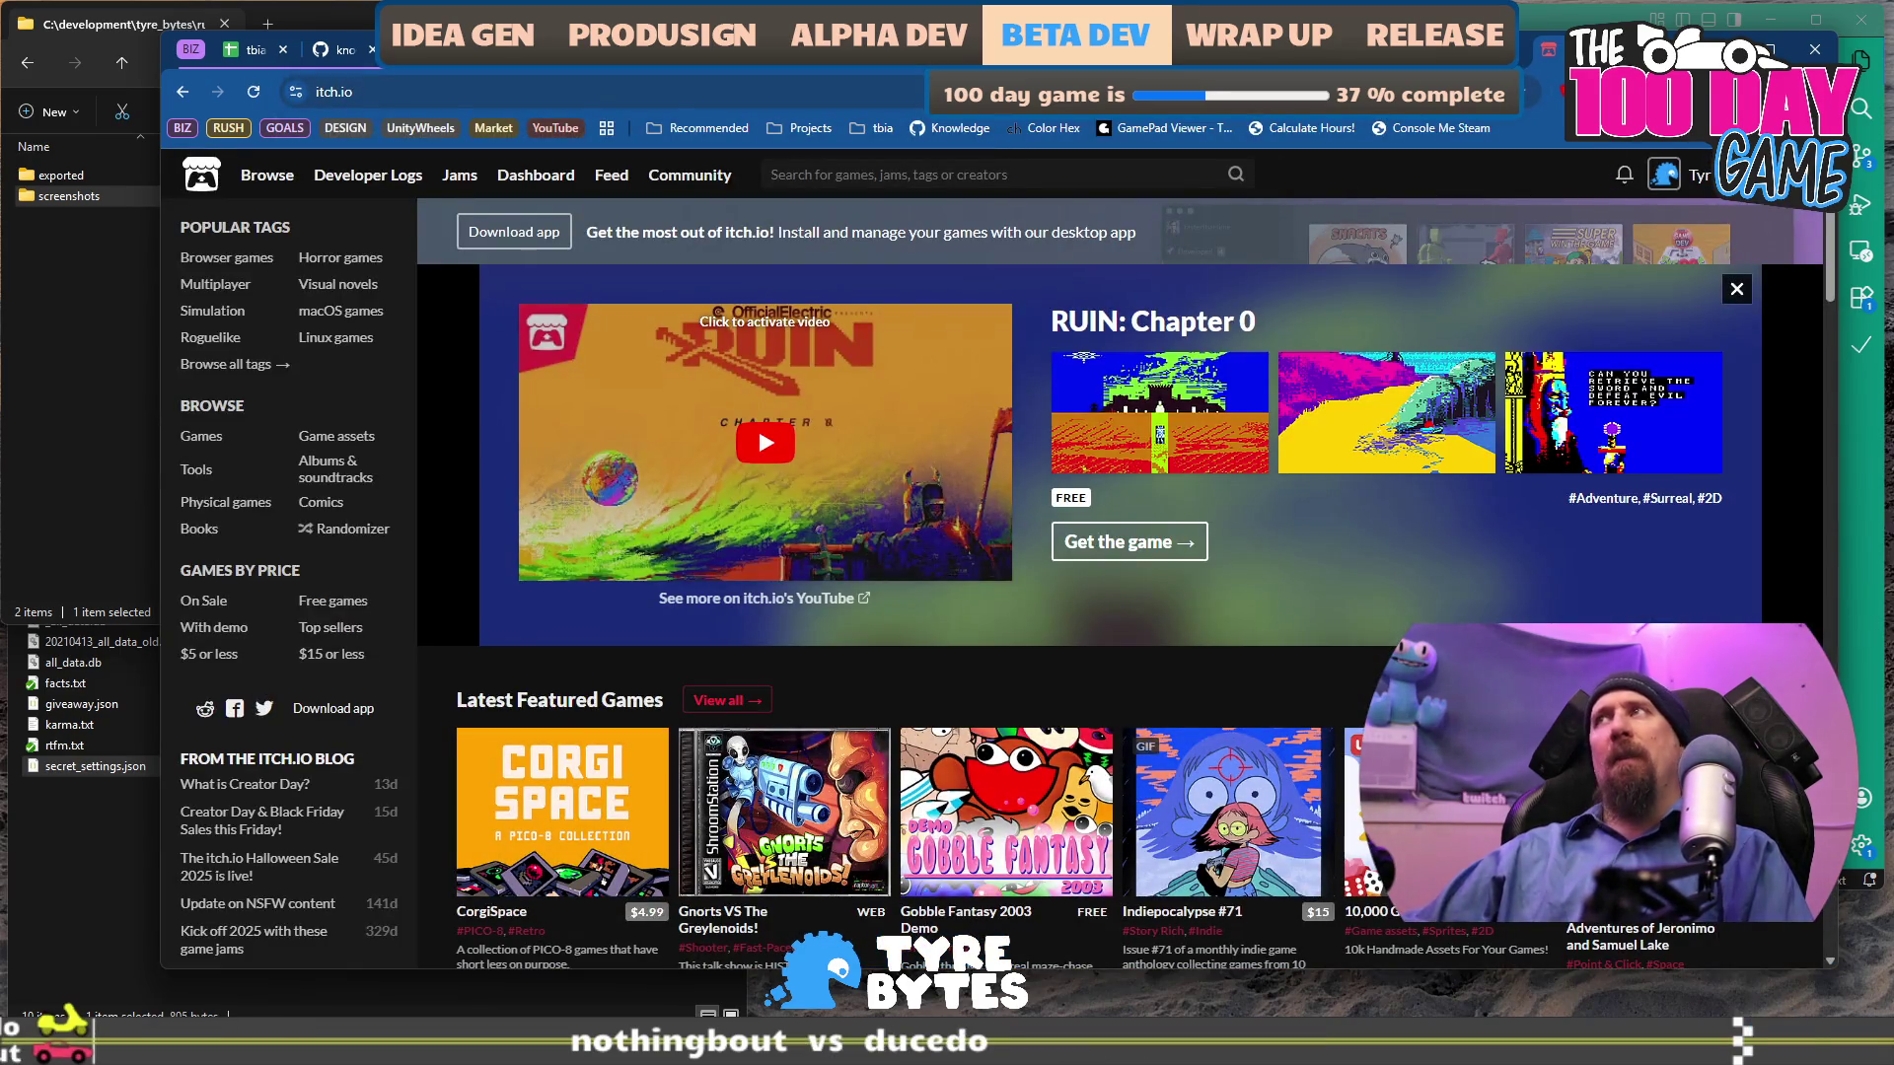
key("ctrl+w")
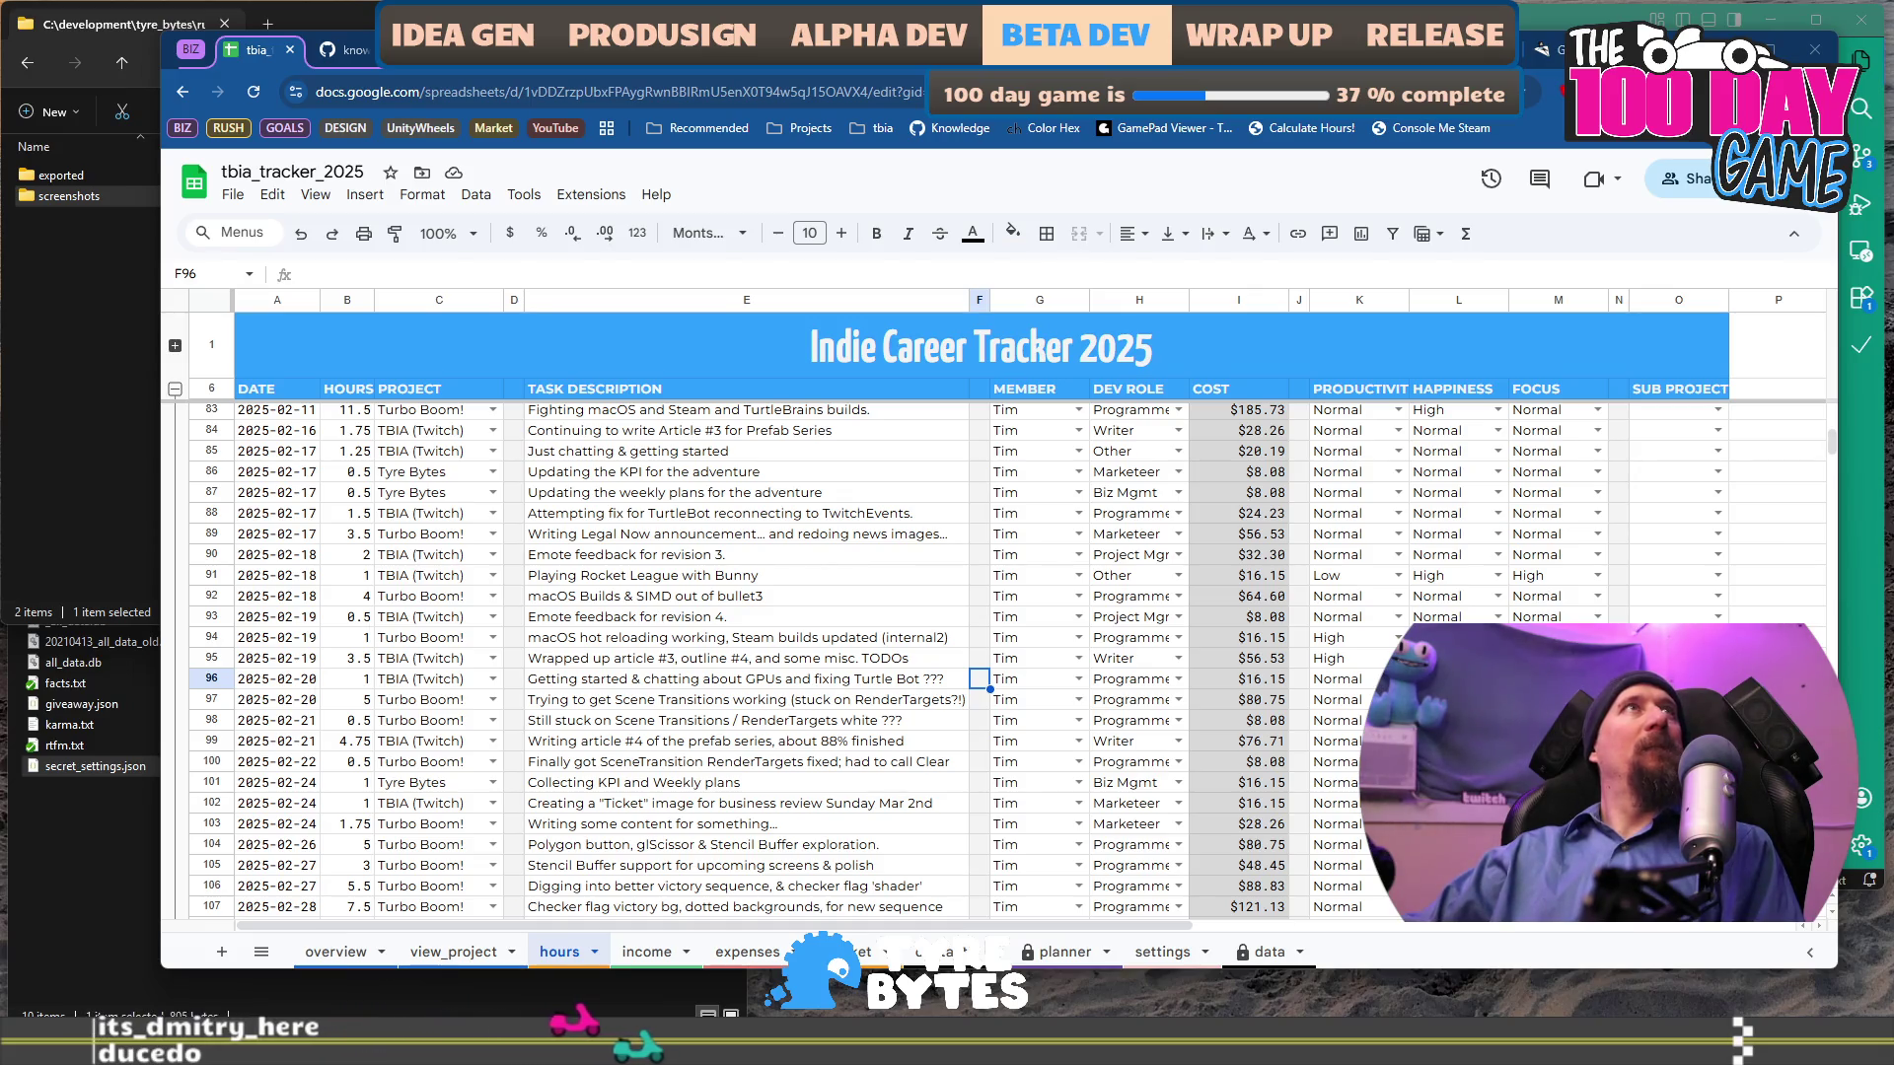
Bring up Mondar's Dungeon and start the game, continuing into the storeroom.
key("ctrl+super+Left")
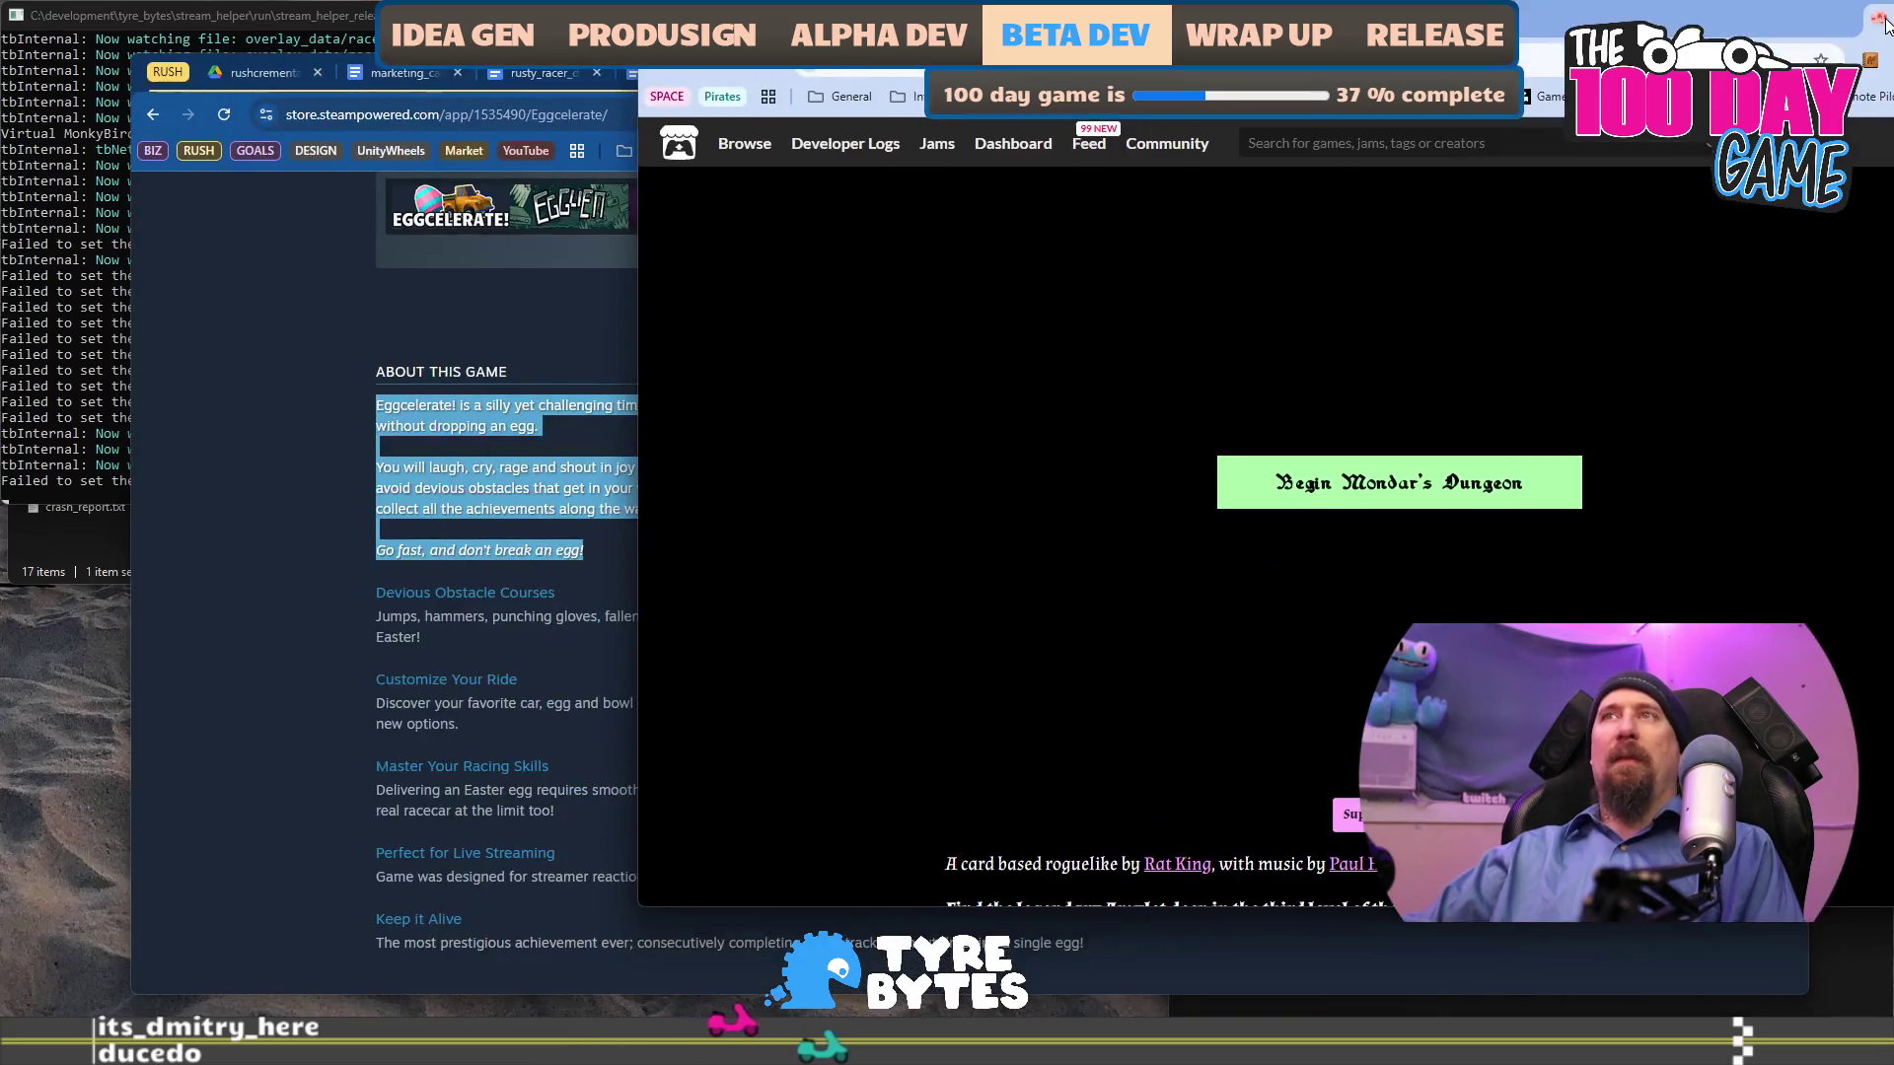
key("ctrl+super+Right")
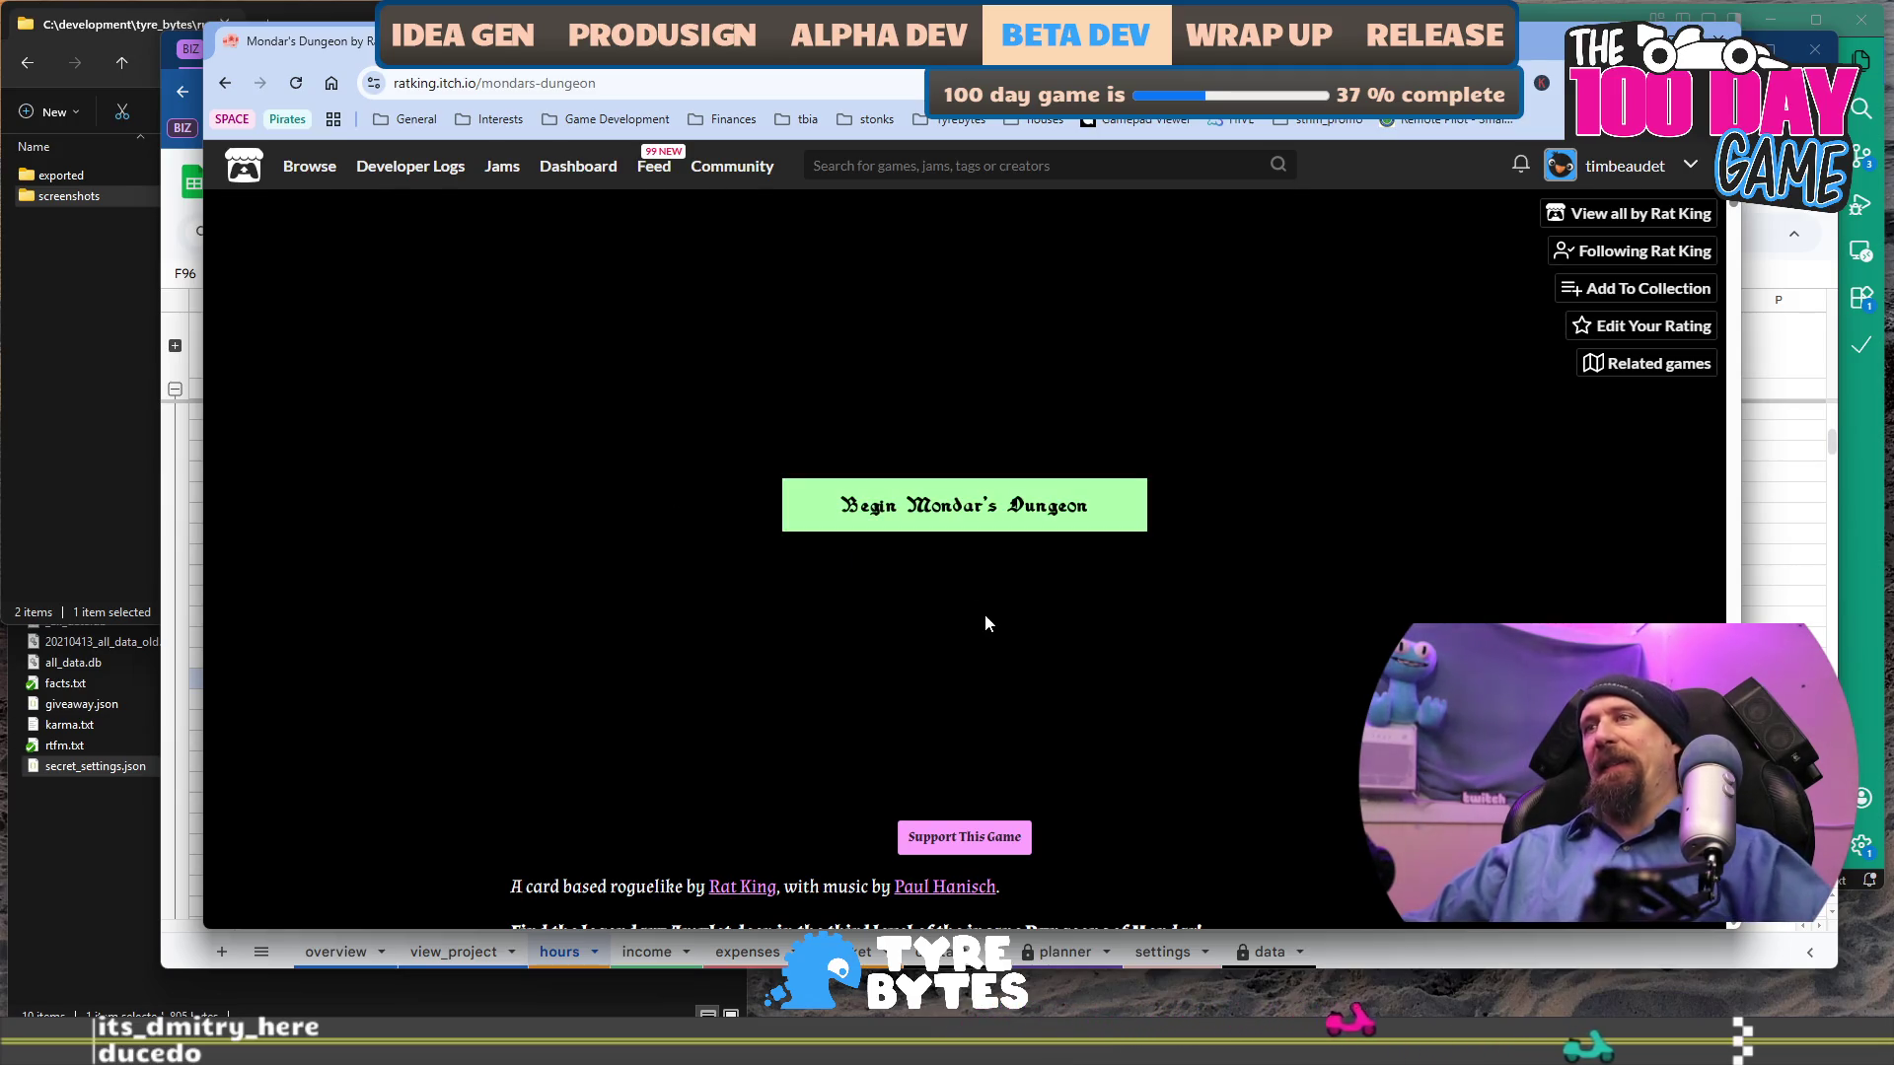
left_click(1109, 530)
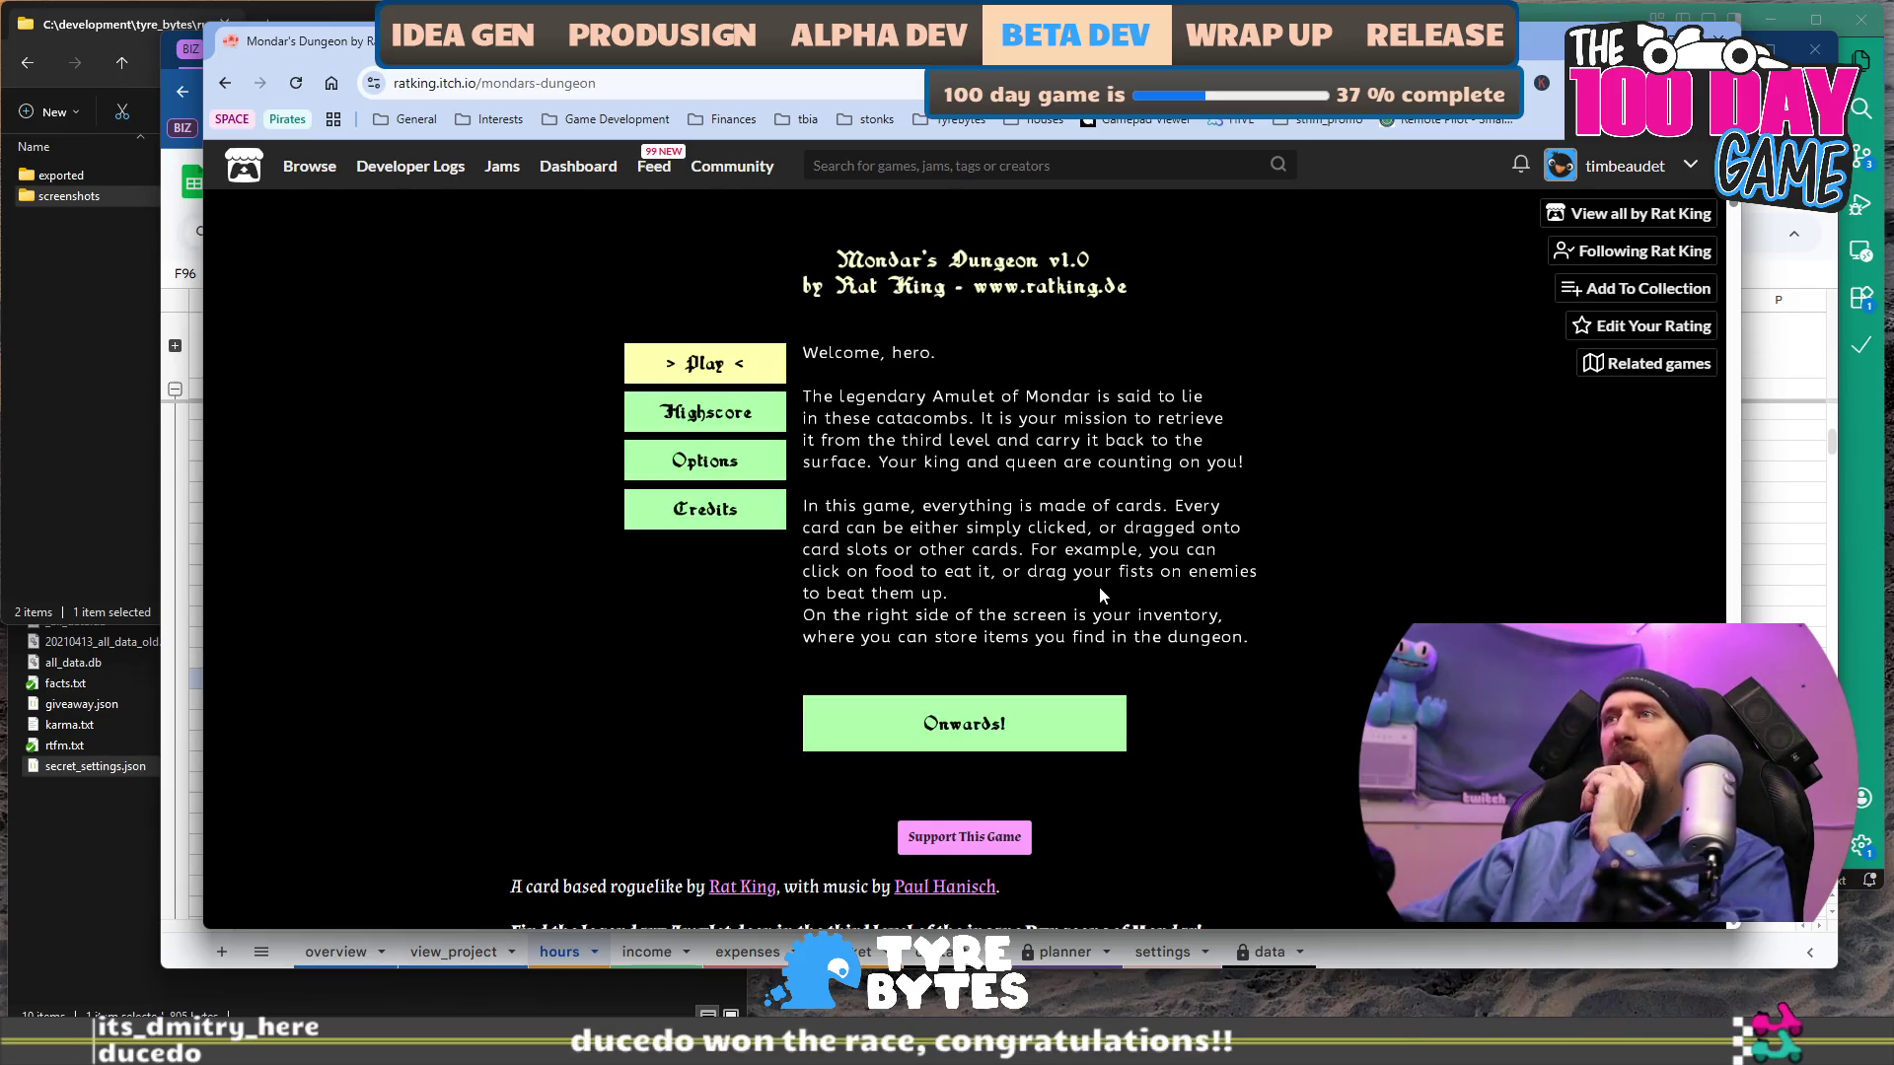
left_click(998, 724)
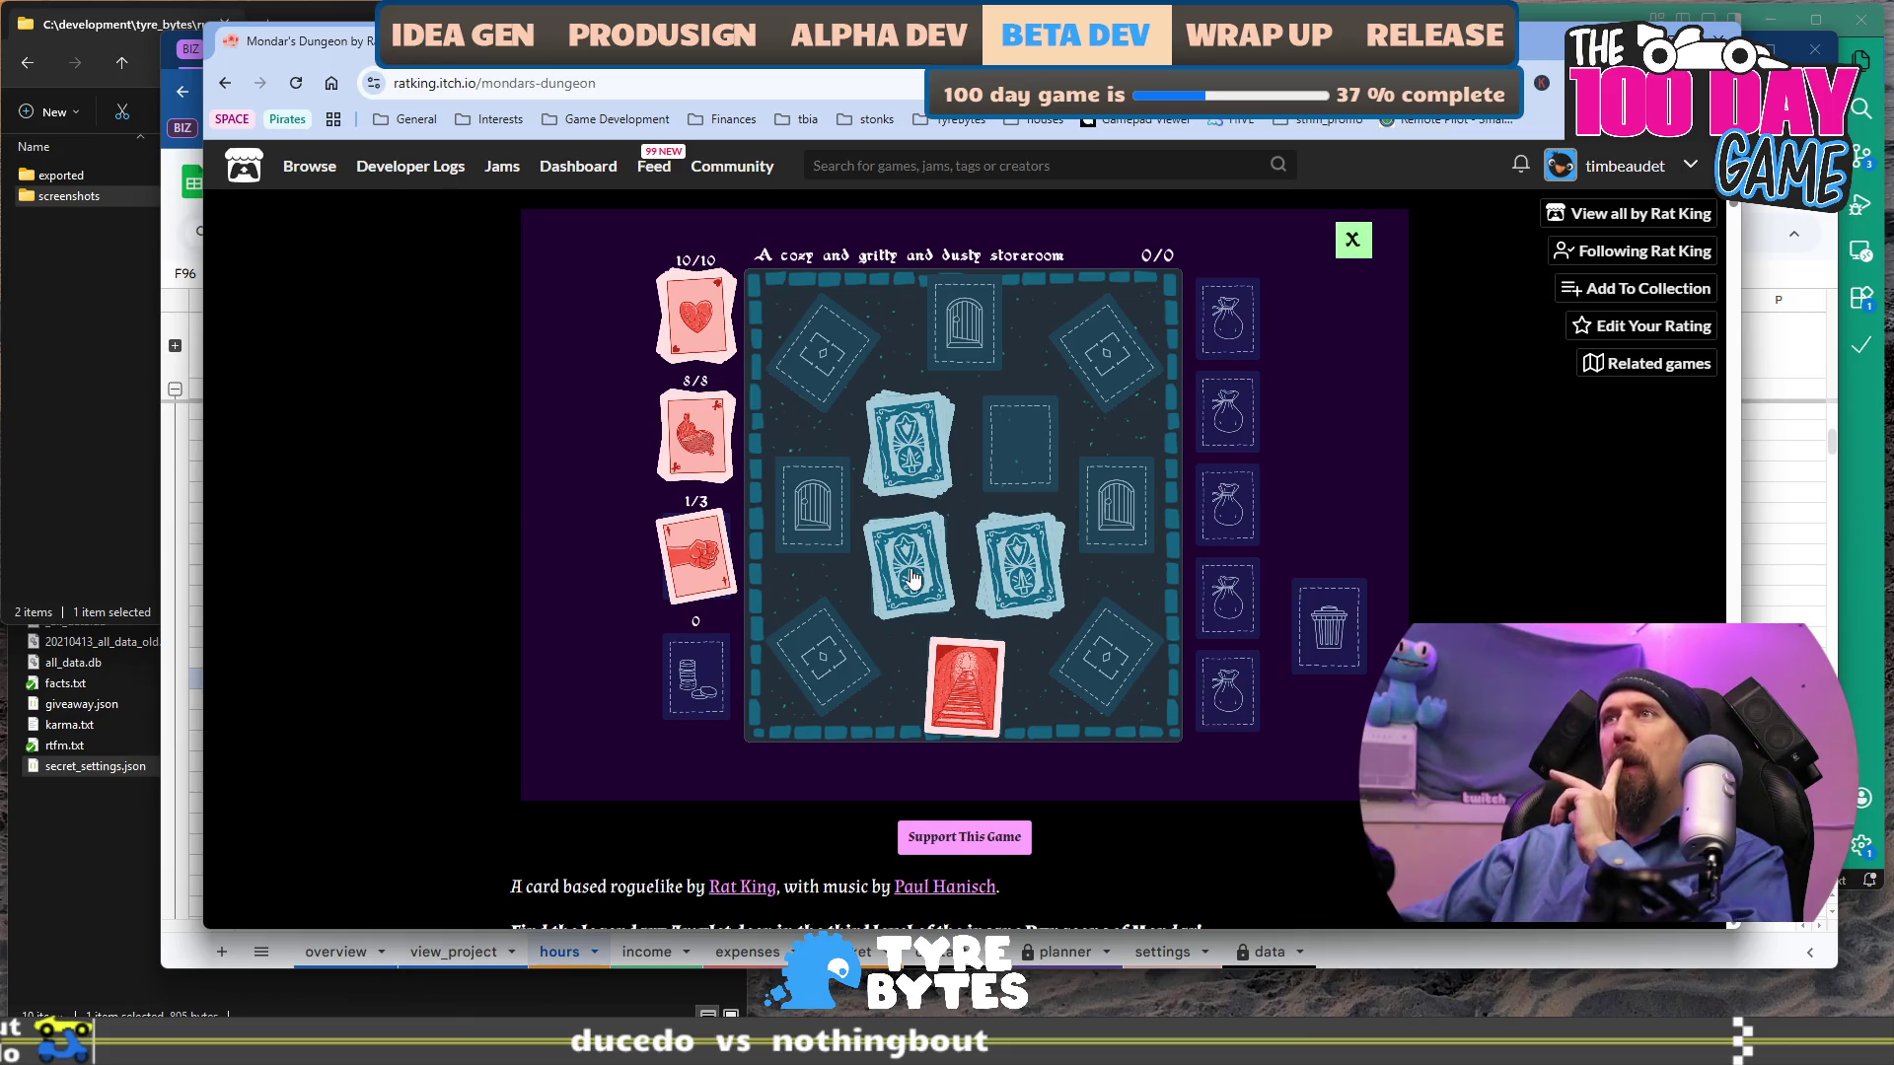
Reveal two weapon 6 cards and an armor 3 card, experimenting with moving cards.
left_click(897, 438)
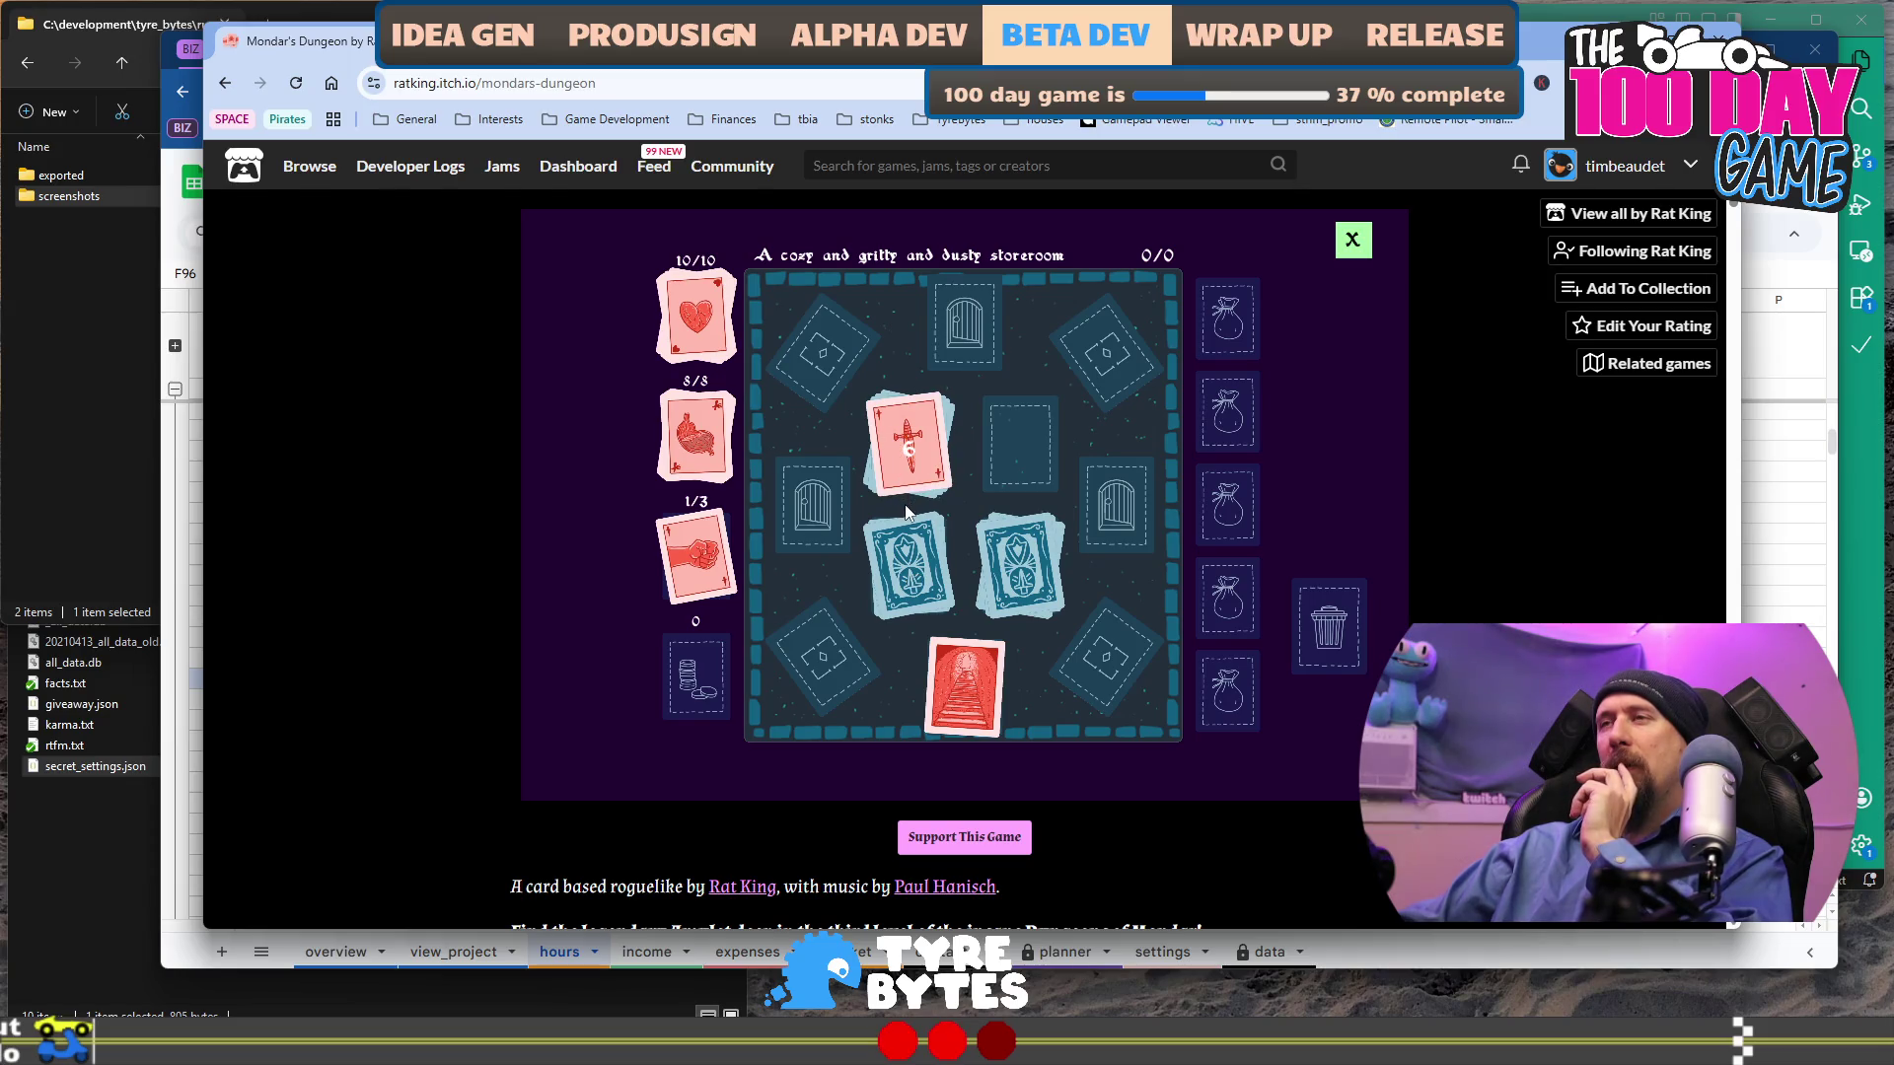
left_click(906, 592)
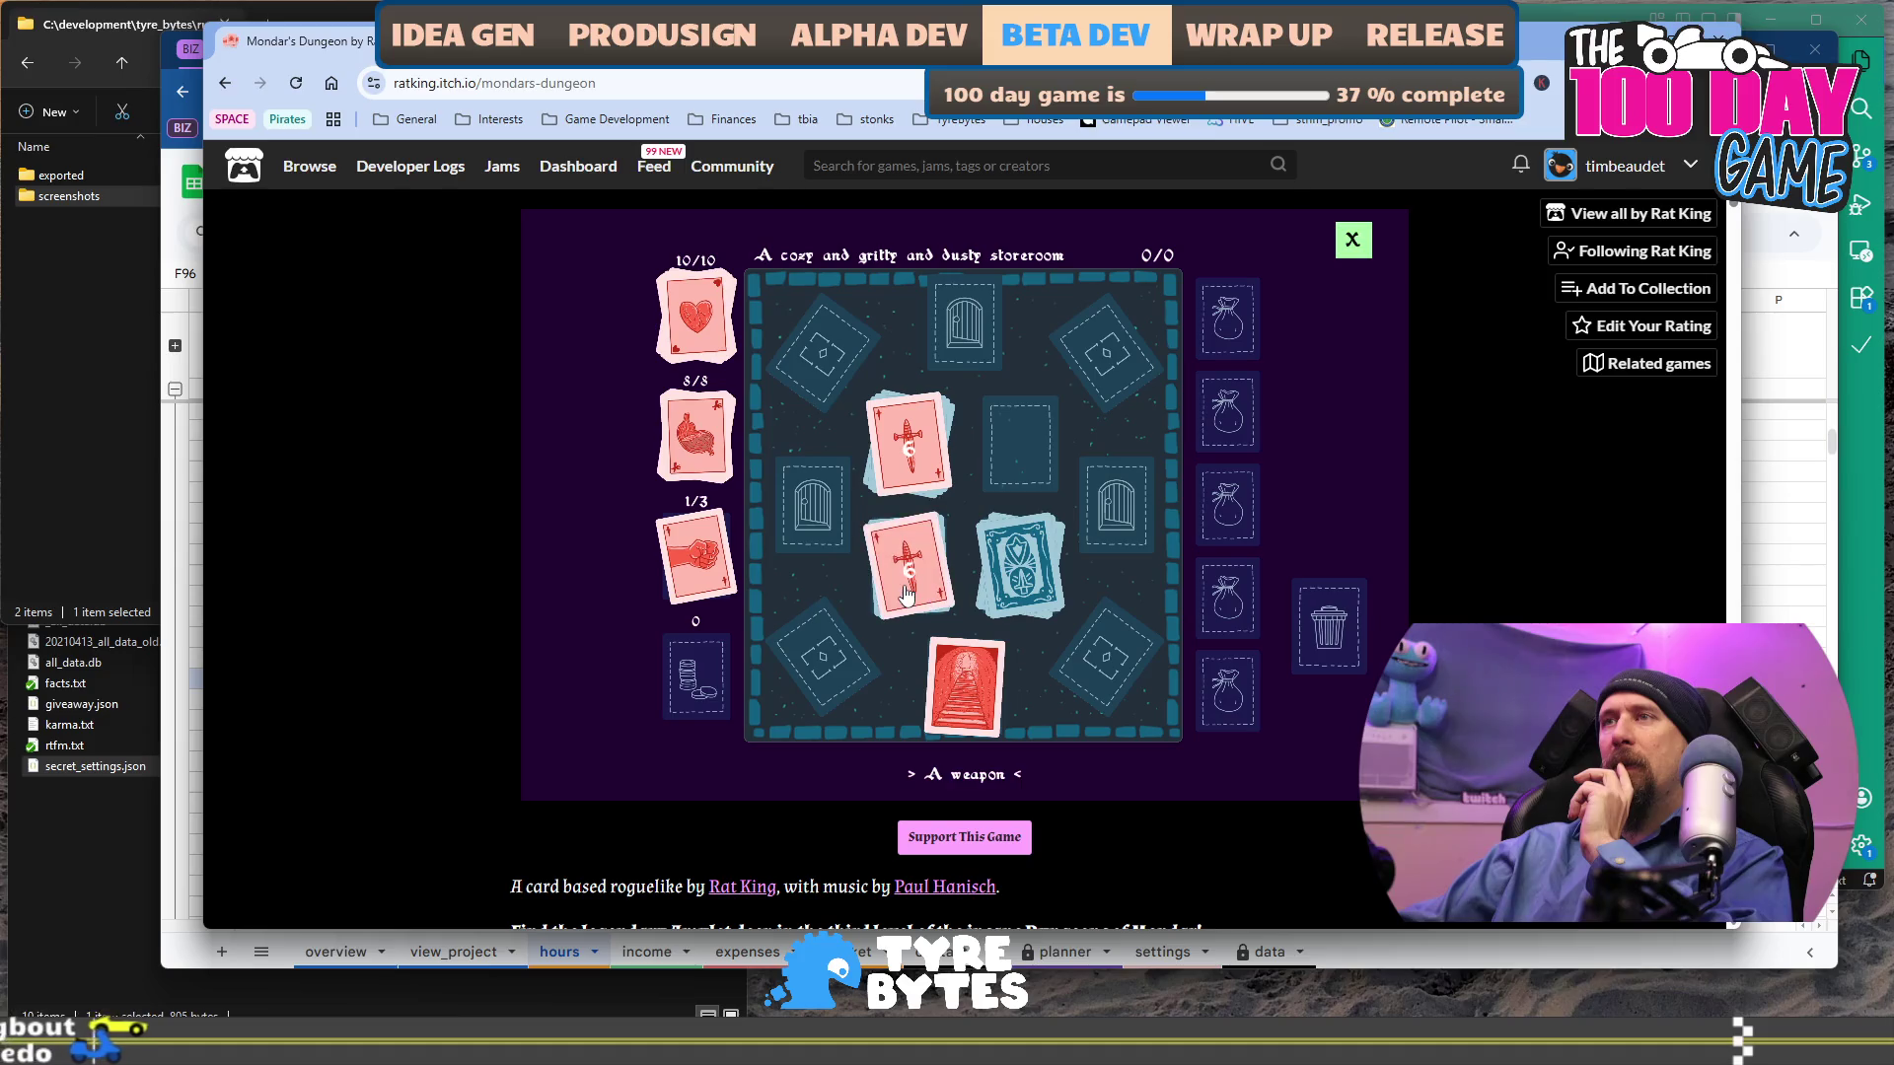
left_click(1036, 577)
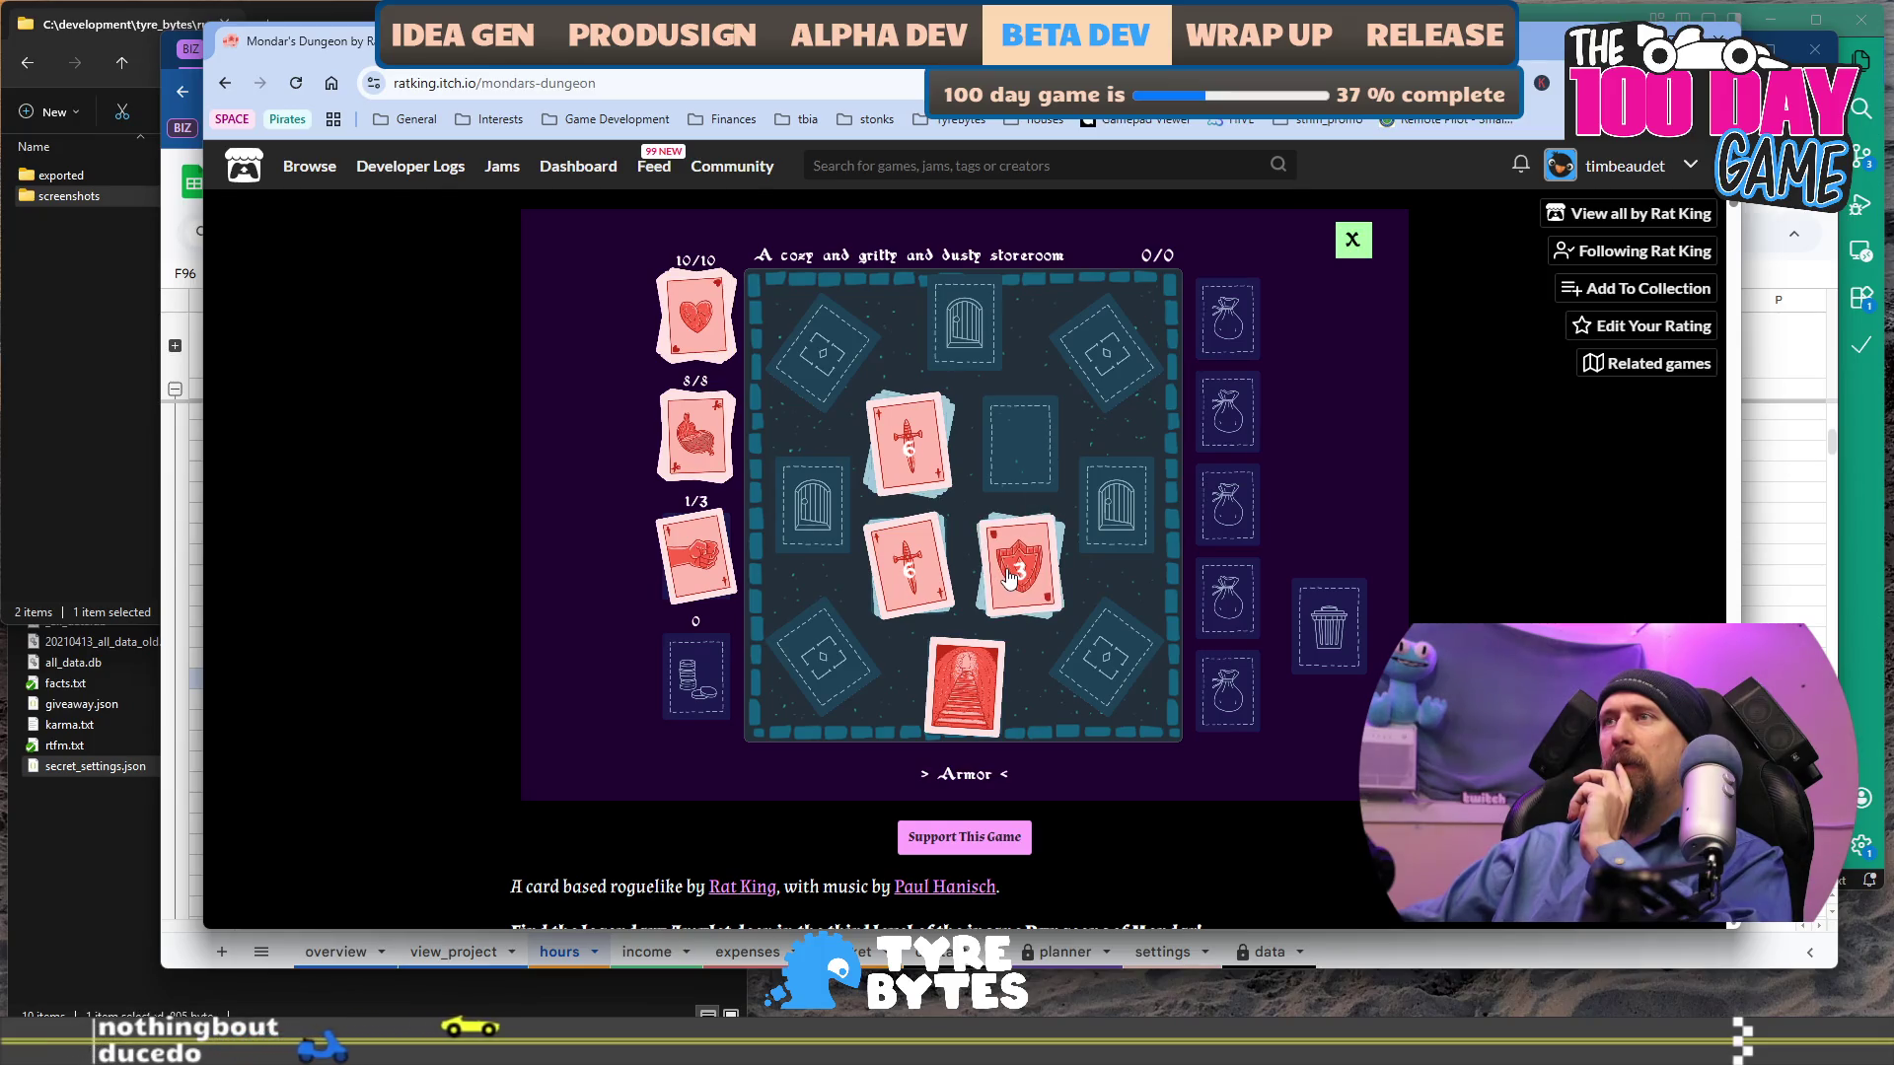
mouse_move(1008, 577)
left_mouse_down()
mouse_move(1016, 416)
mouse_move(1026, 552)
mouse_move(1119, 503)
left_mouse_up()
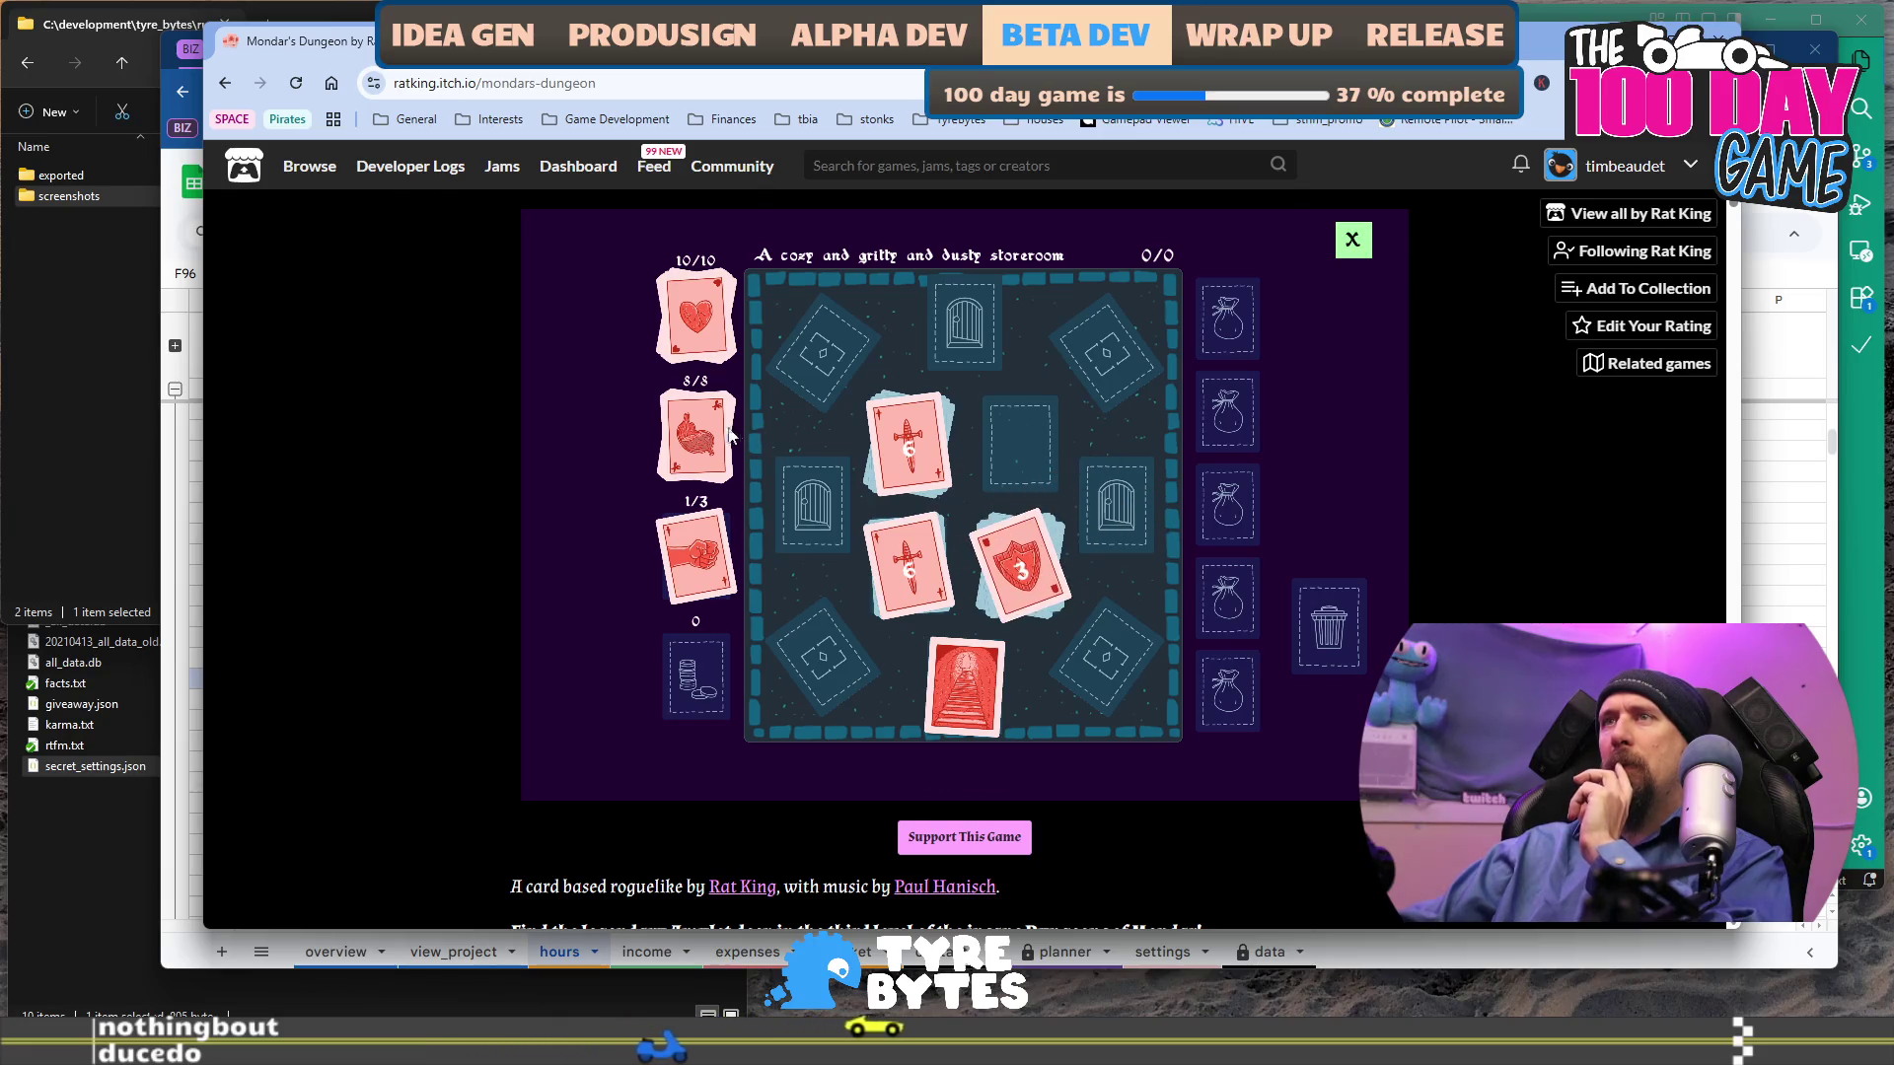
left_click_drag(695, 316, 1020, 439)
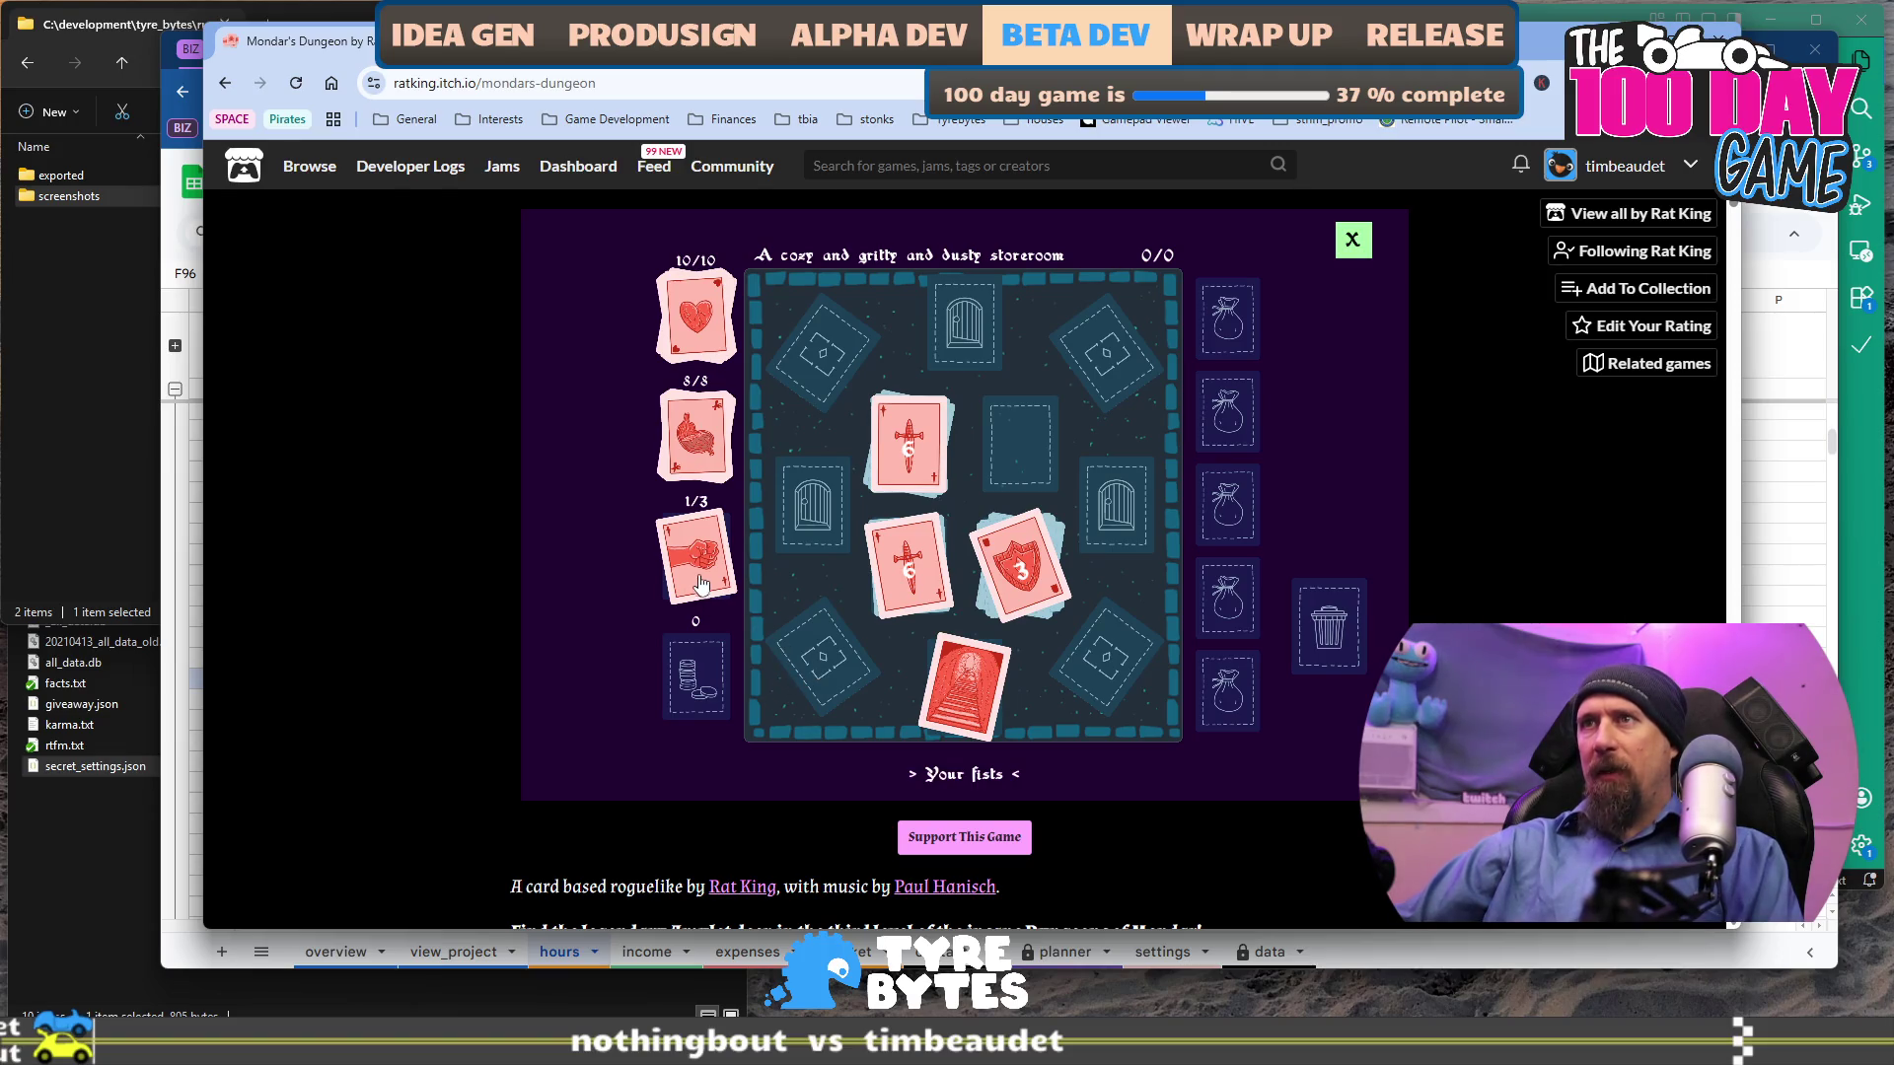
mouse_move(721, 537)
left_mouse_down()
mouse_move(794, 621)
mouse_move(688, 550)
mouse_move(795, 631)
mouse_move(749, 545)
left_mouse_up()
left_click_drag(719, 341, 878, 434)
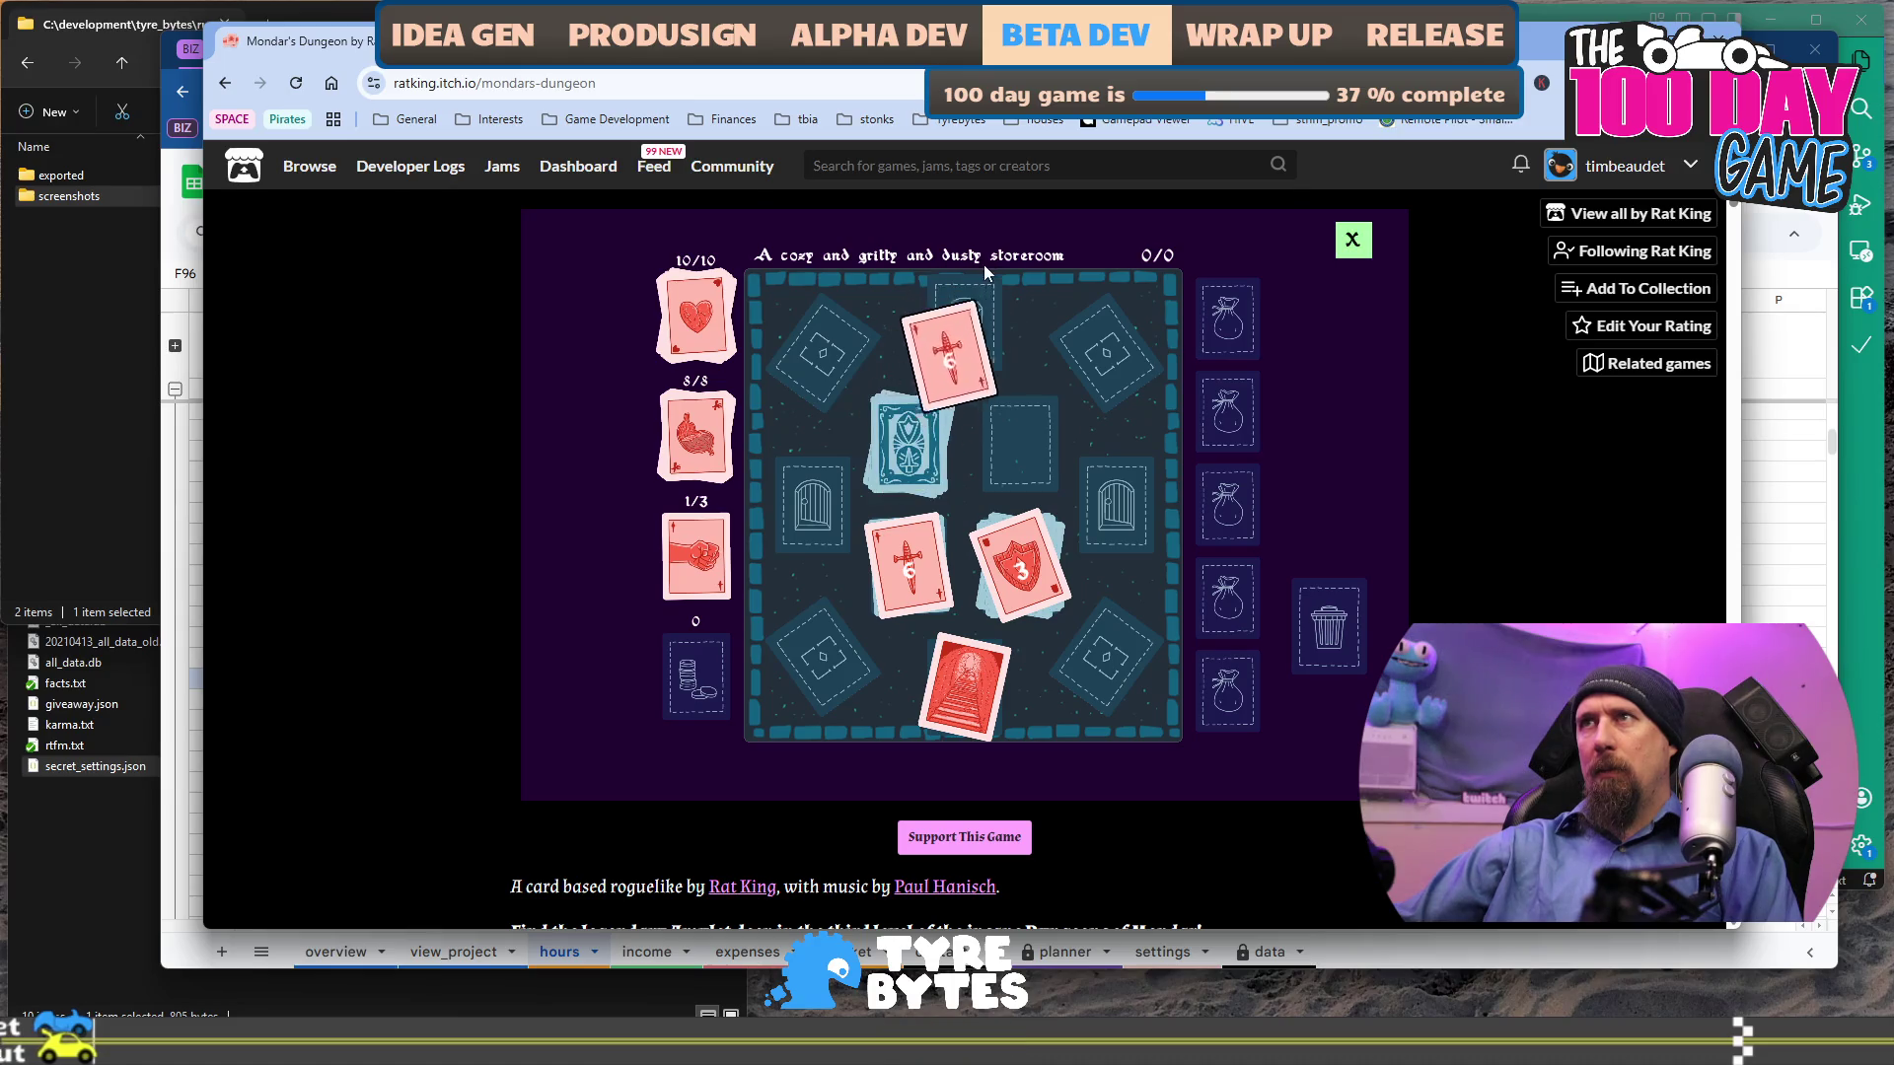
Stash the armor 3 and both weapon 6 cards in the inventory, then reveal an armor 2.
left_click_drag(912, 449, 778, 515)
left_click_drag(908, 444, 774, 326)
left_click_drag(919, 560, 798, 642)
left_click_drag(1021, 568, 1105, 659)
mouse_move(1020, 567)
left_mouse_down()
mouse_move(1105, 341)
mouse_move(1004, 503)
left_mouse_up()
left_click(1008, 517)
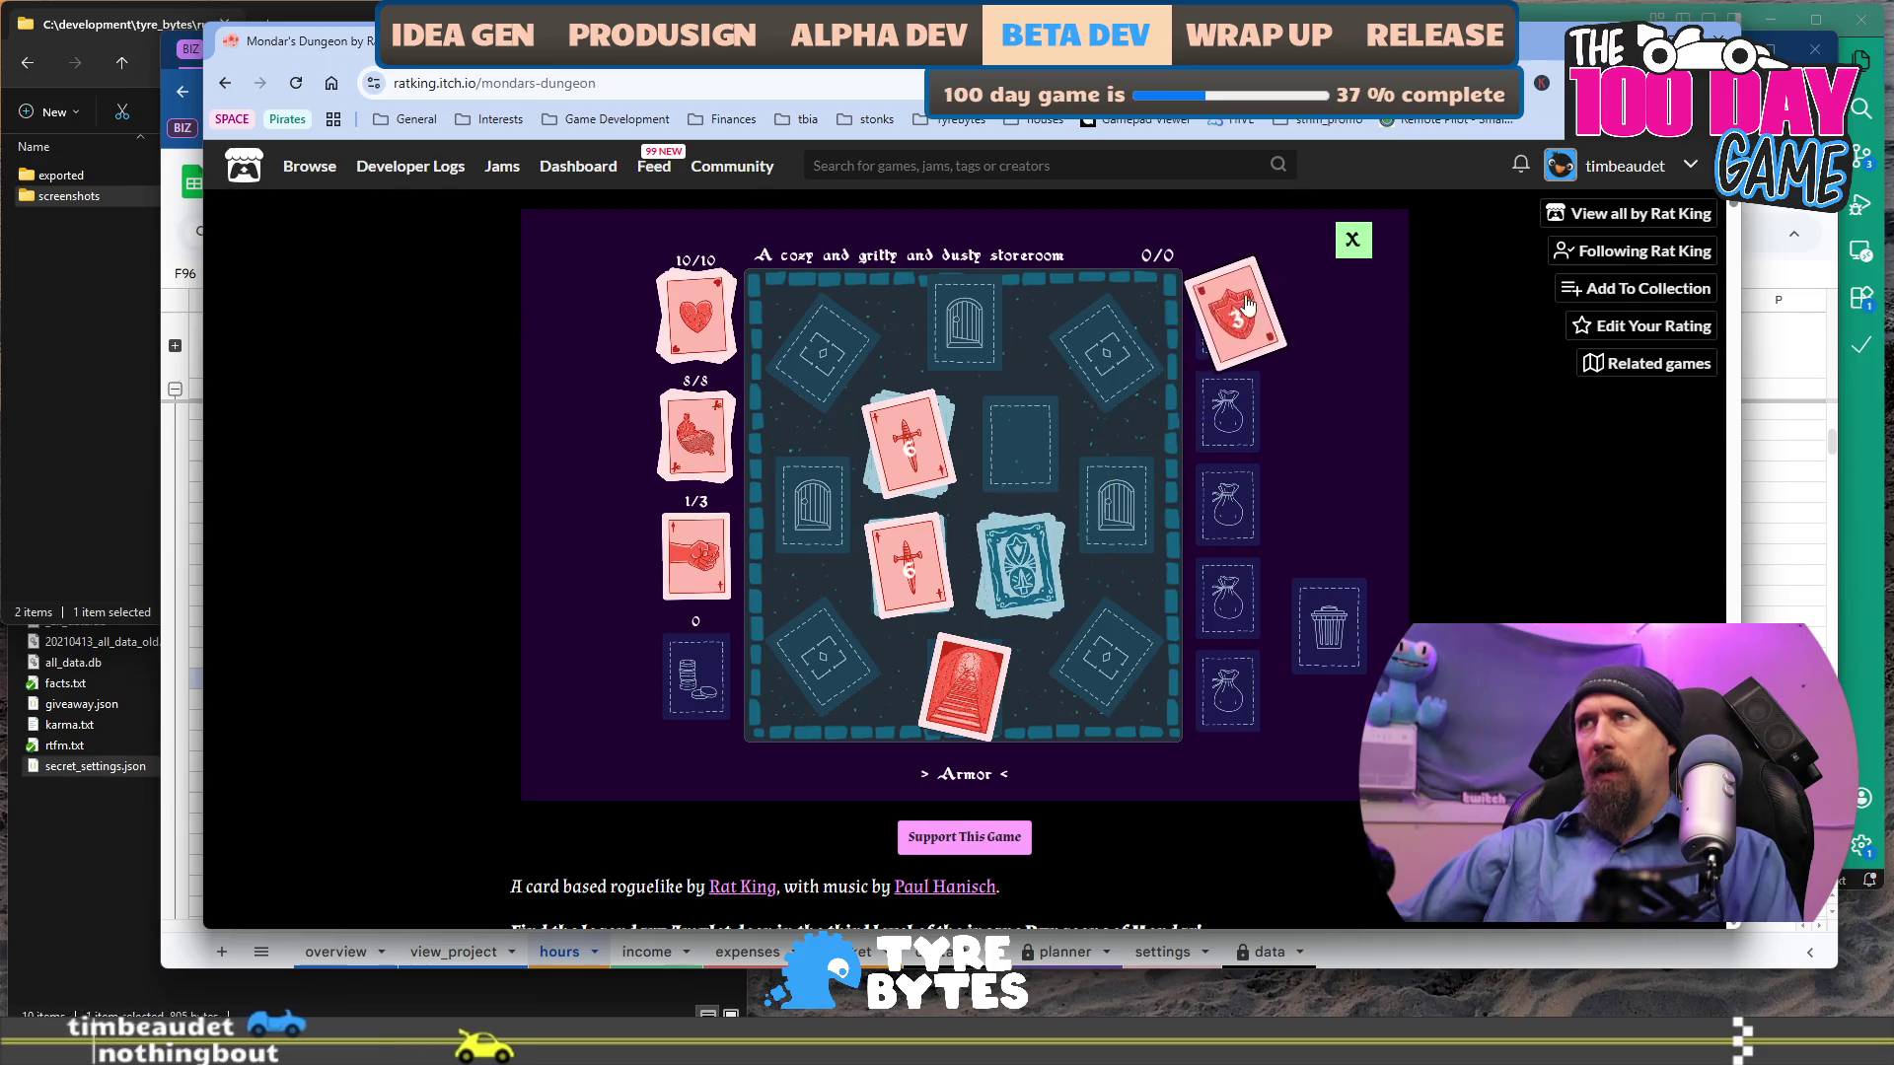
left_click(908, 446)
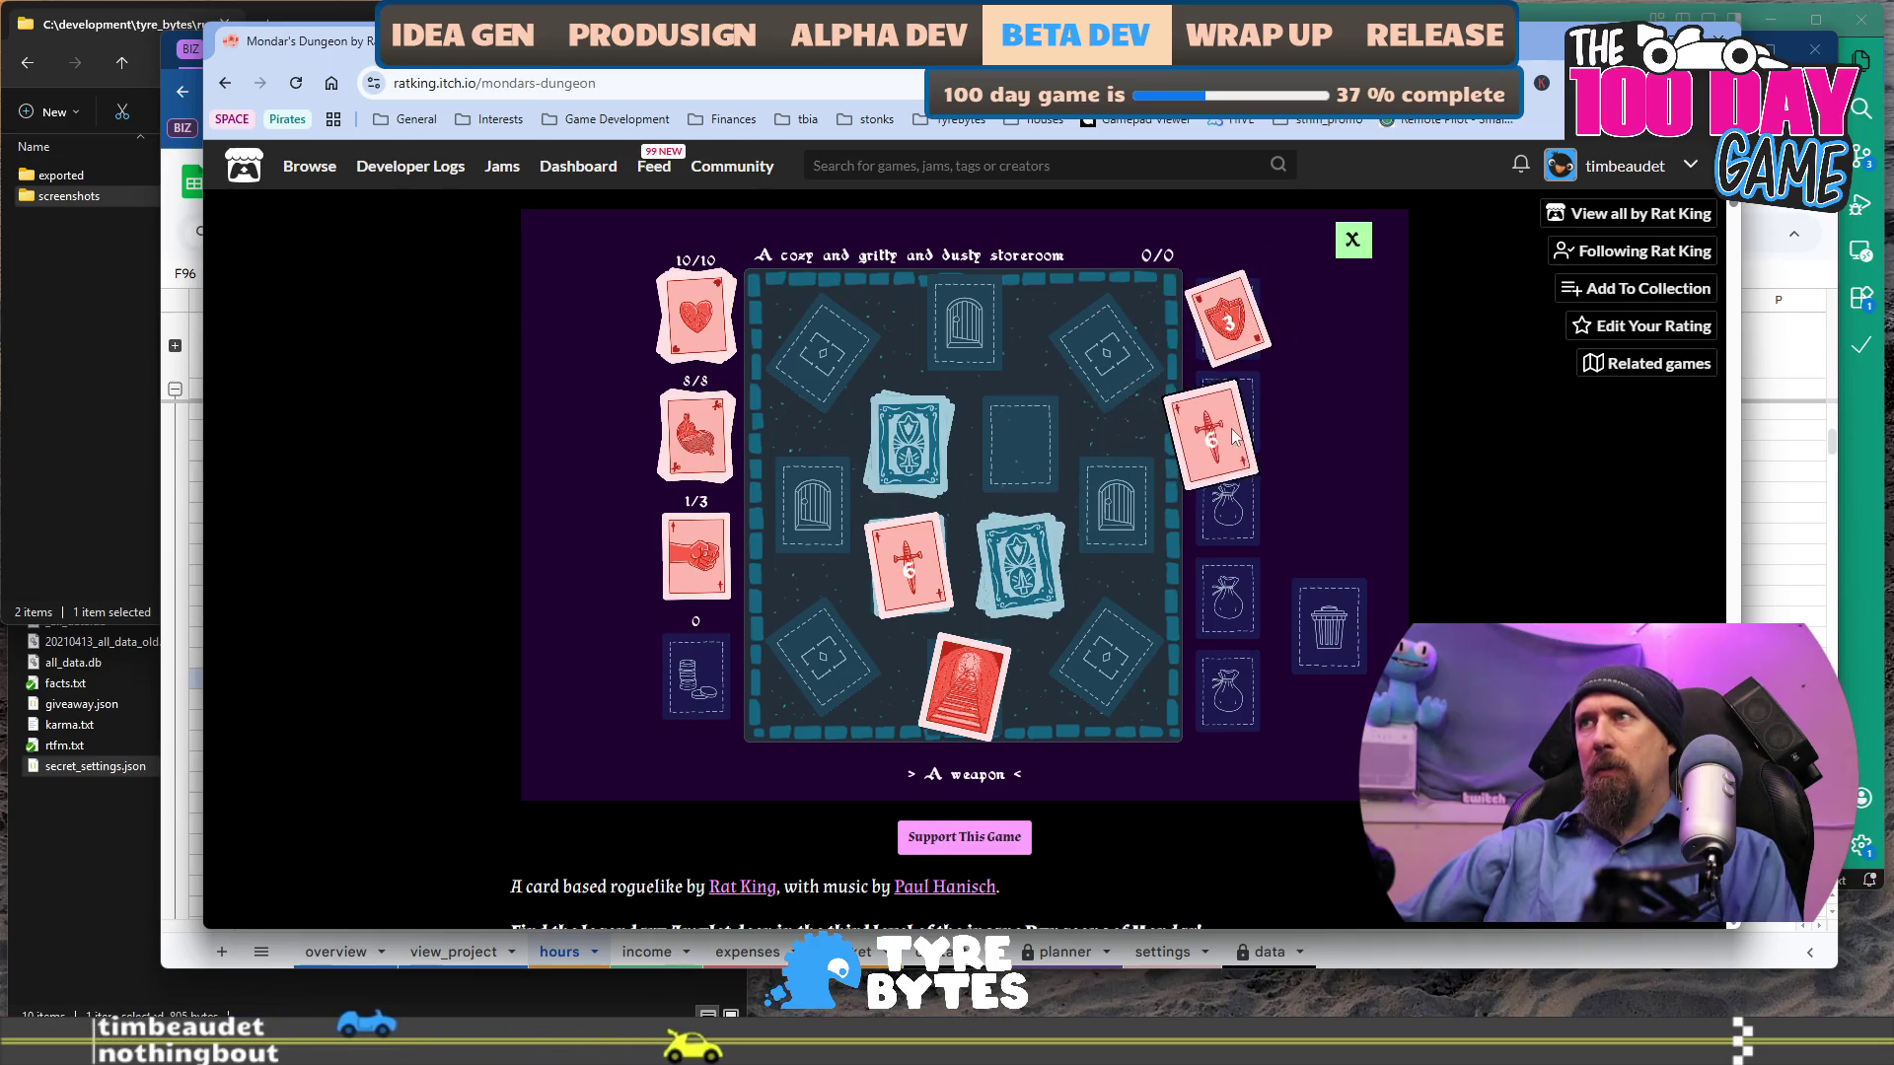
left_click(942, 580)
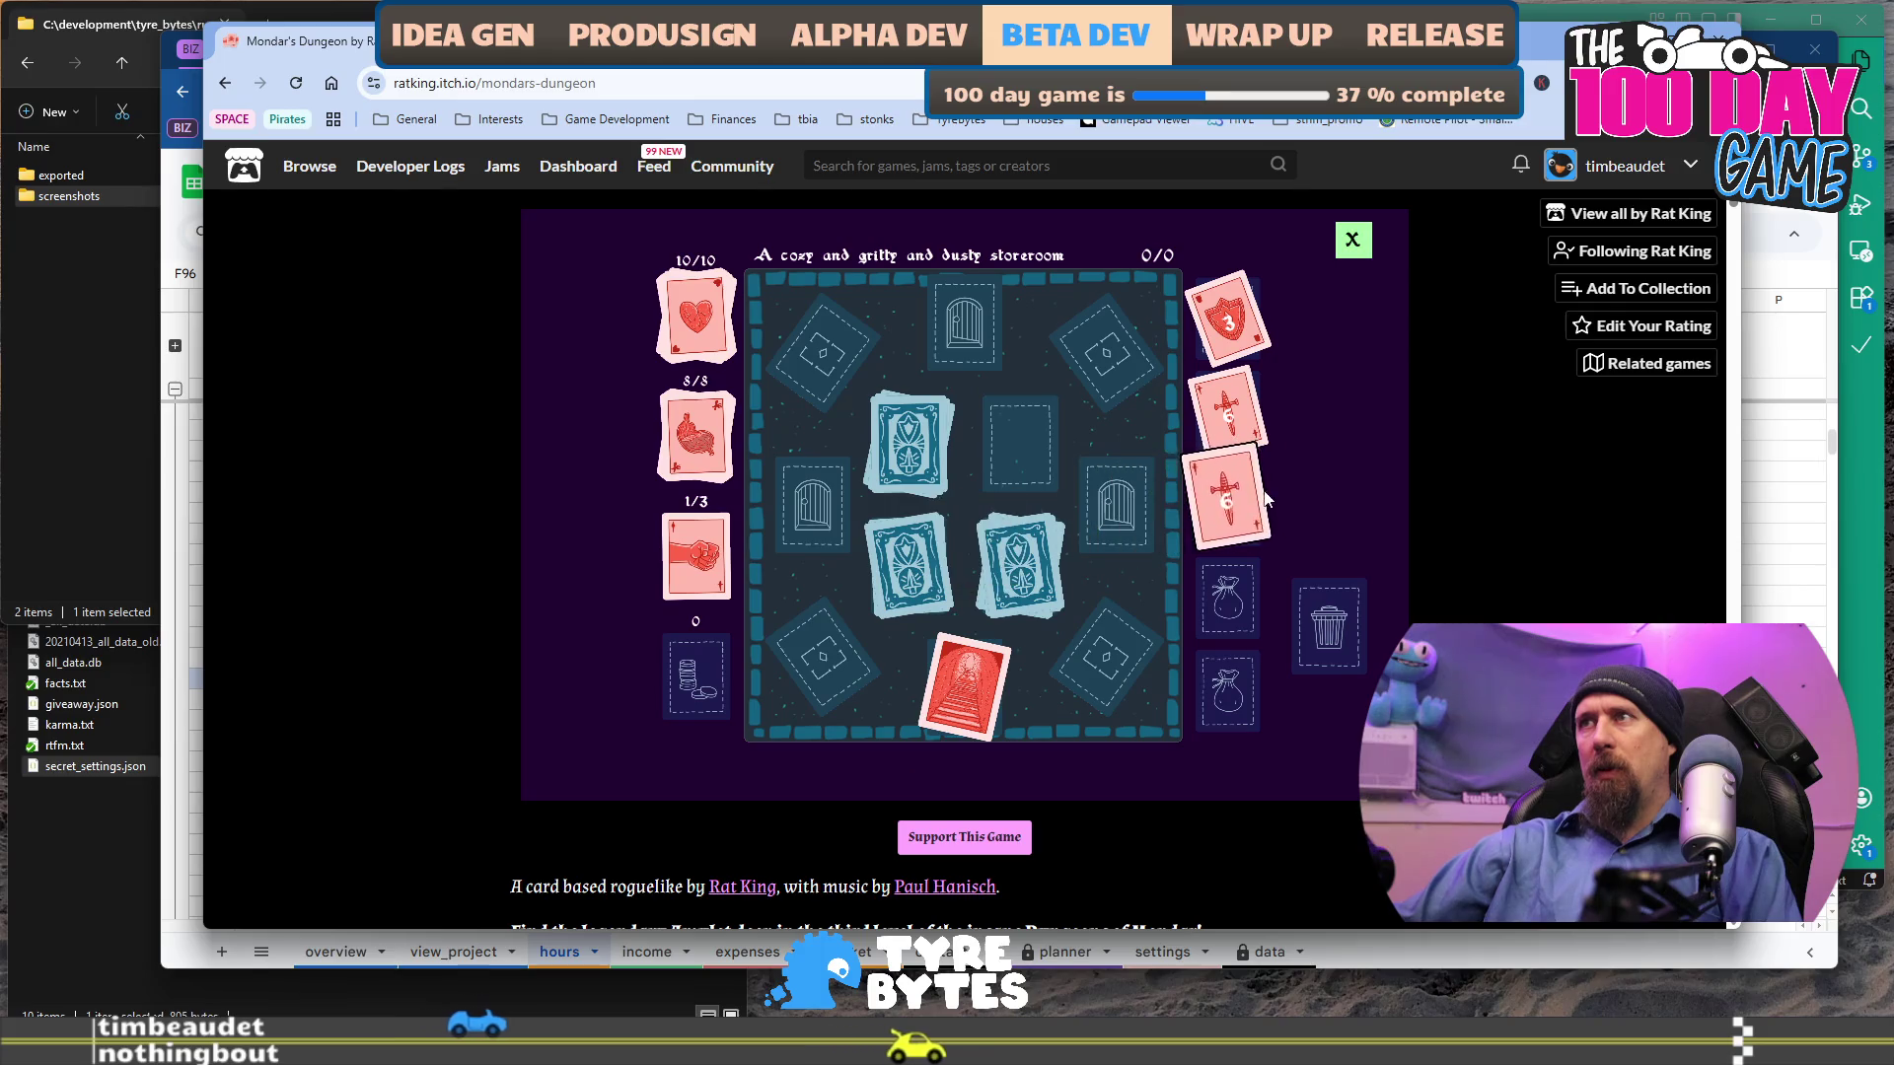
left_click(929, 434)
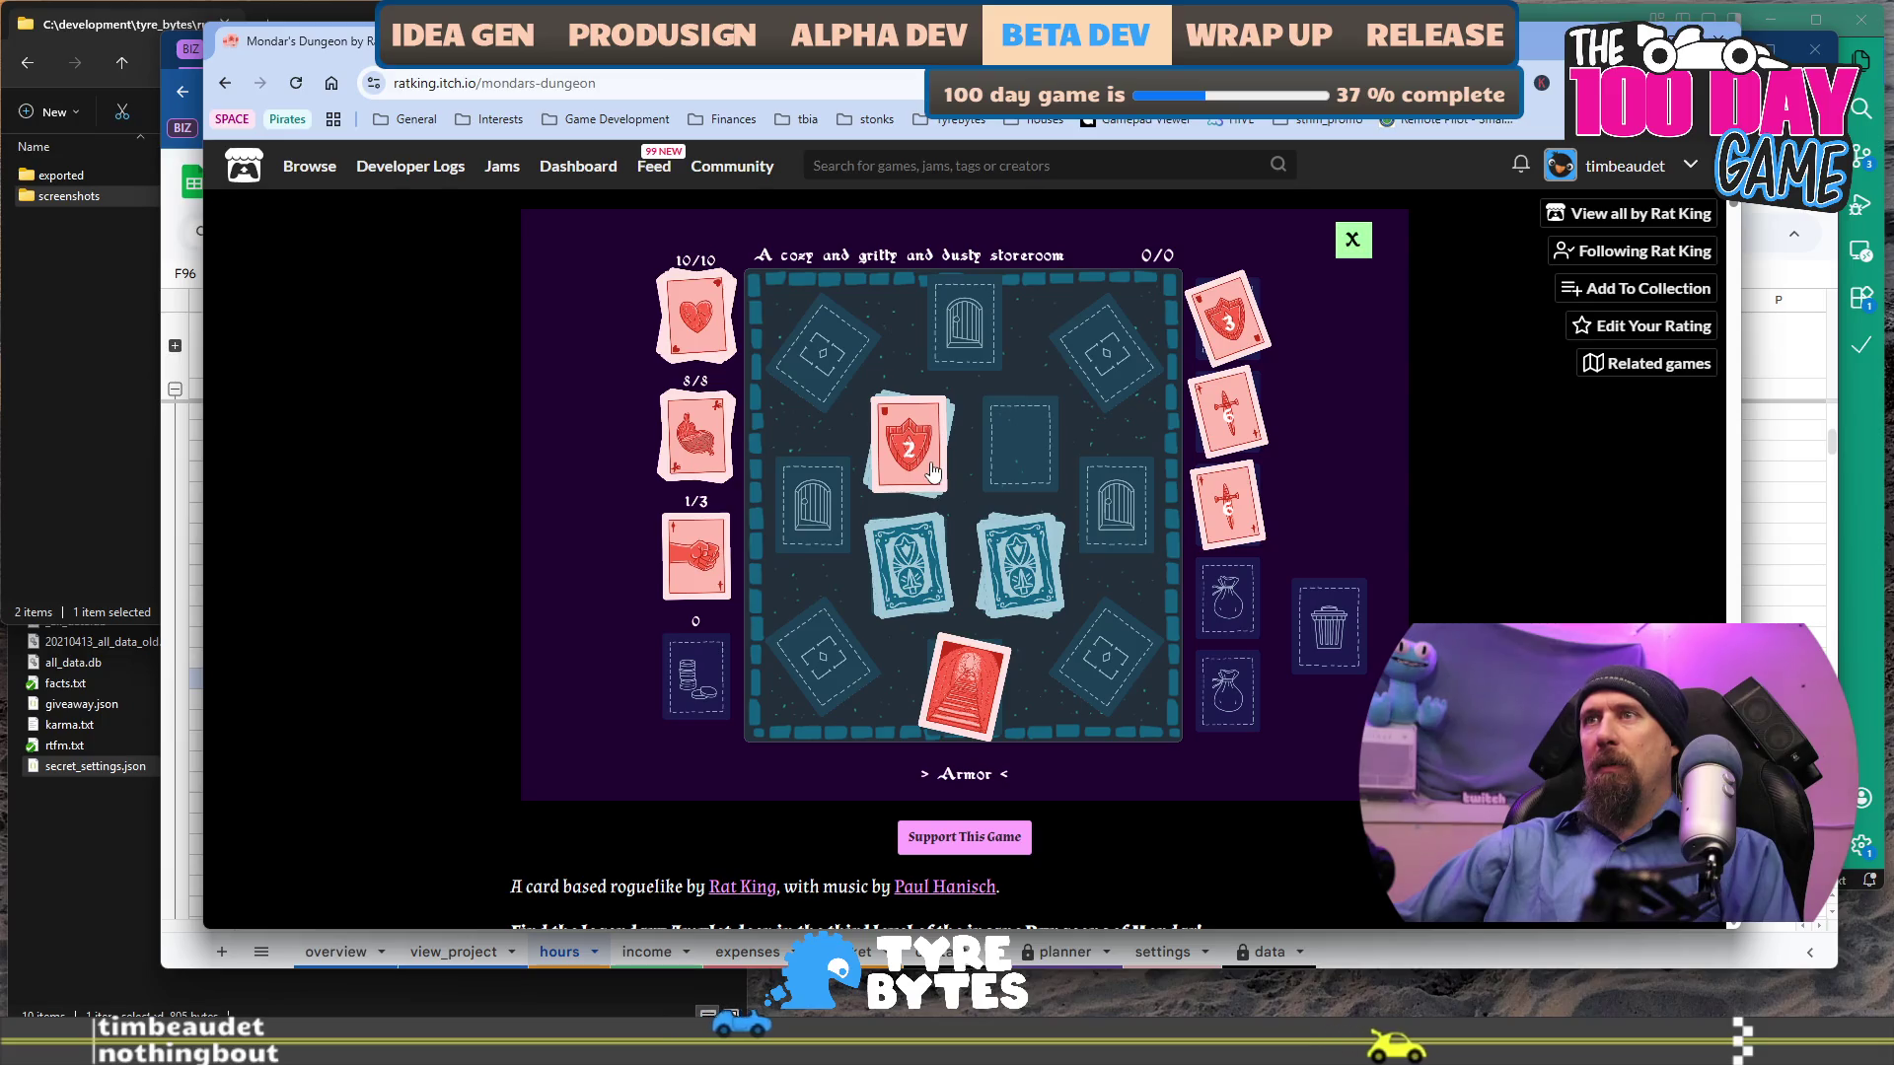
Reveal the loot and door cards, collecting the food and coins (counter raised to 2).
left_click(913, 575)
left_click_drag(913, 575, 1239, 596)
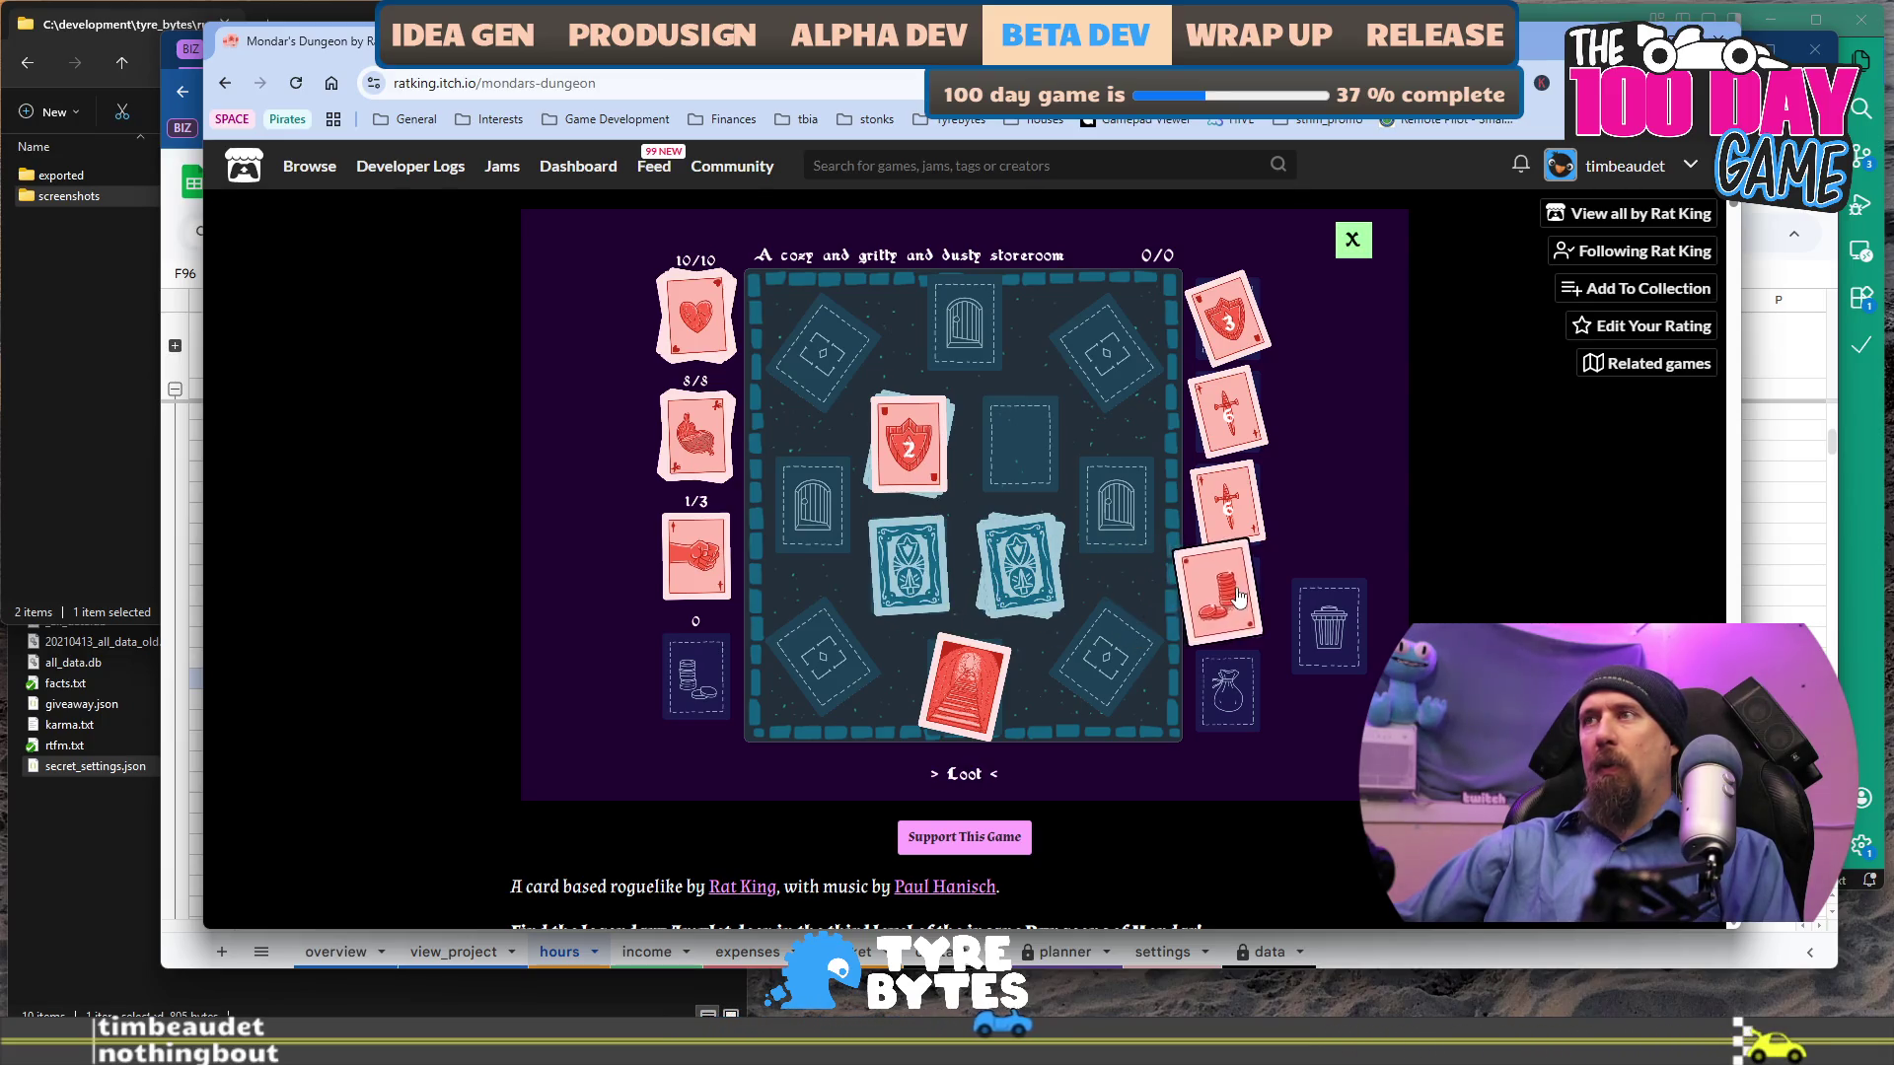
left_click(933, 572)
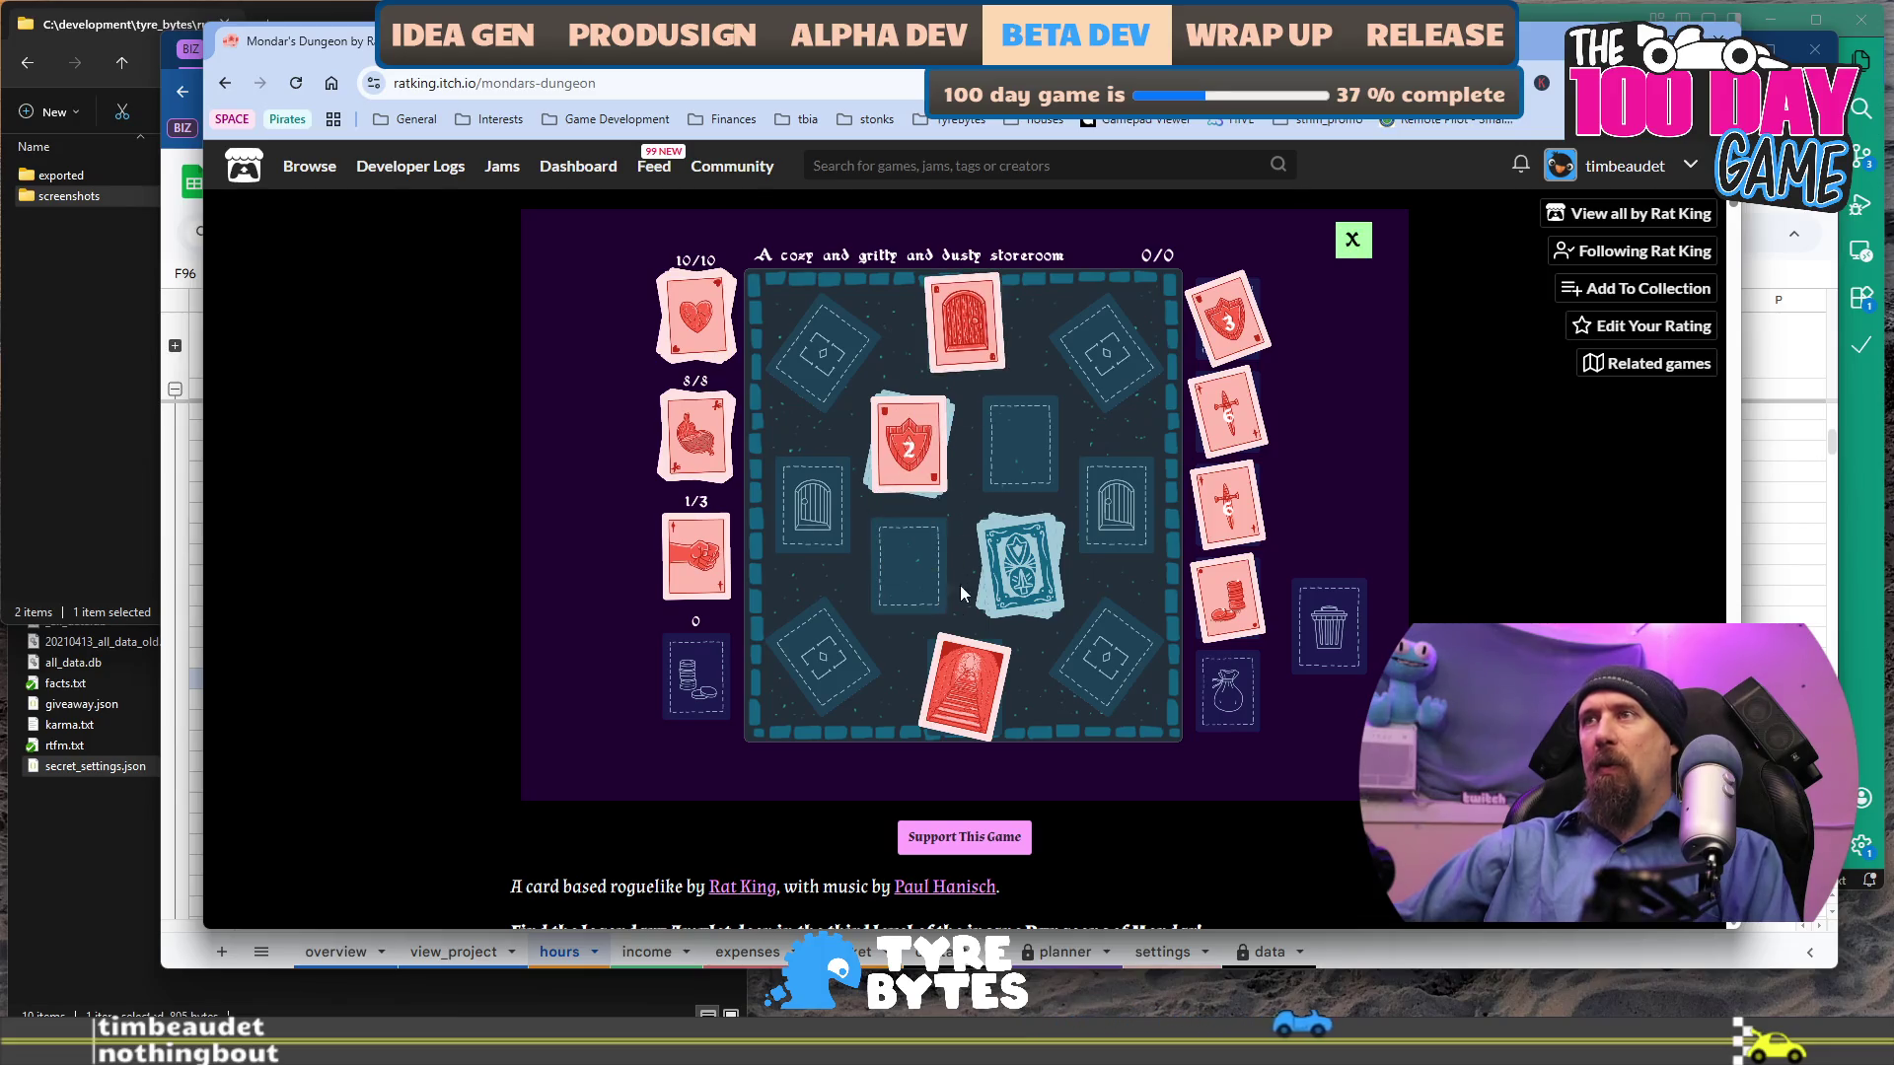
left_click(1026, 582)
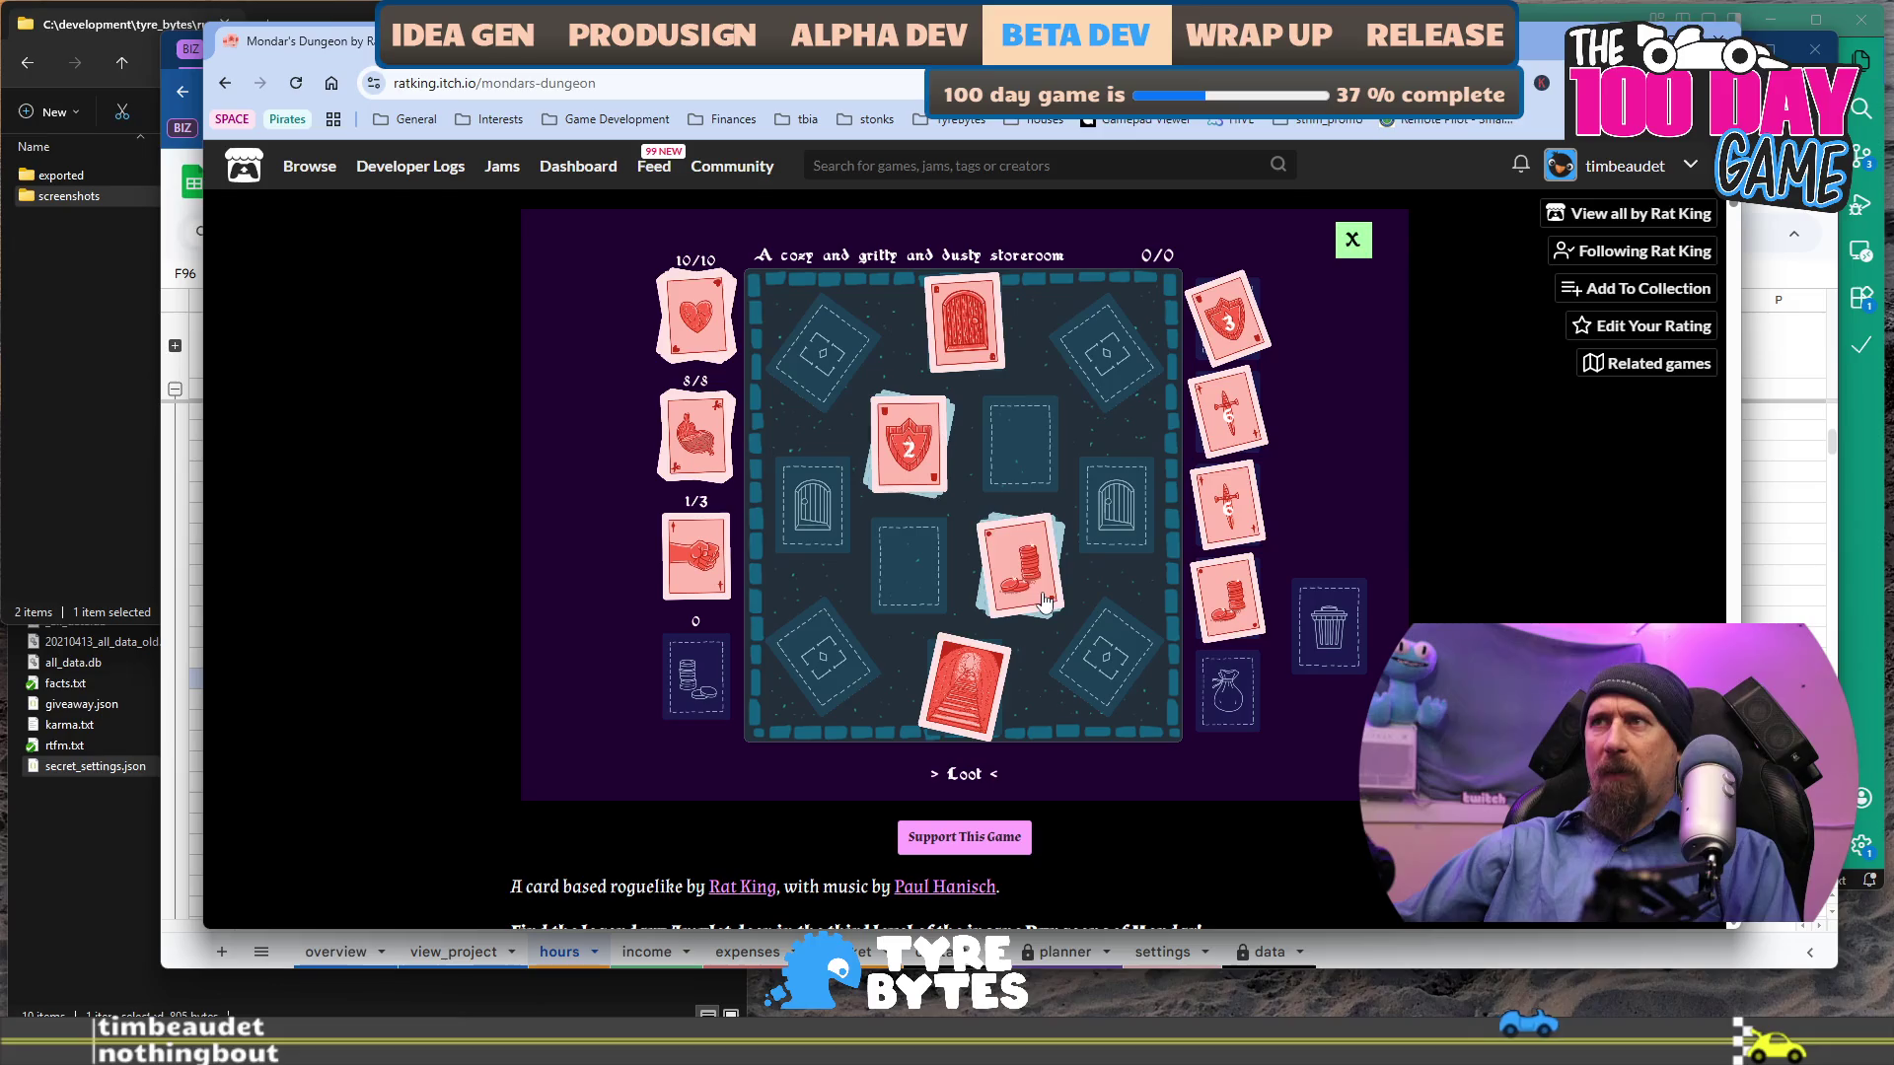
left_click(1038, 597)
left_click(1046, 592)
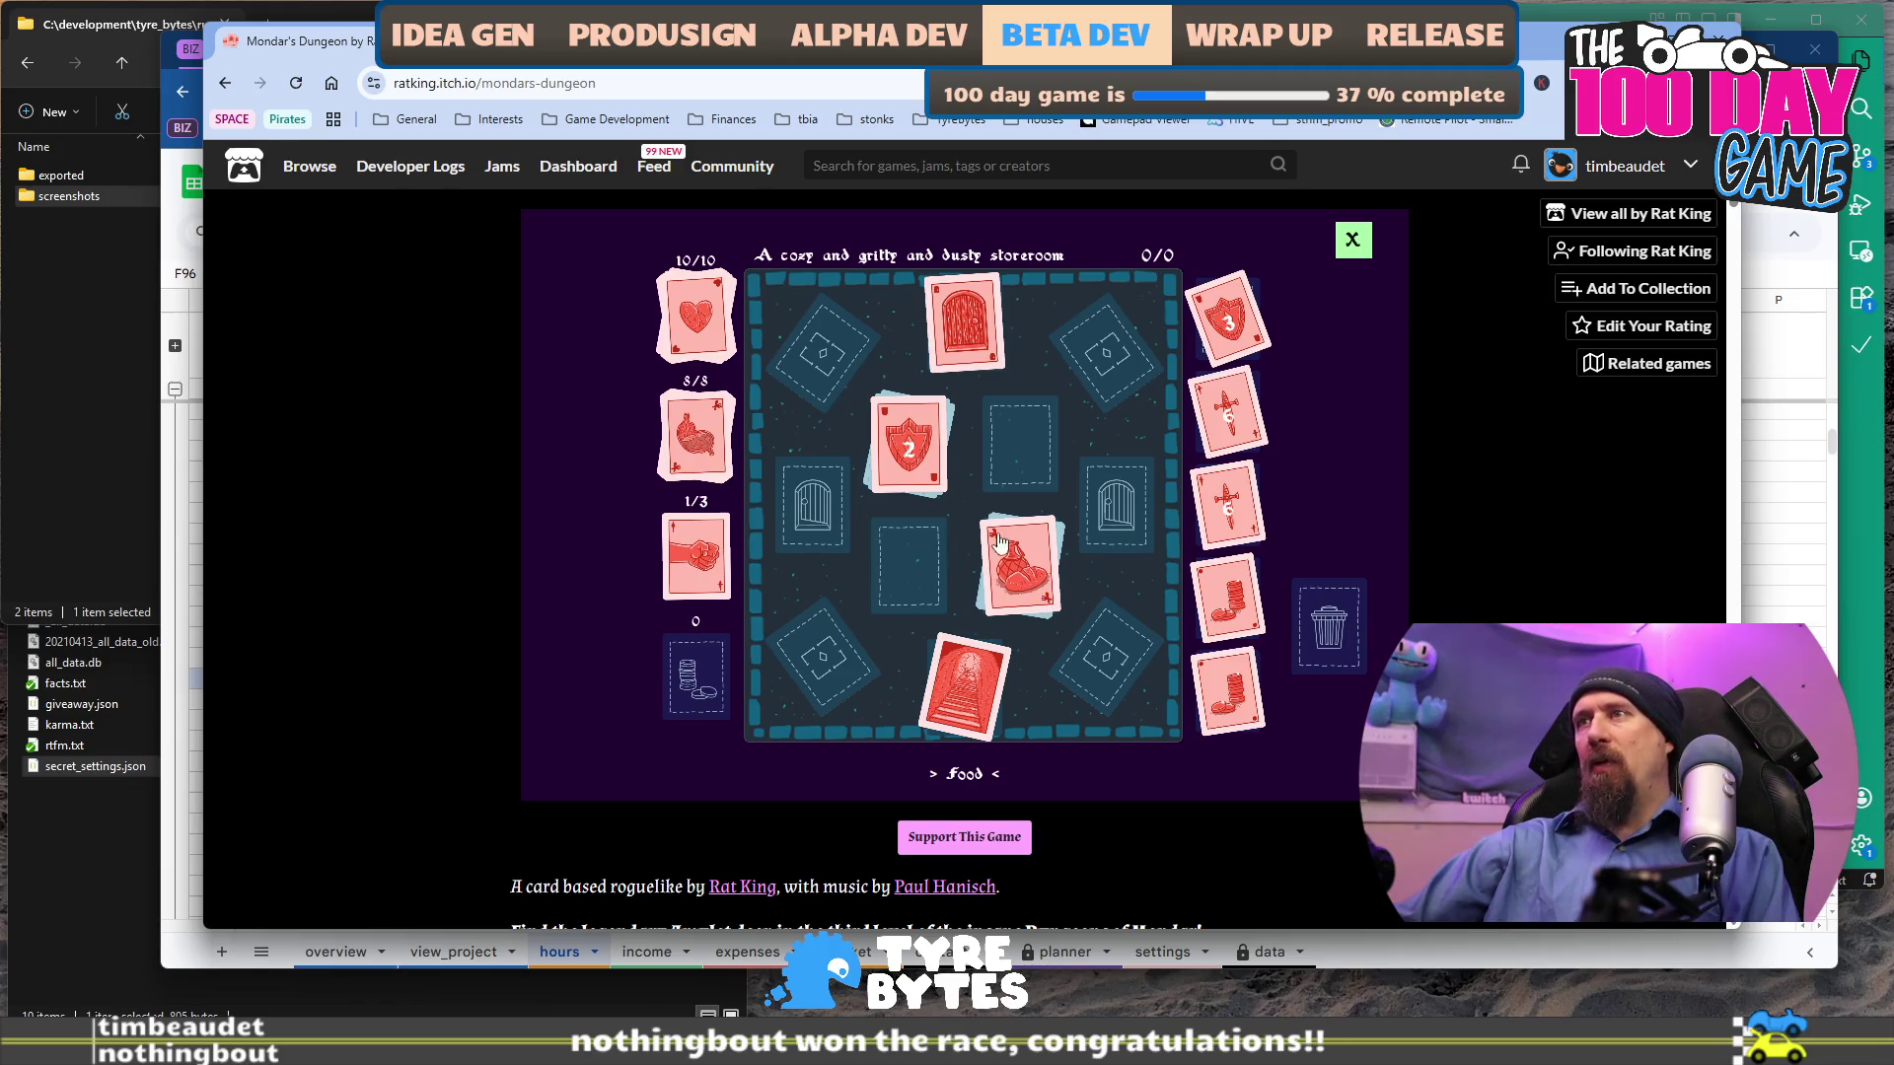
left_click_drag(1006, 559, 657, 702)
left_click_drag(1183, 685, 697, 679)
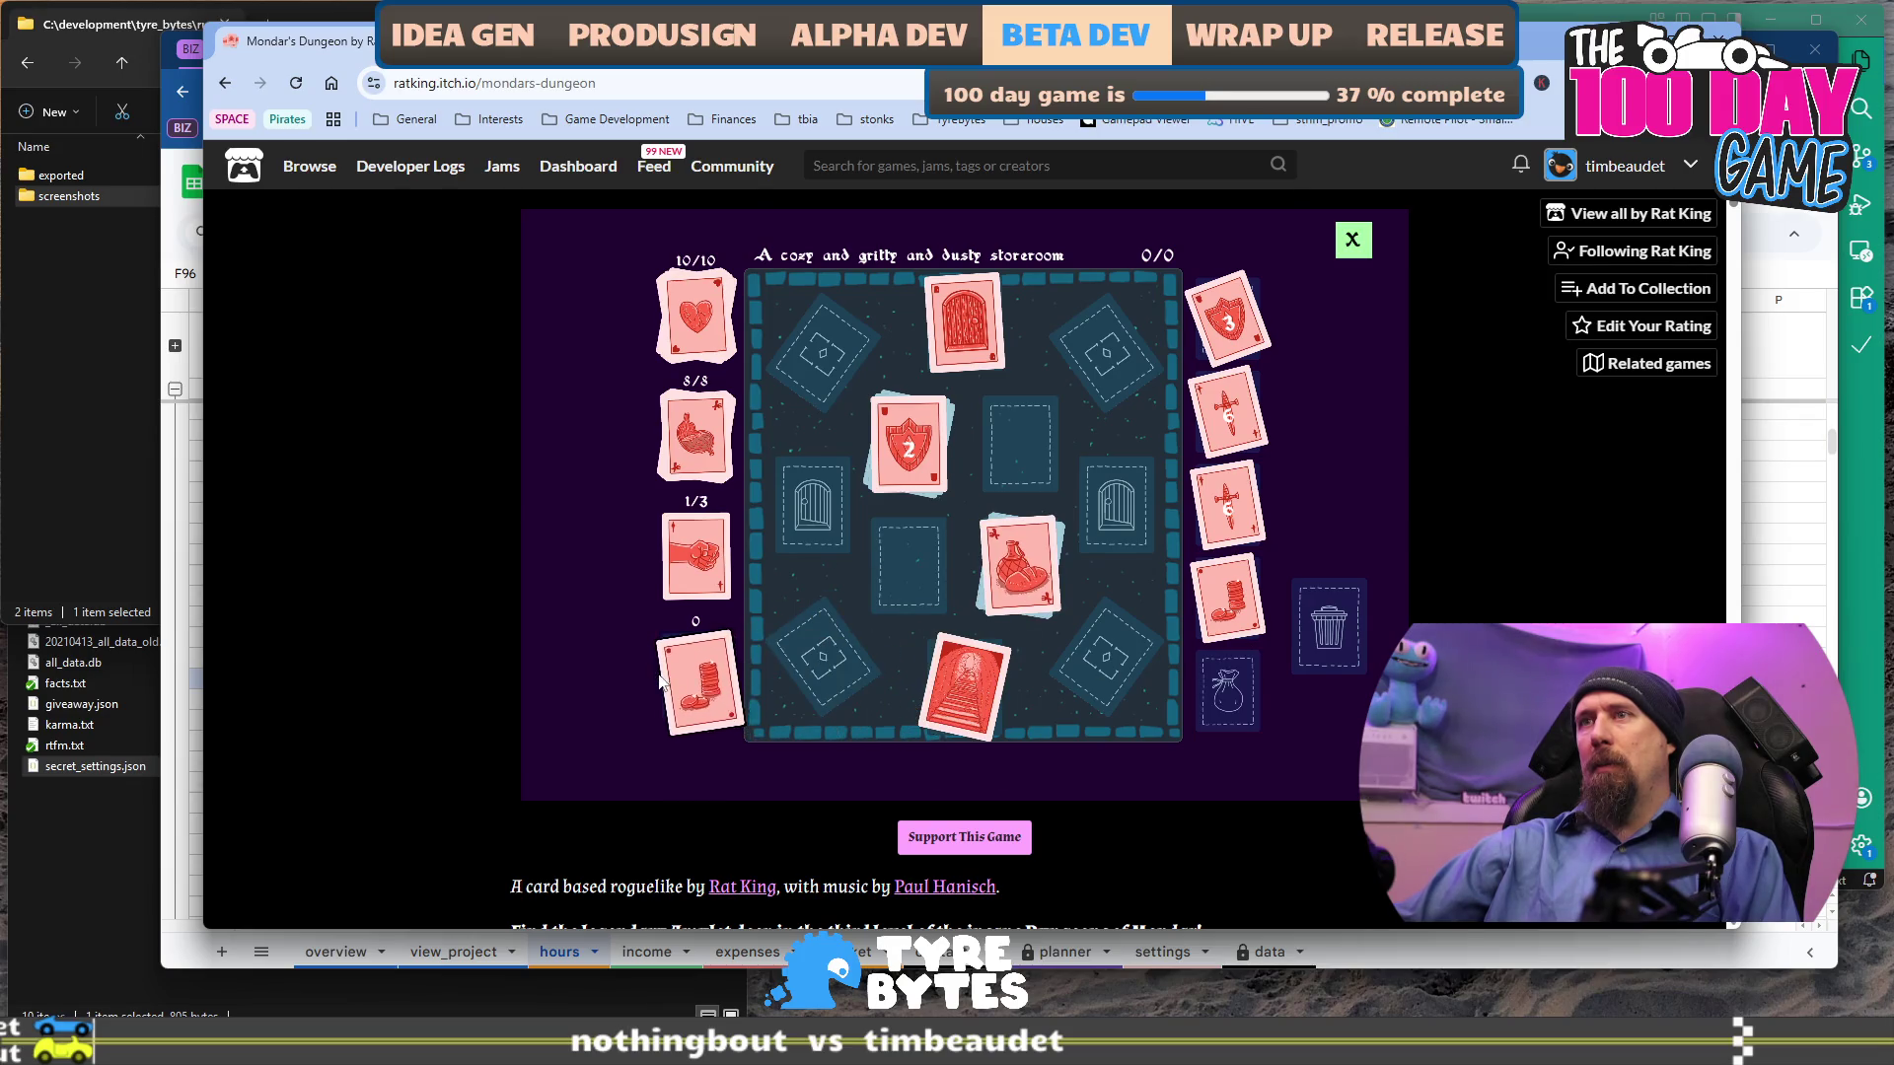
left_click(980, 592)
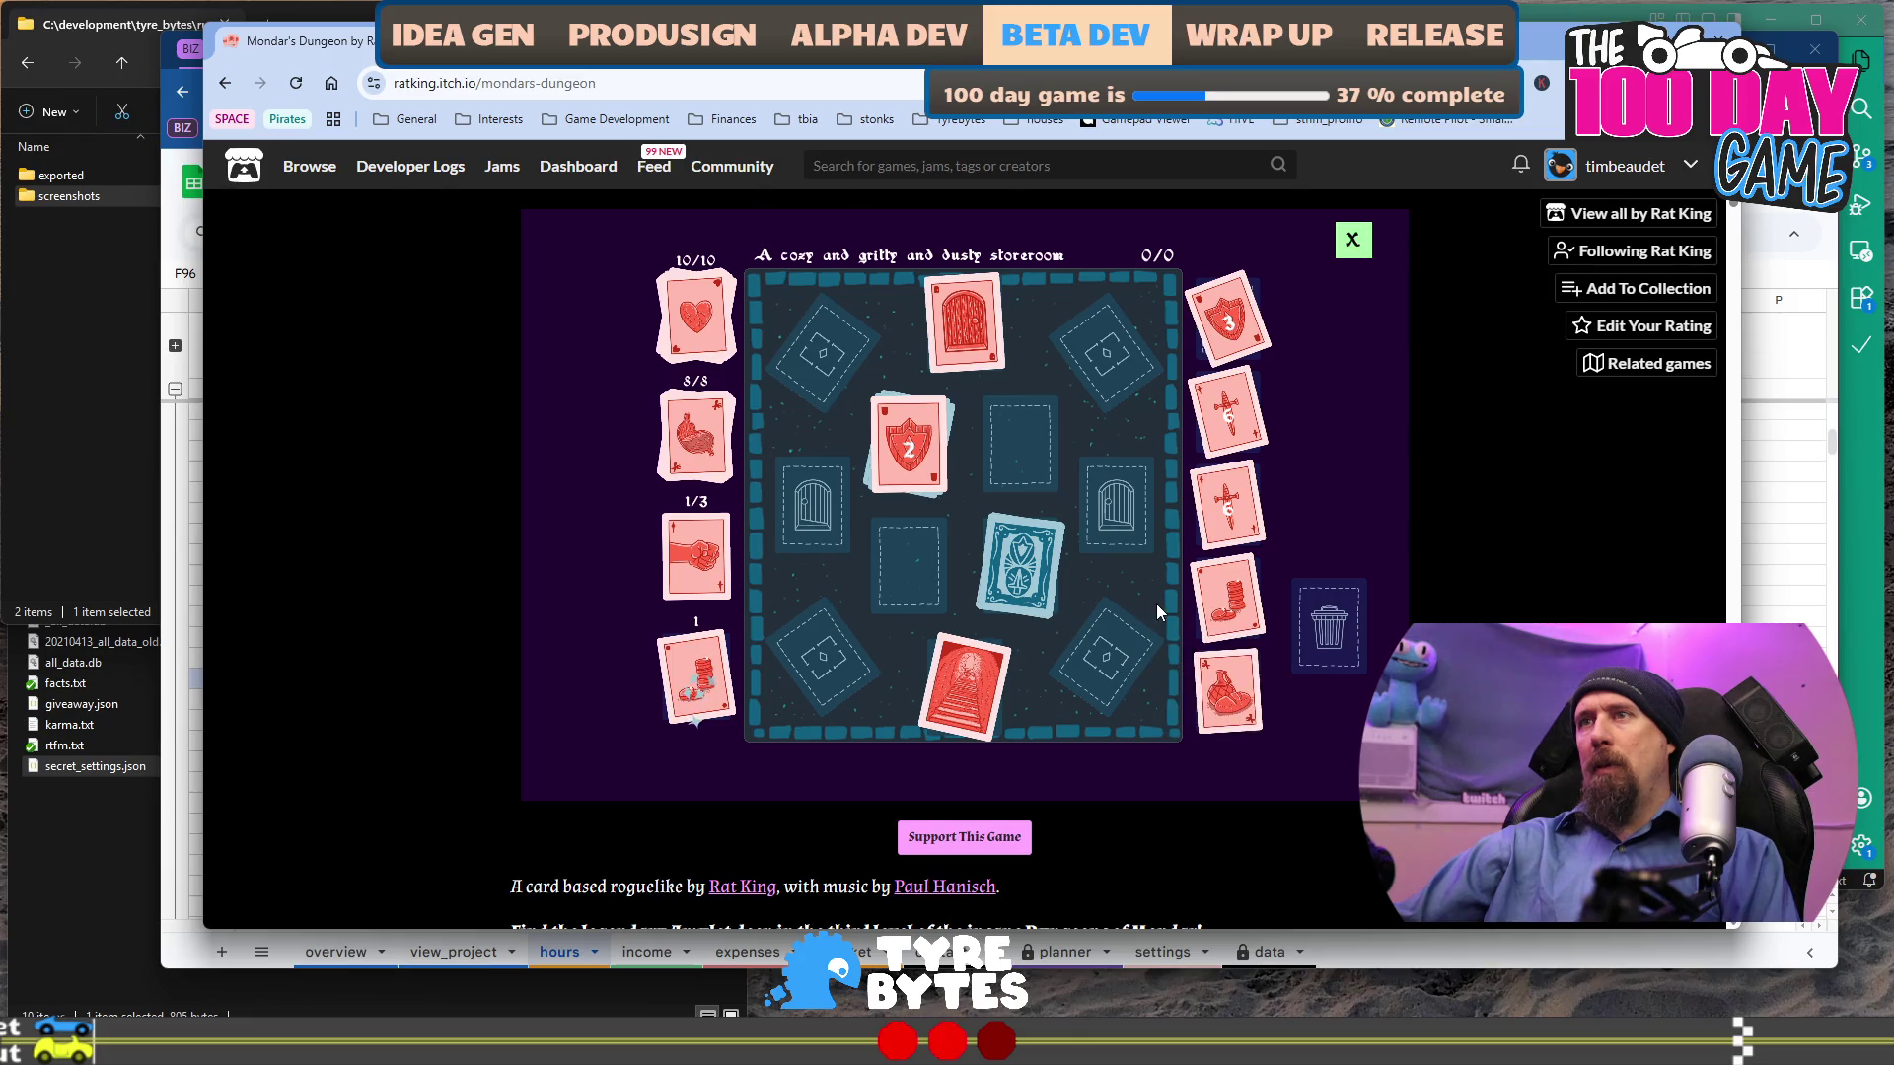
left_click_drag(1233, 597, 725, 698)
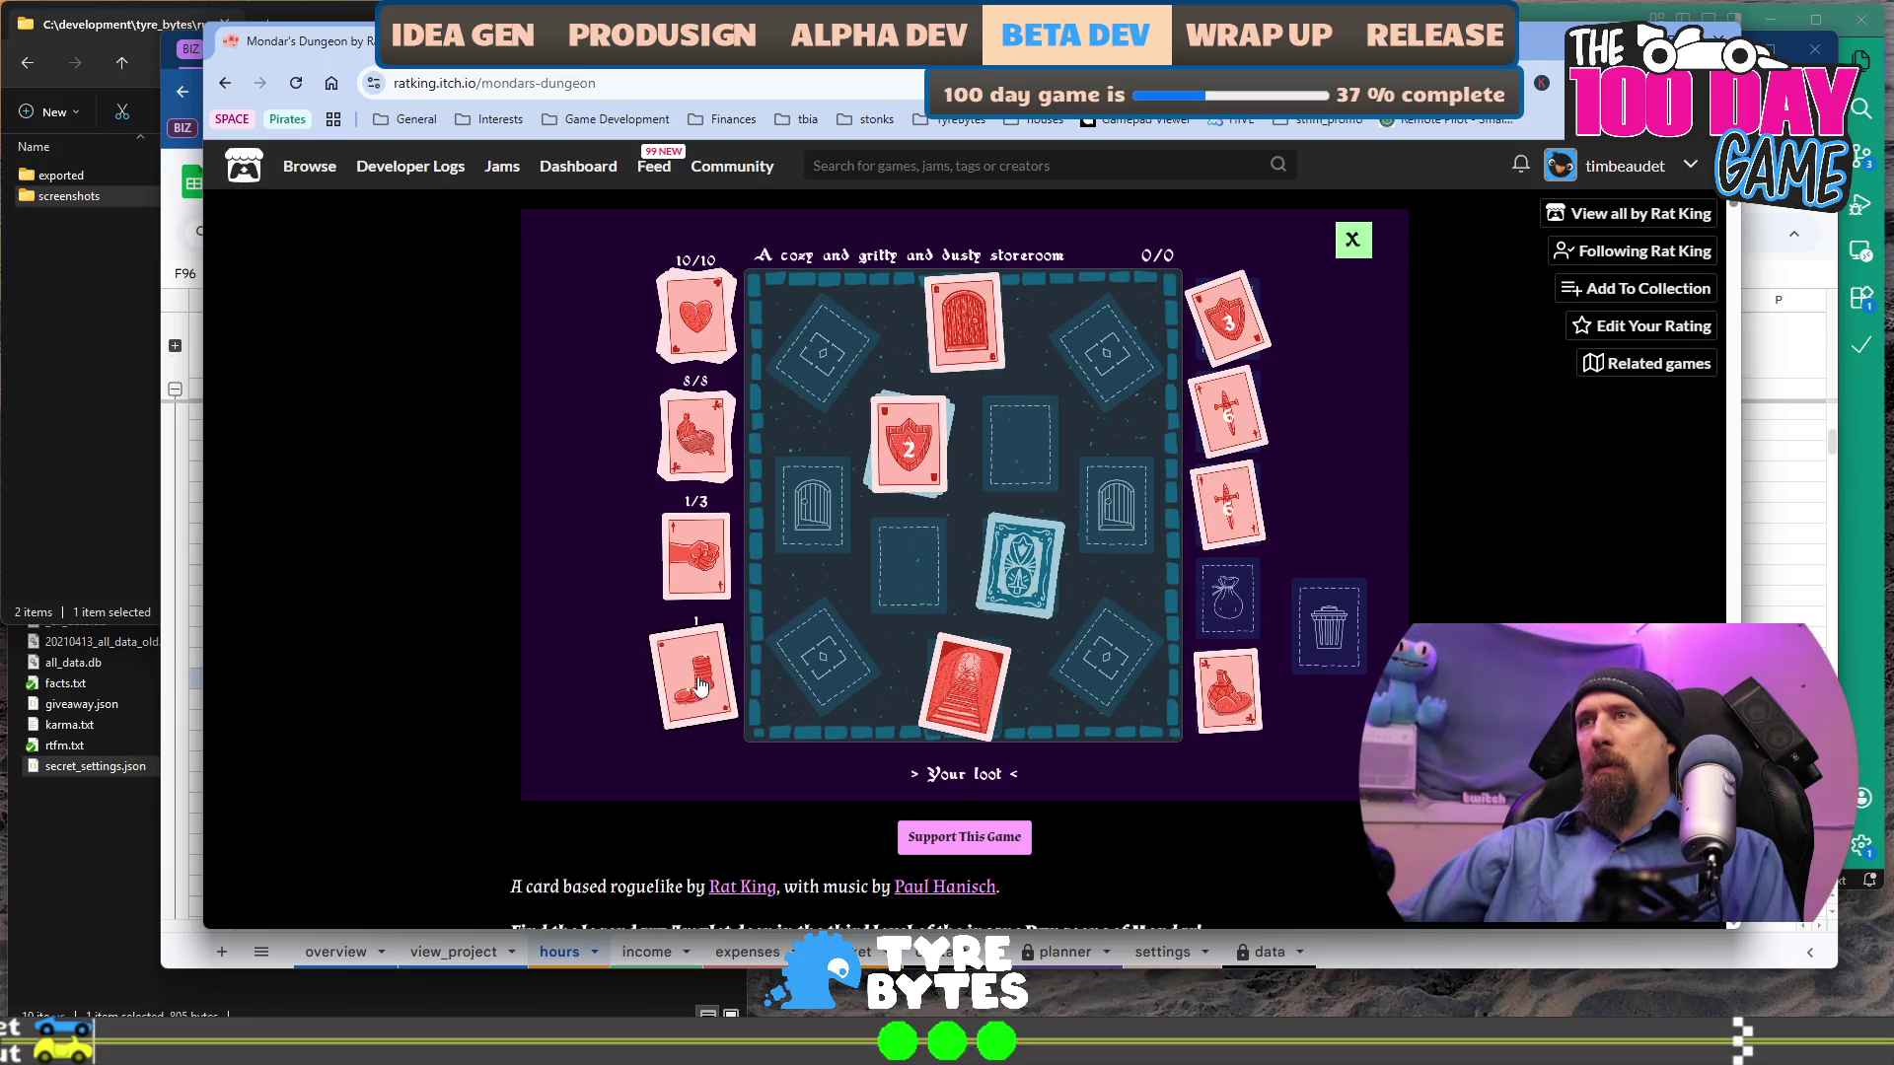
Reveal the scroll card and stash the armor 2 card in the inventory.
left_click(1016, 584)
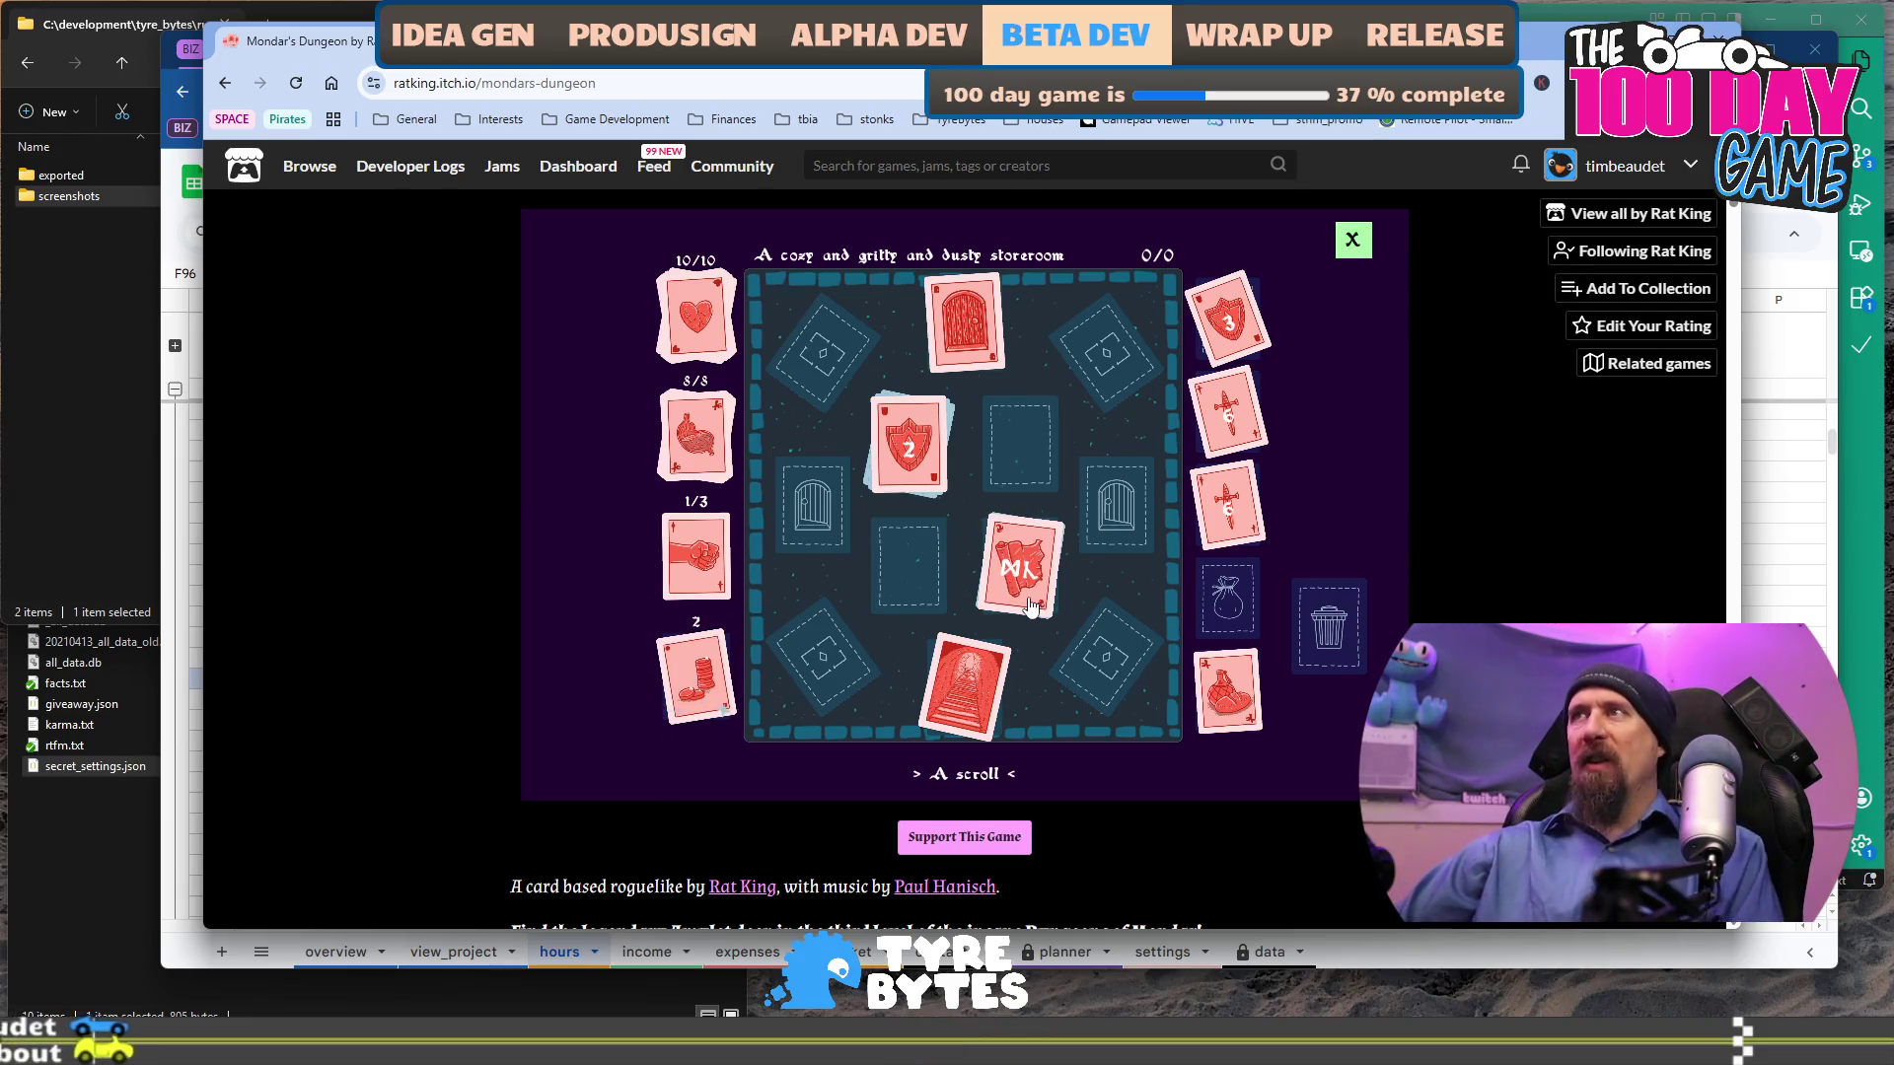
mouse_move(945, 449)
left_mouse_down()
mouse_move(1292, 314)
mouse_move(967, 444)
left_mouse_up()
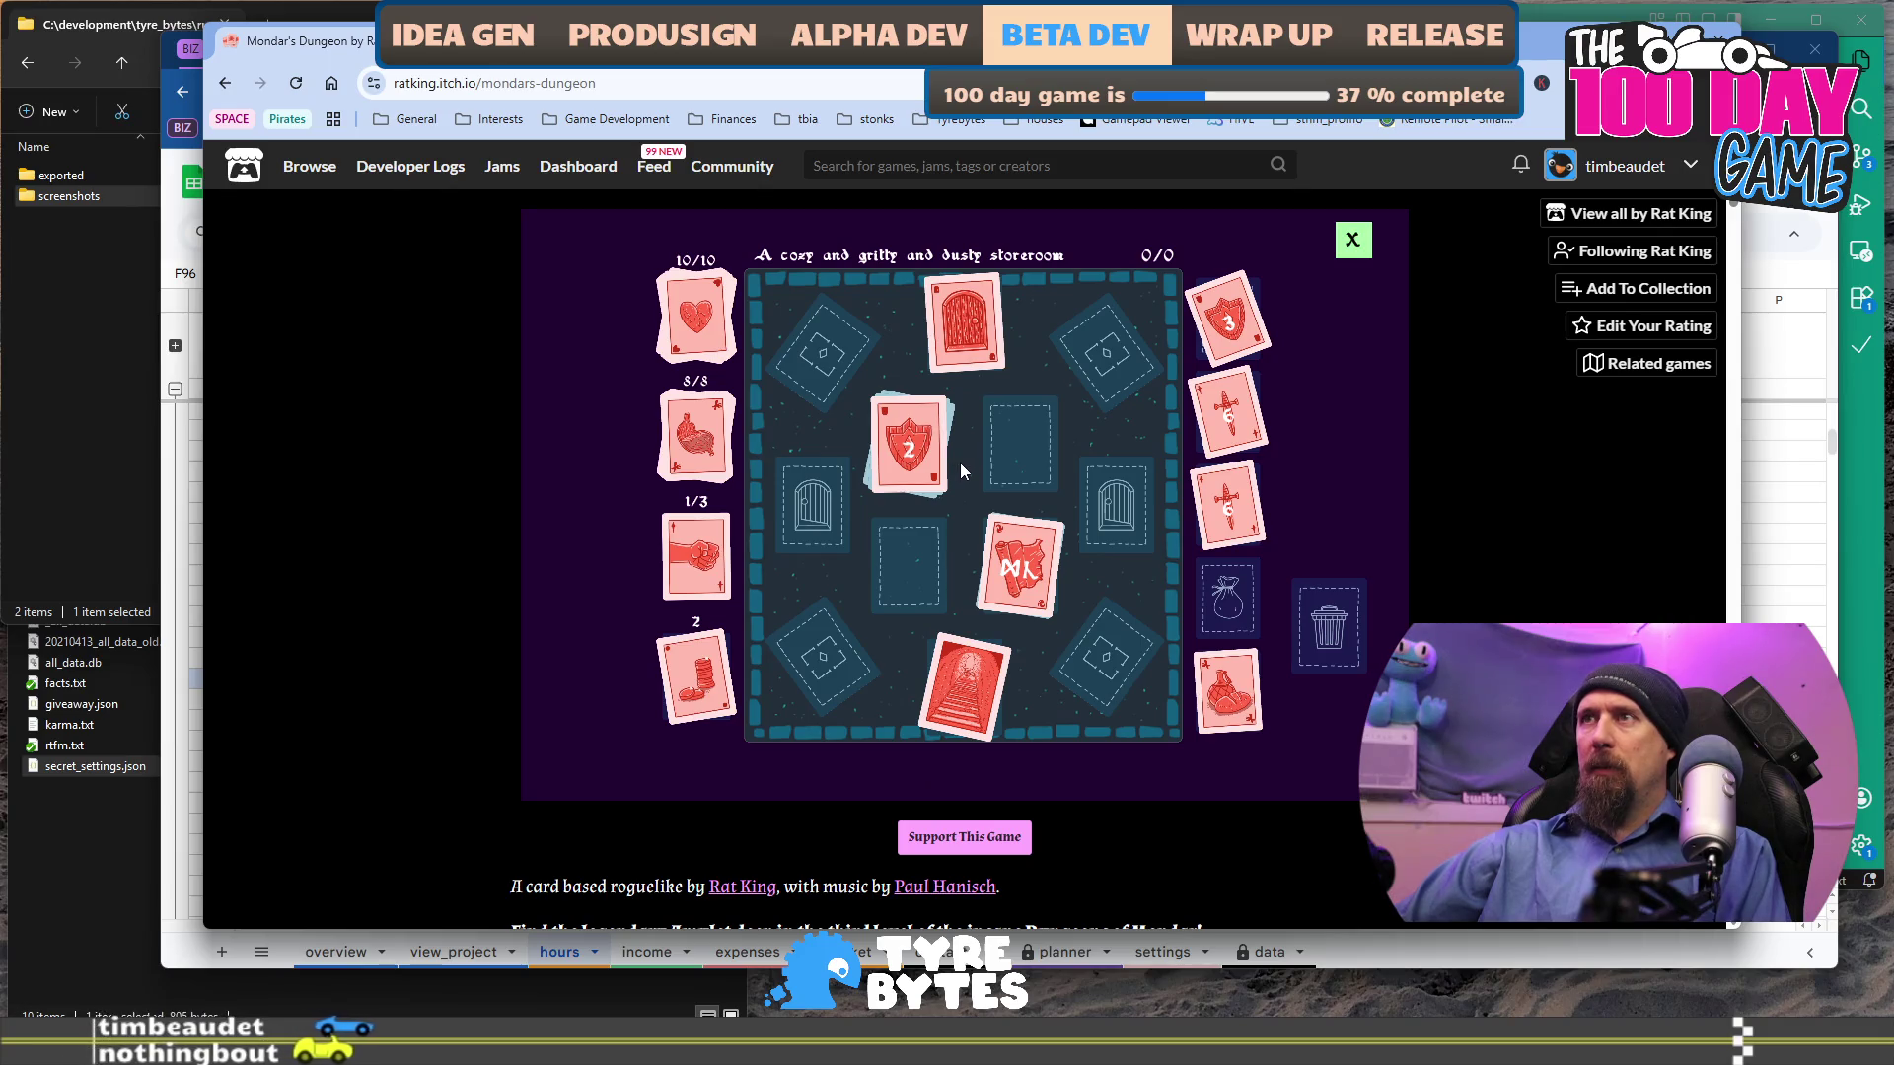
mouse_move(913, 521)
left_mouse_down()
mouse_move(912, 567)
mouse_move(944, 599)
left_mouse_up()
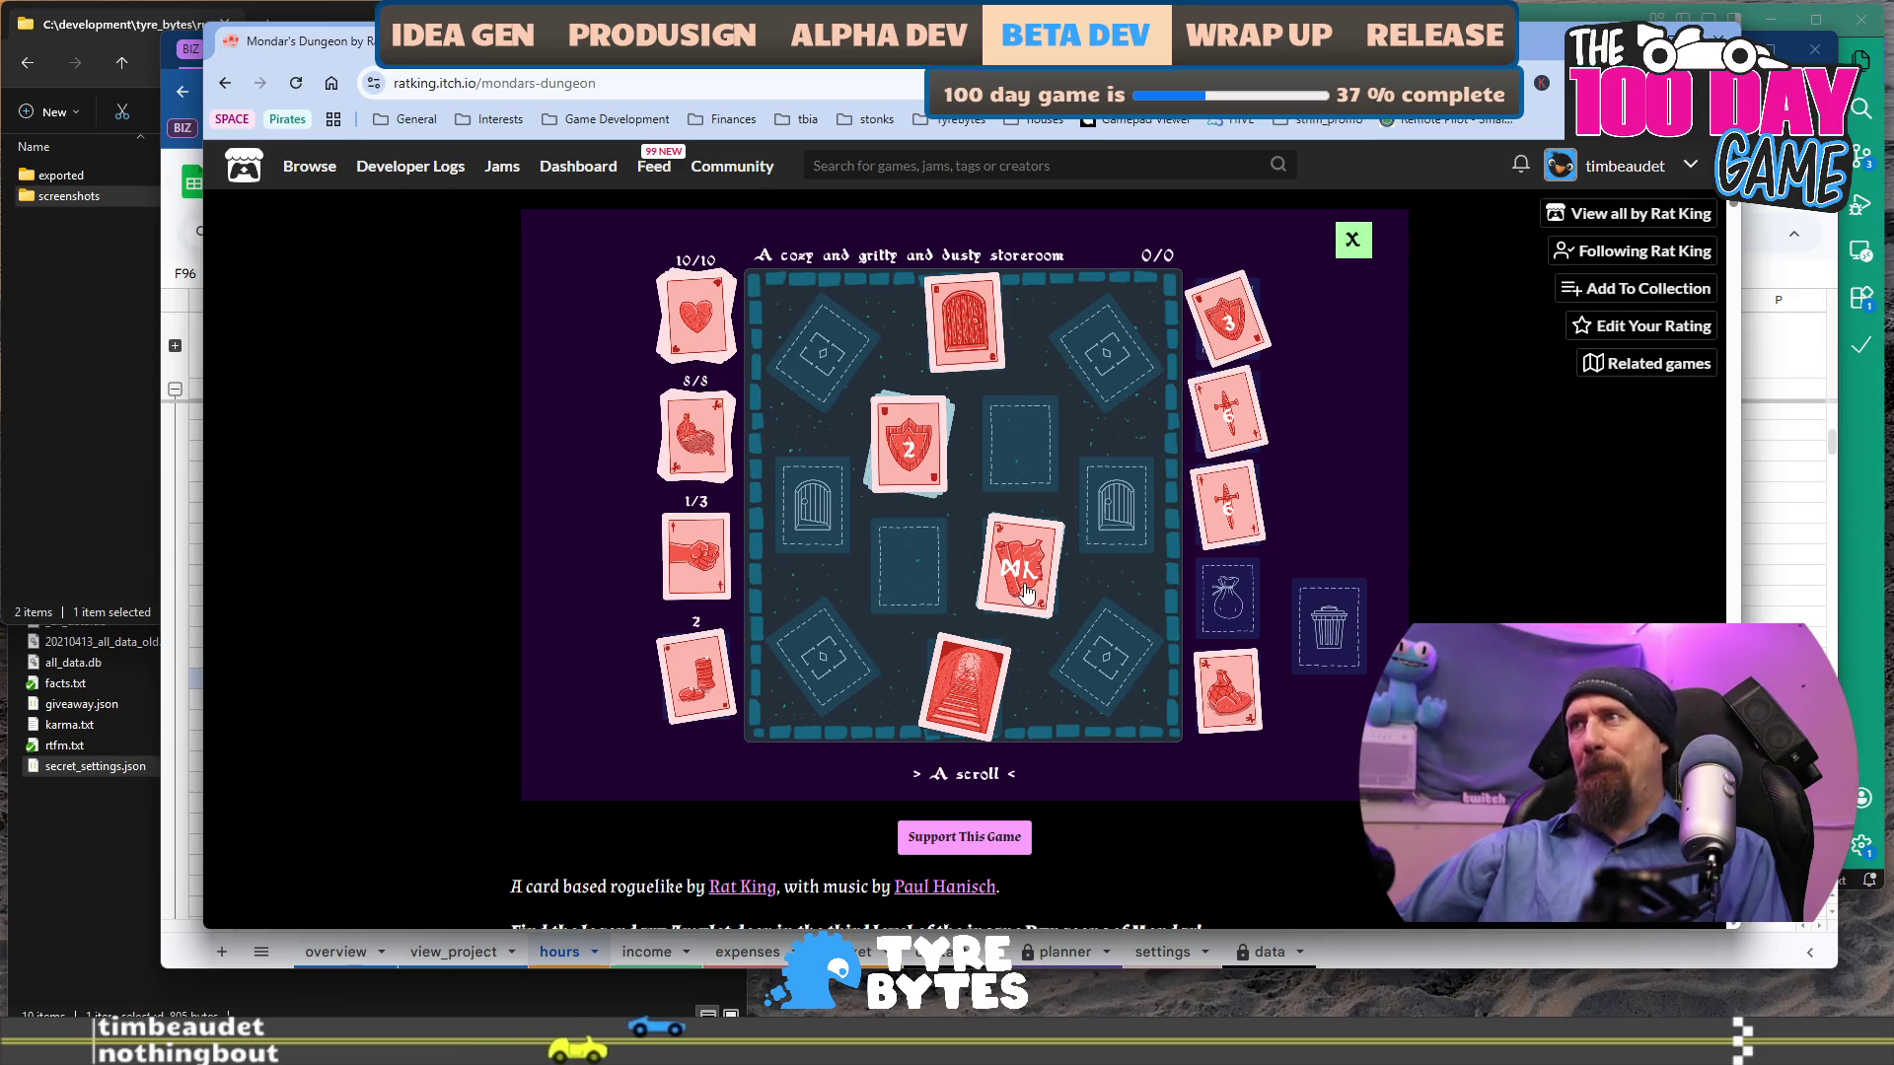
left_click_drag(908, 449, 1233, 601)
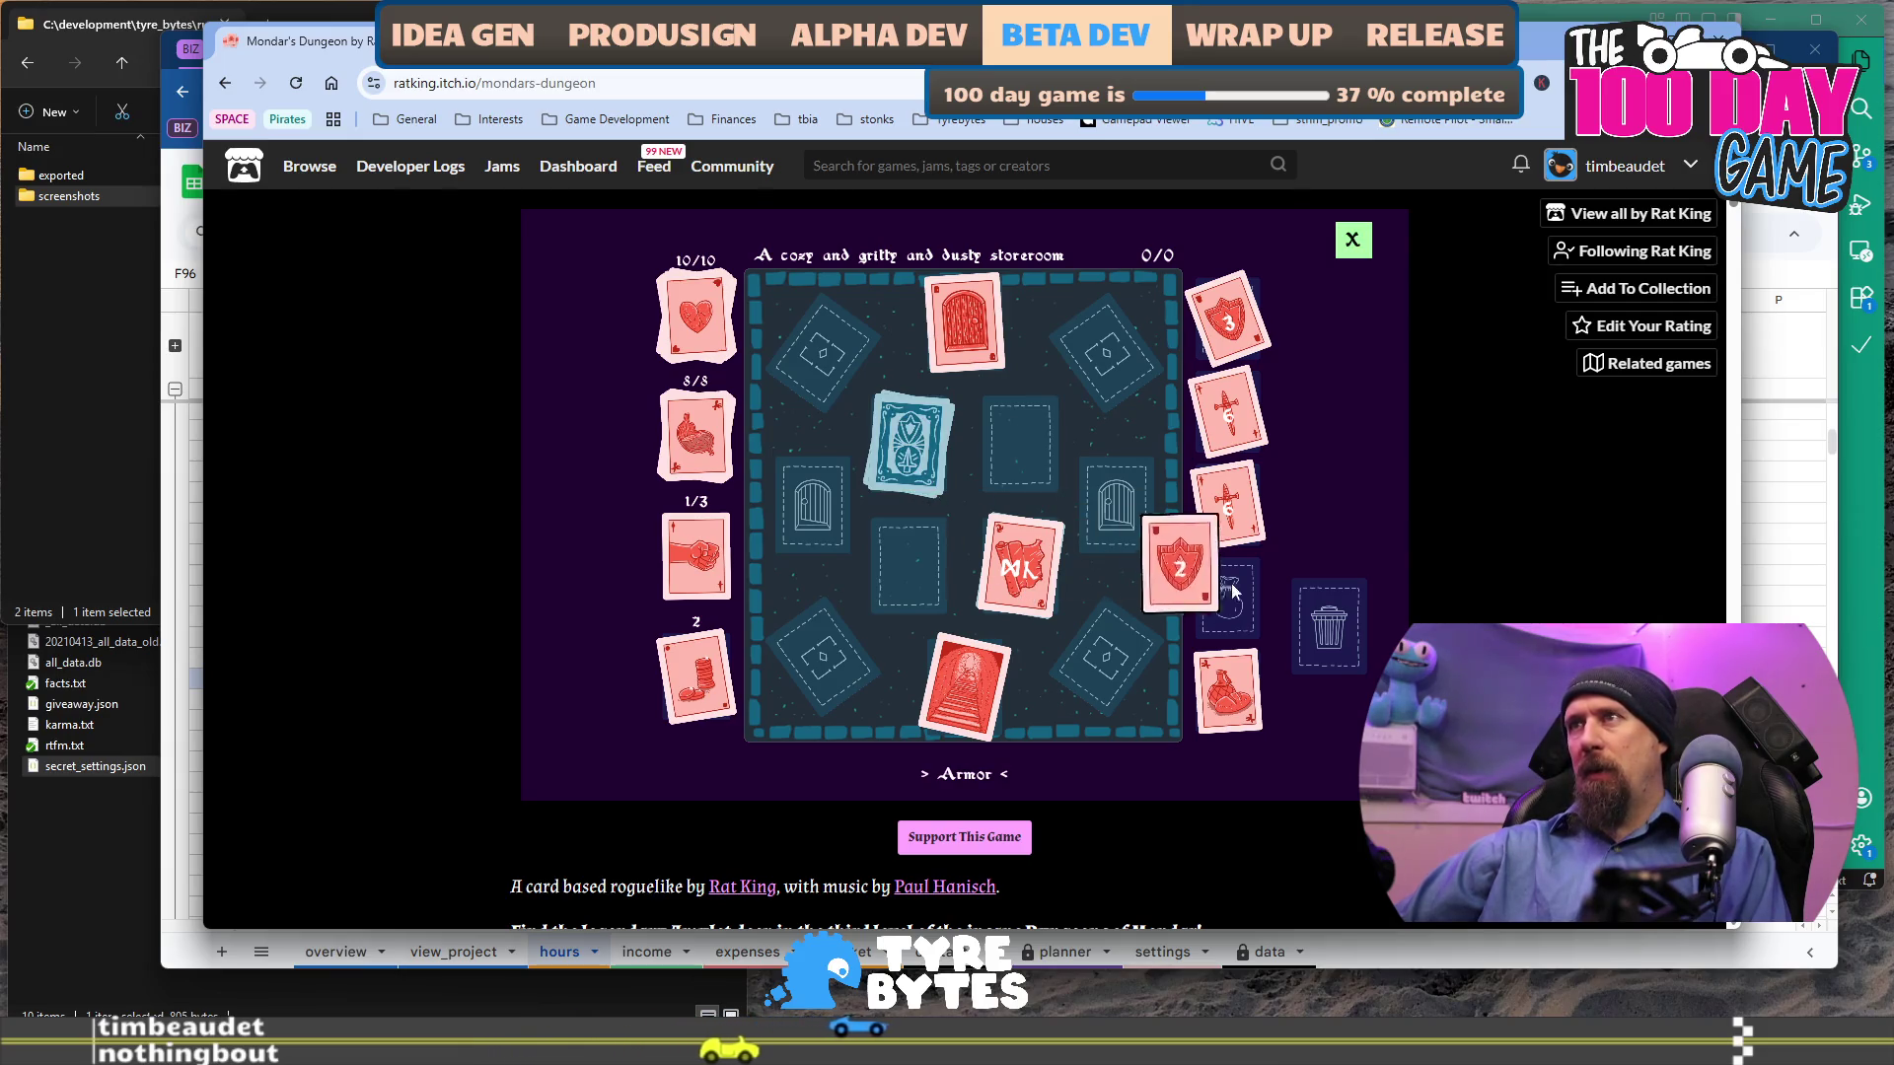
Reveal the rat and punch it three times until it dies, then use the scroll card.
left_click(920, 454)
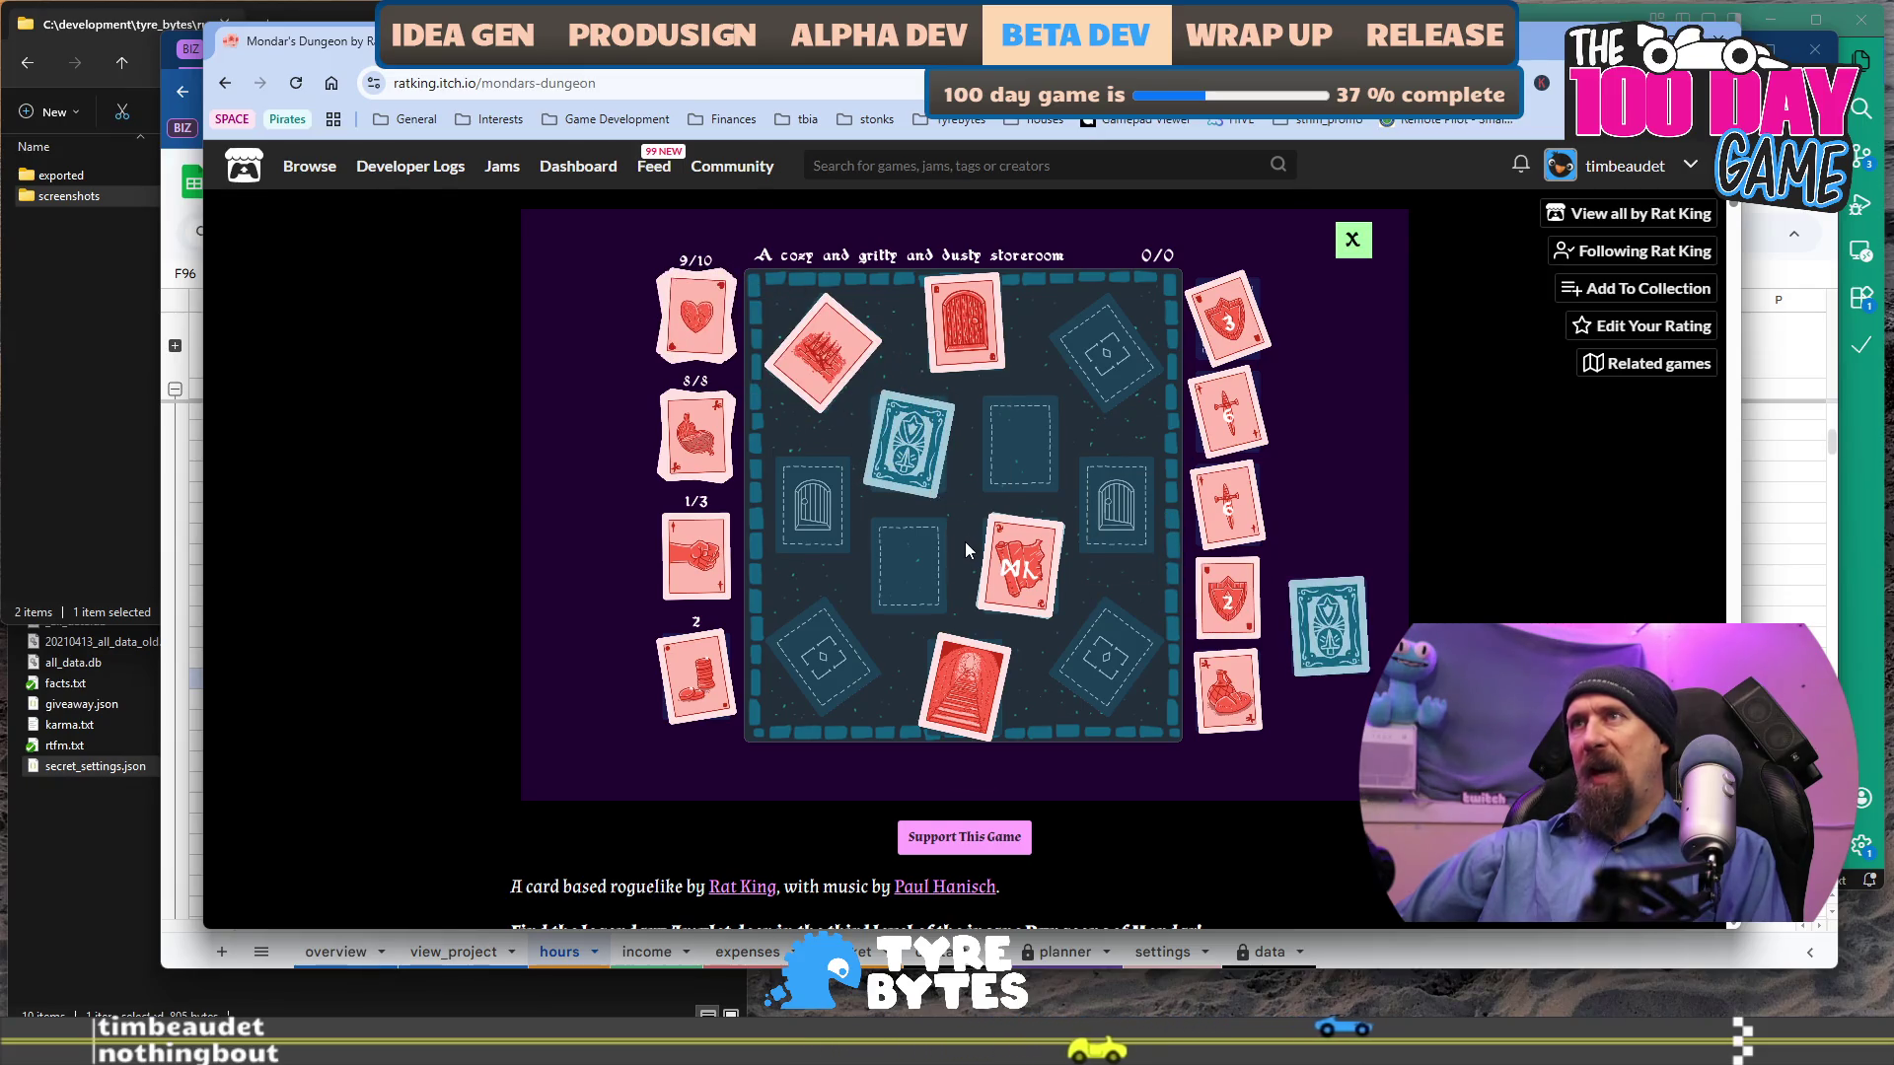
left_click(920, 452)
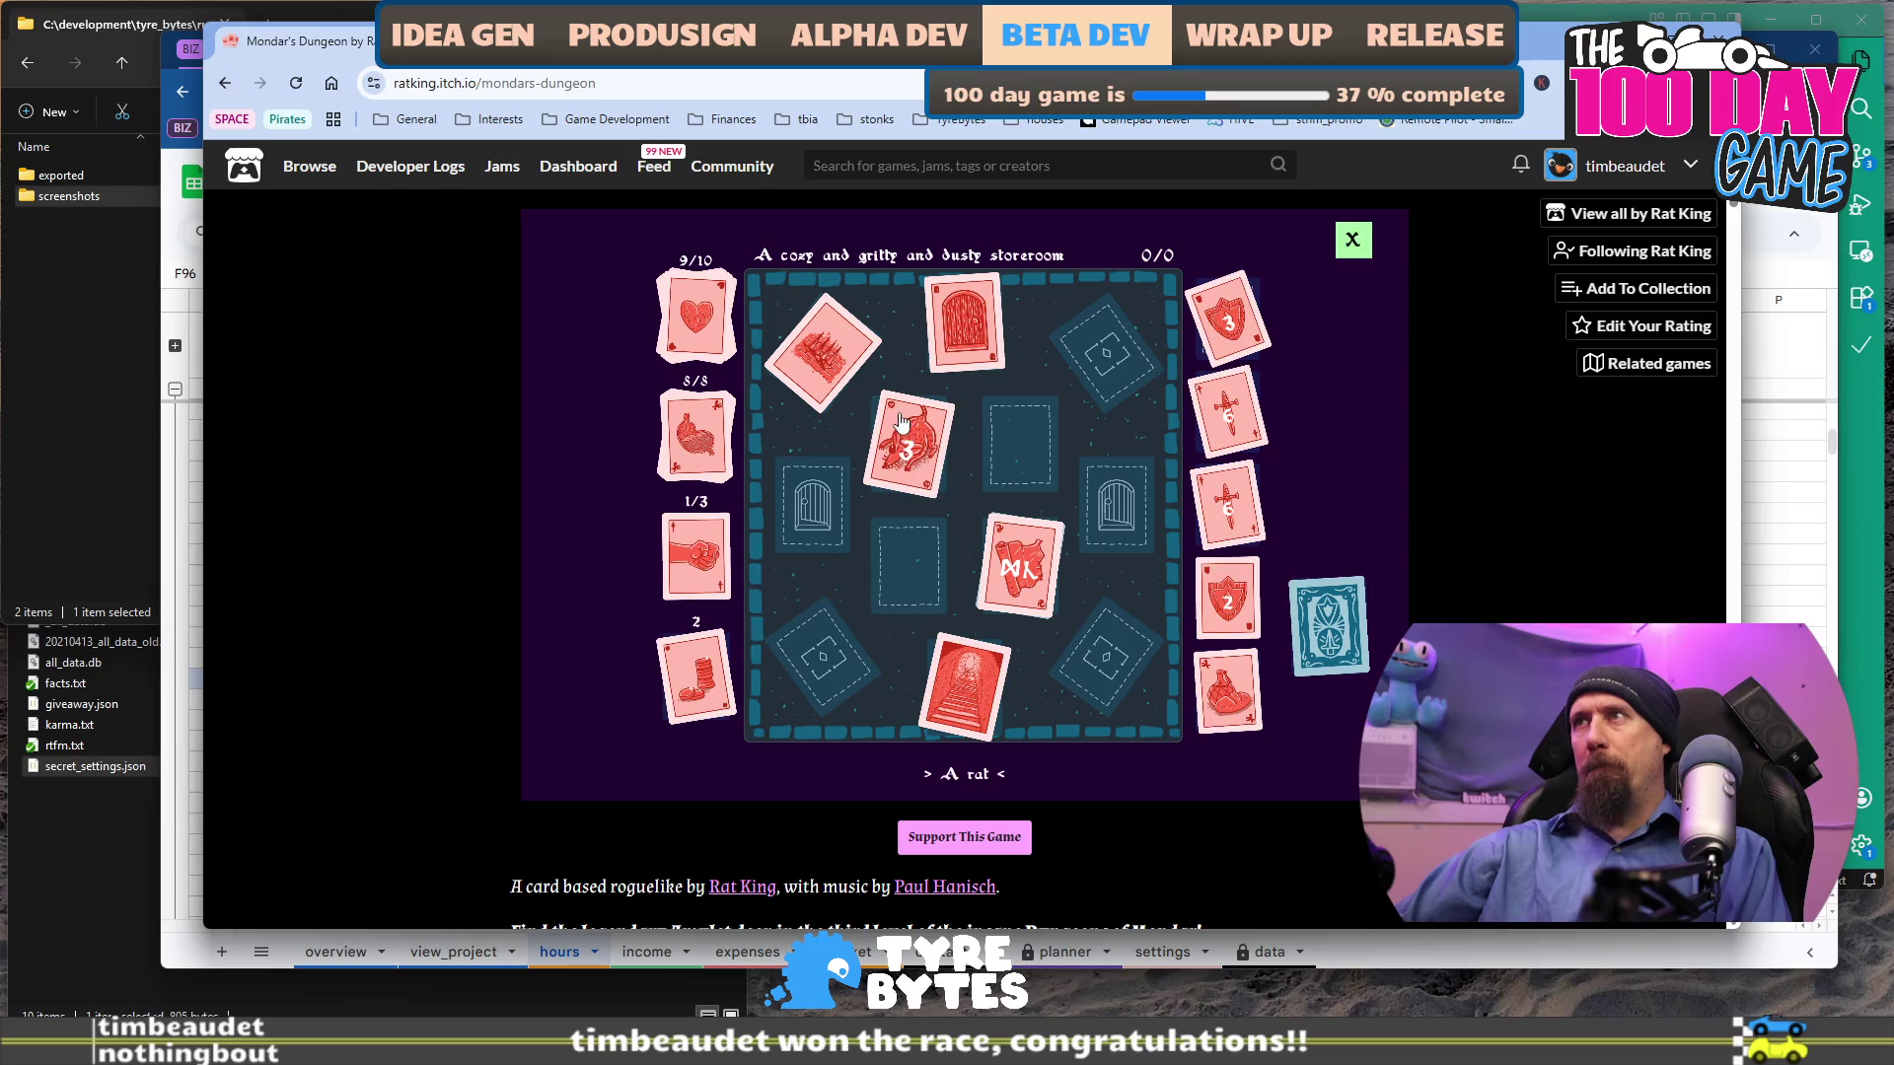
mouse_move(854, 398)
left_mouse_down()
mouse_move(927, 464)
mouse_move(913, 481)
left_mouse_up()
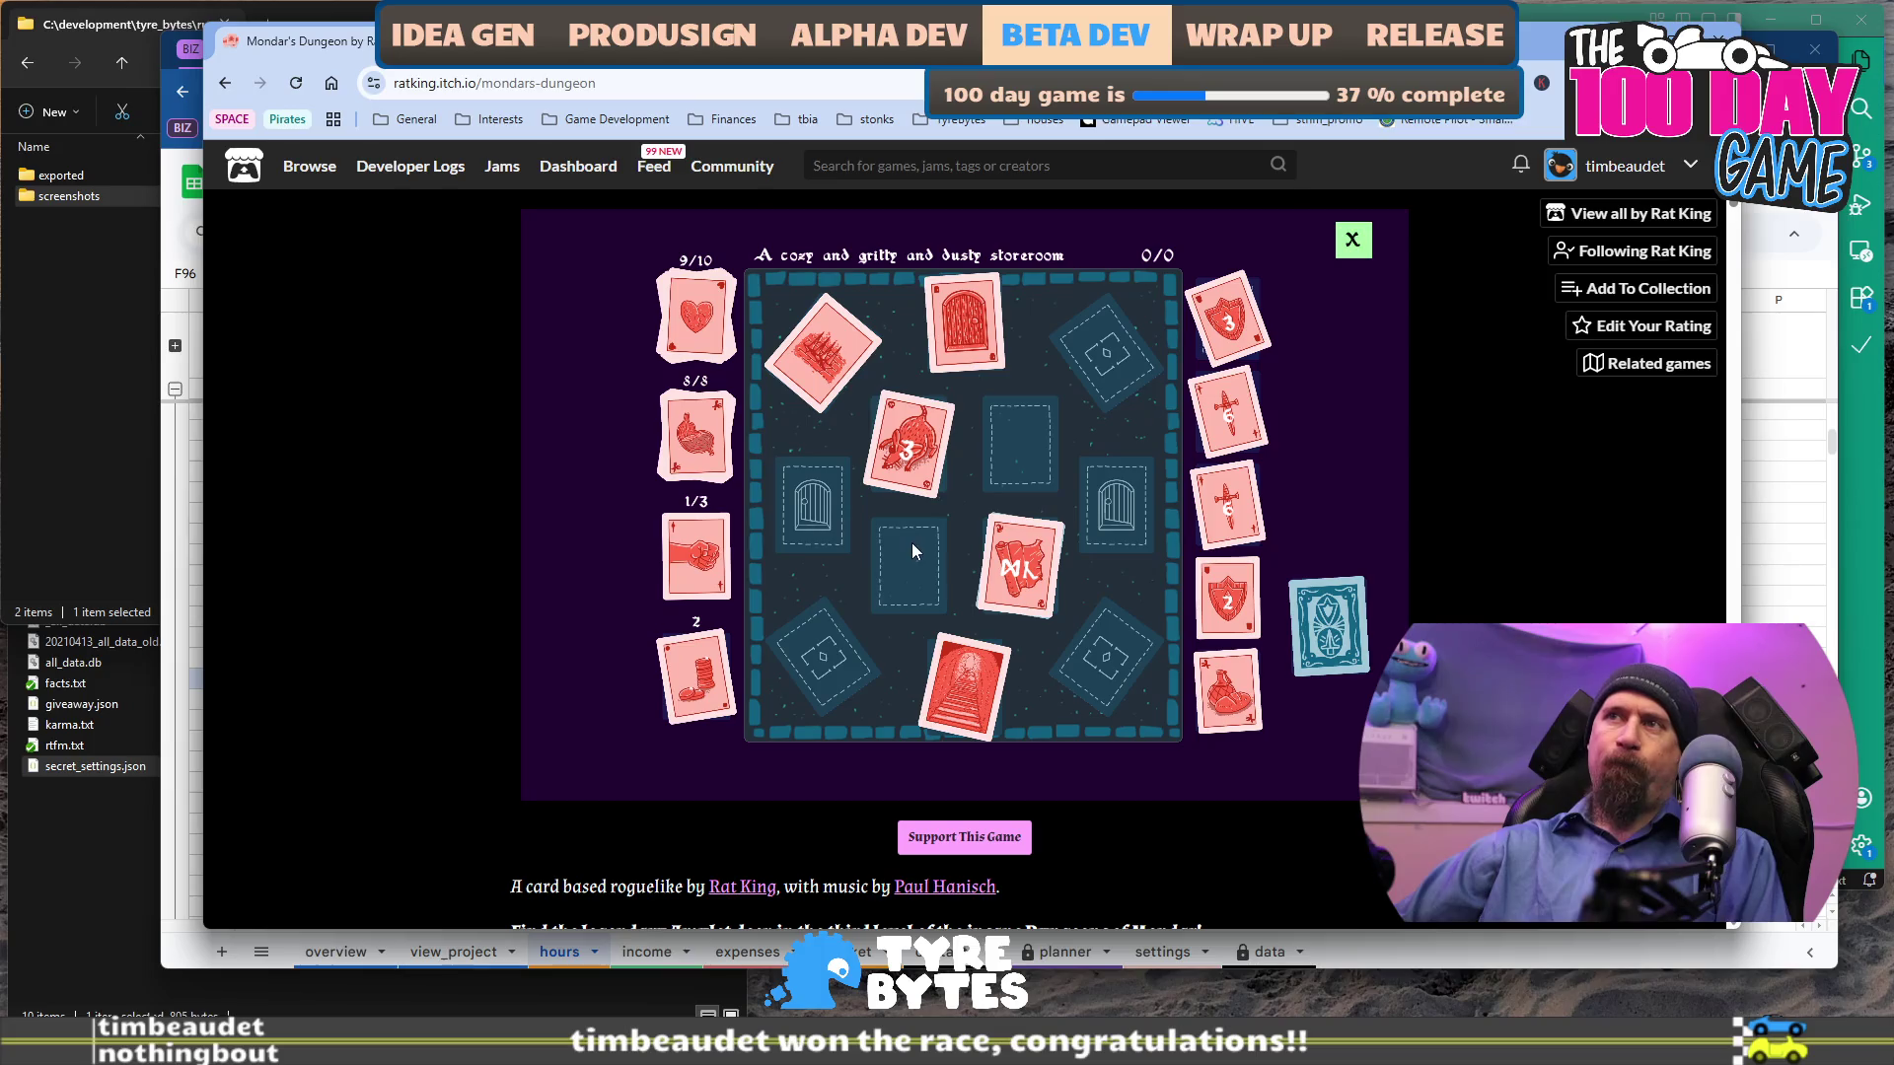
left_click_drag(697, 554, 897, 449)
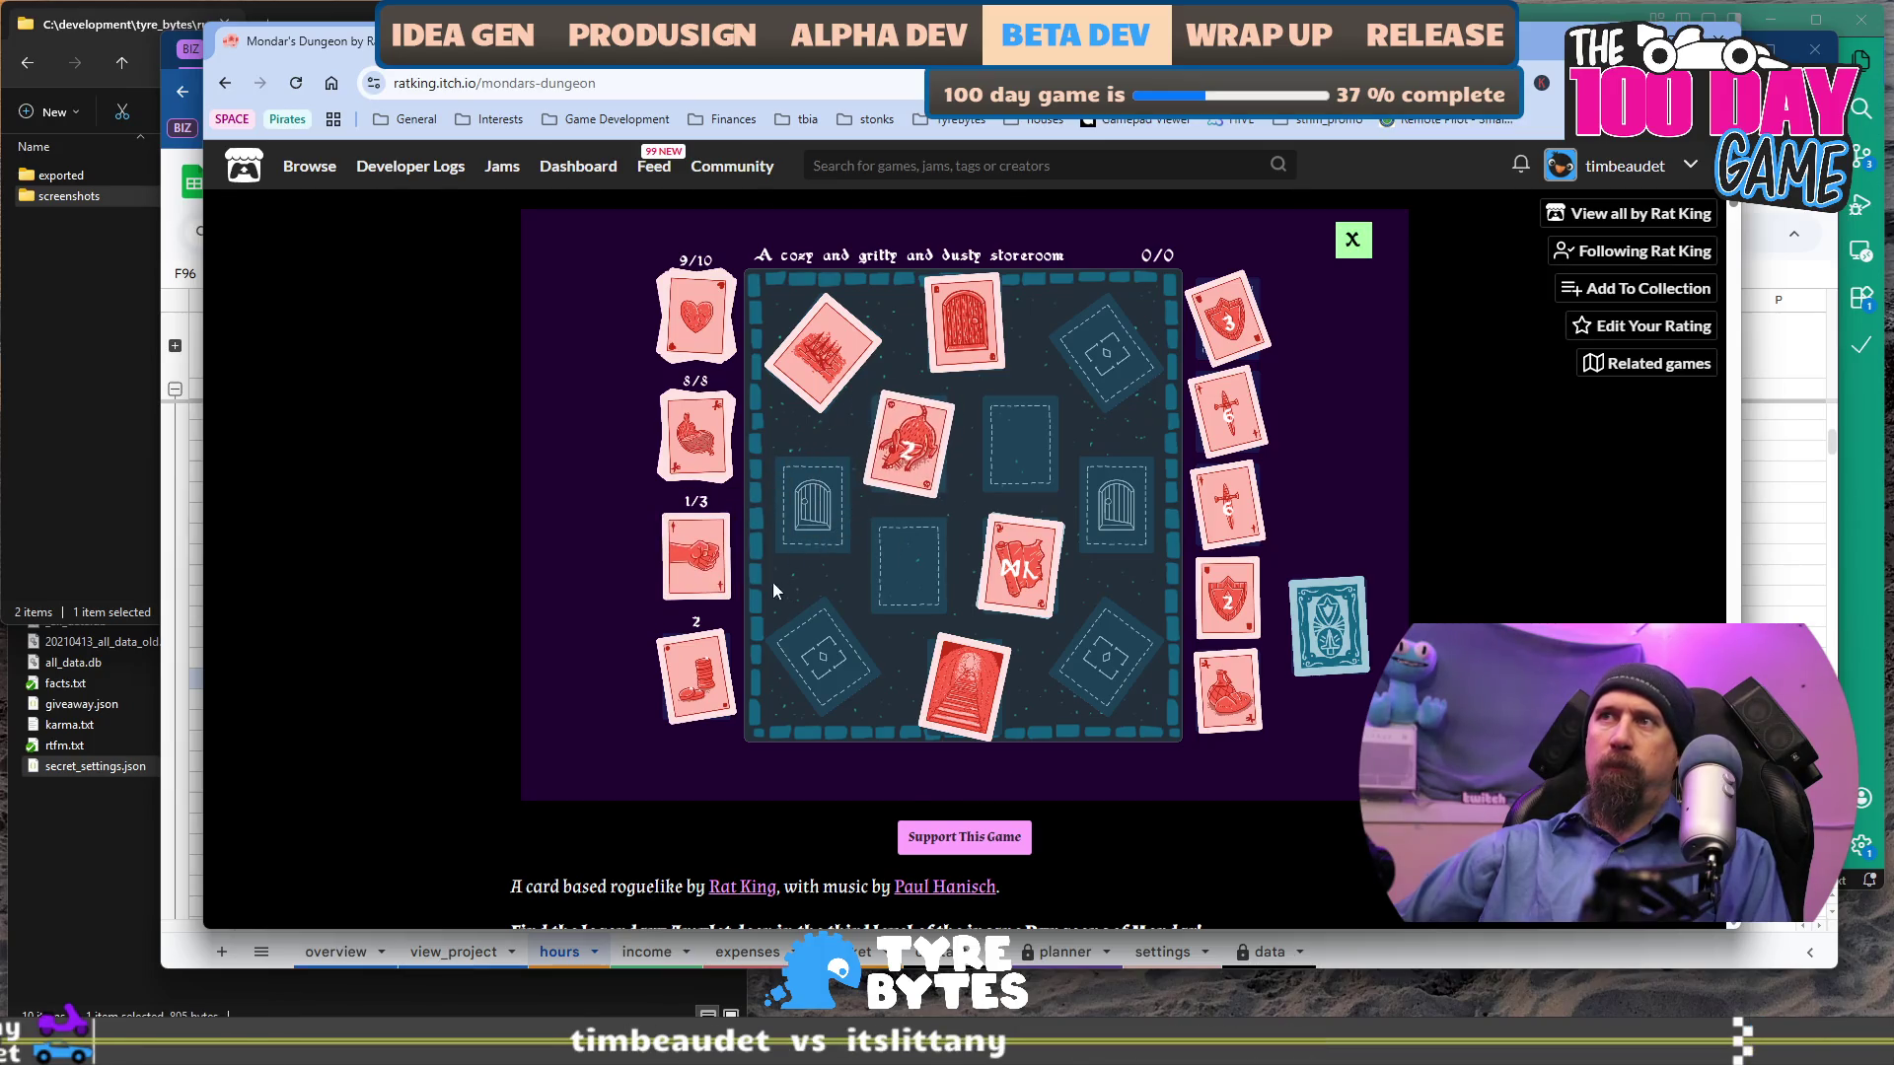
left_click_drag(709, 582, 893, 449)
mouse_move(709, 572)
left_mouse_down()
mouse_move(902, 449)
mouse_move(950, 441)
left_mouse_up()
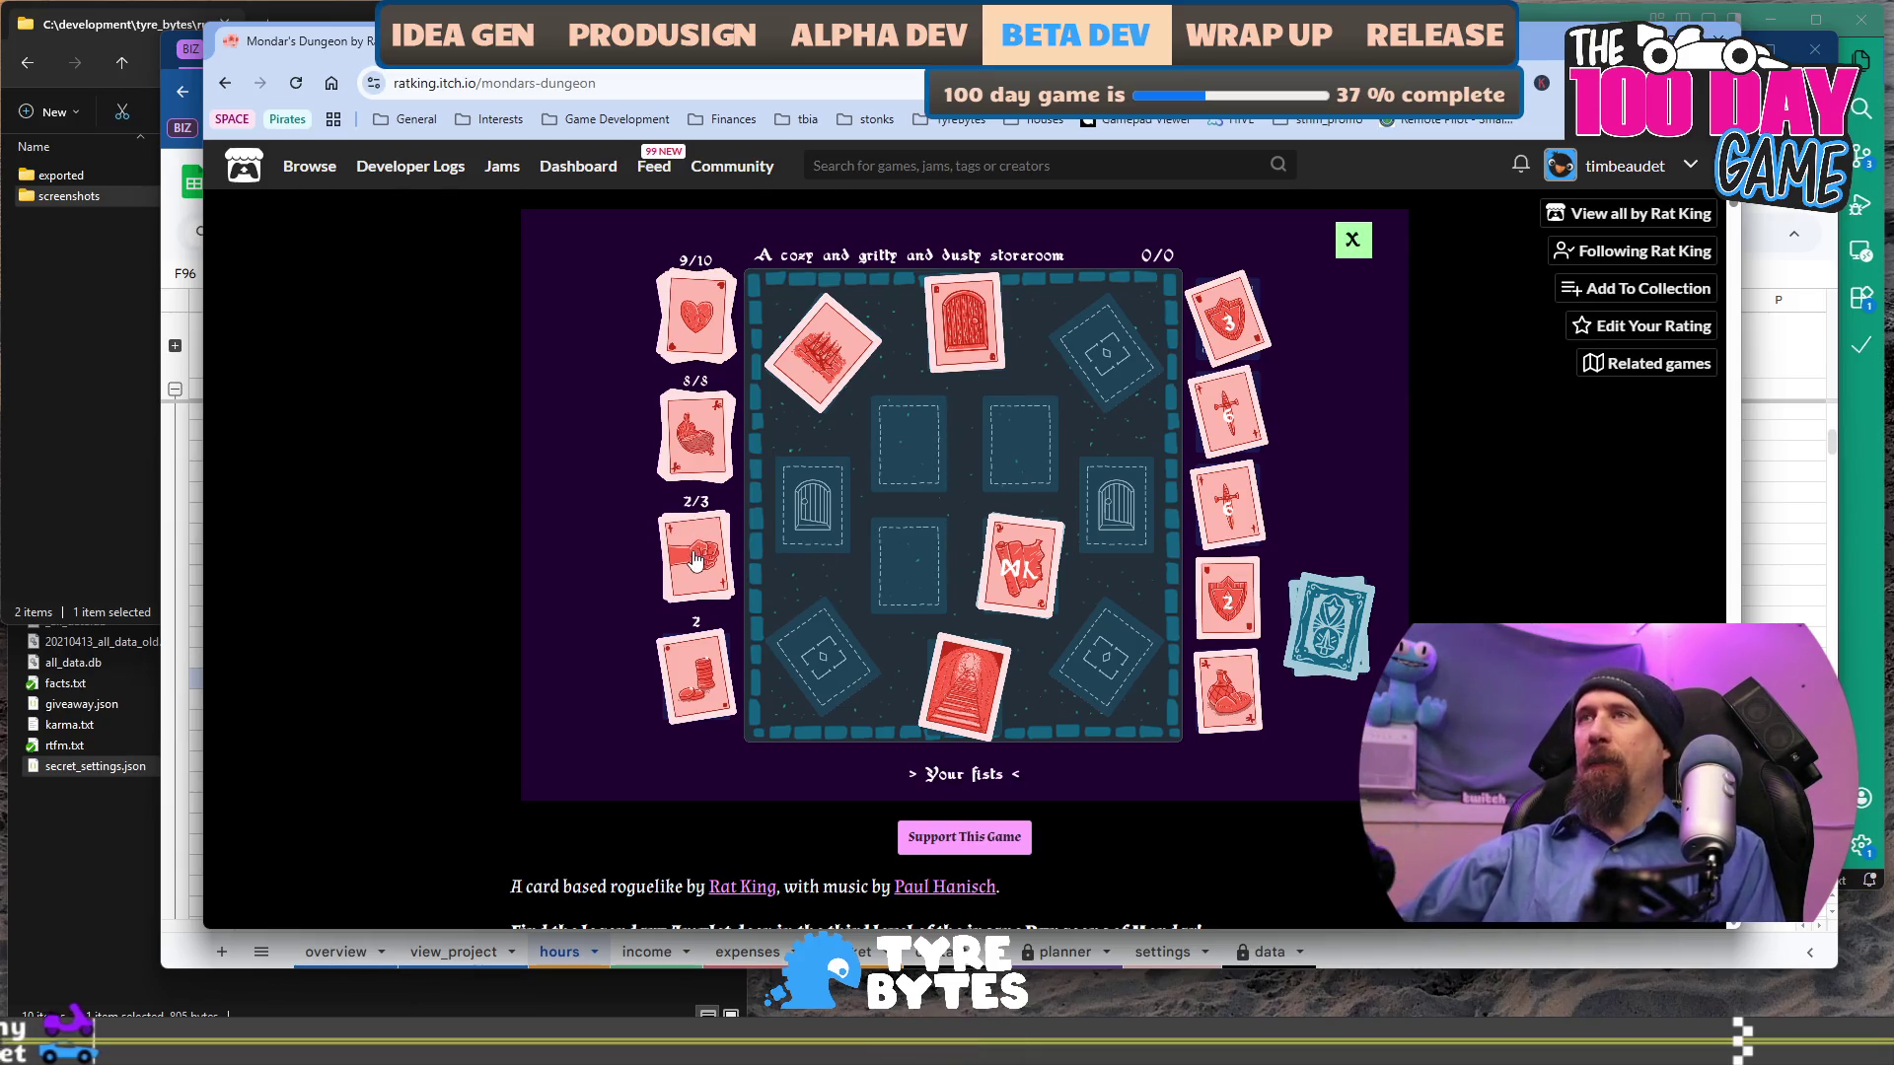
mouse_move(1019, 572)
left_mouse_down()
mouse_move(925, 511)
mouse_move(949, 536)
left_mouse_up()
left_click(1031, 577)
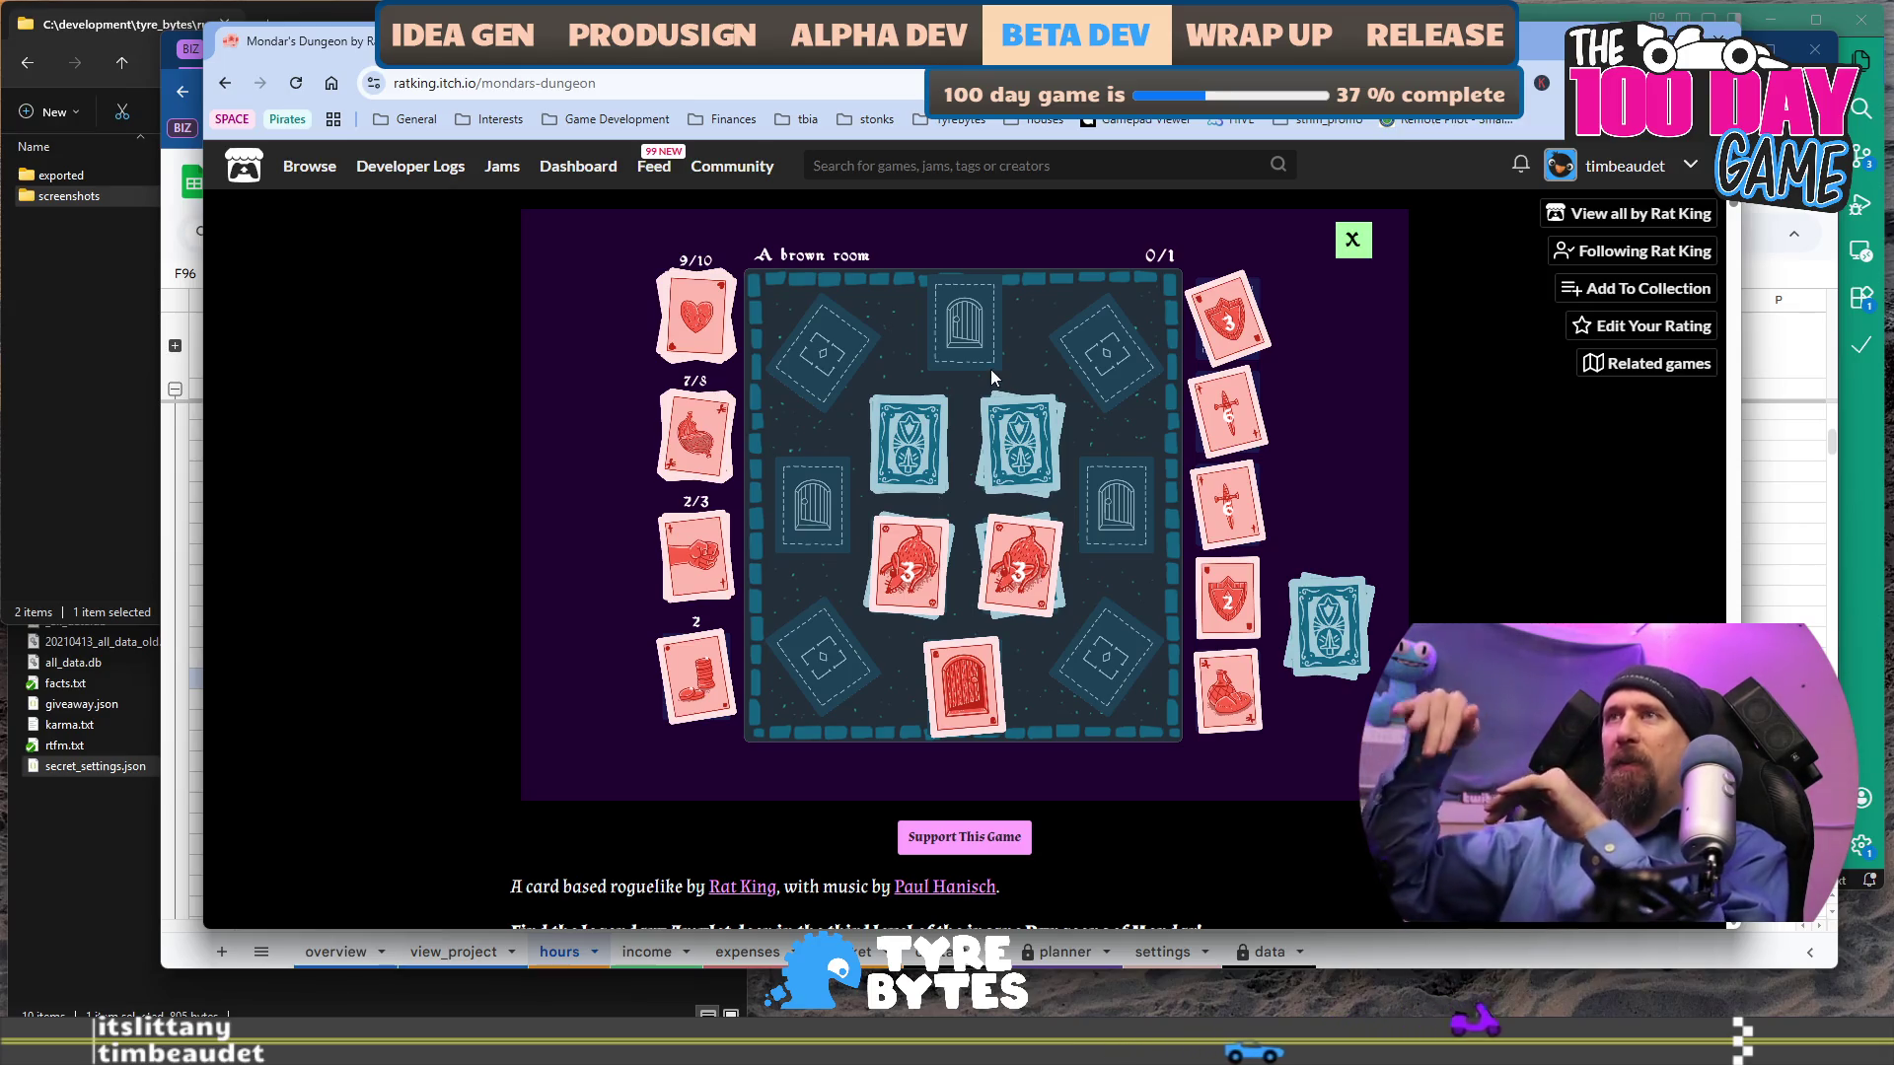
Fight the rat with punches and a dagger stab, then stash the revealed dagger 6 in the bag.
left_click(930, 572)
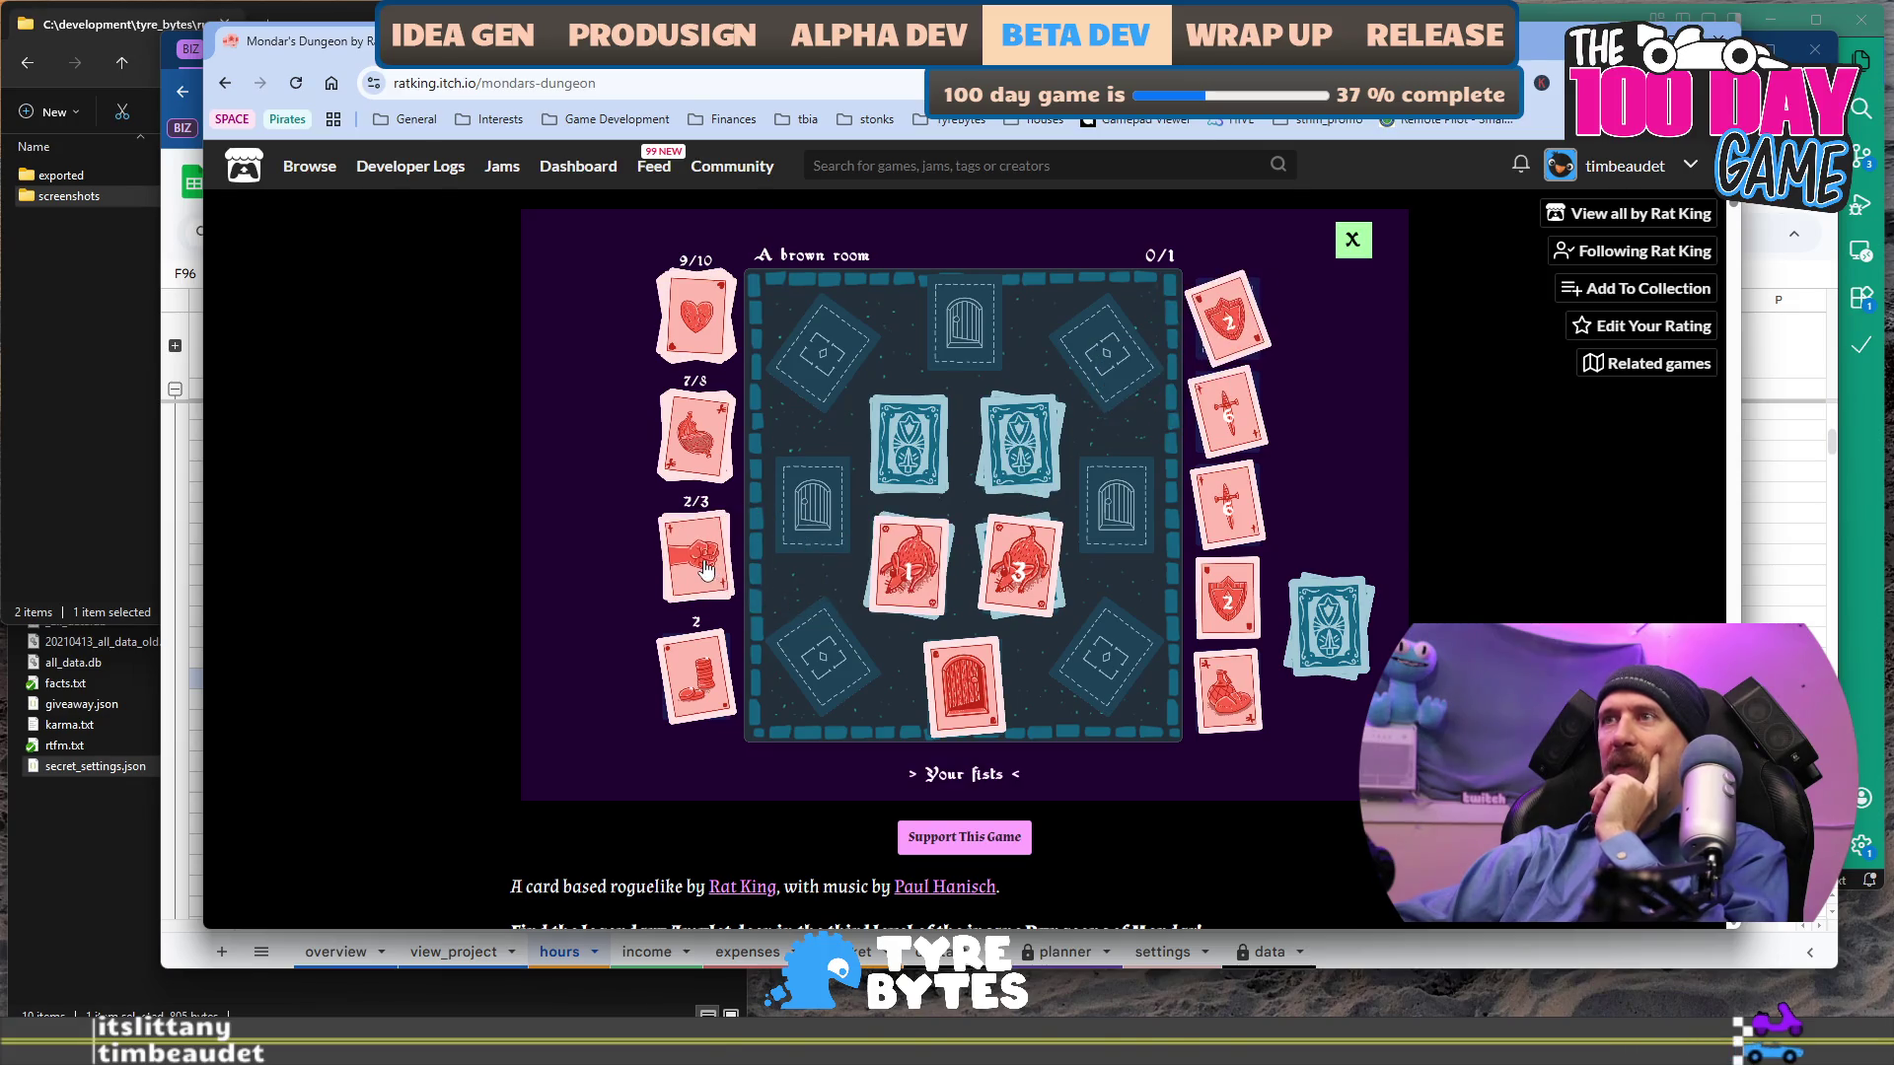
left_click(925, 562)
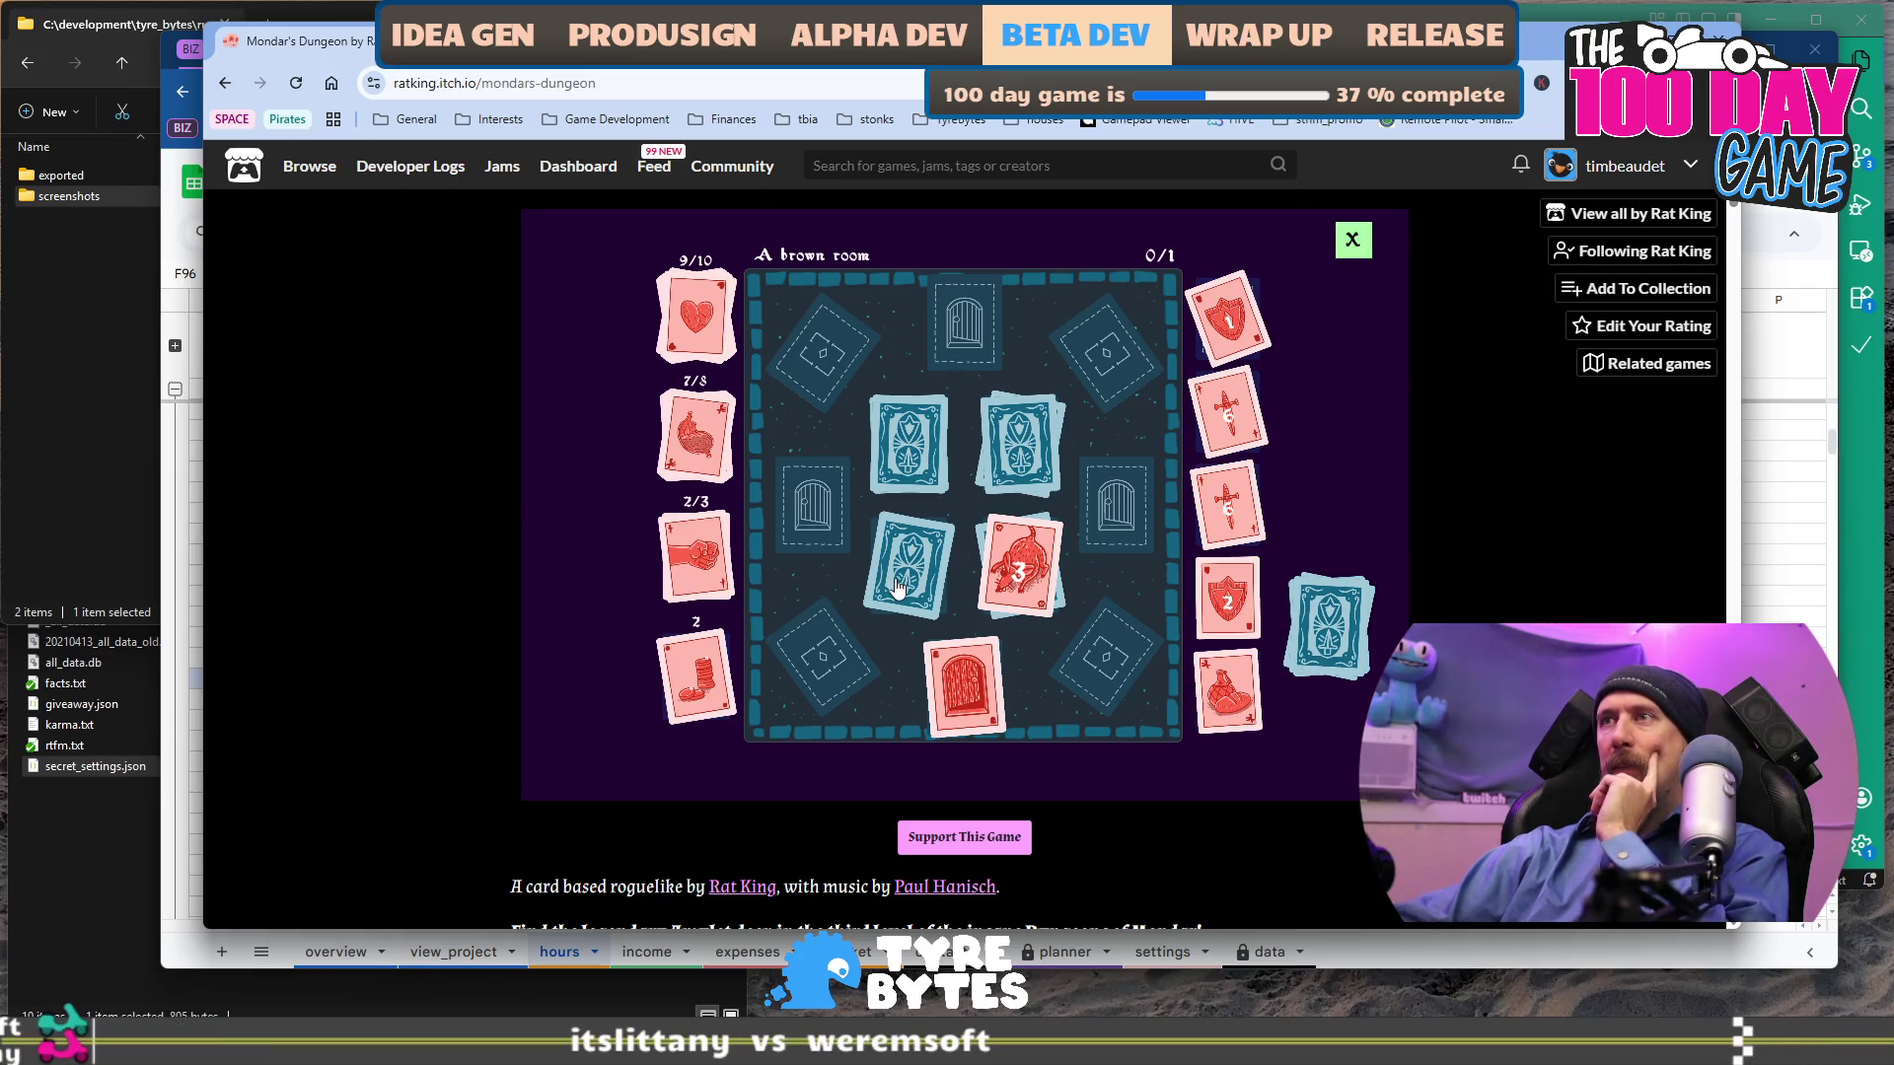
mouse_move(1224, 421)
left_mouse_down()
mouse_move(1112, 552)
mouse_move(1016, 582)
left_mouse_up()
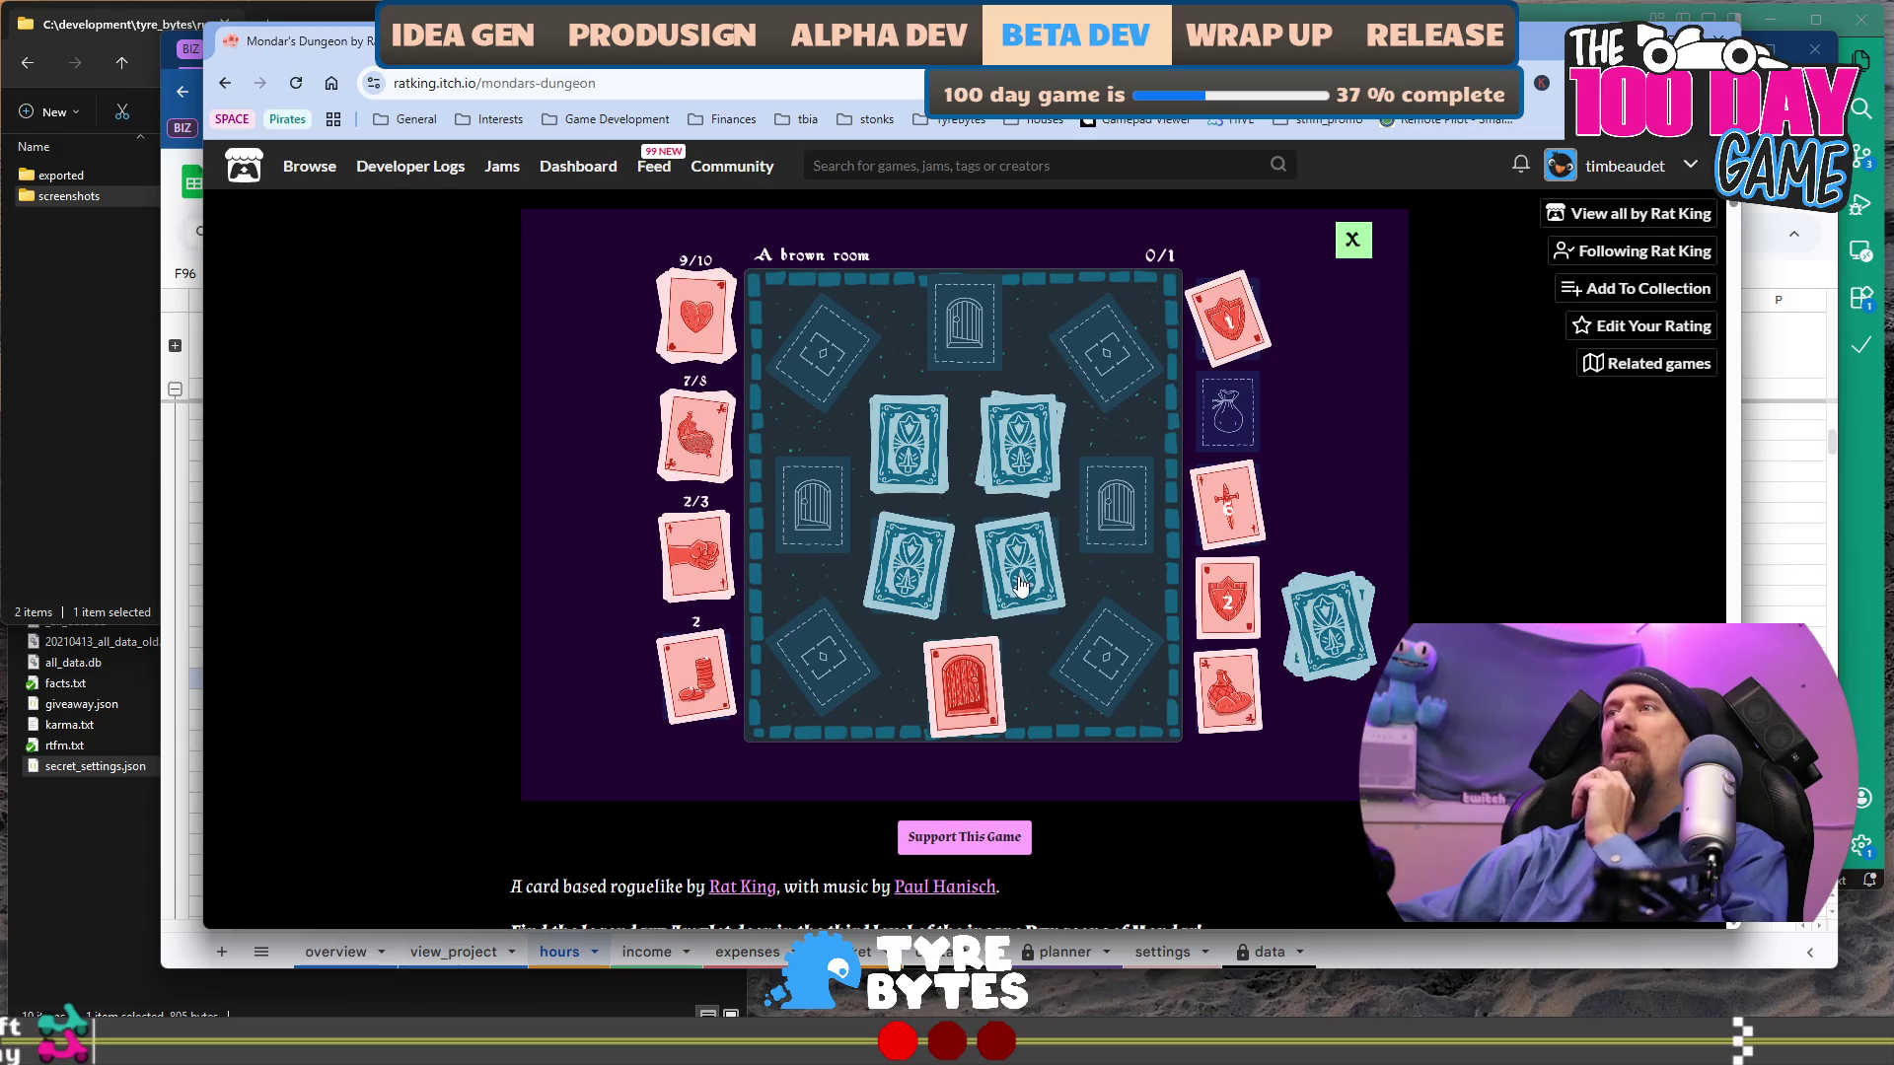
left_click(1021, 588)
left_click_drag(1047, 565, 1256, 406)
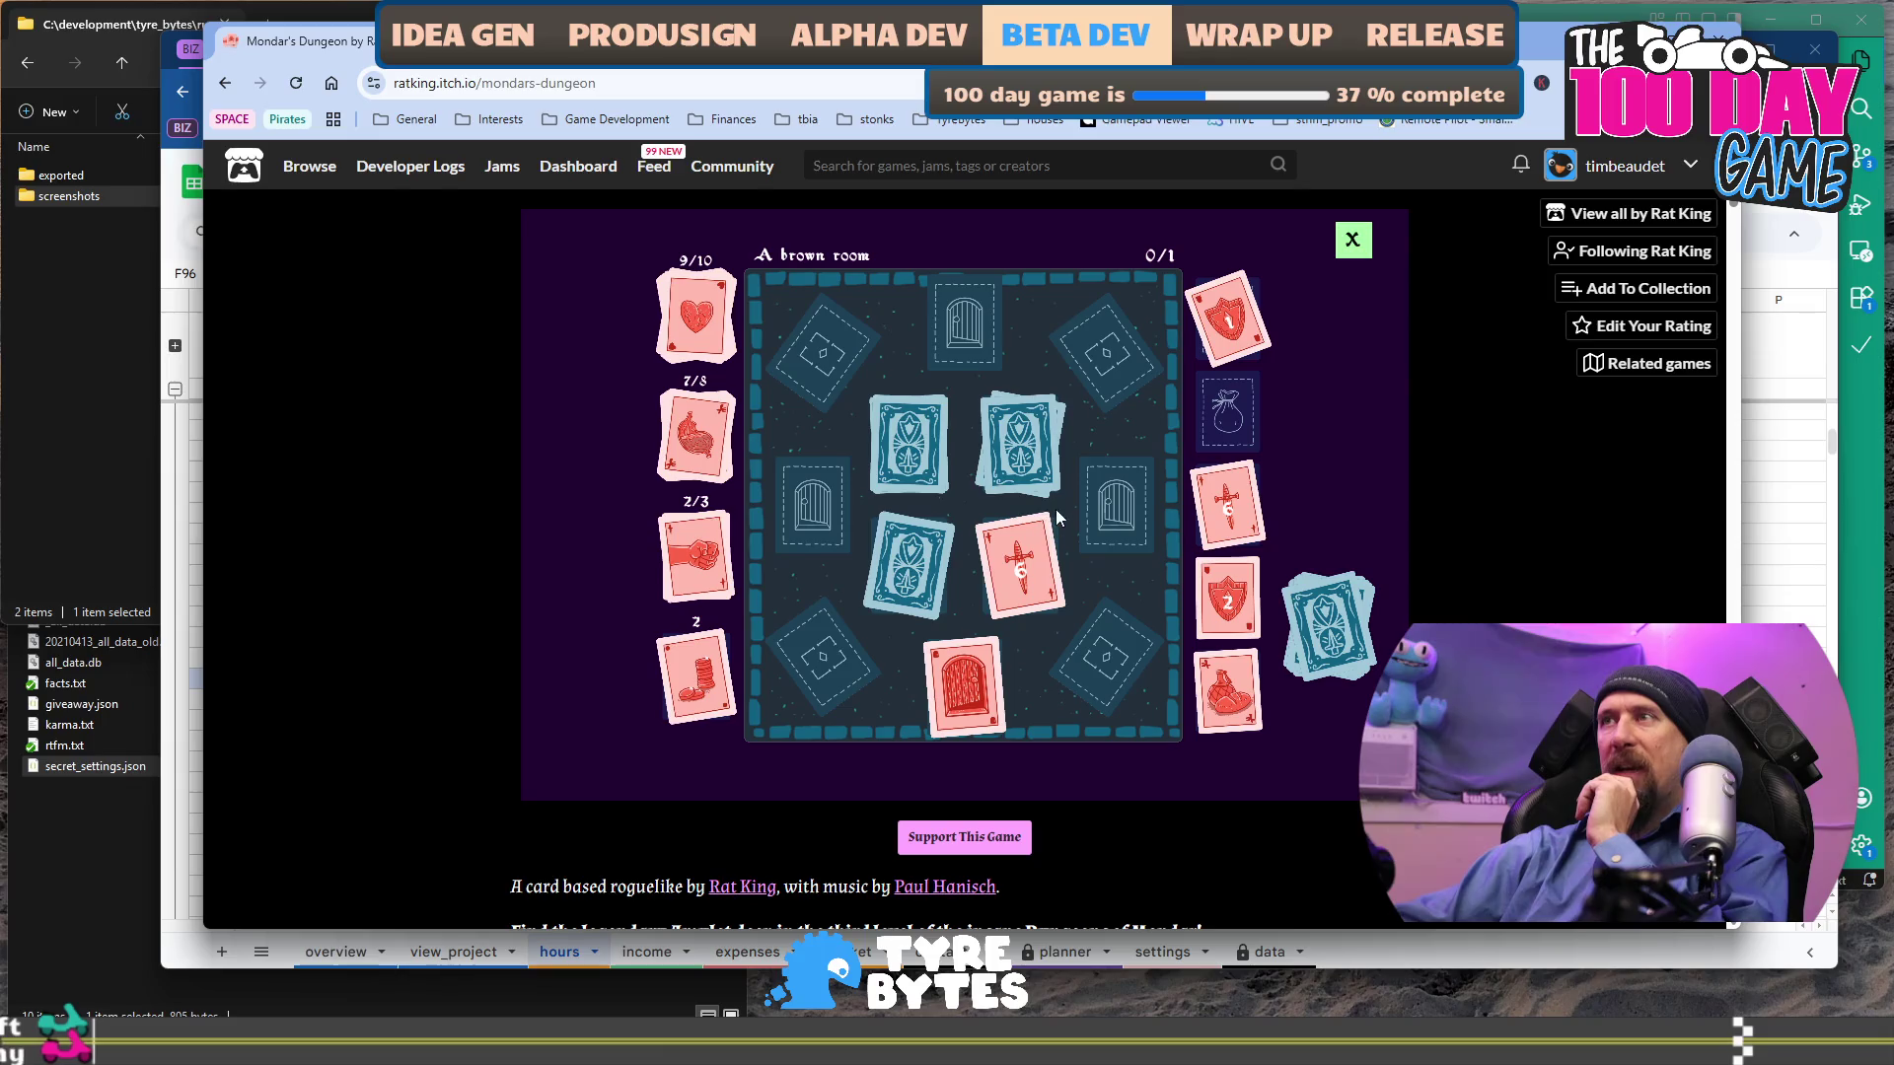
left_click_drag(1045, 557, 1248, 410)
left_click_drag(1045, 562, 1251, 396)
left_click(1045, 486)
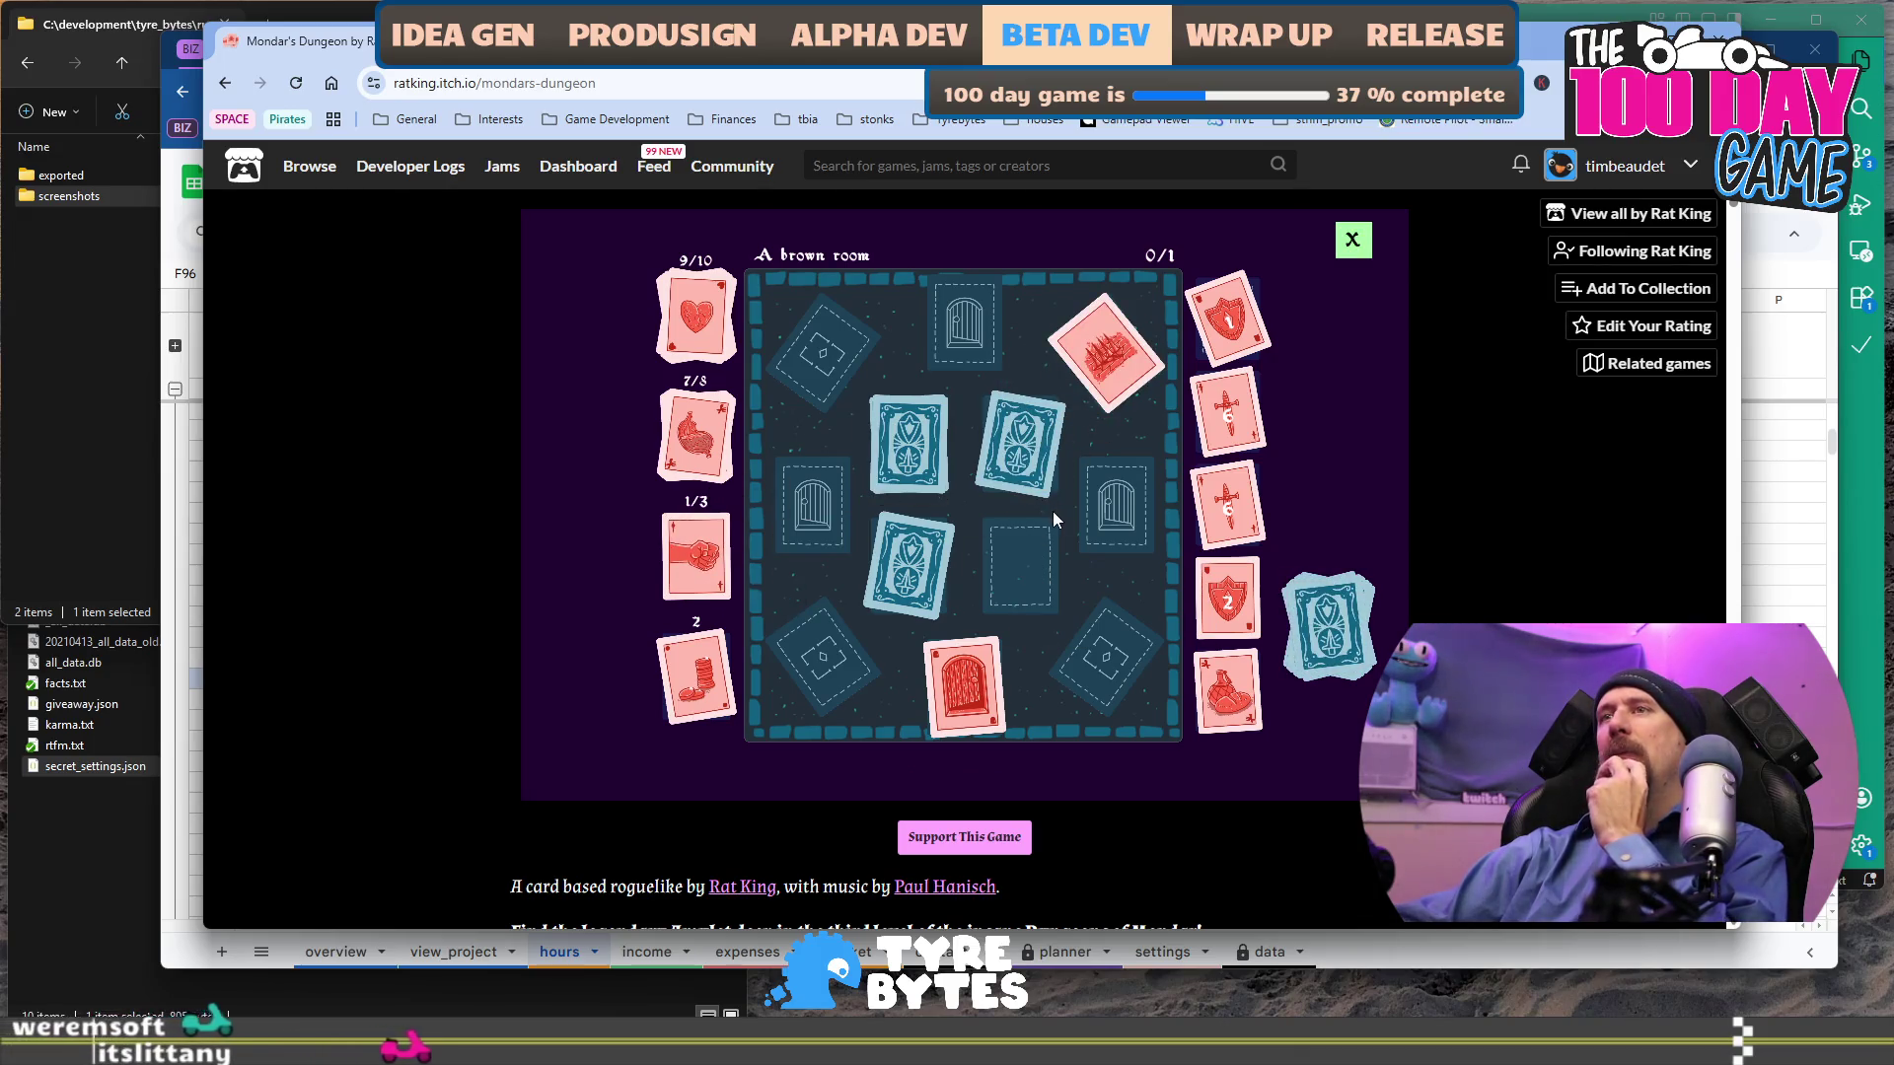
Eat the revealed meat to restore health to 8/8 and flip the remaining face-down cards.
left_click(928, 562)
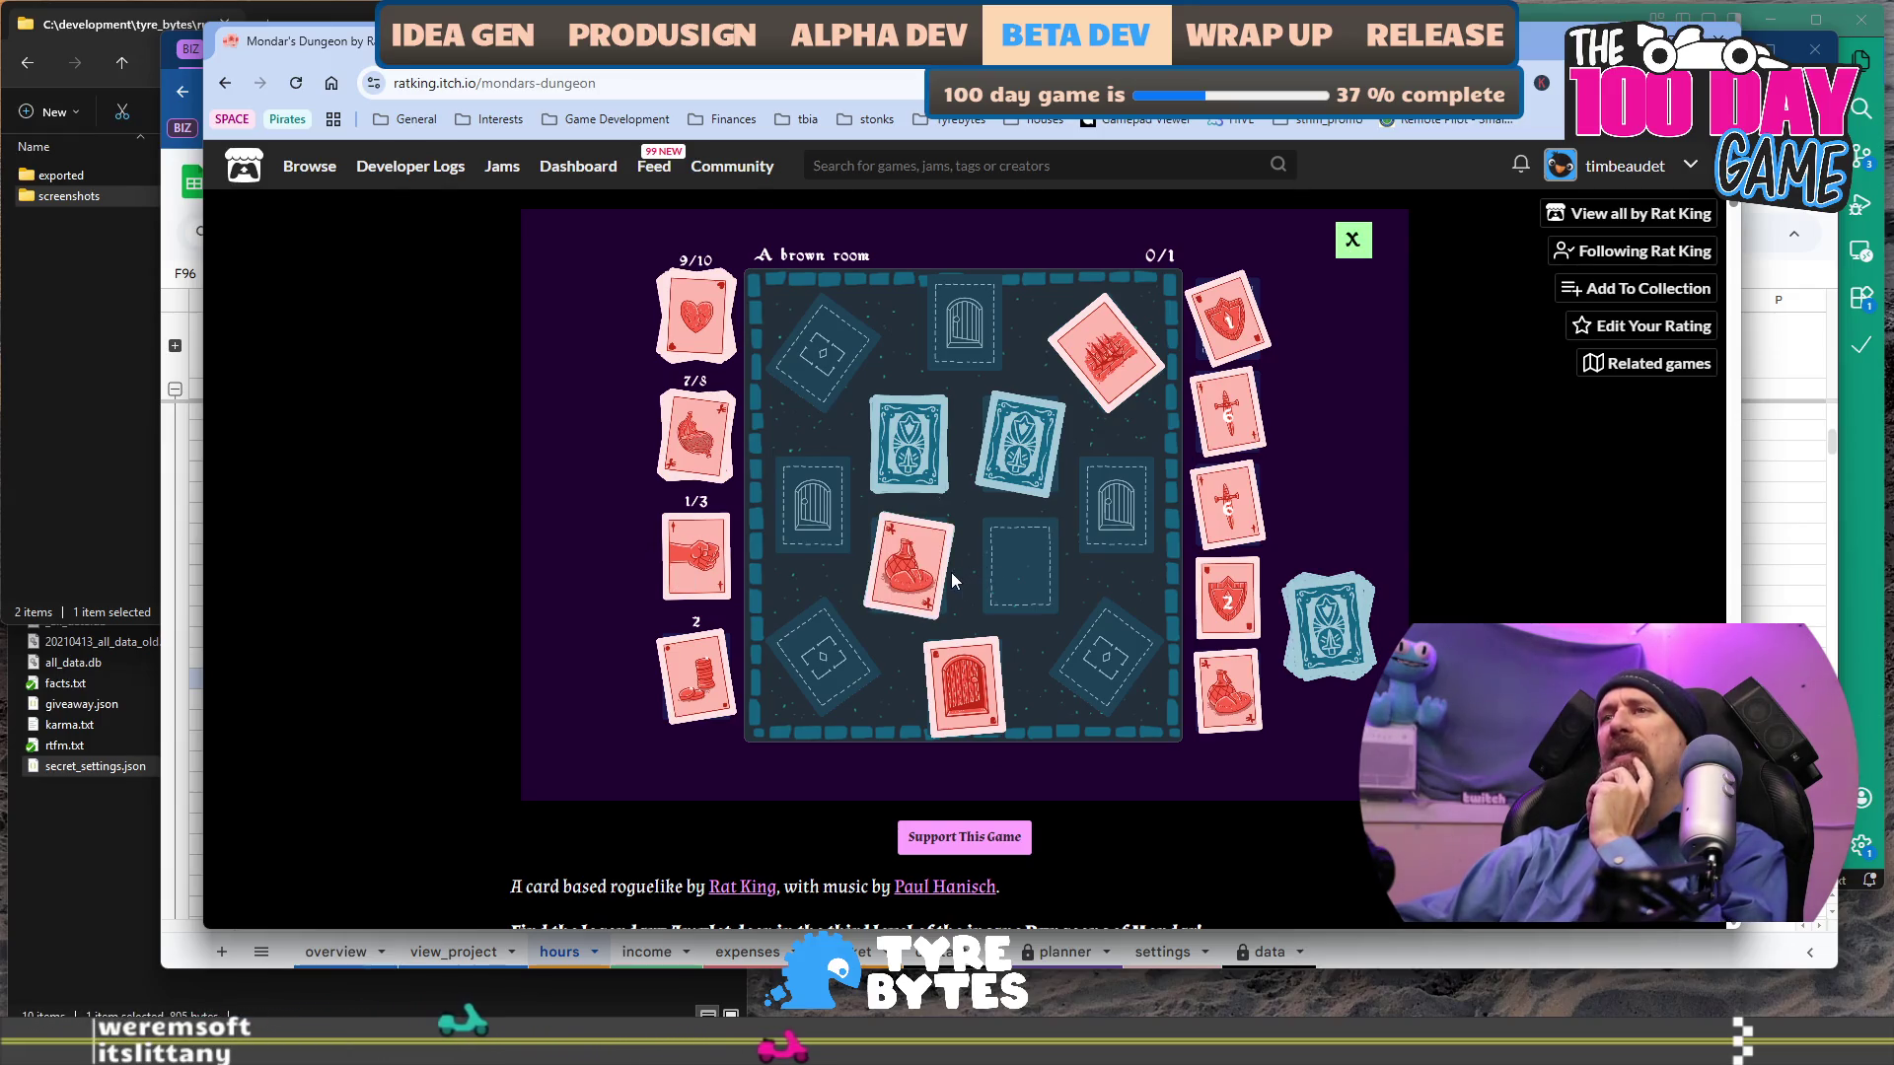
left_click(925, 572)
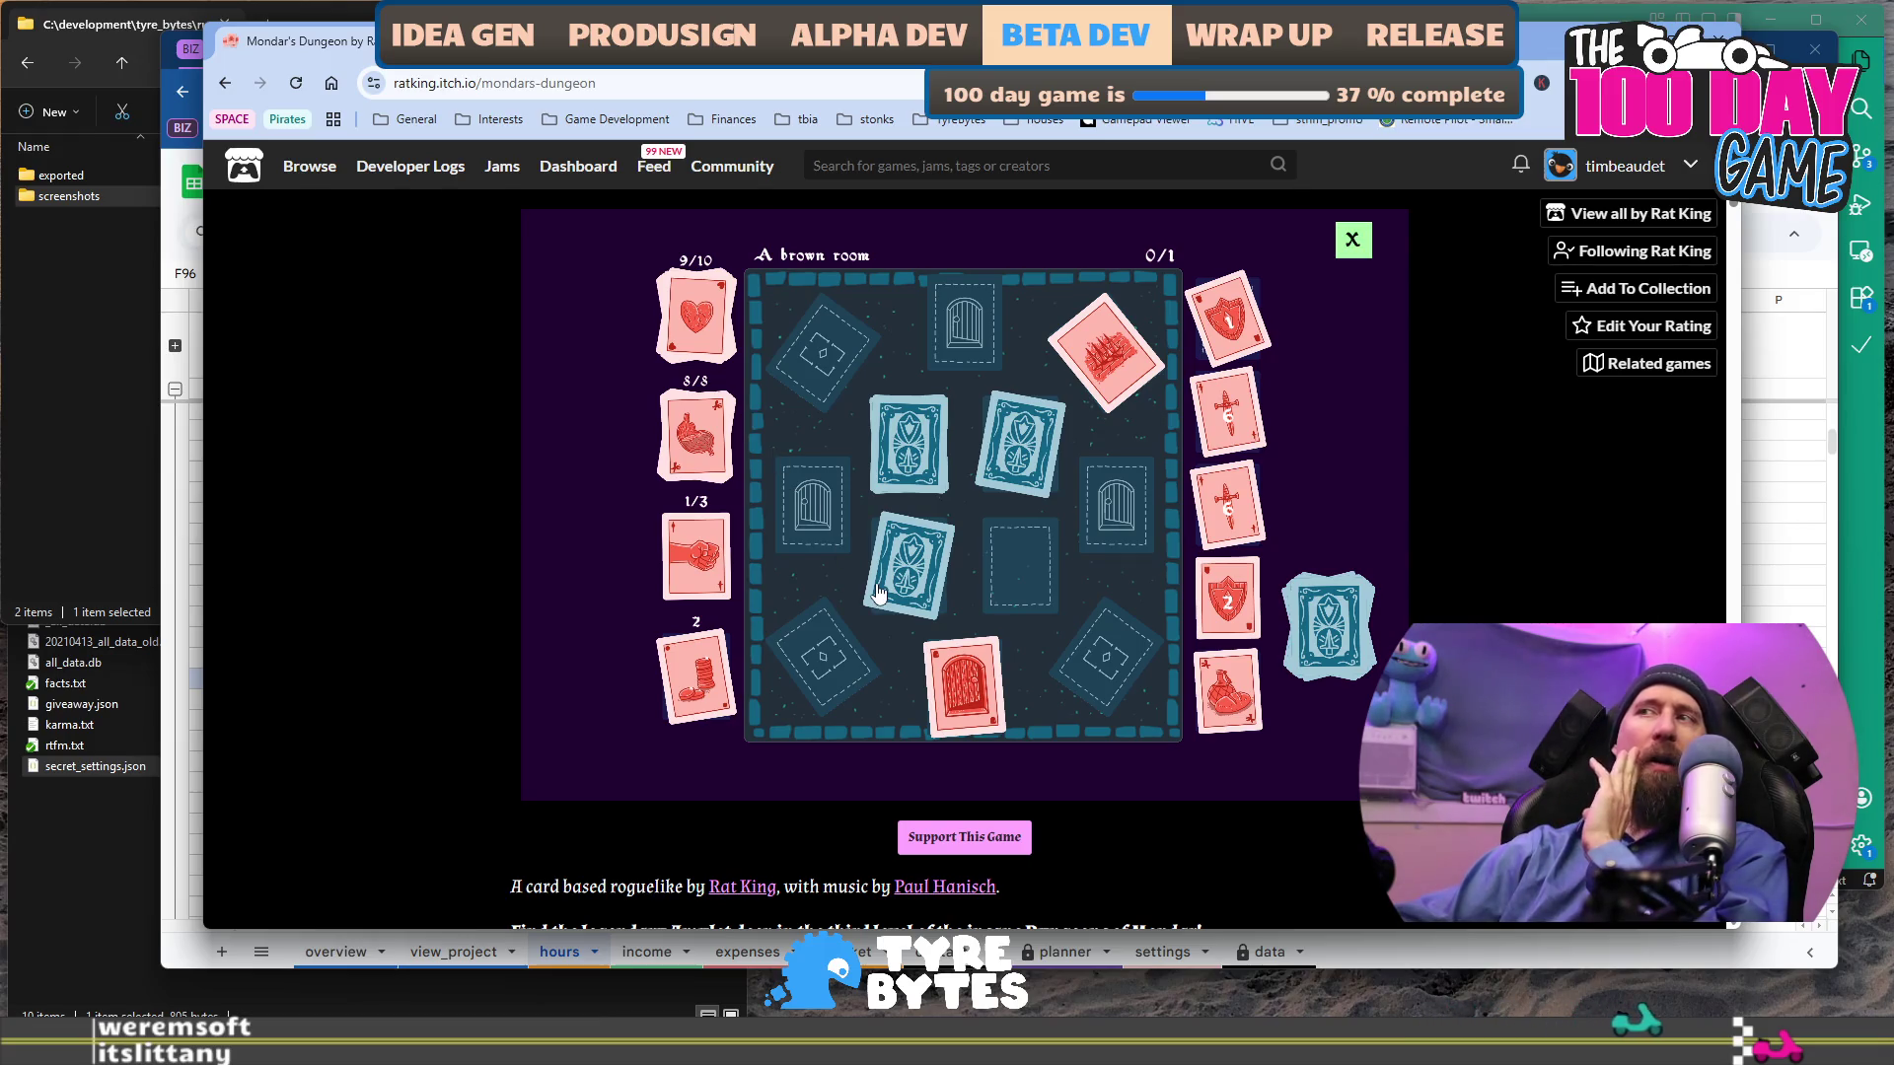
left_click(938, 478)
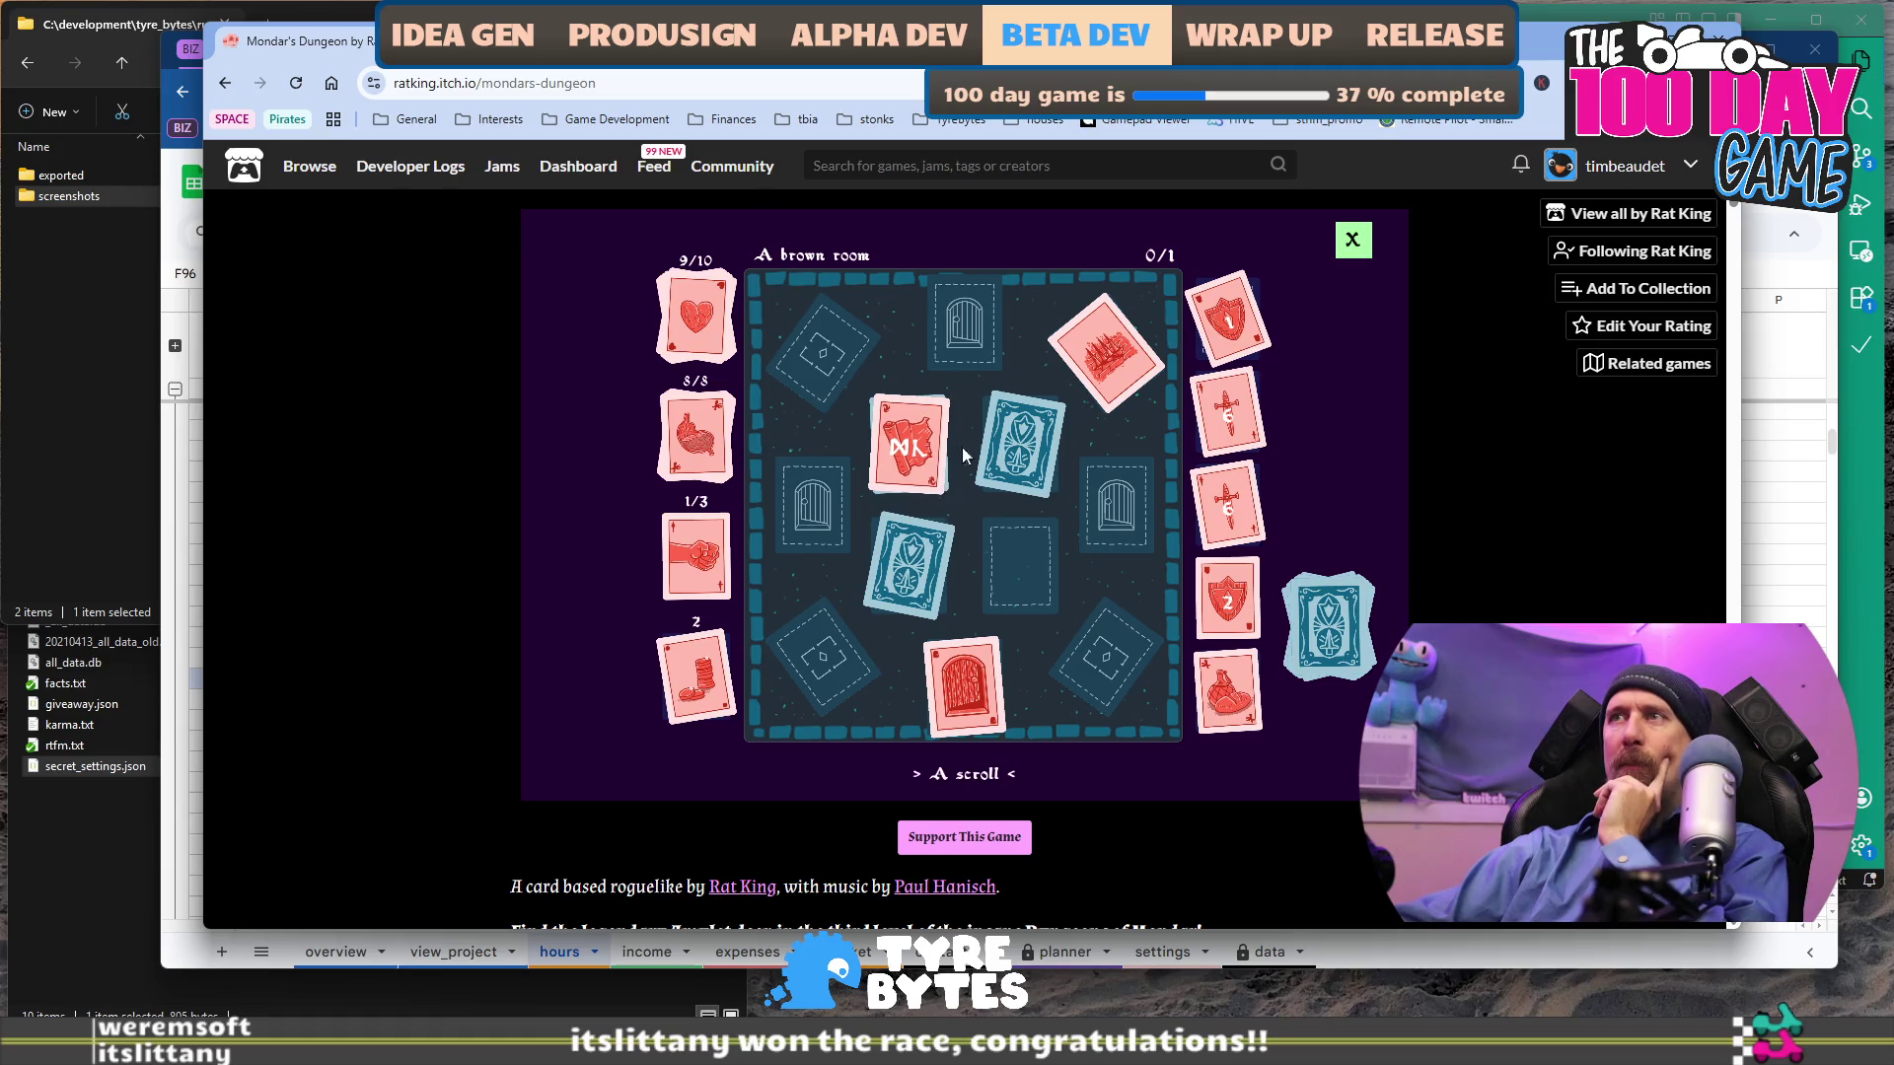
left_click(1063, 438)
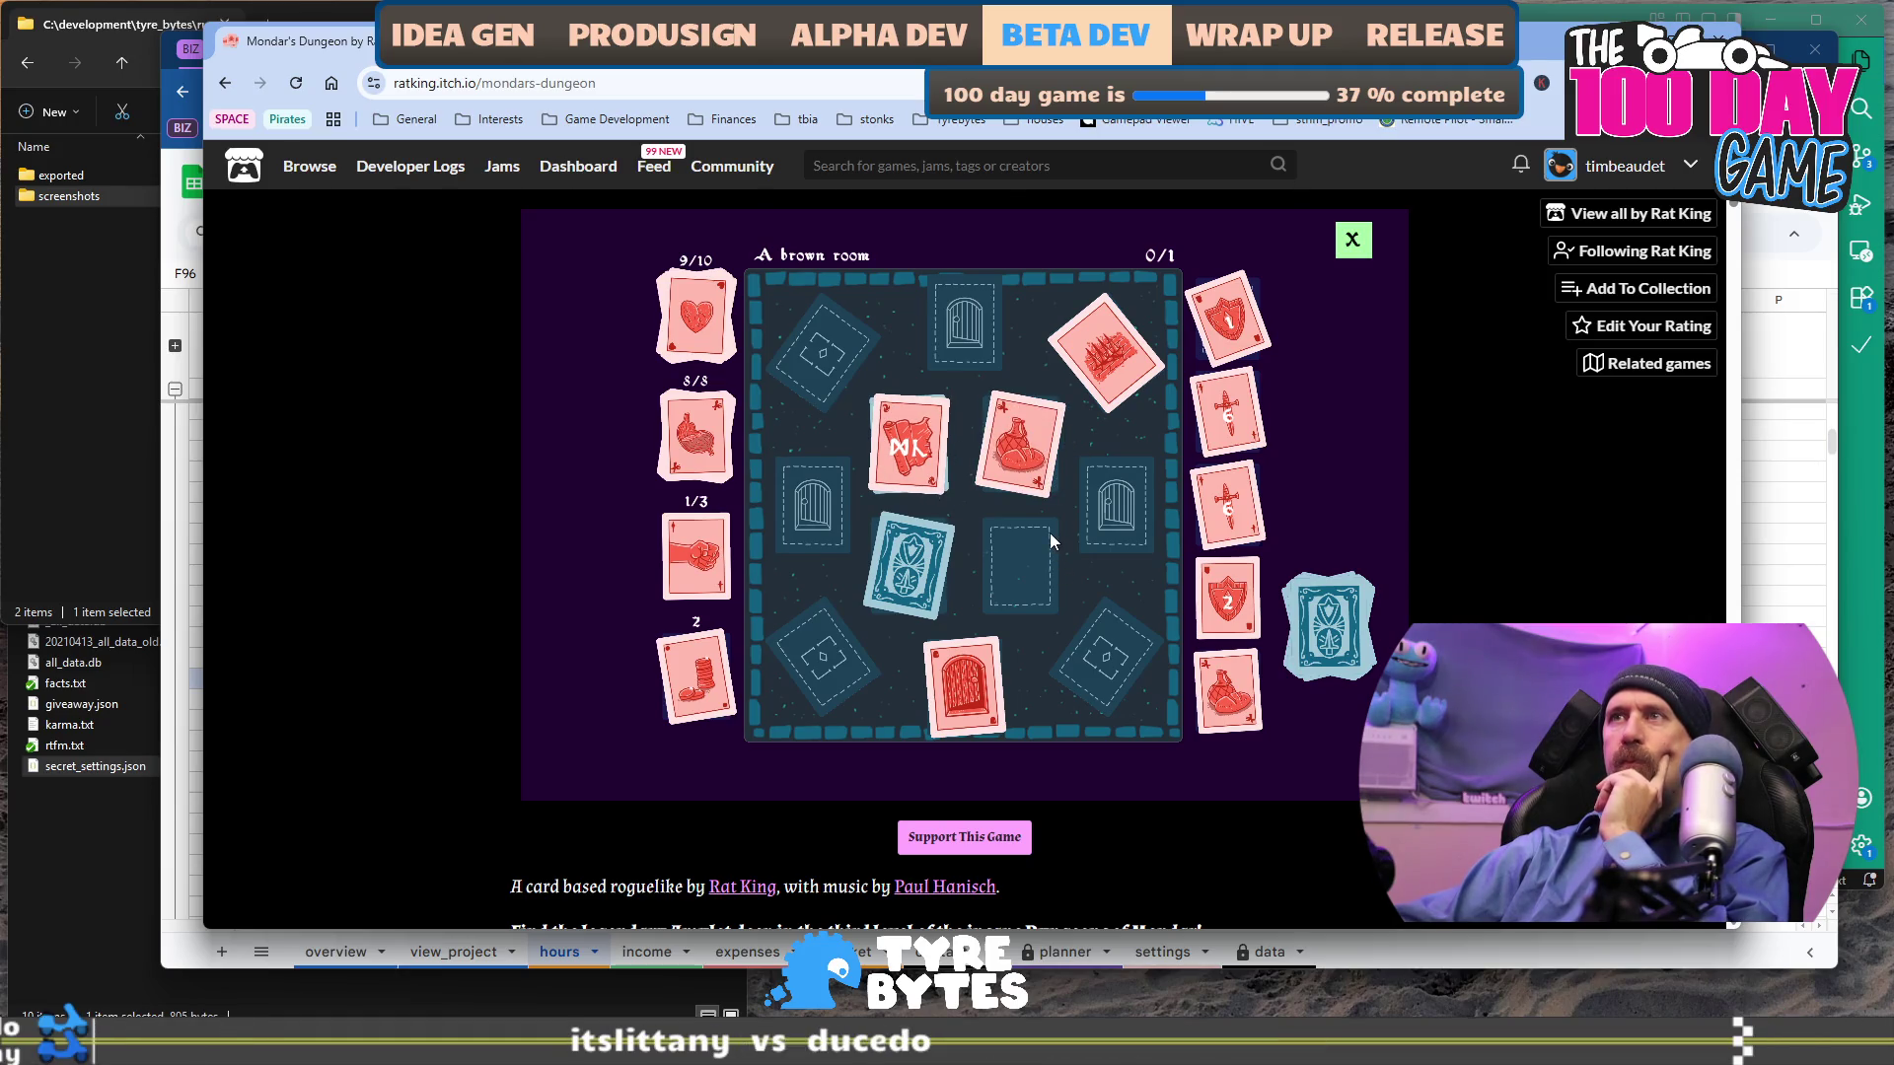
left_click(942, 558)
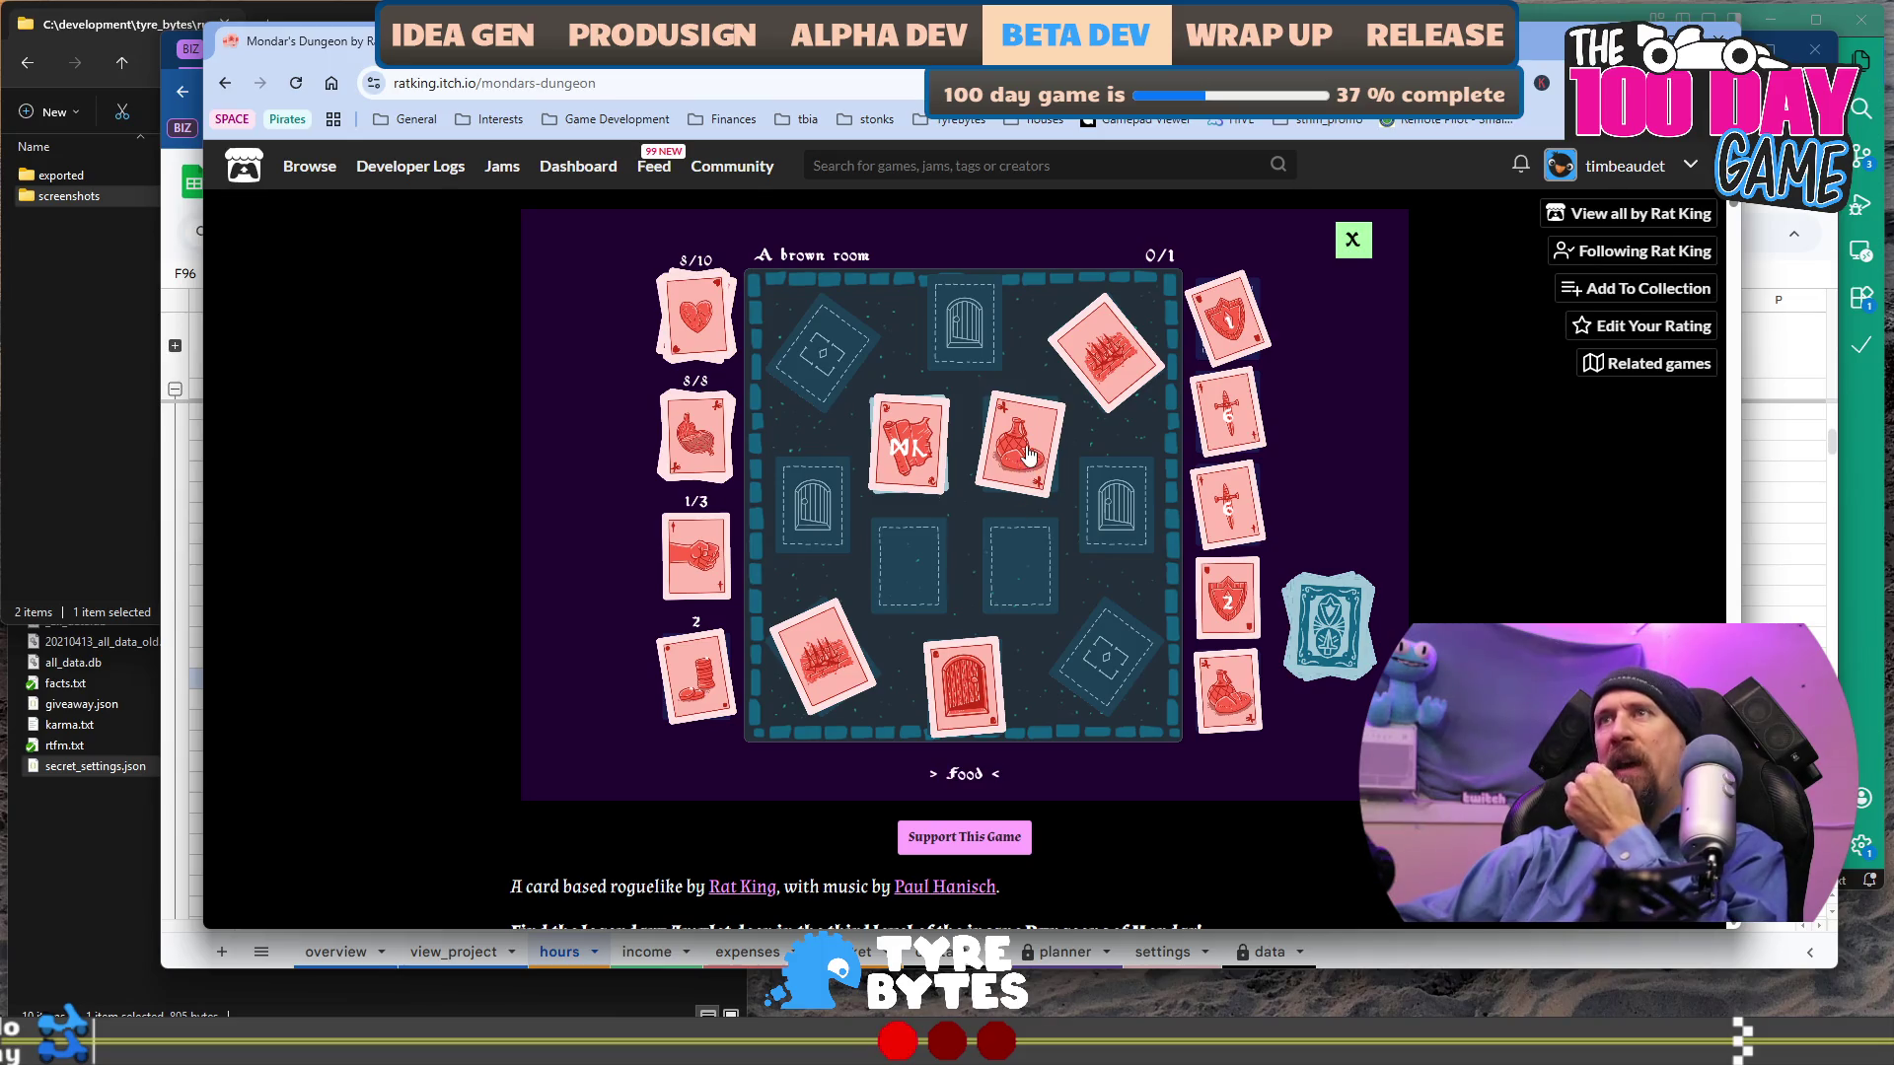
Equip the armor in the top equipment slot and play the meat card to clear the room.
mouse_move(917, 473)
left_mouse_down()
mouse_move(903, 568)
mouse_move(927, 564)
left_mouse_up()
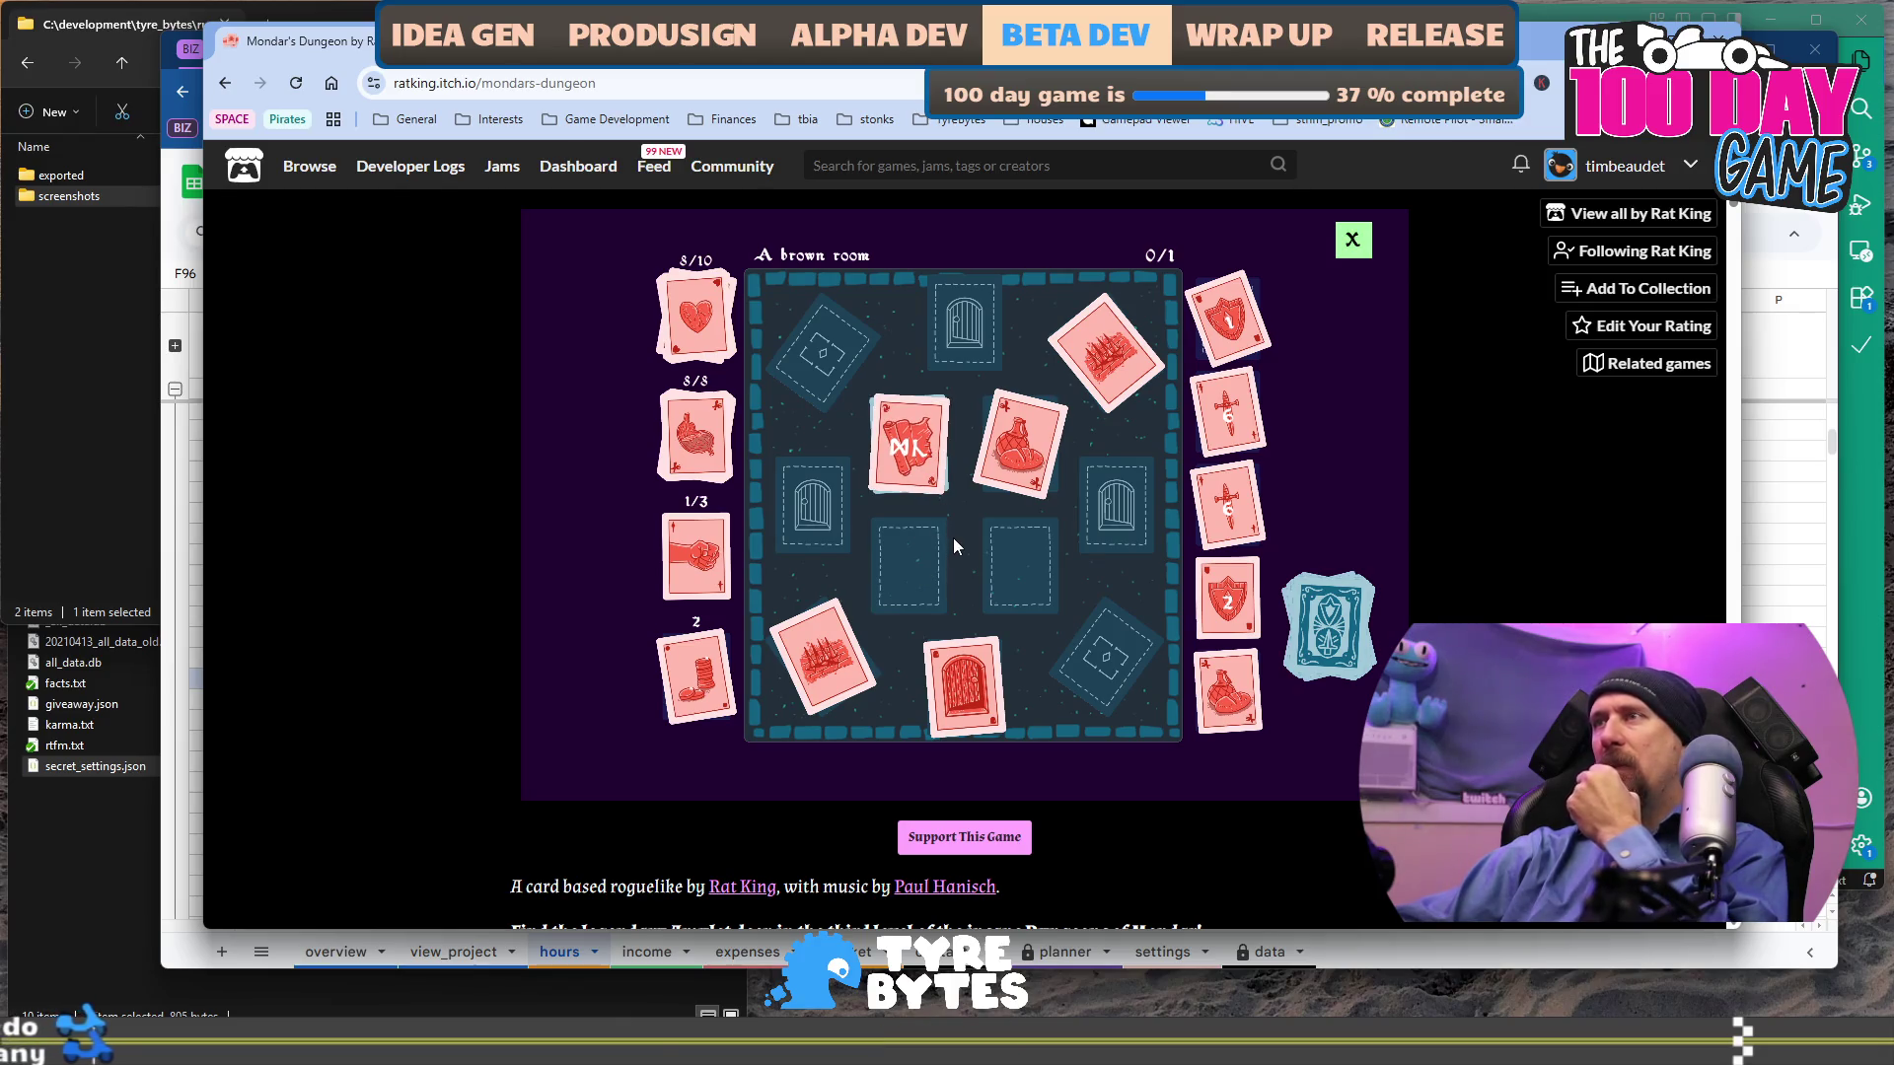
mouse_move(1238, 326)
left_mouse_down()
mouse_move(1109, 543)
mouse_move(1004, 571)
left_mouse_up()
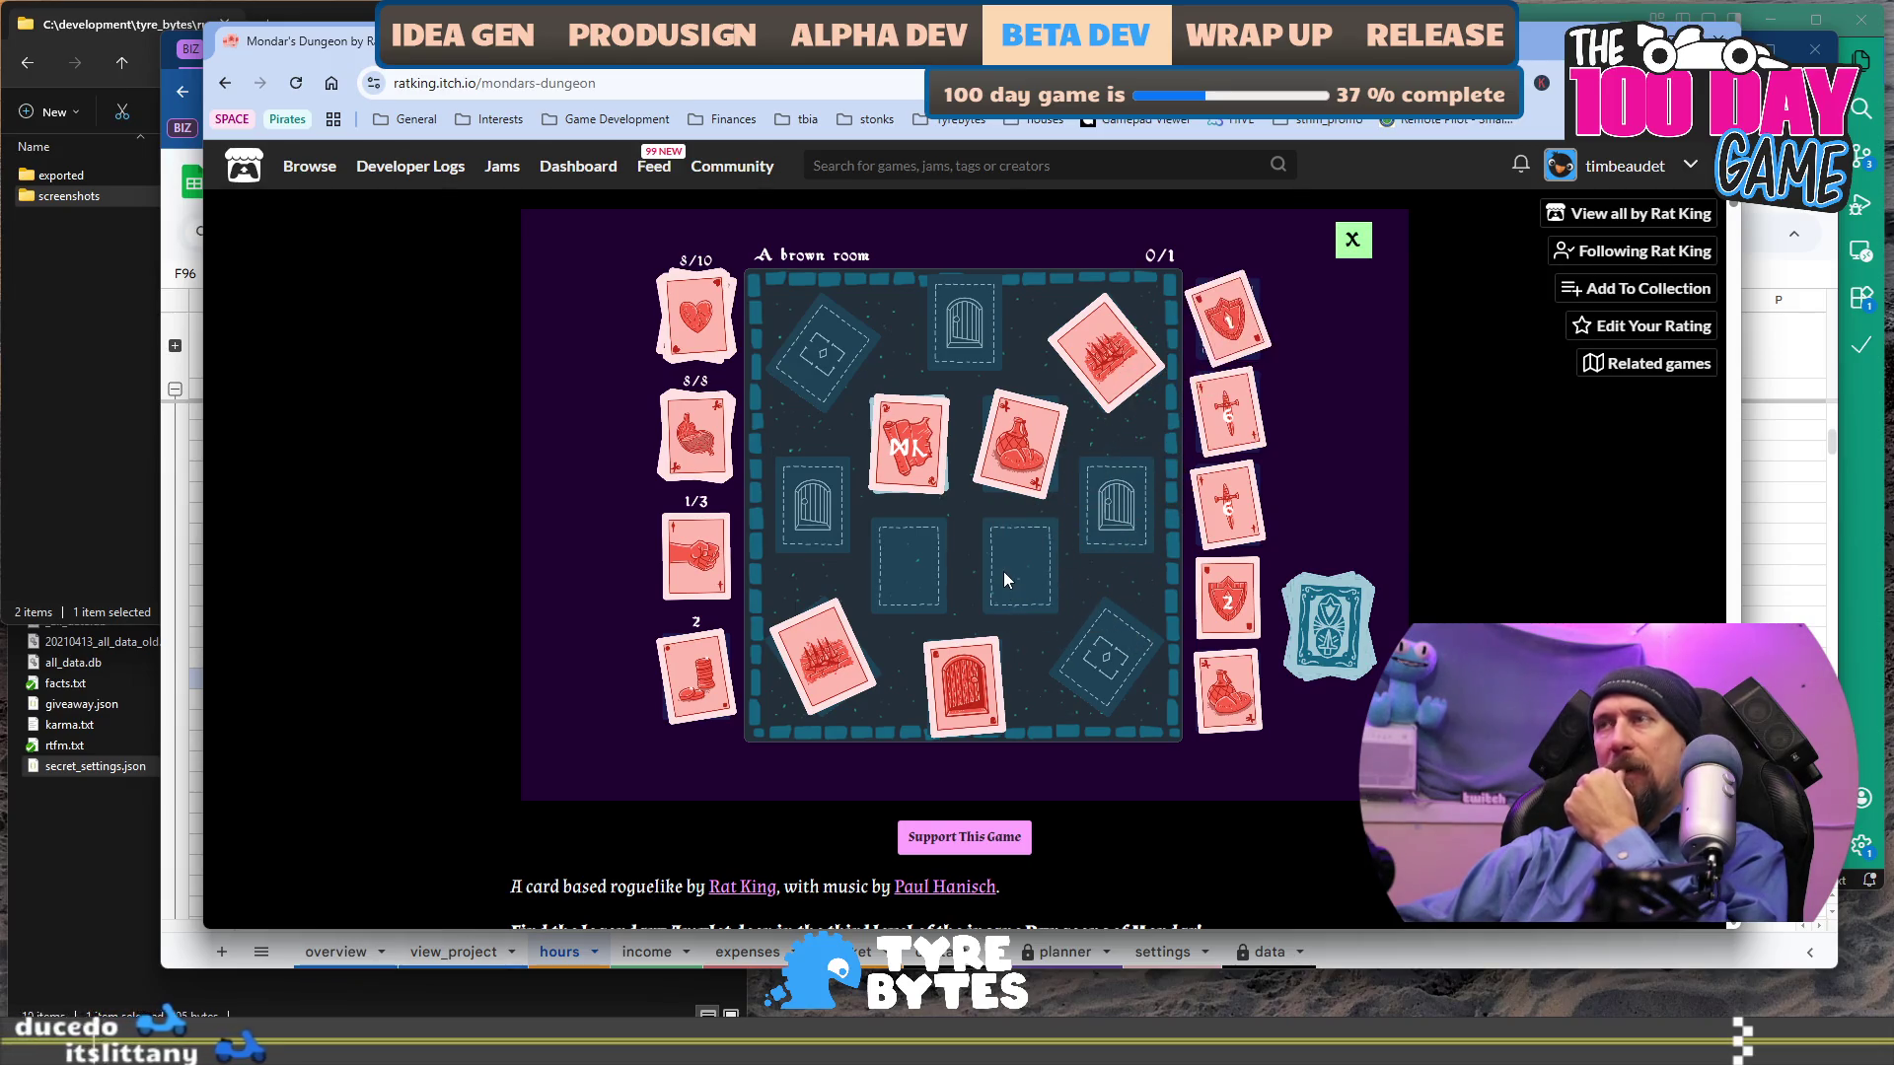
mouse_move(1231, 330)
left_mouse_down()
mouse_move(1282, 416)
mouse_move(1327, 617)
left_mouse_up()
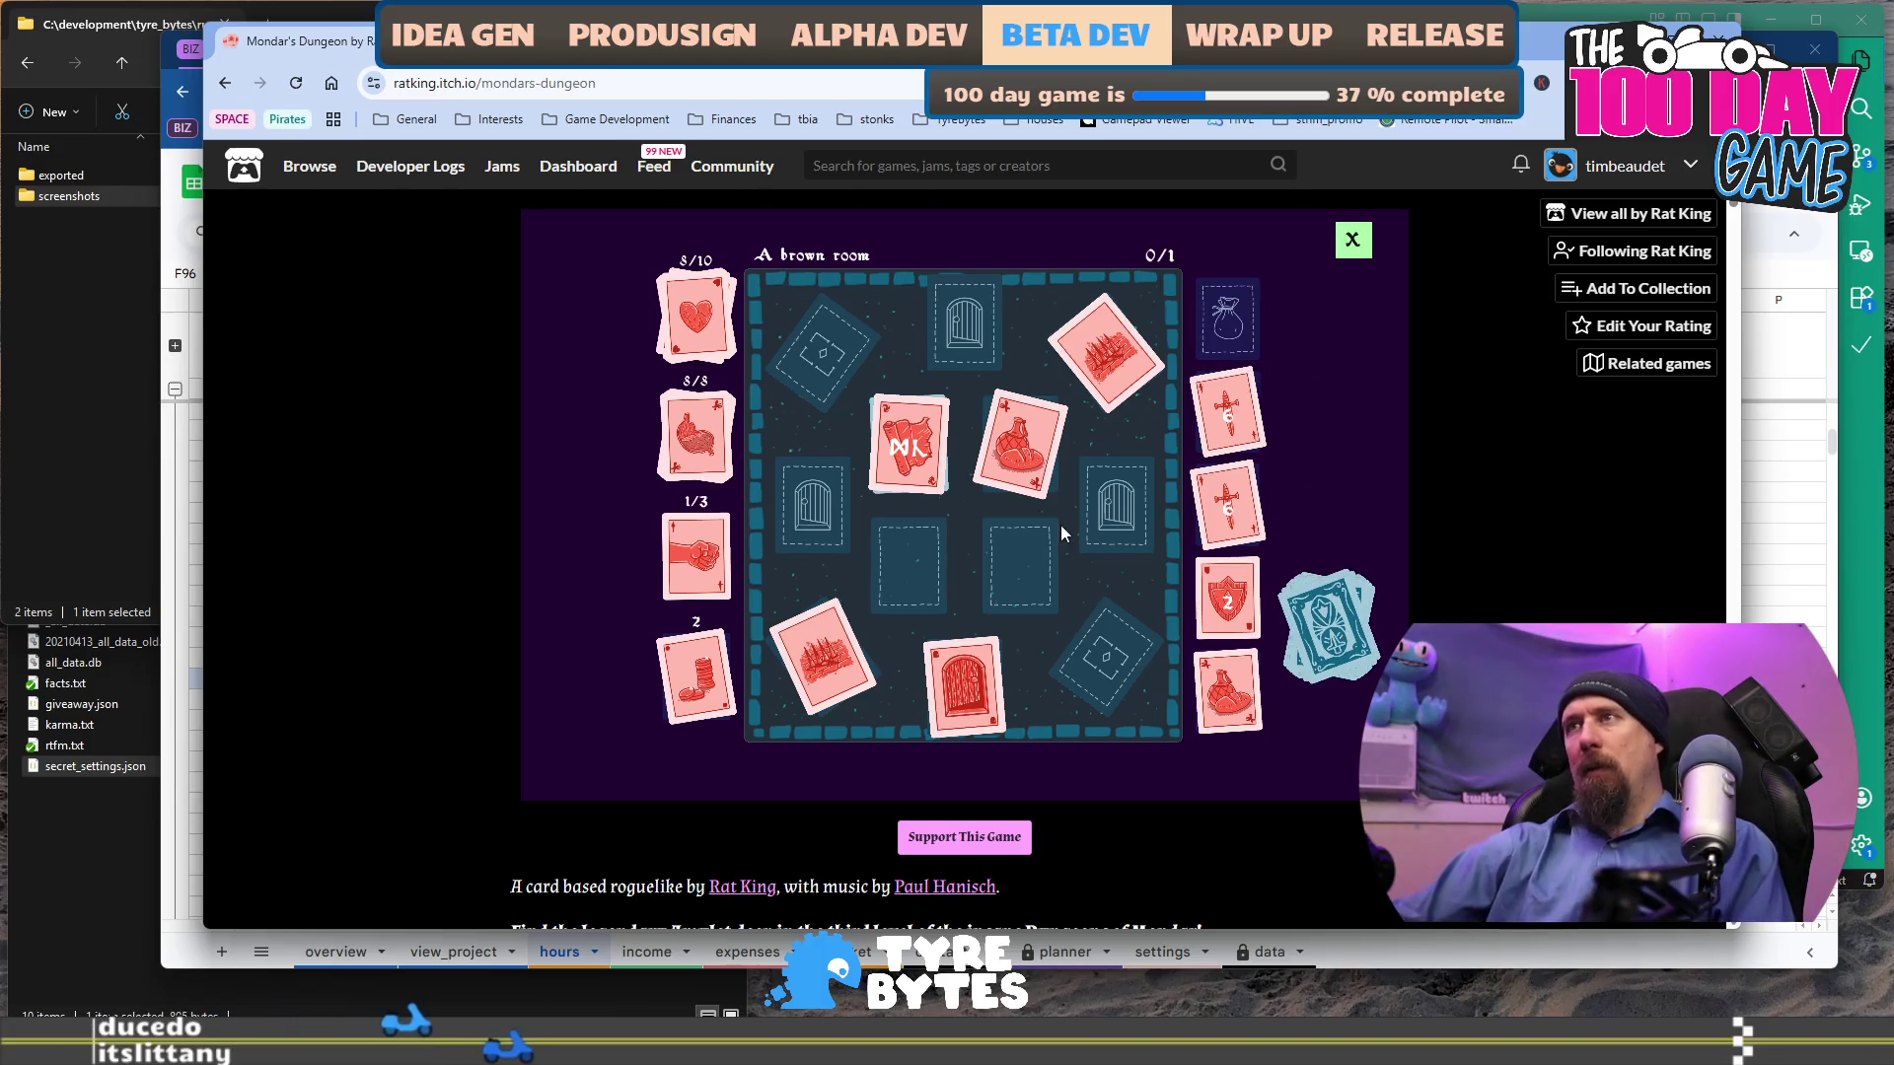
left_click(1247, 313)
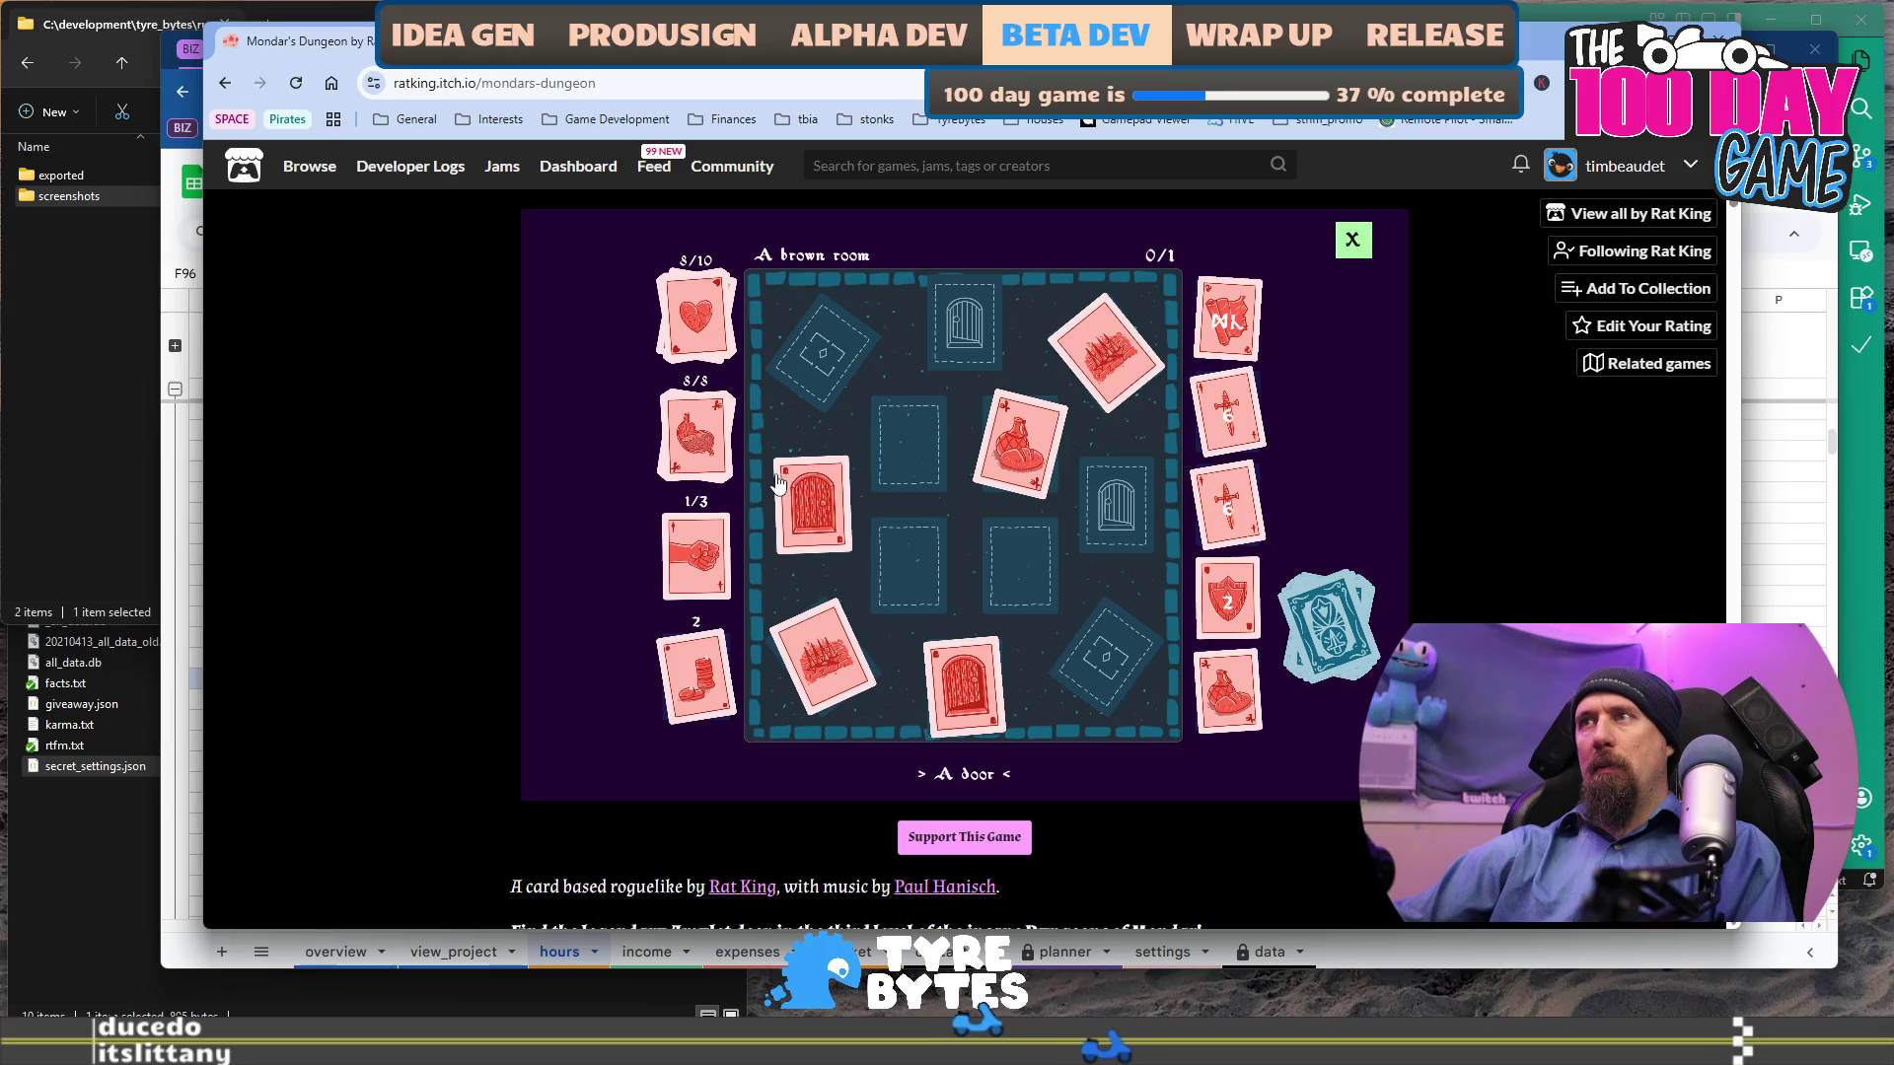
left_click_drag(958, 440, 1033, 553)
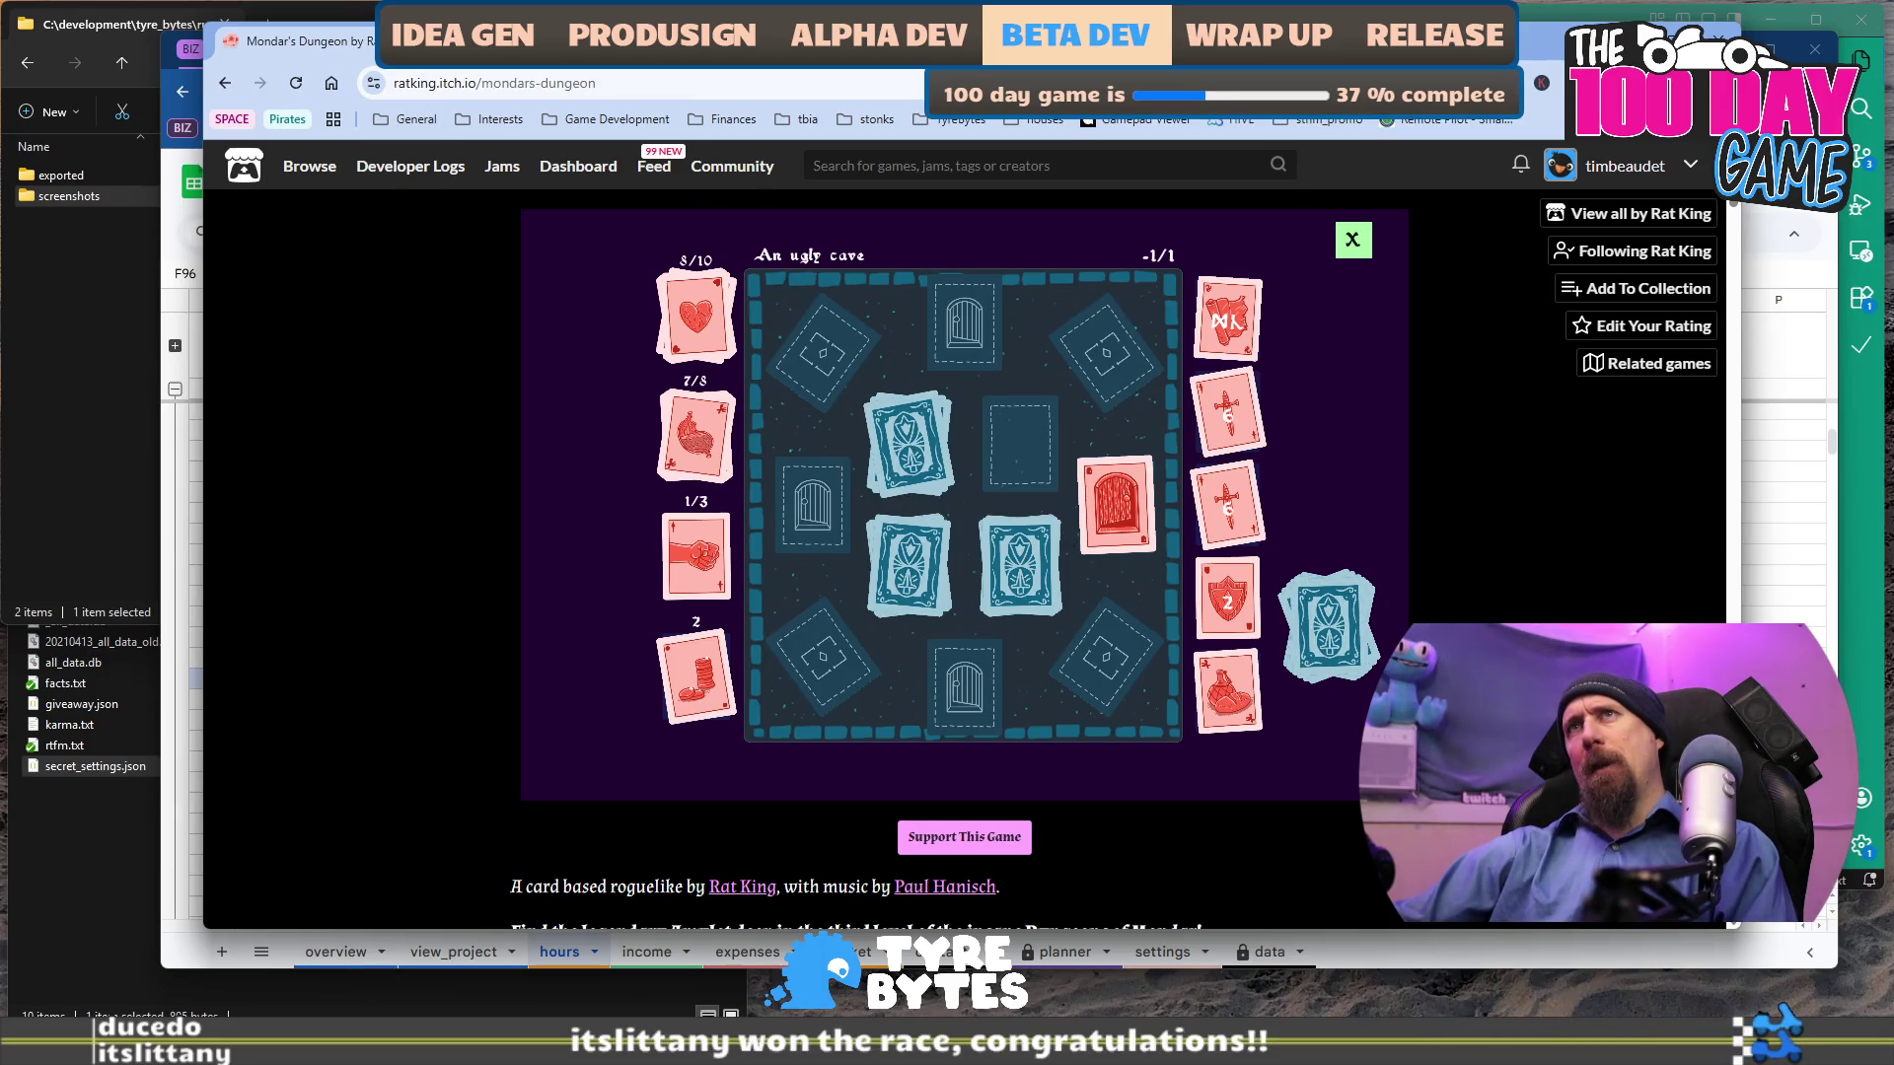
Alt+Tab away from the game back to the tbia_tracker_2025 hours sheet.
key("alt+Tab")
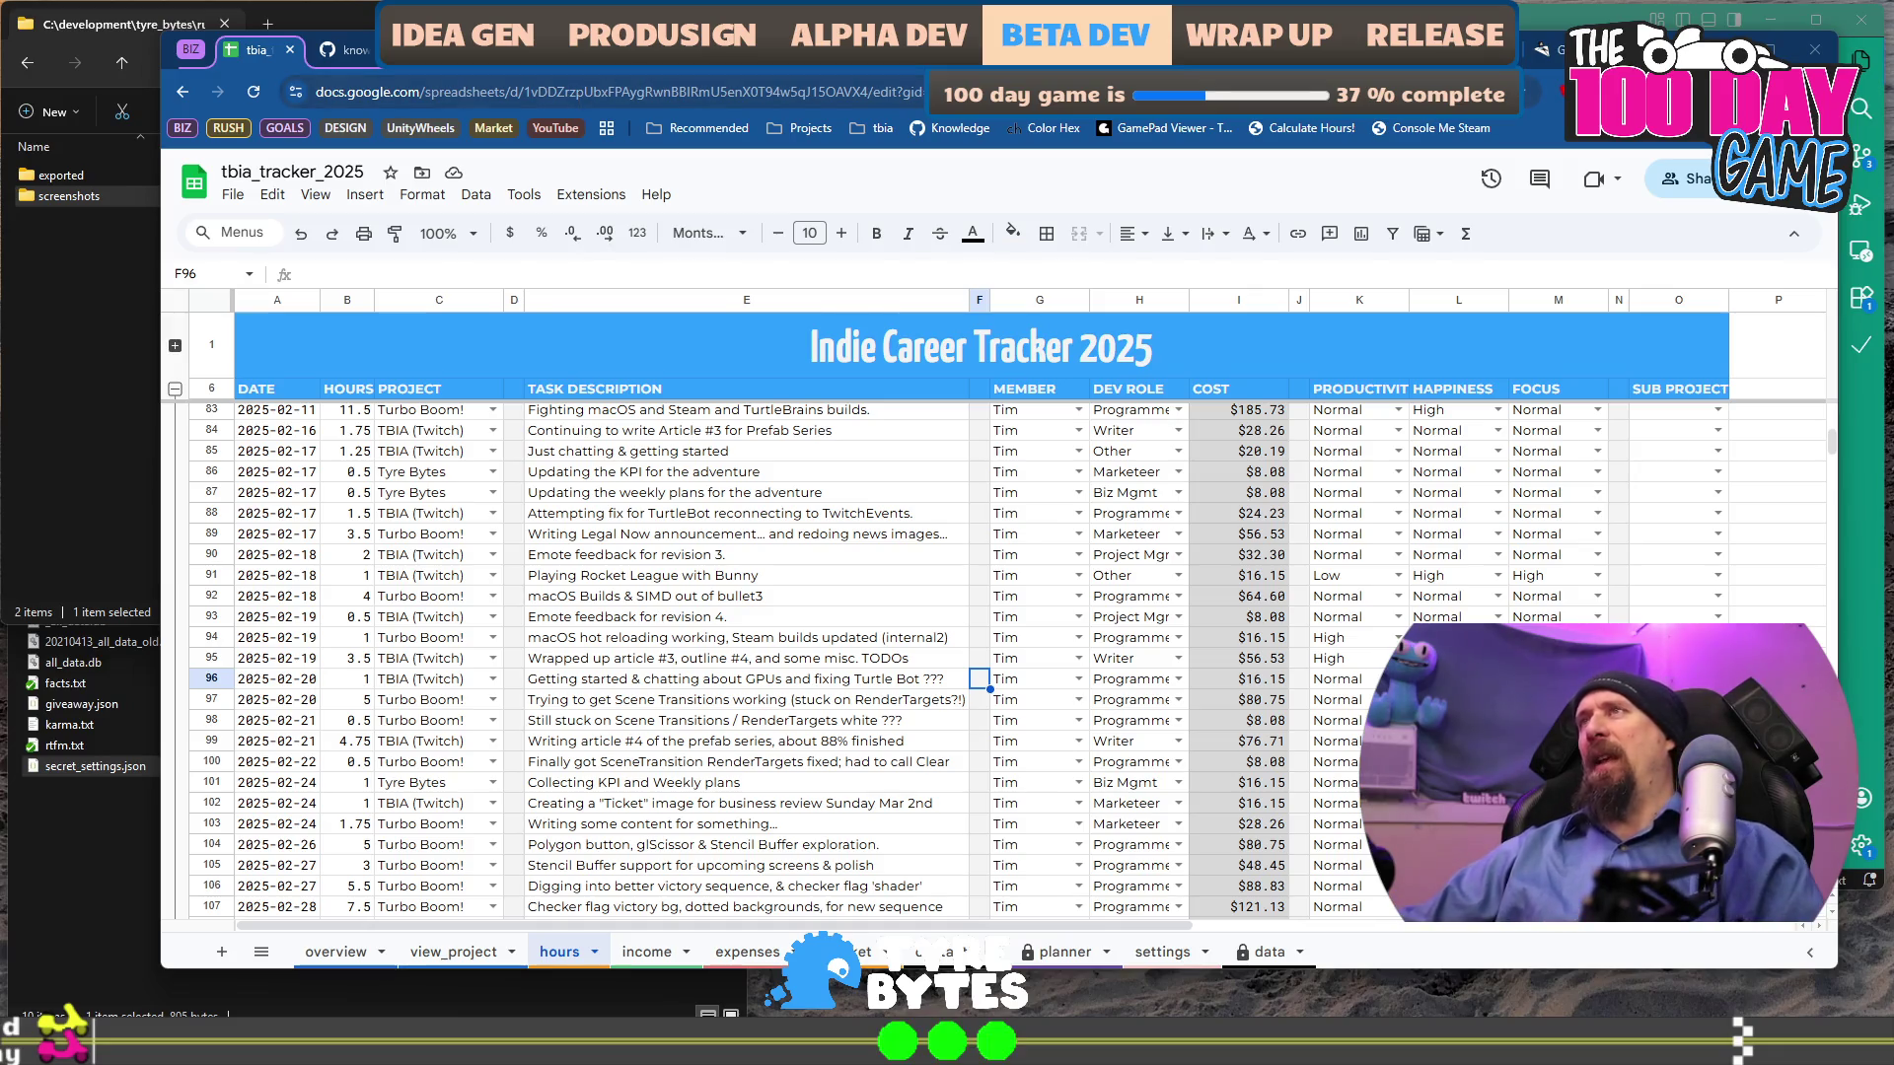
In the marketing campaign doc, delete the blank line below the demo announcement links.
key("ctrl+Tab")
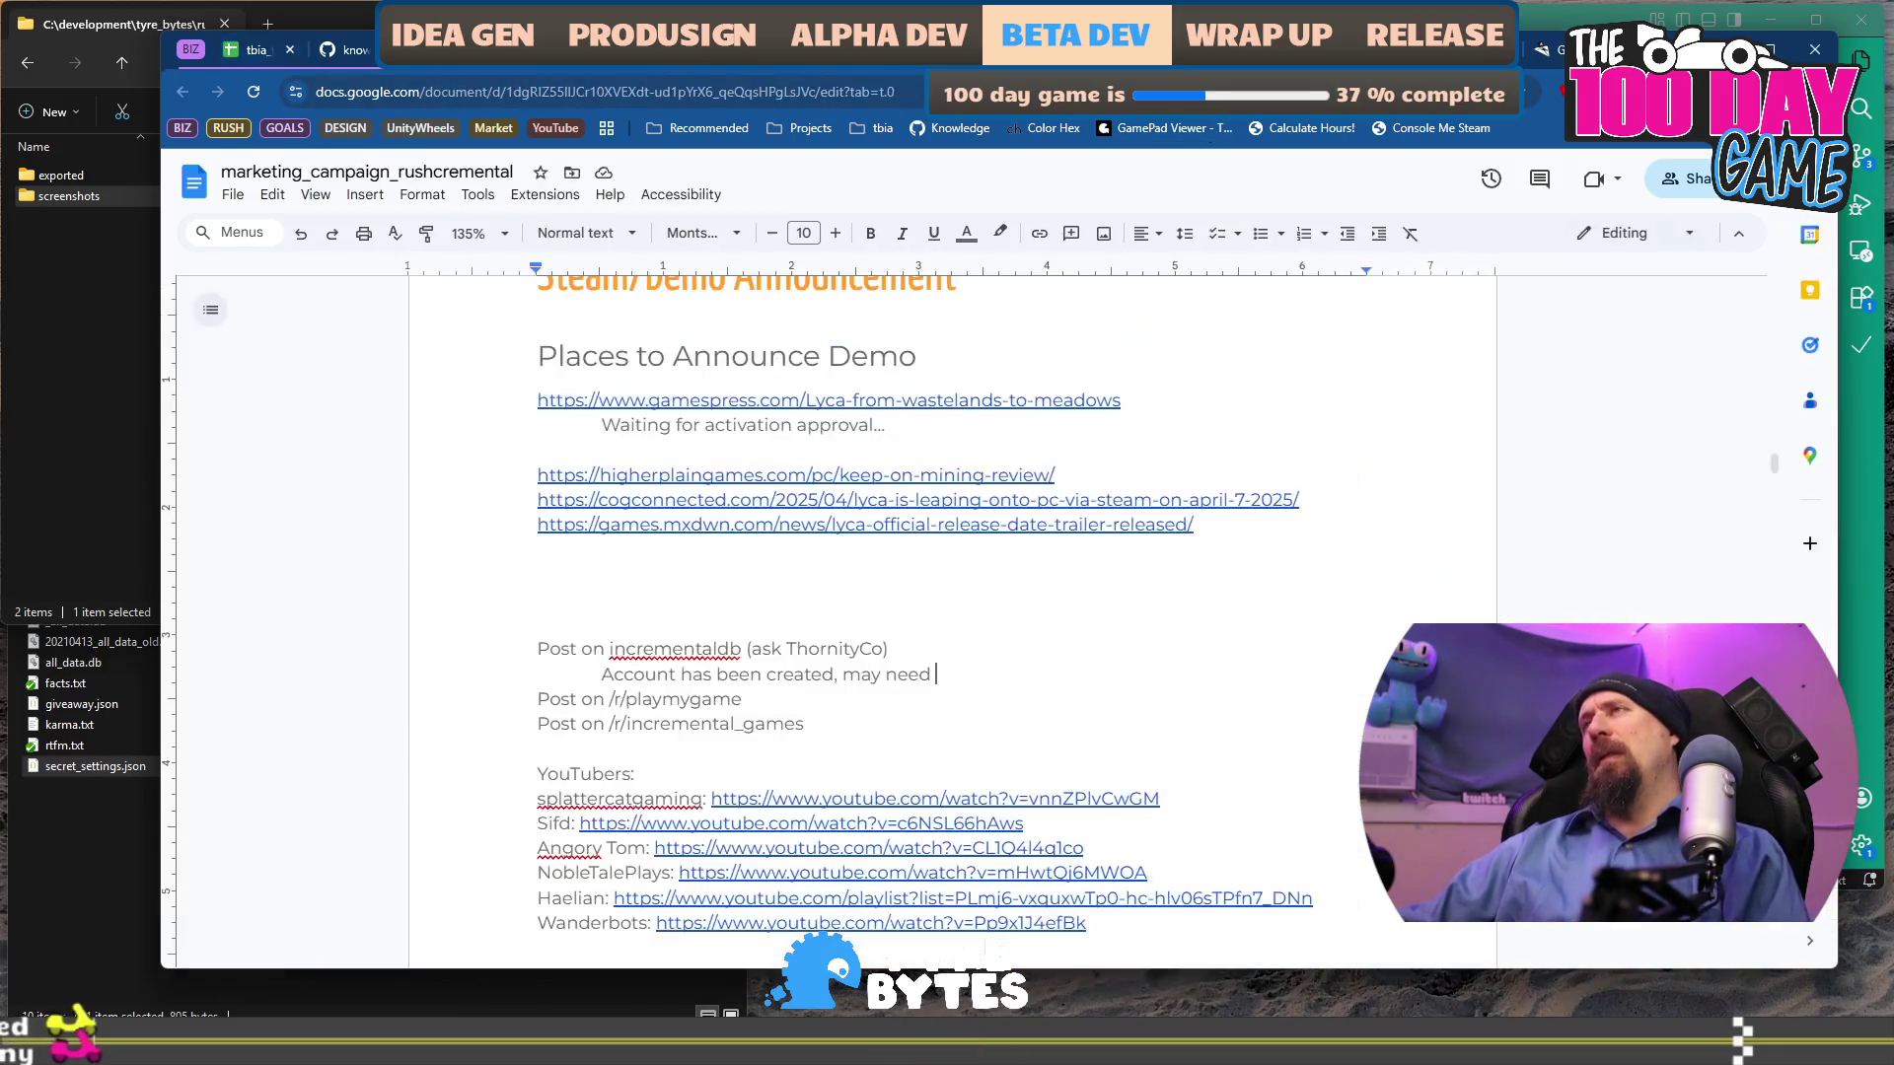
left_click(1208, 605)
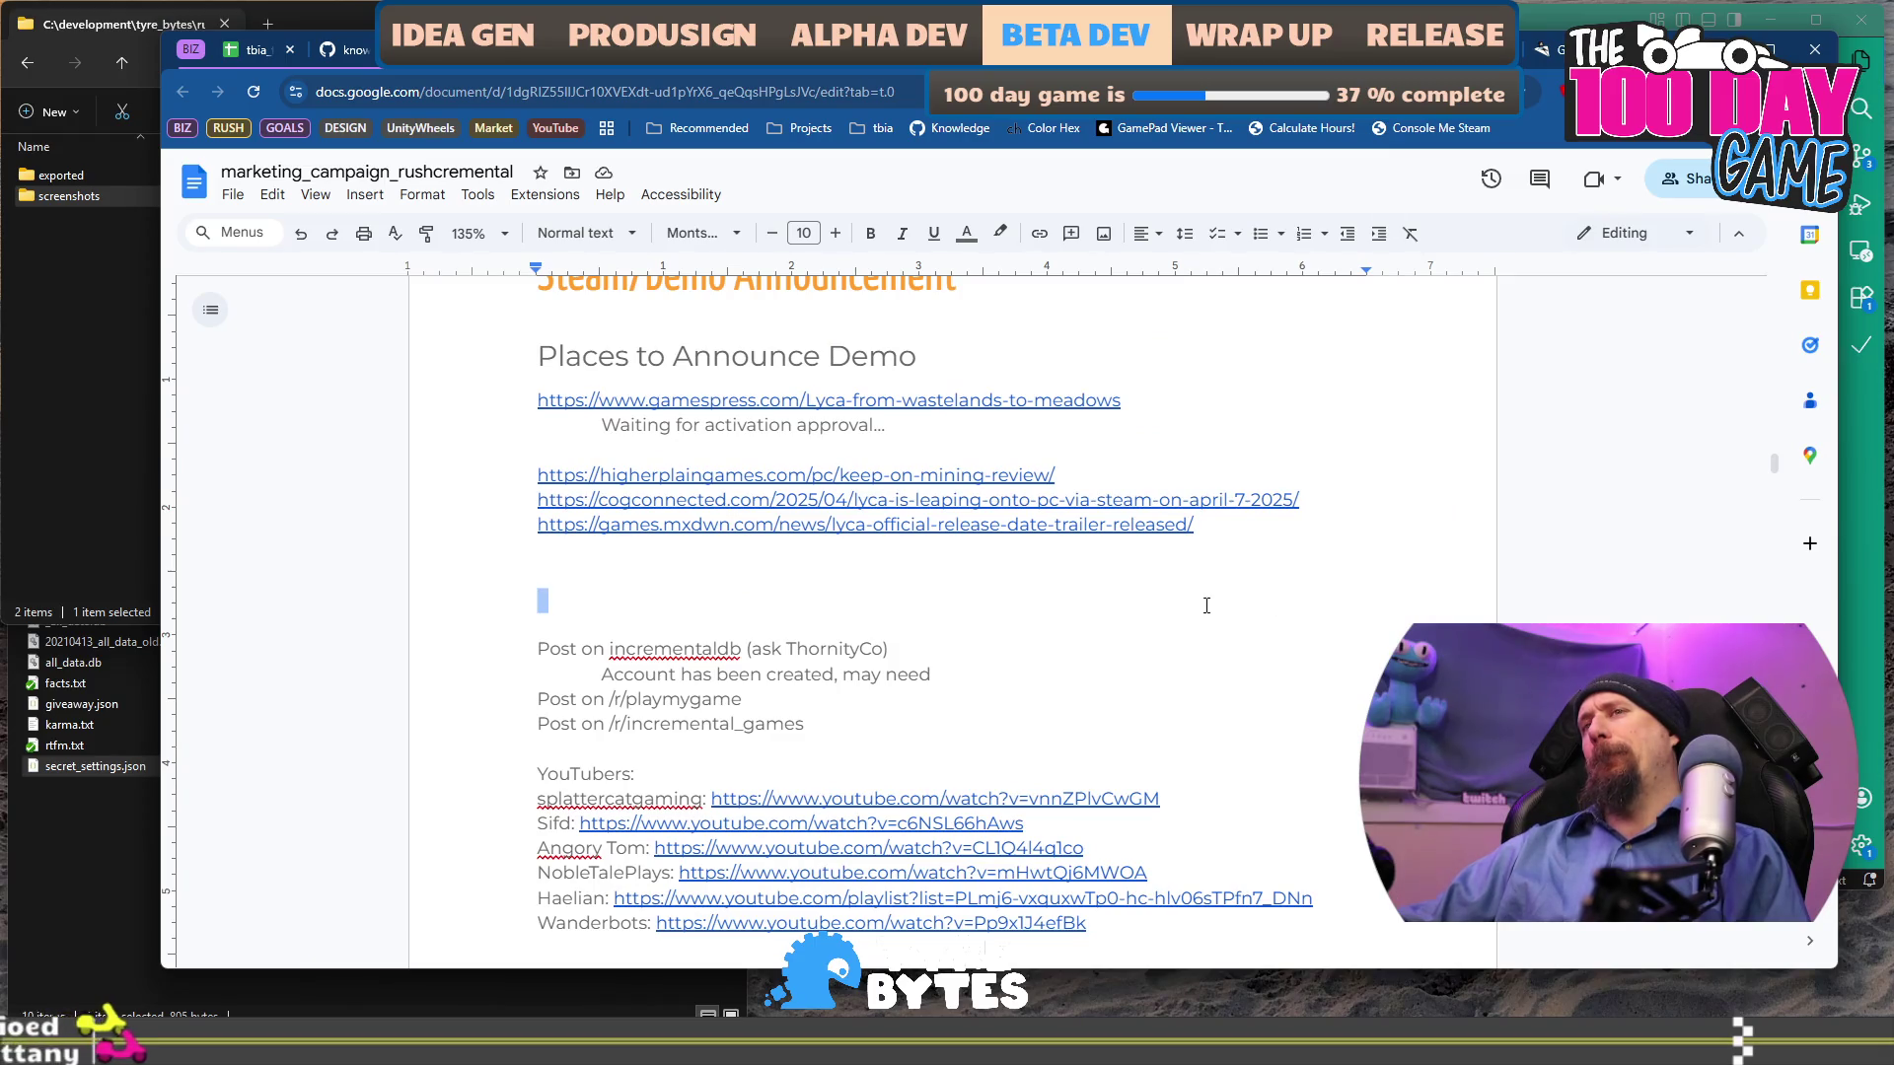
key("Delete")
key("BackSpace")
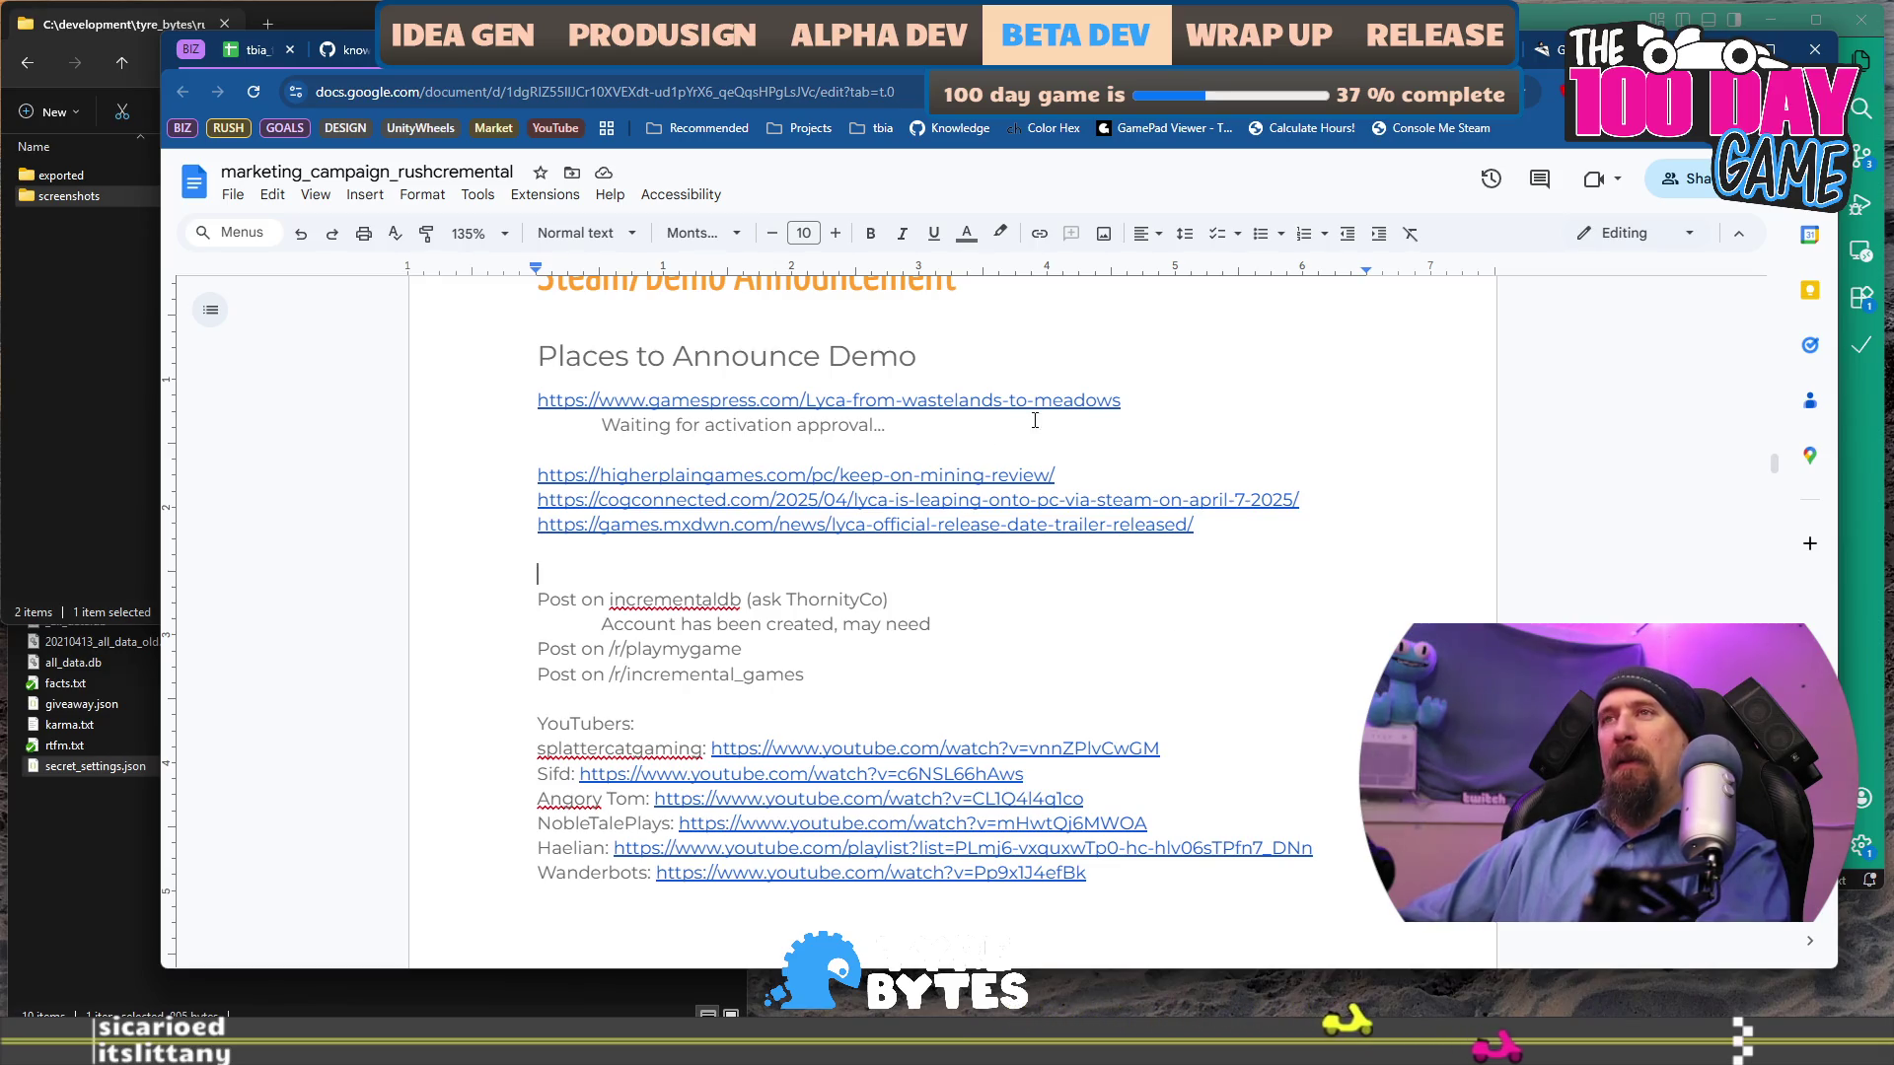
Look over the gamespress and higherplaingames links, then open the COGconnected Lyca article from its link preview.
triple_click(1161, 421)
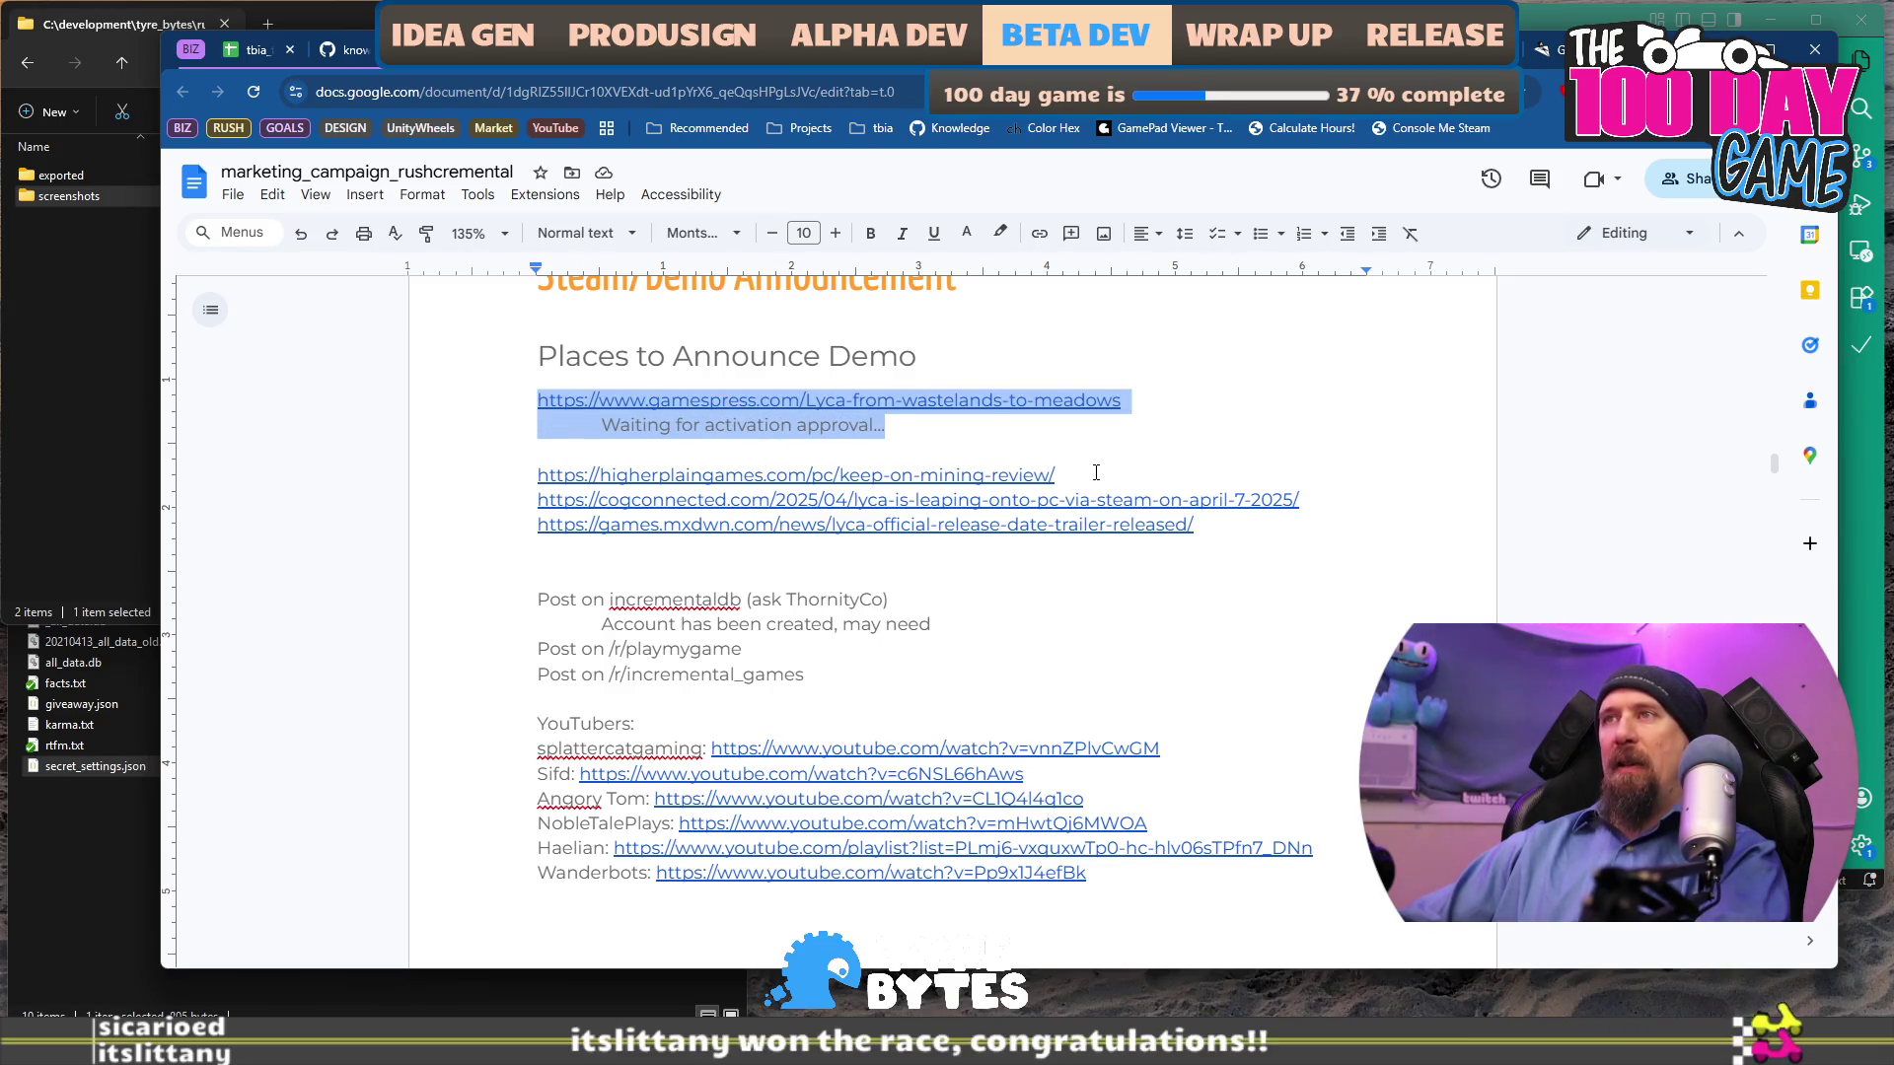
left_click_drag(1096, 472, 619, 476)
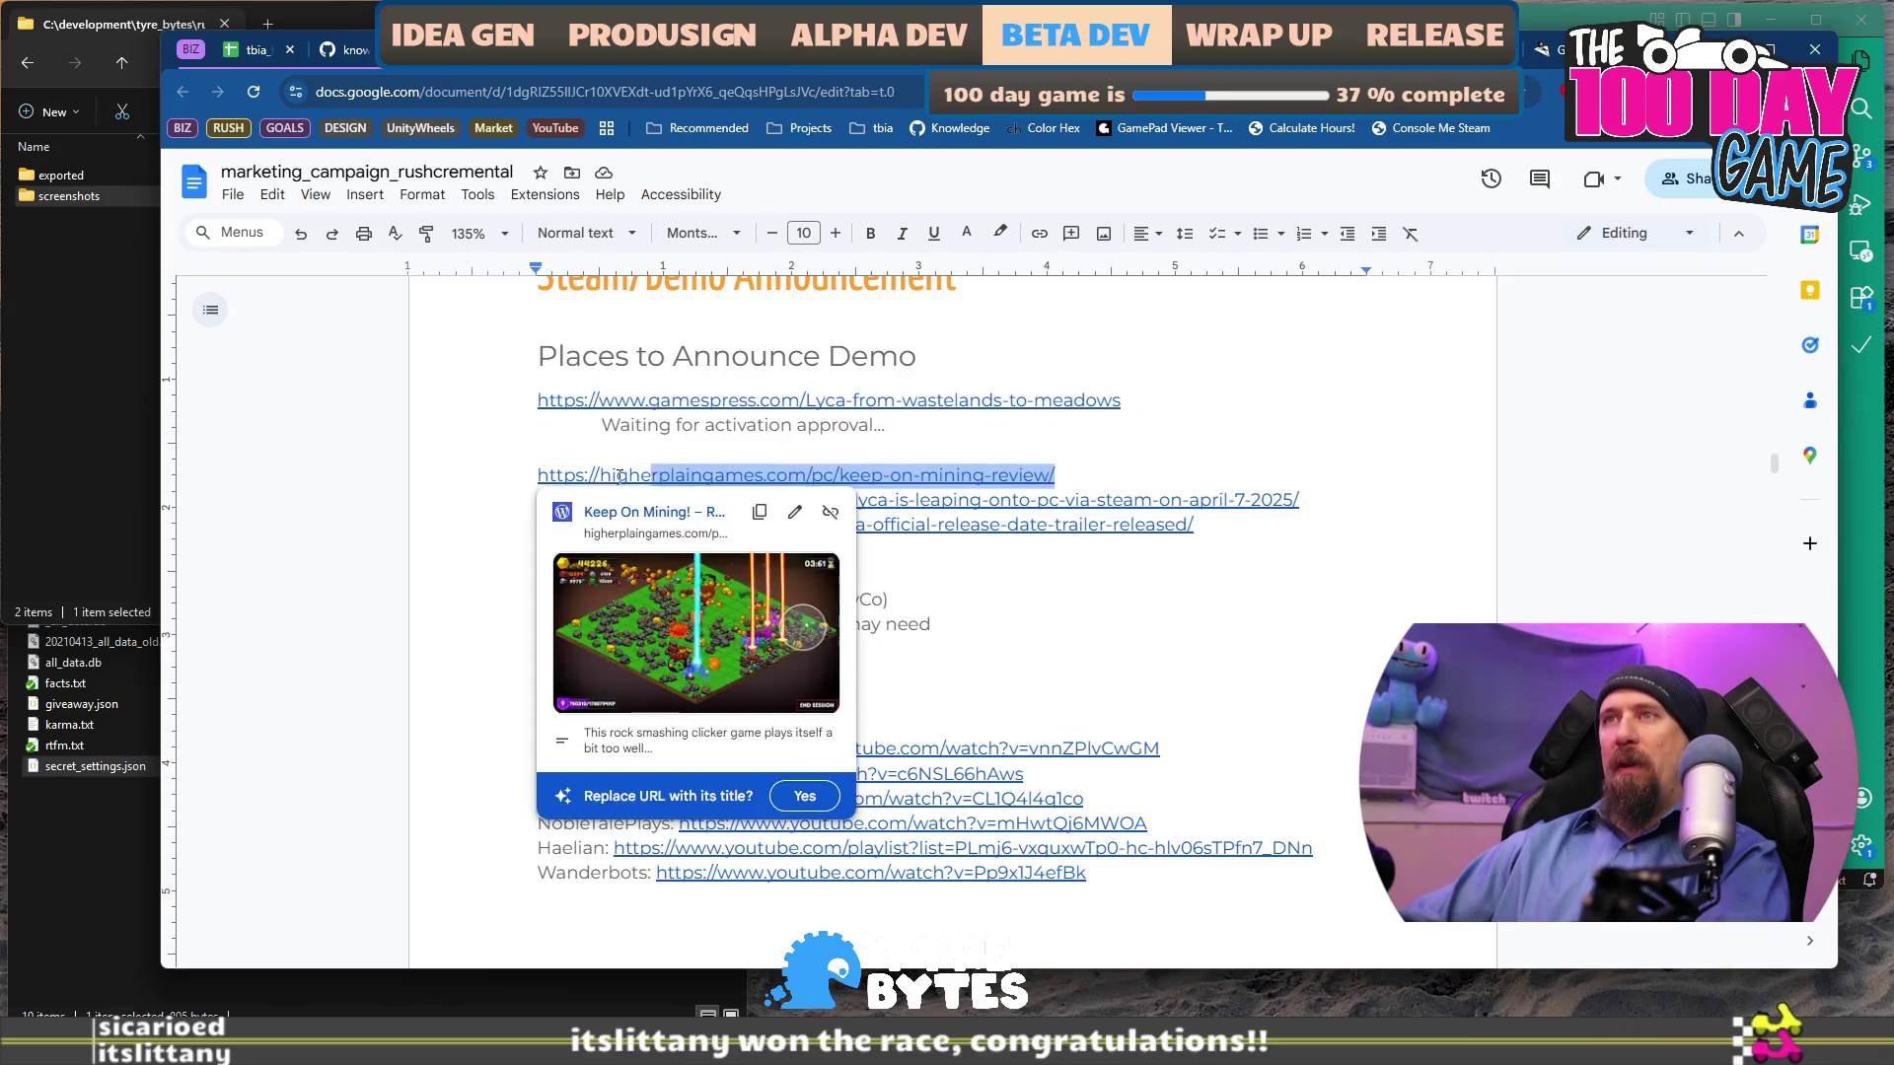
left_click(1223, 437)
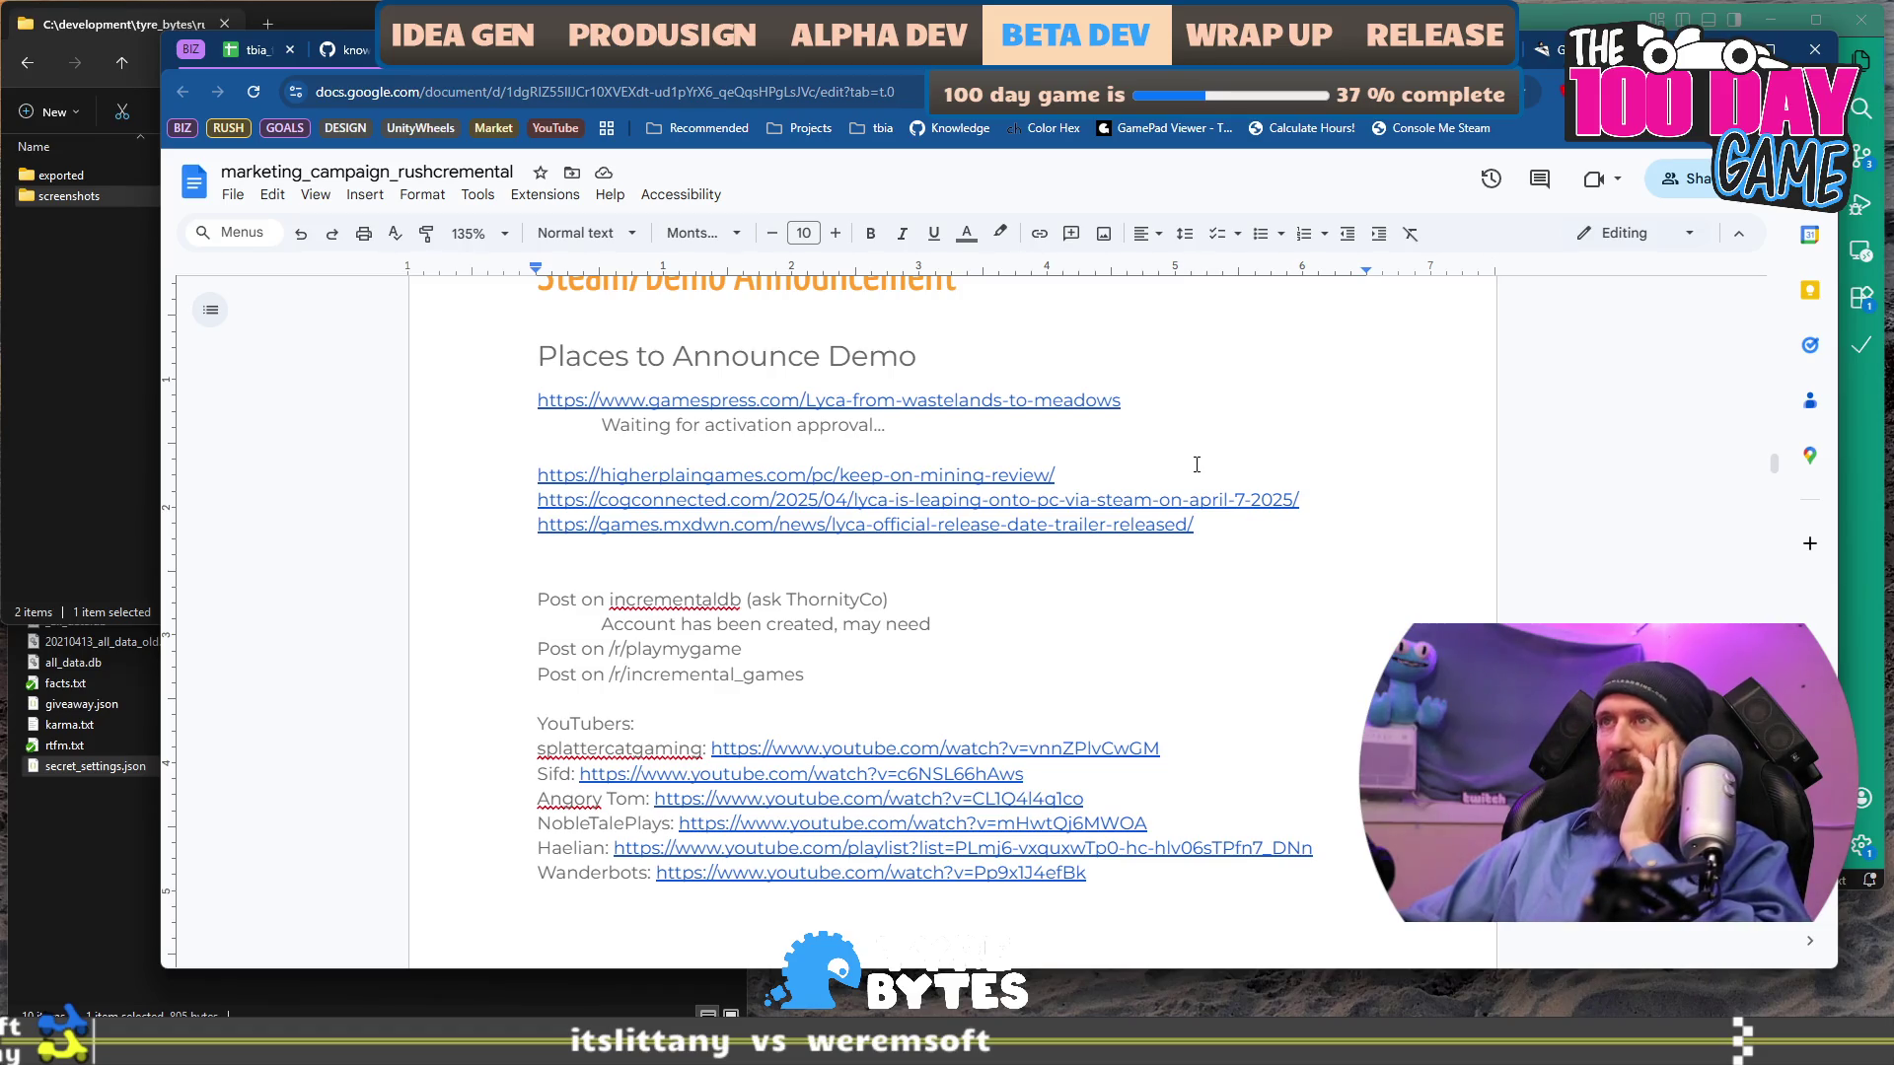
left_click(1181, 487)
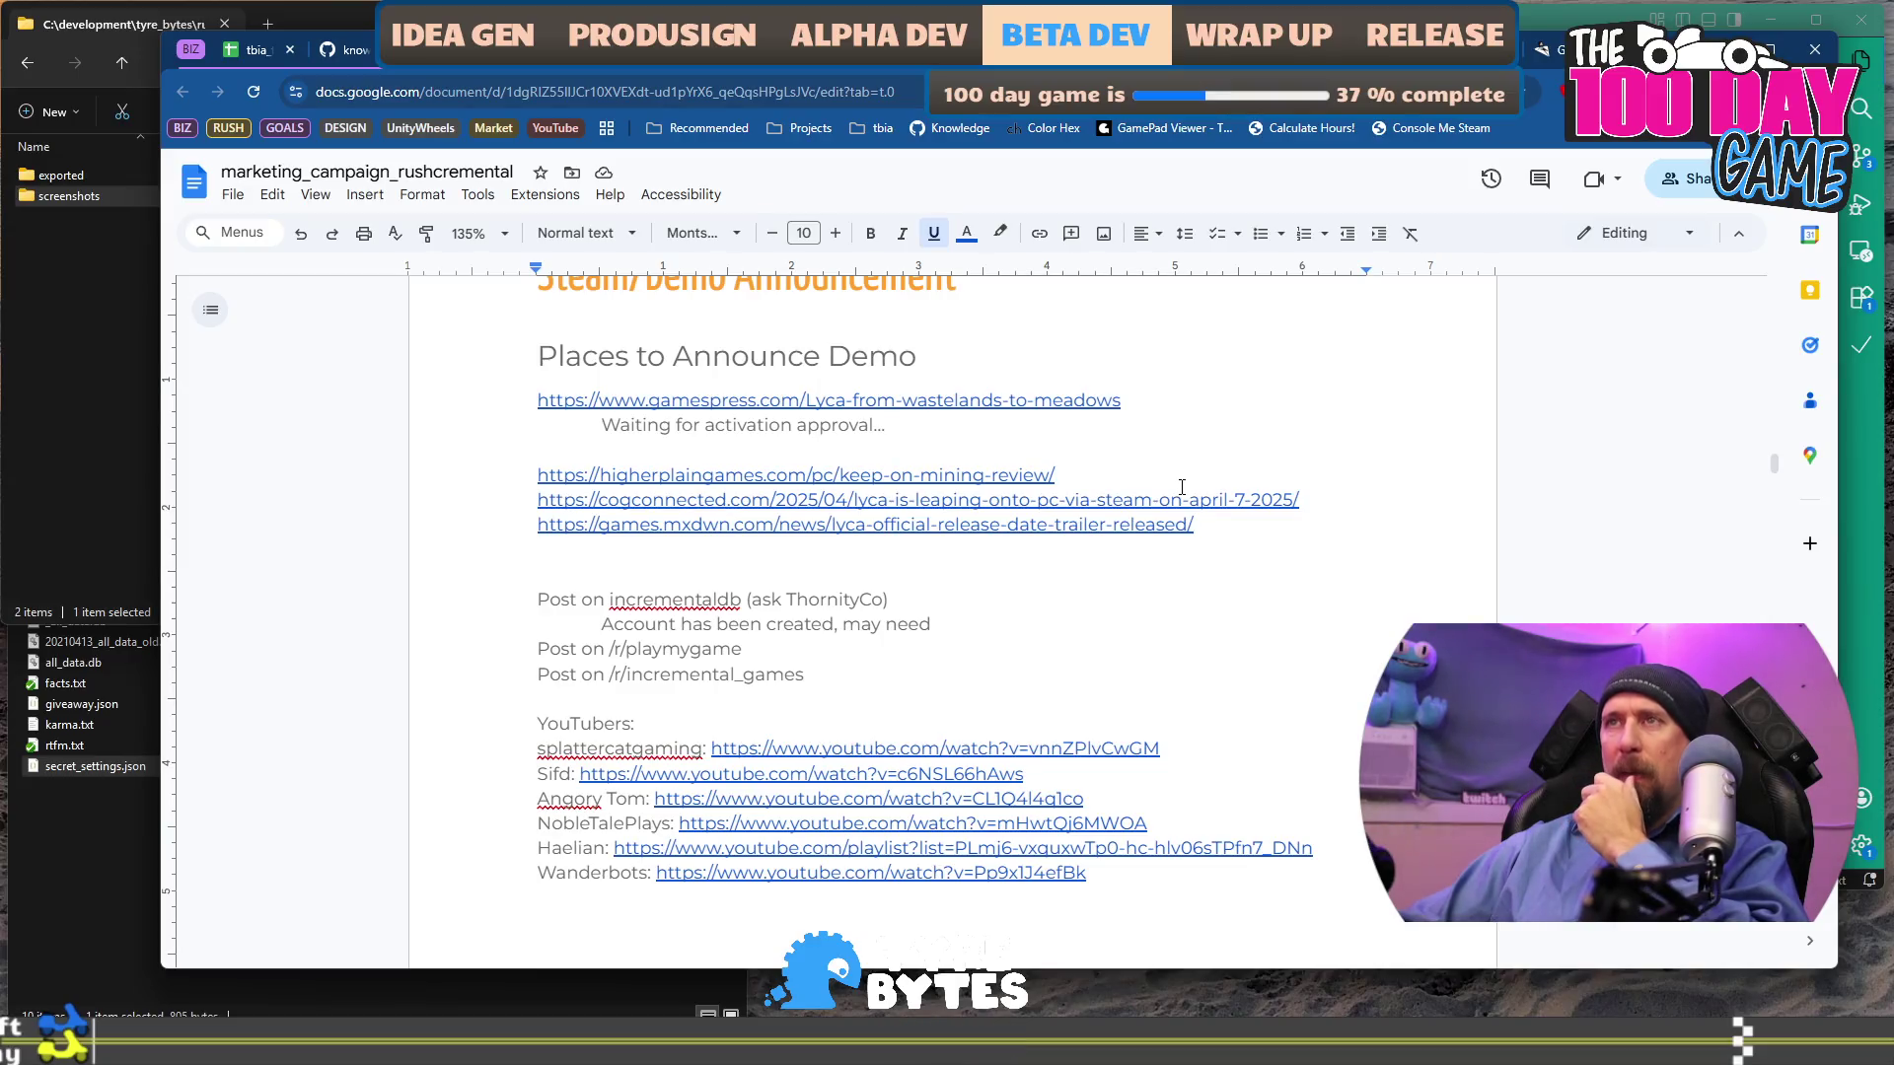
left_click(765, 500)
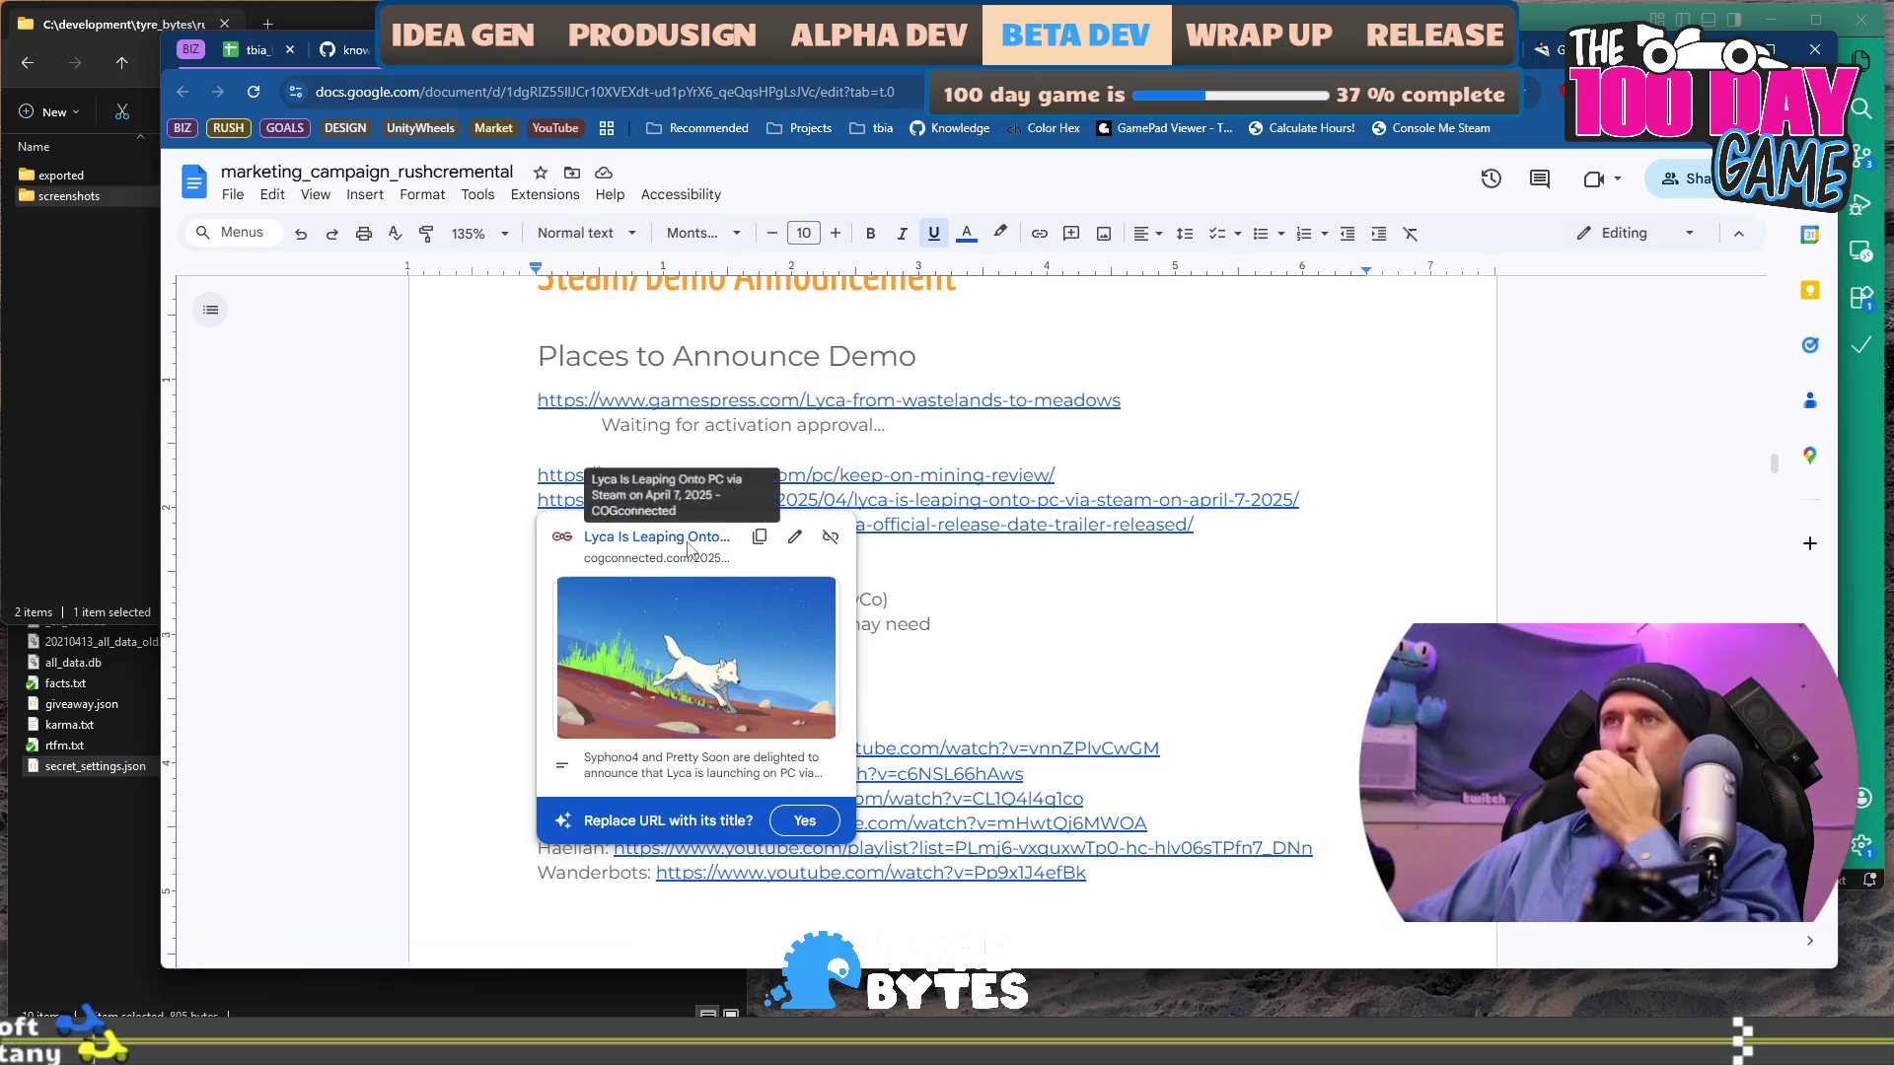
left_click(689, 540)
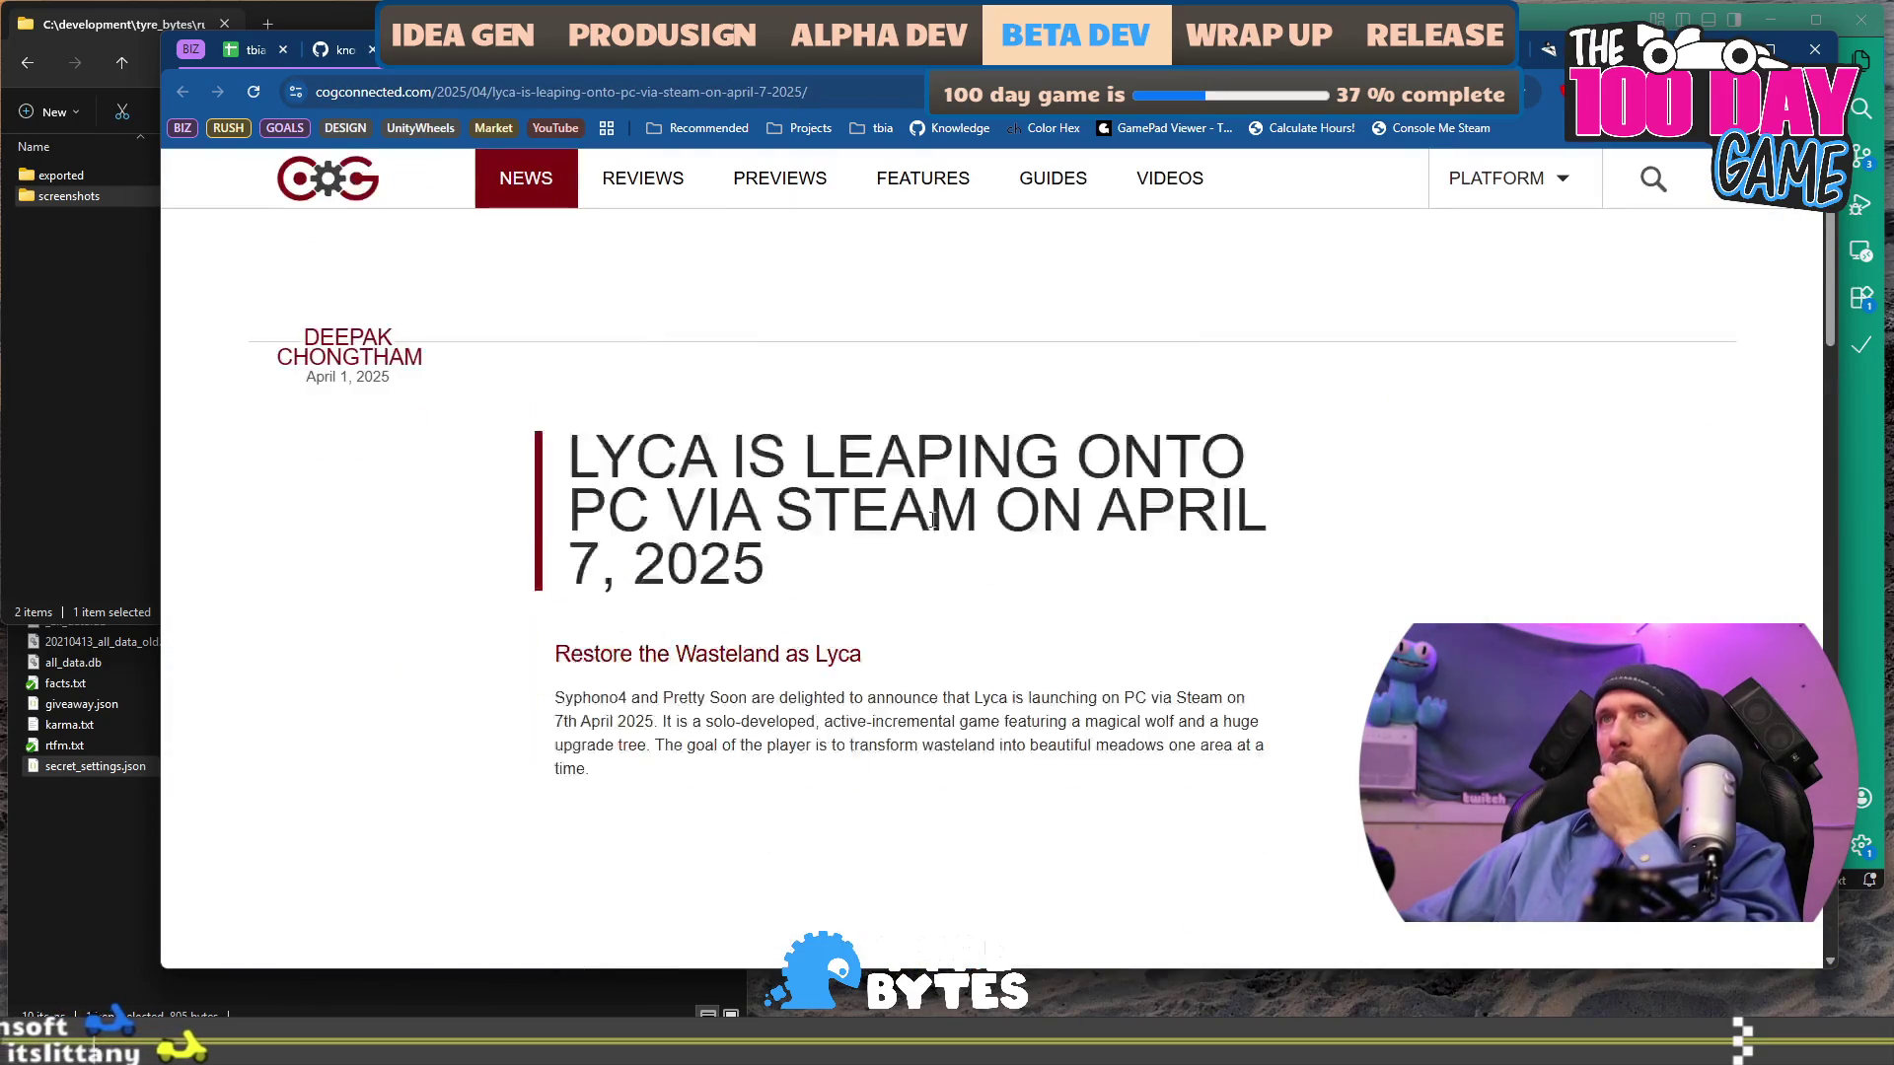
scroll(932, 526, "down", 5)
scroll(934, 528, "down", 4)
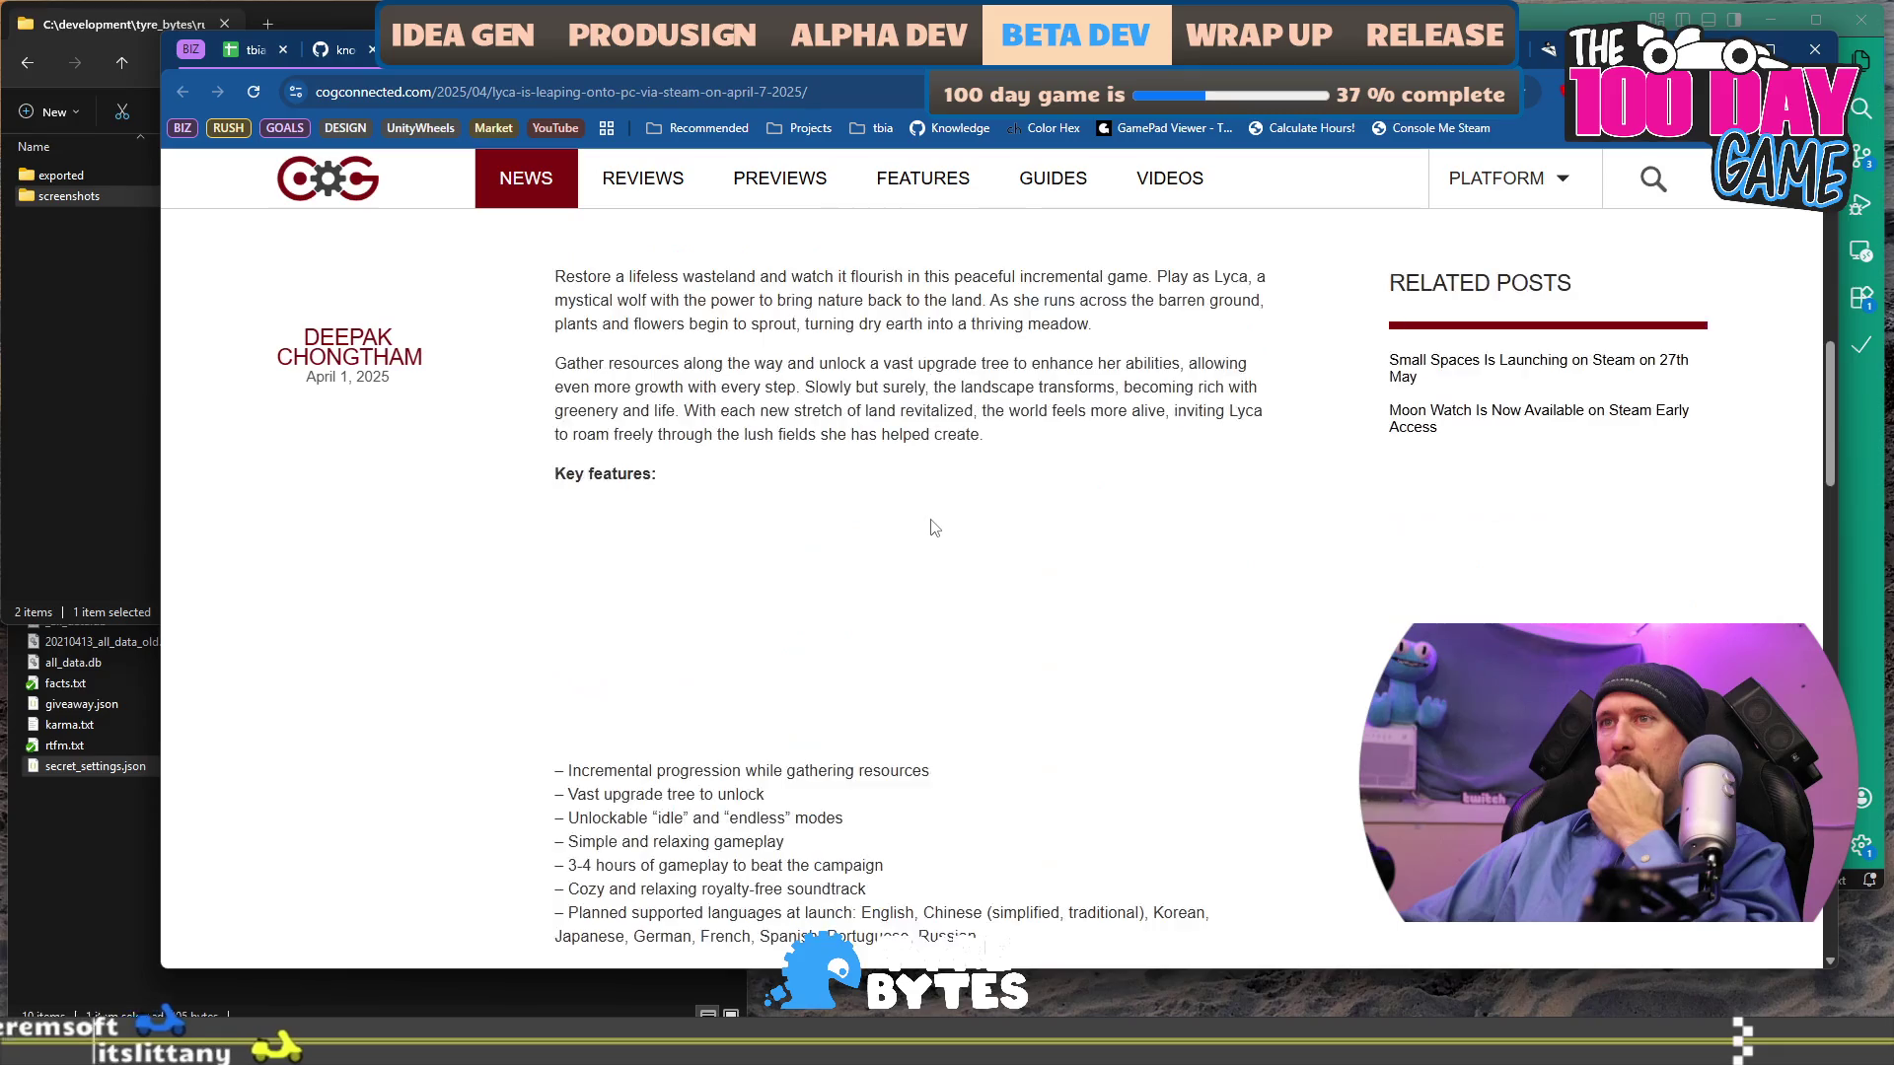
scroll(932, 525, "down", 13)
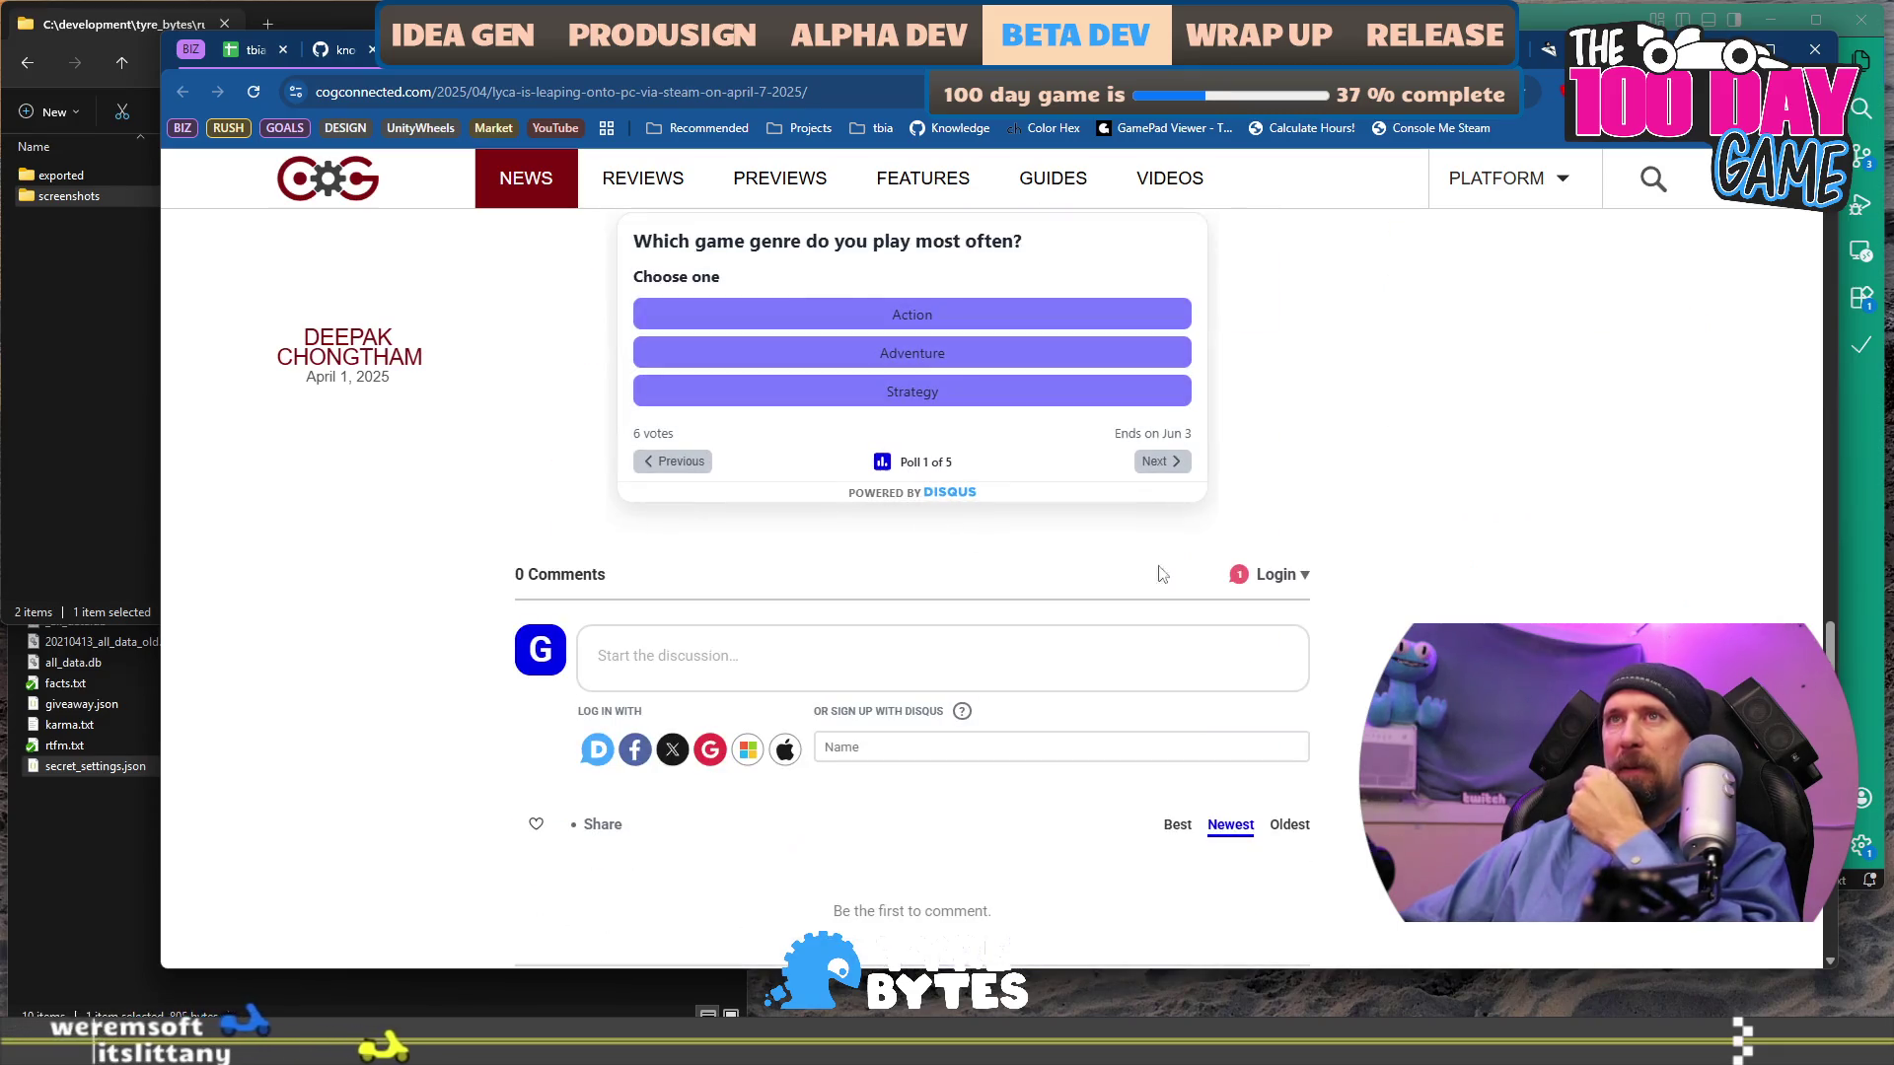
scroll(1430, 481, "up", 20)
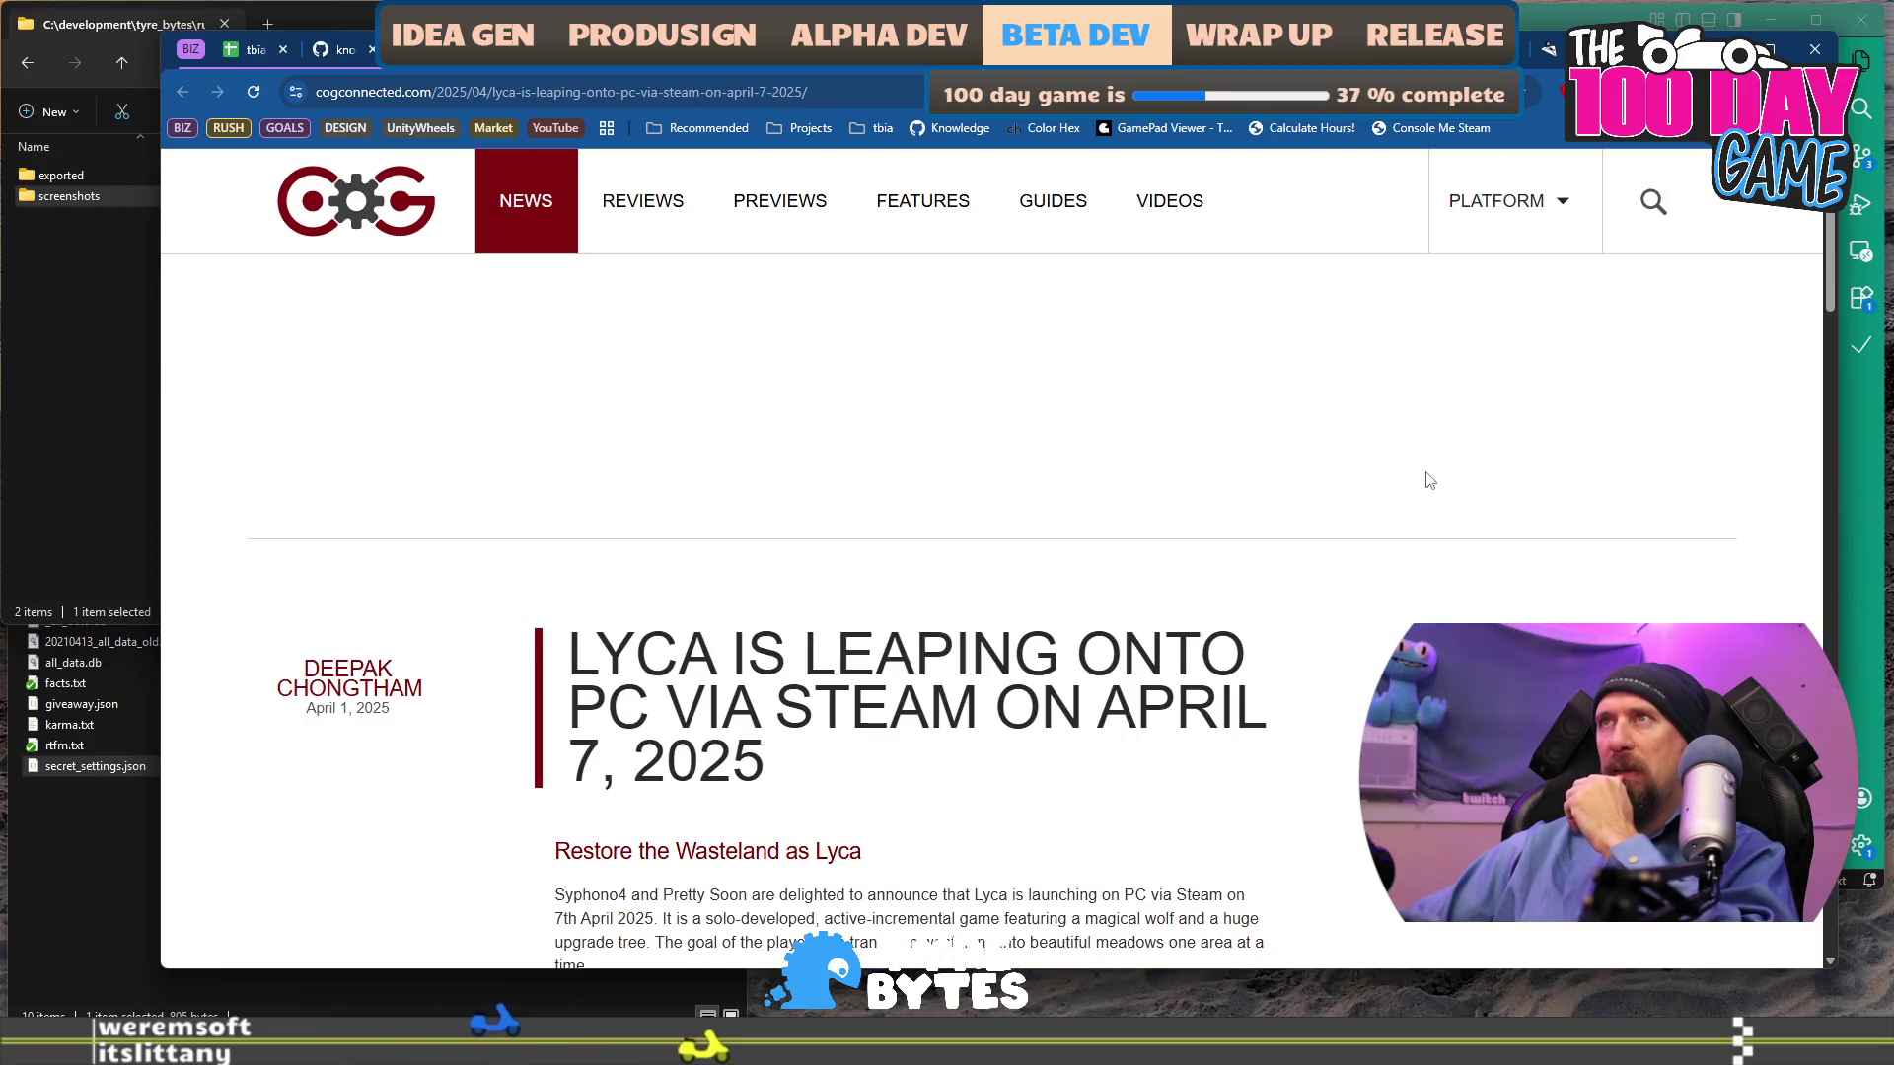
left_click(656, 212)
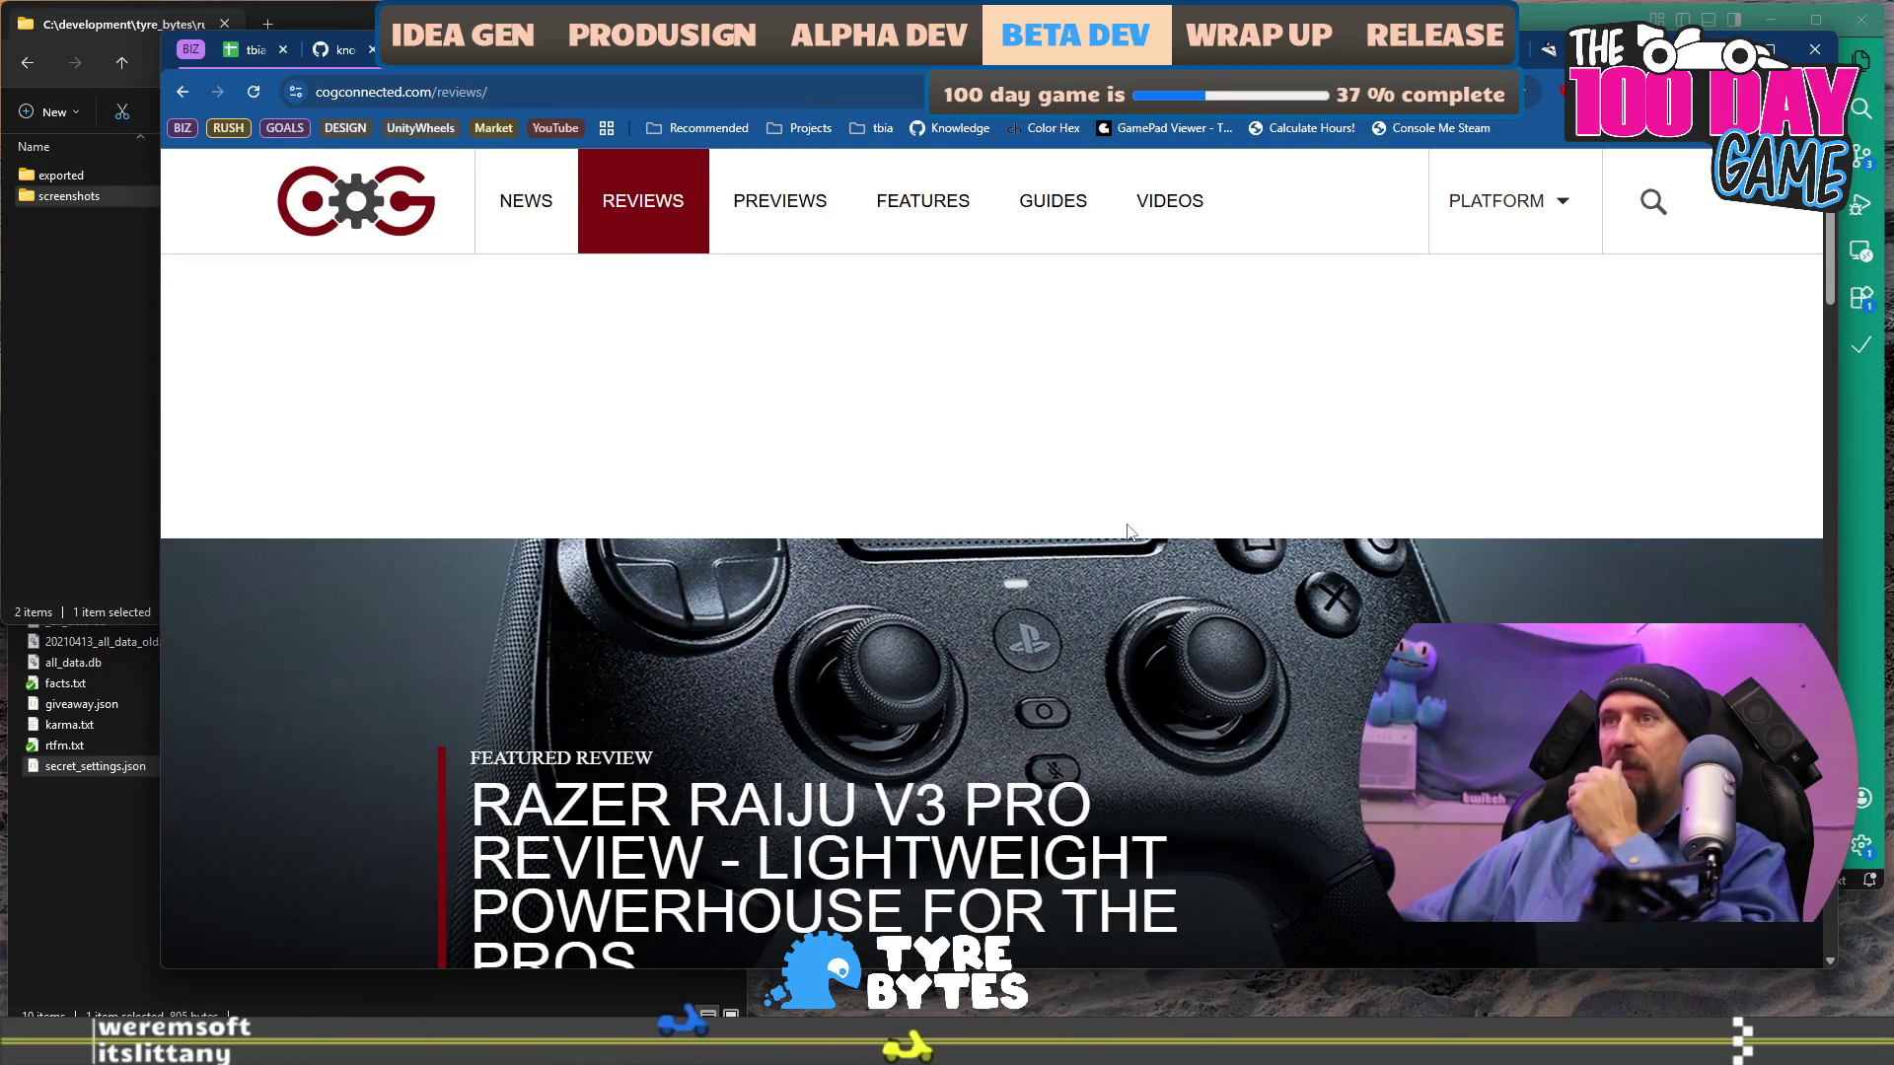
scroll(1124, 527, "down", 5)
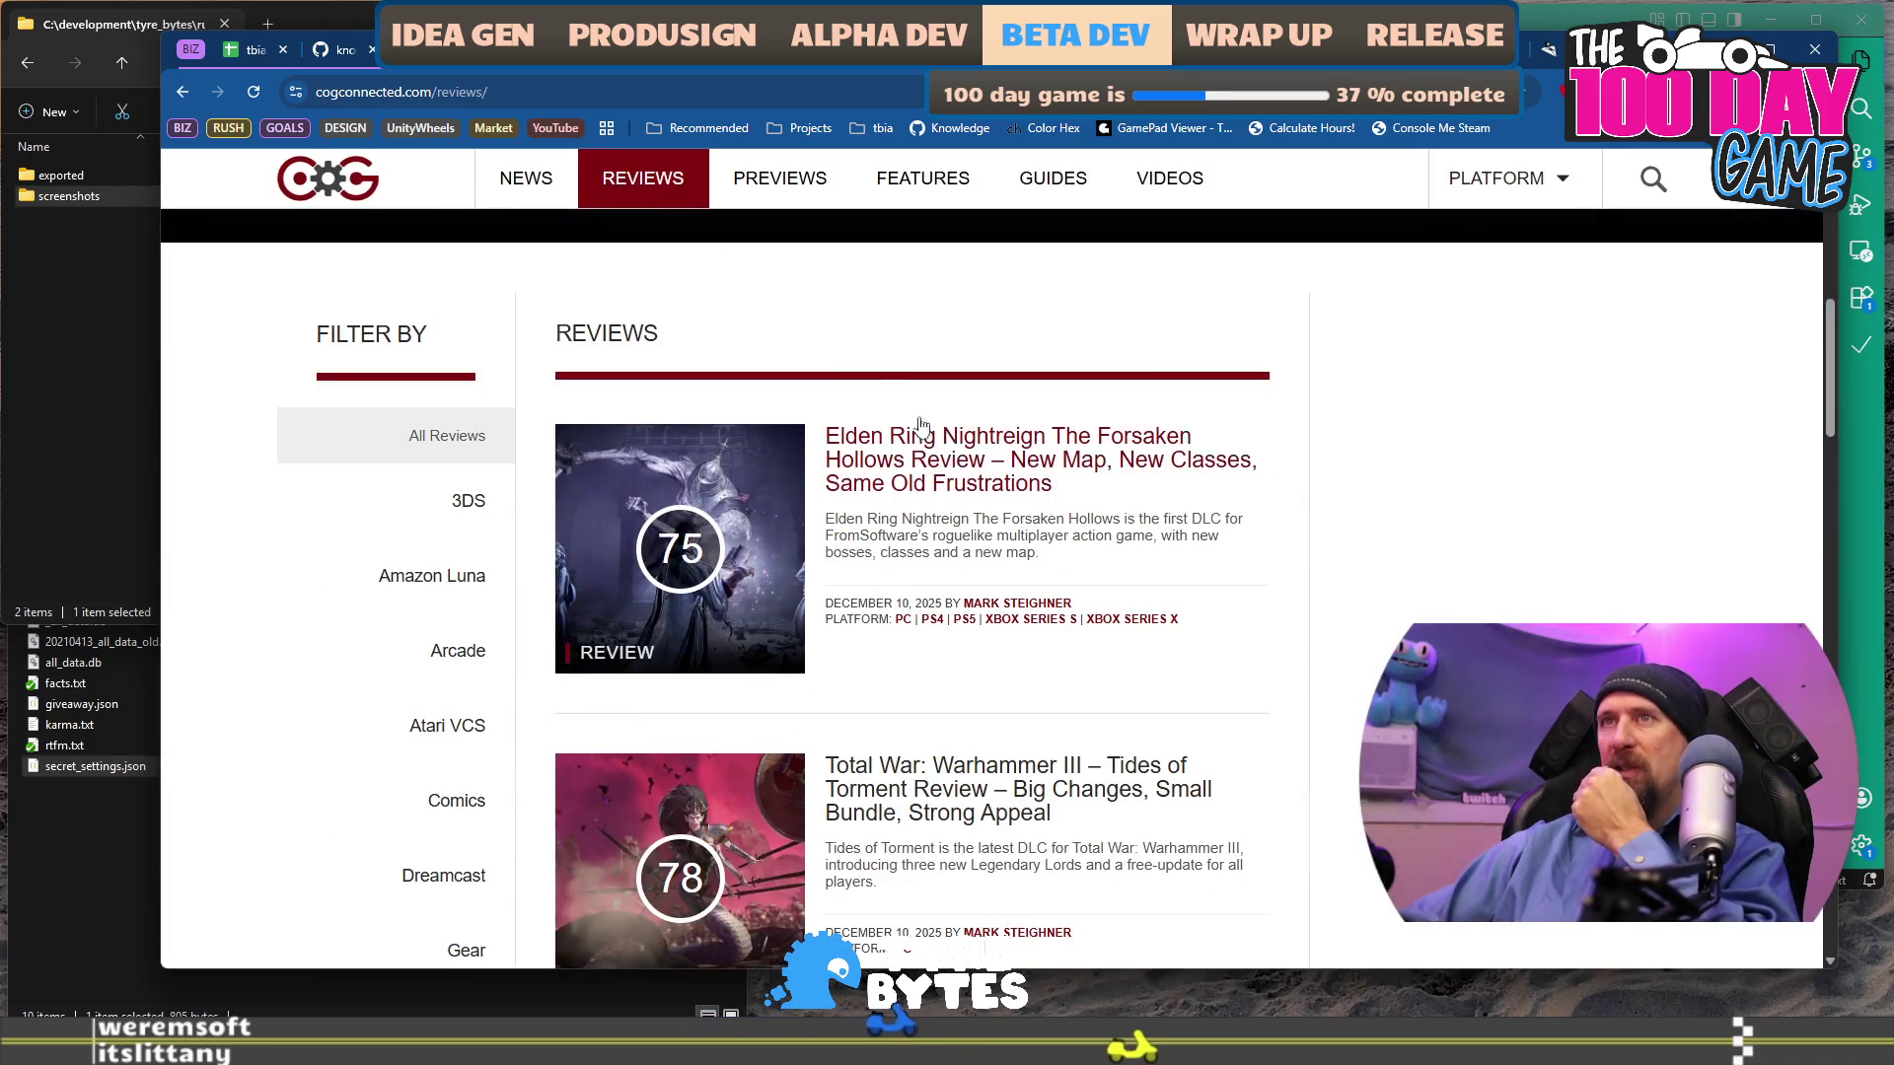
key("alt+Left")
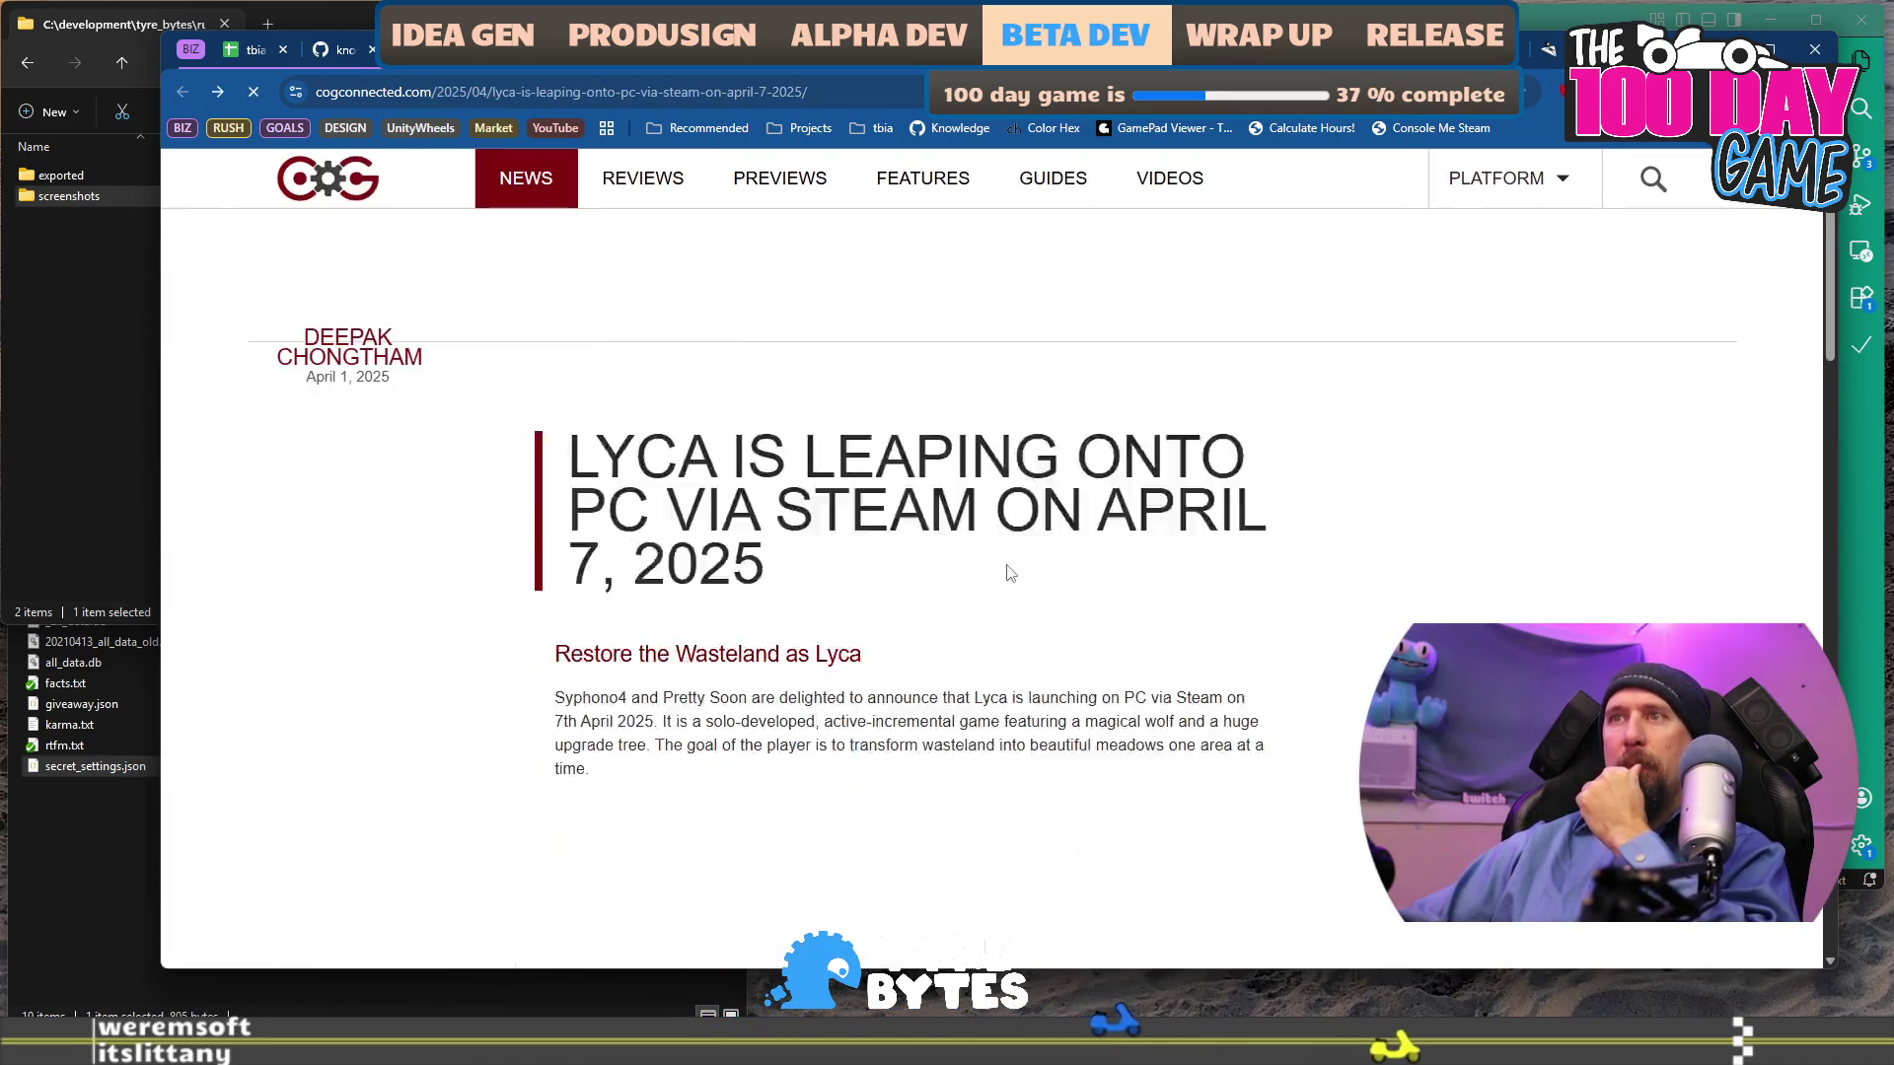
scroll(1009, 573, "down", 2)
mouse_move(554, 500)
left_mouse_down()
mouse_move(656, 523)
mouse_move(768, 588)
left_mouse_up()
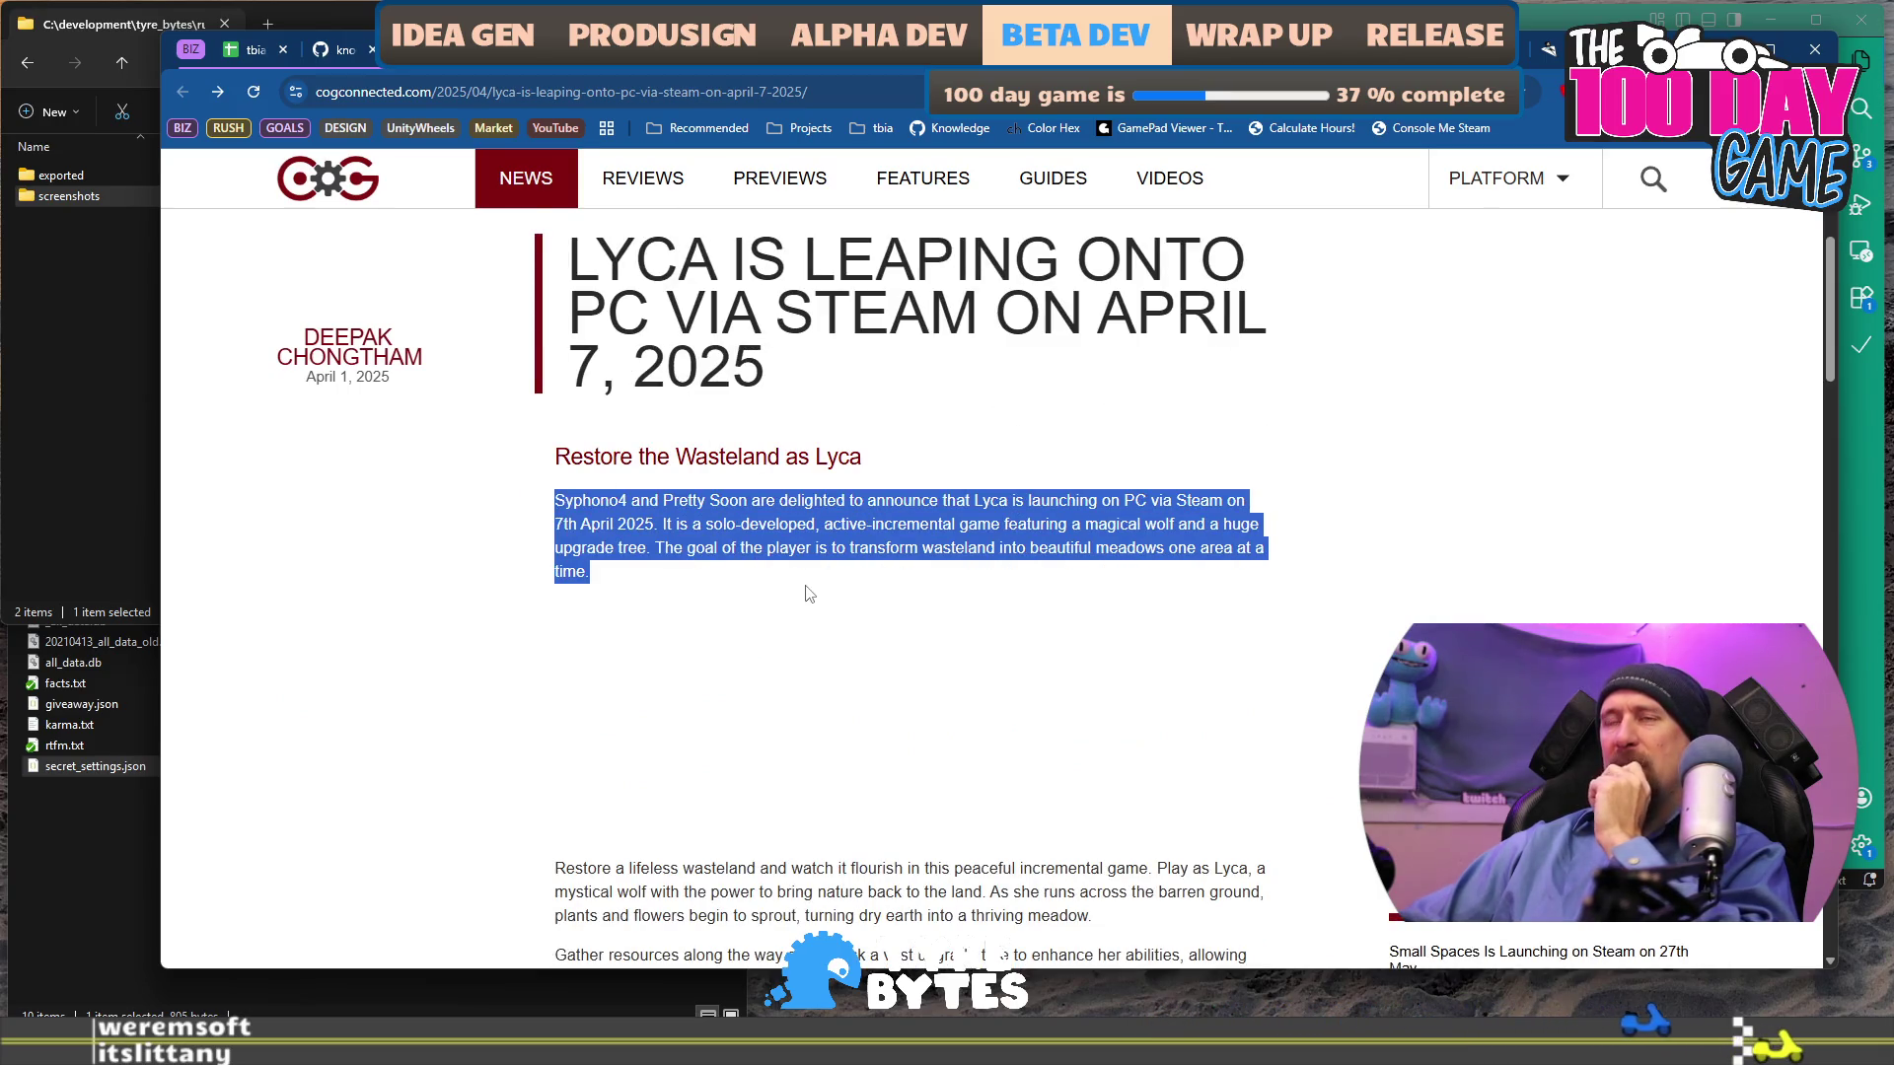
scroll(809, 593, "down", 4)
scroll(809, 584, "down", 3)
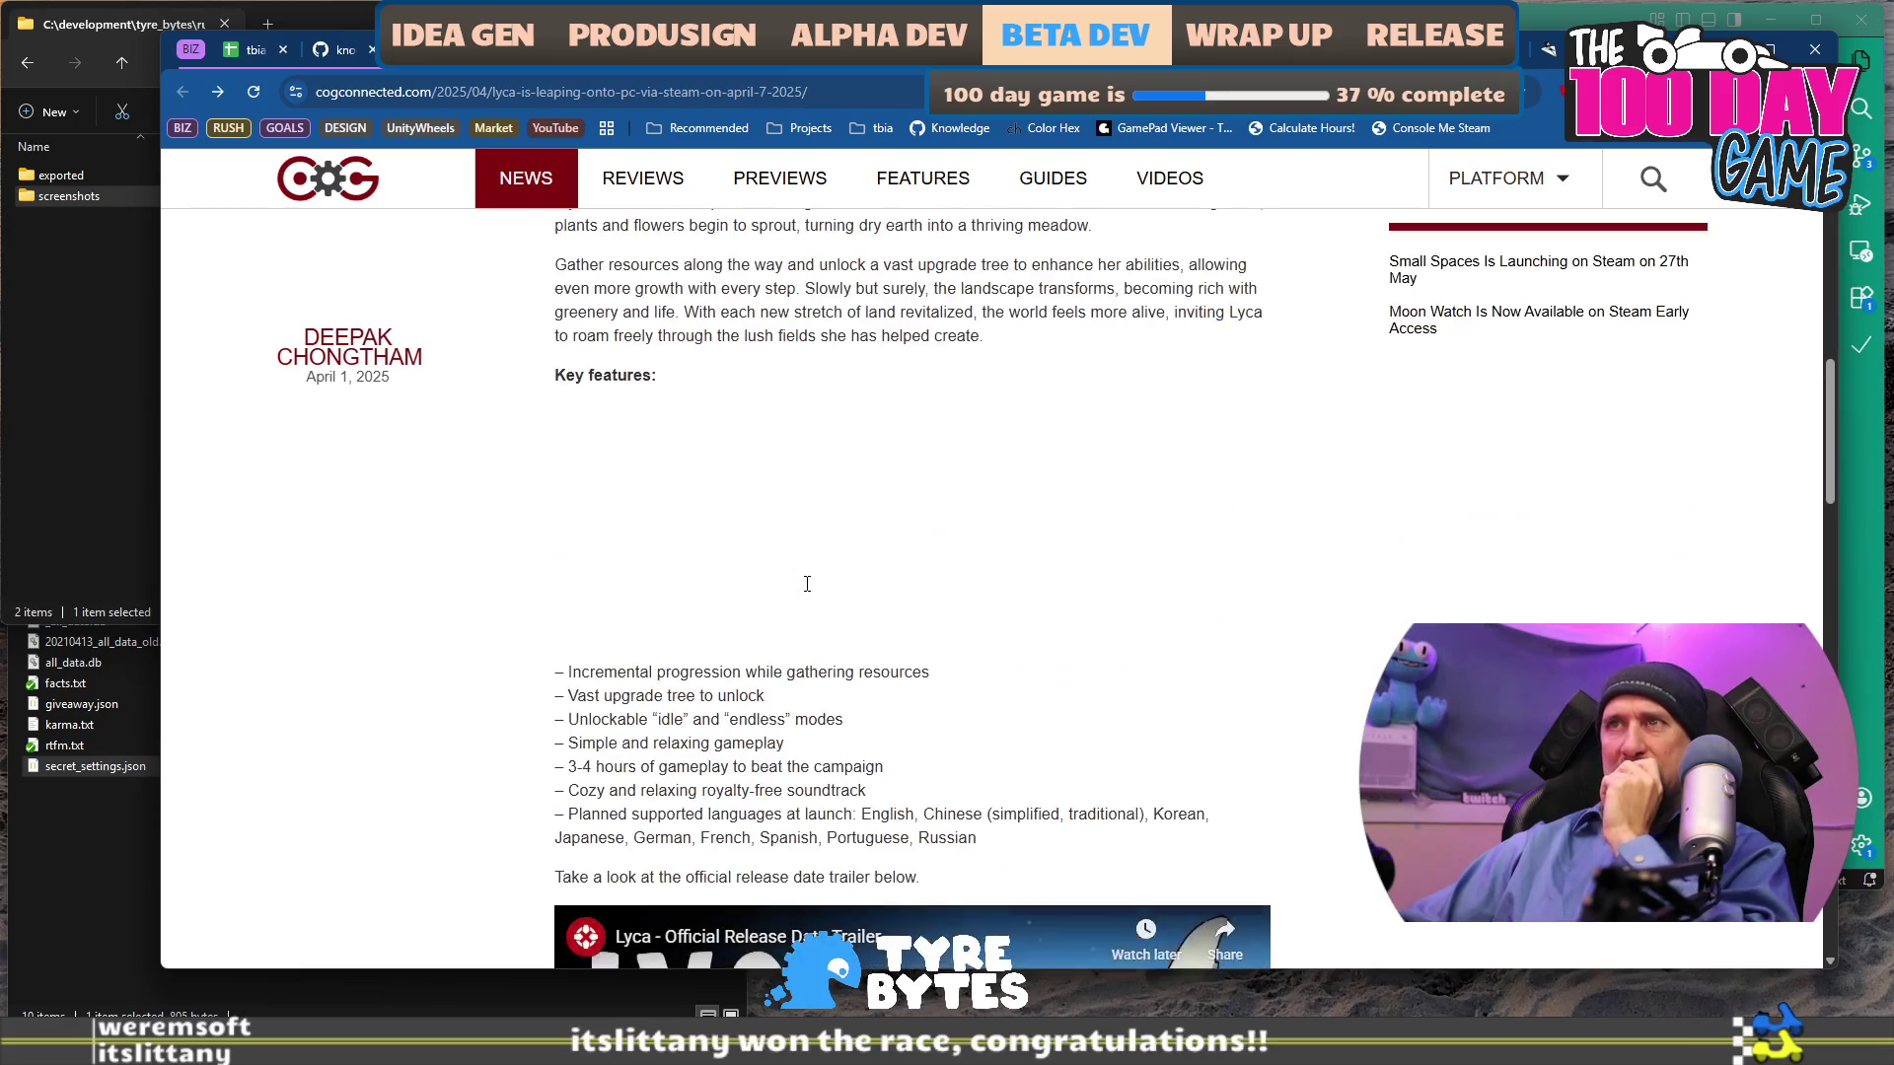
scroll(858, 602, "up", 6)
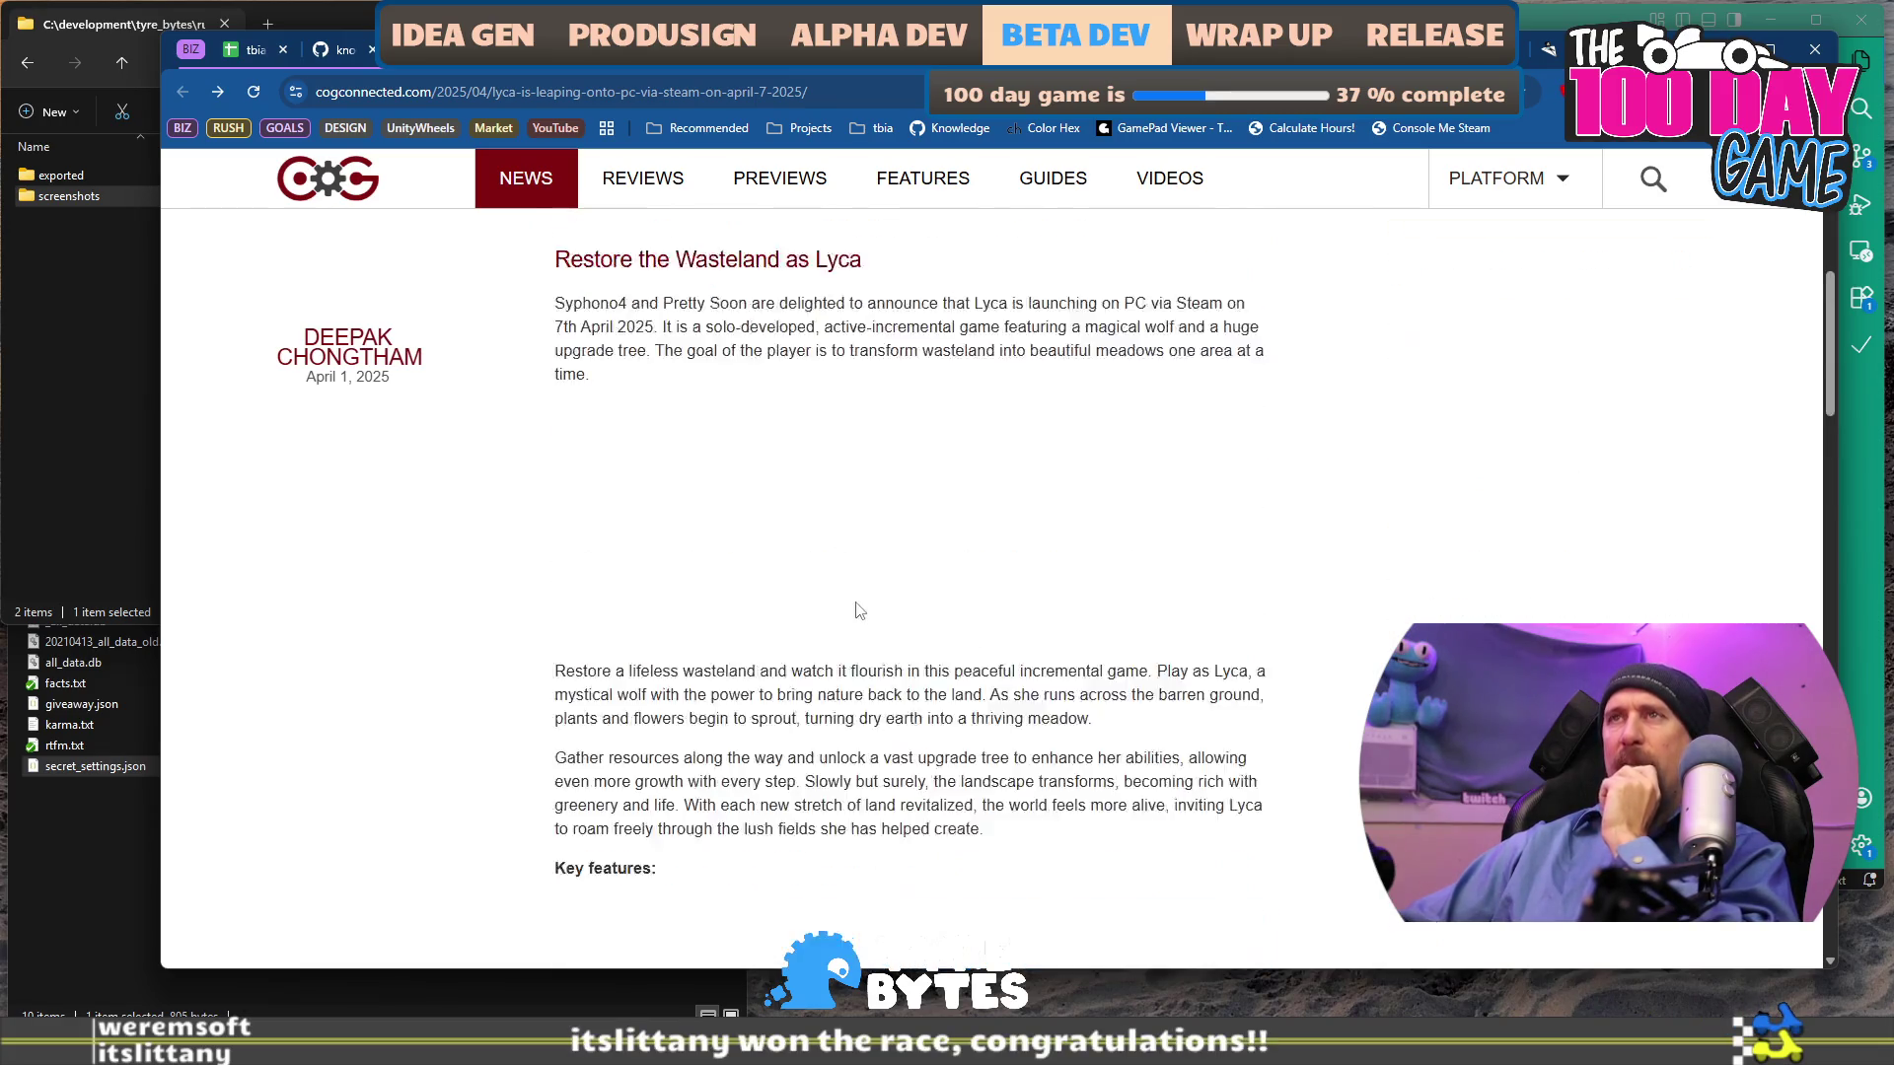
scroll(906, 689, "down", 14)
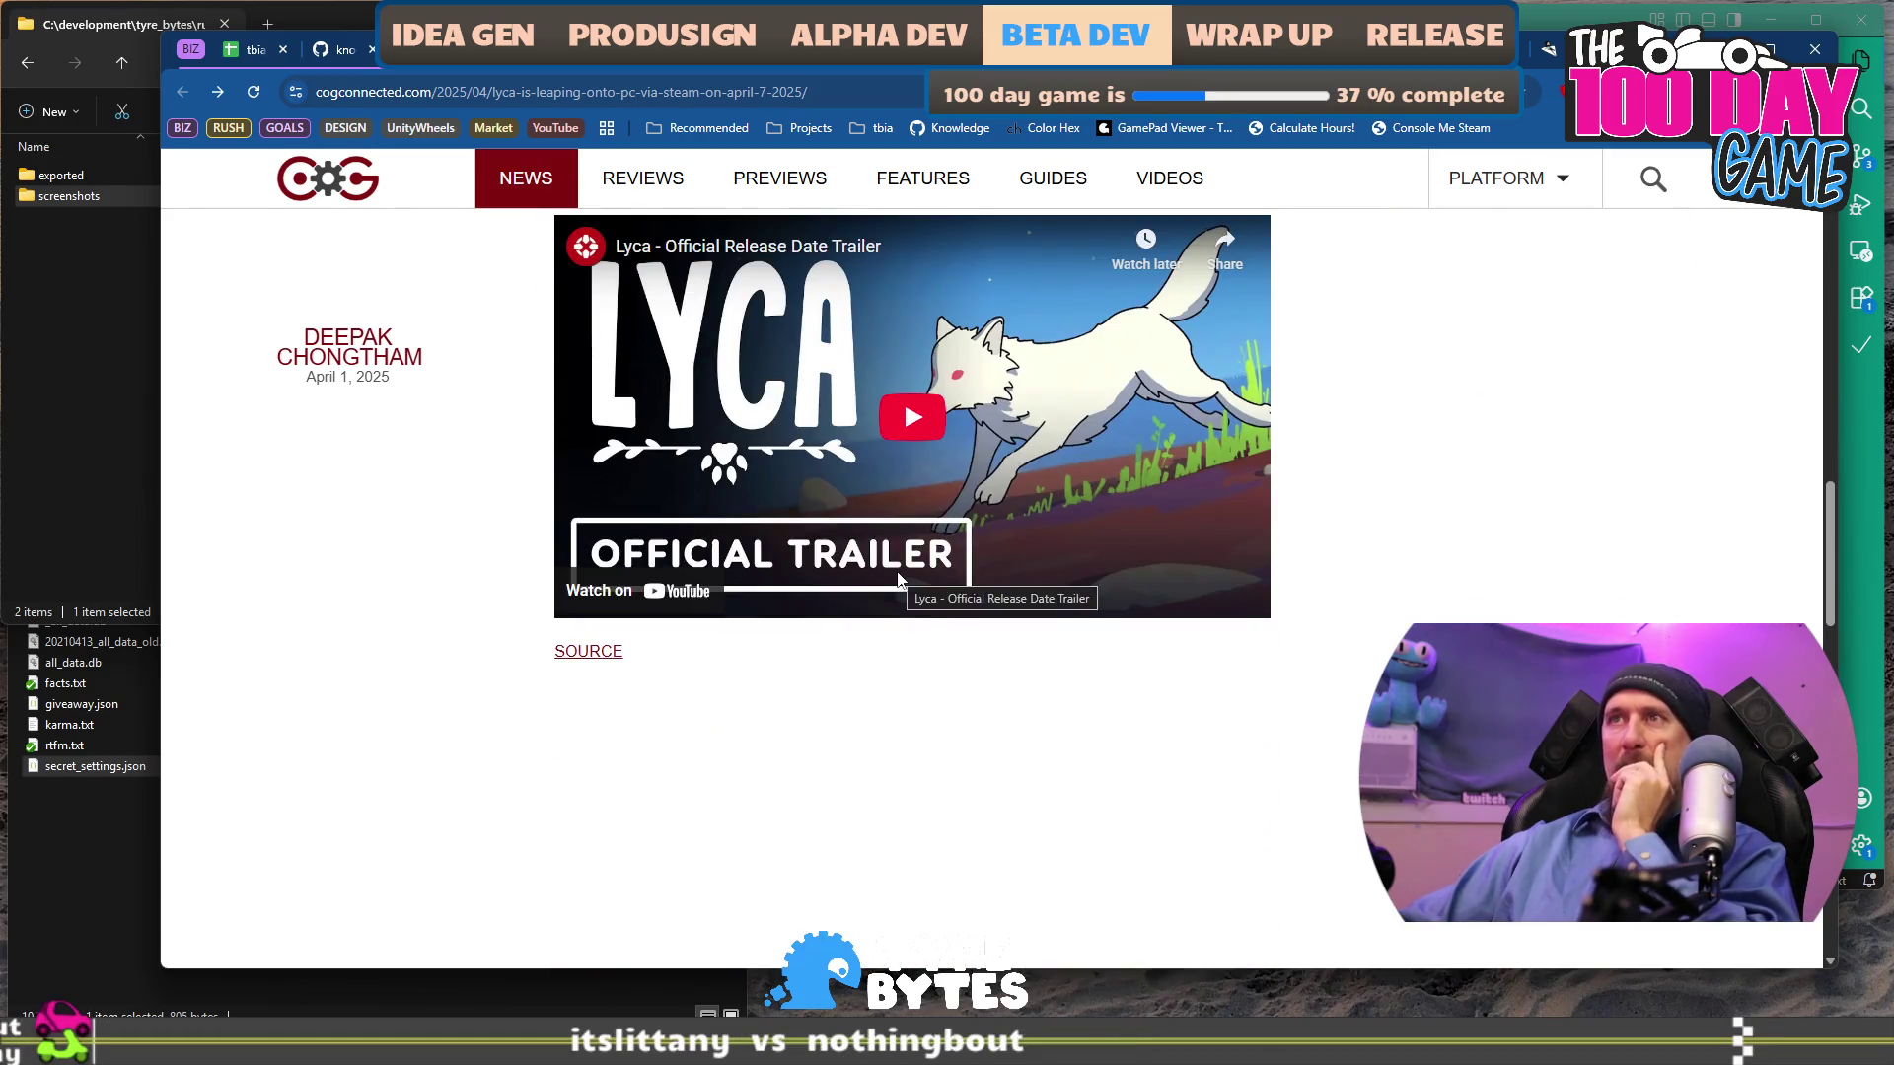
scroll(898, 579, "down", 5)
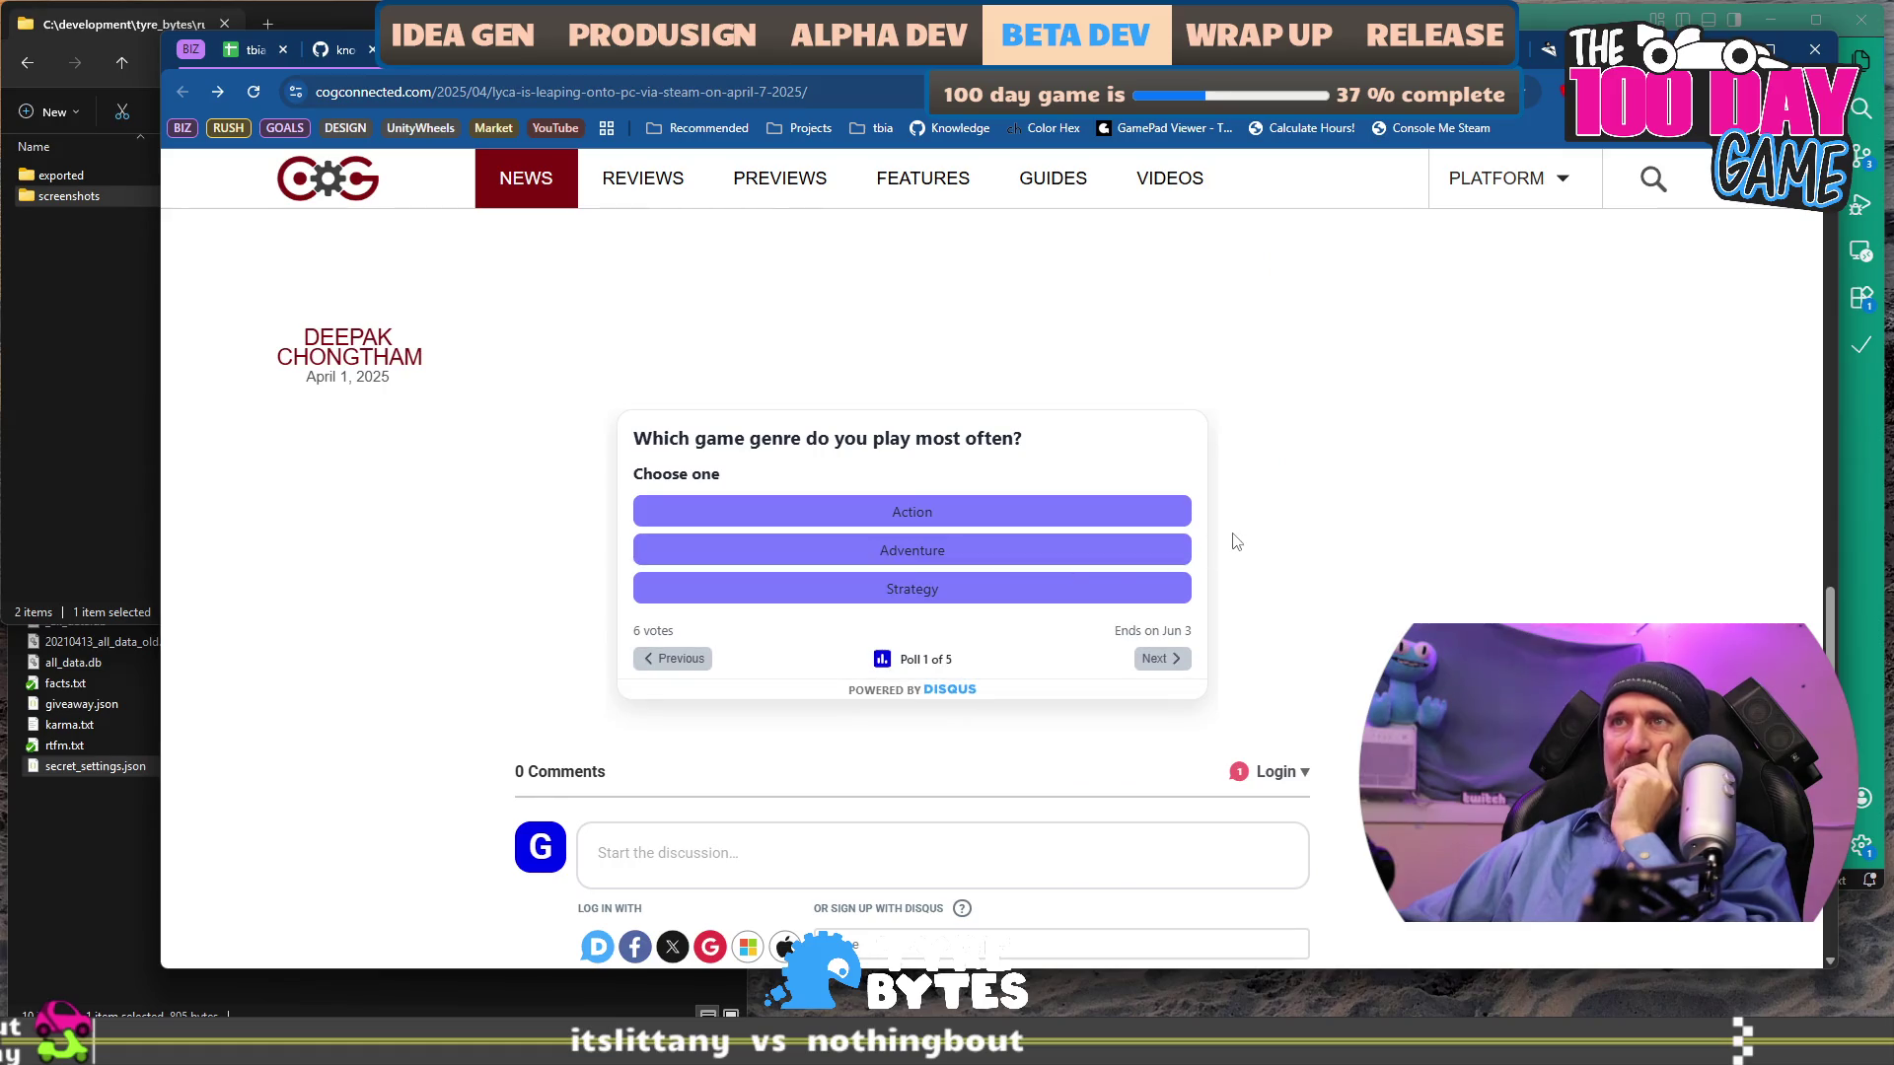
scroll(1398, 558, "down", 4)
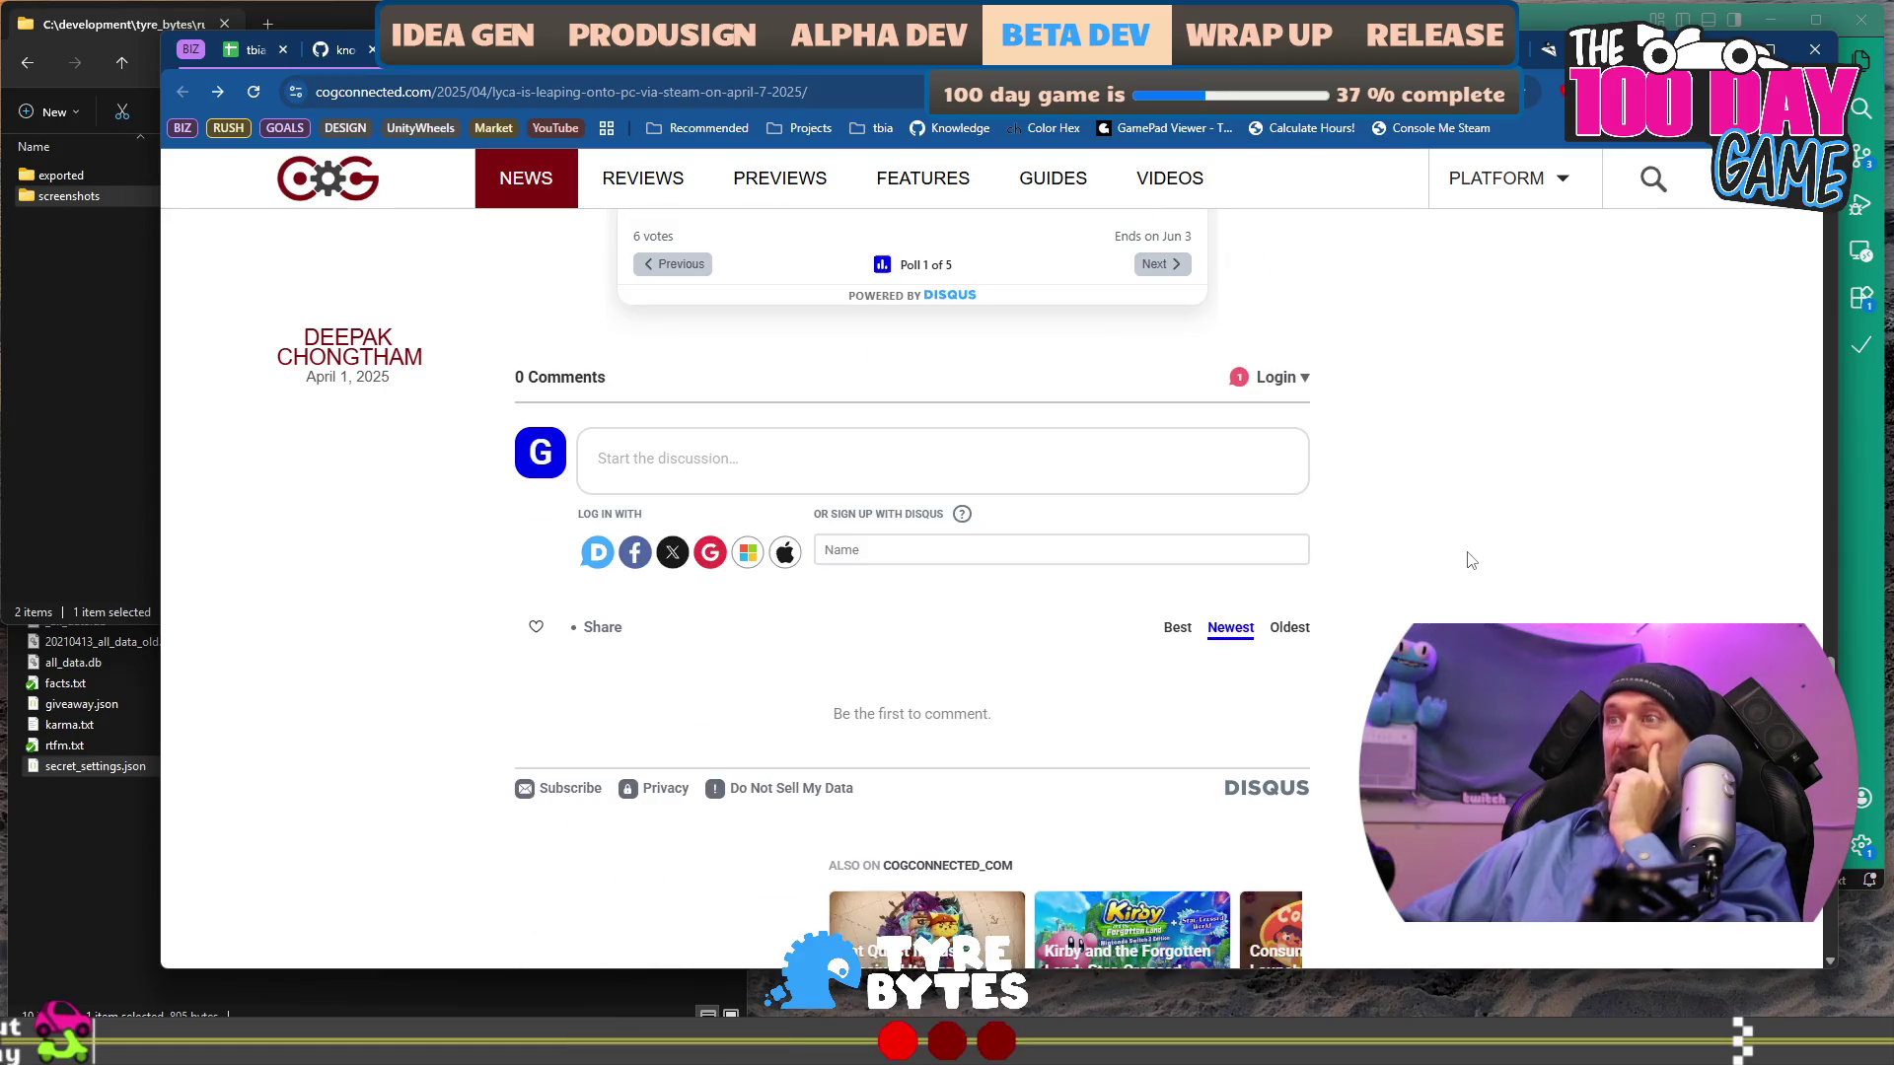
scroll(1471, 560, "down", 4)
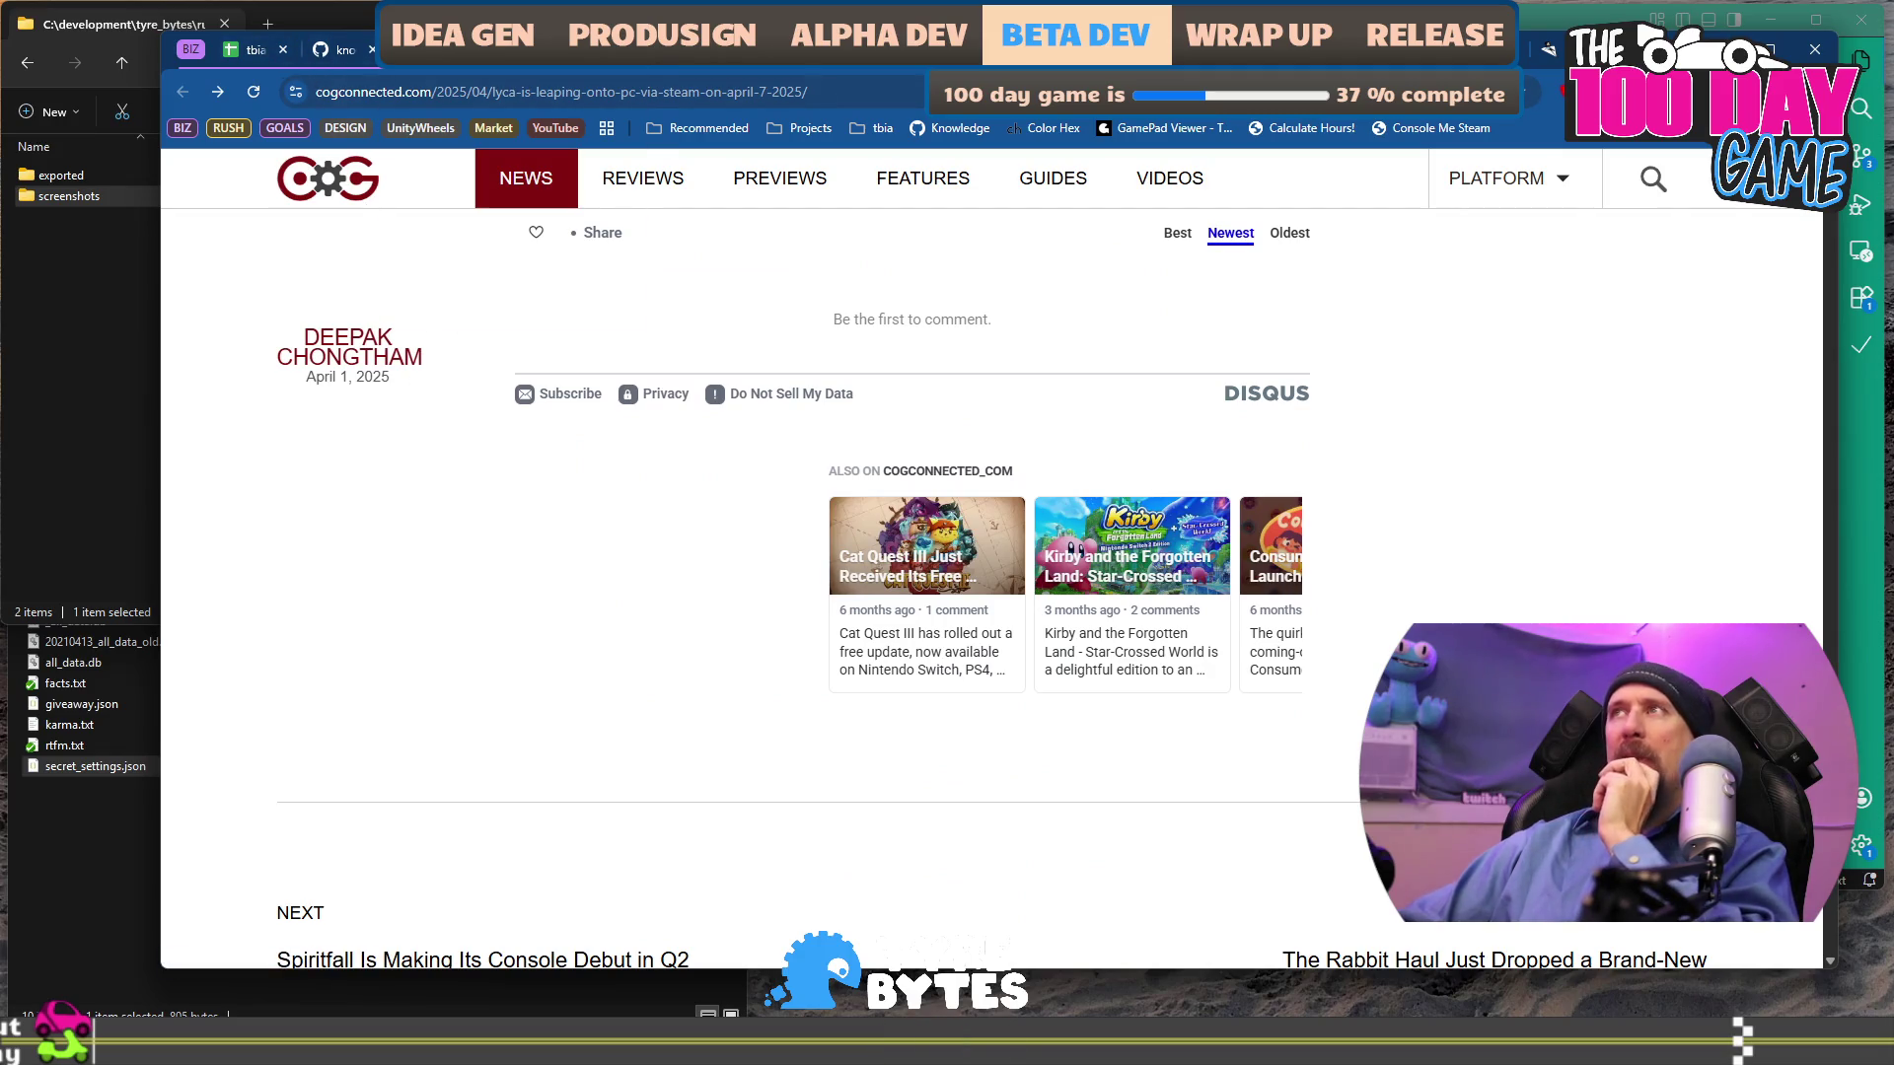
scroll(1334, 386, "up", 12)
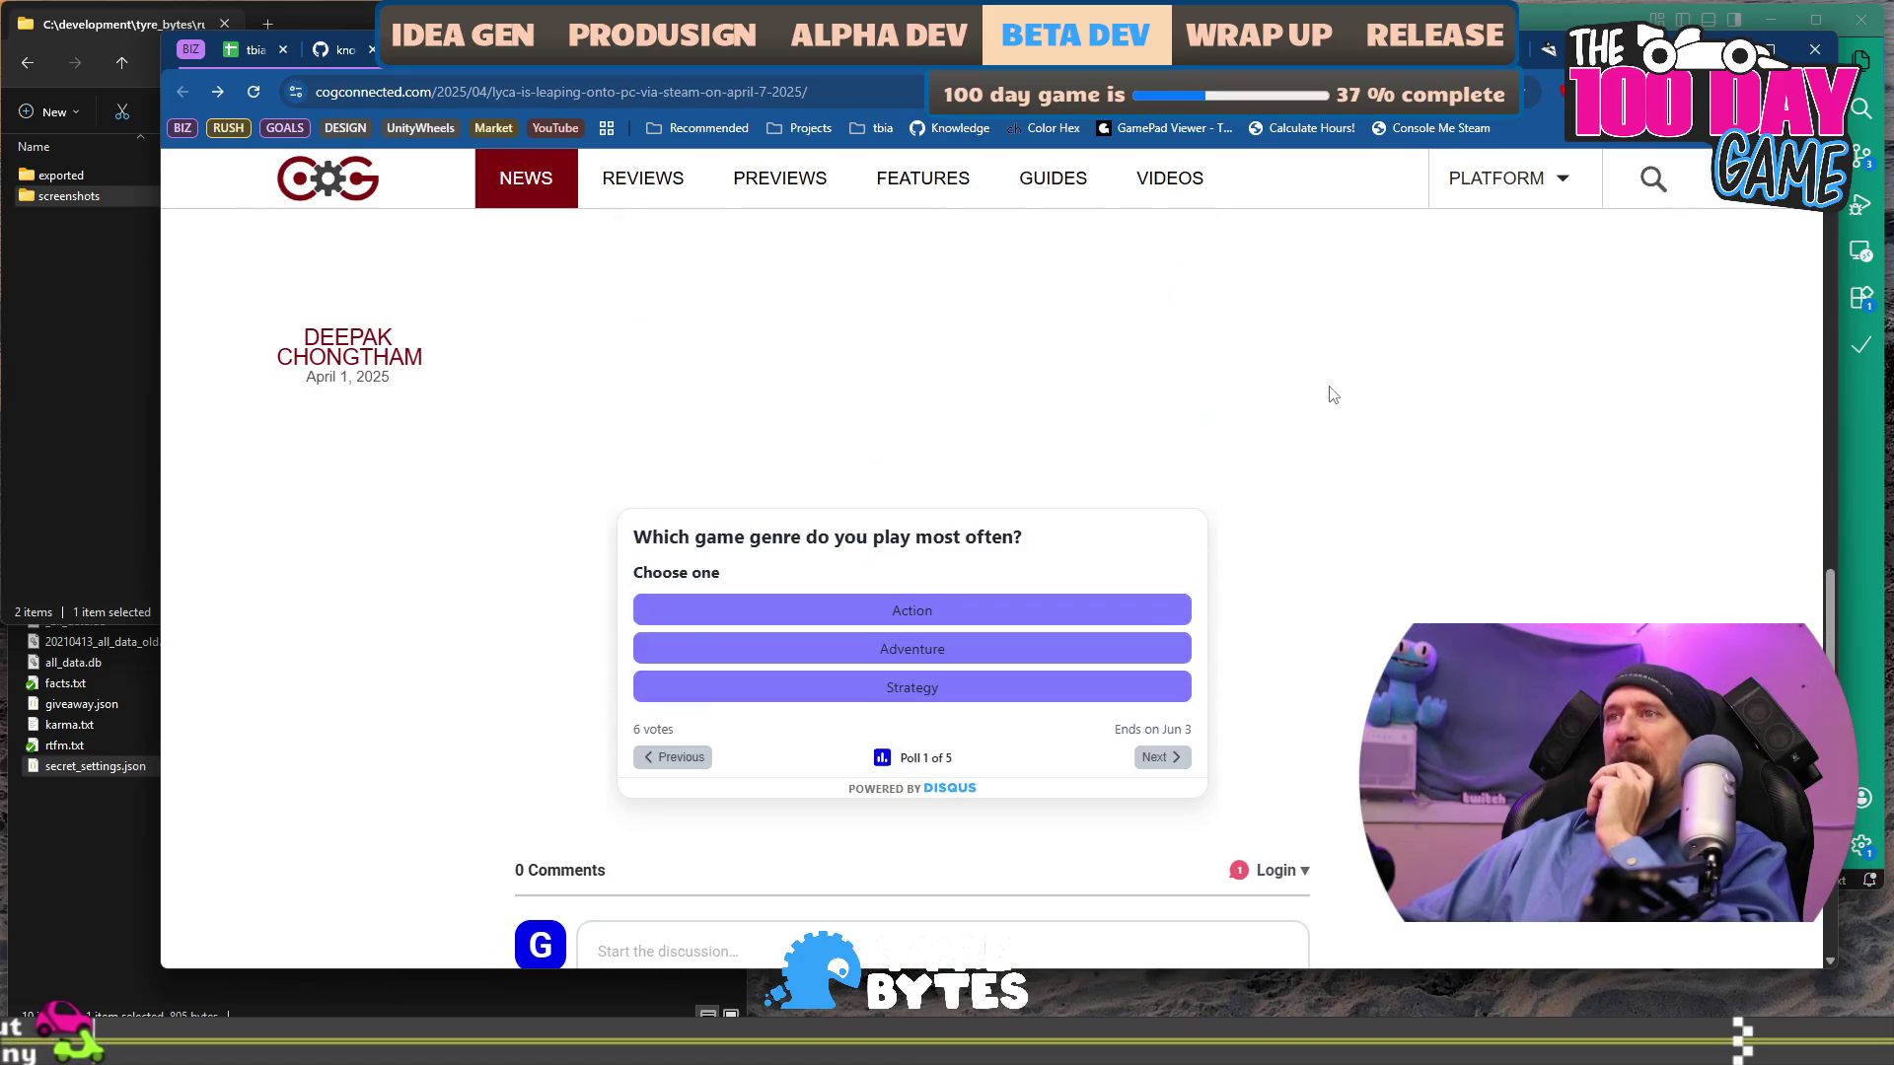
scroll(1333, 395, "up", 10)
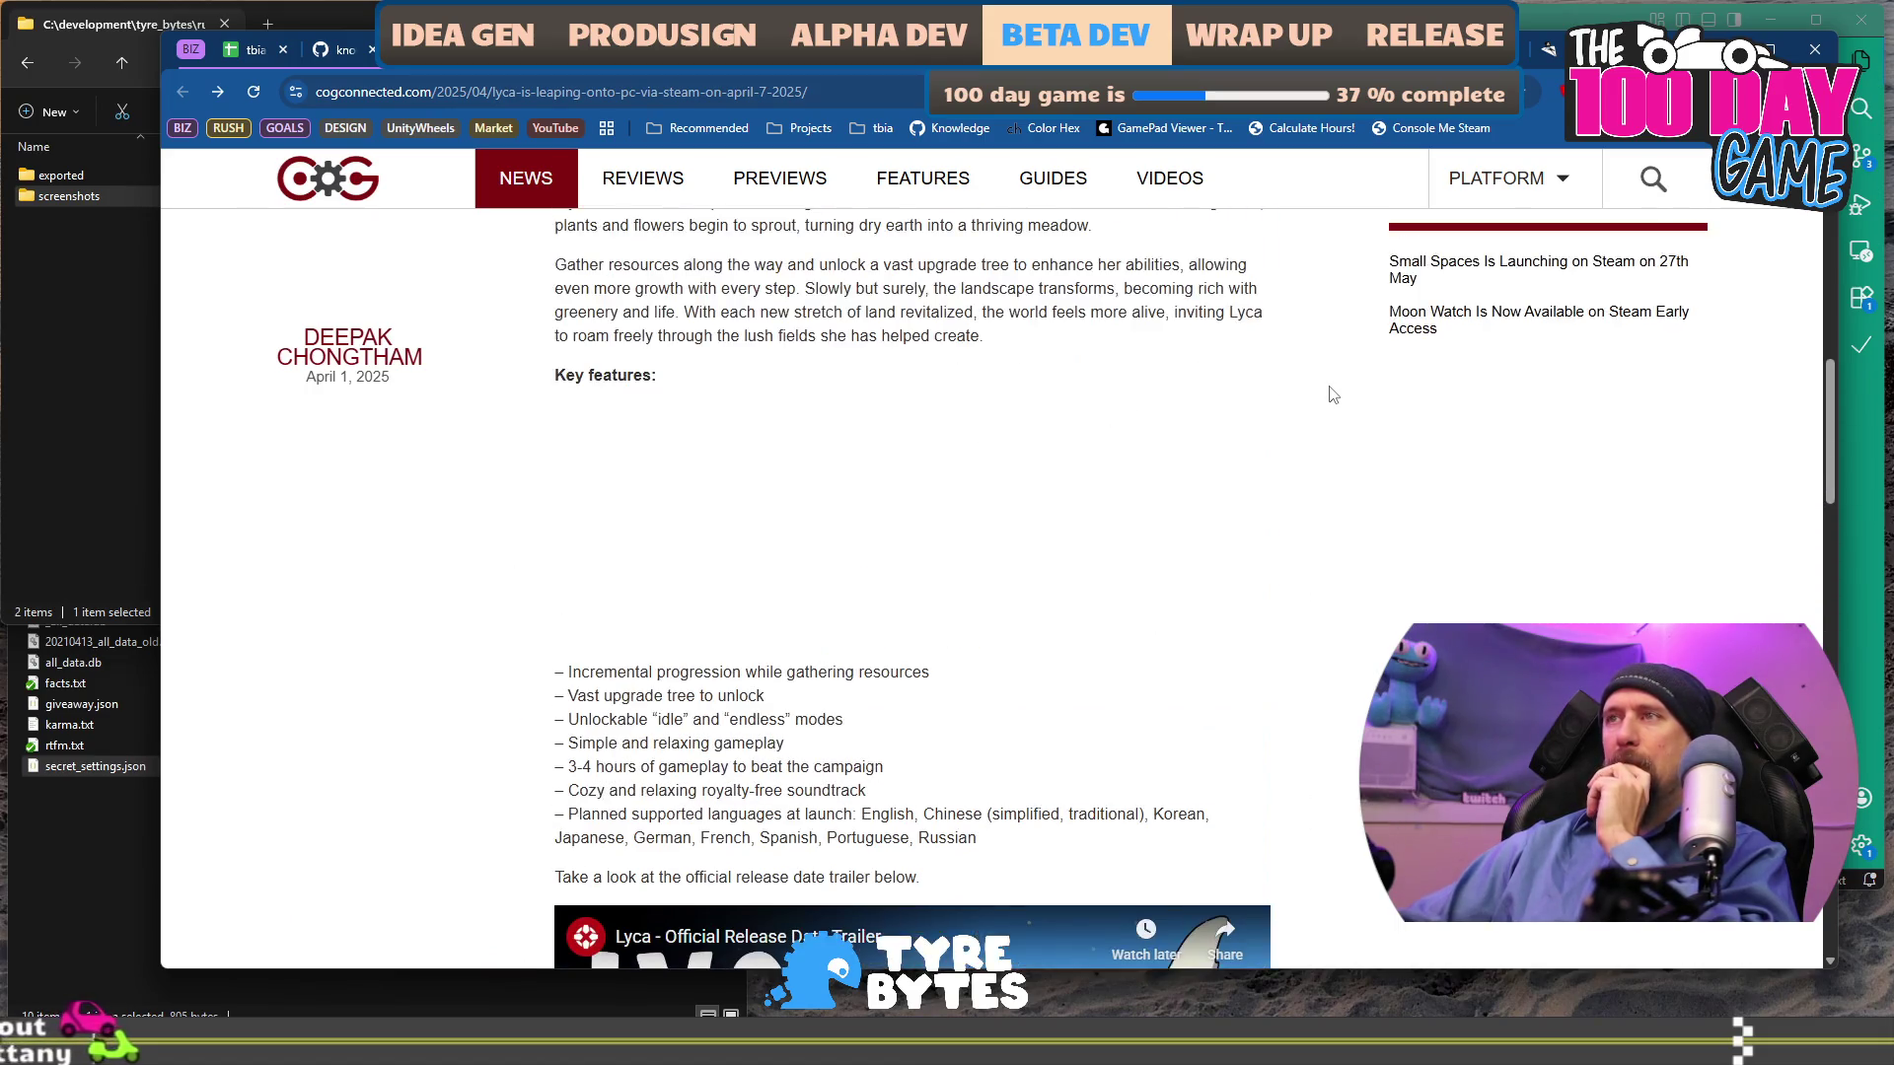
scroll(1332, 395, "up", 3)
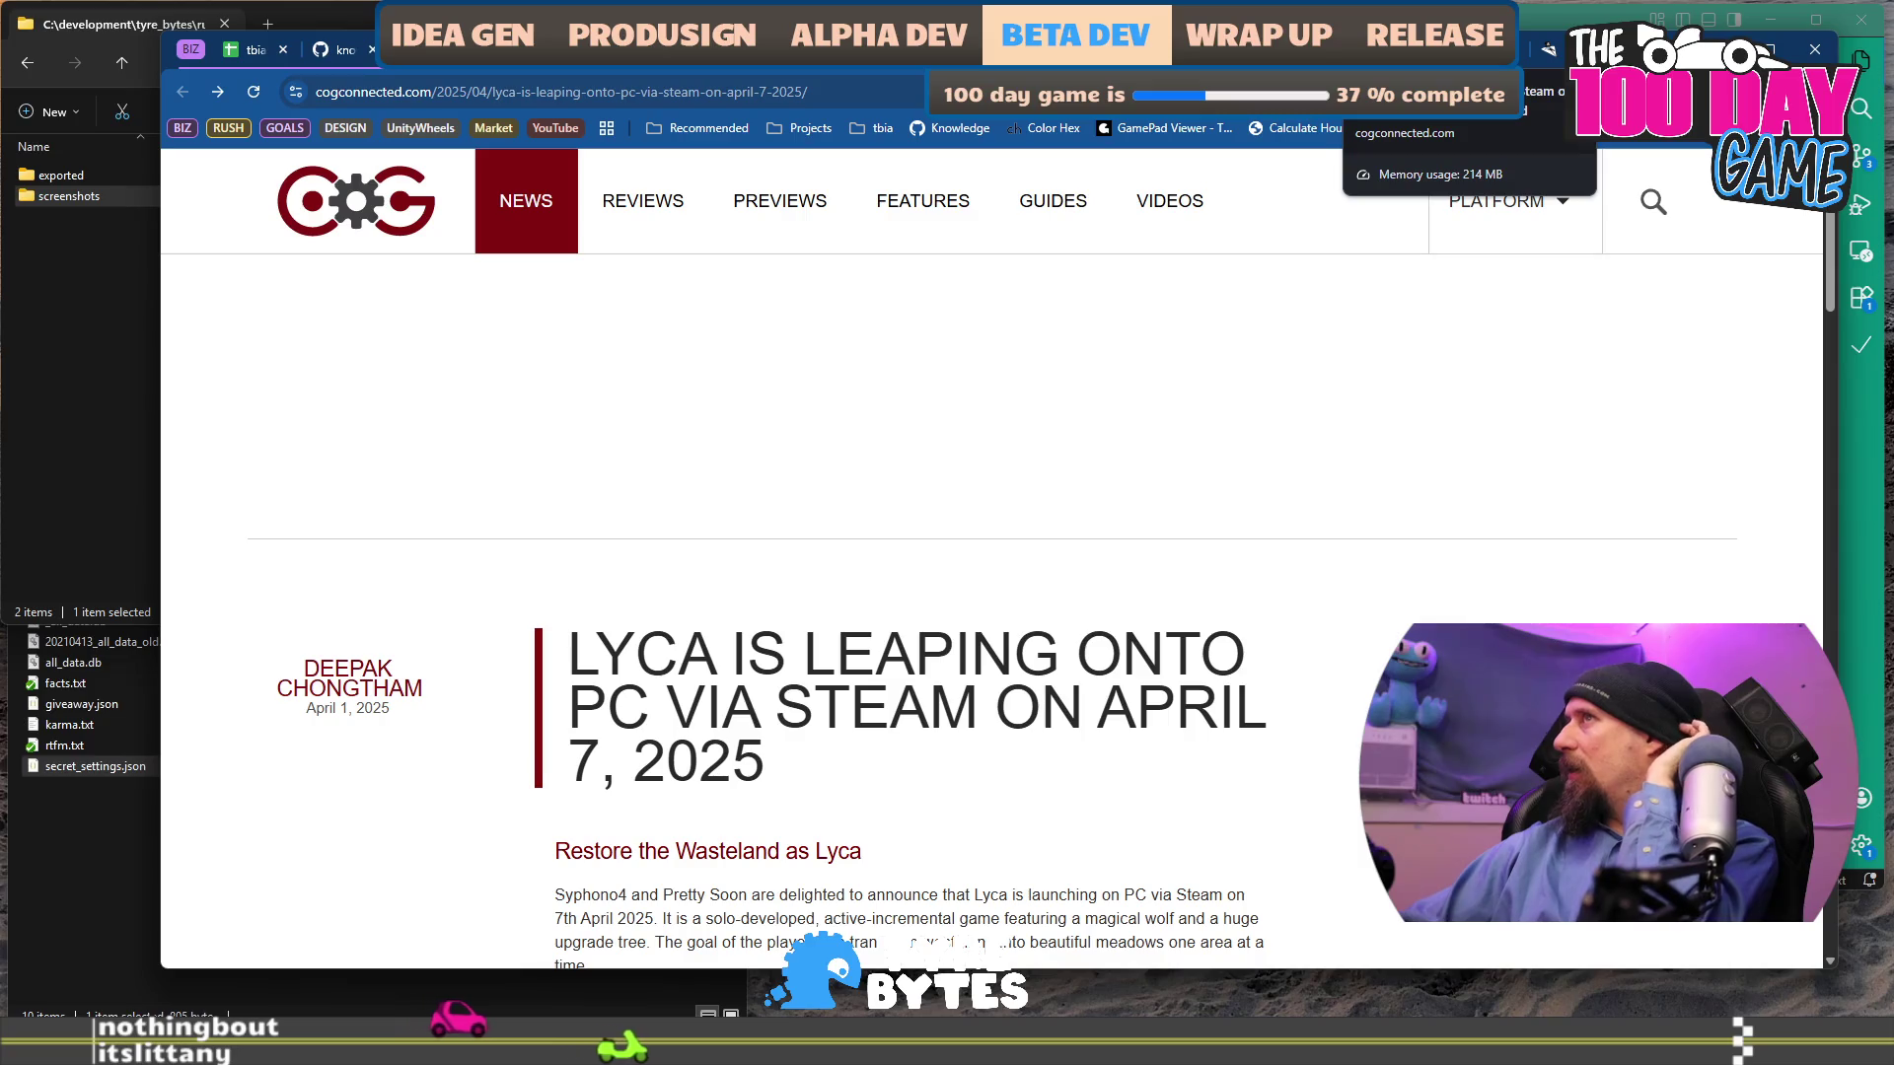
Switch to the Defining the Genre guide and read its opening paragraph, highlighting lines.
key("ctrl+Tab")
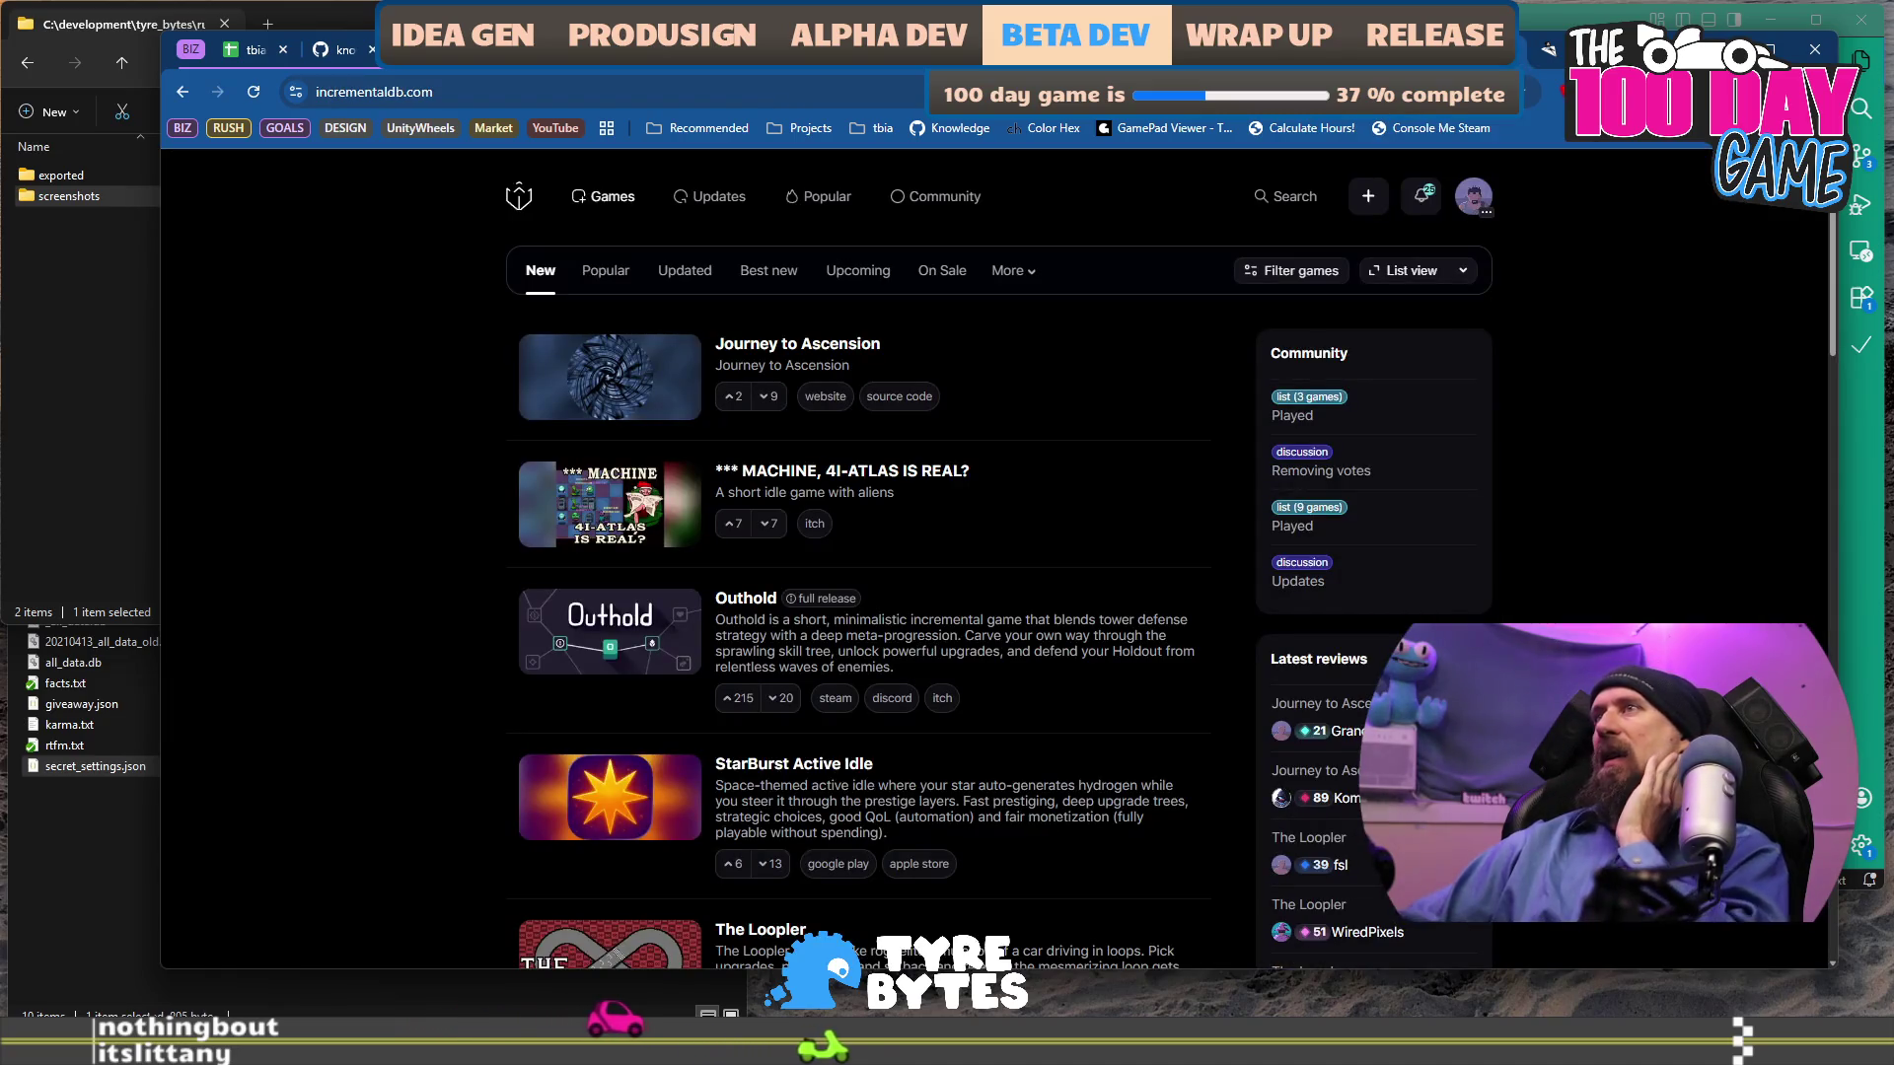
key("ctrl+Tab")
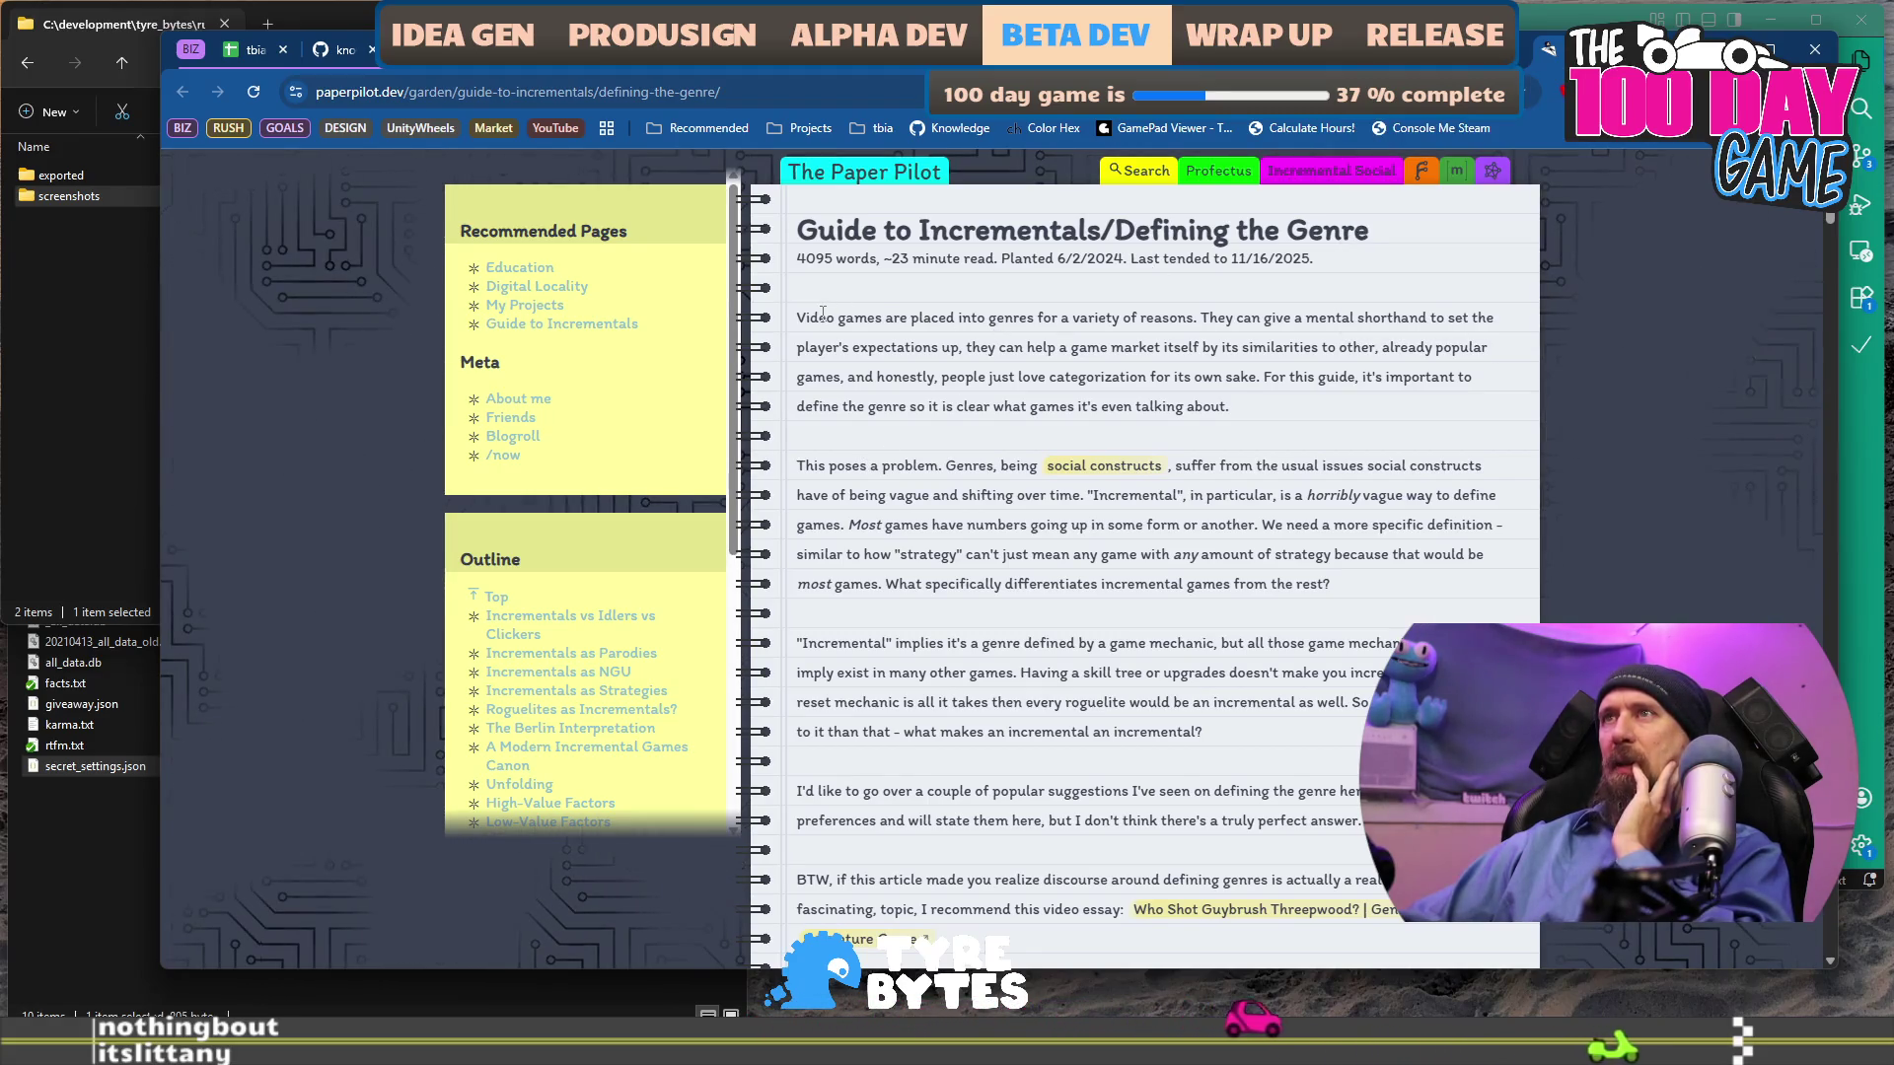
left_click_drag(818, 317, 1072, 348)
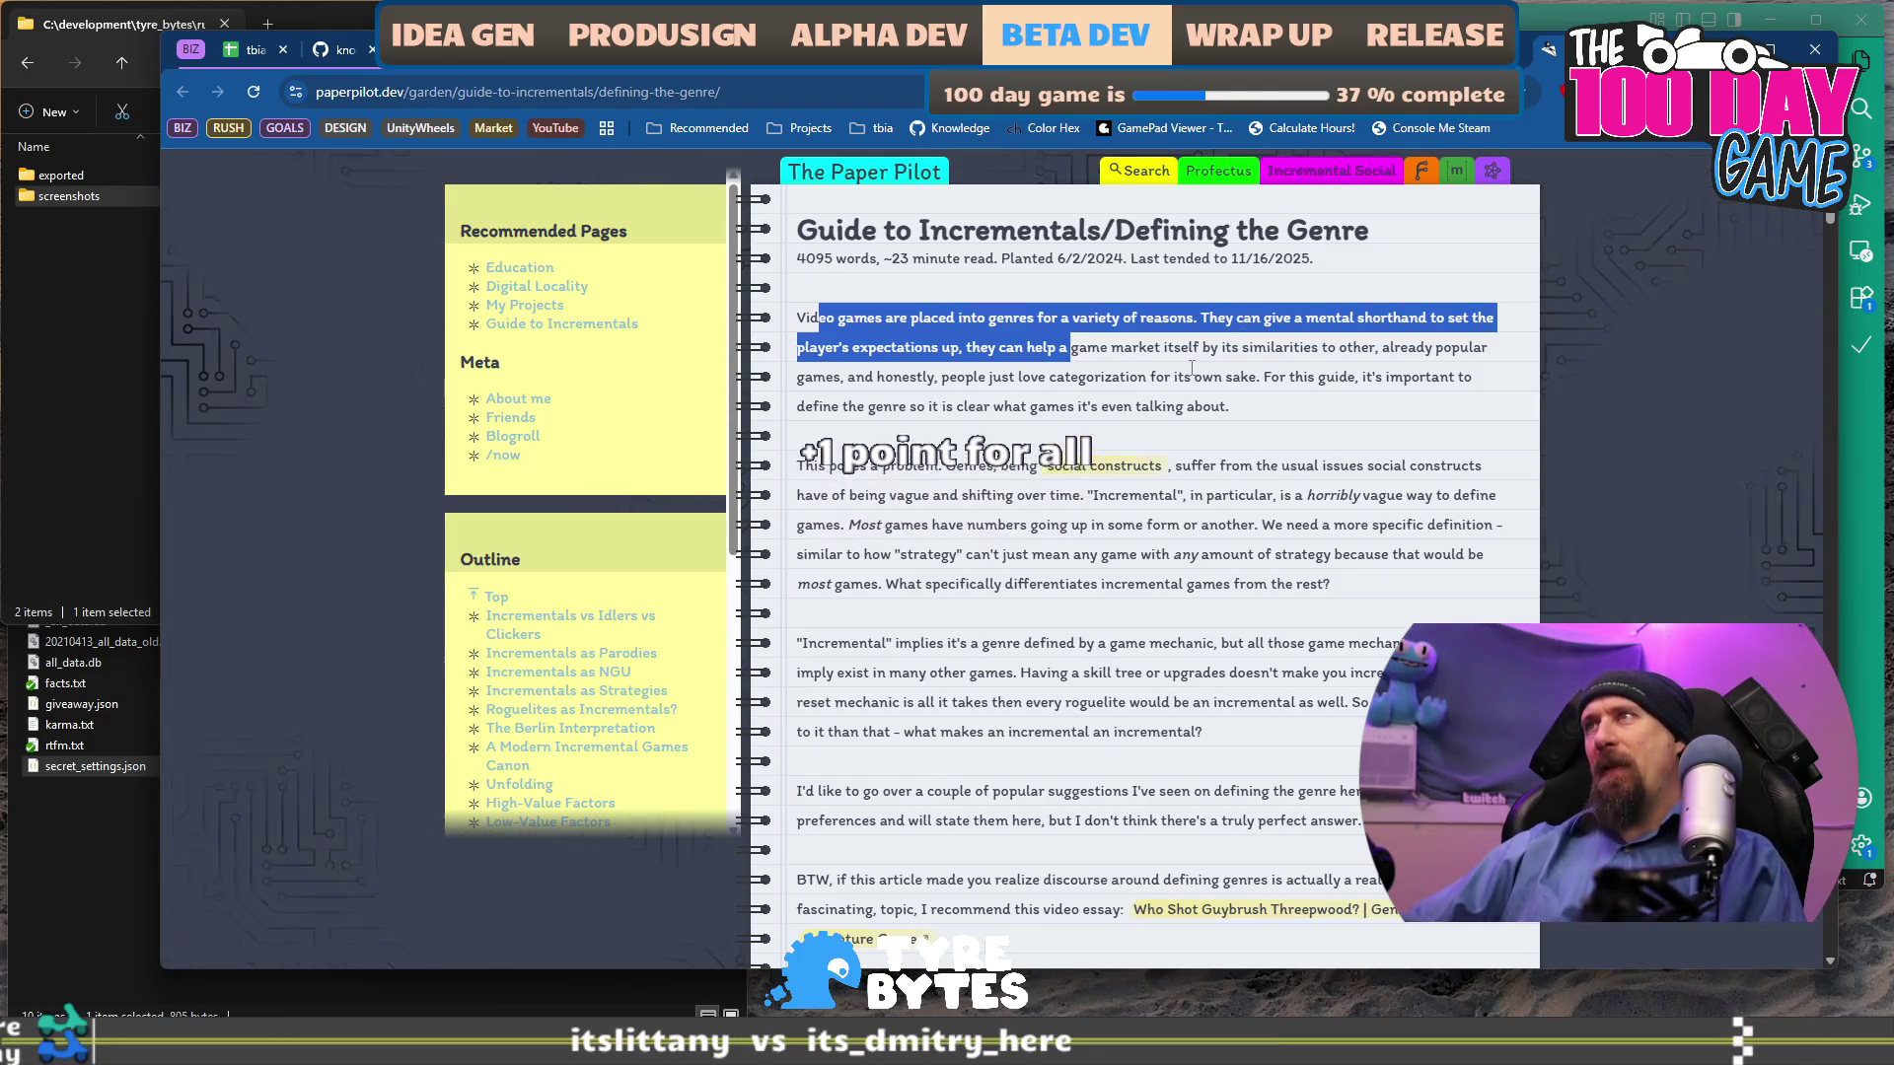
left_click(1015, 394)
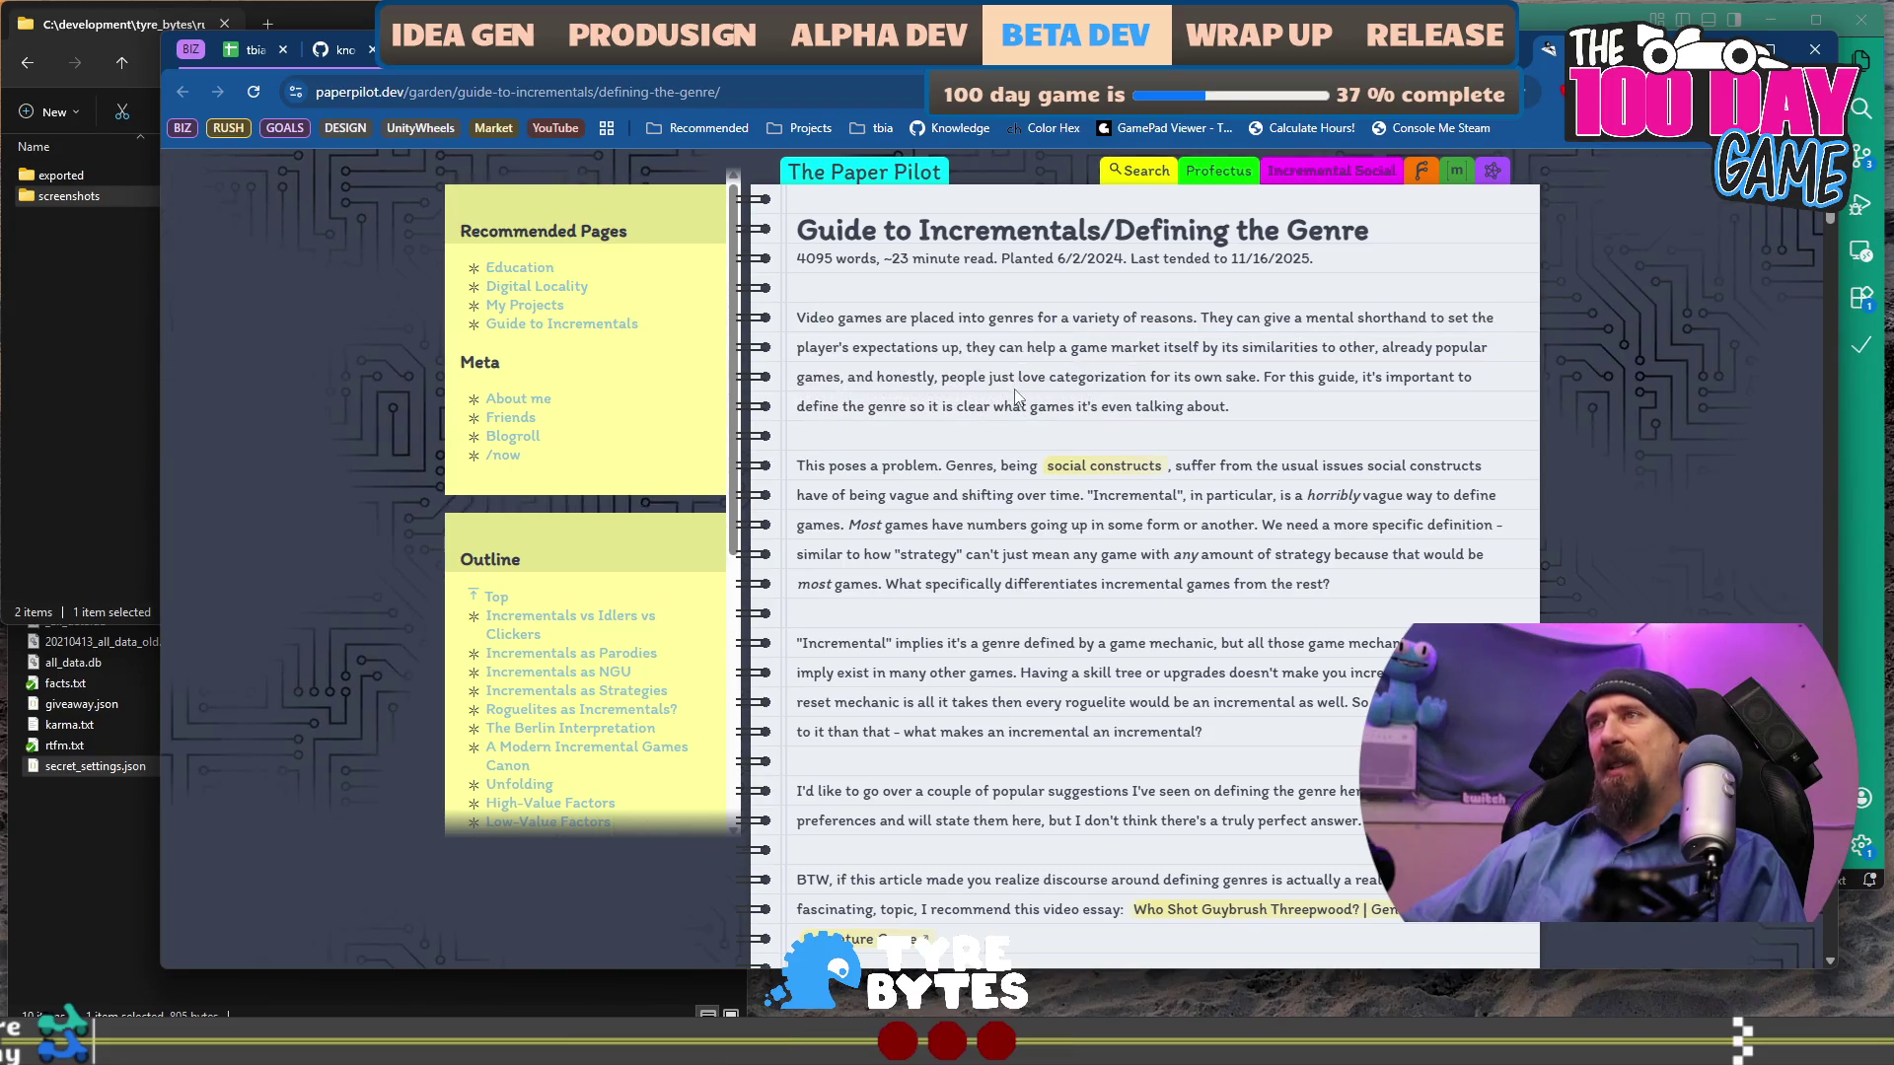
mouse_move(992, 349)
left_mouse_down()
mouse_move(976, 384)
mouse_move(1267, 394)
left_mouse_up()
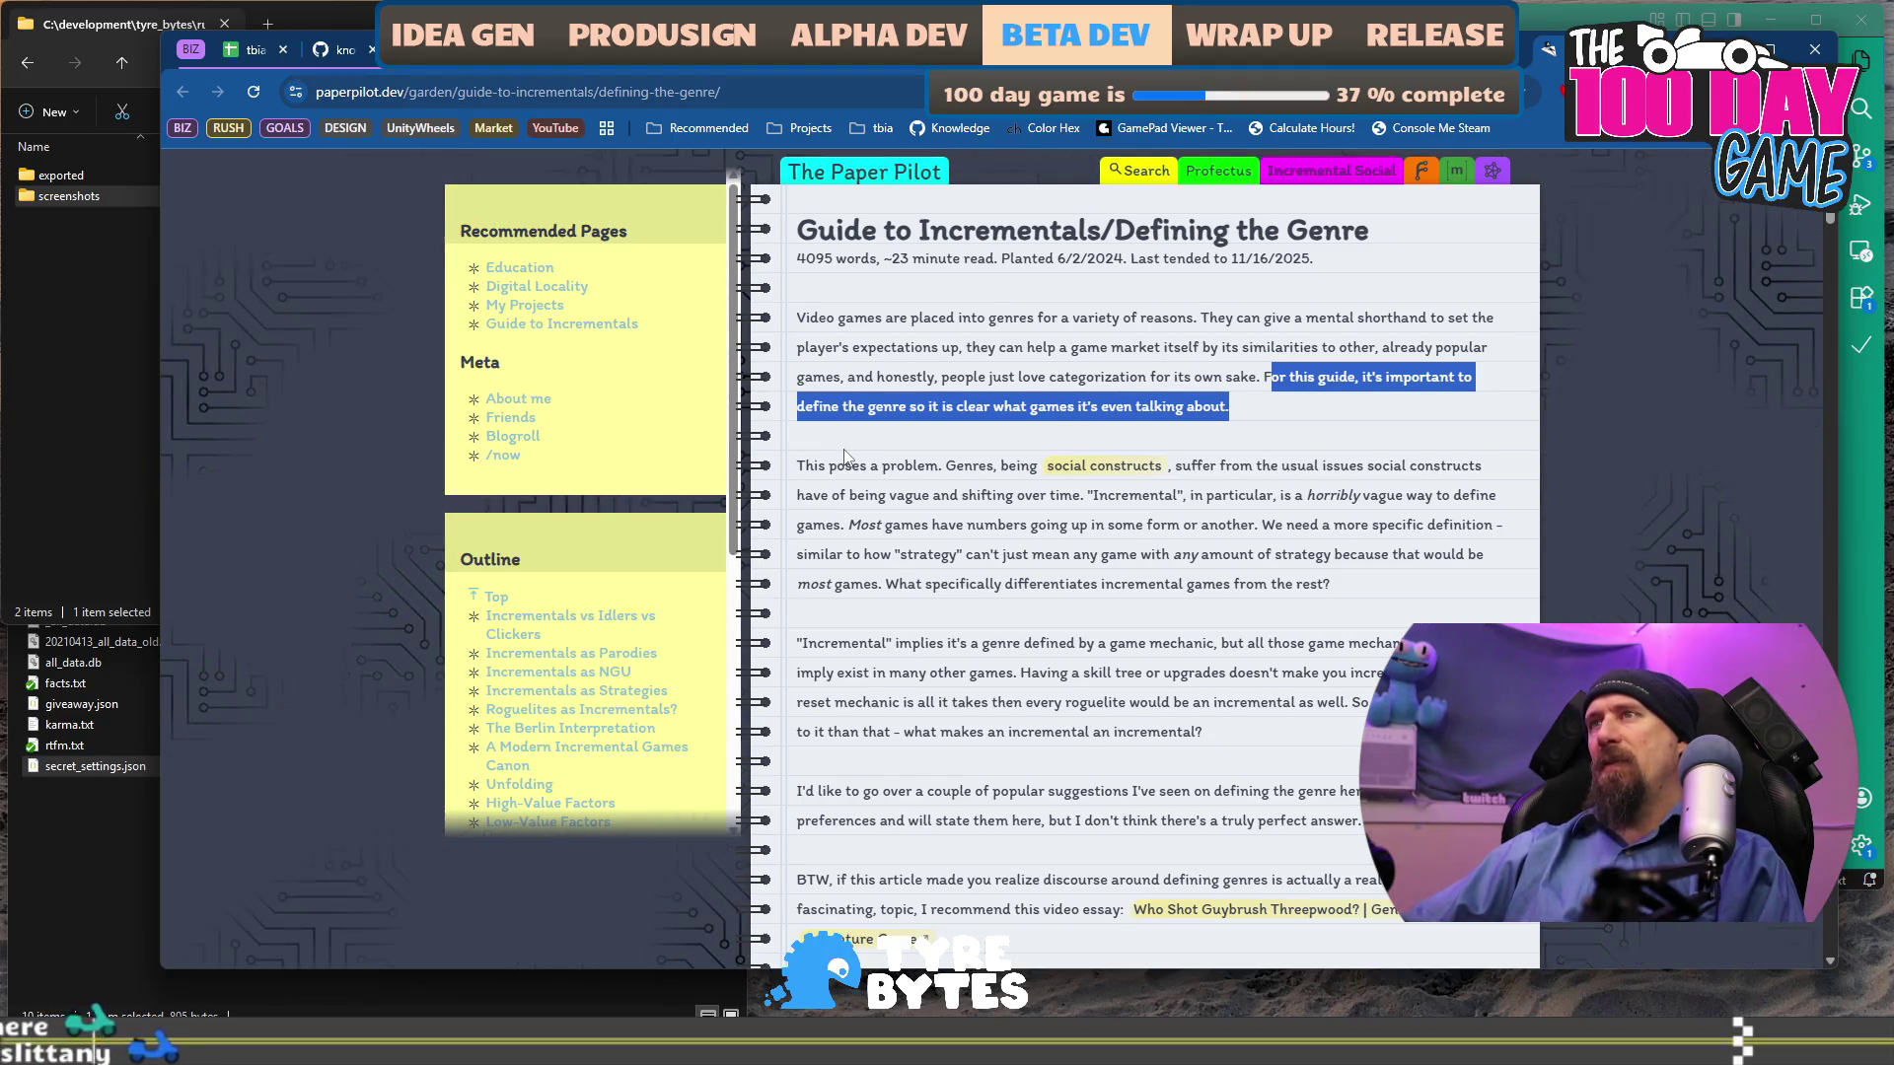
scroll(845, 457, "down", 2)
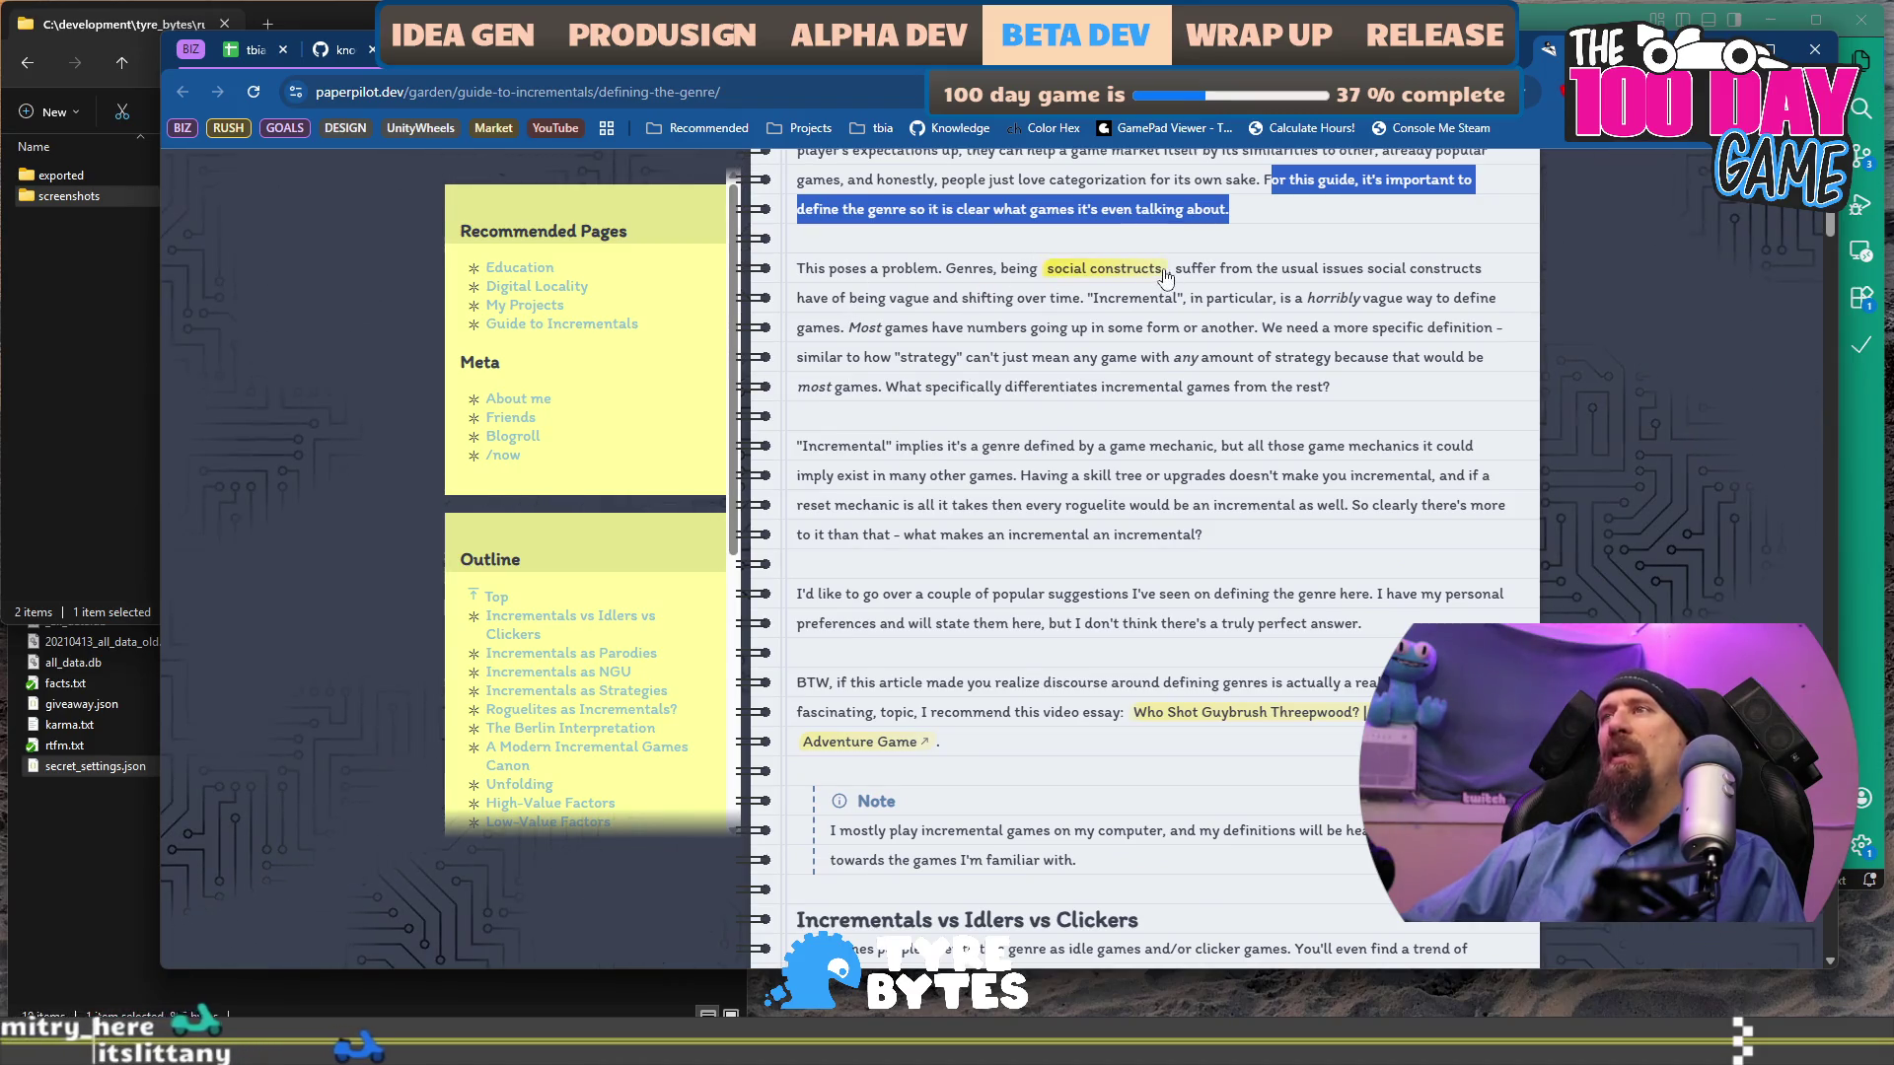
Read on, highlighting the social constructs, numbers going up, differentiation question and game mechanics passages.
mouse_move(1180, 268)
left_mouse_down()
mouse_move(1295, 320)
mouse_move(947, 340)
mouse_move(1050, 330)
left_mouse_up()
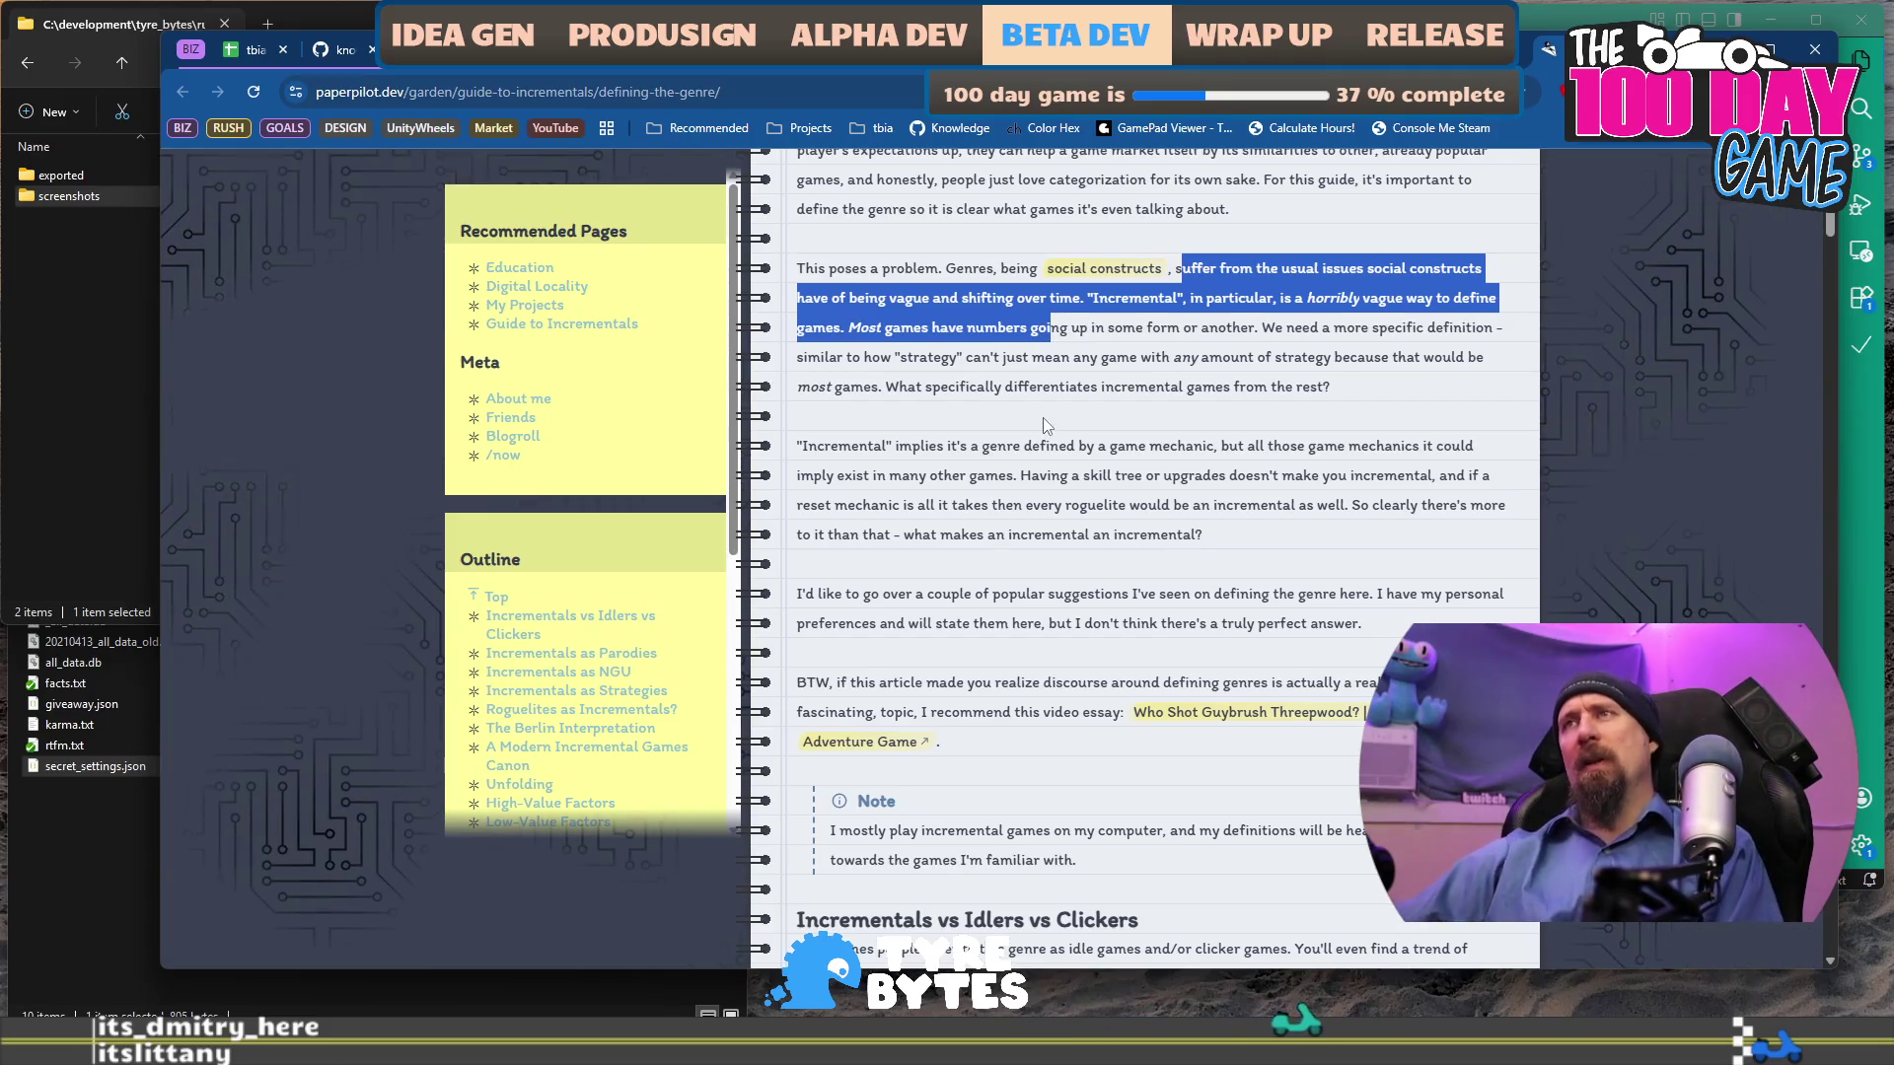
left_click(1040, 353)
mouse_move(958, 325)
left_mouse_down()
mouse_move(1233, 330)
mouse_move(1164, 352)
left_mouse_up()
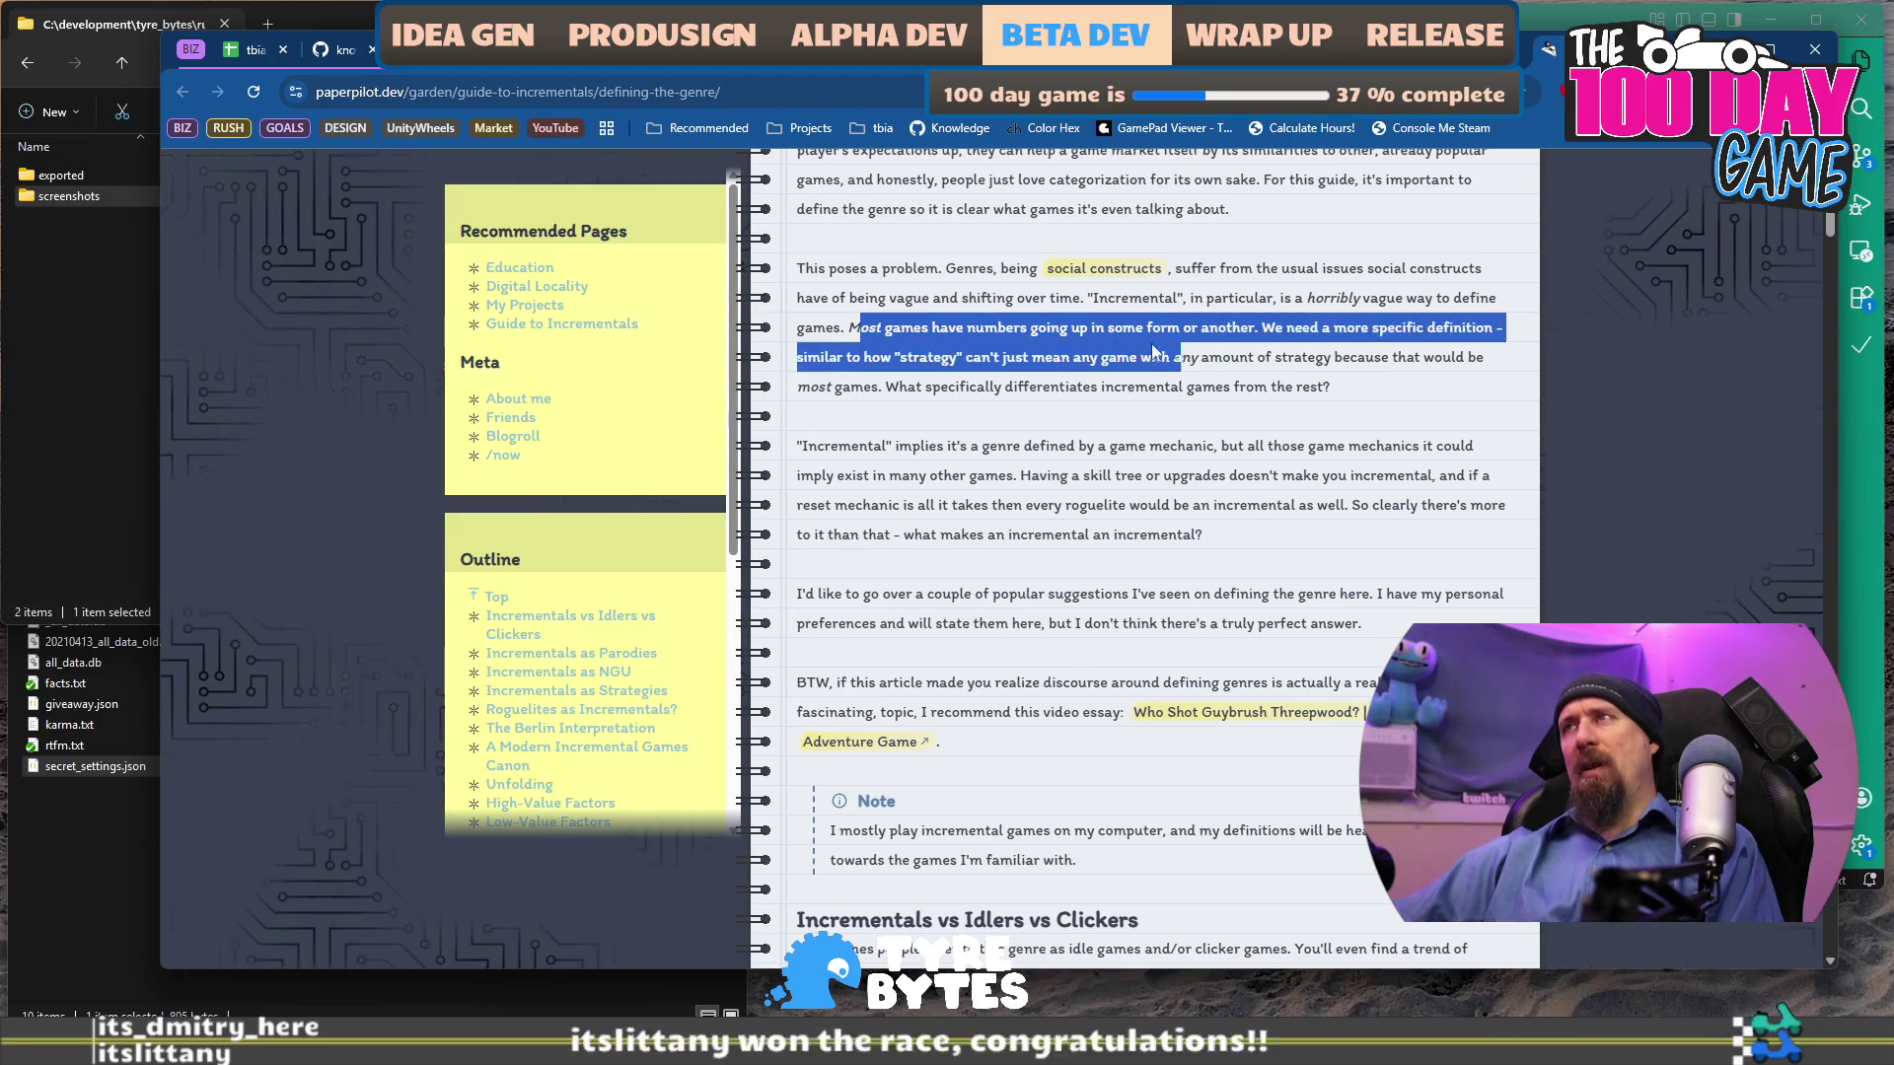
left_click_drag(1043, 351, 1161, 351)
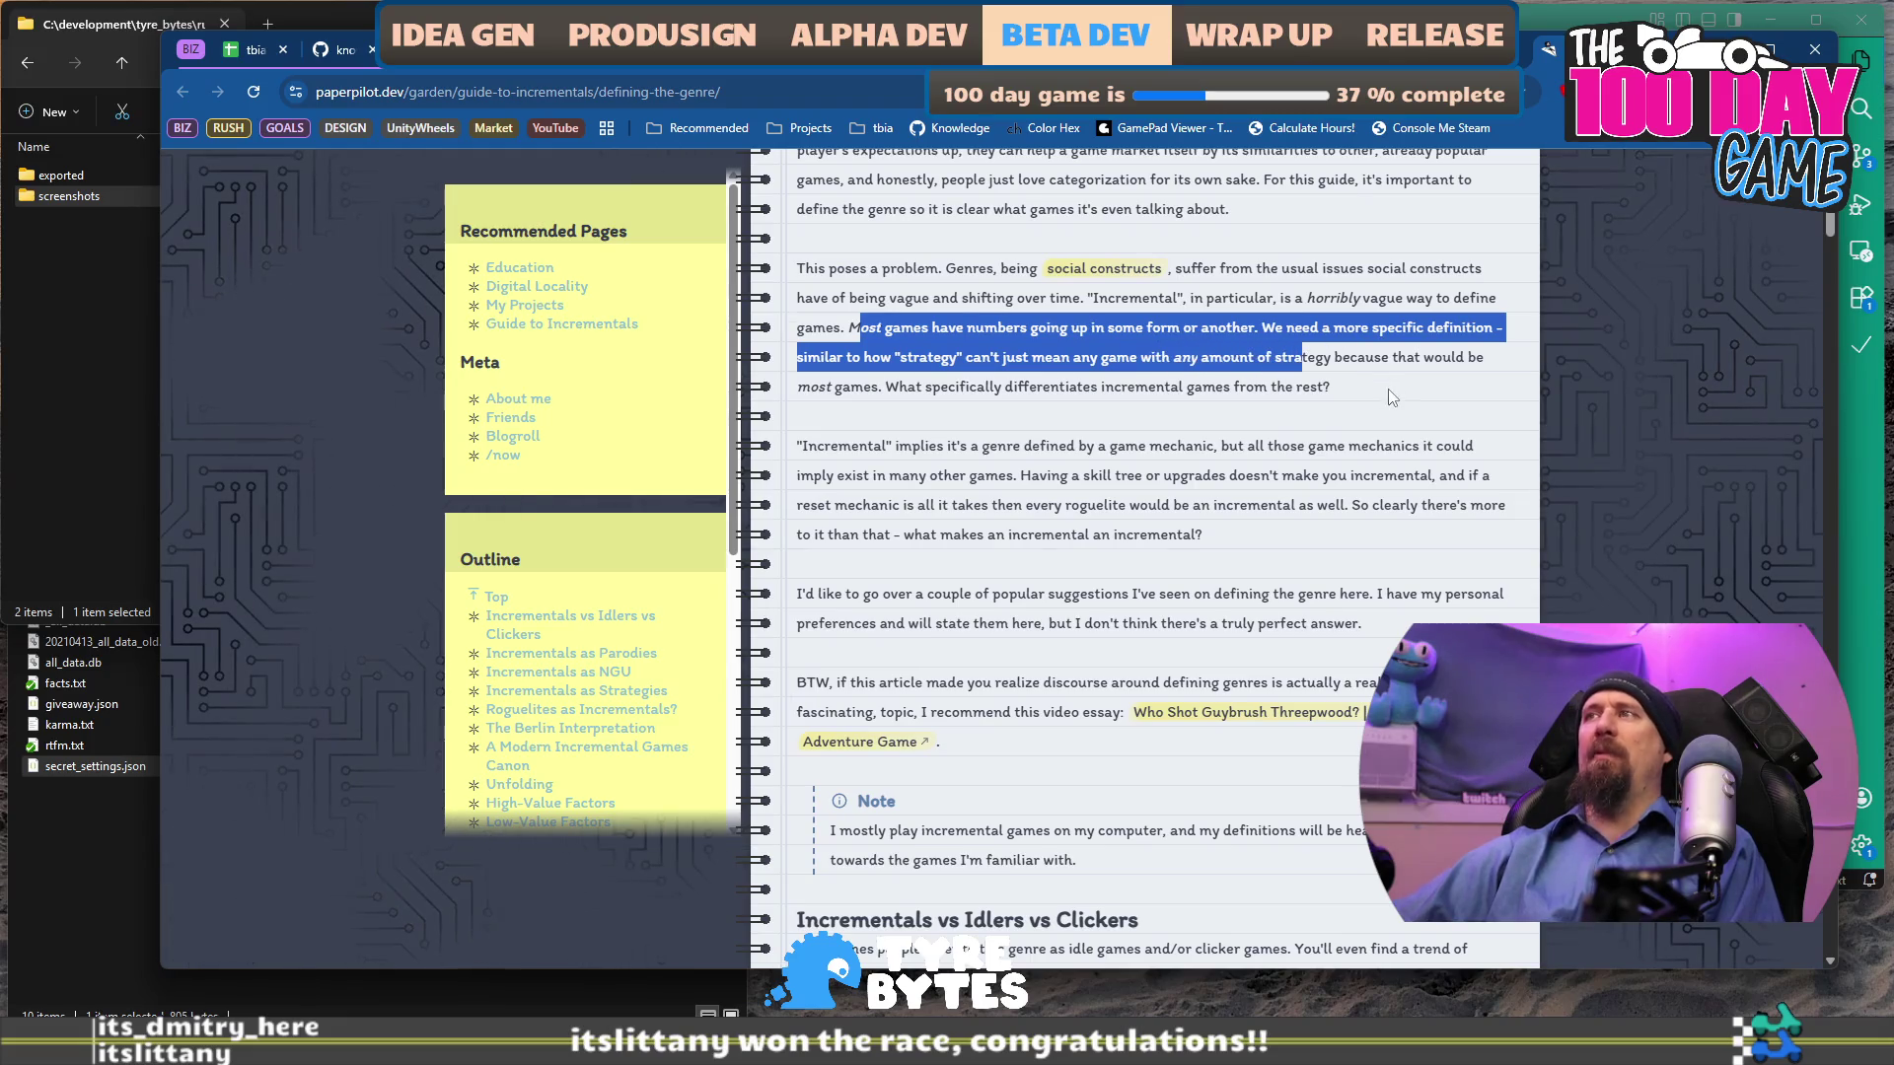
left_click_drag(1337, 389, 1295, 363)
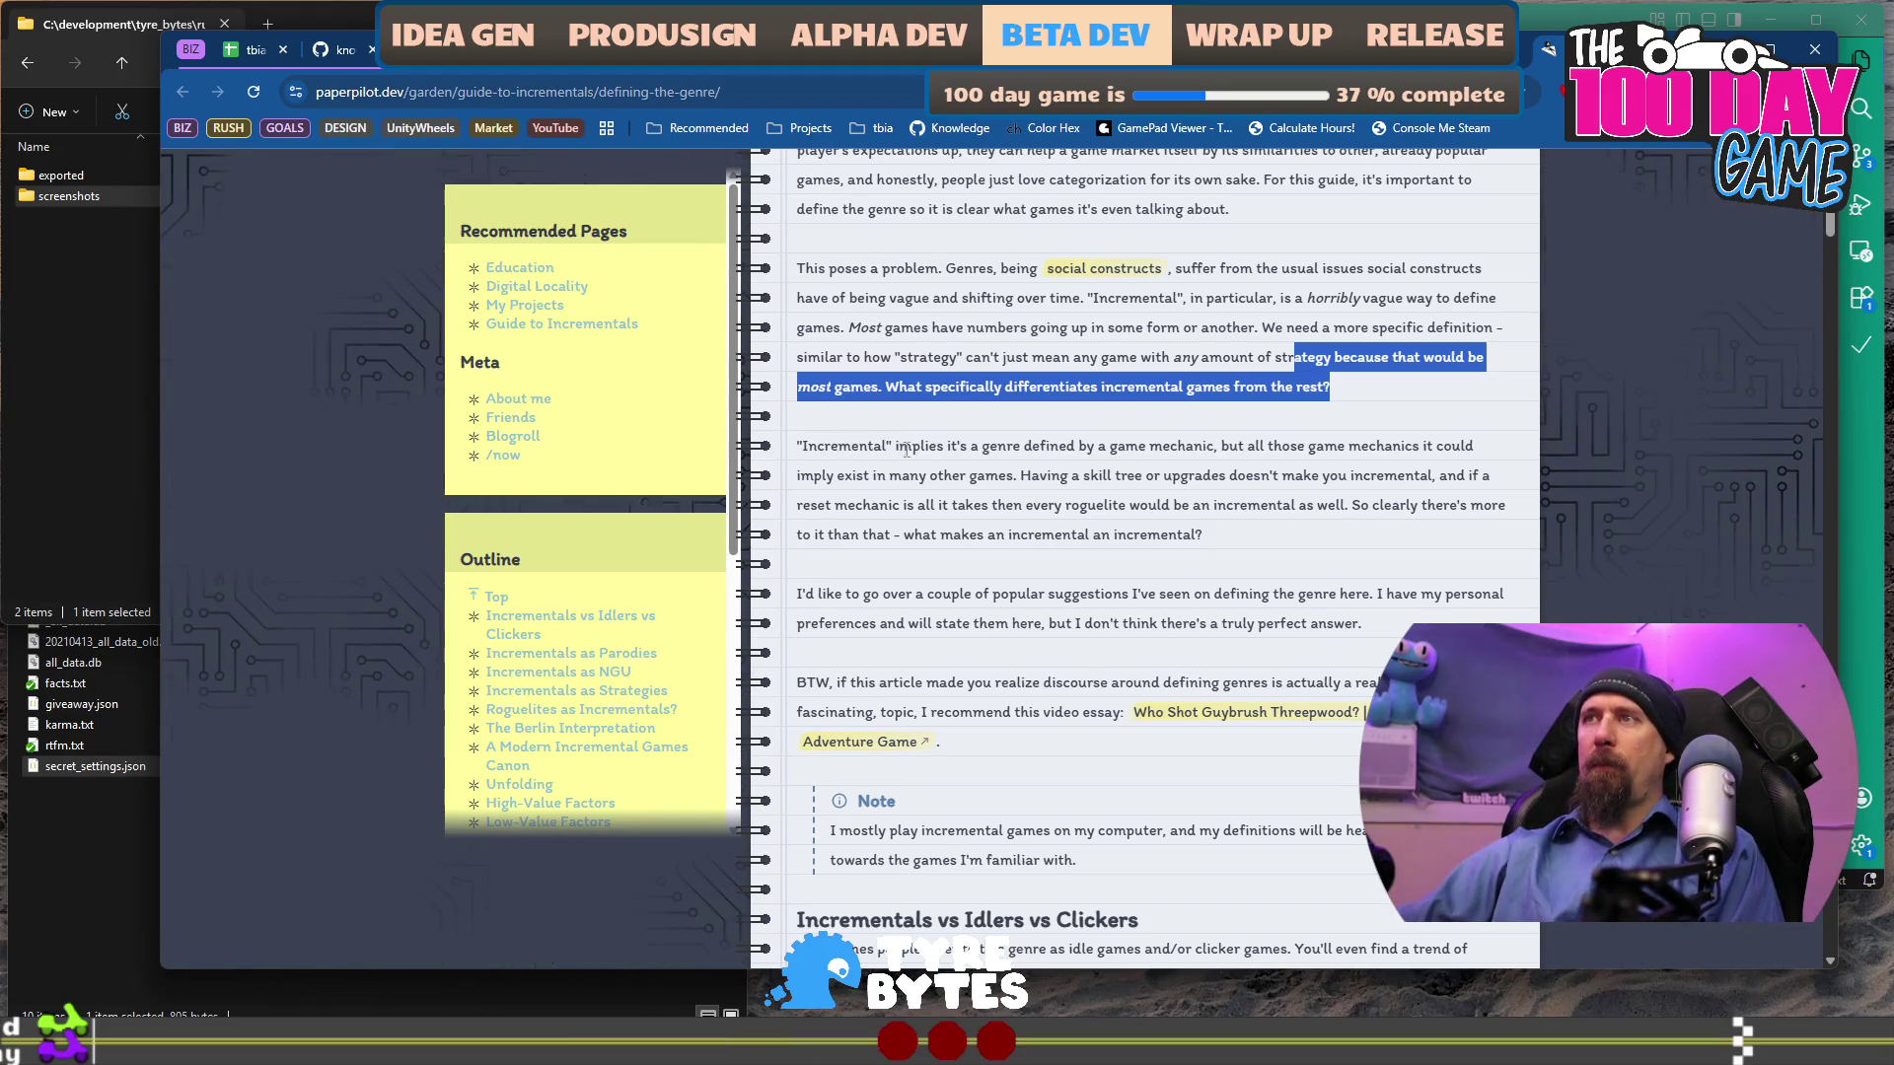
mouse_move(913, 450)
left_mouse_down()
mouse_move(1098, 449)
mouse_move(1103, 475)
mouse_move(1137, 480)
mouse_move(1048, 479)
mouse_move(1219, 479)
mouse_move(1359, 450)
mouse_move(999, 495)
mouse_move(1230, 487)
mouse_move(1151, 505)
left_mouse_up()
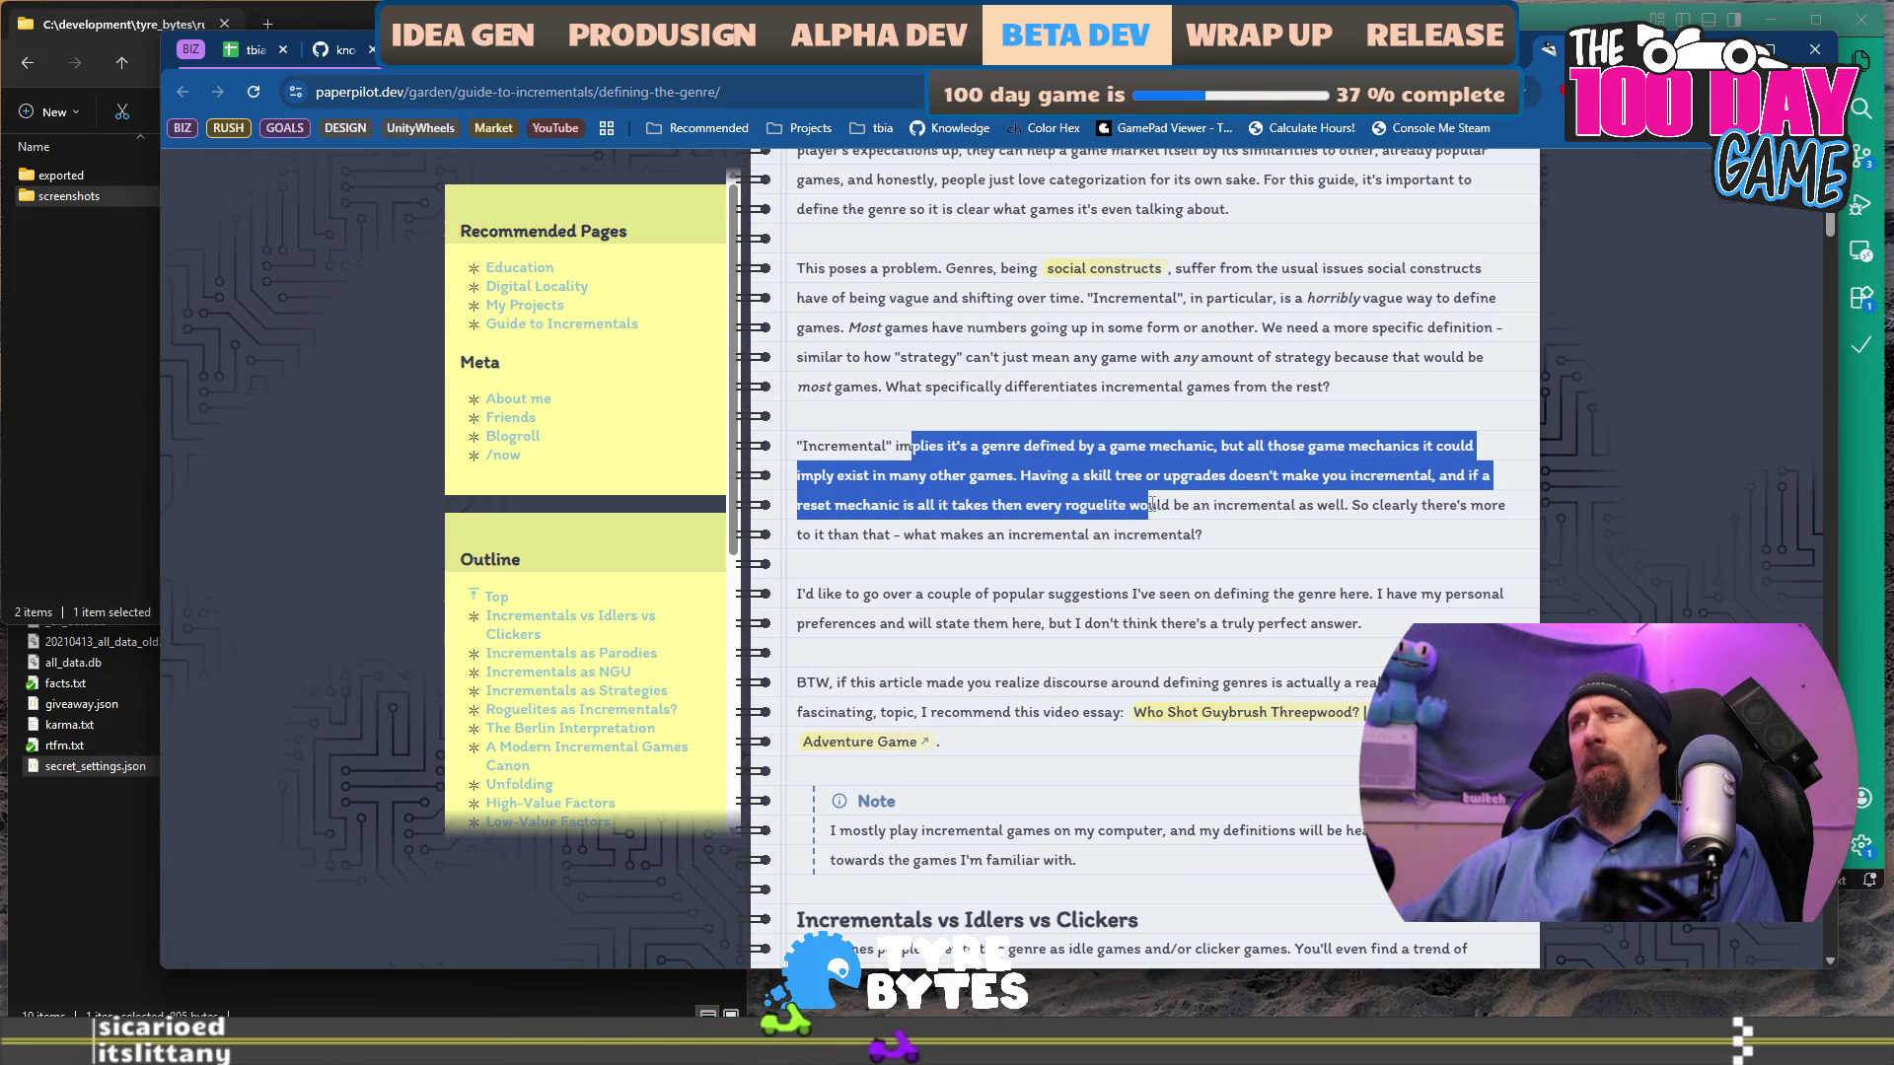
mouse_move(1151, 505)
left_mouse_down()
mouse_move(1031, 523)
mouse_move(1164, 537)
mouse_move(1160, 508)
mouse_move(1170, 538)
mouse_move(1179, 512)
mouse_move(1213, 530)
left_mouse_up()
scroll(1222, 535, "down", 1)
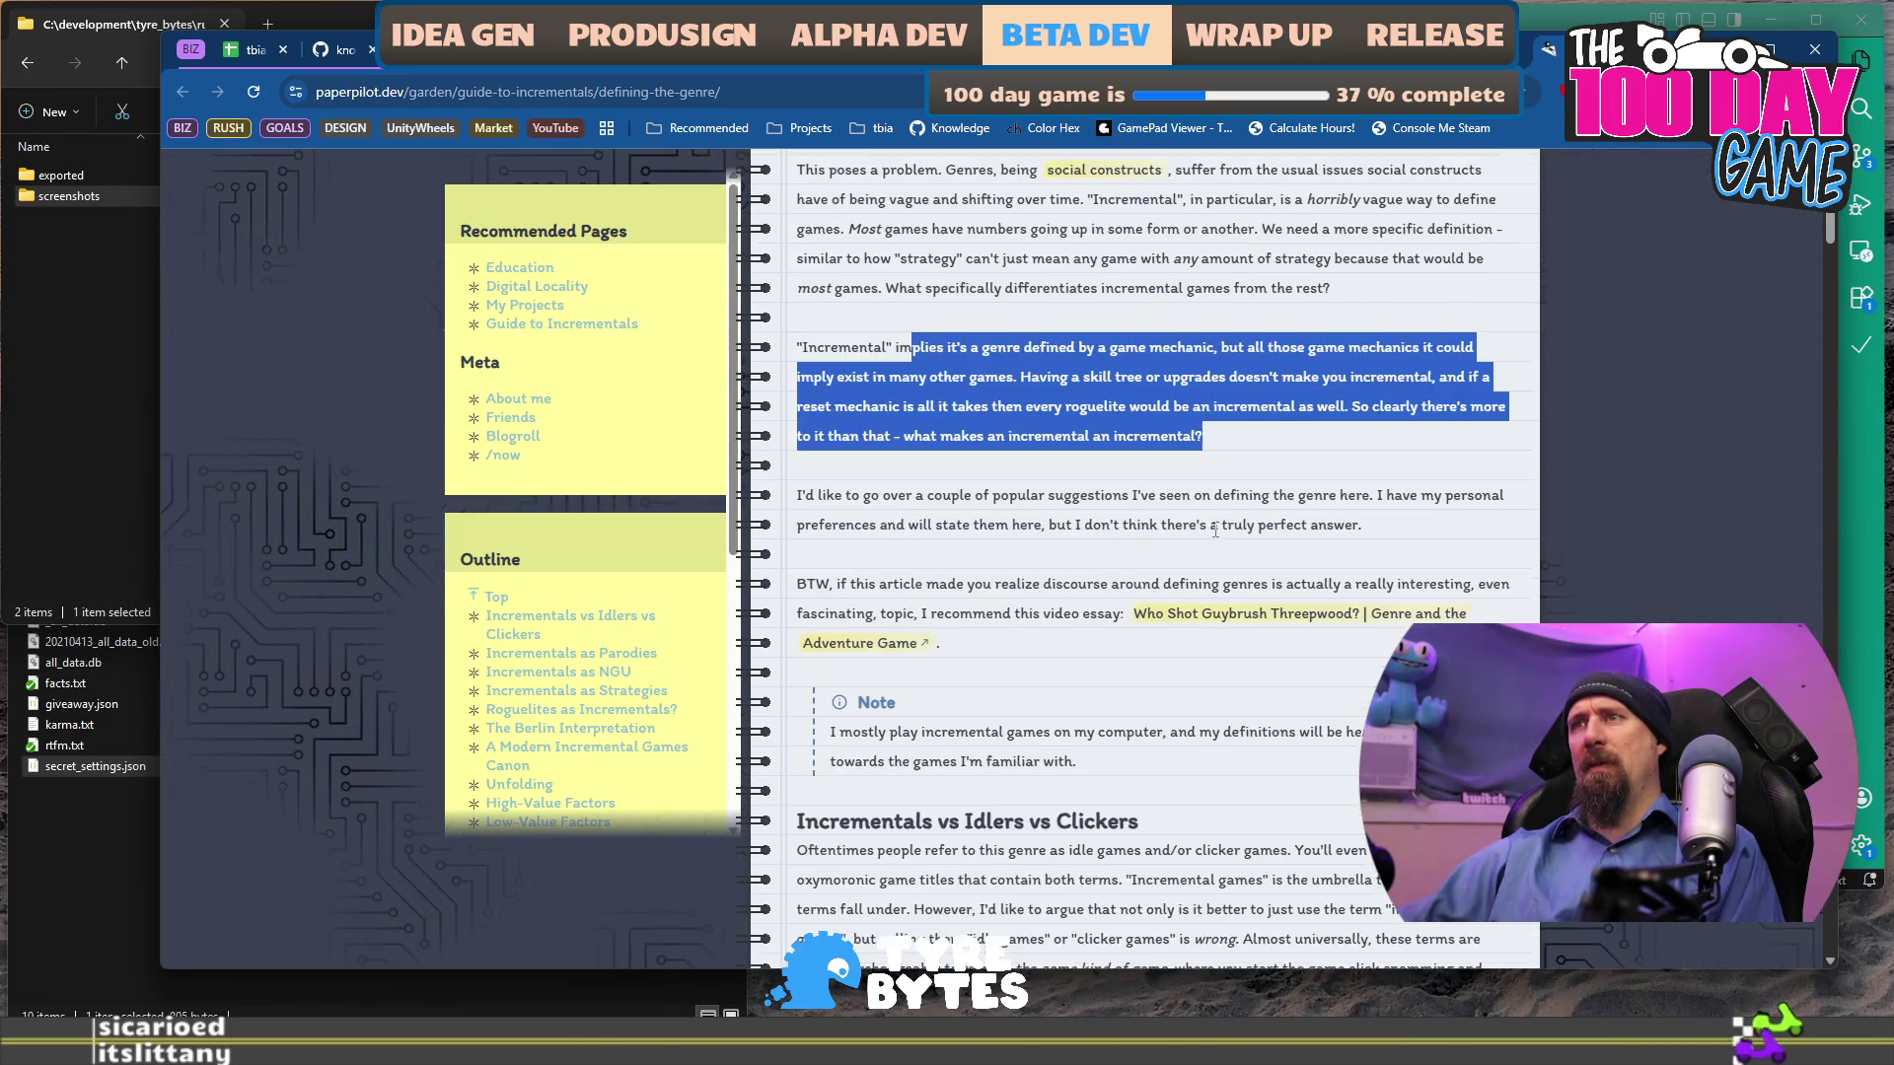
scroll(975, 516, "down", 2)
scroll(1011, 528, "down", 2)
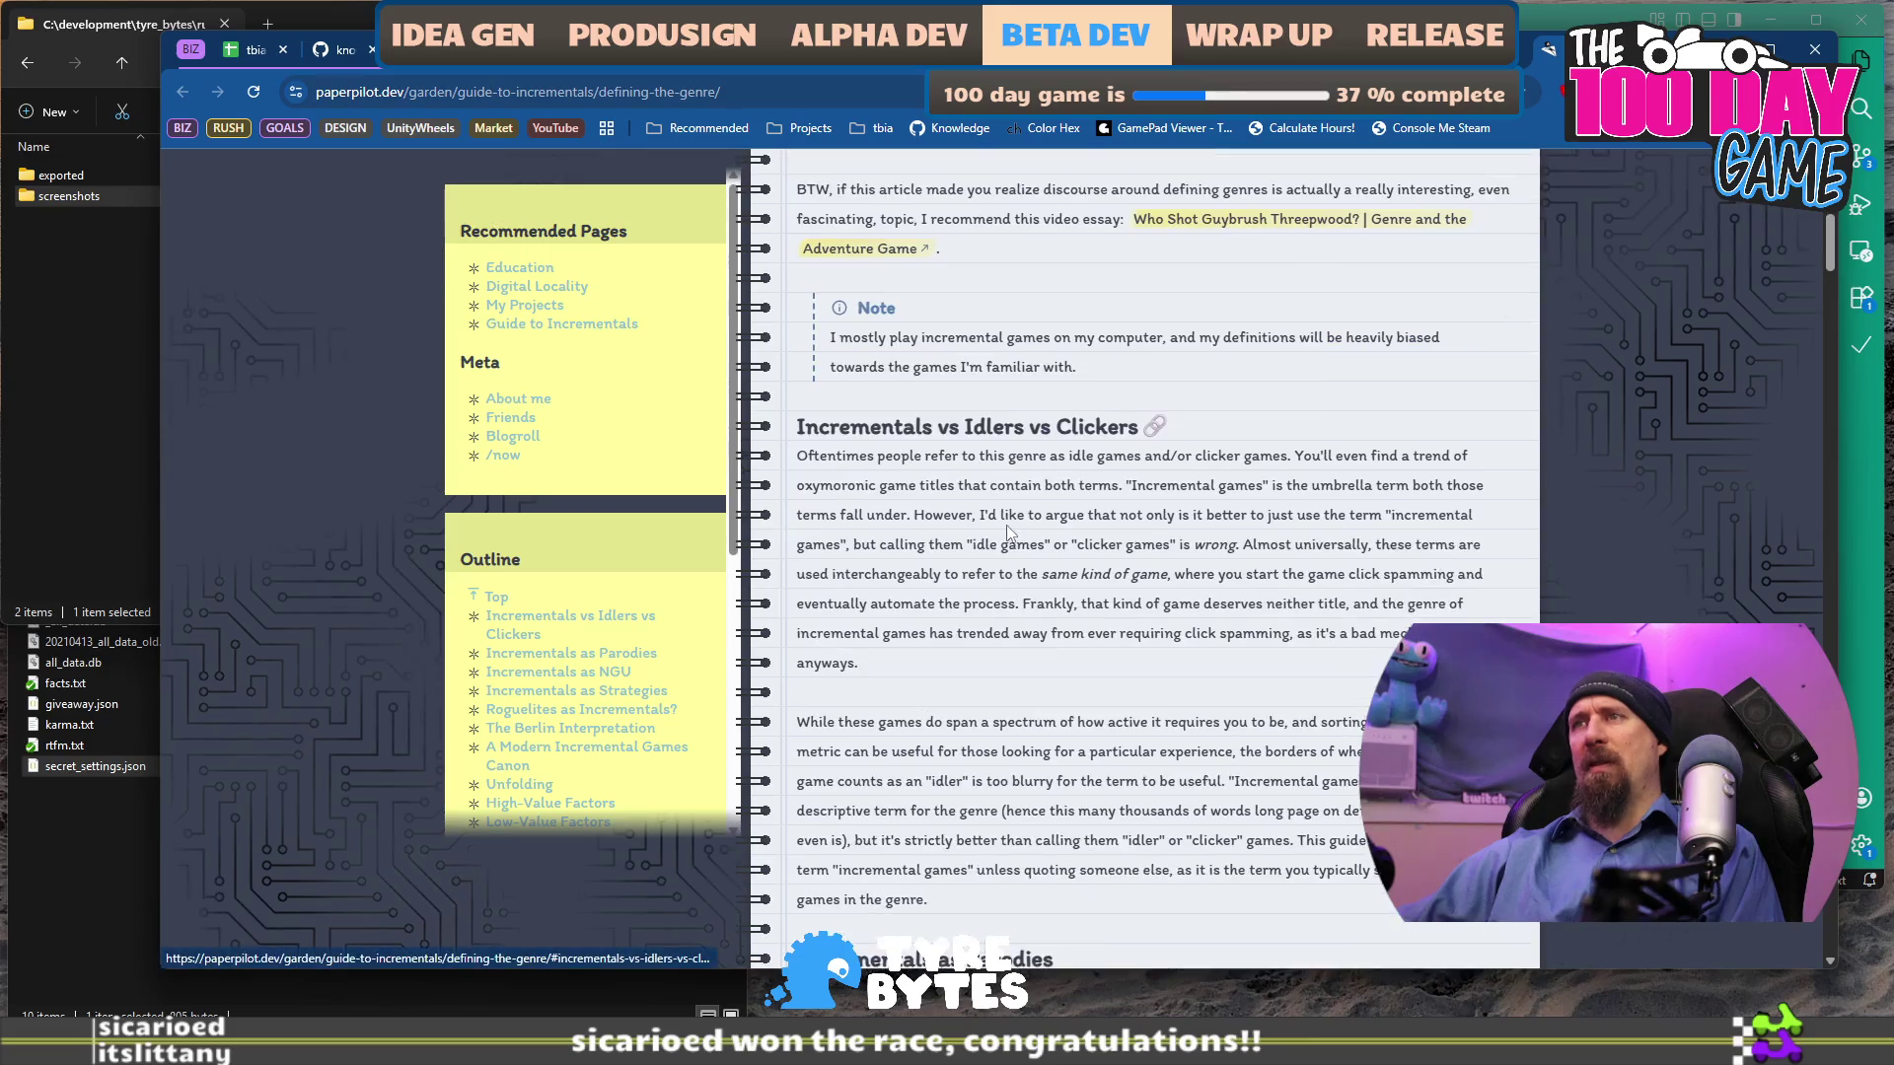
Highlight the Idlers vs Clickers passage, then select from 'Oftentimes' through the Incrementals as Parodies paragraphs.
mouse_move(869, 457)
left_mouse_down()
mouse_move(1030, 515)
mouse_move(1100, 488)
mouse_move(1128, 547)
mouse_move(1132, 462)
mouse_move(1113, 512)
mouse_move(1139, 541)
mouse_move(1115, 488)
mouse_move(1111, 531)
left_mouse_up()
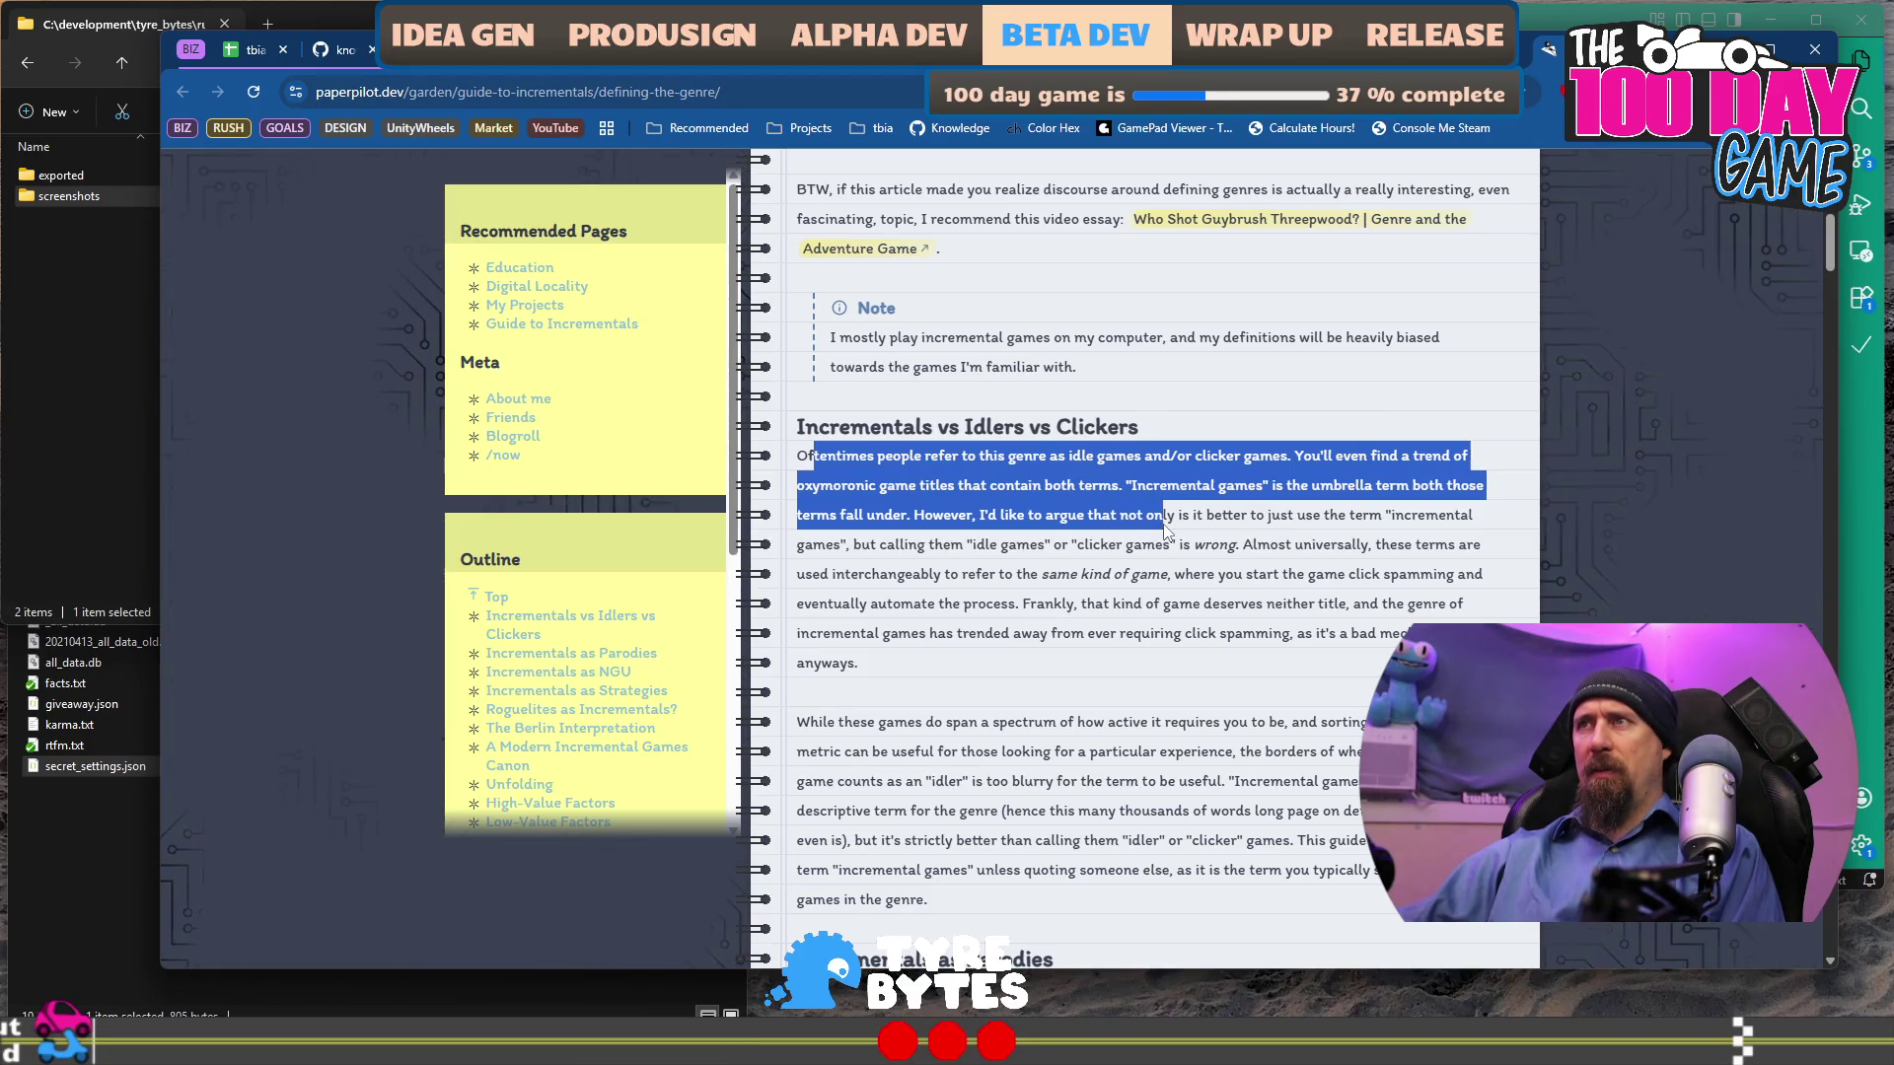
left_click_drag(1166, 530, 1164, 570)
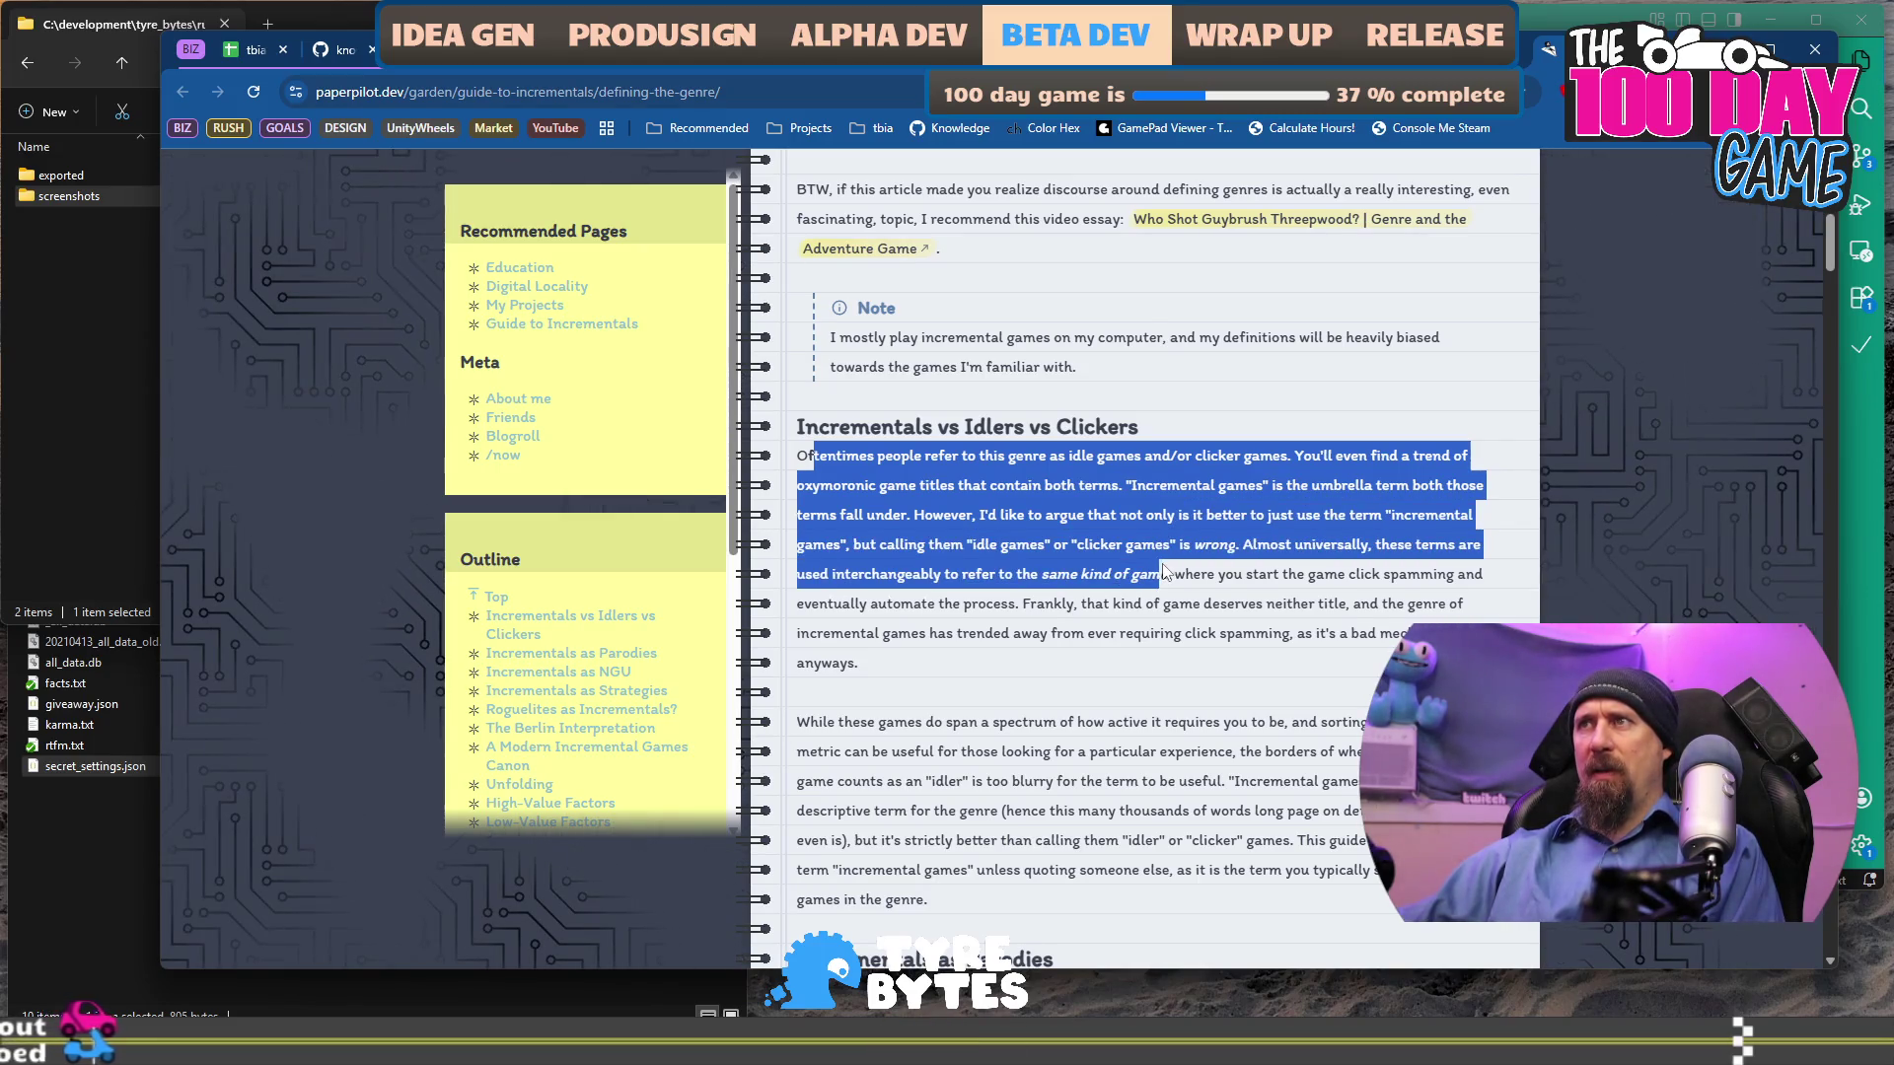
scroll(1164, 567, "down", 1)
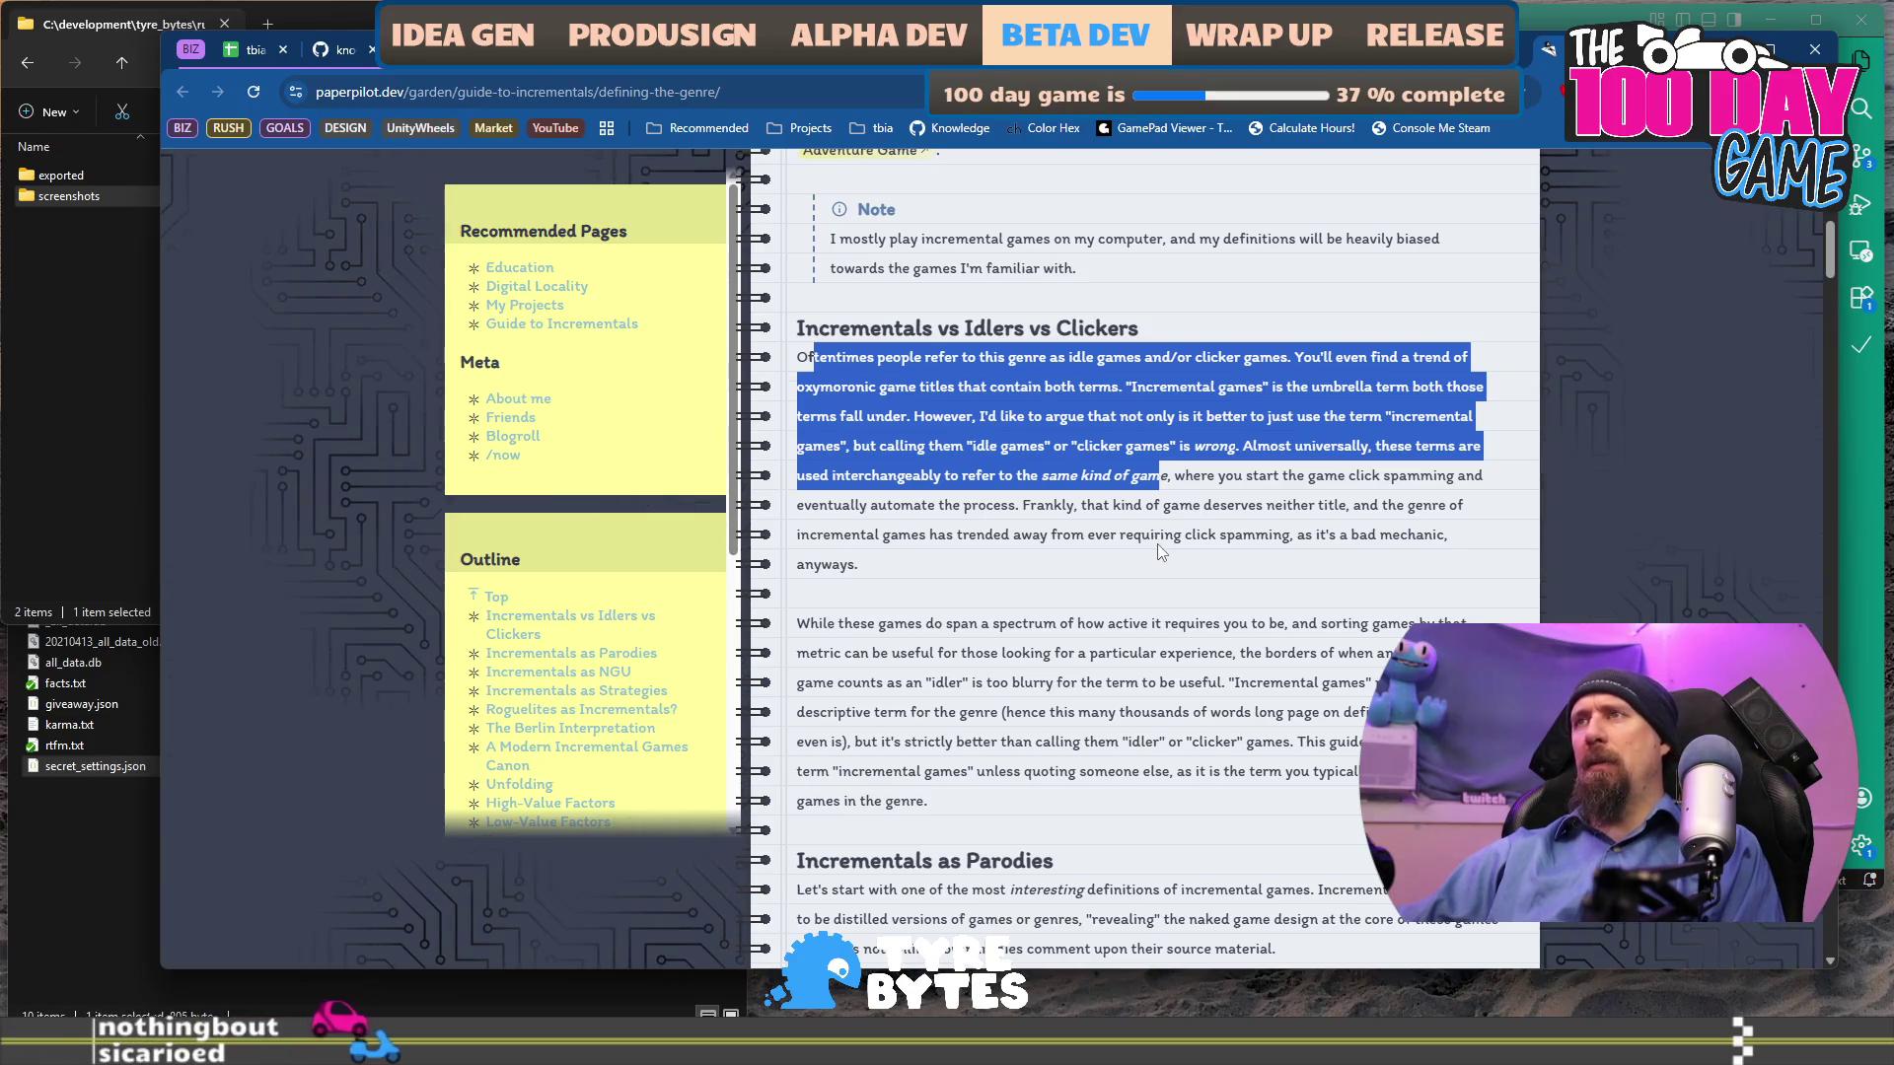
left_click(952, 407)
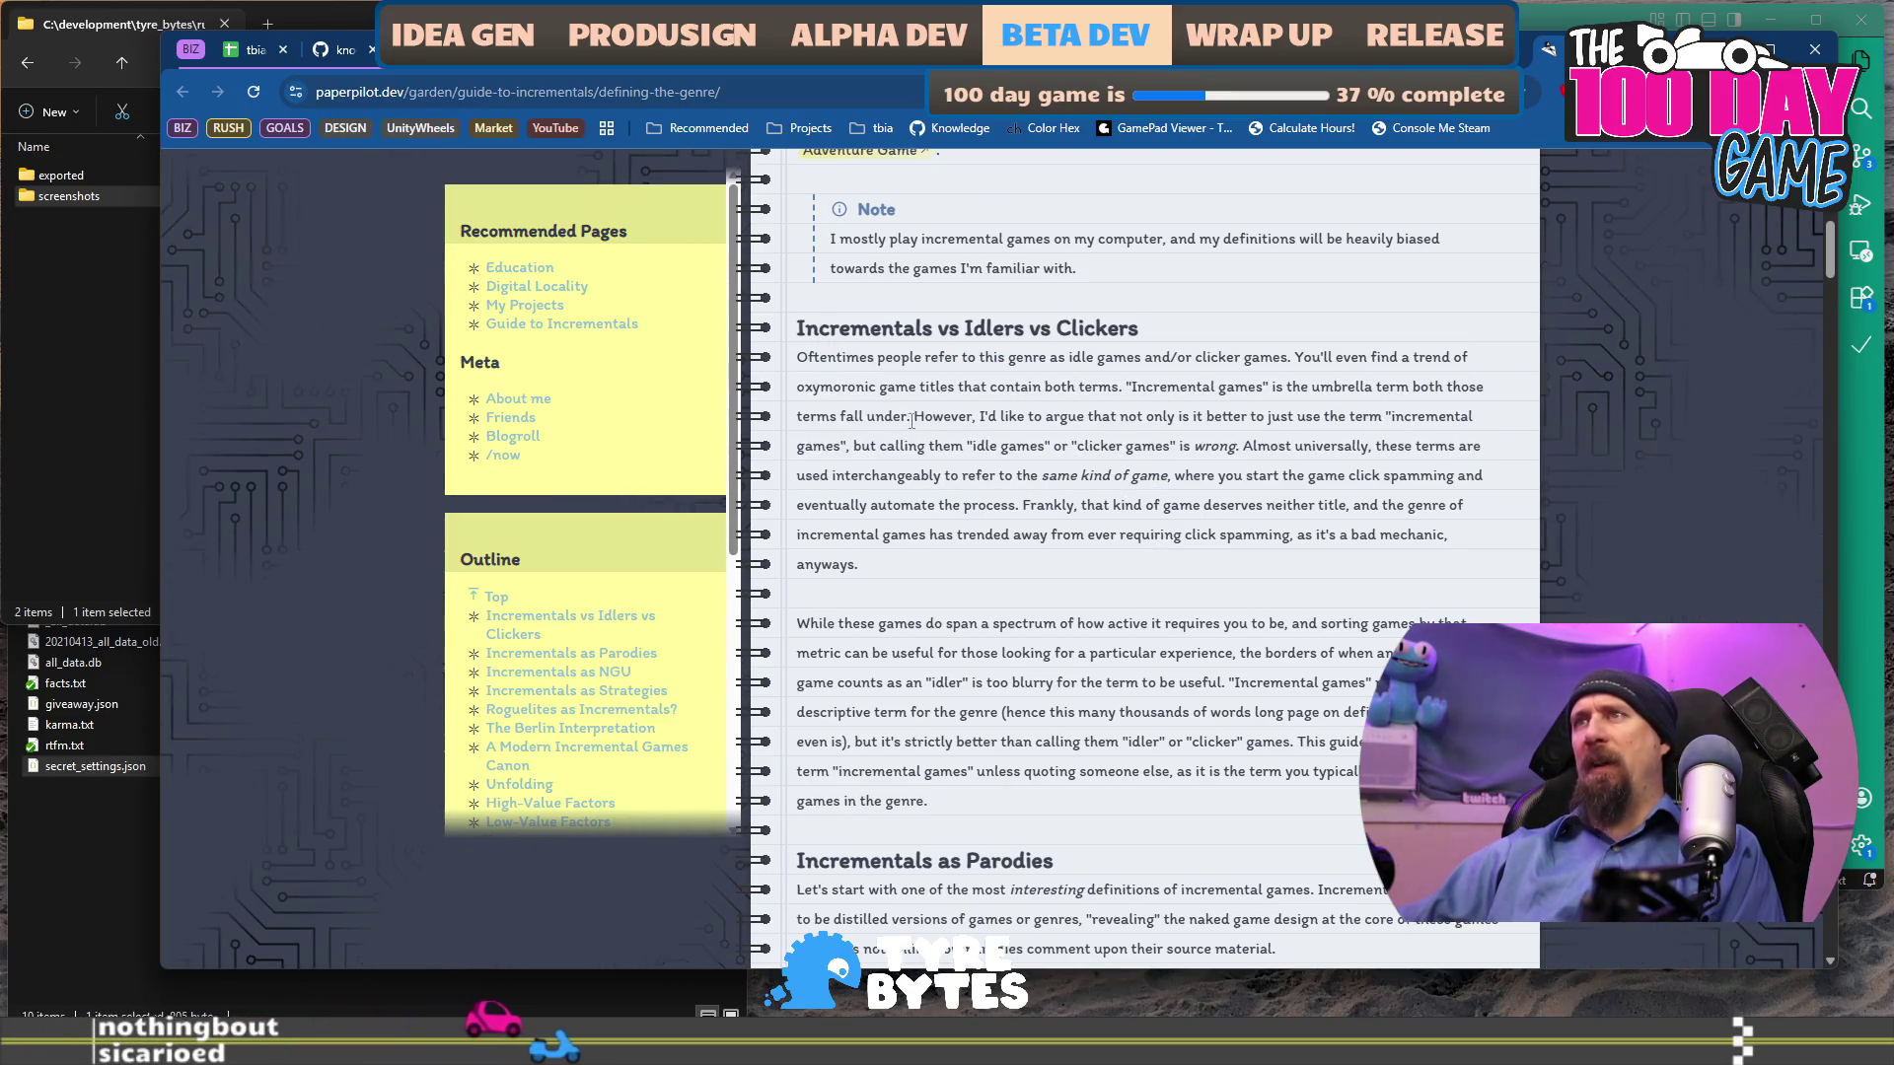
left_click_drag(915, 415, 952, 452)
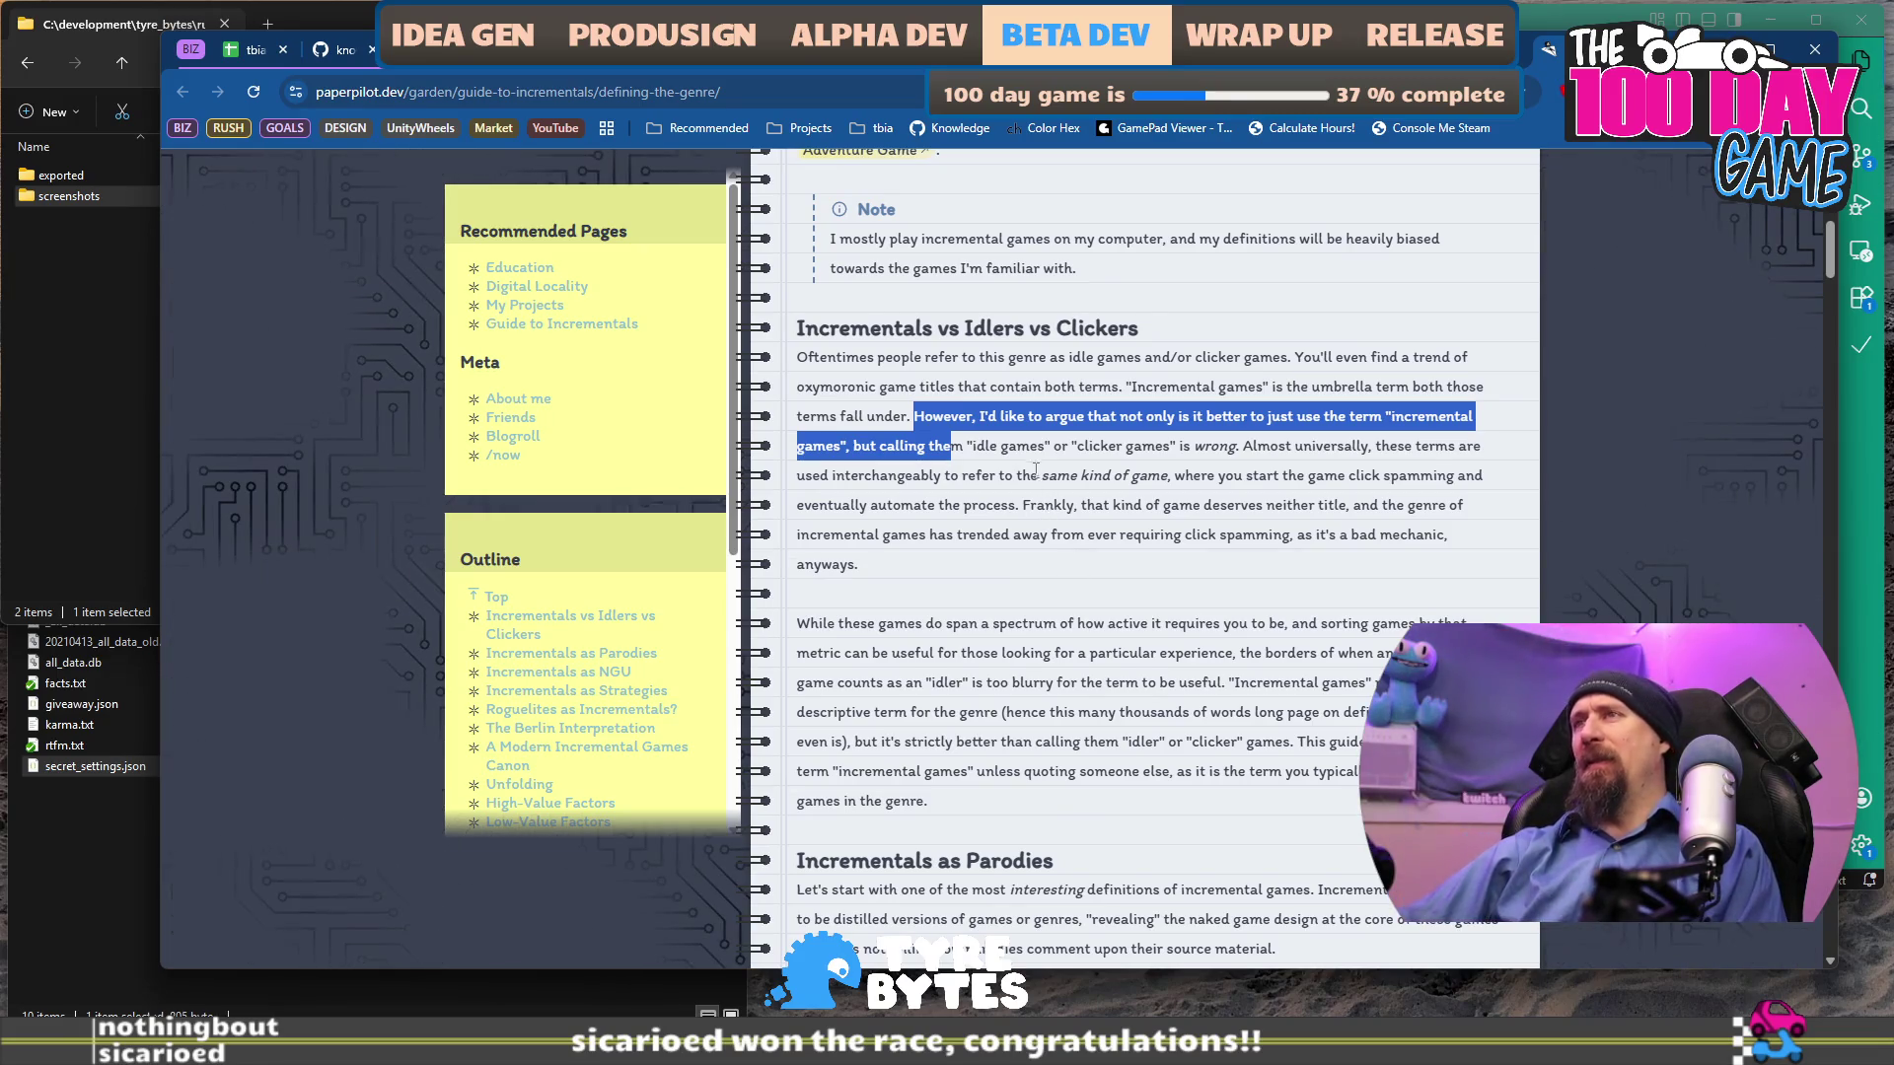
left_click(796, 363)
mouse_move(800, 363)
left_mouse_down()
mouse_move(848, 537)
mouse_move(1036, 962)
mouse_move(1042, 801)
mouse_move(1017, 845)
left_mouse_up()
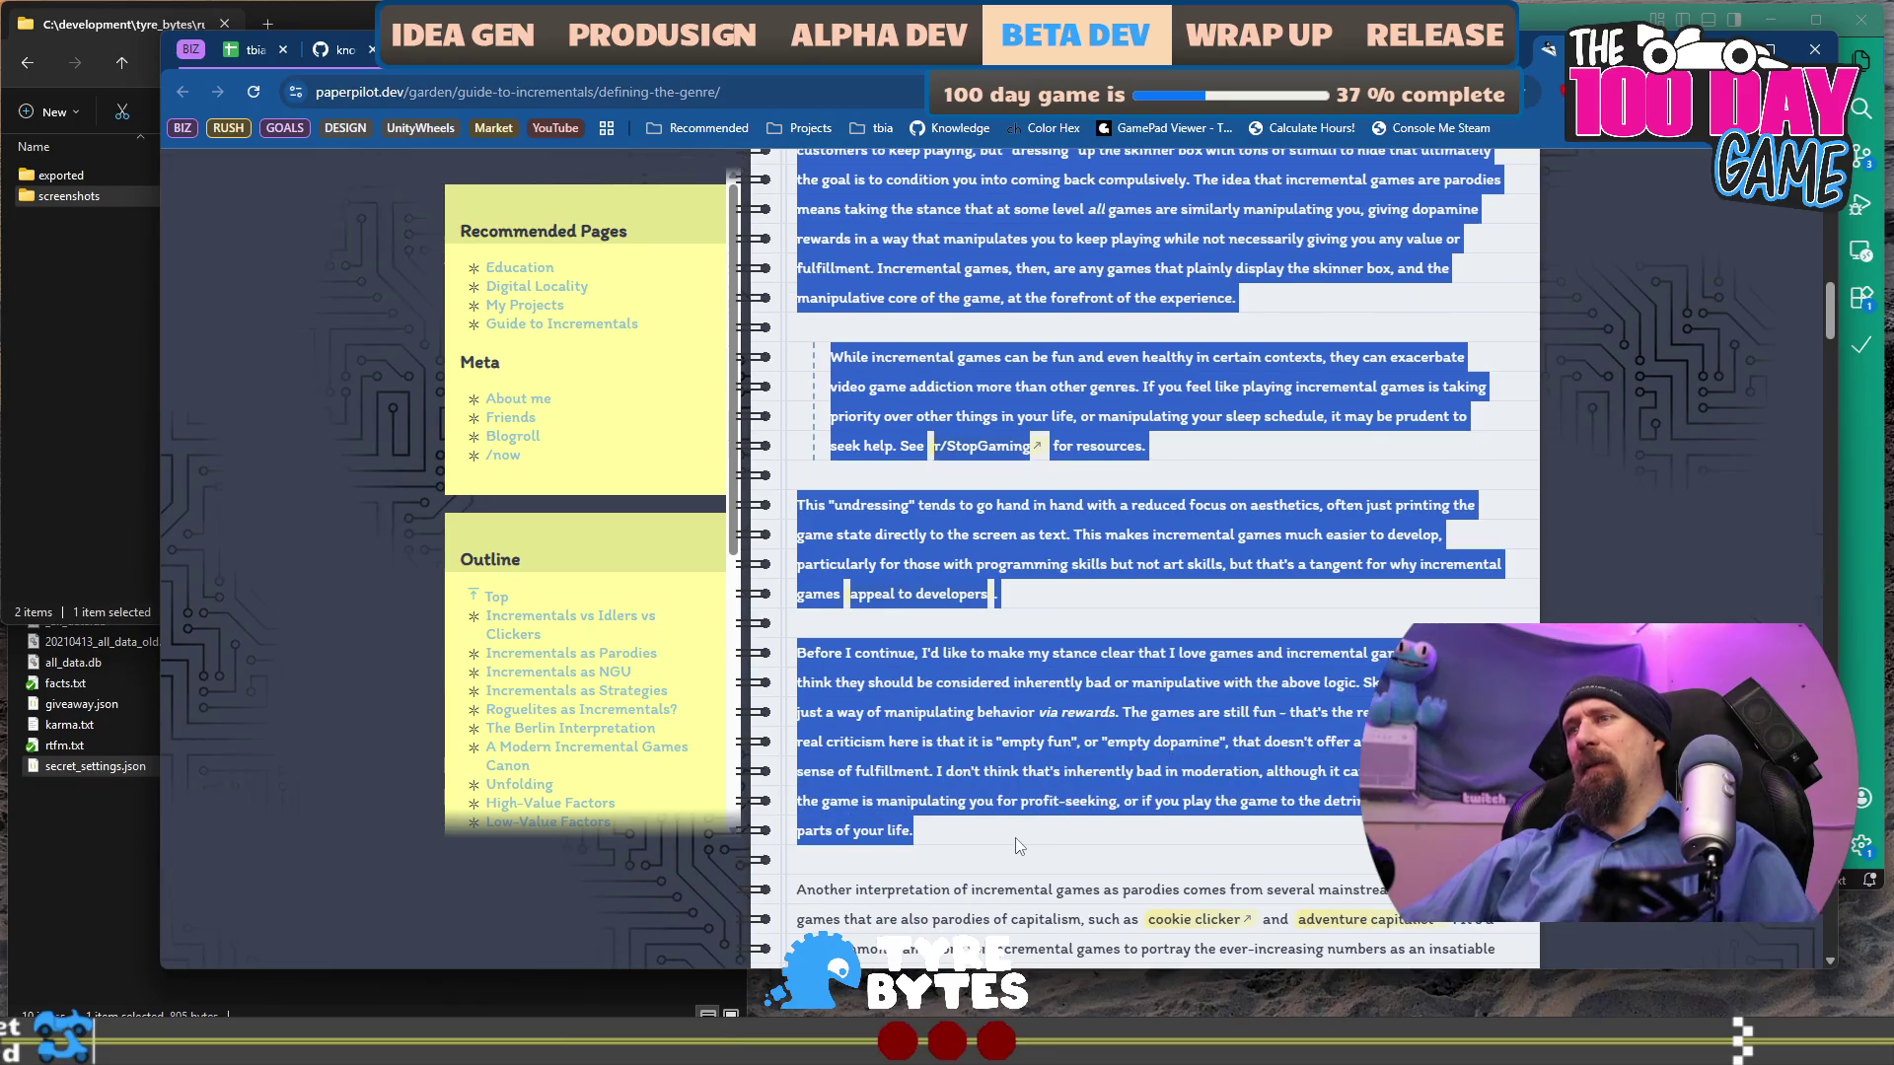
Paste the copied guide paragraphs into a new untitled VS Code file with word wrap on.
key("alt+Tab")
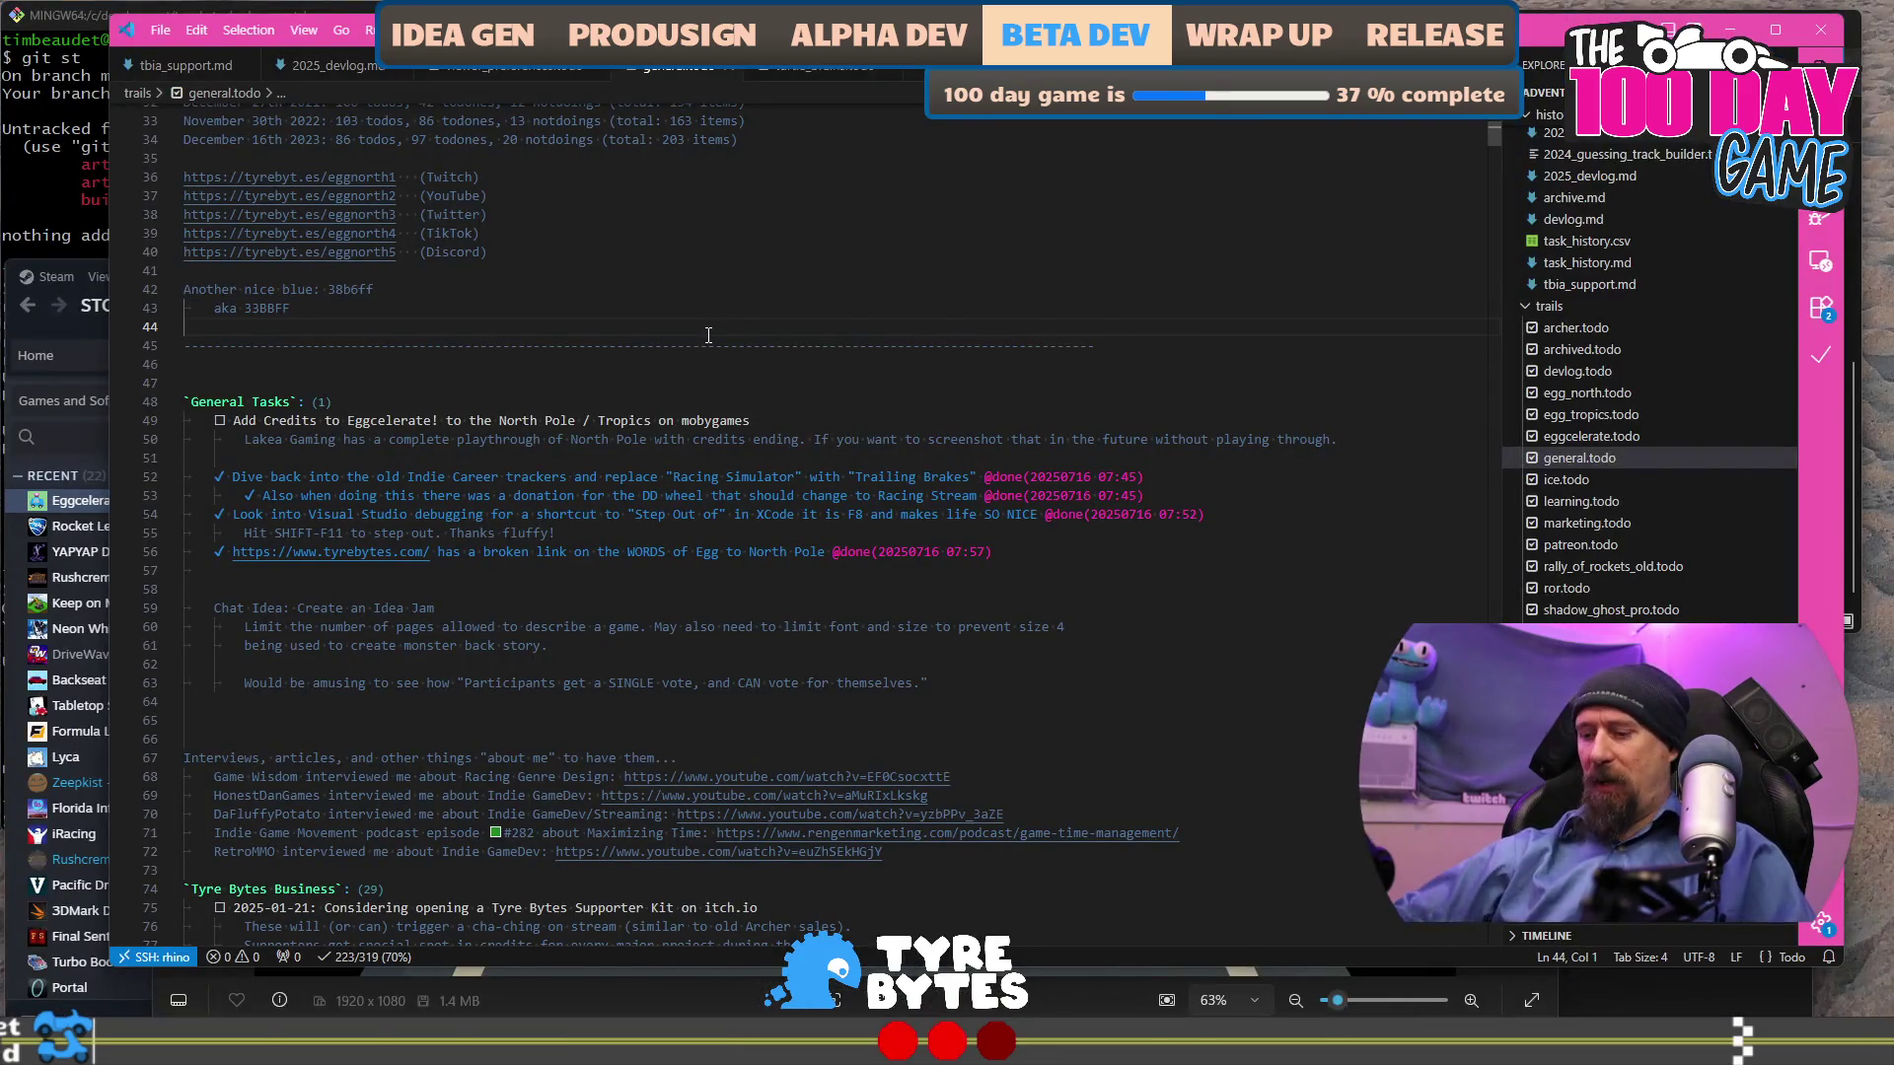
key("ctrl+n")
key("ctrl+v")
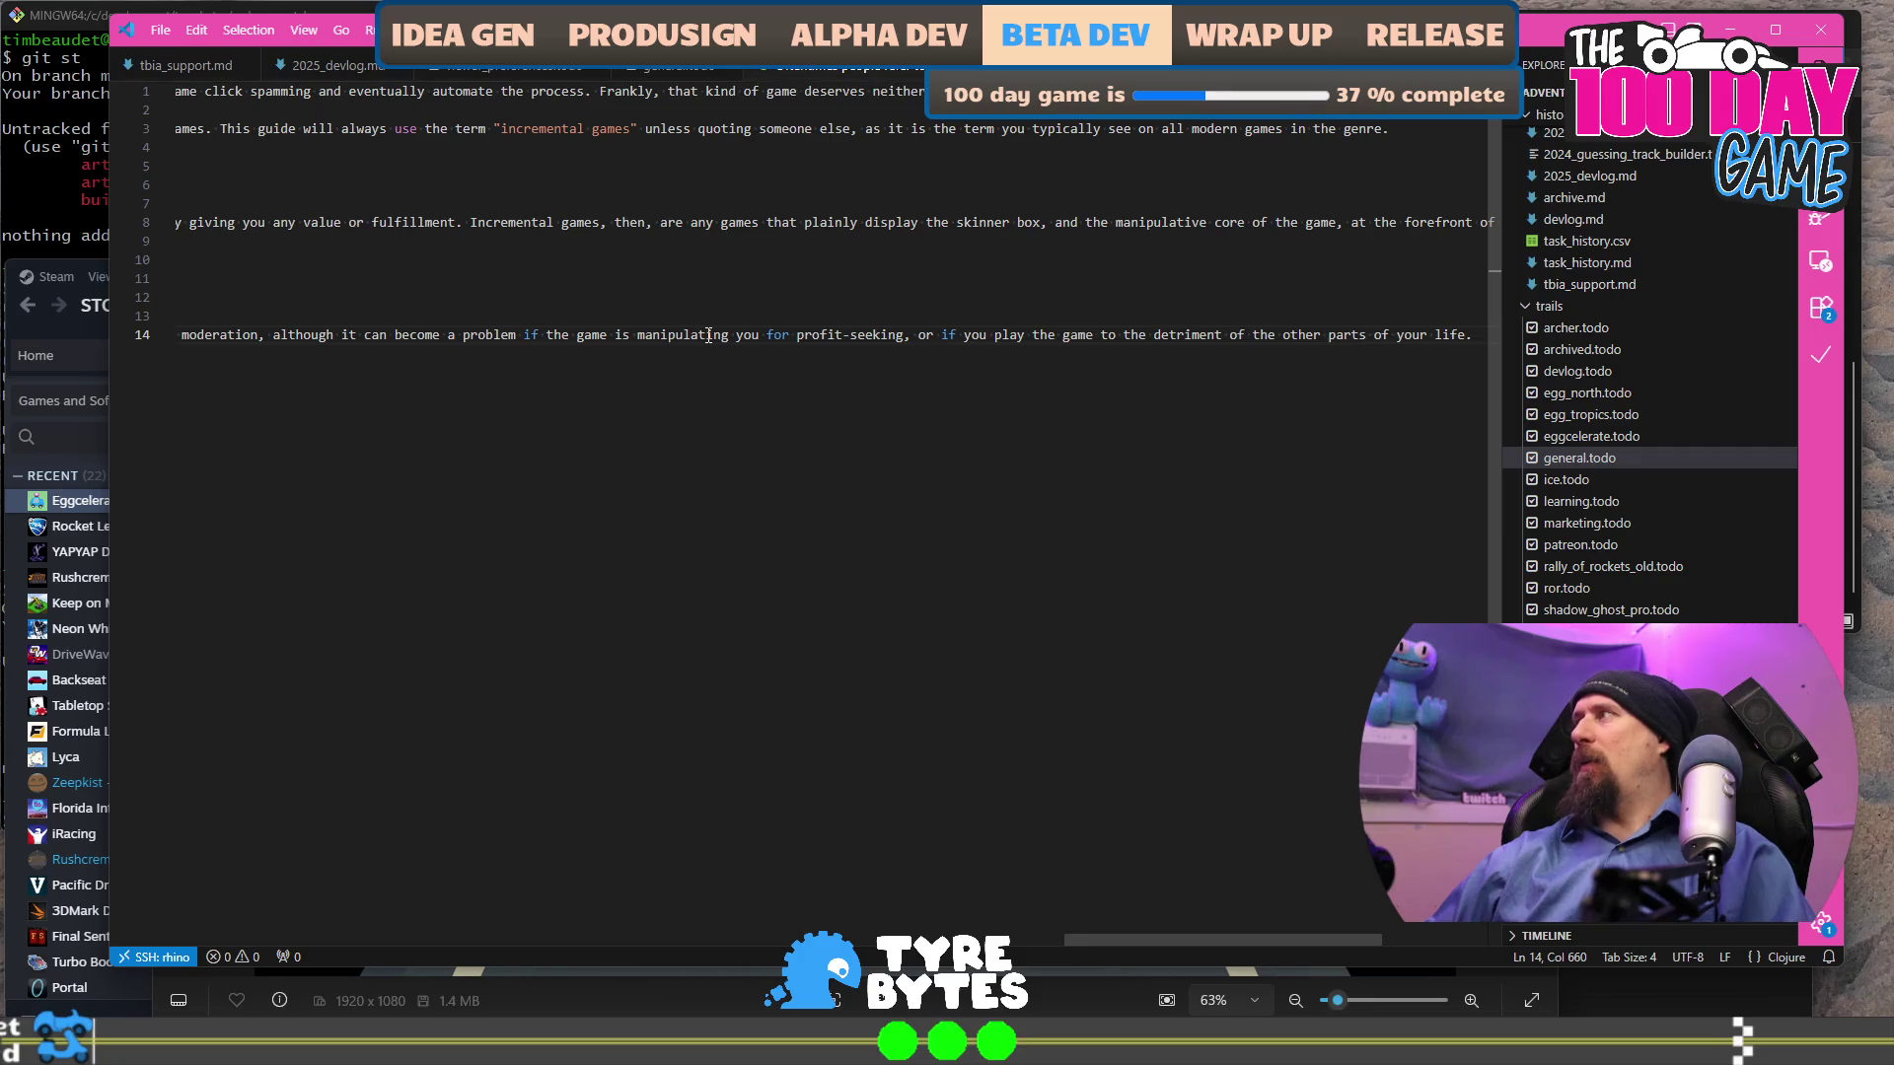
key("alt+z")
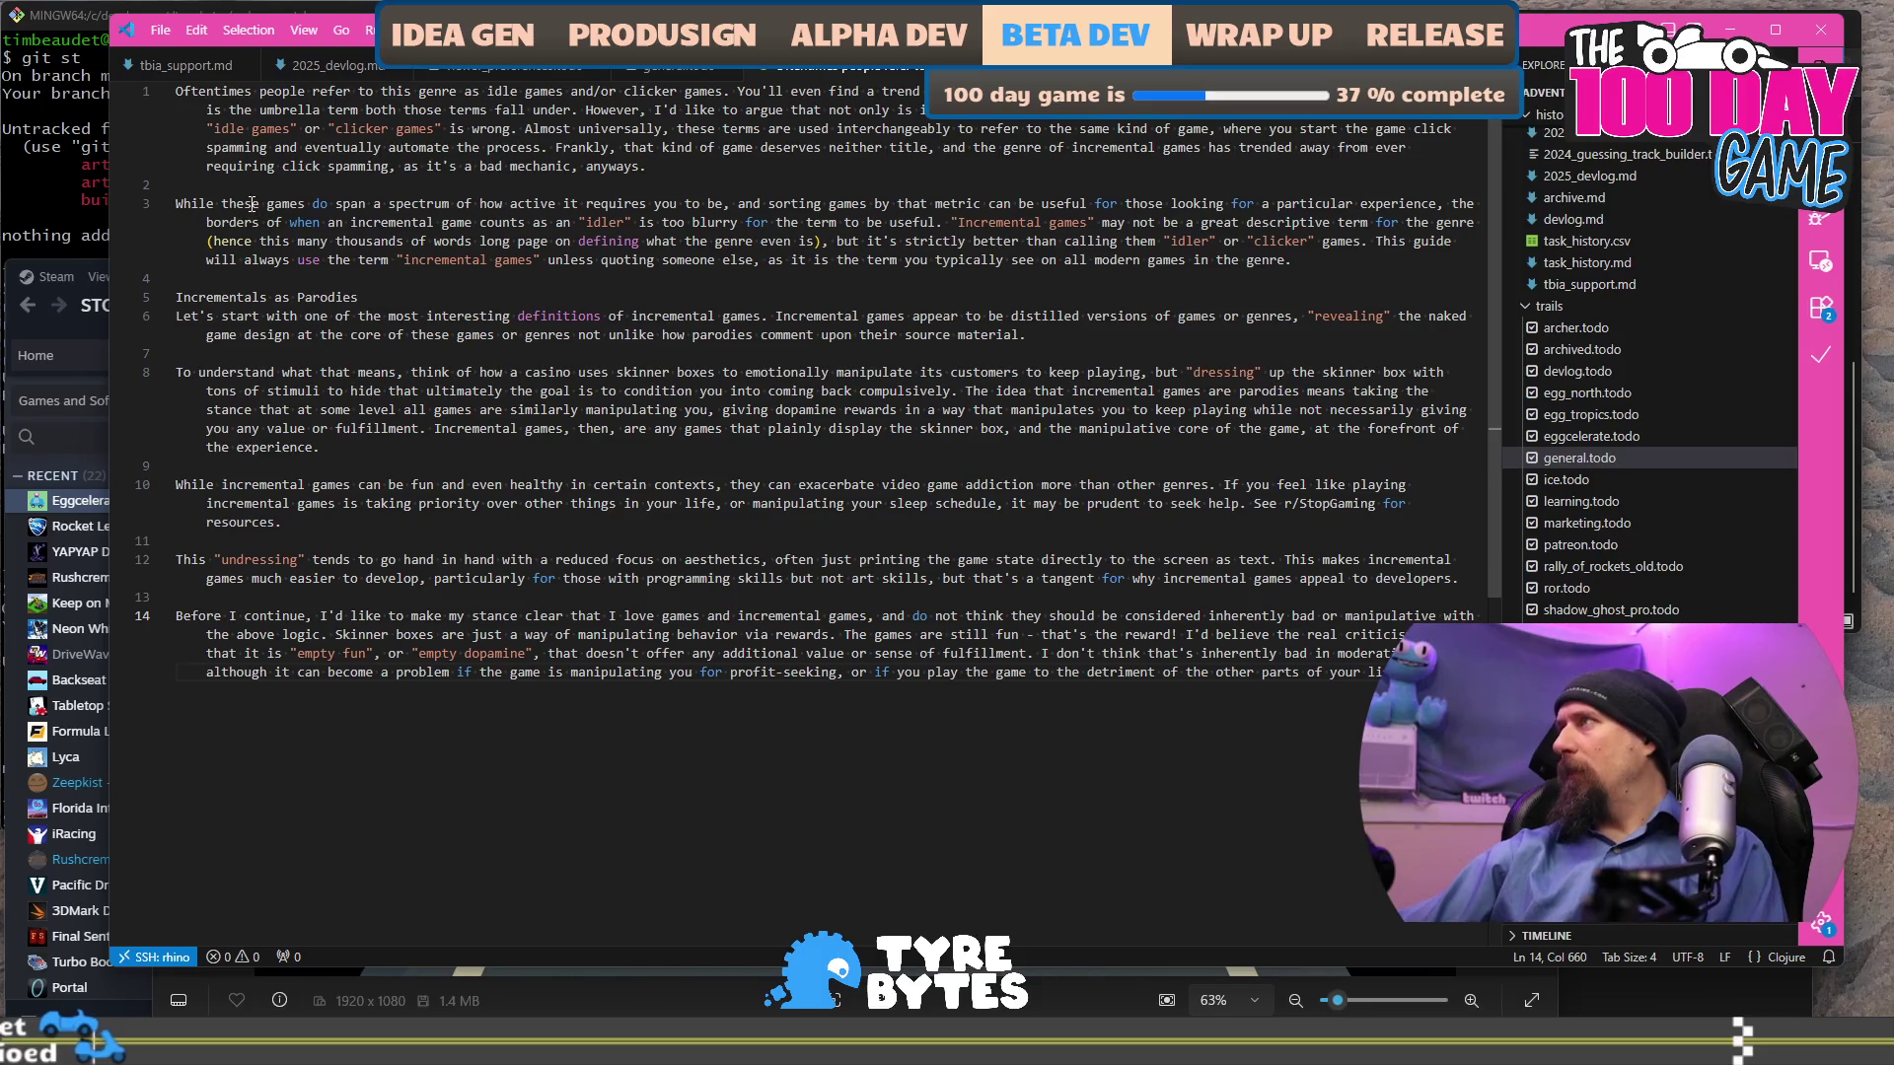
Check character counts of the 'Almost universally', click-spamming, Parodies and casino skinner-box passages.
mouse_move(525, 128)
left_mouse_down()
mouse_move(1411, 150)
mouse_move(641, 167)
mouse_move(695, 143)
mouse_move(903, 147)
left_mouse_up()
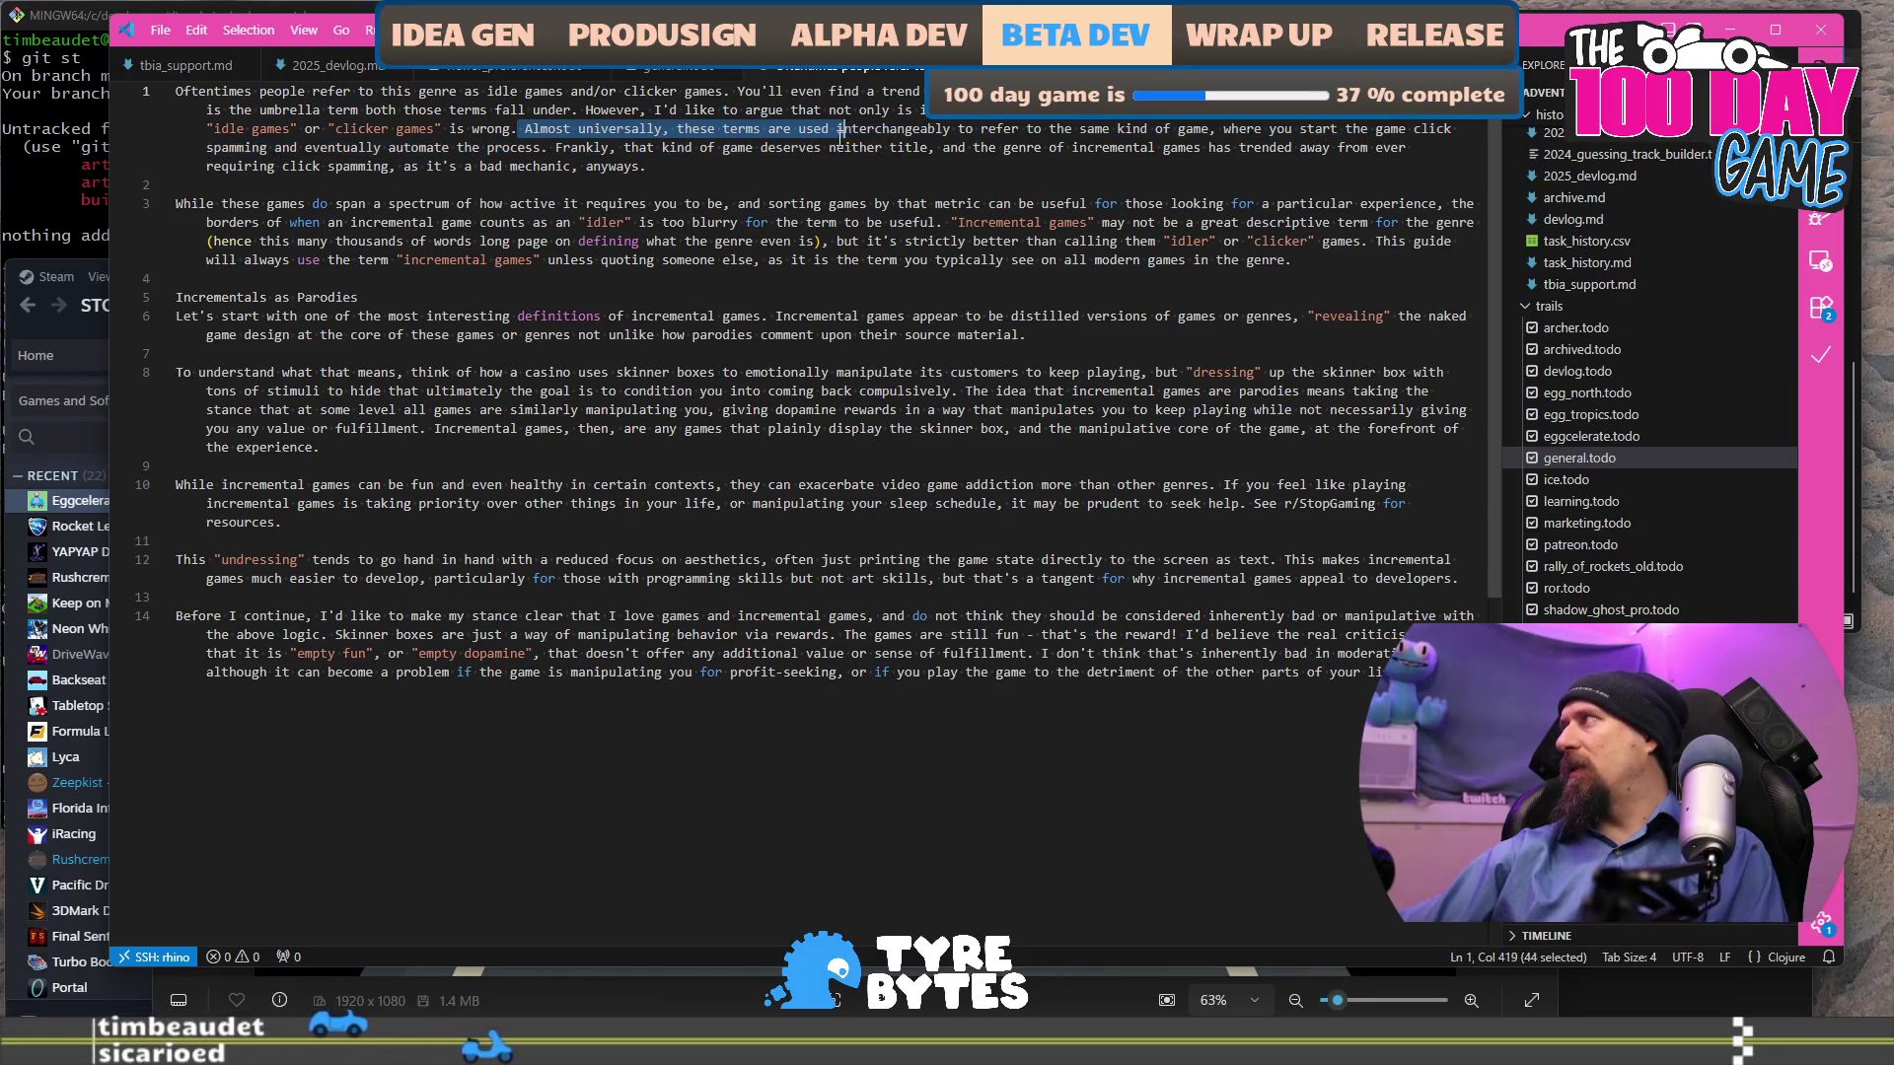
left_click_drag(903, 147, 1216, 130)
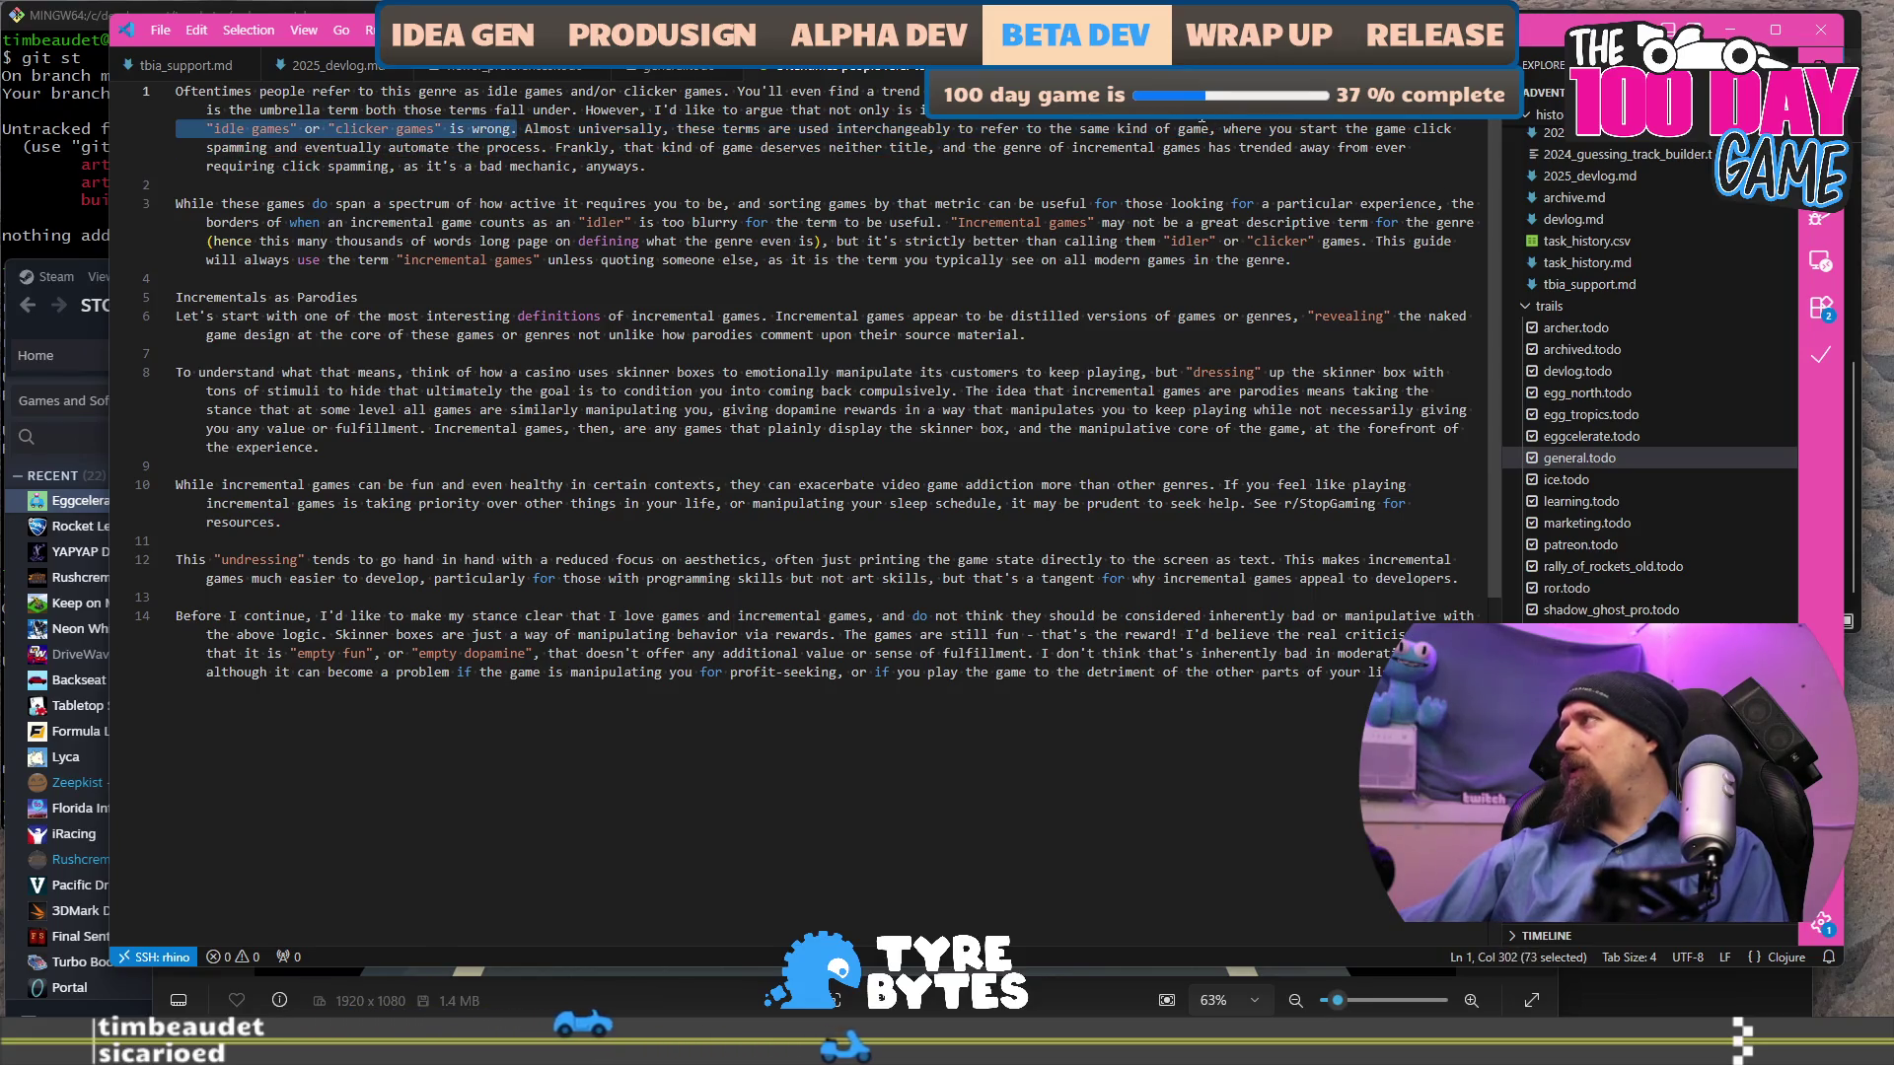
mouse_move(1225, 129)
left_mouse_down()
mouse_move(424, 146)
mouse_move(741, 161)
left_mouse_up()
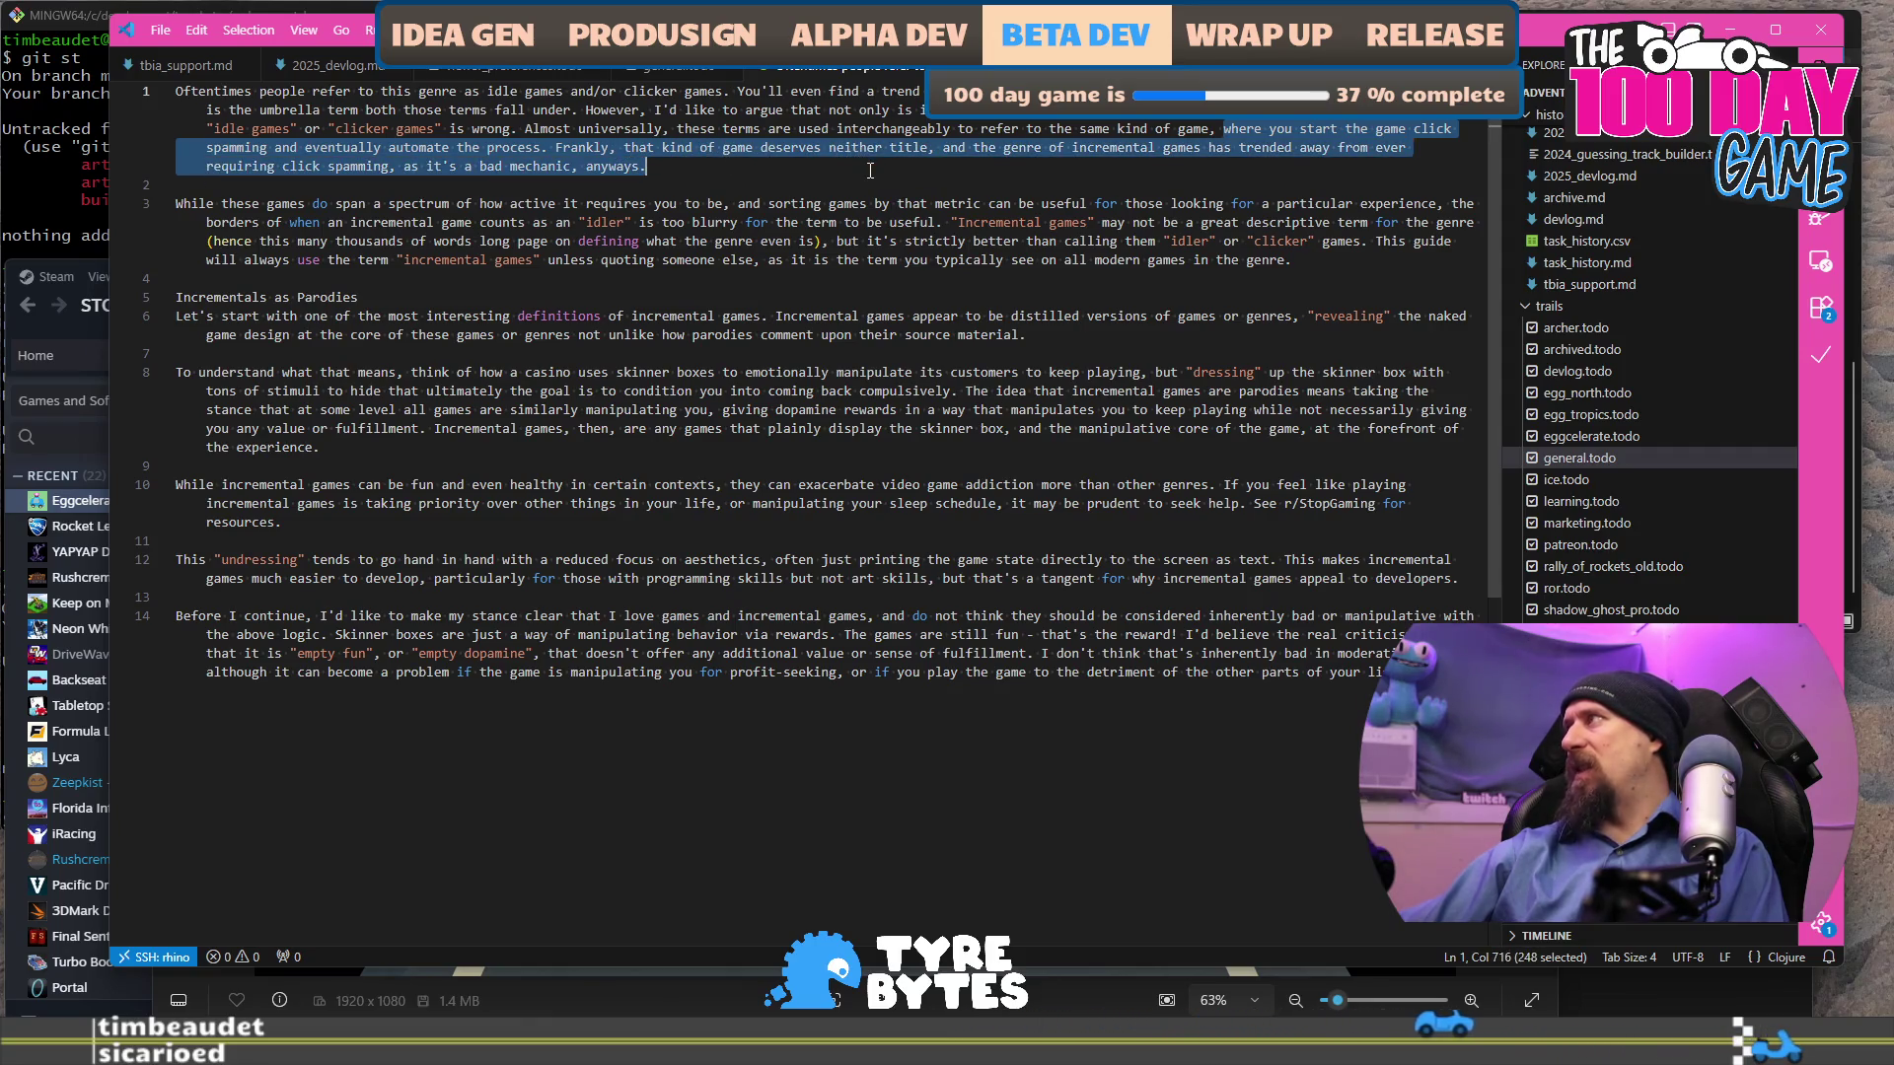
mouse_move(197, 205)
left_mouse_down()
mouse_move(856, 219)
mouse_move(875, 244)
left_mouse_up()
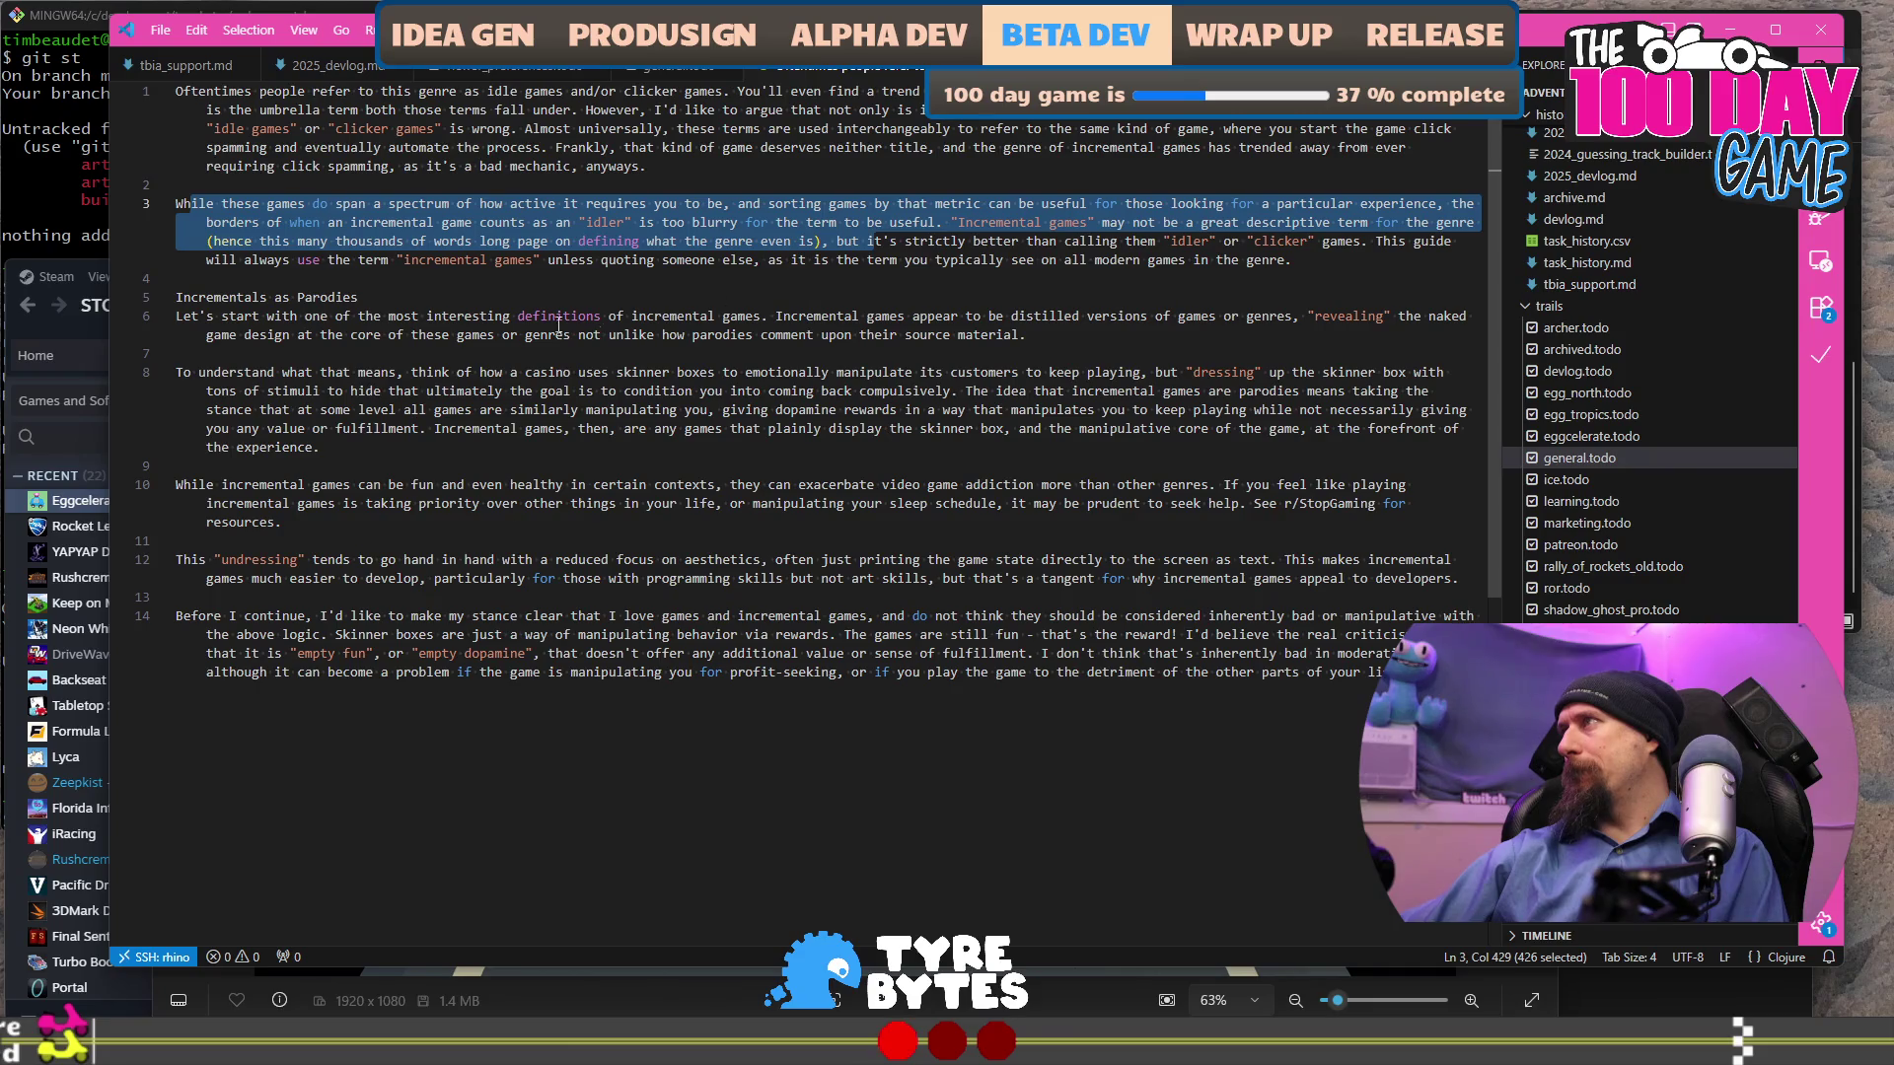
left_click_drag(238, 316, 826, 330)
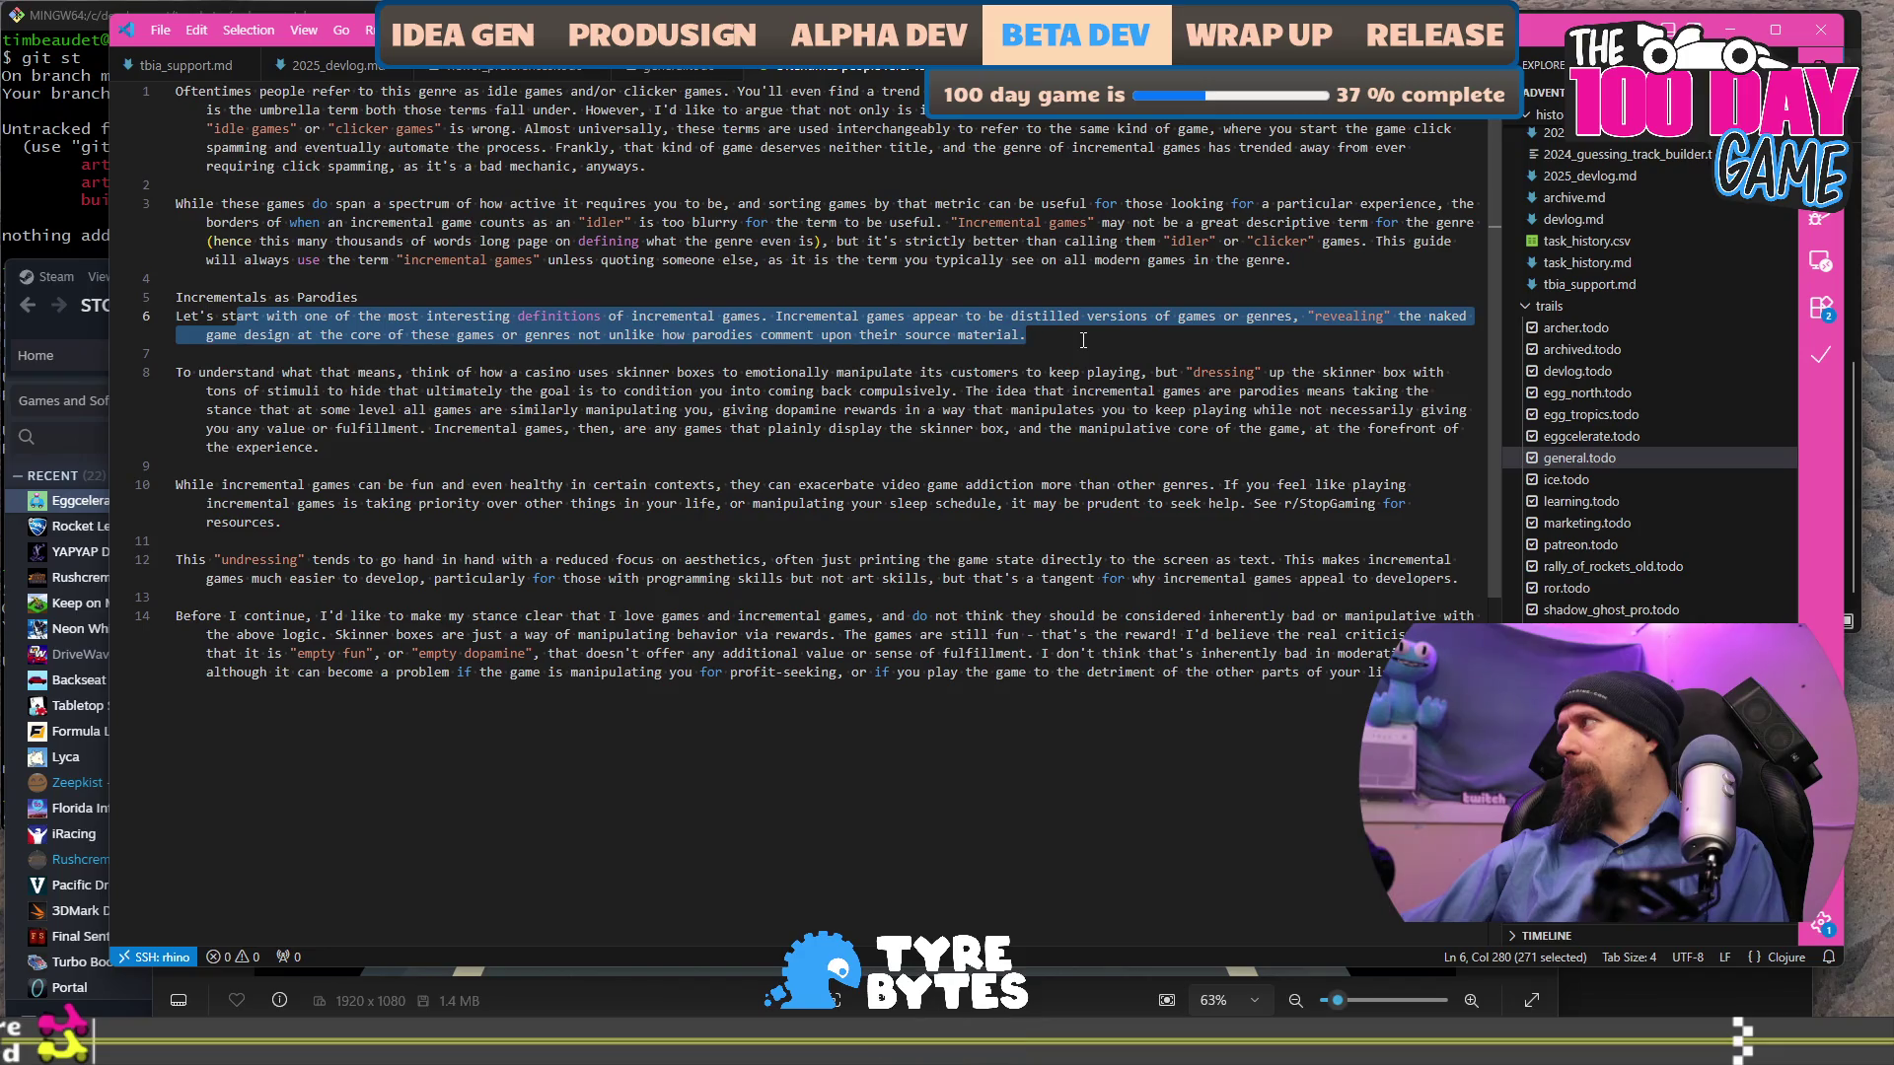
mouse_move(206, 374)
left_mouse_down()
mouse_move(603, 374)
mouse_move(625, 391)
left_mouse_up()
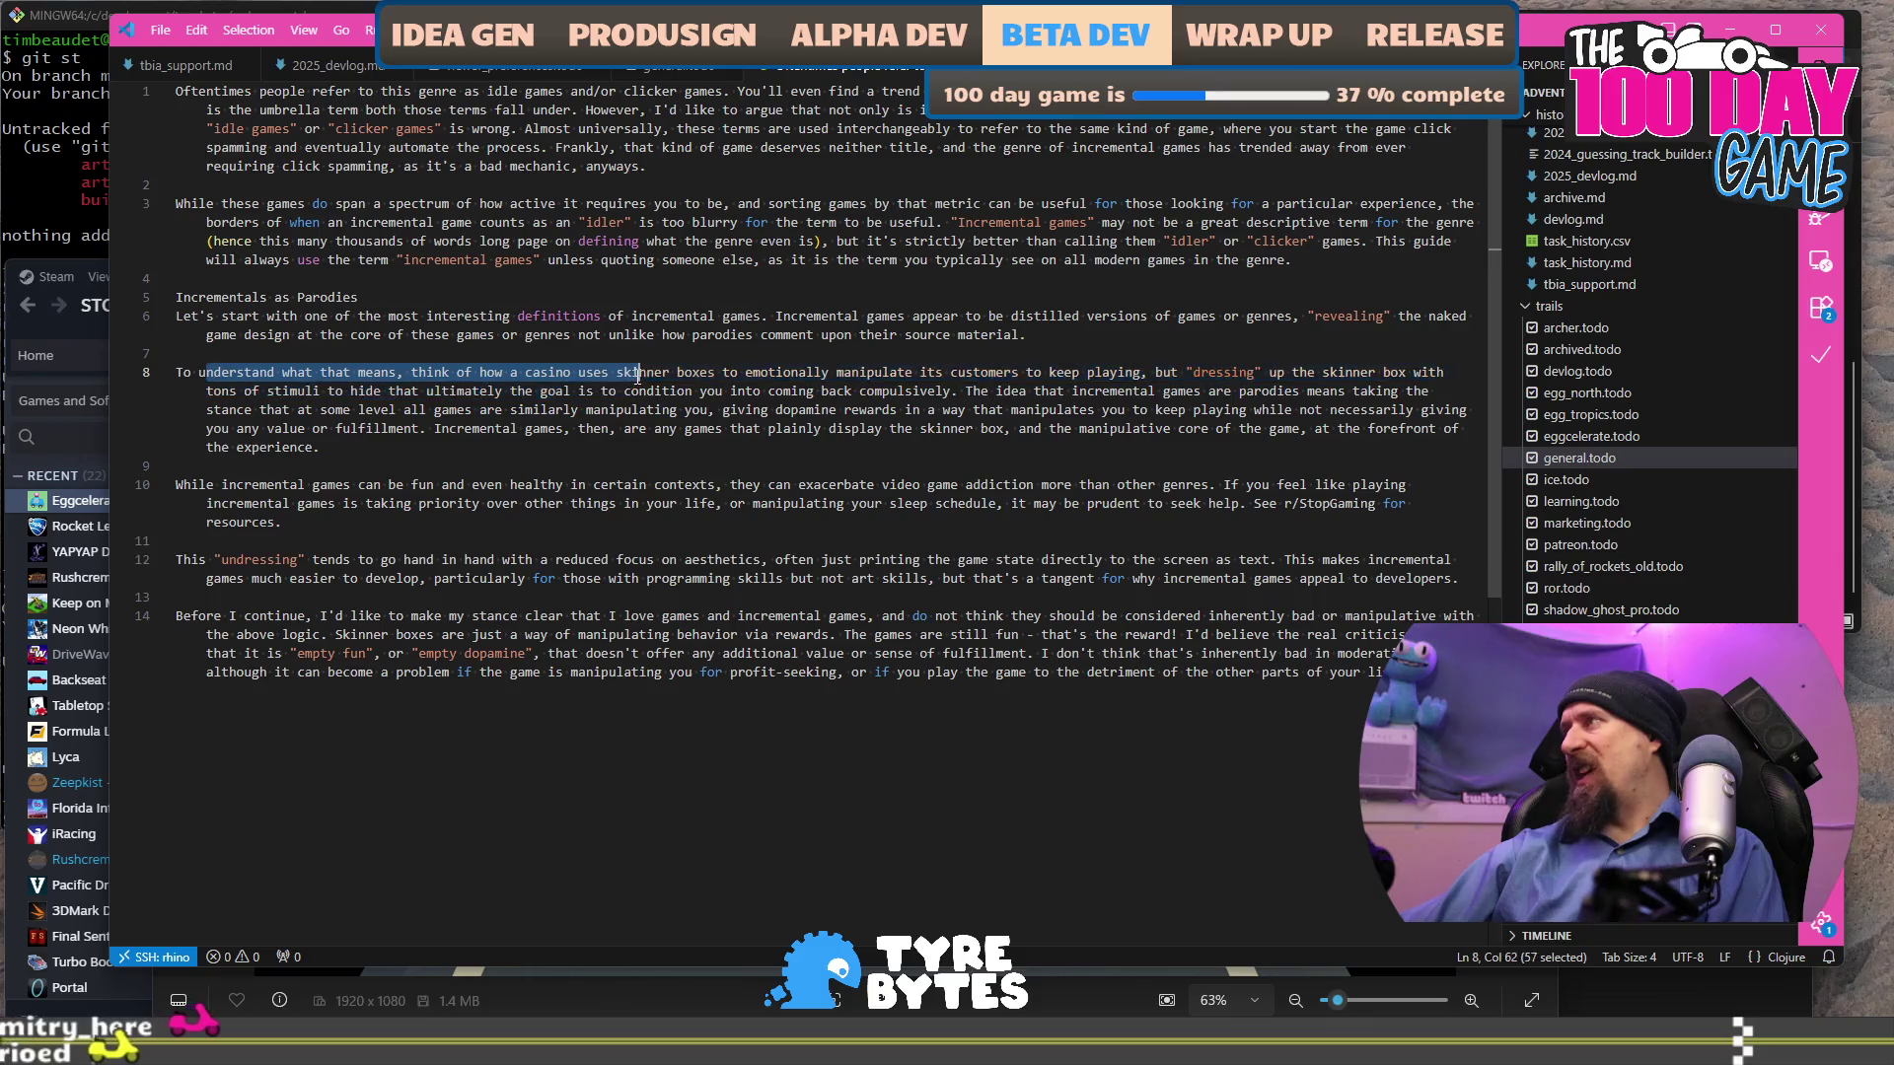
left_click(750, 391, "shift")
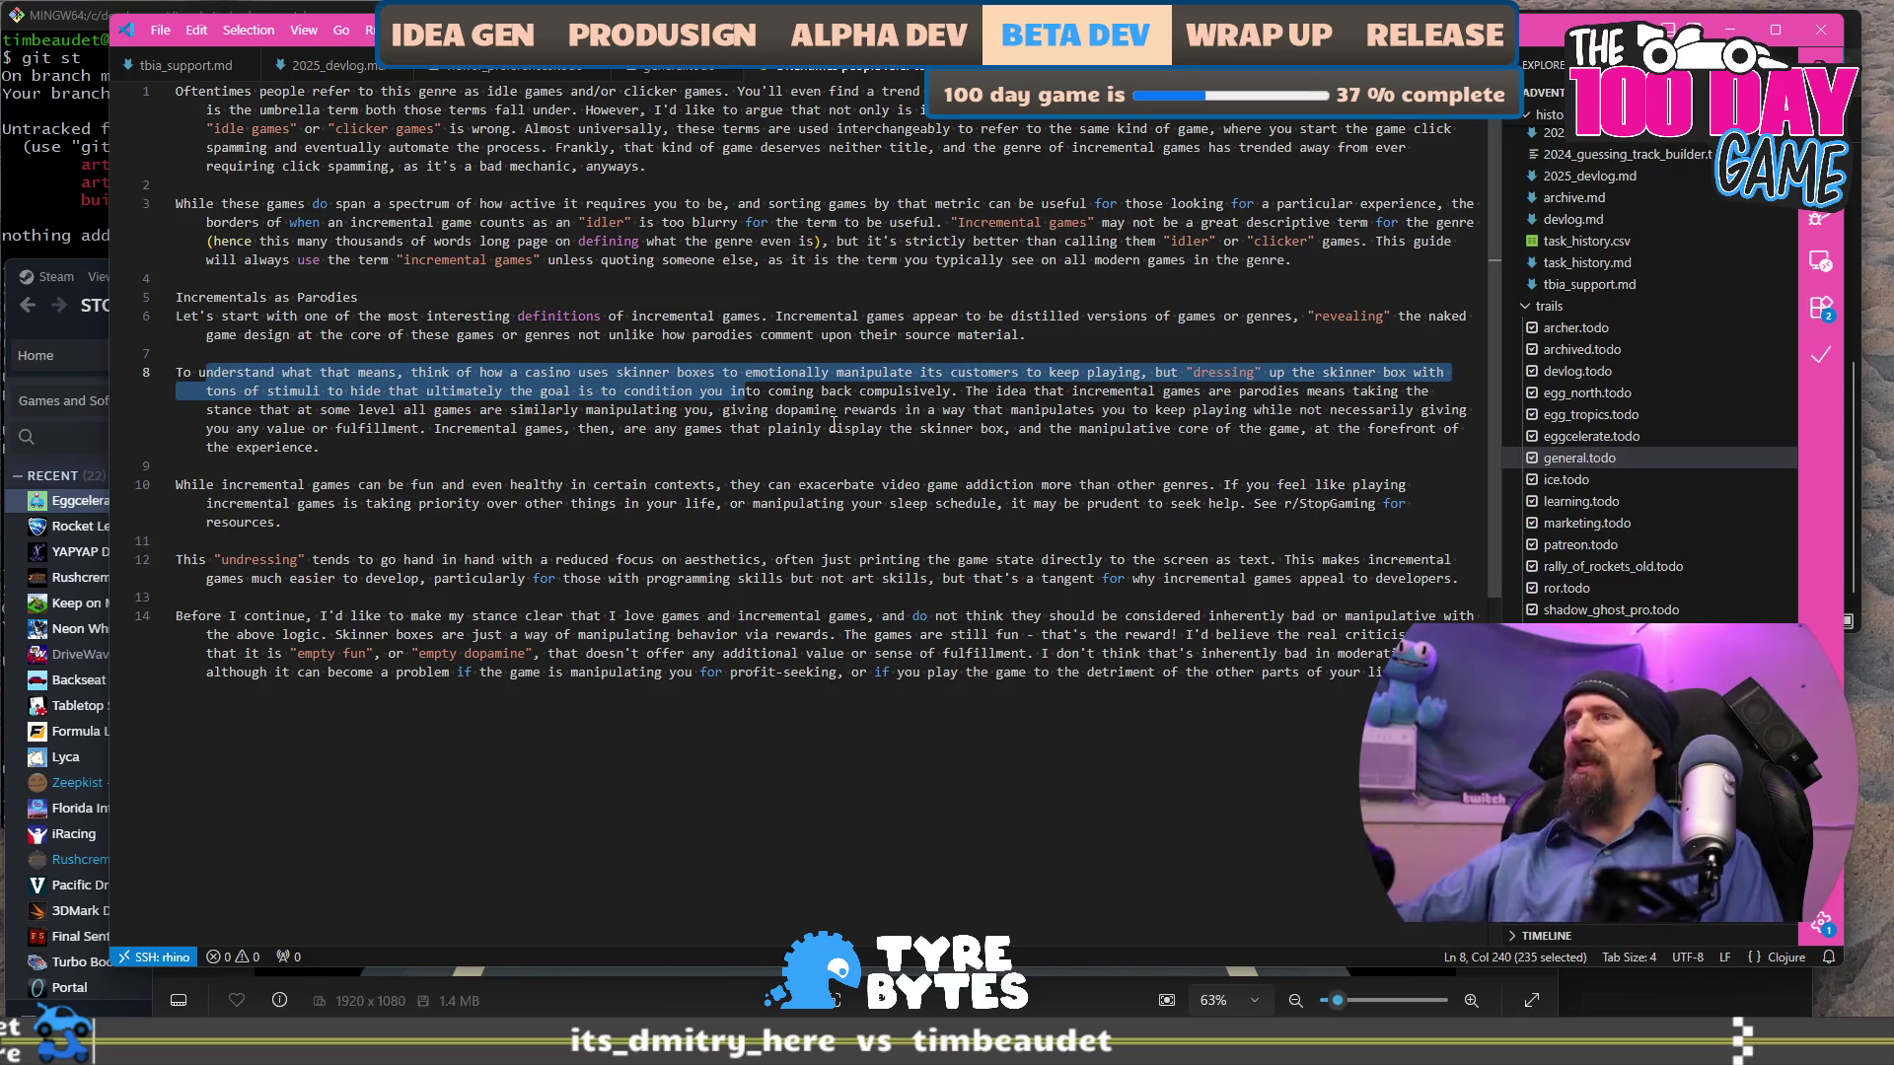
key("alt+Tab")
scroll(1227, 343, "down", 10)
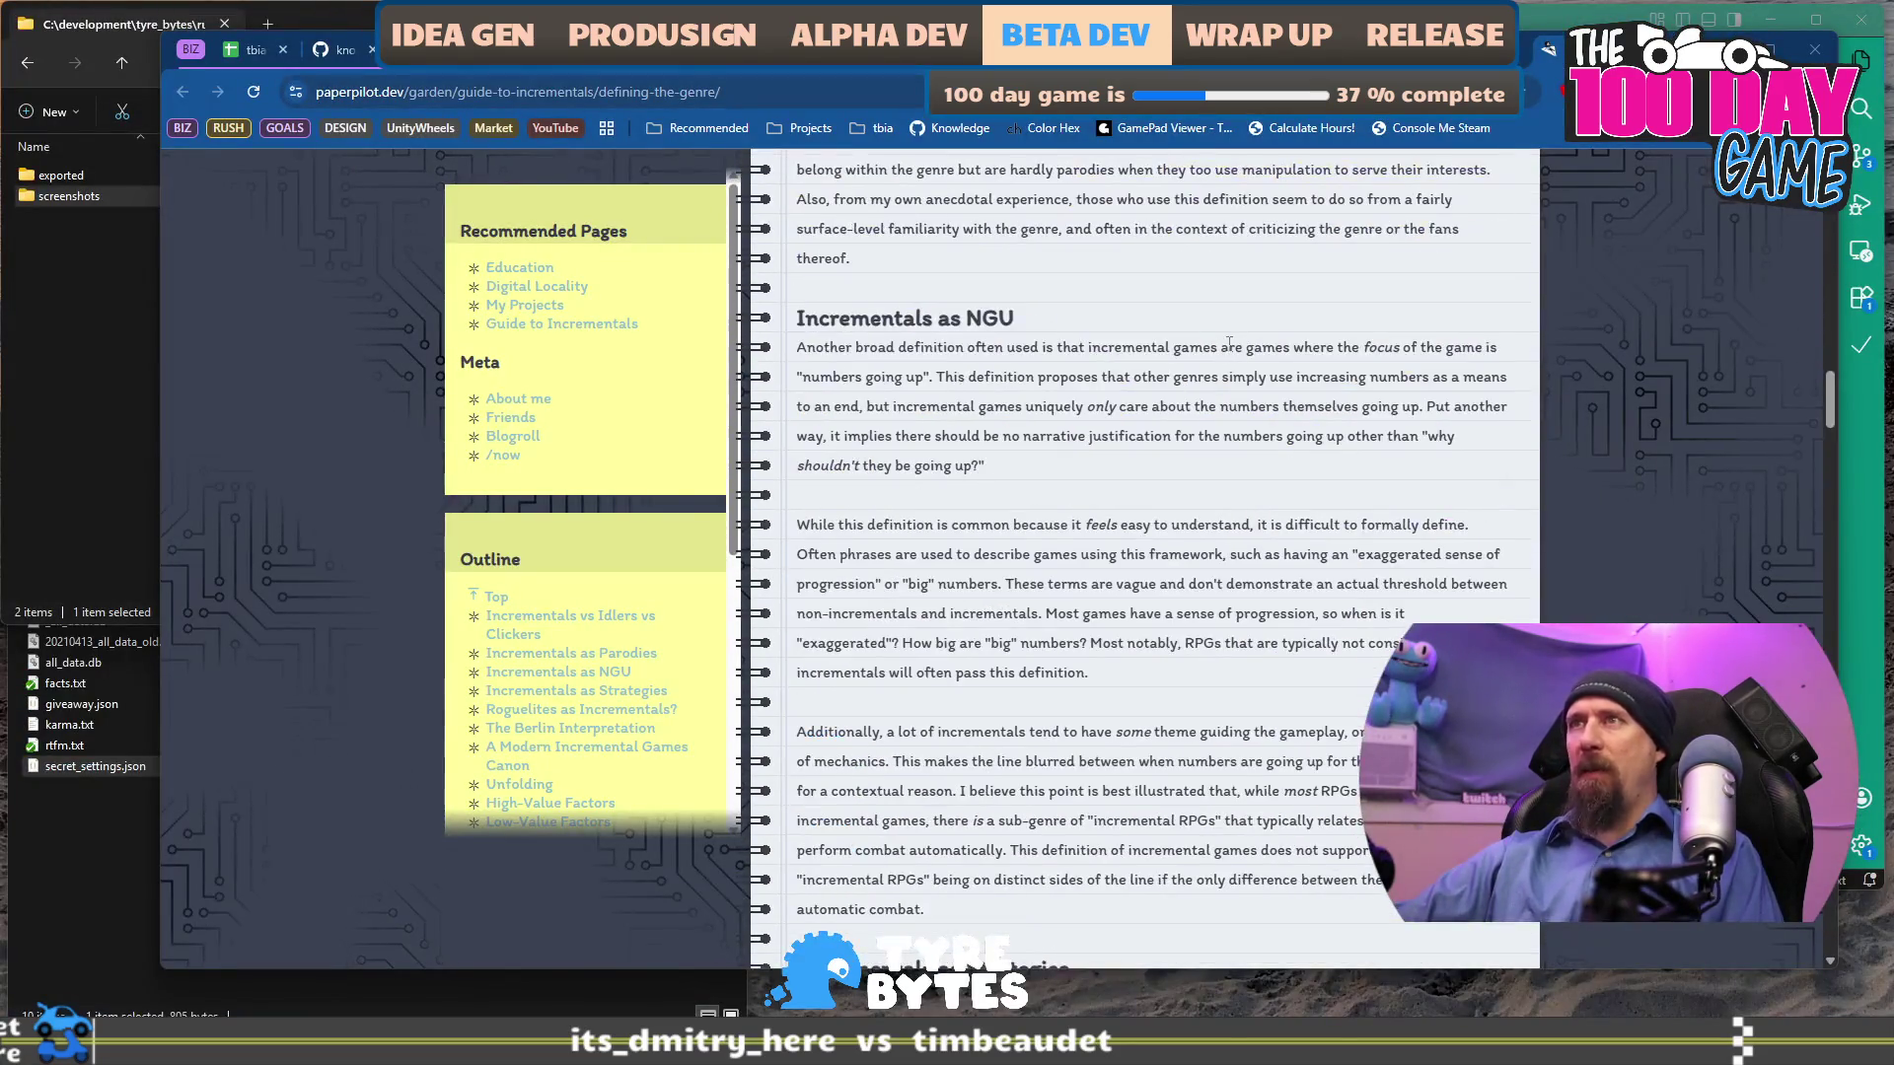
Skim the incrementals guide, selecting its 23 minute read estimate and full title.
scroll(1228, 342, "down", 15)
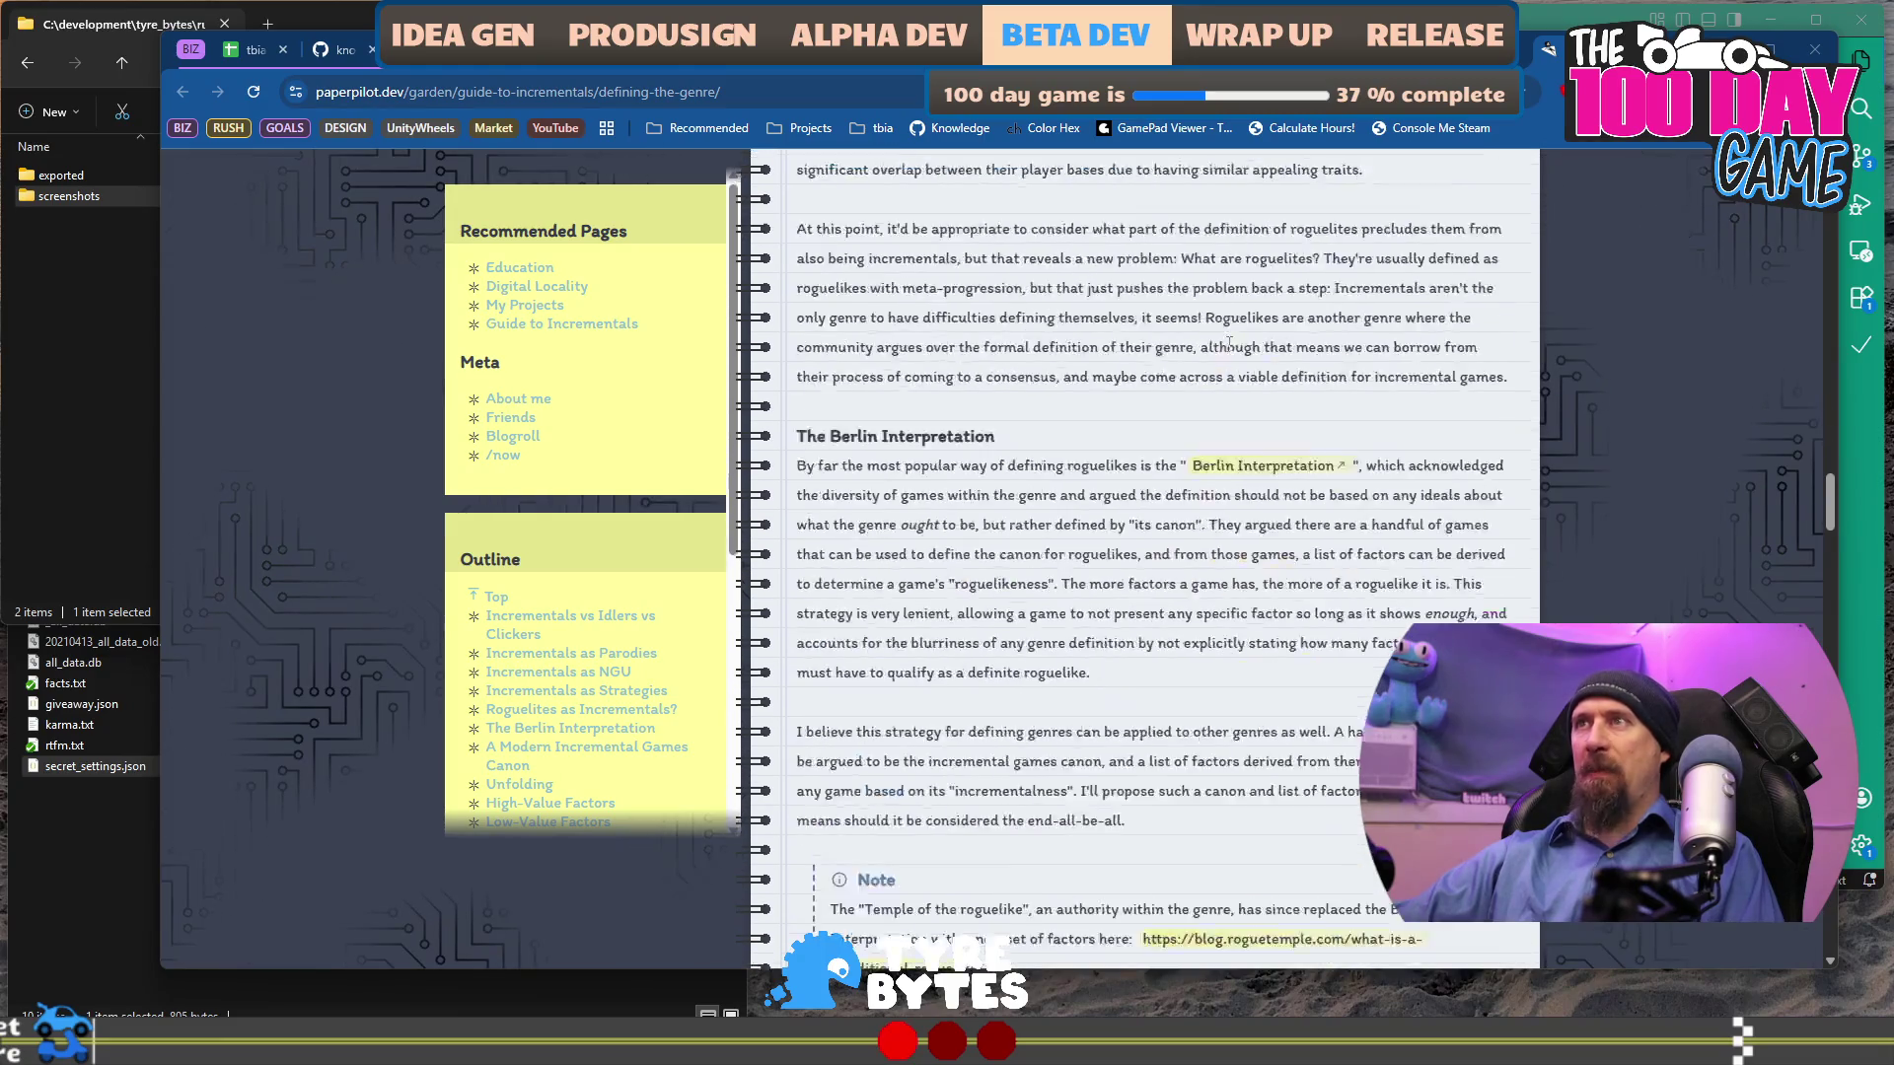
scroll(1228, 342, "down", 7)
scroll(1228, 343, "down", 10)
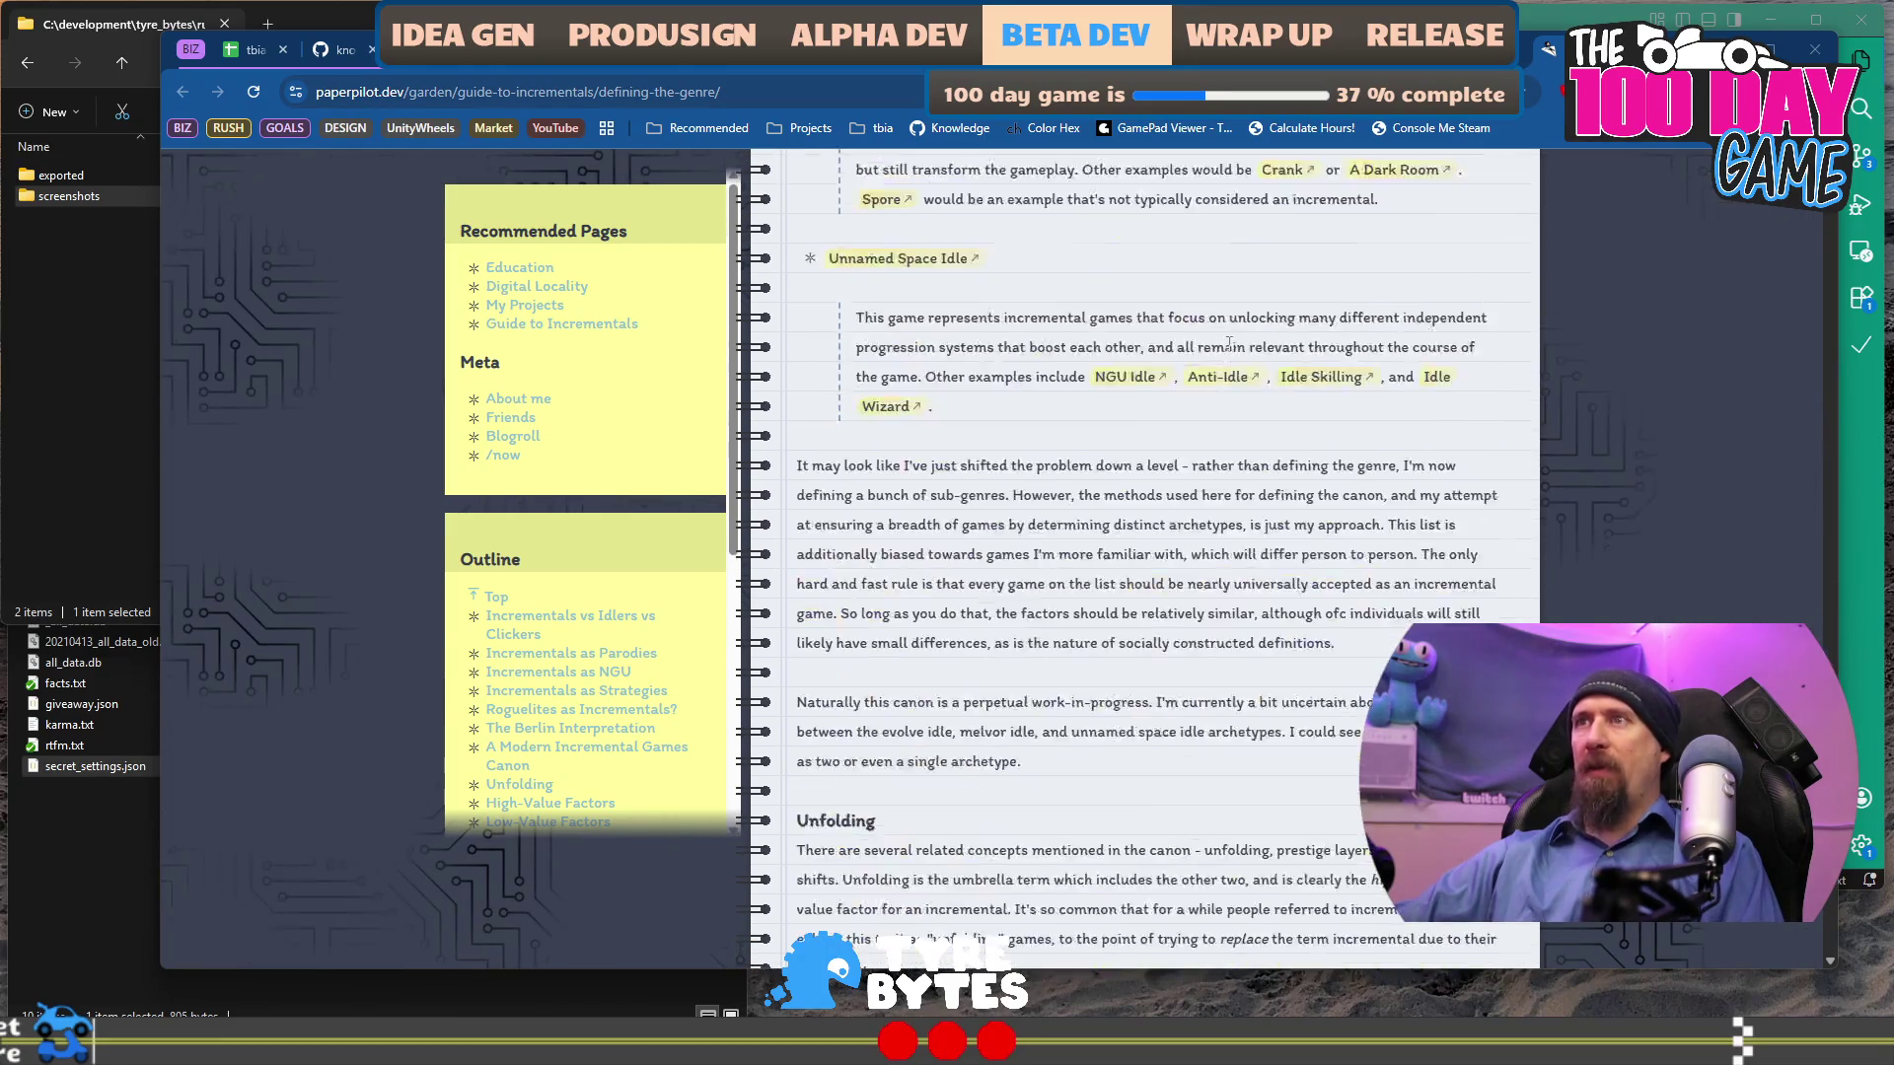
scroll(1321, 395, "down", 7)
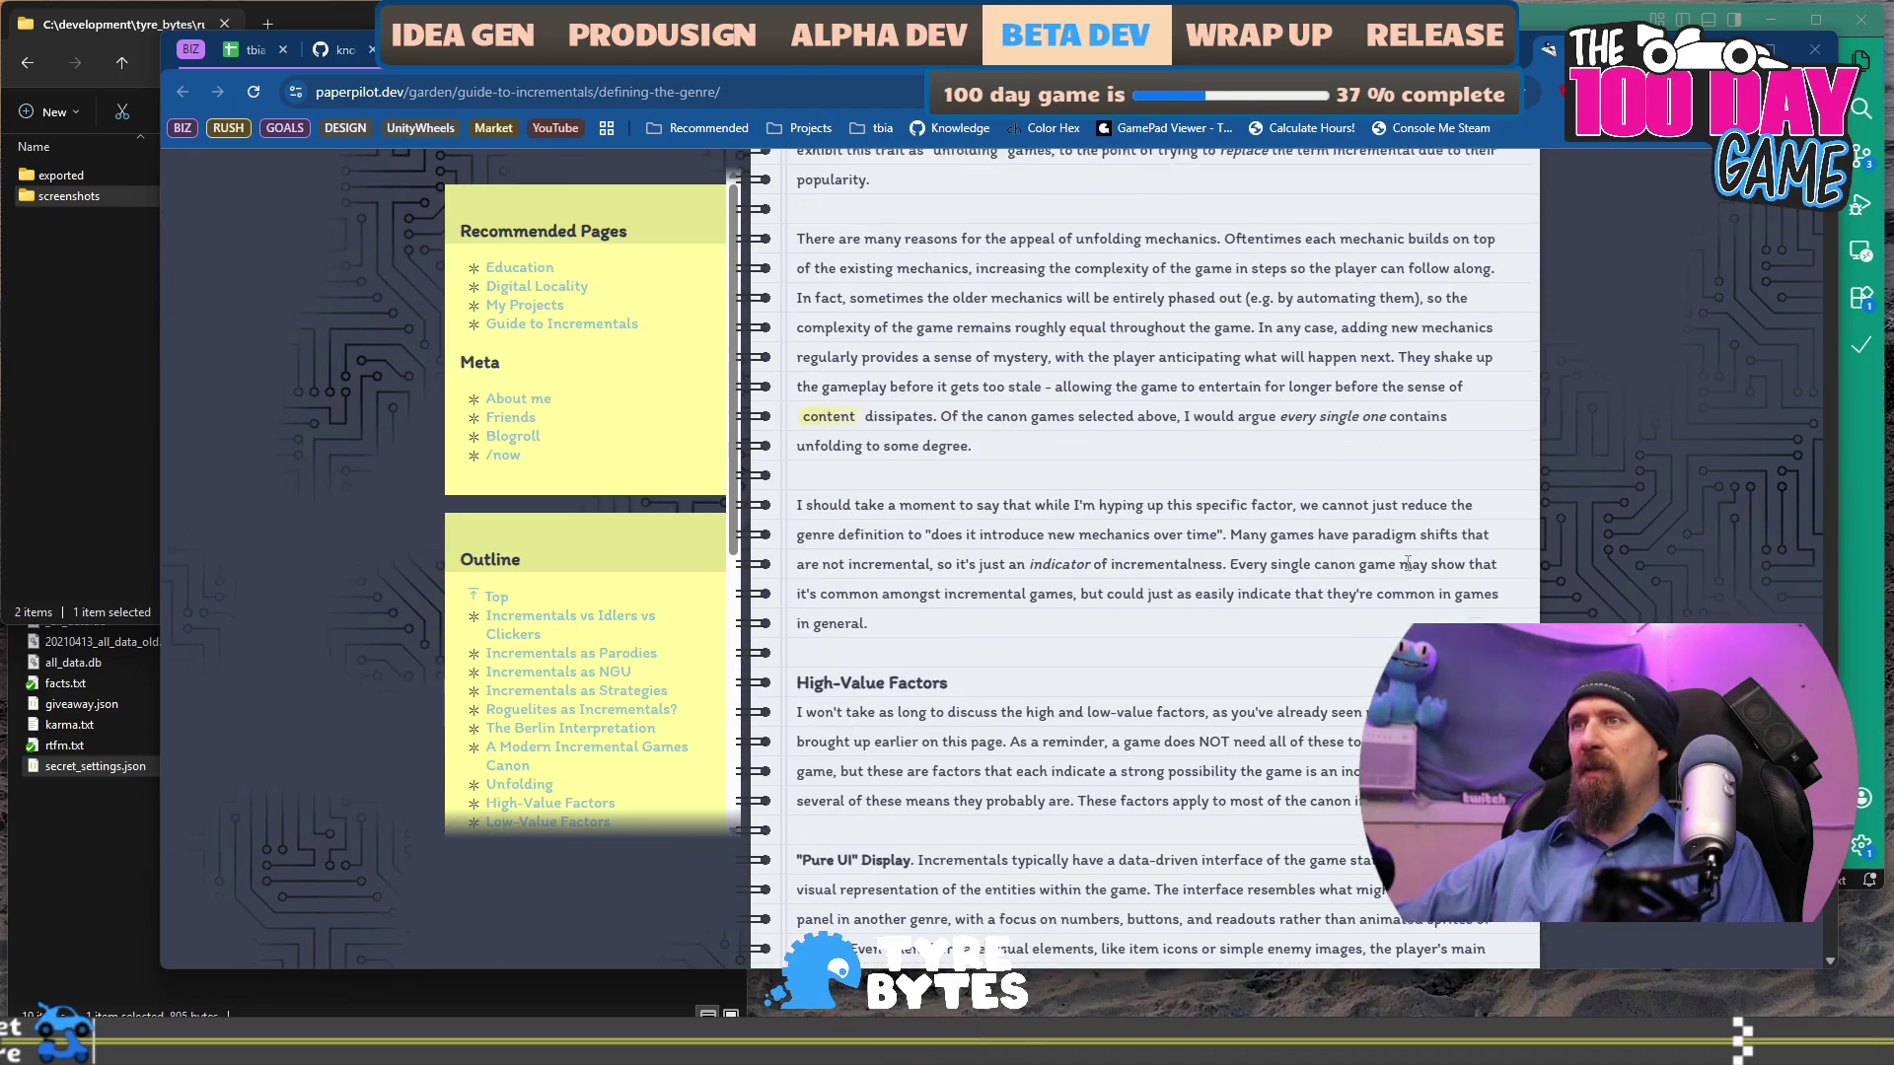
mouse_move(1827, 592)
left_mouse_down()
mouse_move(1811, 388)
mouse_move(1615, 262)
left_mouse_up()
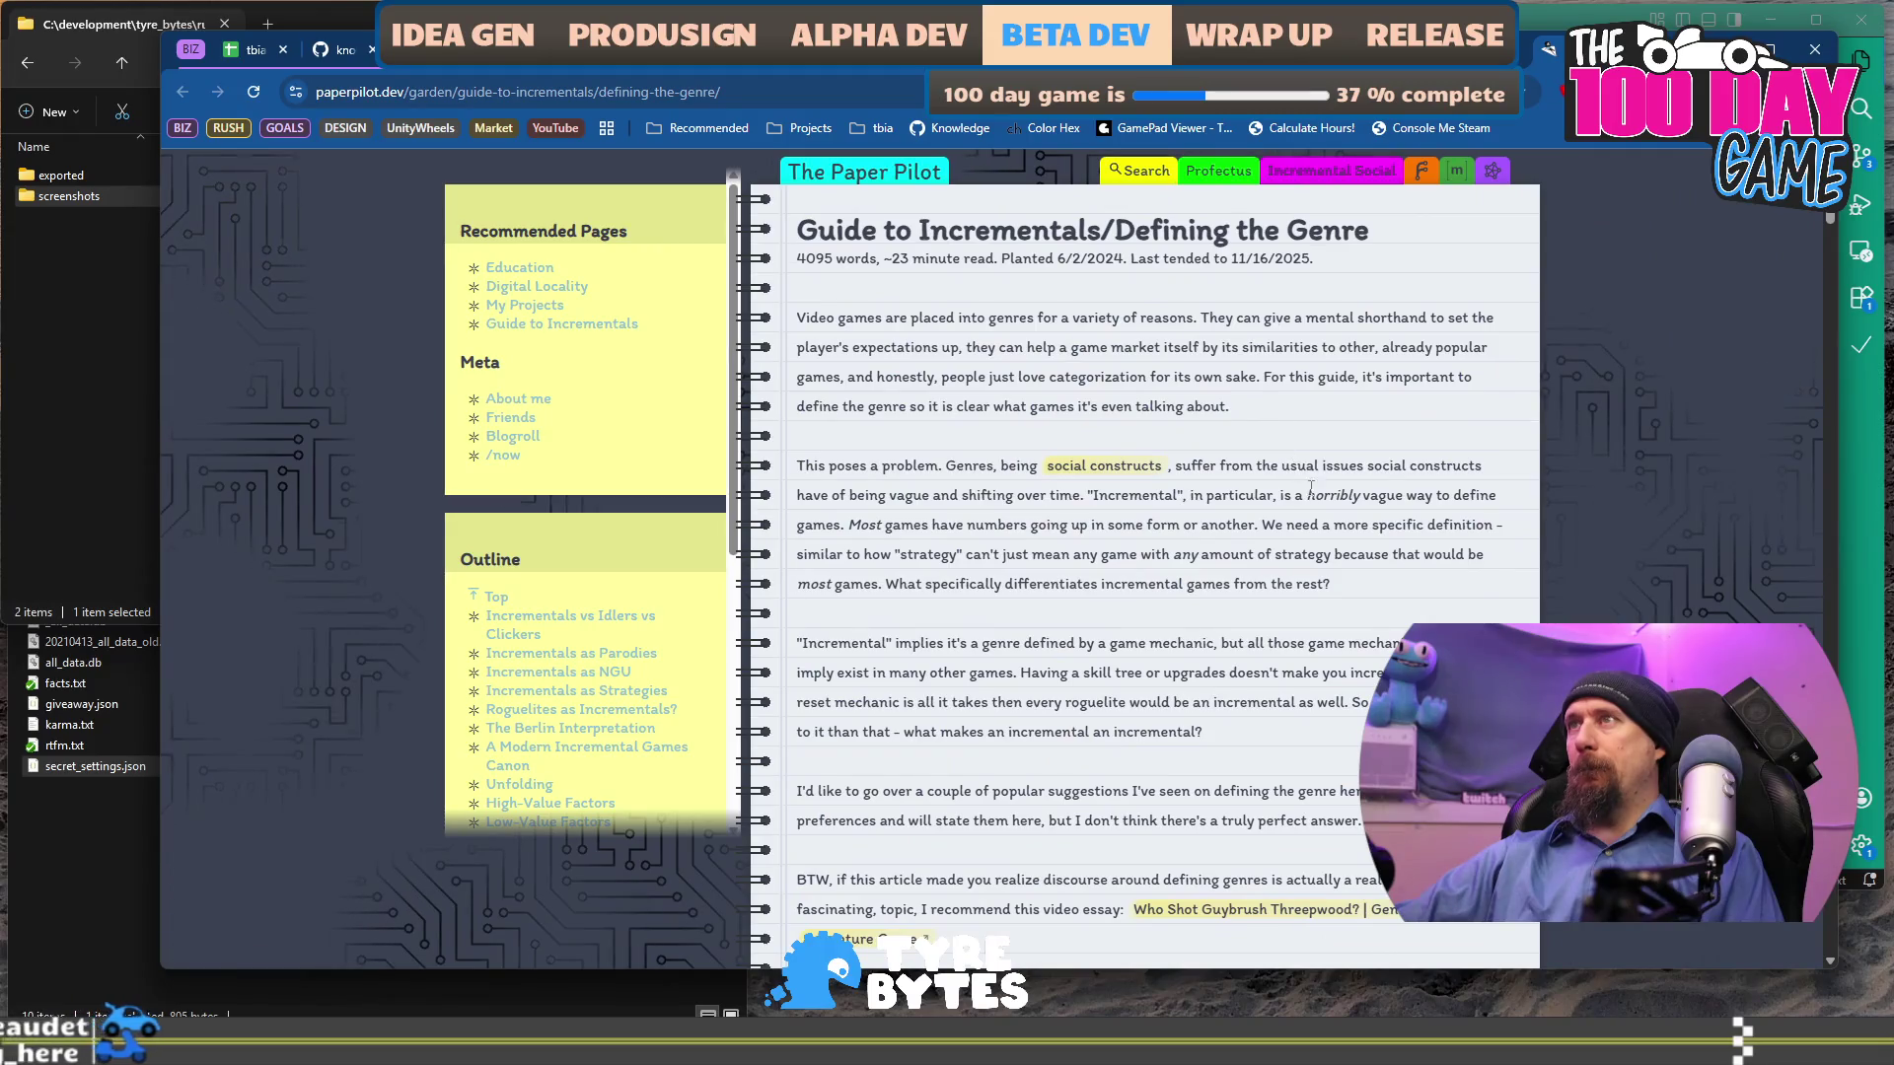
scroll(1320, 572, "down", 7)
triple_click(1320, 572)
left_click(1319, 572)
scroll(1317, 564, "up", 7)
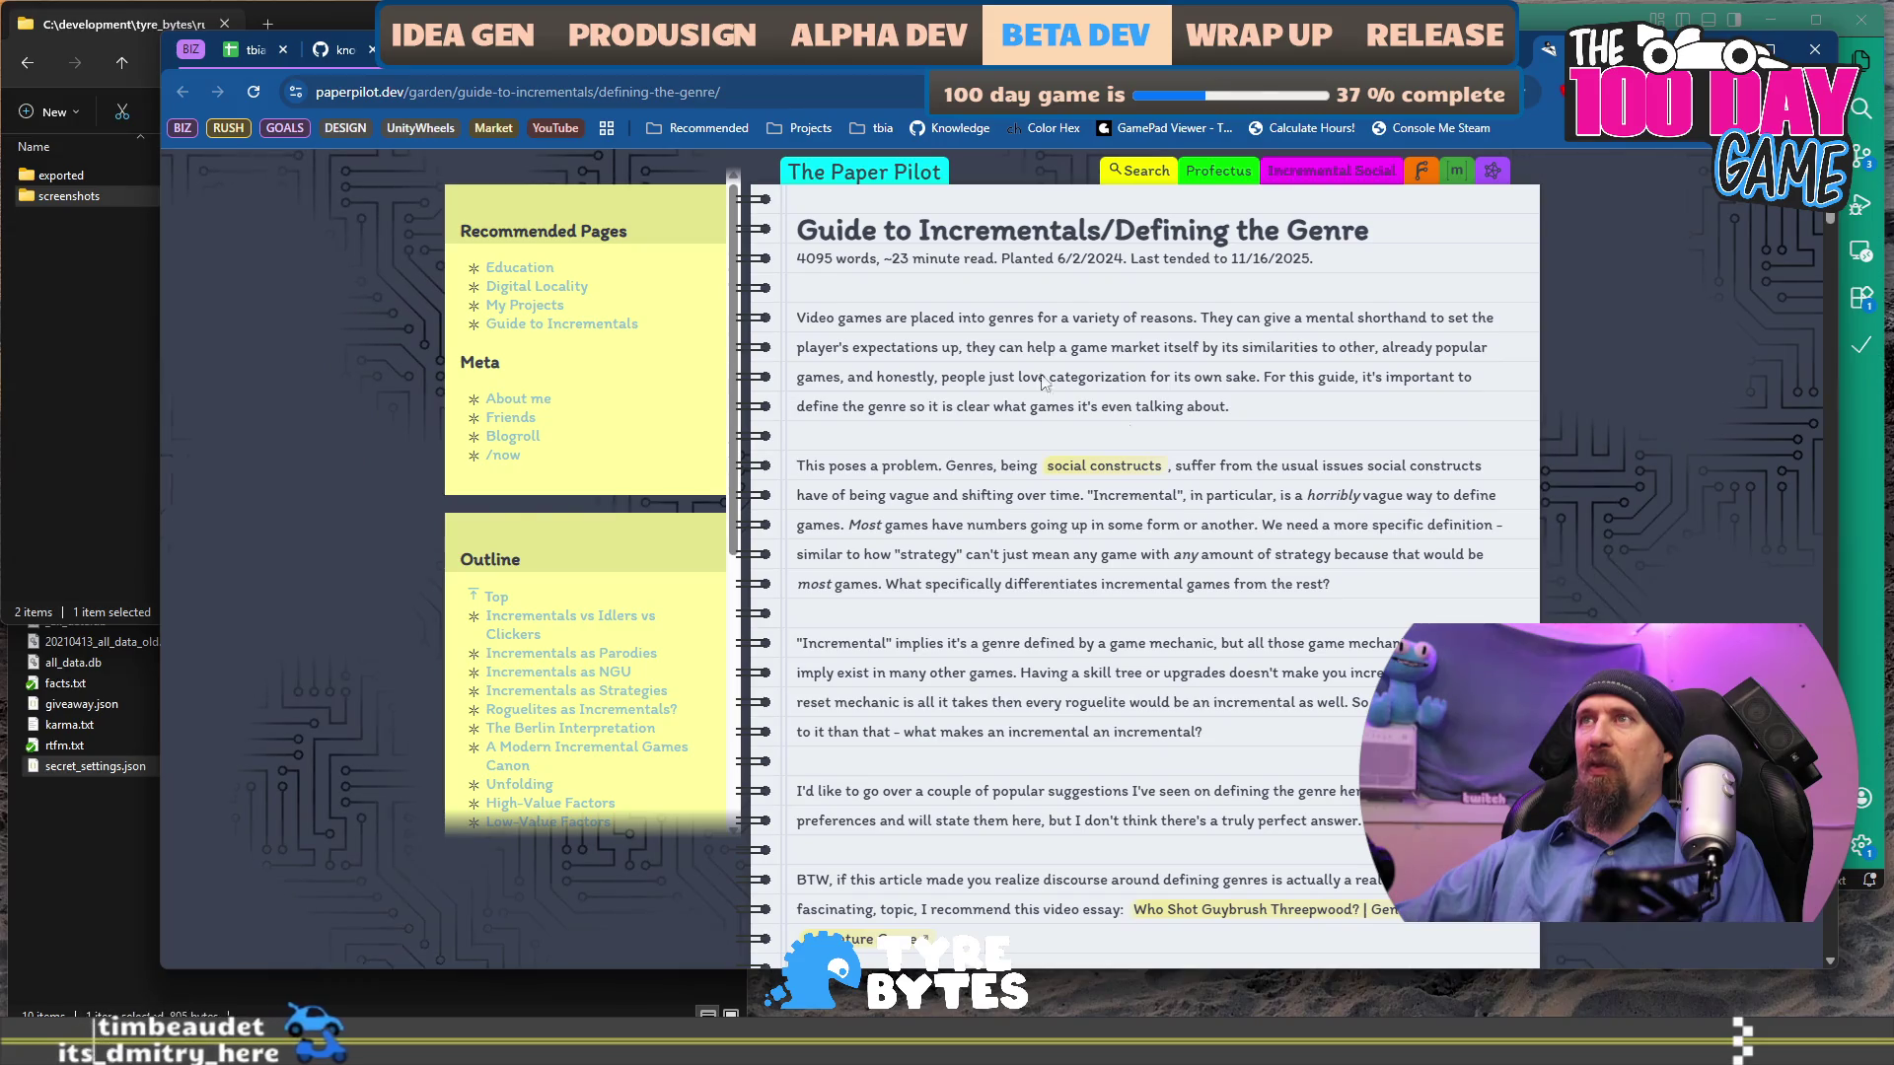
left_click_drag(891, 259, 994, 262)
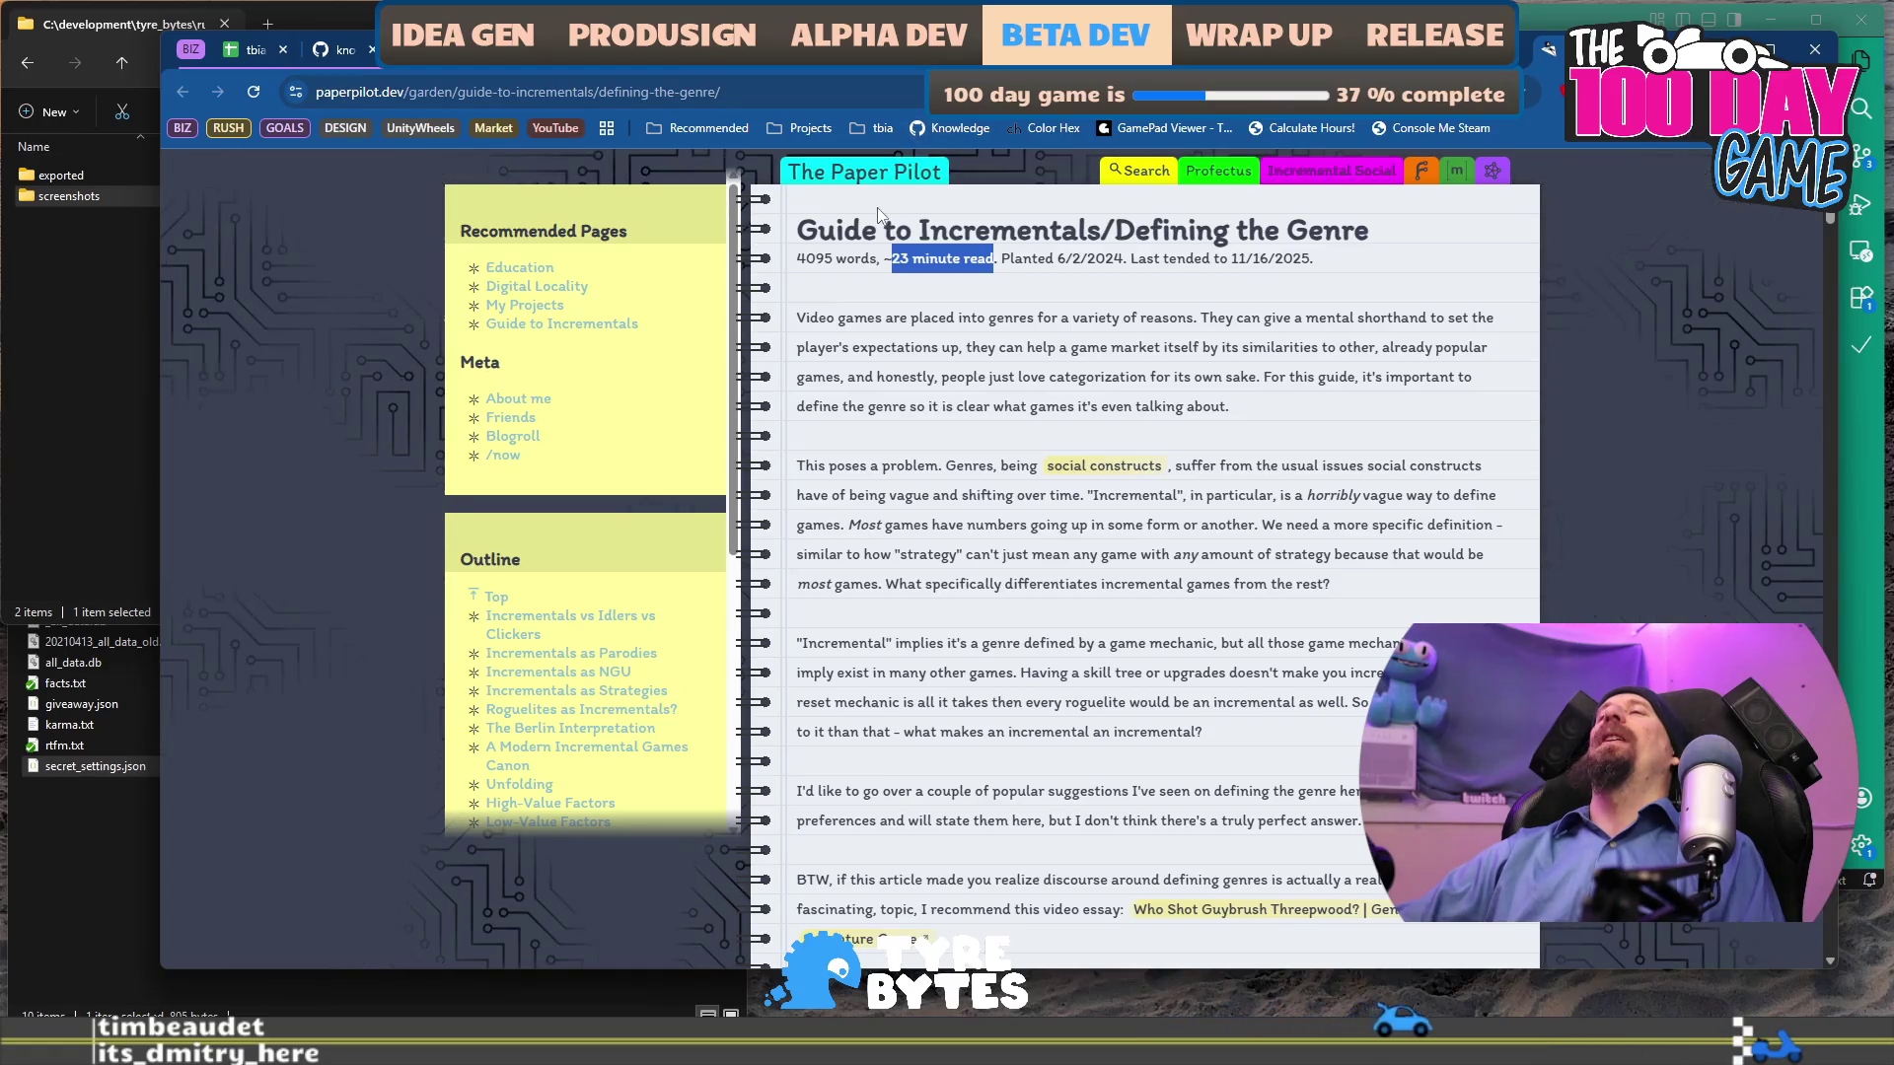
left_click(809, 229)
mouse_move(809, 228)
left_mouse_down()
mouse_move(1312, 258)
mouse_move(1371, 231)
left_mouse_up()
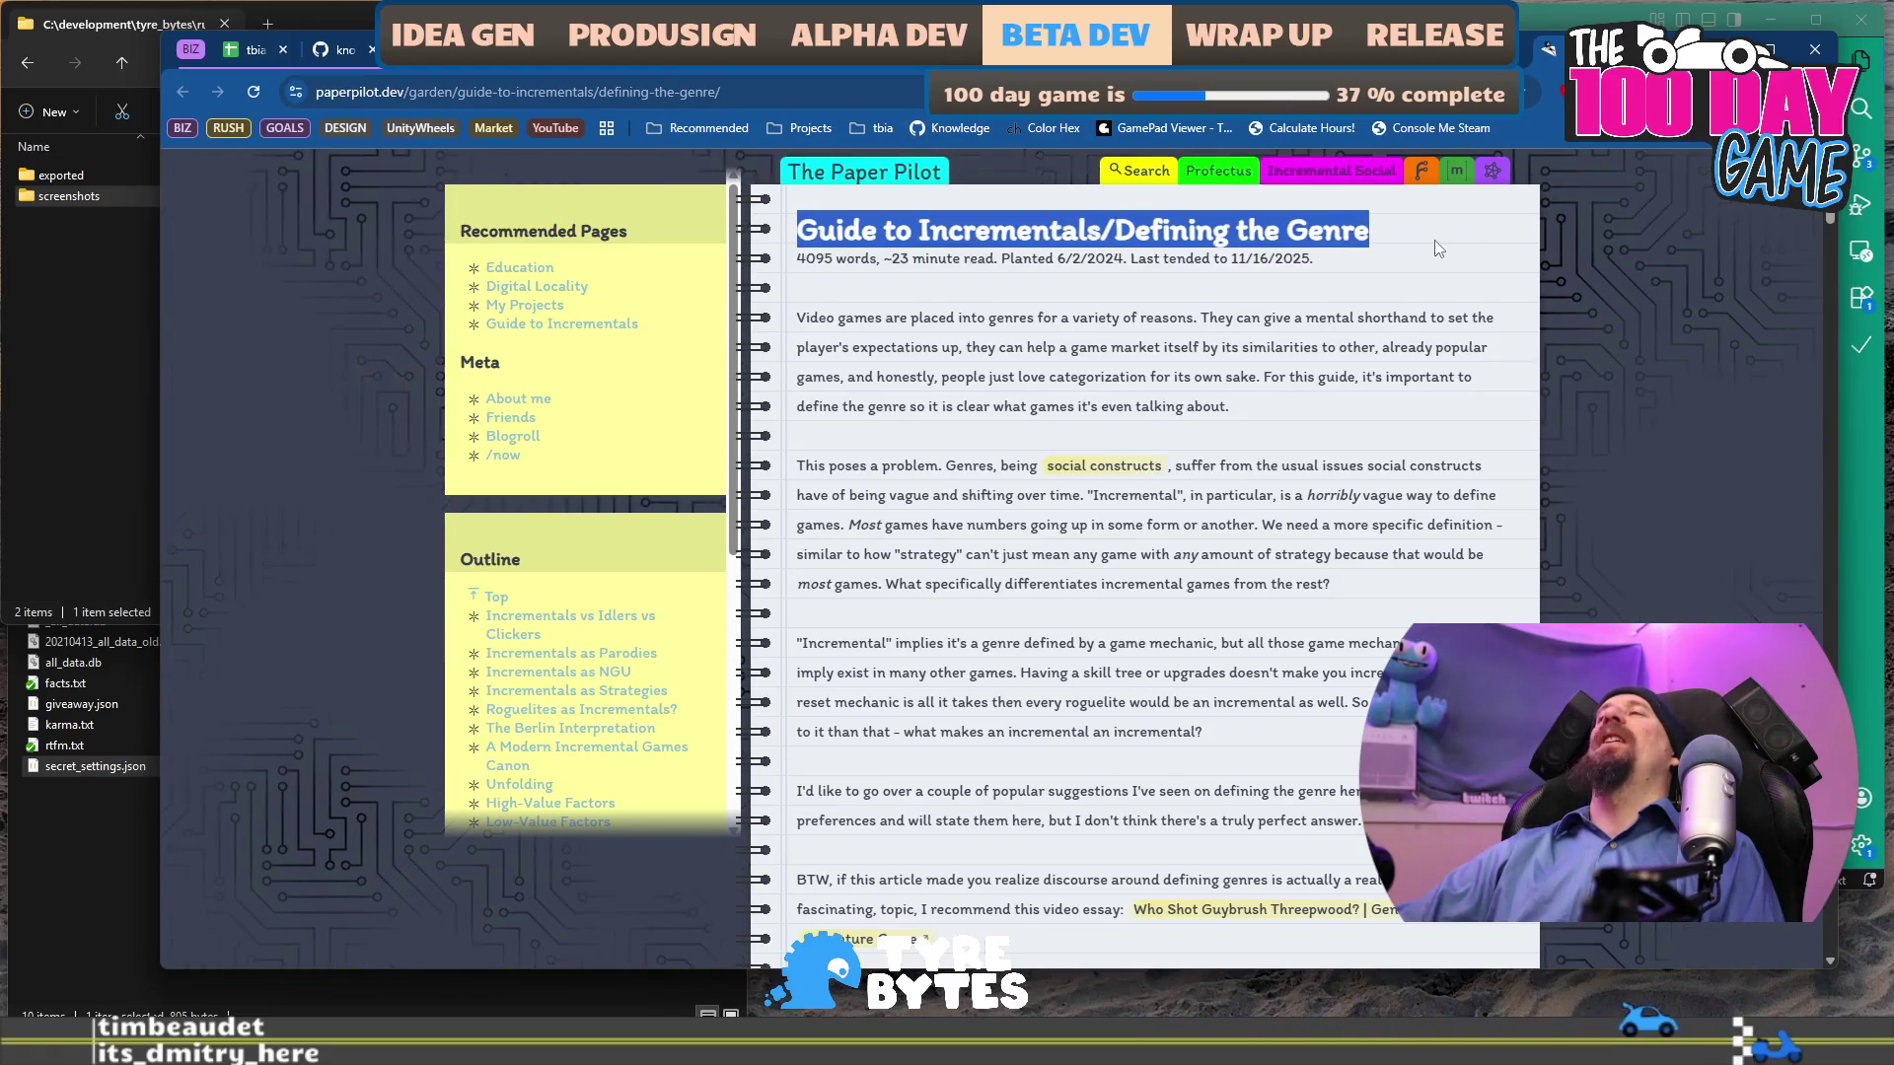
Discard the untitled VS Code scratch file without saving and return to IncrementalDB's games list.
key("alt+Tab")
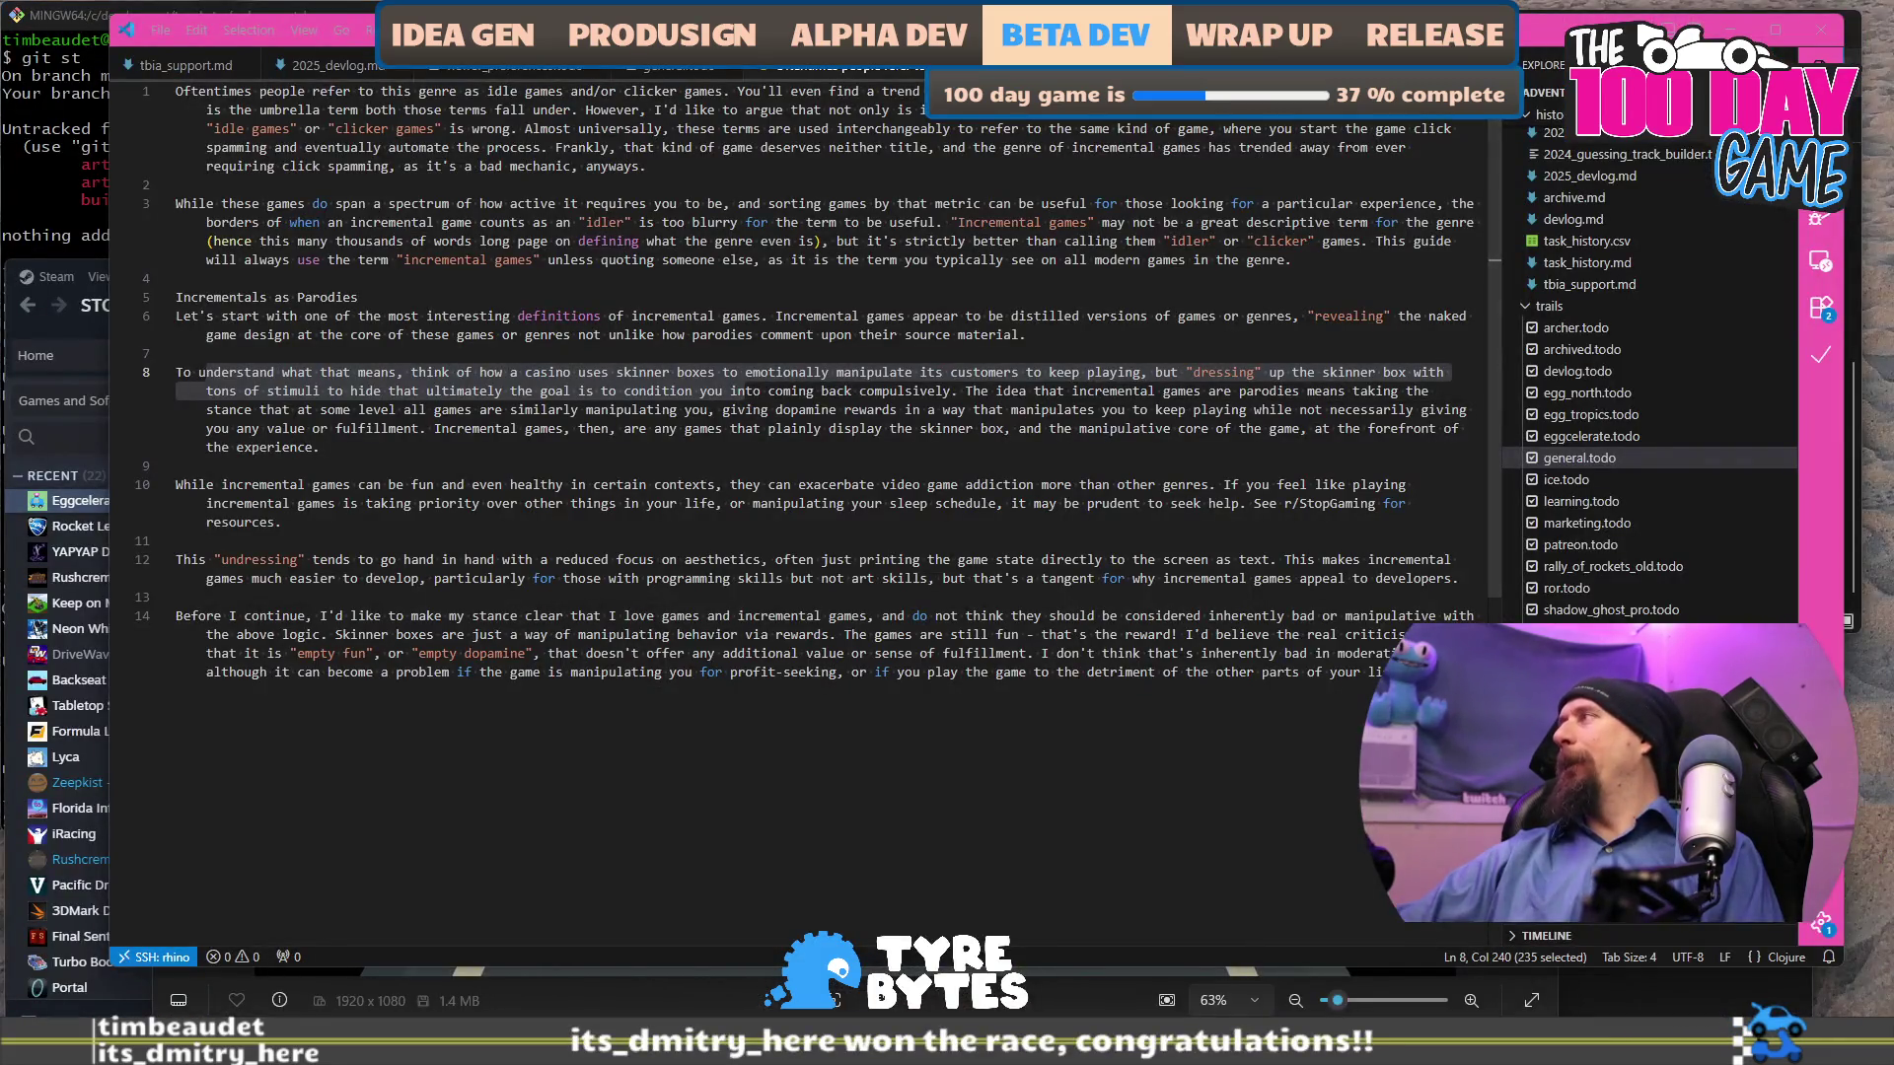
key("ctrl+w")
left_click(1006, 528)
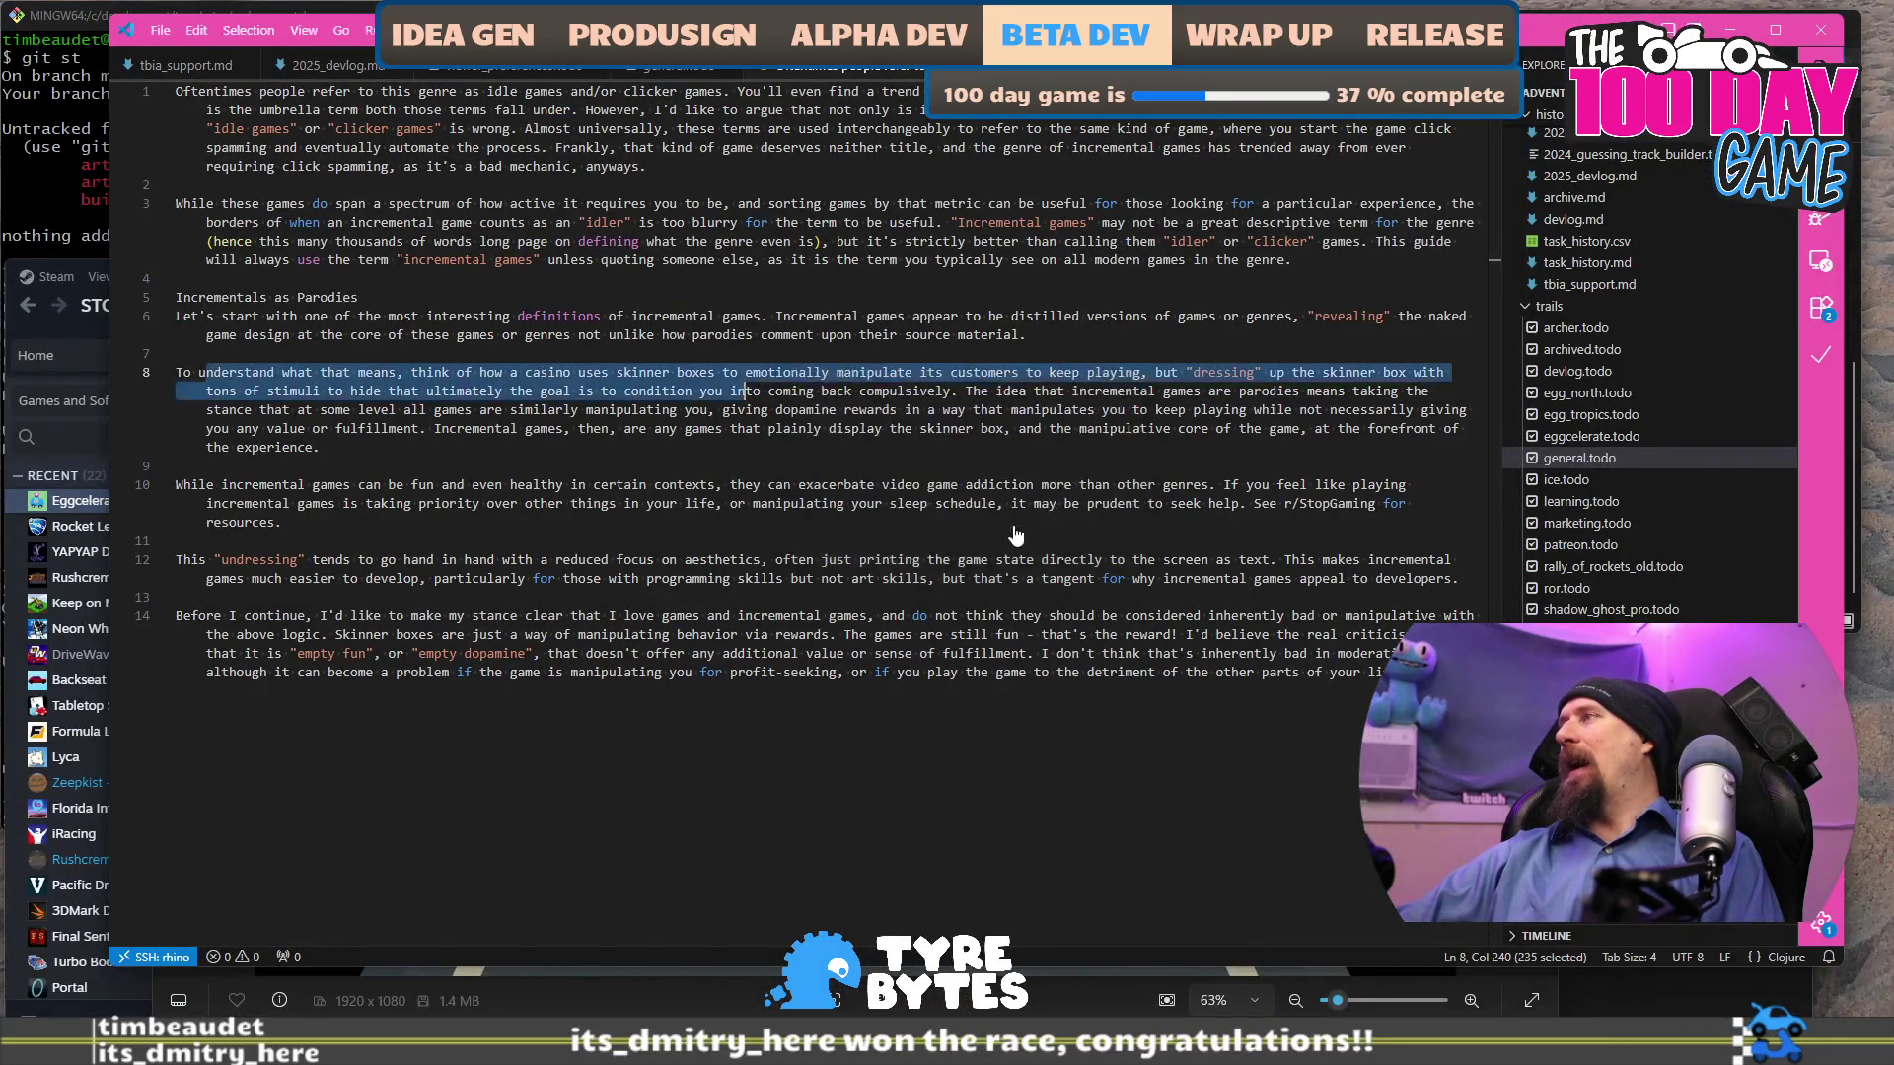
key("alt+Tab")
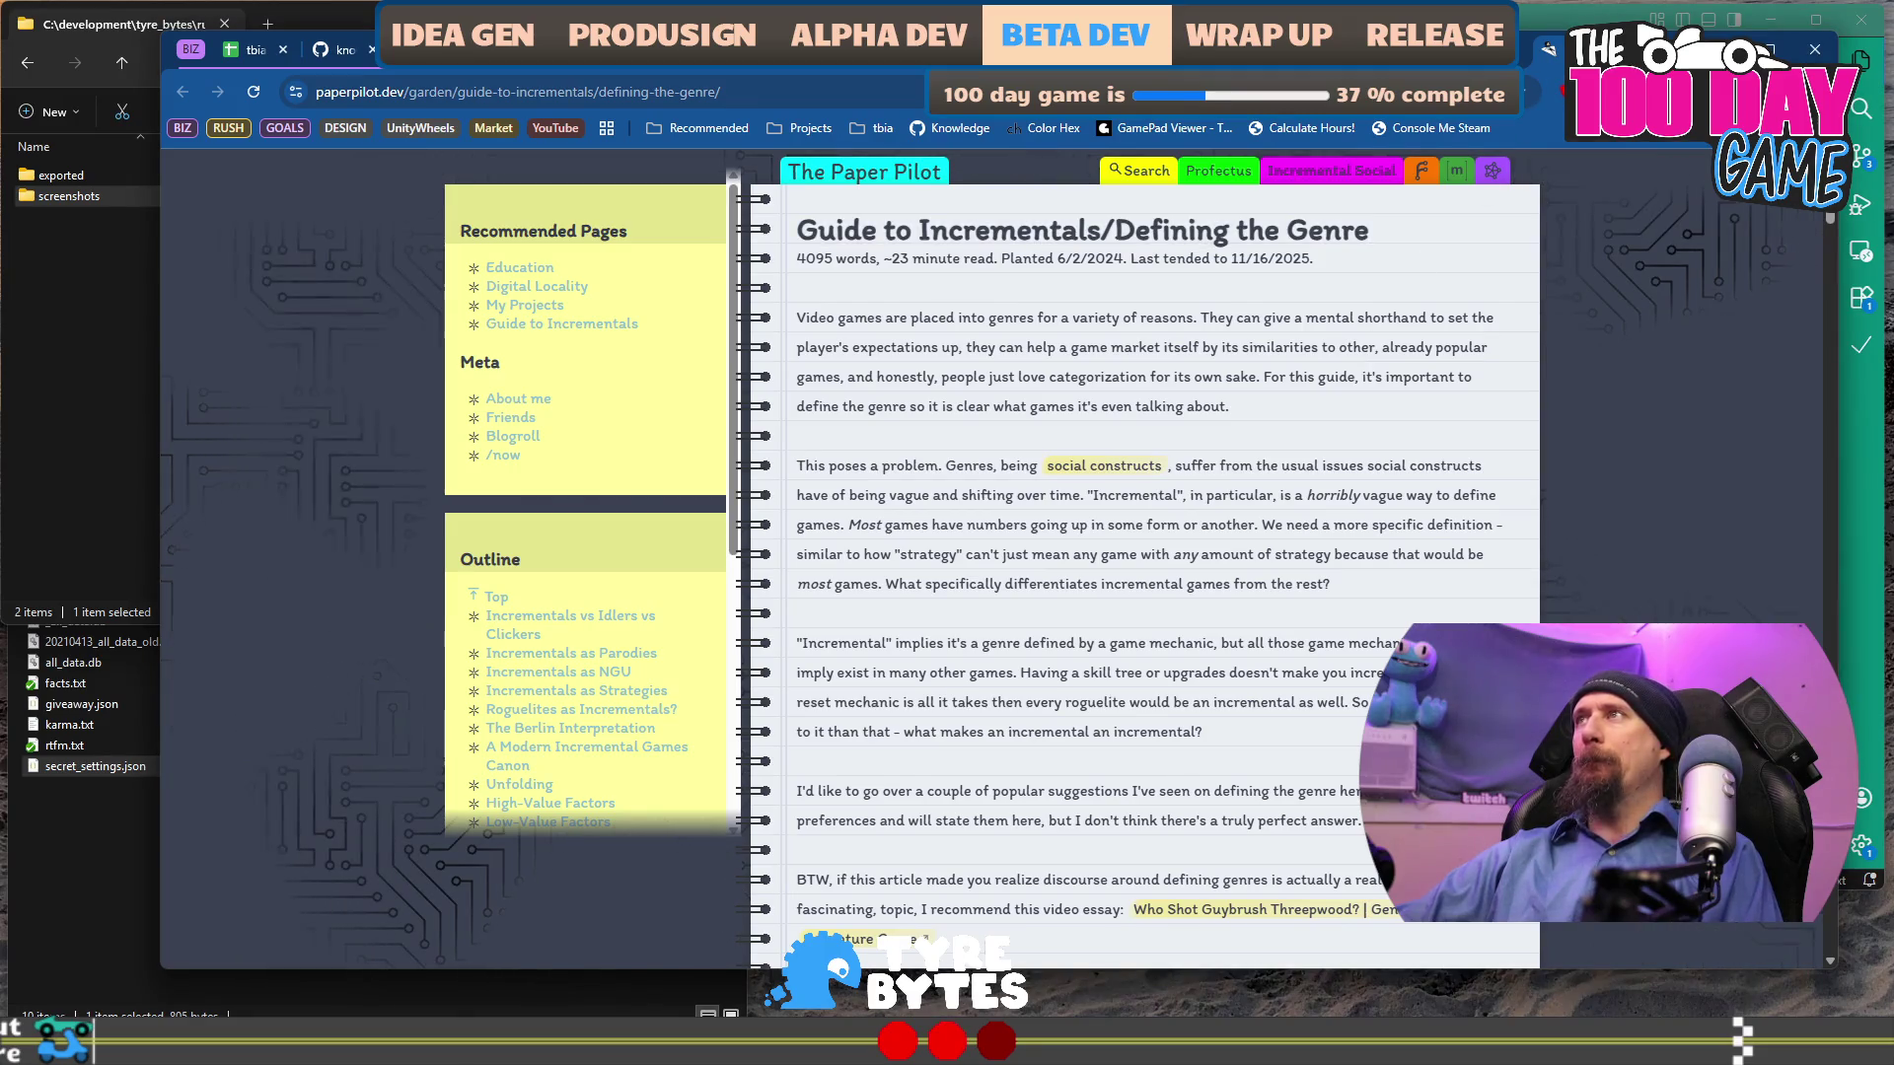
key("alt+Left")
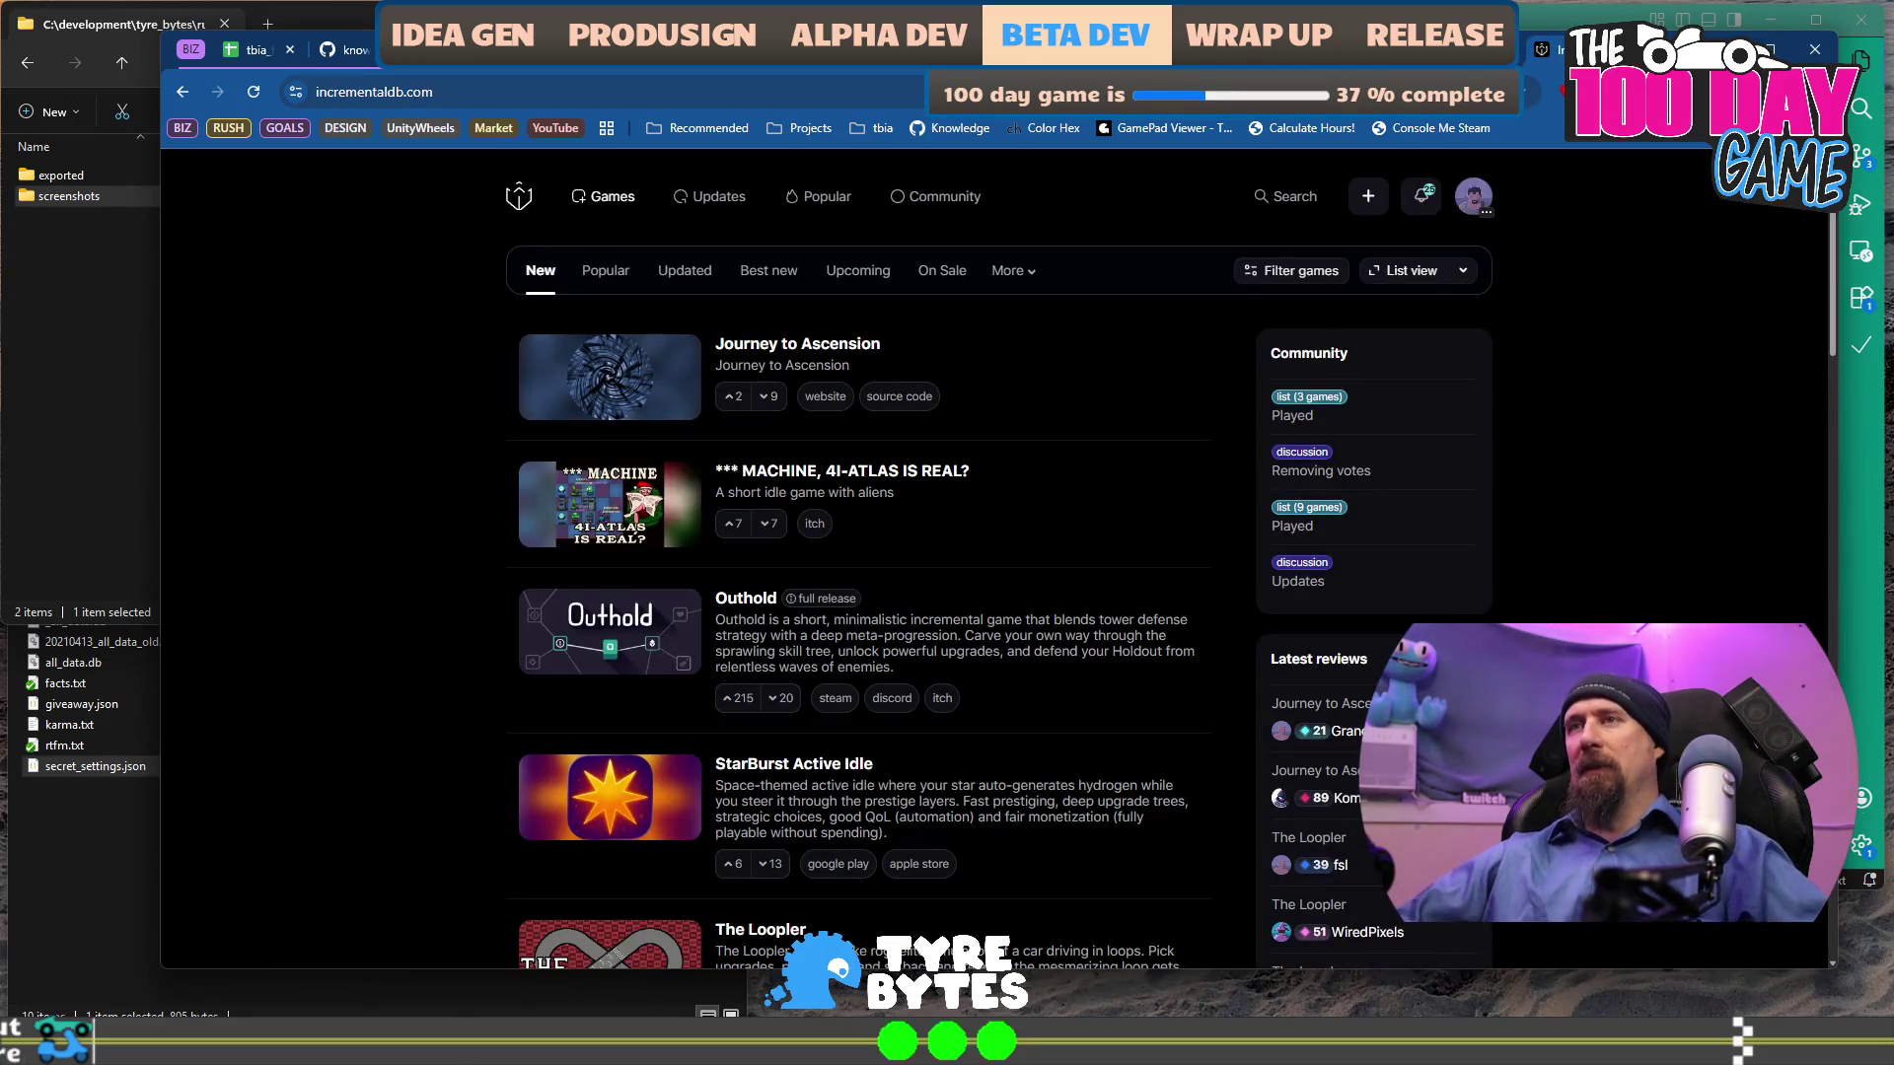
key("alt+Right")
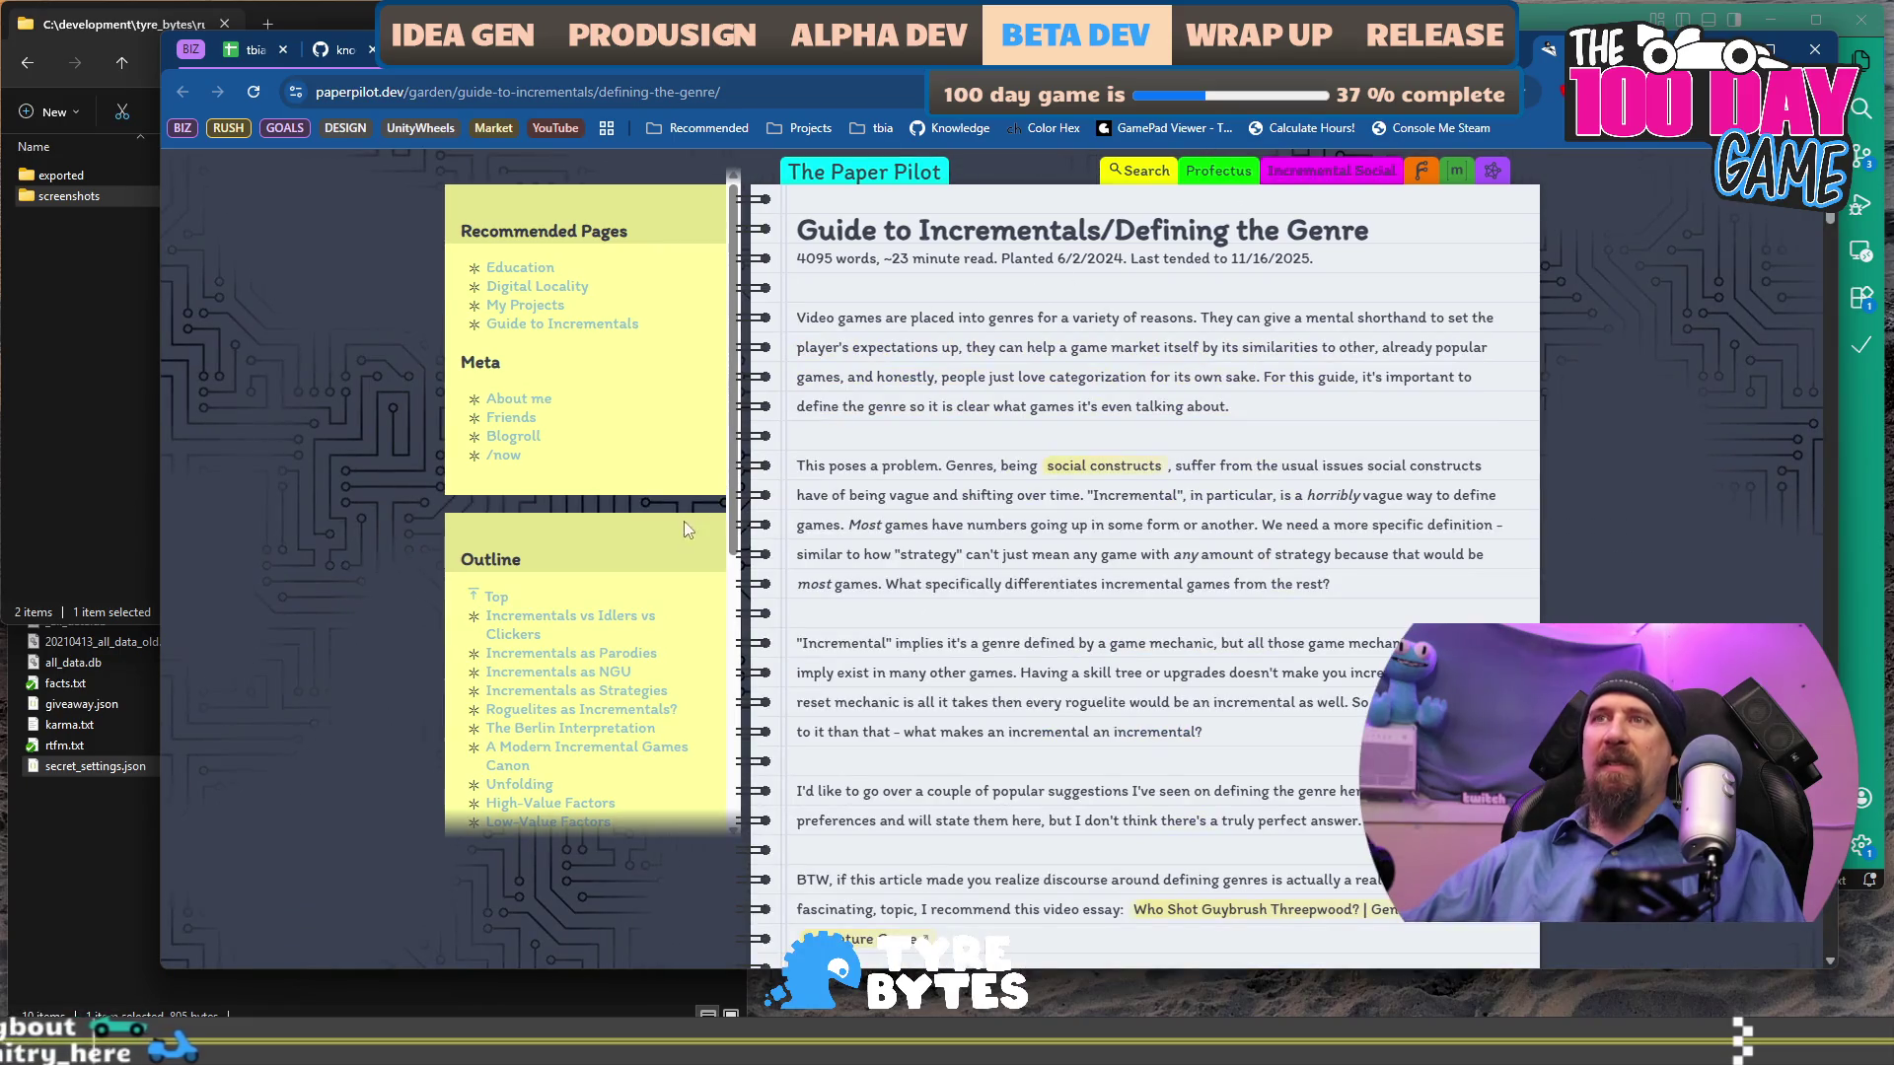
scroll(513, 598, "down", 4)
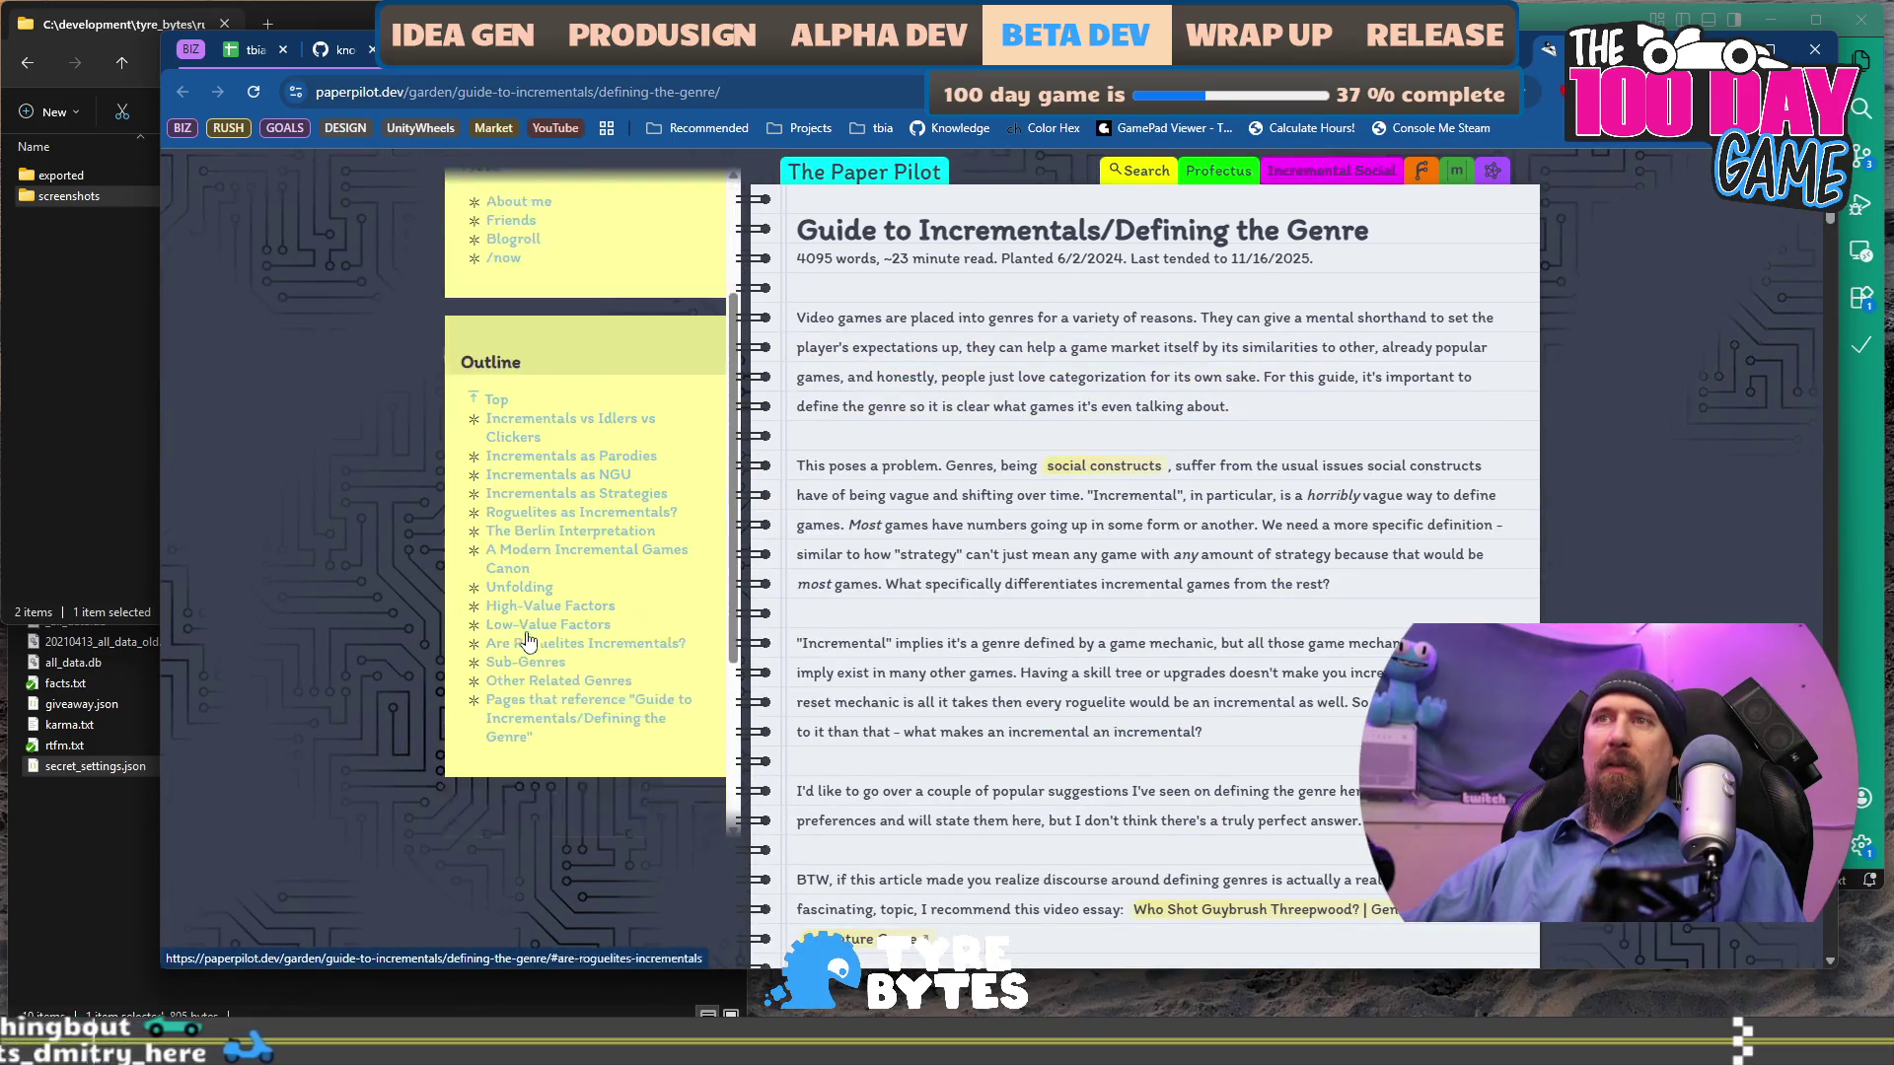
scroll(510, 599, "up", 4)
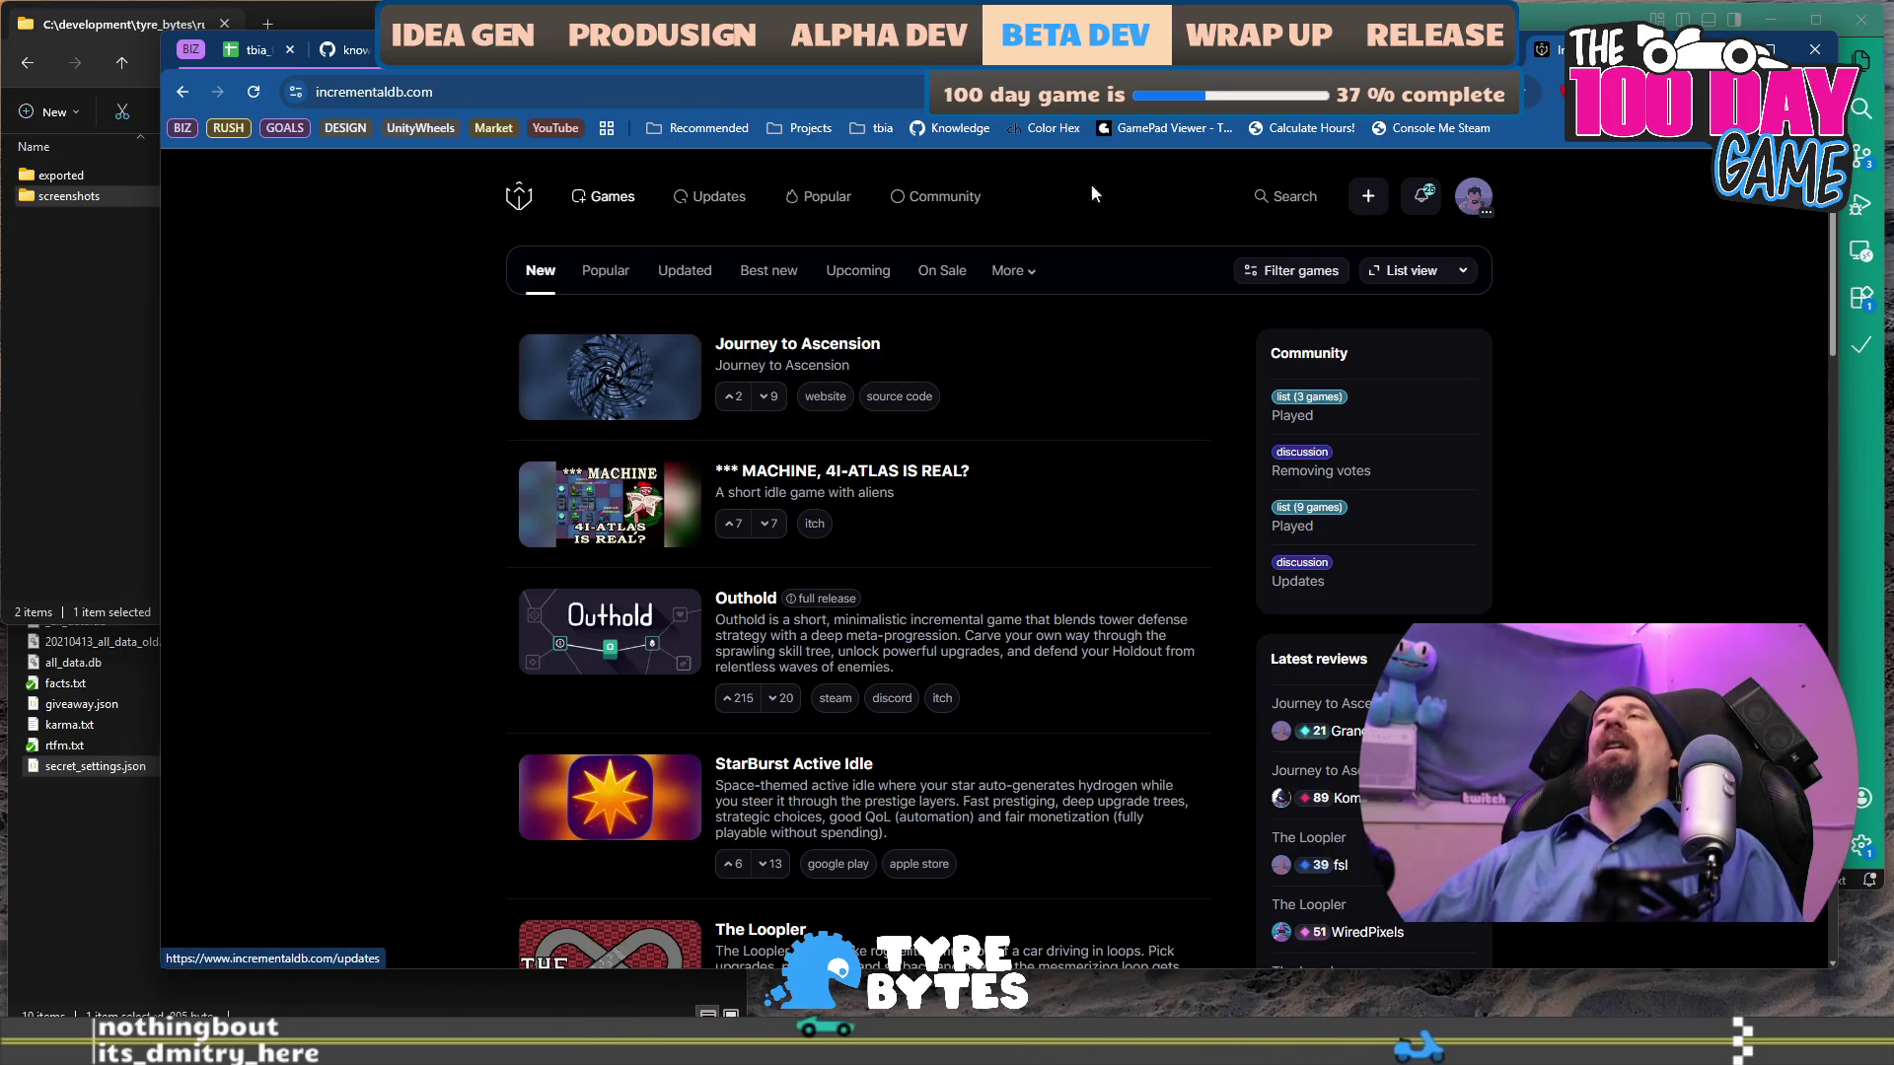
left_click(1274, 196)
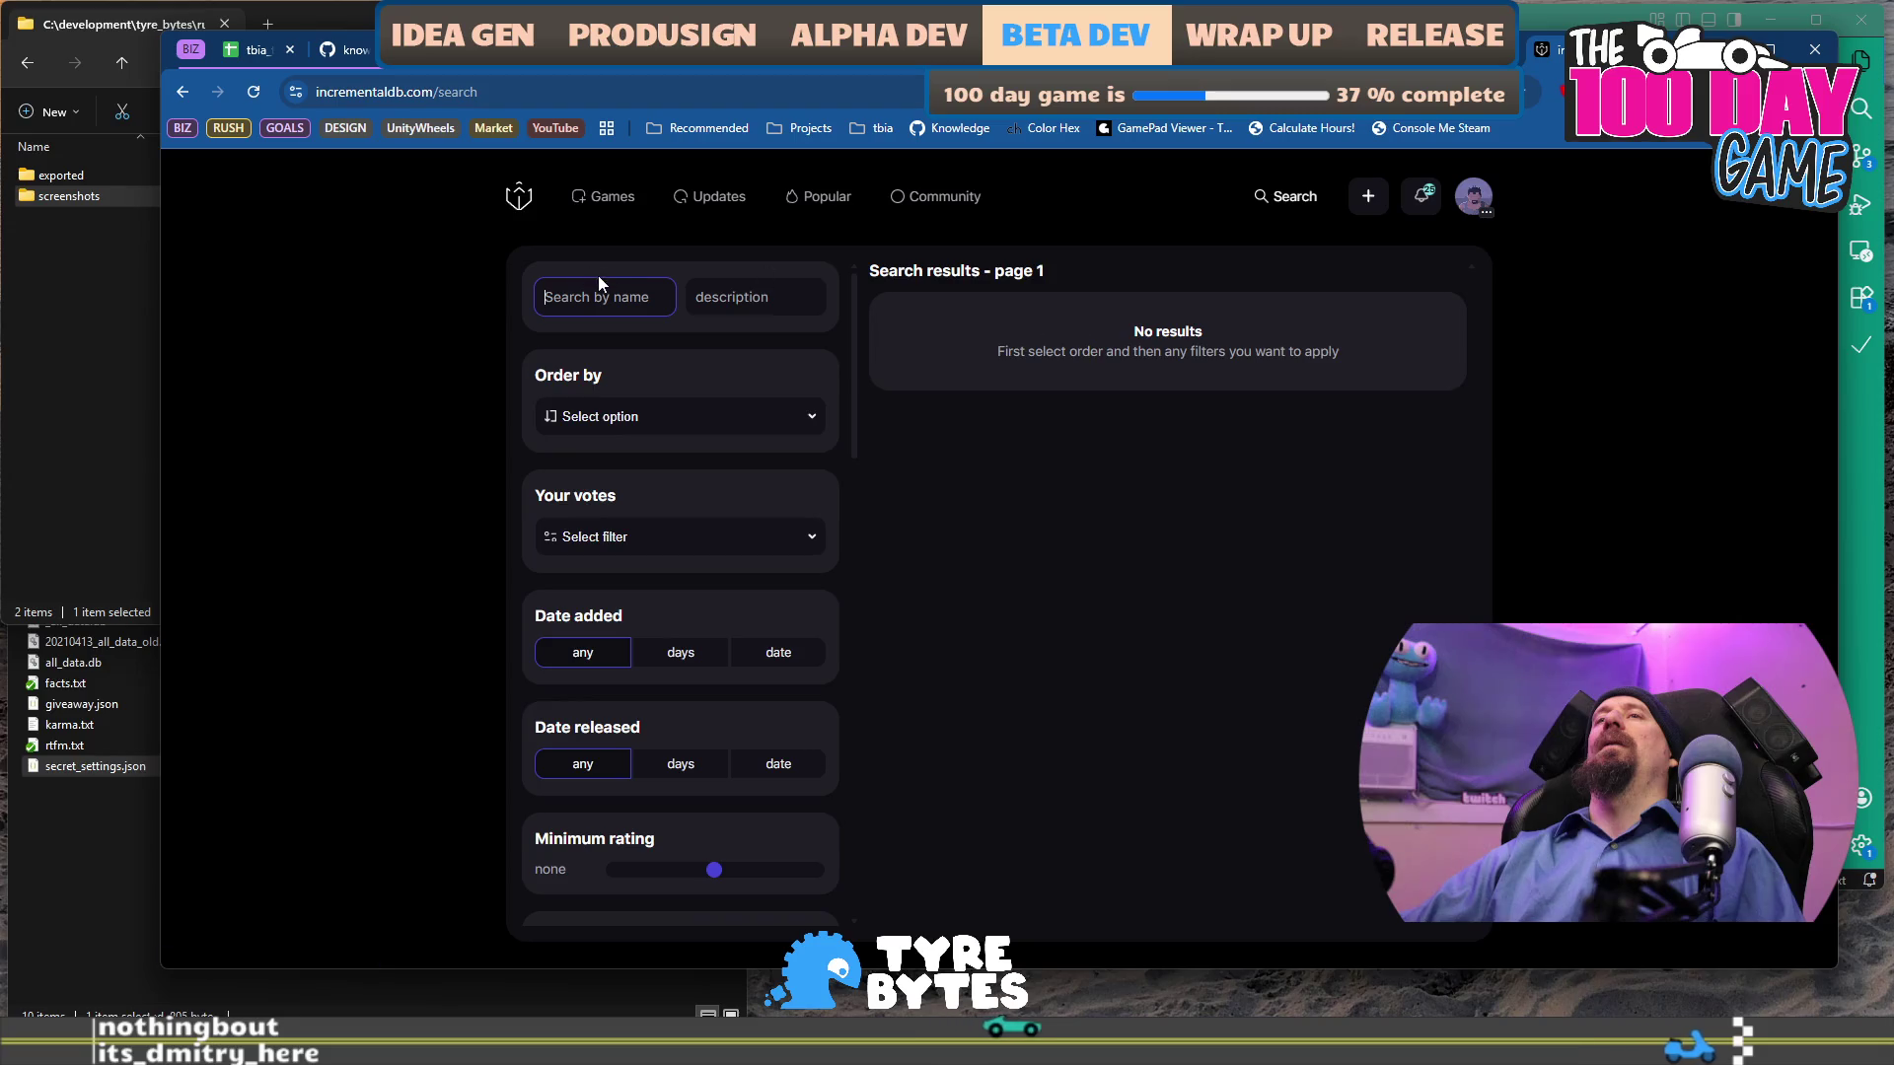
Search 'cook', look over the Cookie clicker page, then close it to reach the COGconnected Lyca article.
type("cook")
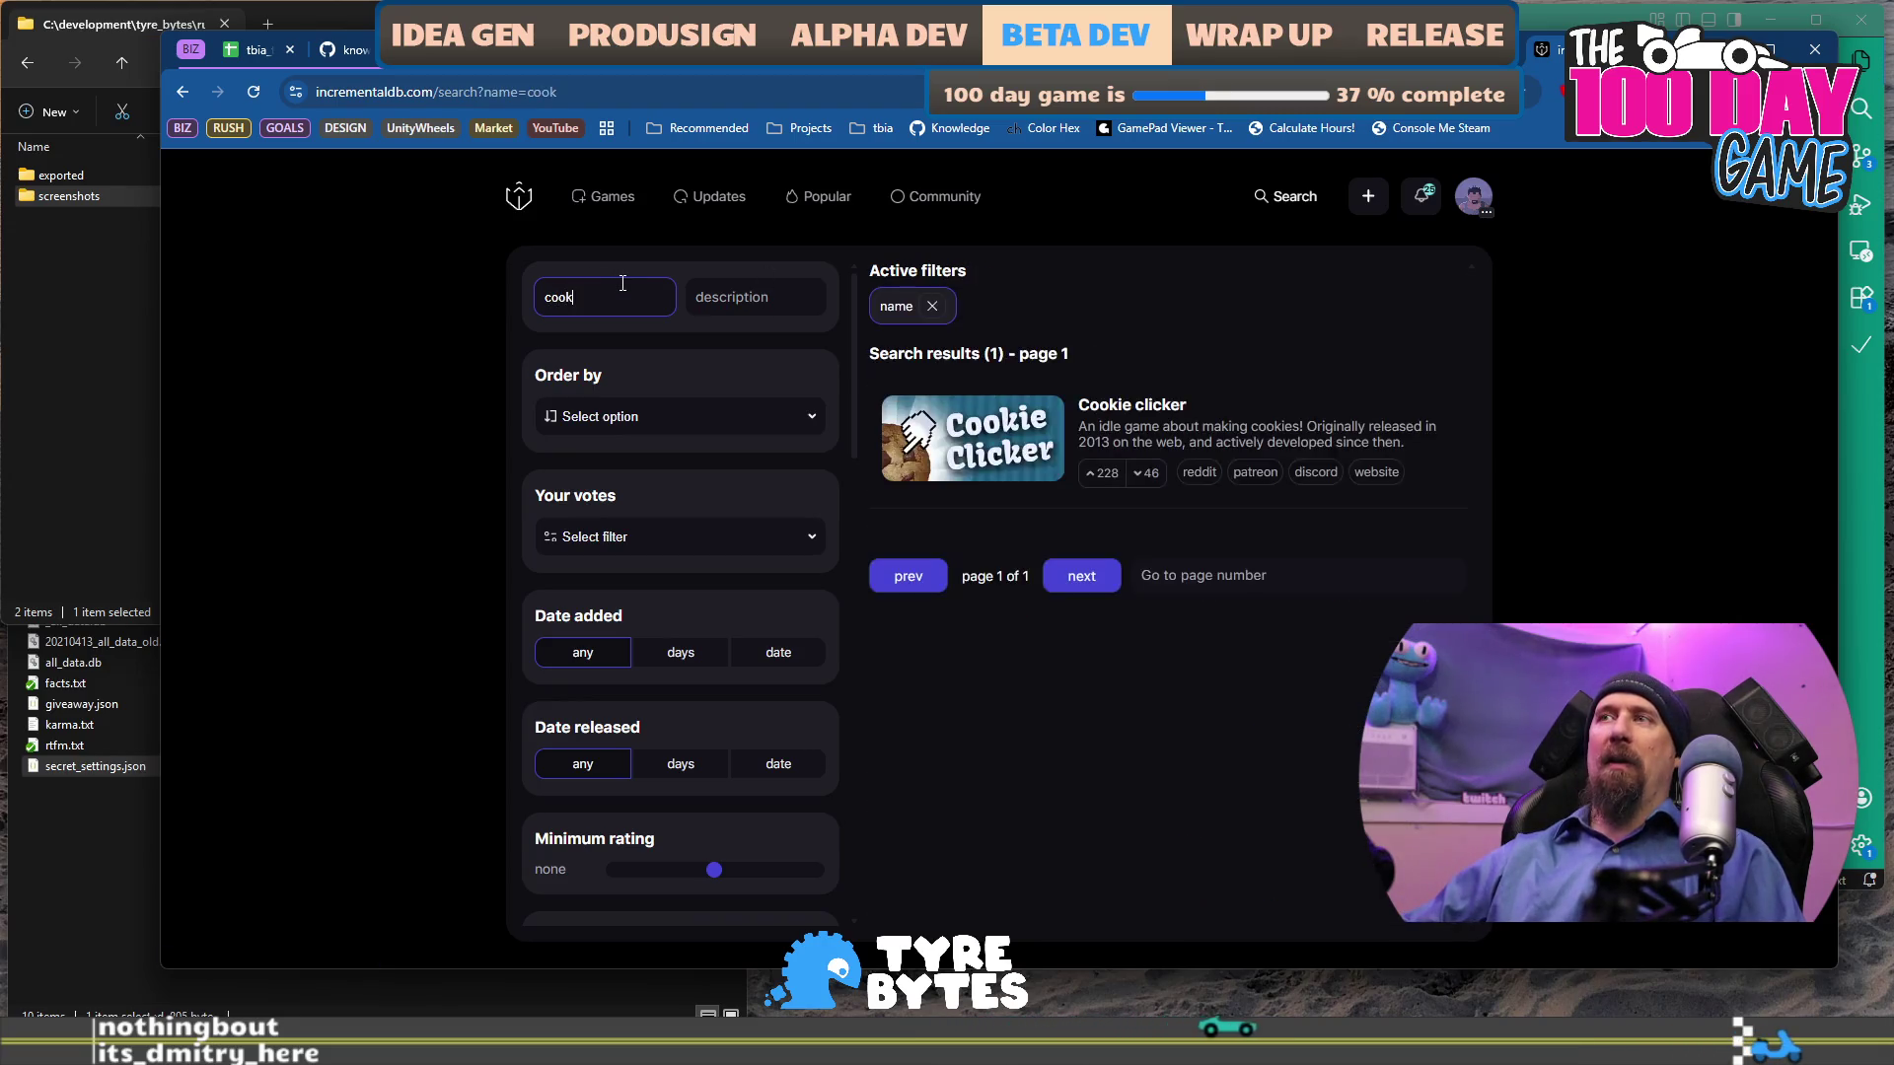
left_click(1168, 419)
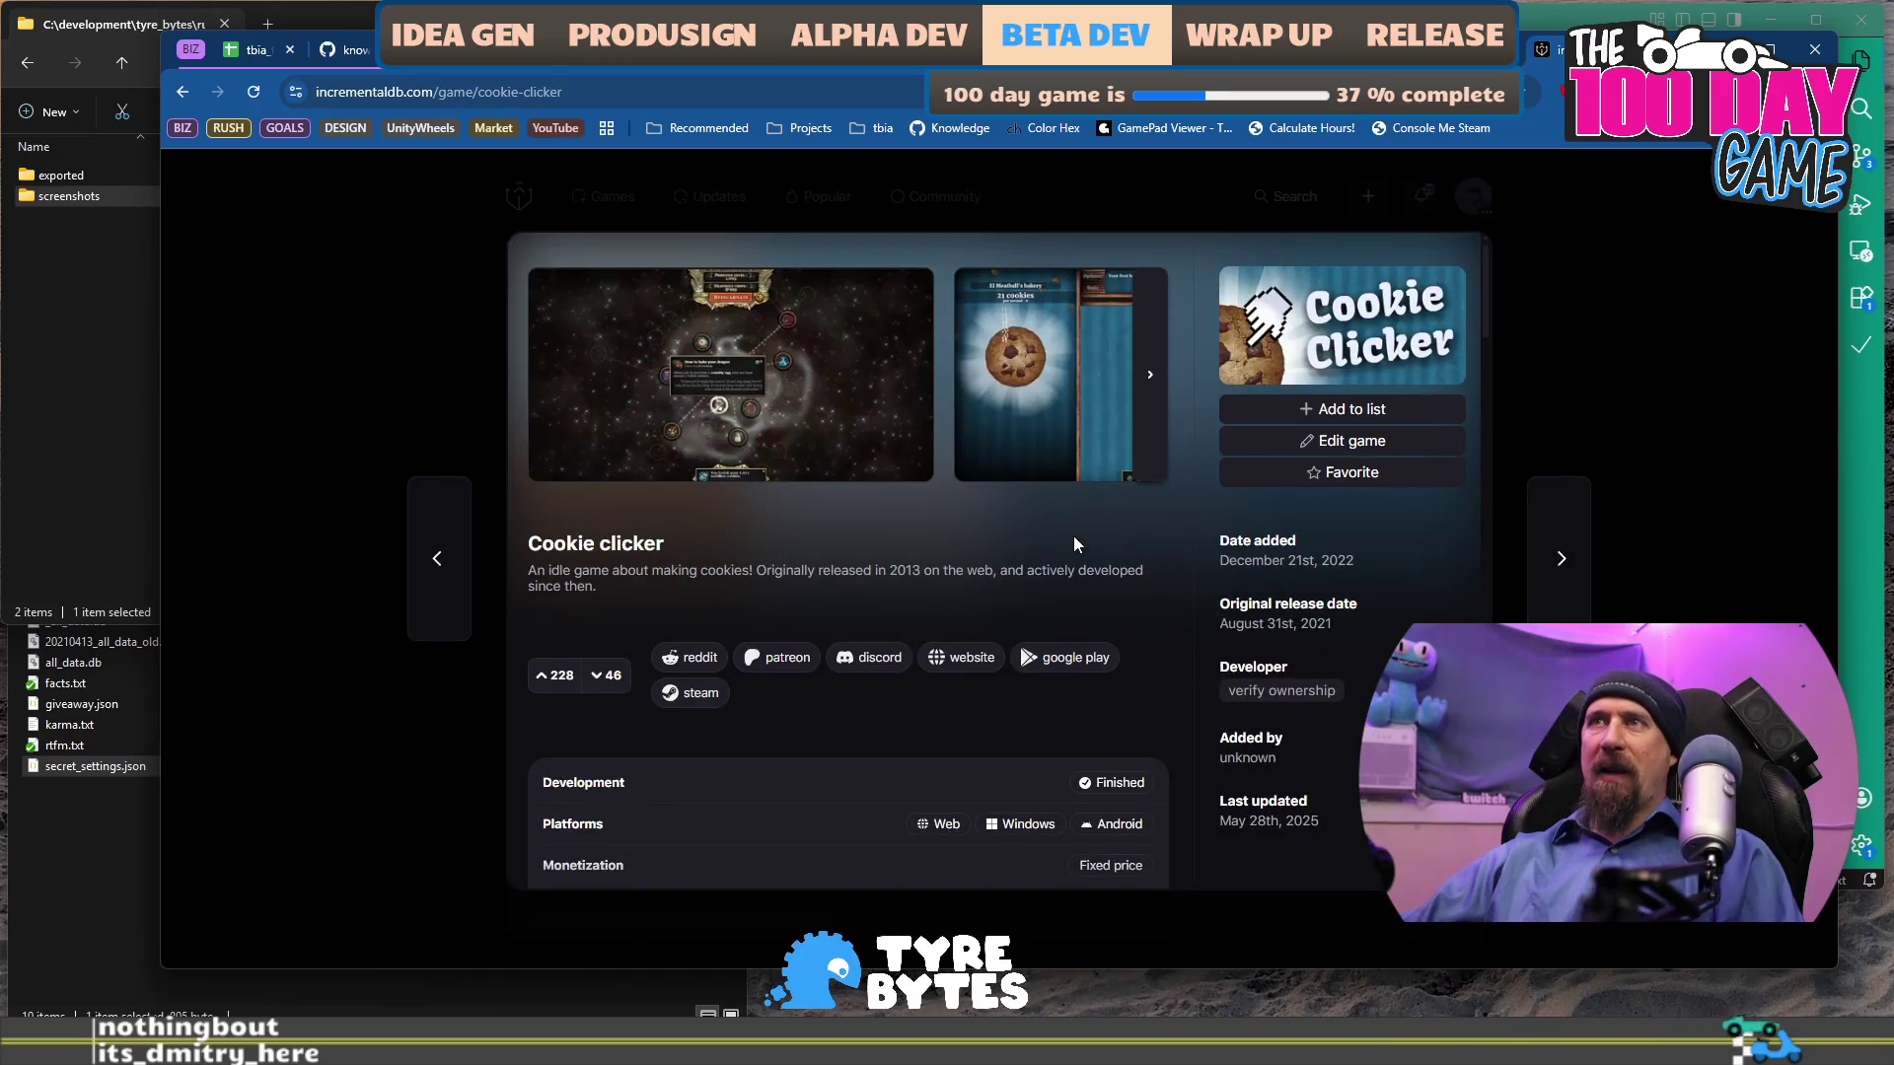
scroll(902, 543, "down", 6)
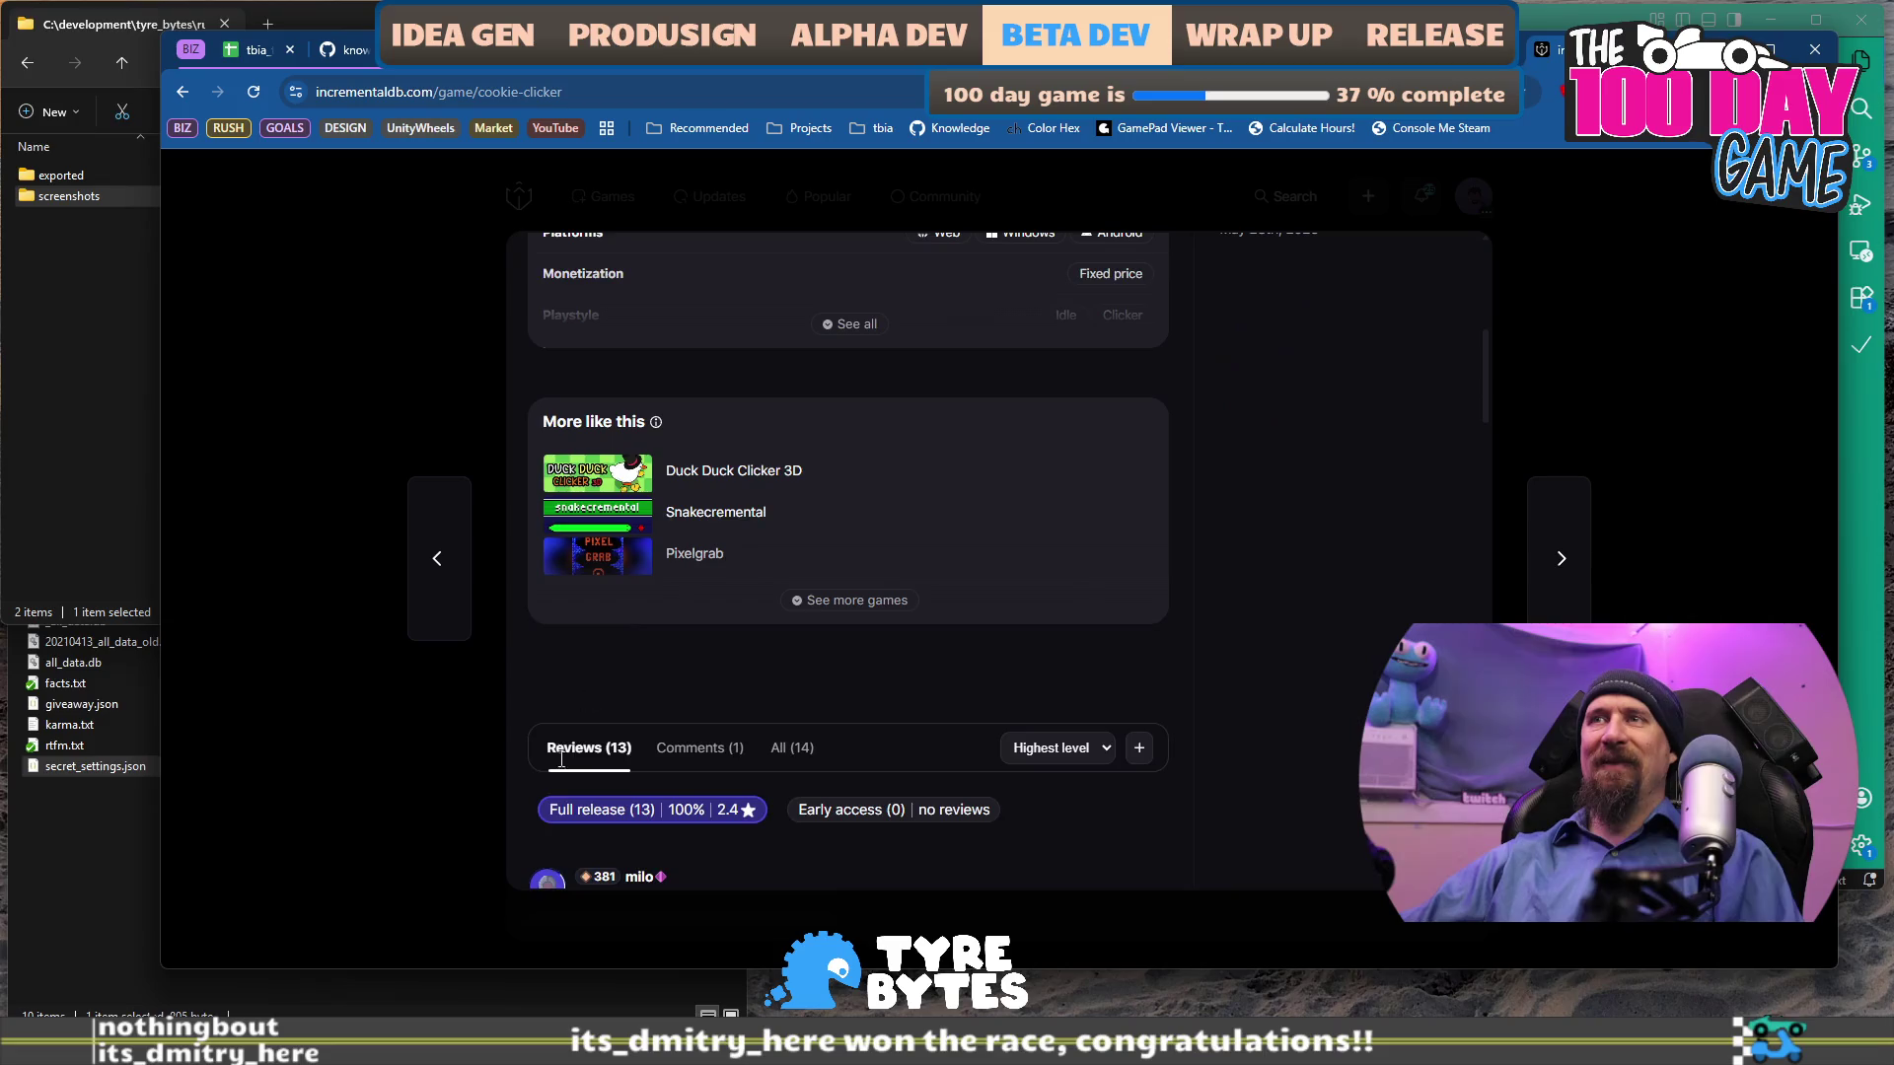
scroll(951, 531, "up", 6)
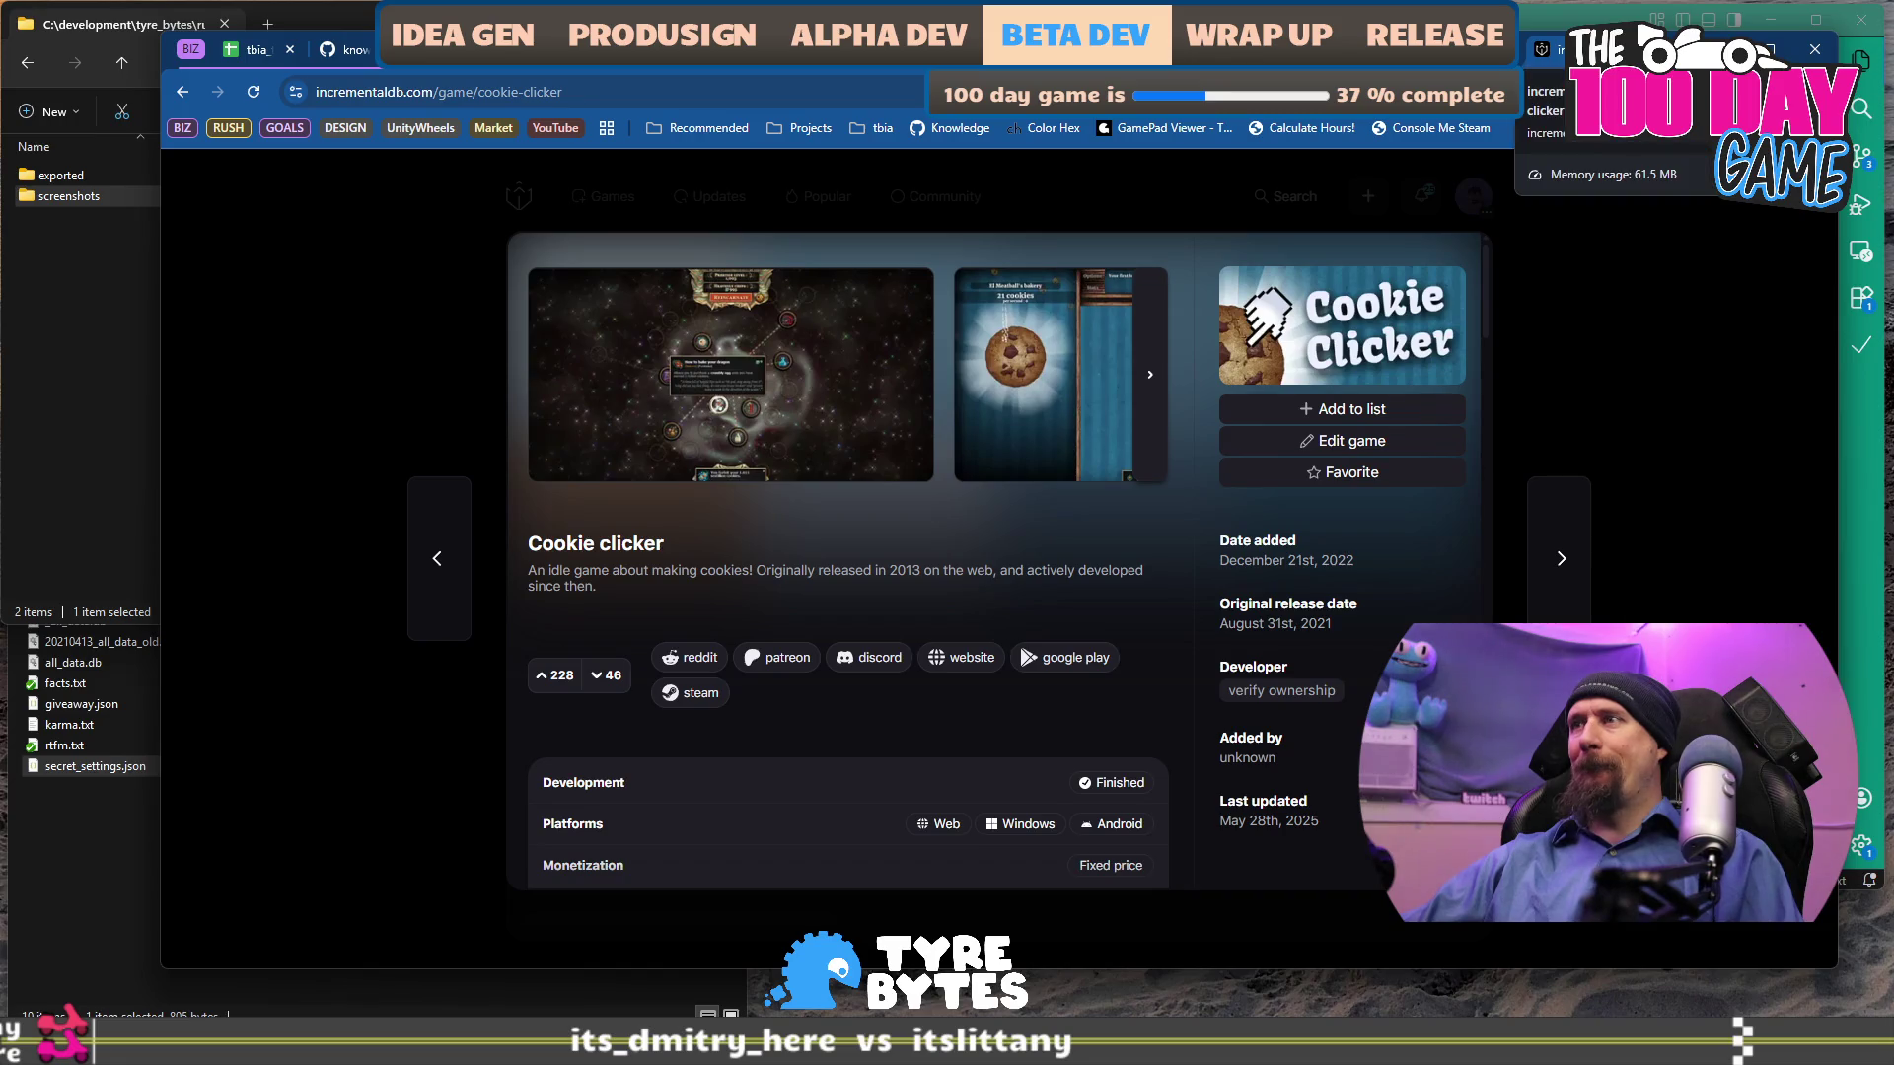
key("ctrl+w")
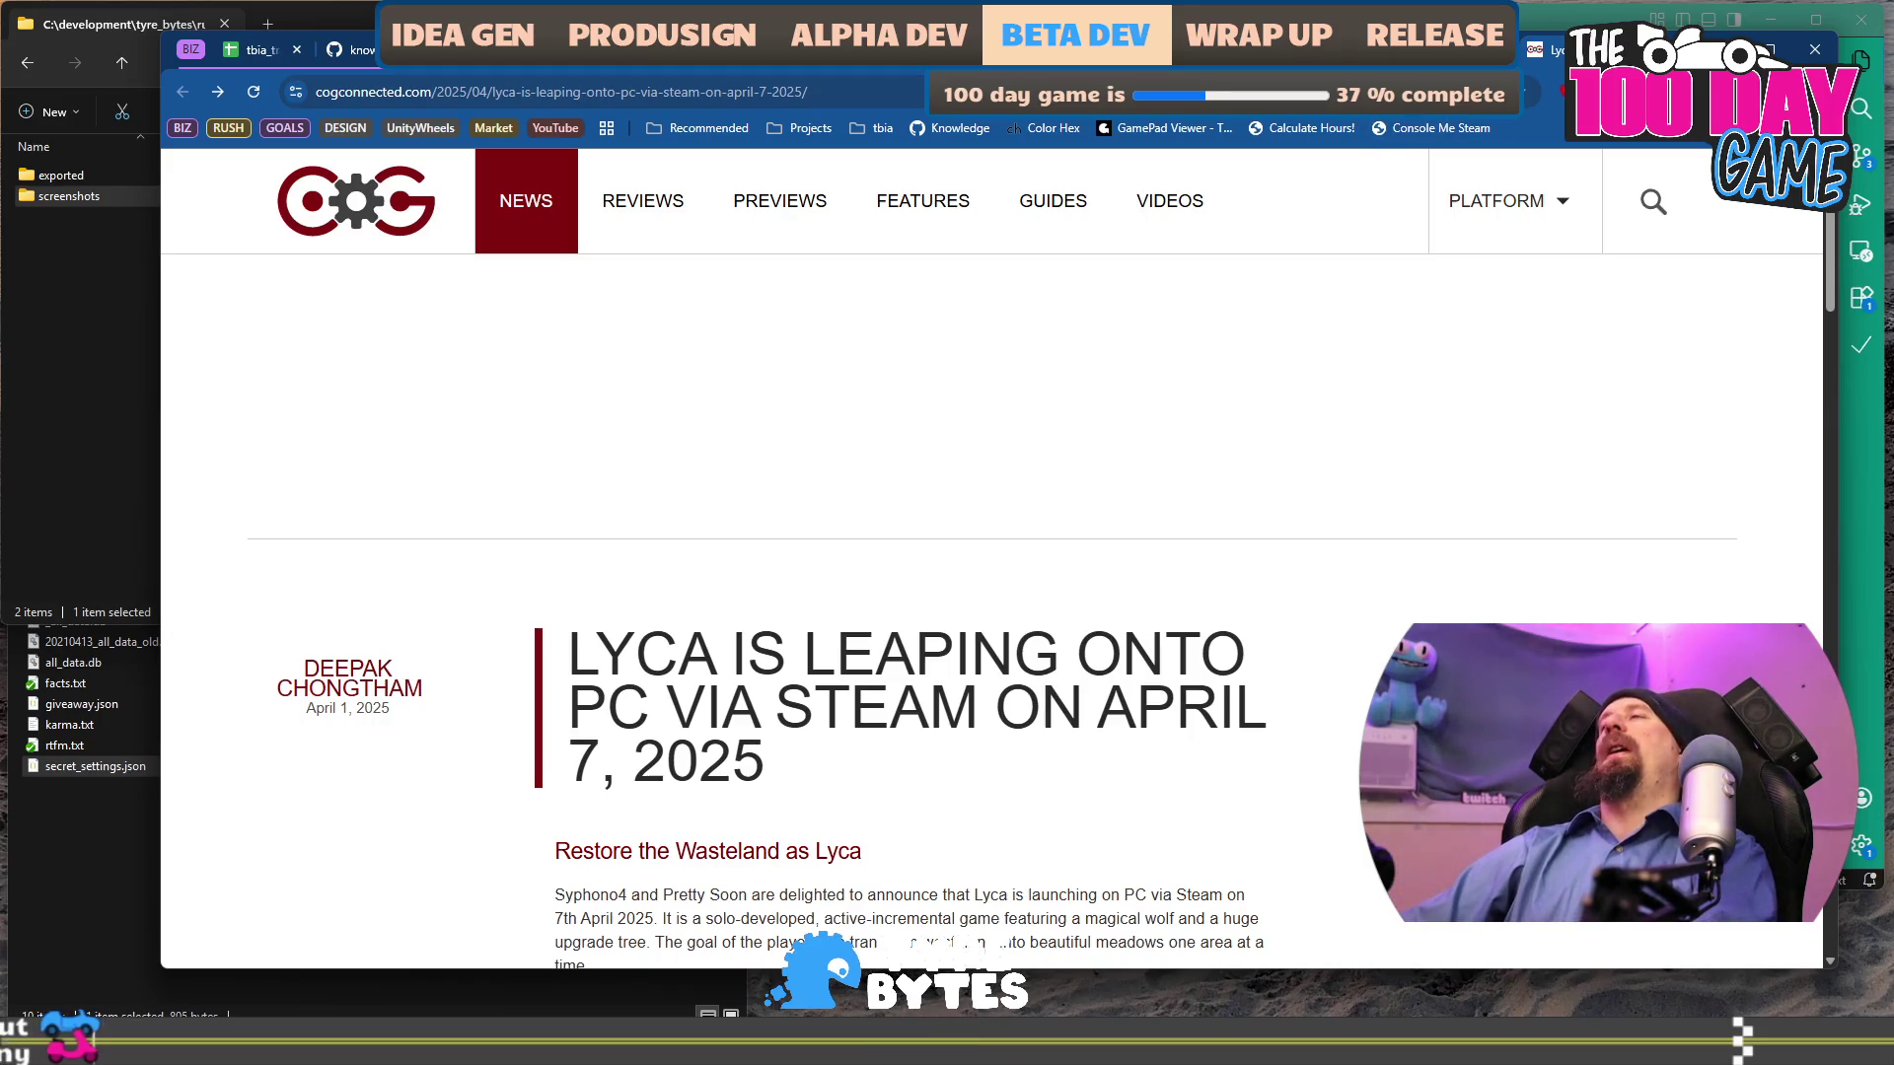
Delete the empty line above 'Post on incrementaldb' in marketing_campaign_rushcremental.
key("ctrl+shift+Tab")
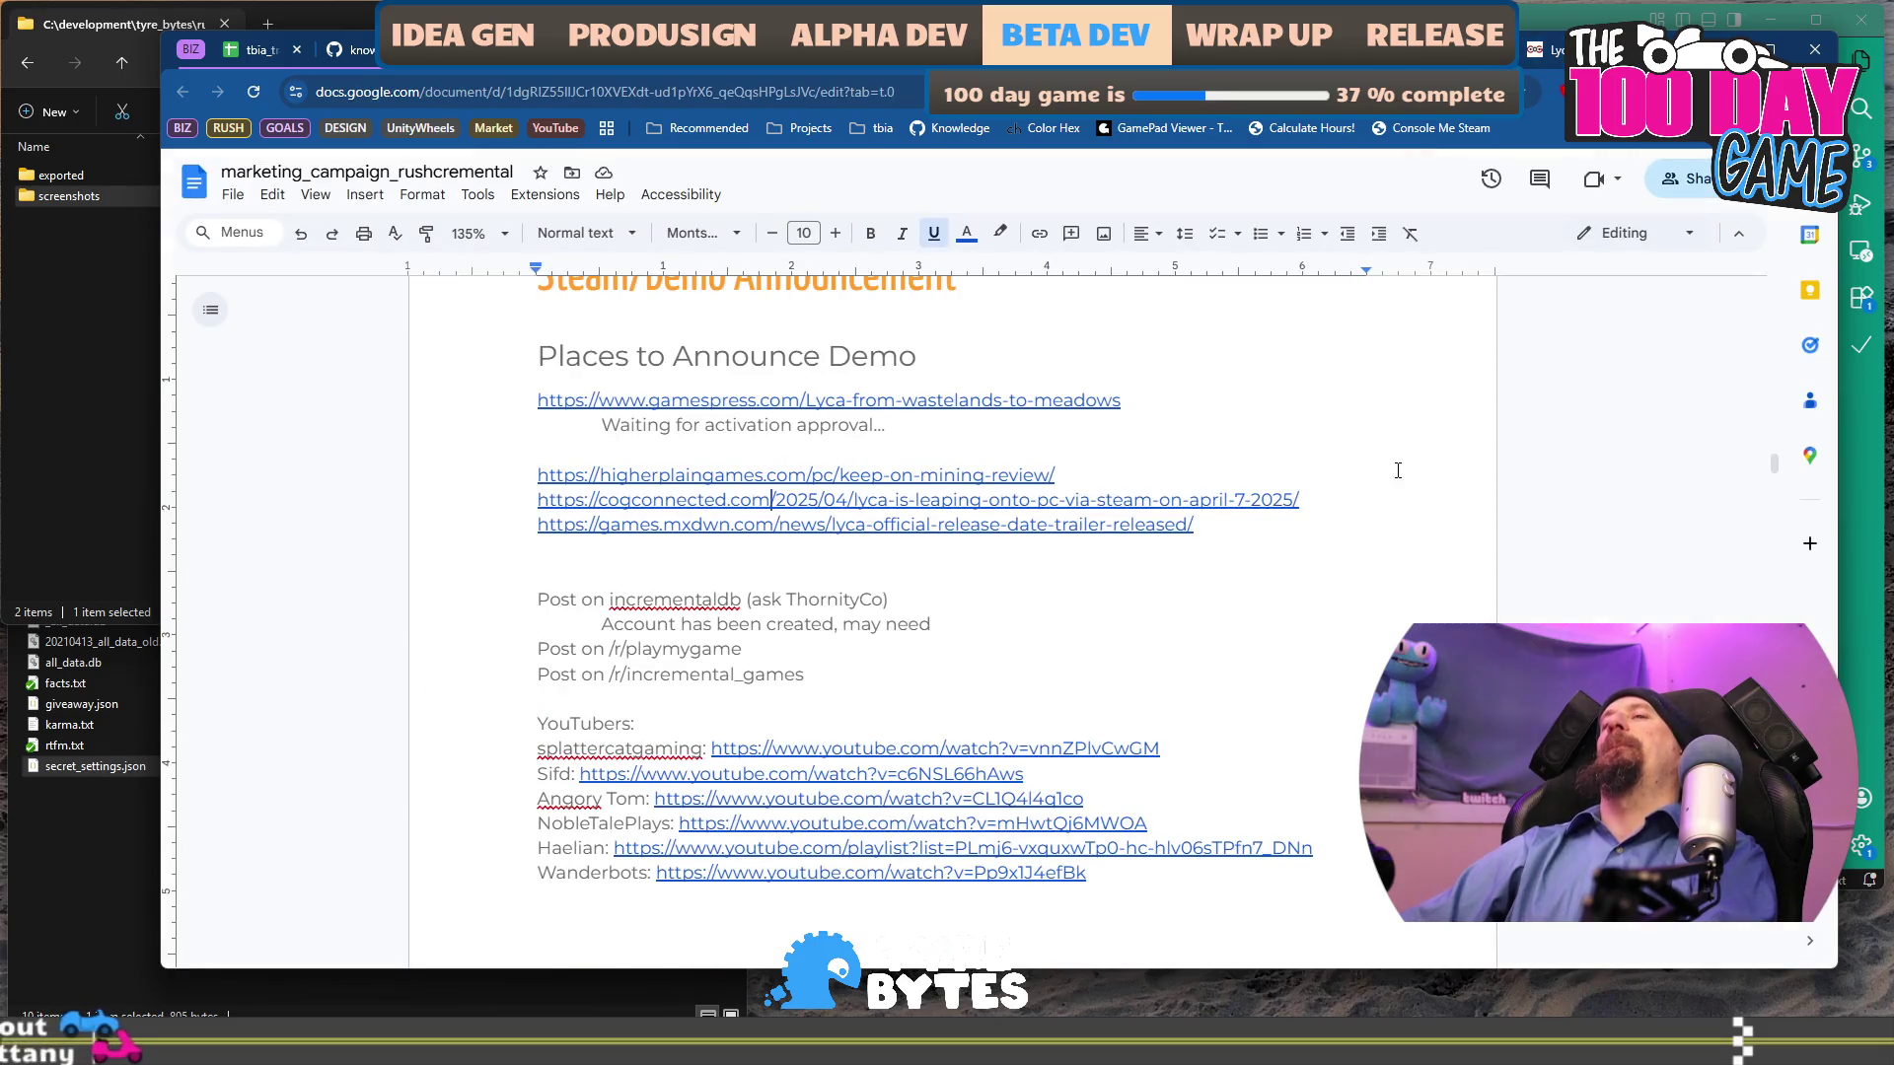
key("Down")
key("Down")
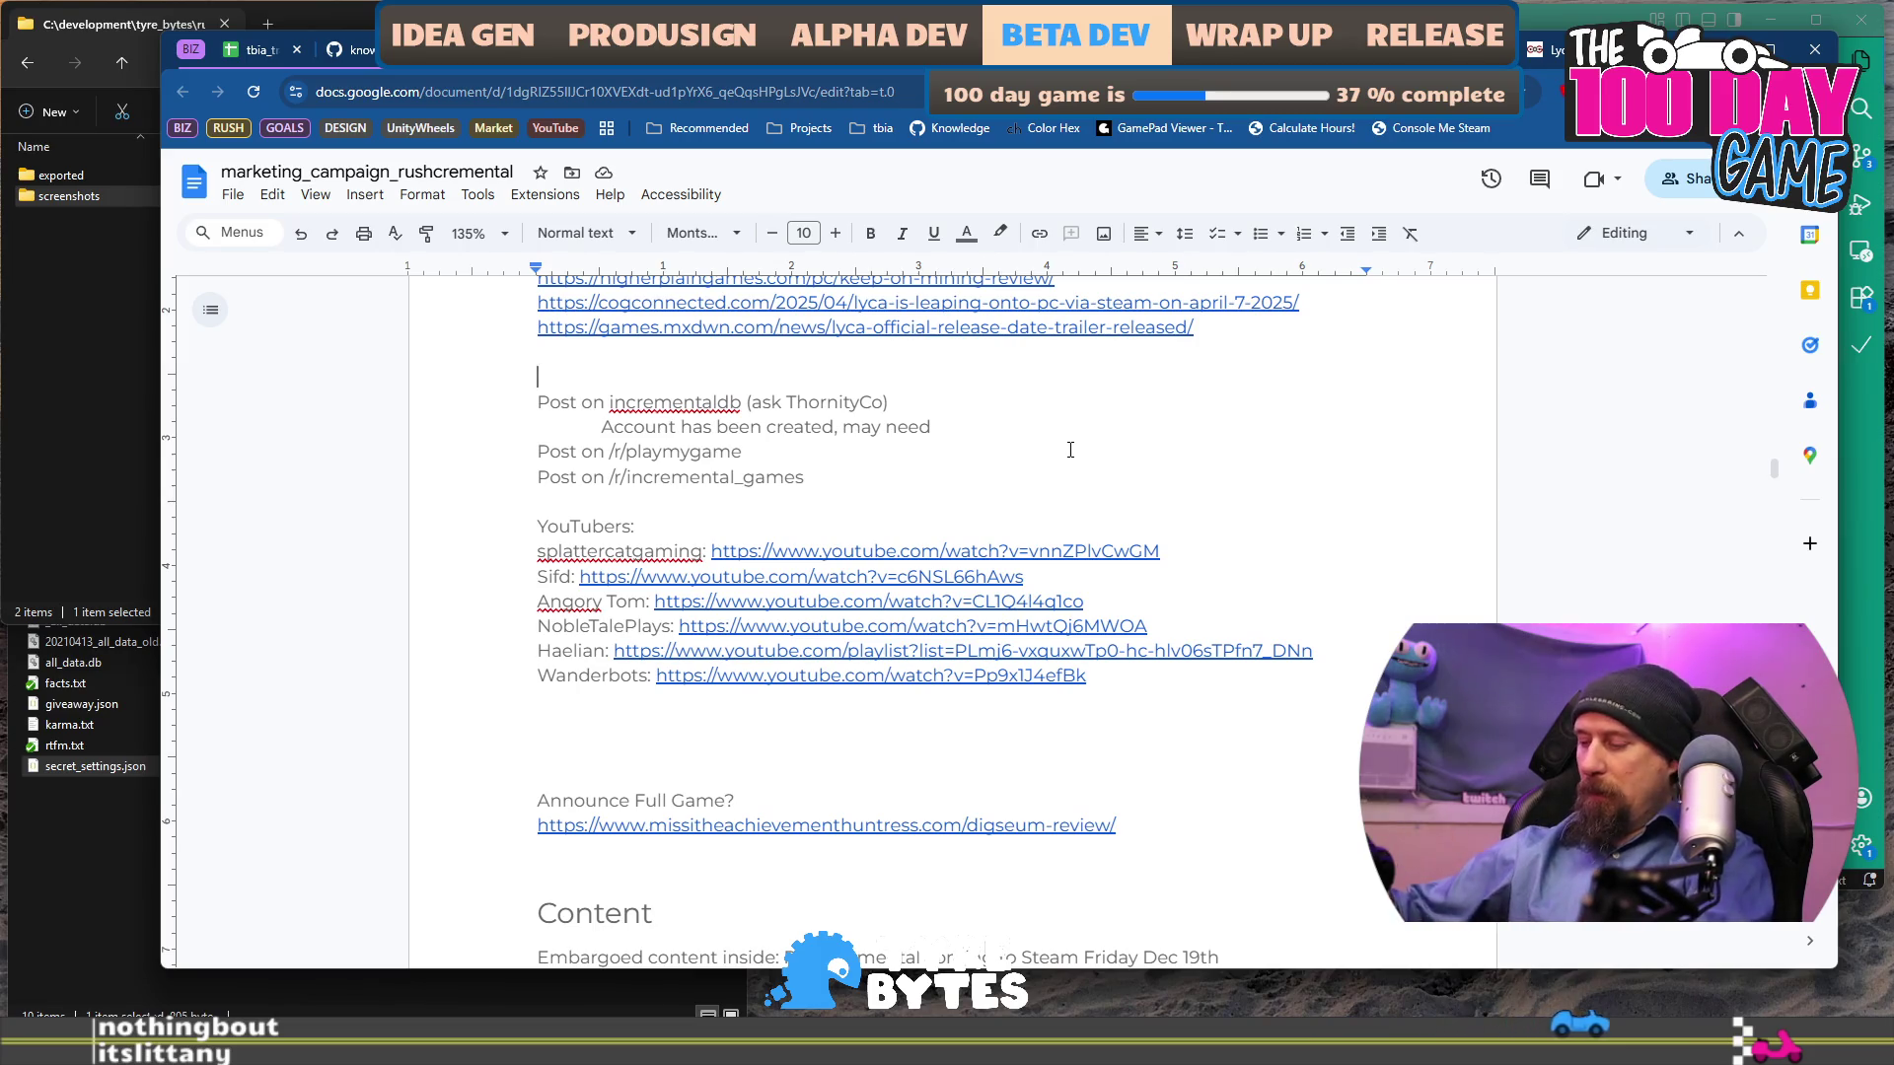
key("BackSpace")
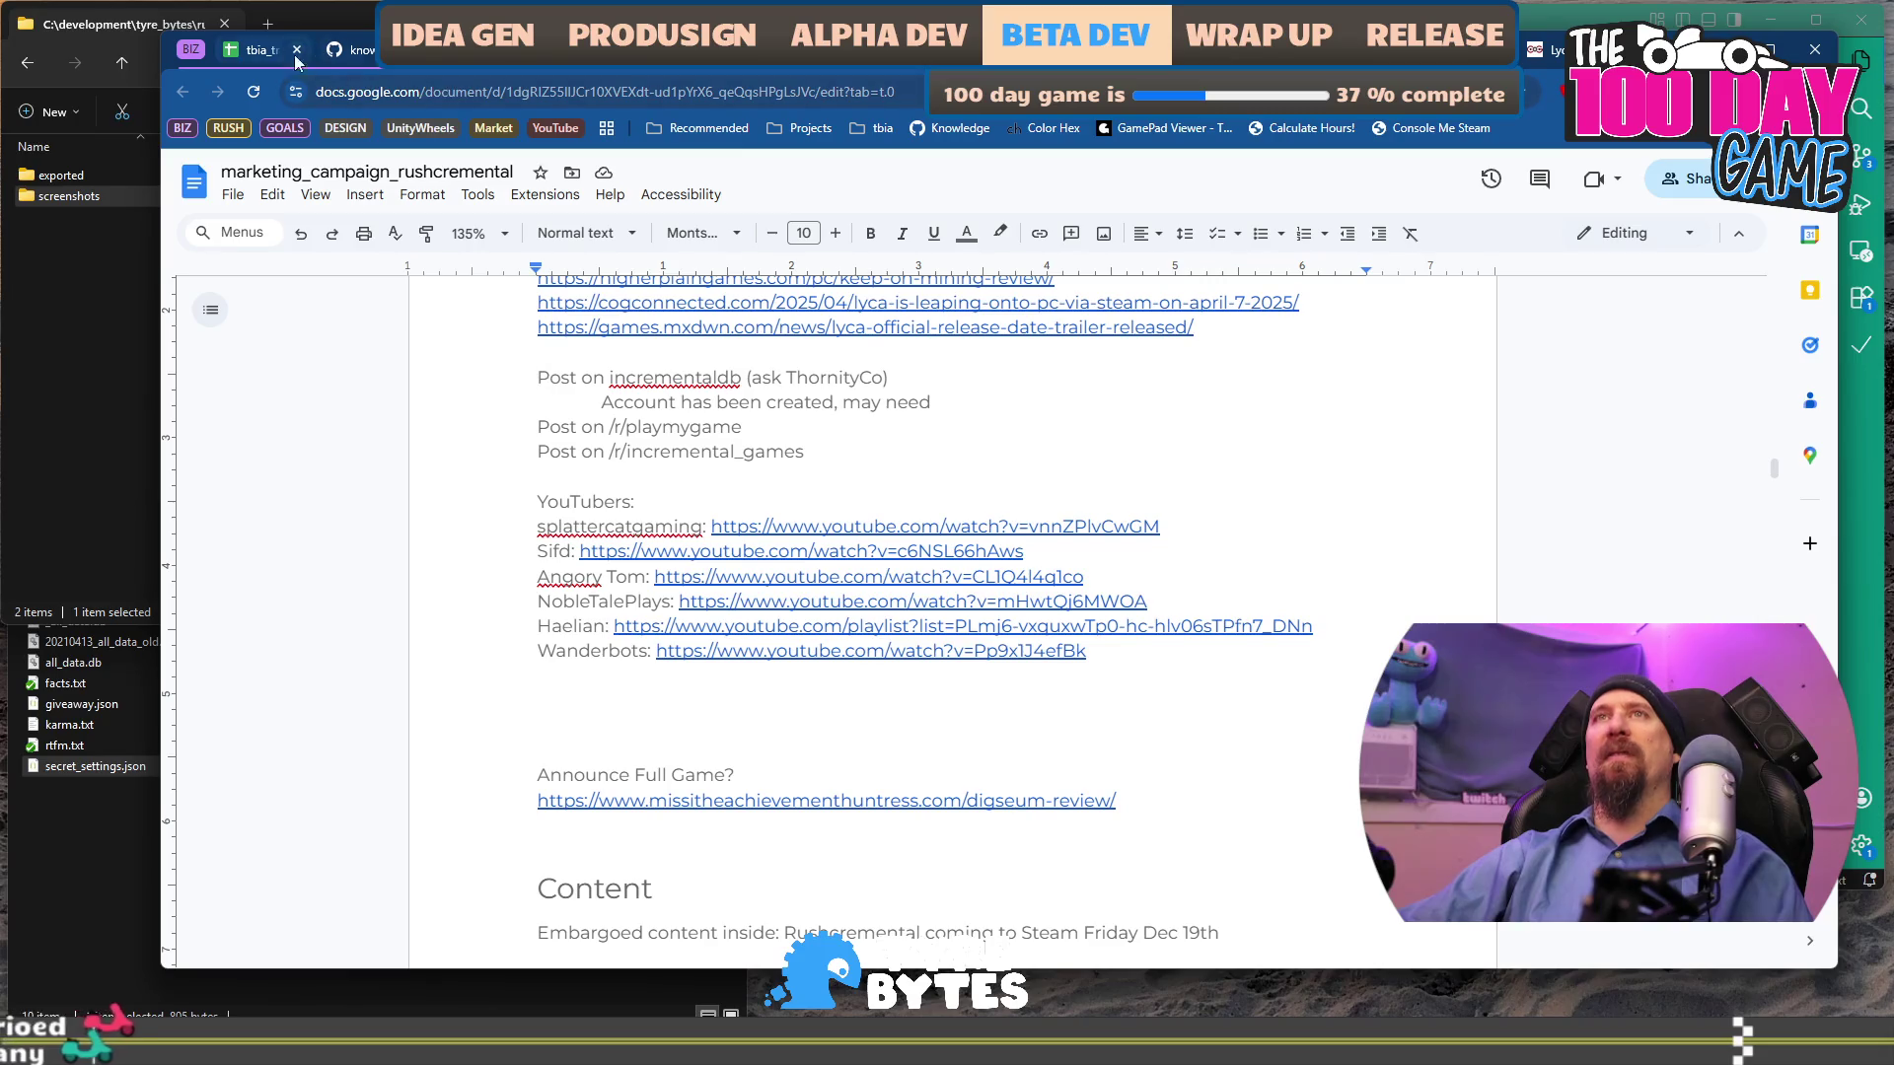
Switch to tbia_tracker_2025 and open its KPI sheet with Players, Sim Racers and Press columns.
left_click(260, 49)
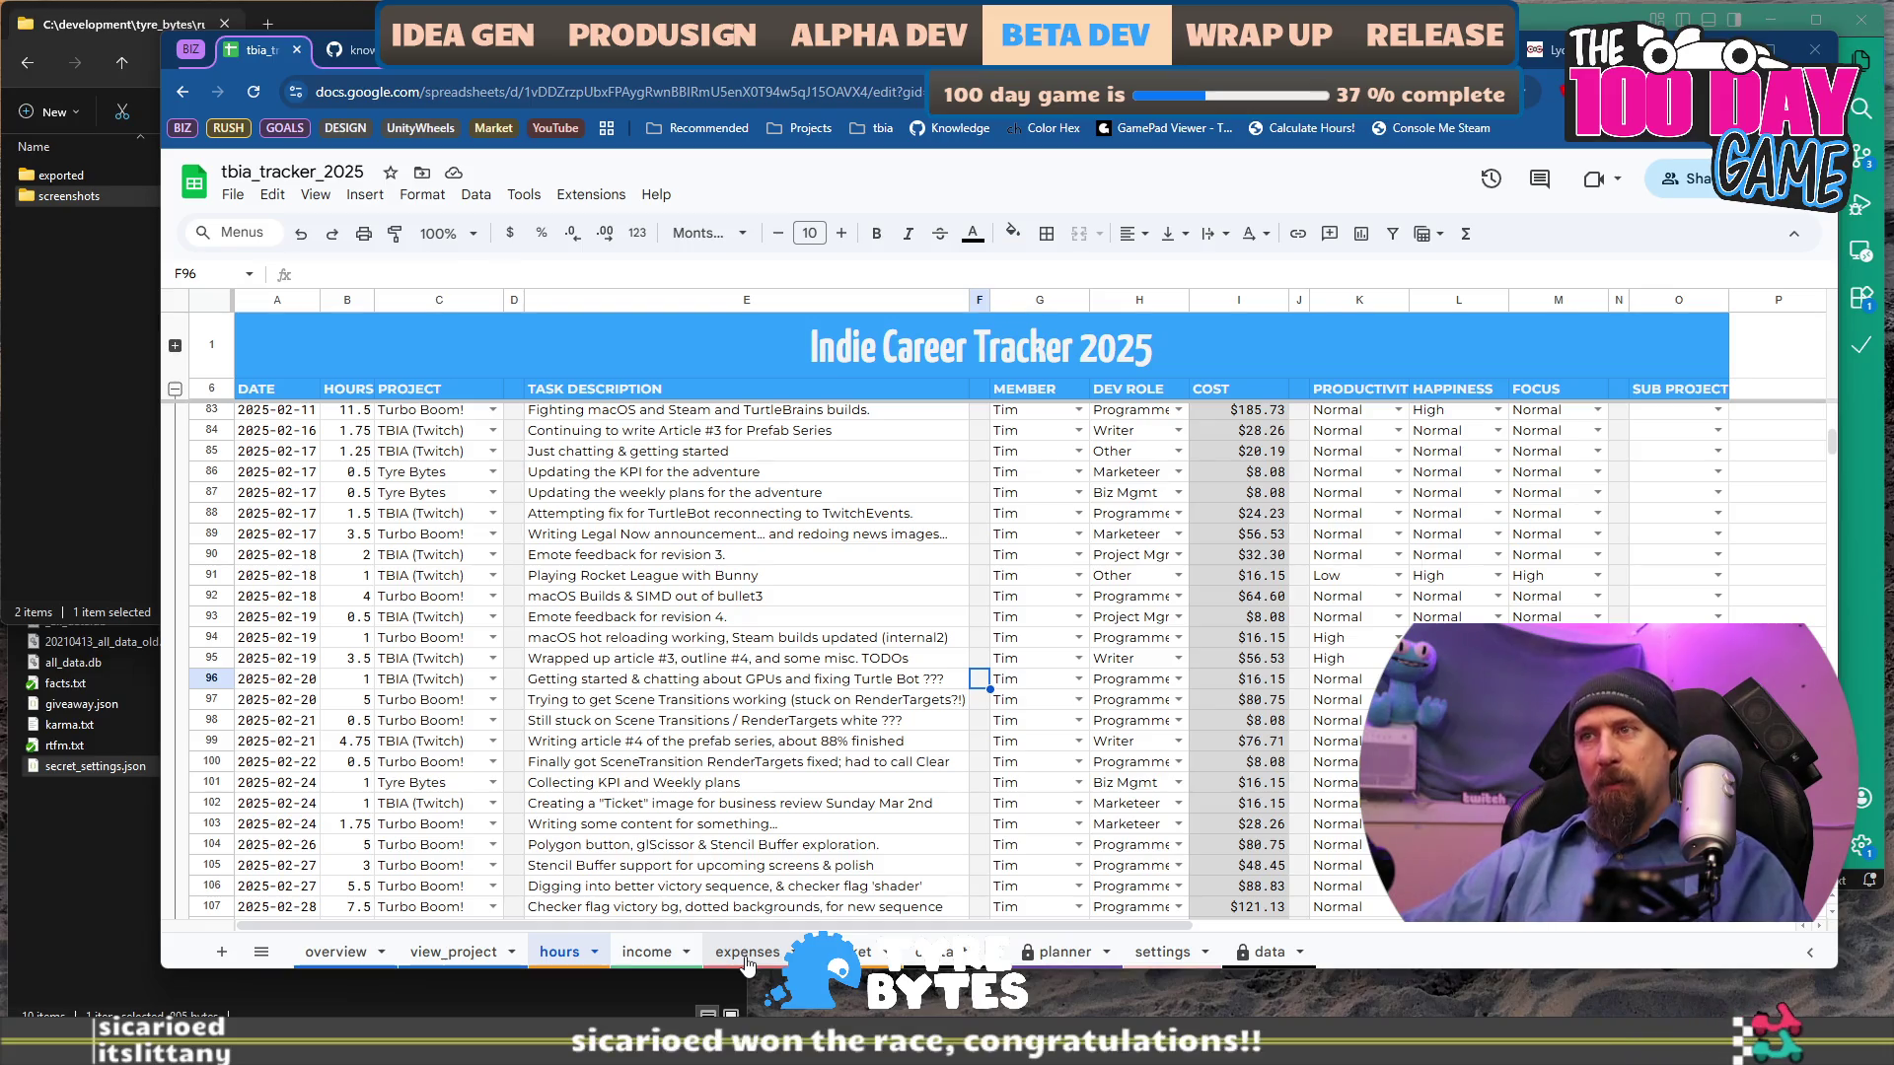
left_click(863, 952)
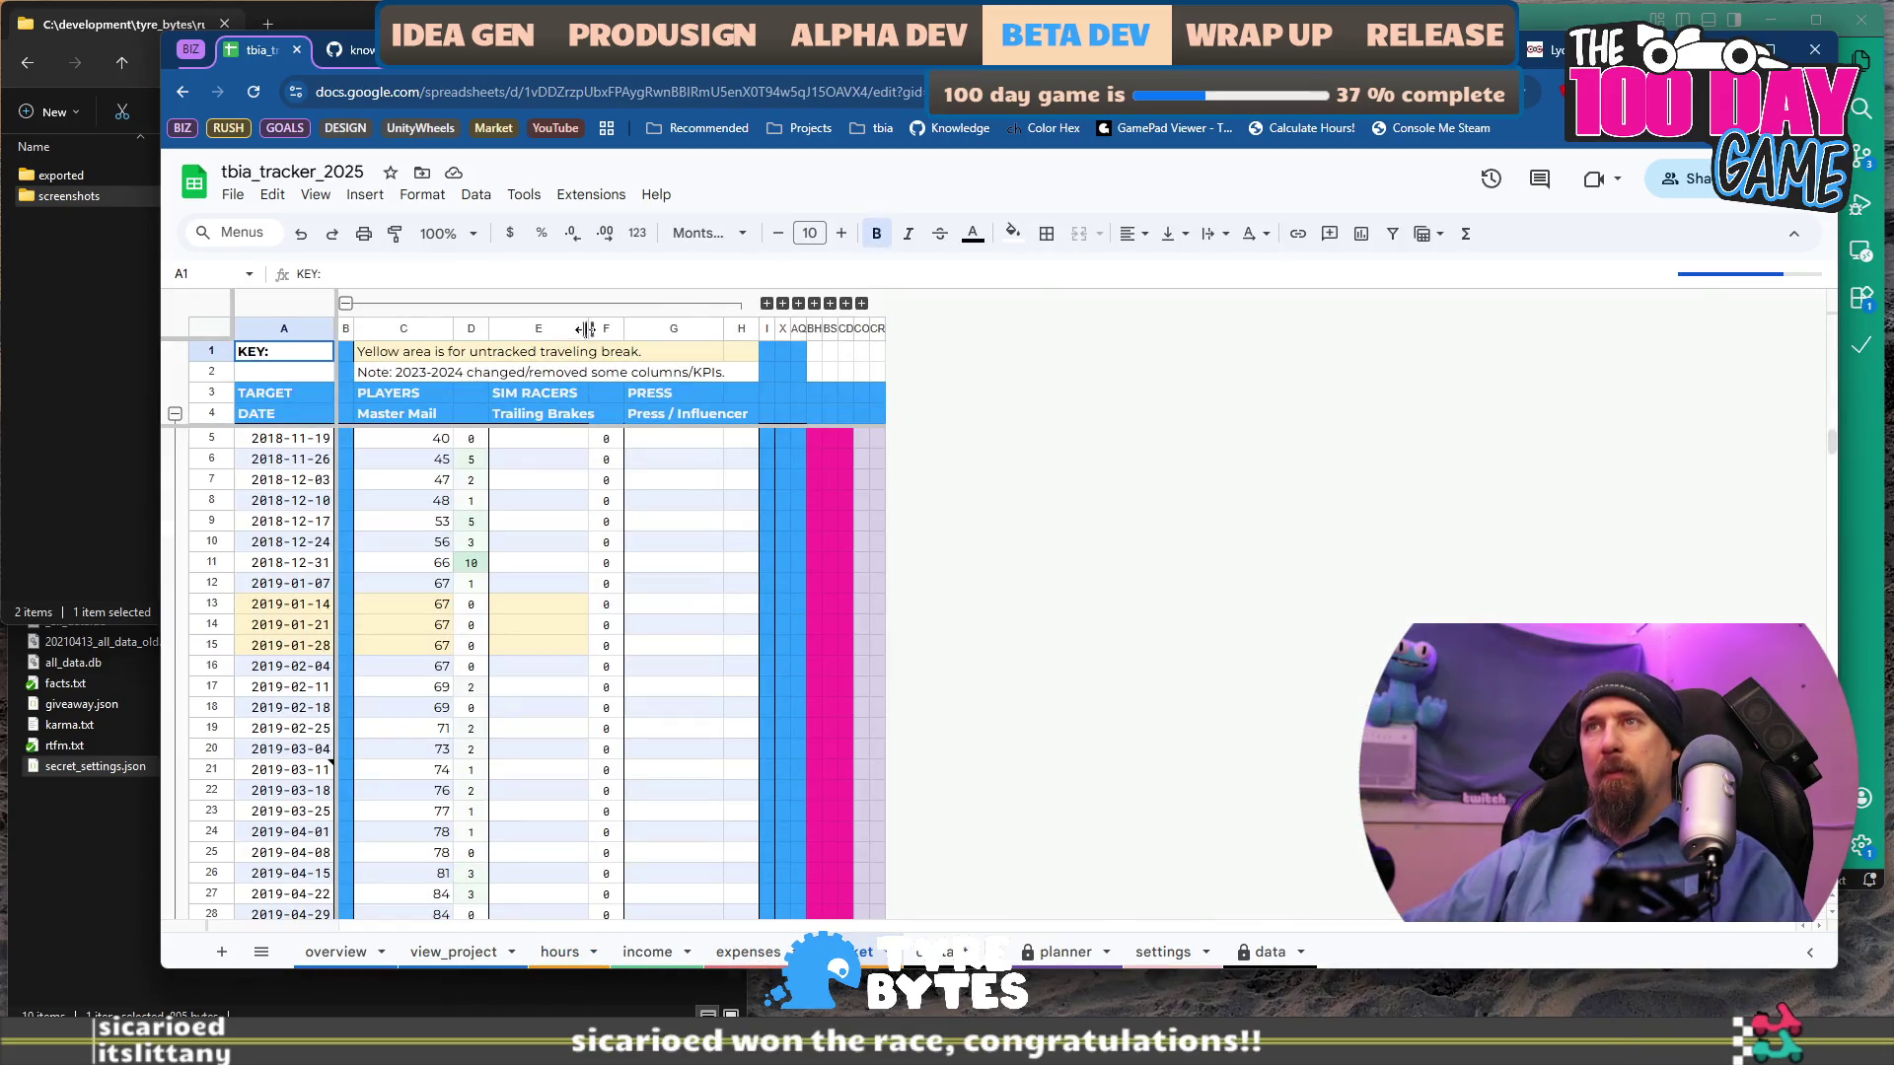
Expand the Steam KPI columns BI:BR and inspect the weekly sales change formulas.
left_click(814, 302)
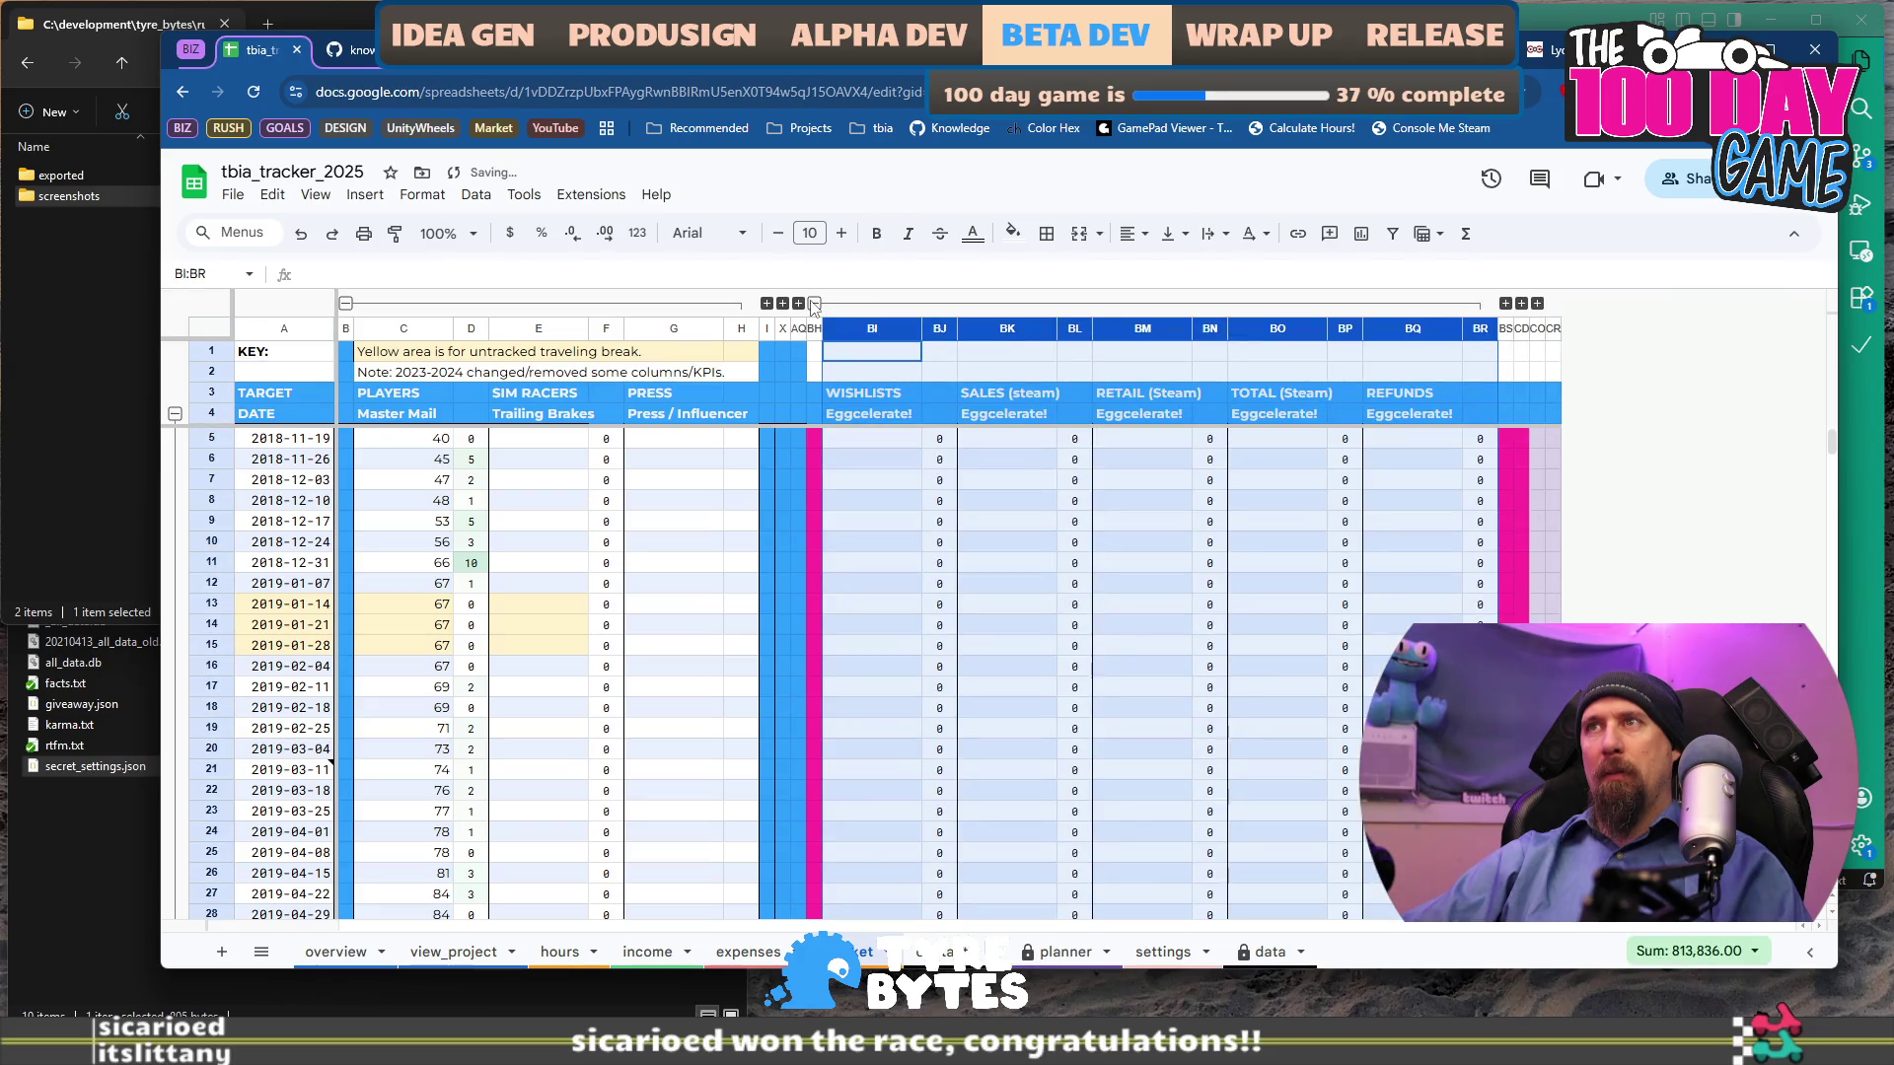
scroll(1127, 681, "down", 10)
scroll(1127, 681, "down", 20)
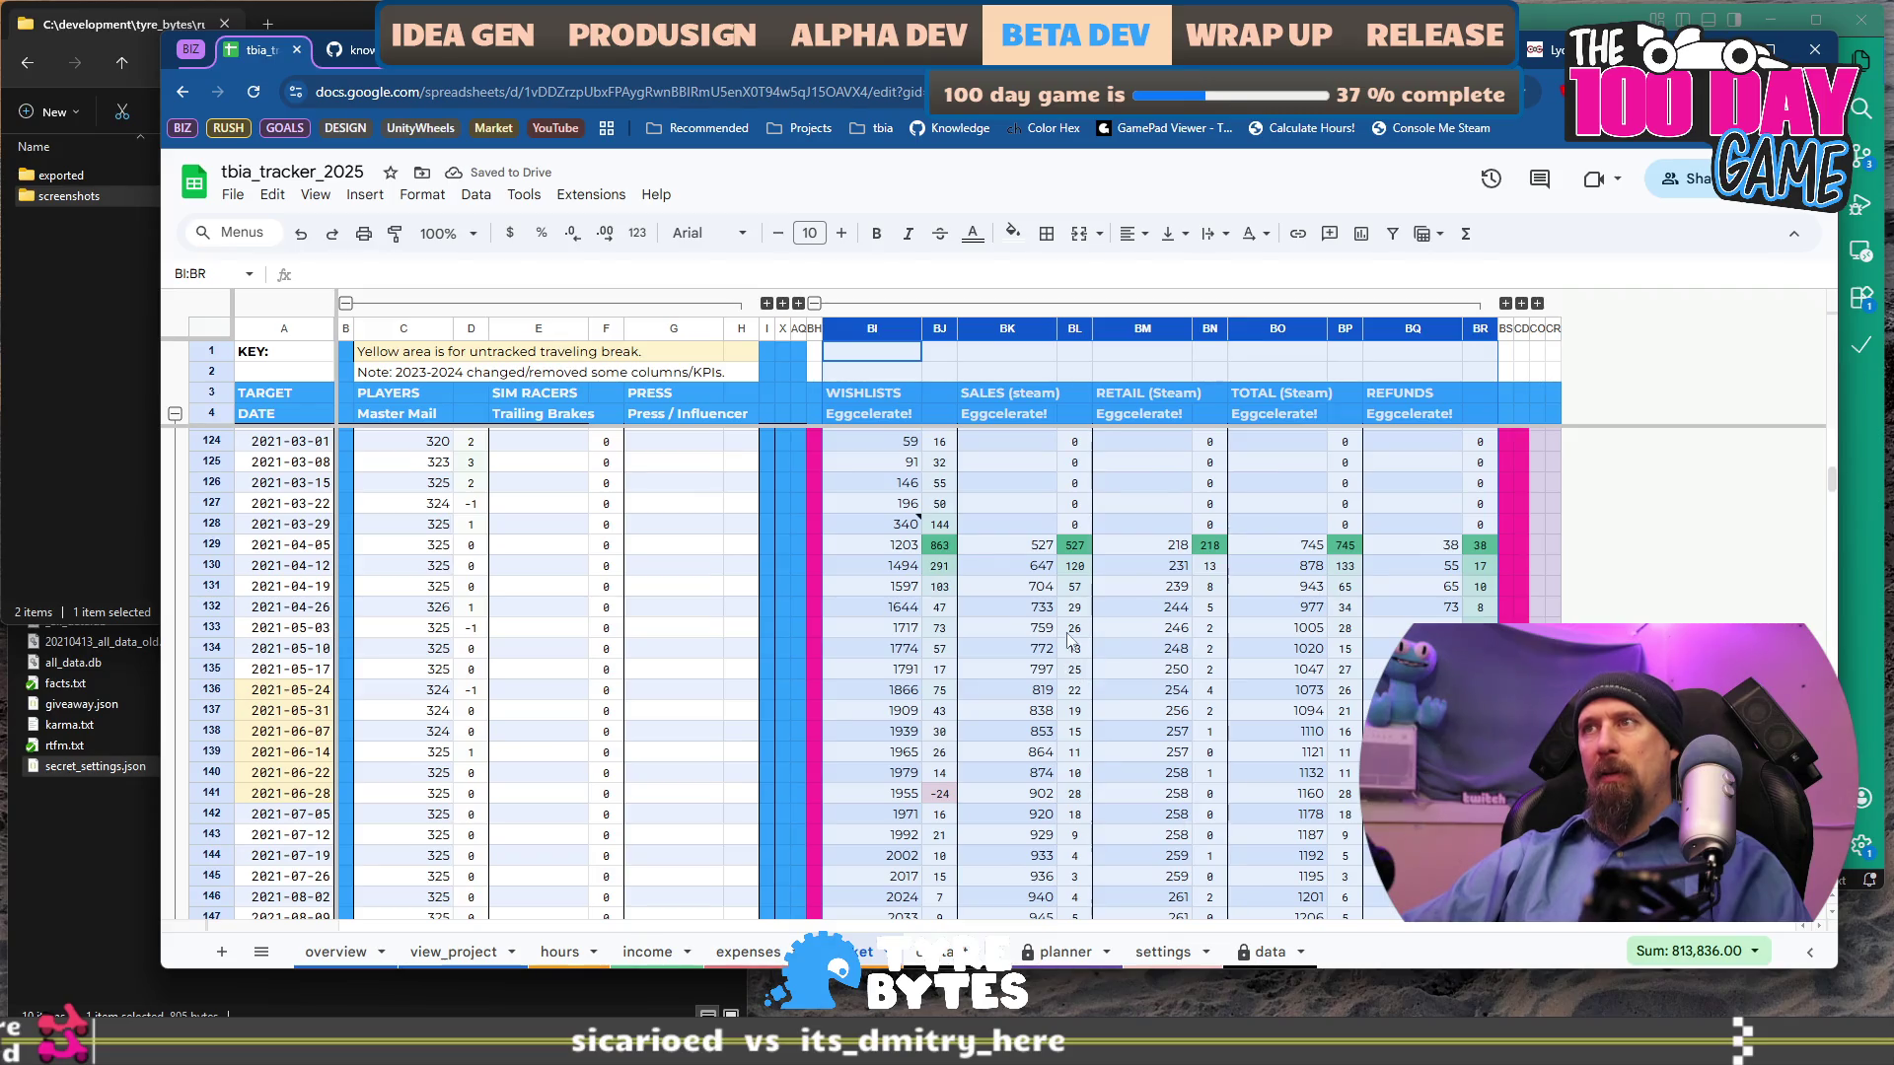
left_click(1051, 568)
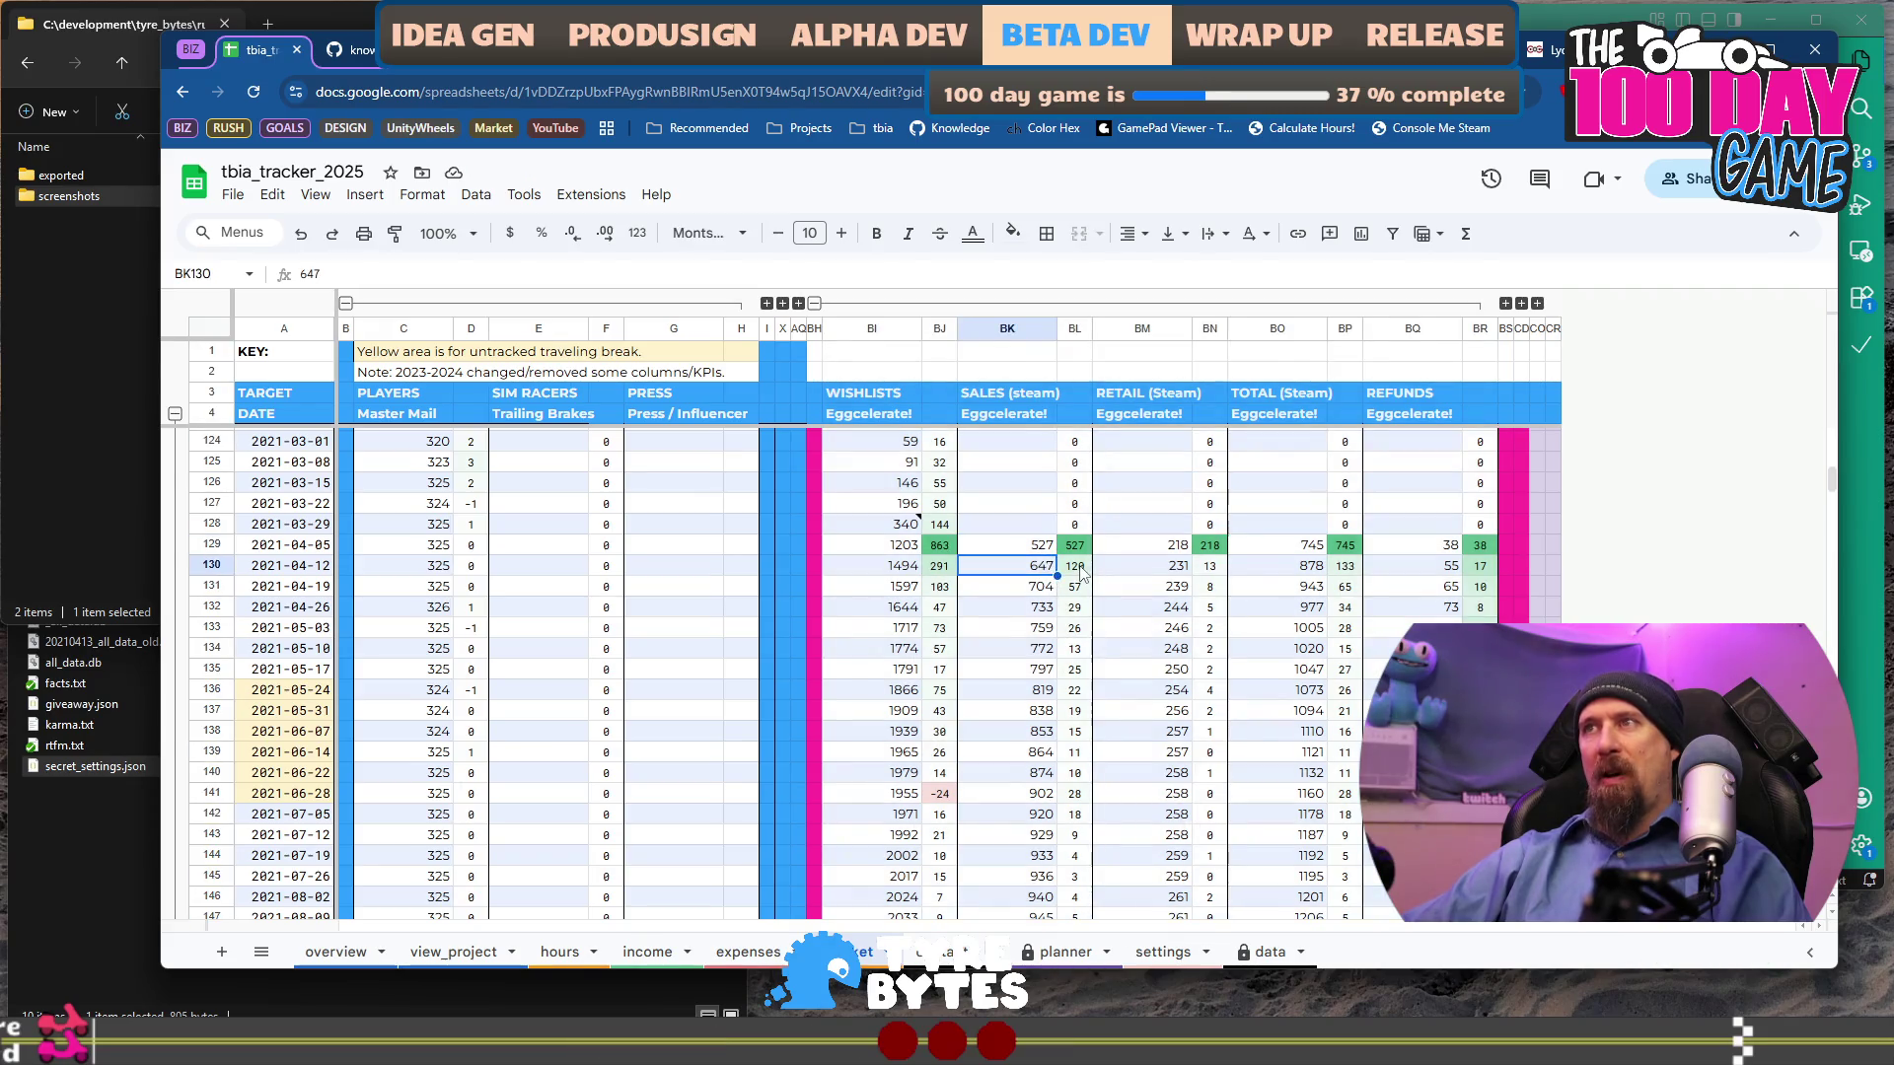
left_click(1079, 573)
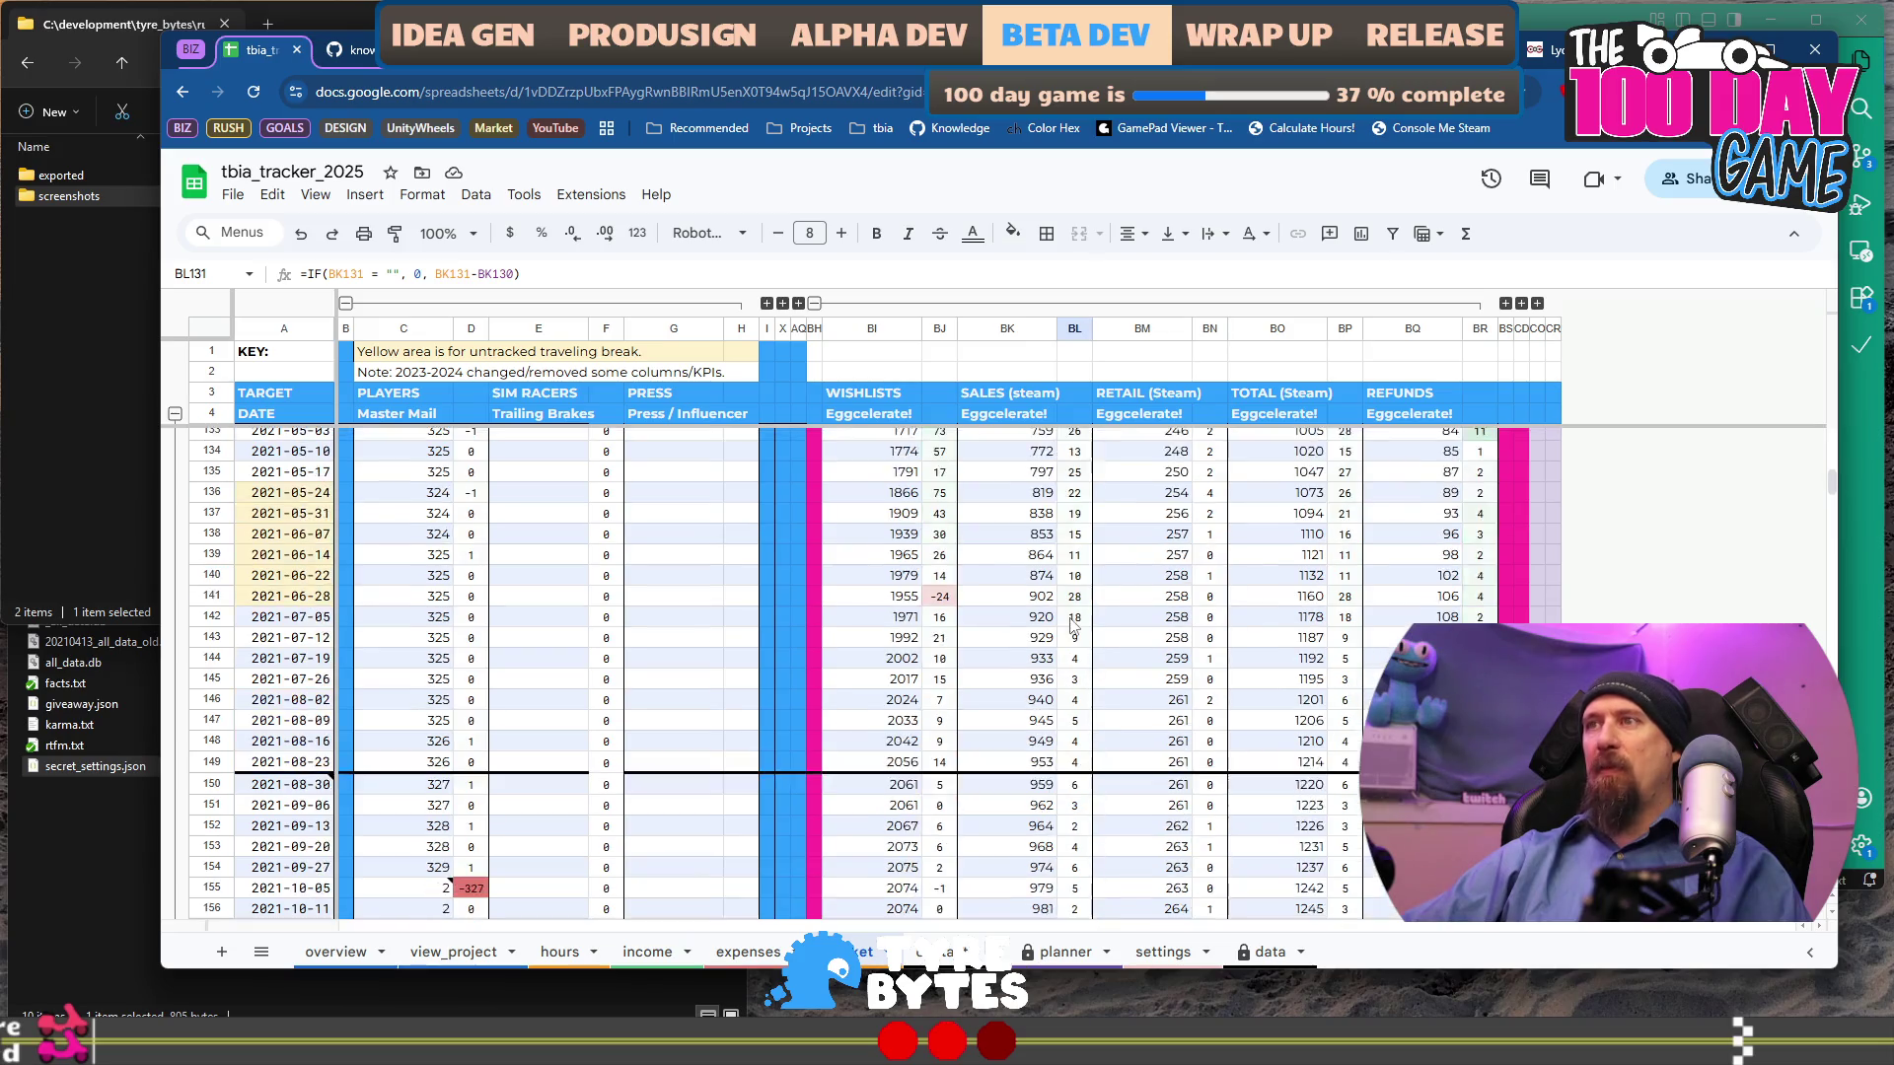
scroll(1030, 569, "down", 10)
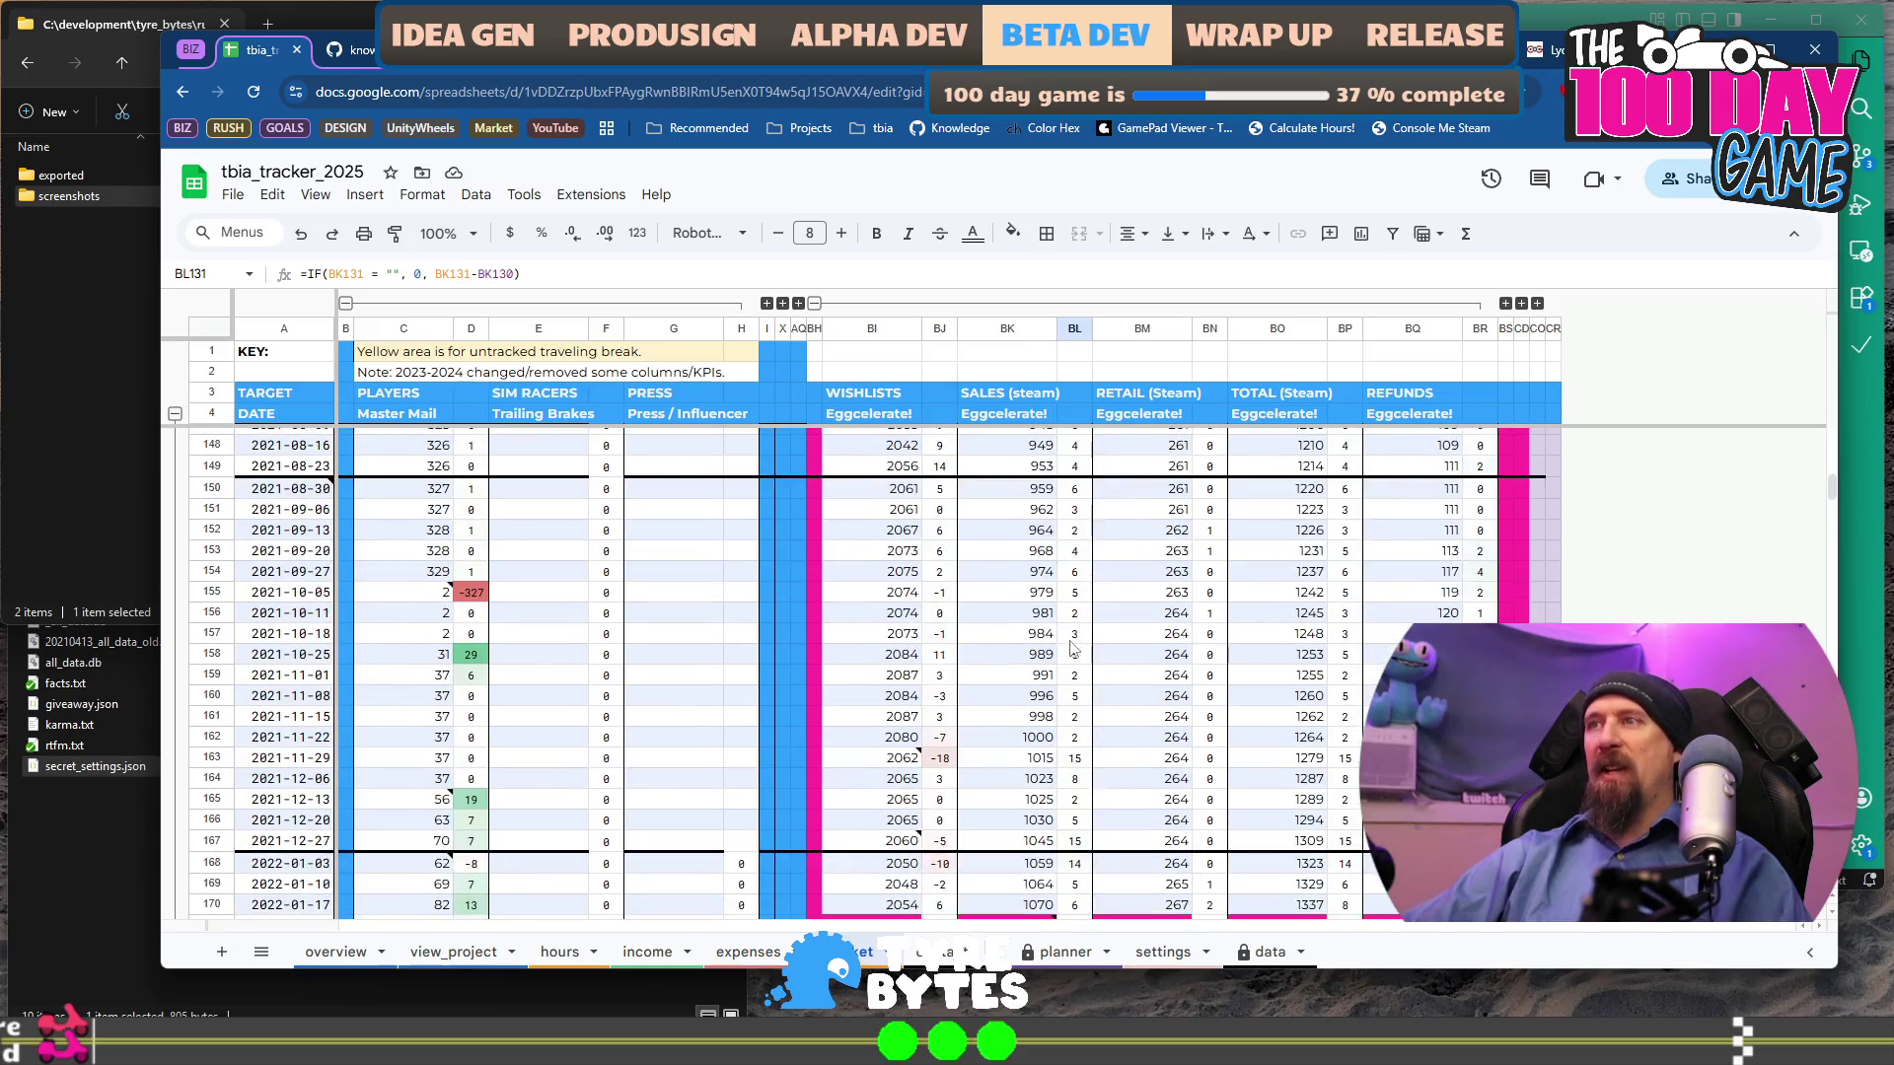
left_click(1074, 544)
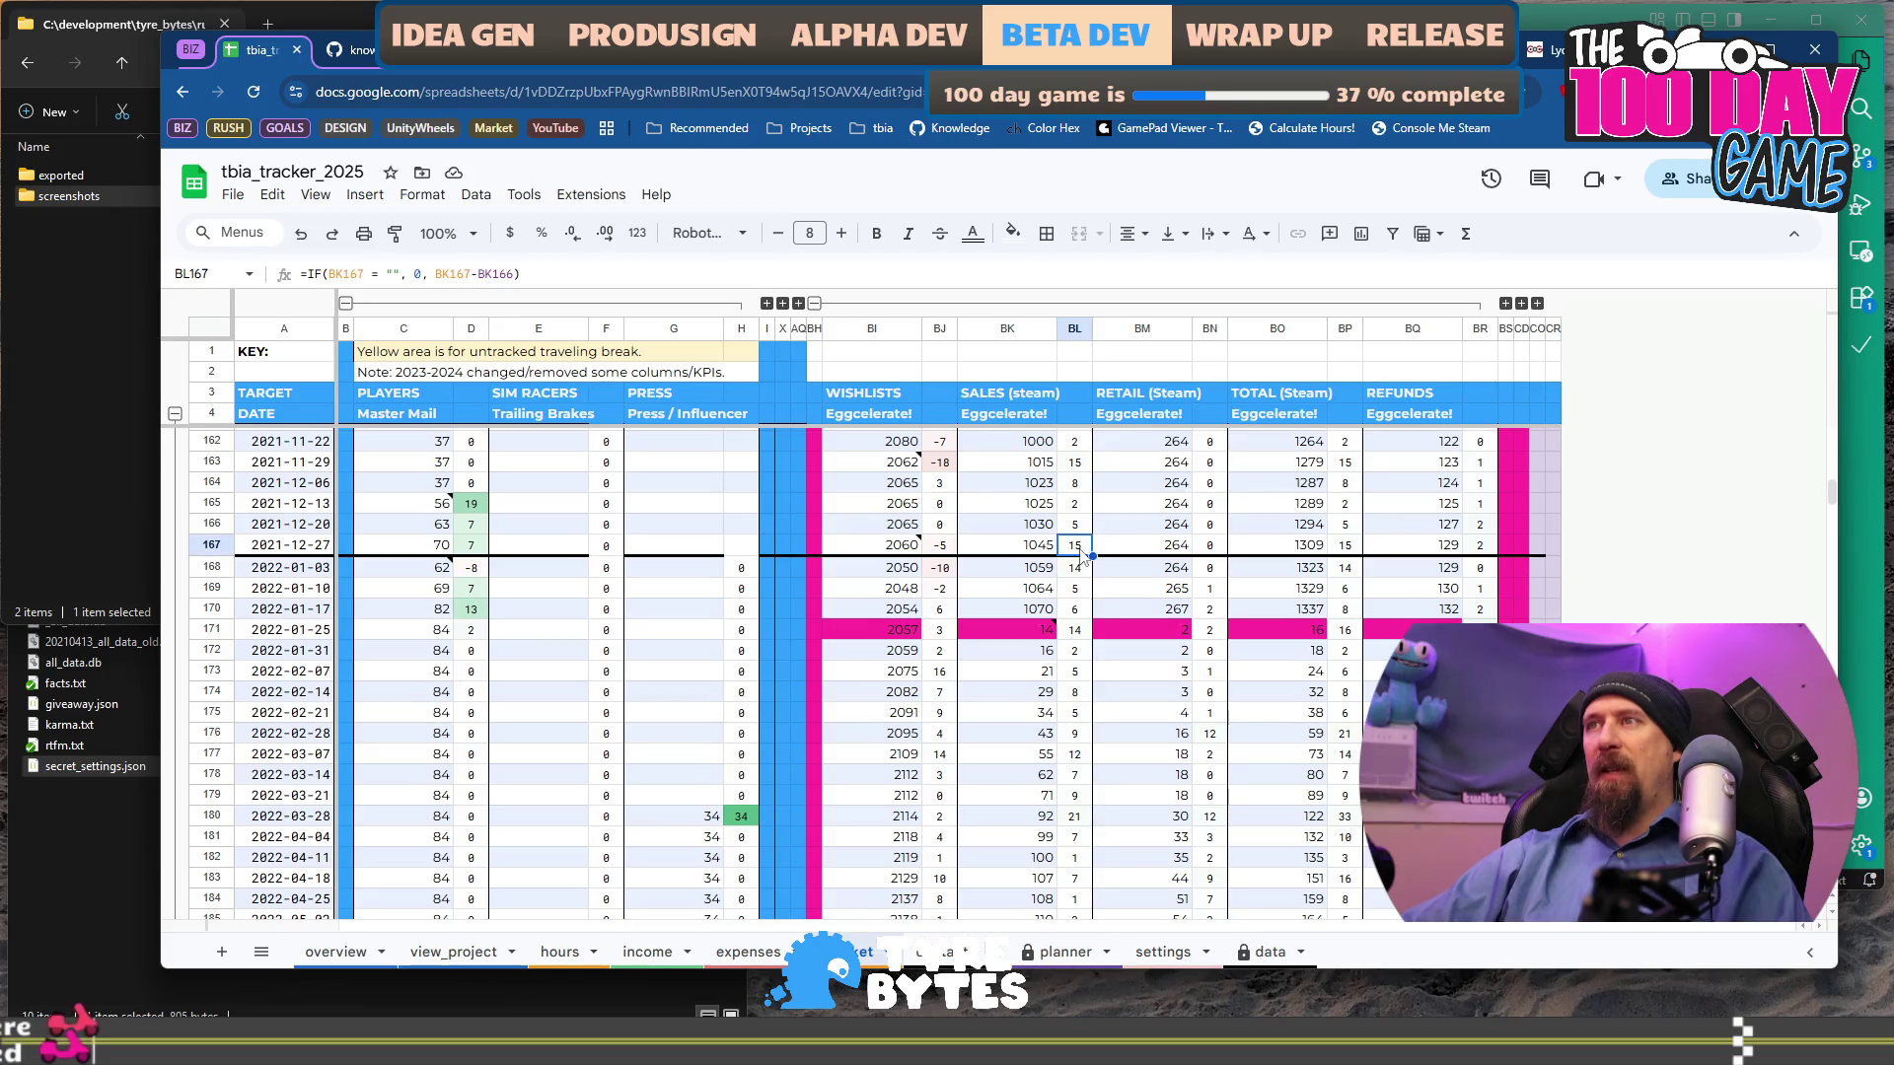
scroll(1080, 631, "down", 15)
scroll(1089, 697, "down", 6)
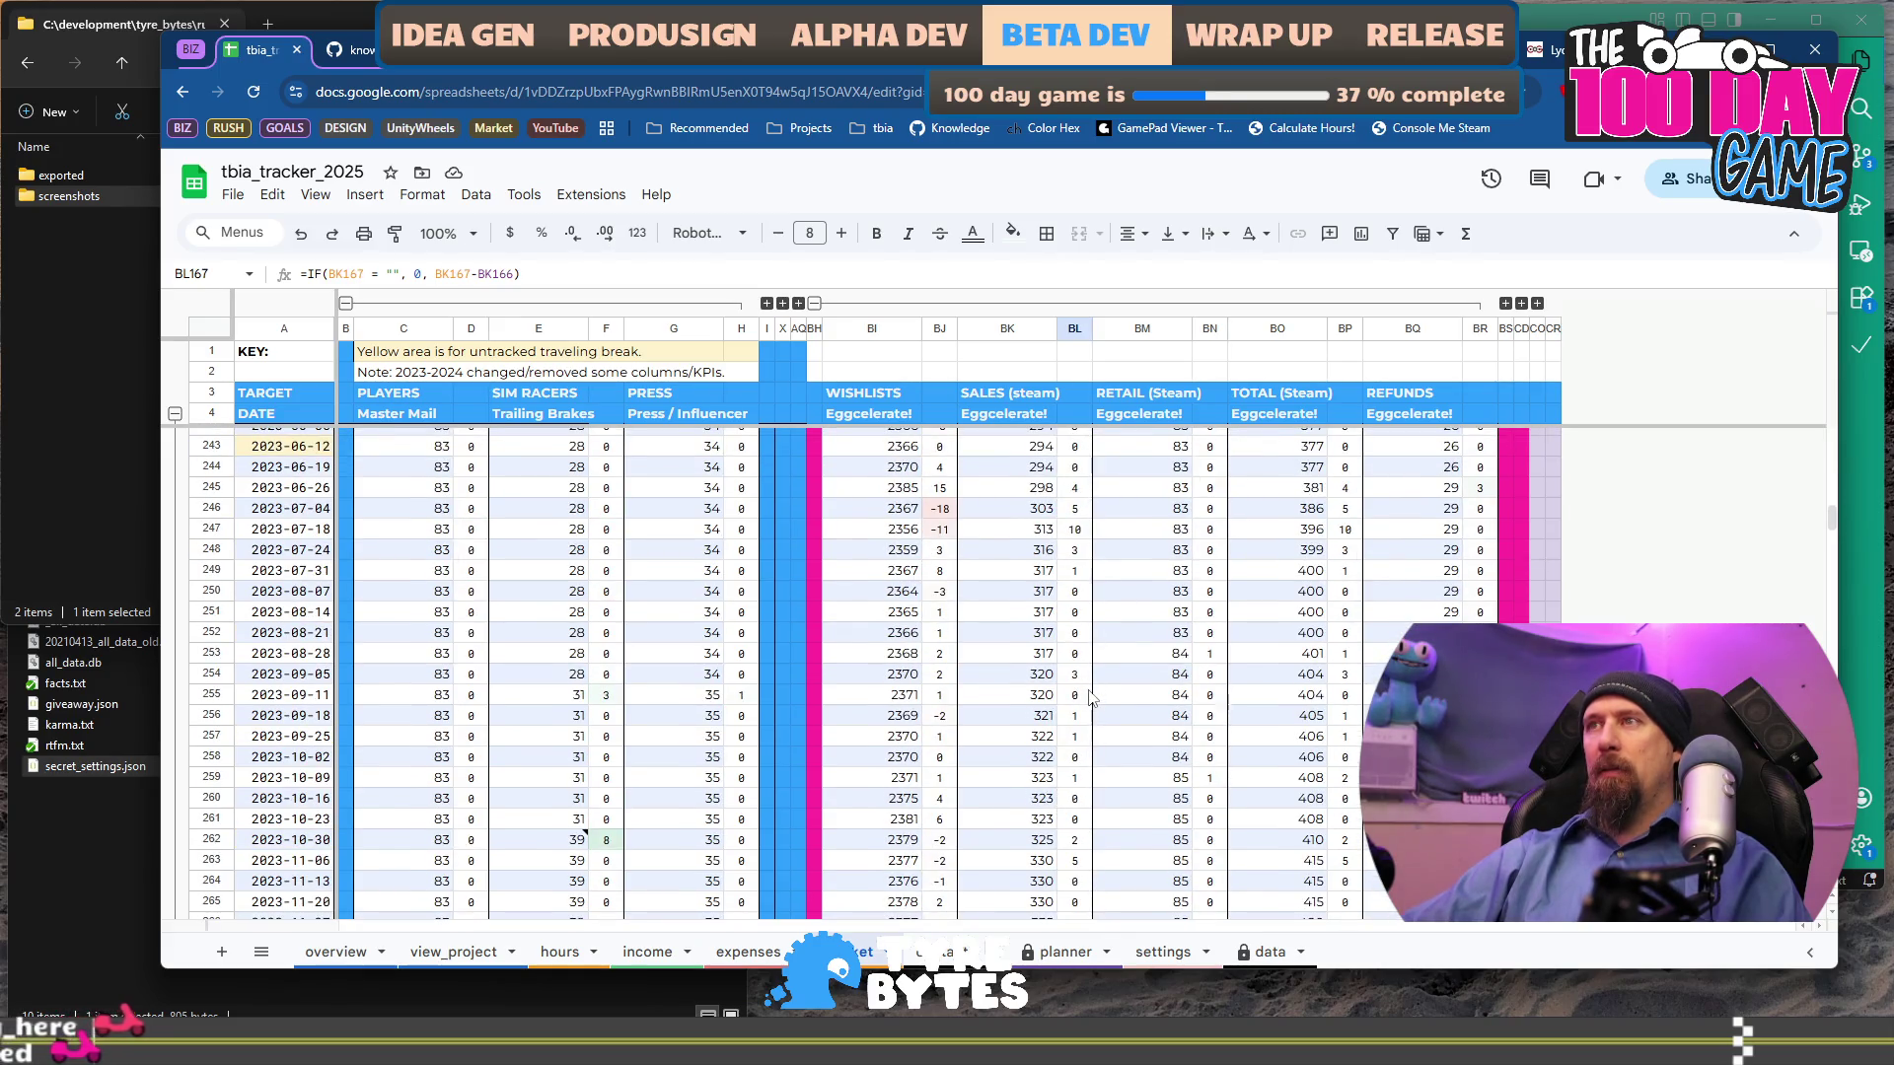
left_click_drag(1077, 493, 1076, 529)
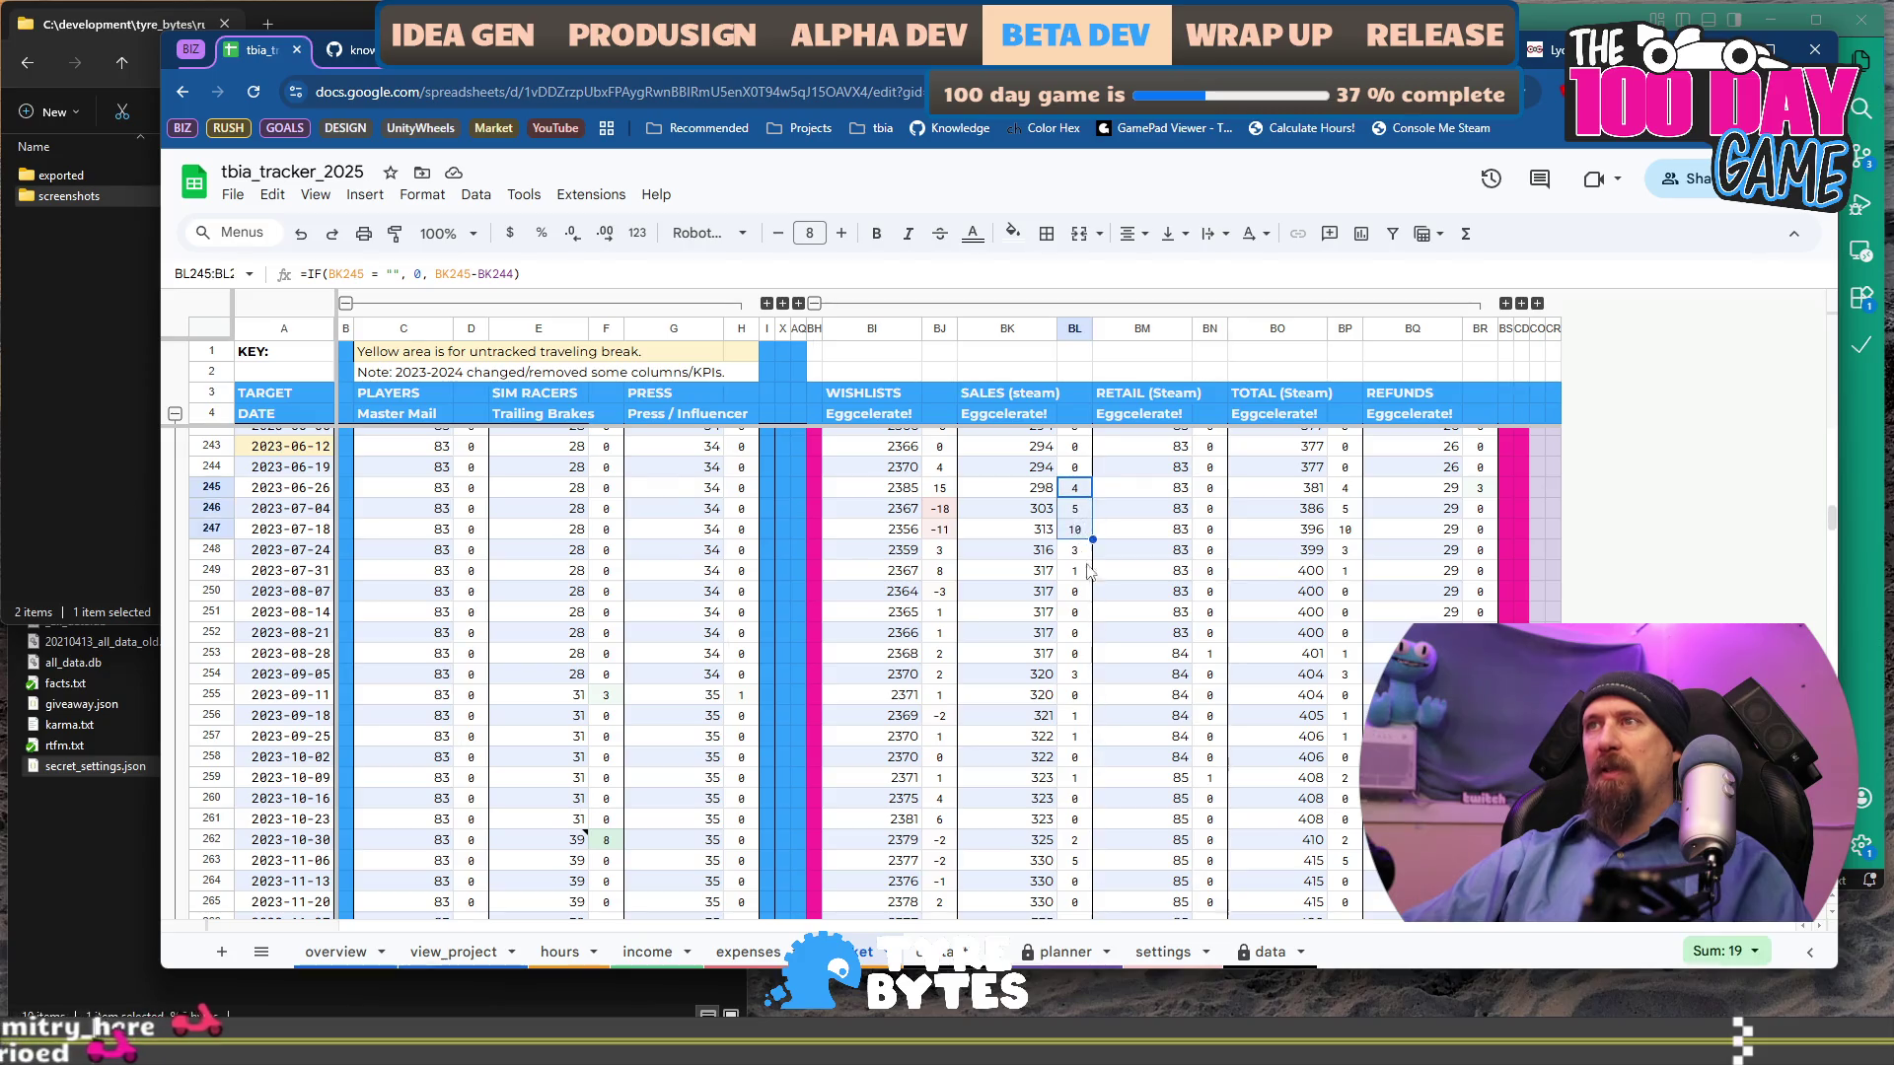
scroll(1075, 592, "down", 12)
scroll(1074, 673, "down", 17)
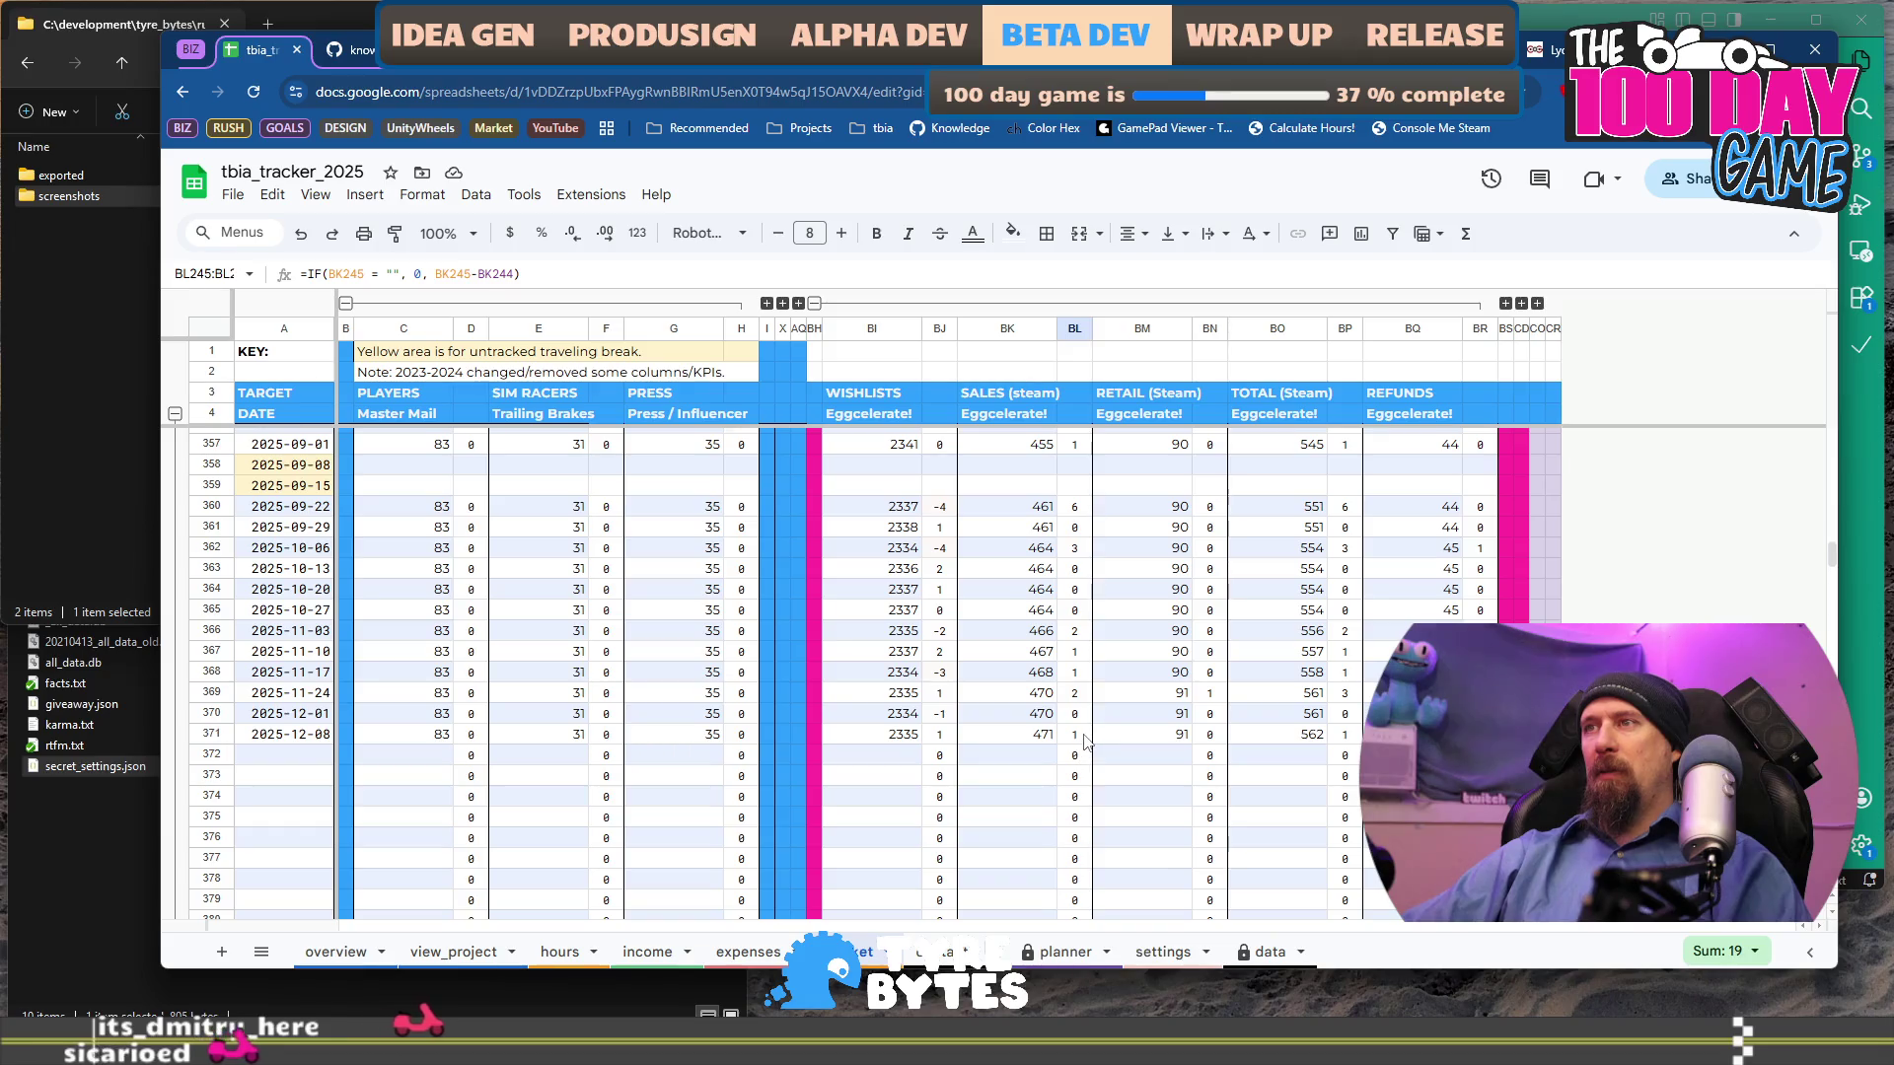
Total the four-week sales changes in BL368:BL371, BL364:BL367 and BL360:BL363.
left_click(1075, 733)
left_click(1082, 672, "shift")
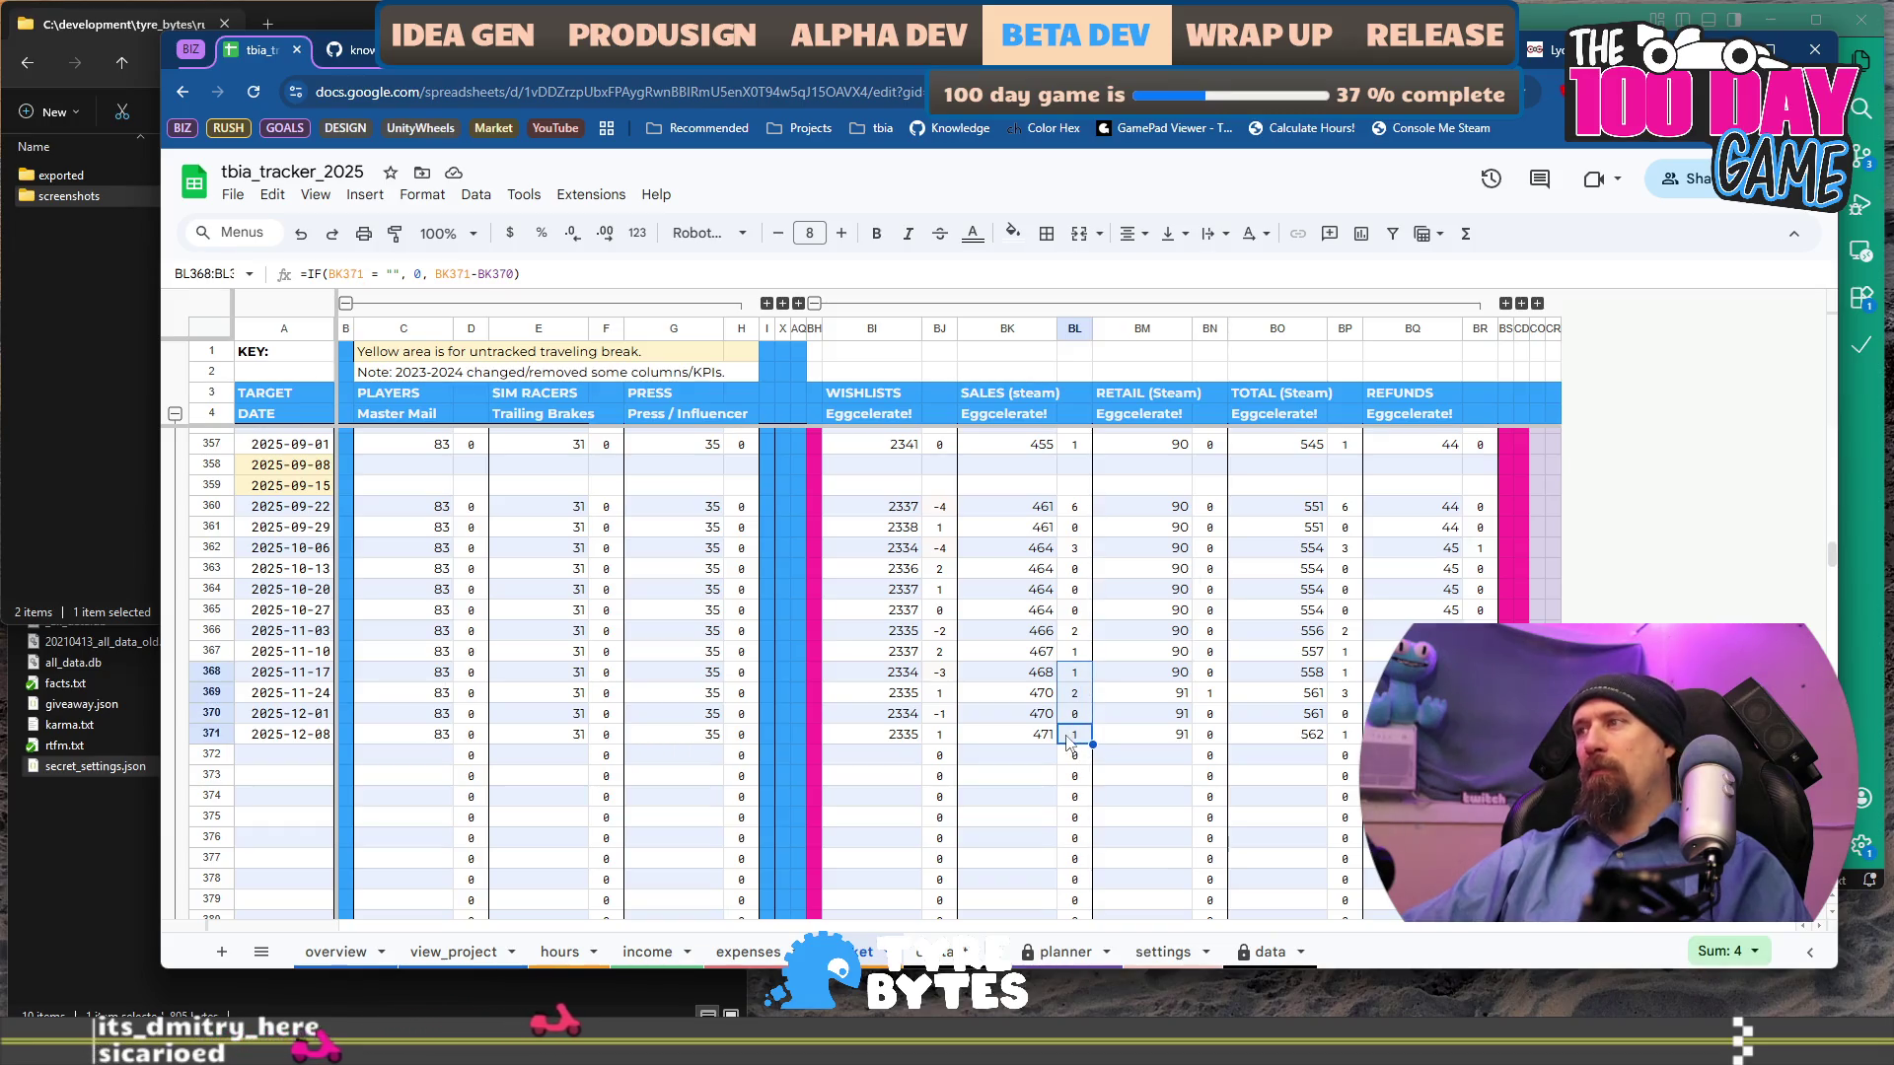
left_click(1082, 653)
left_click(1078, 589, "shift")
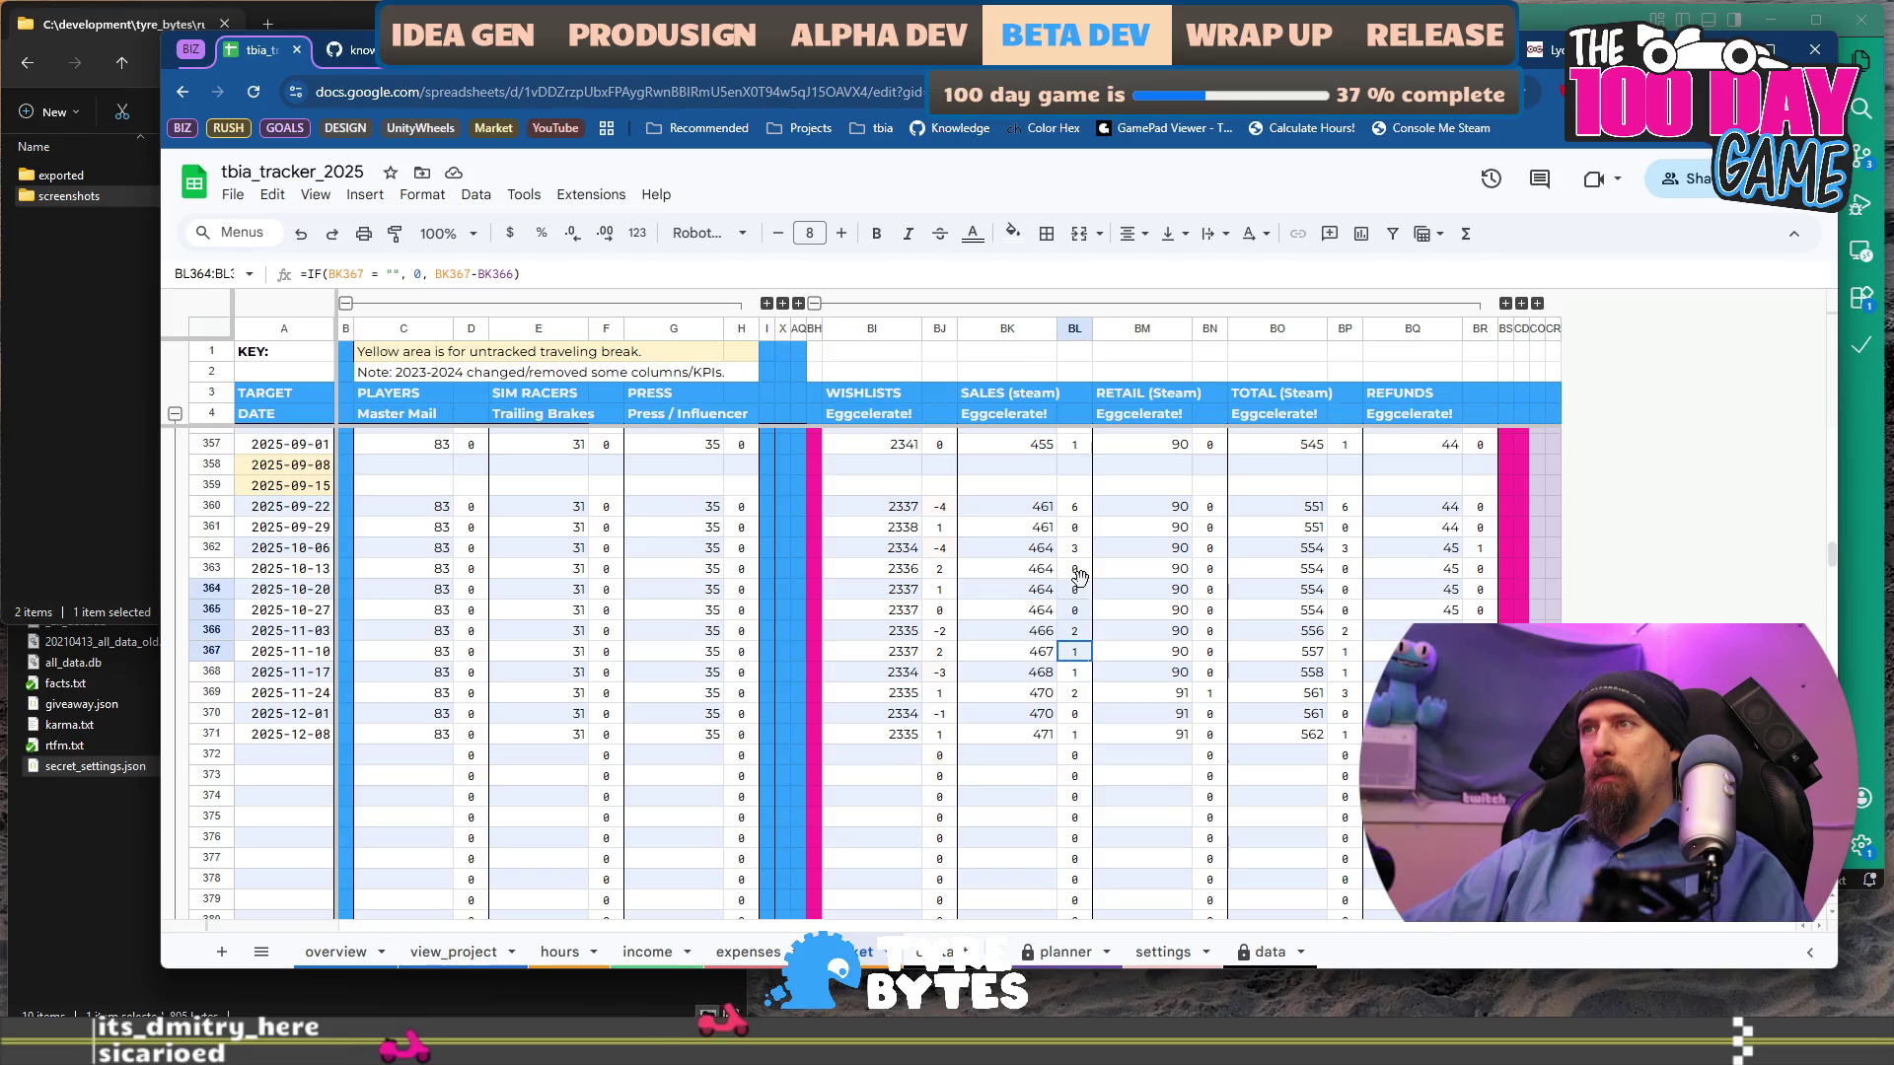
left_click(1075, 569)
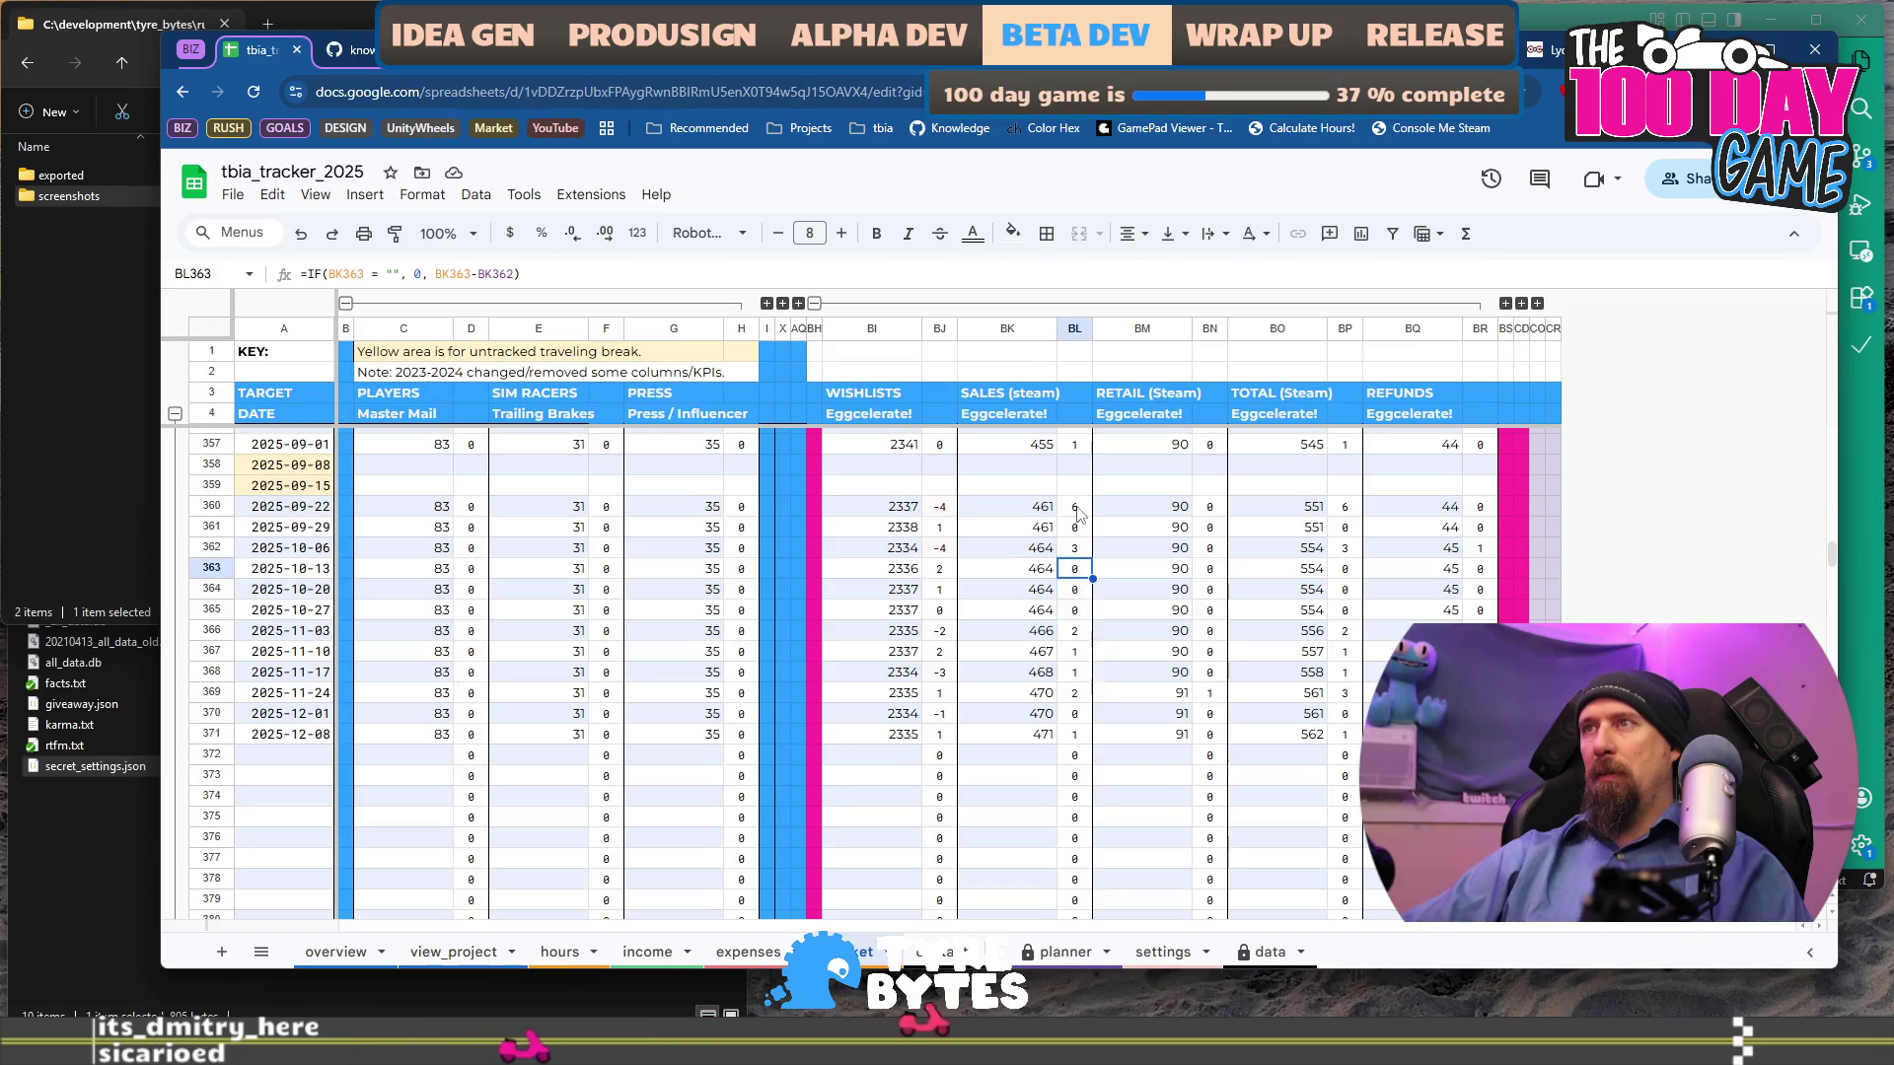
left_click(1075, 506, "shift")
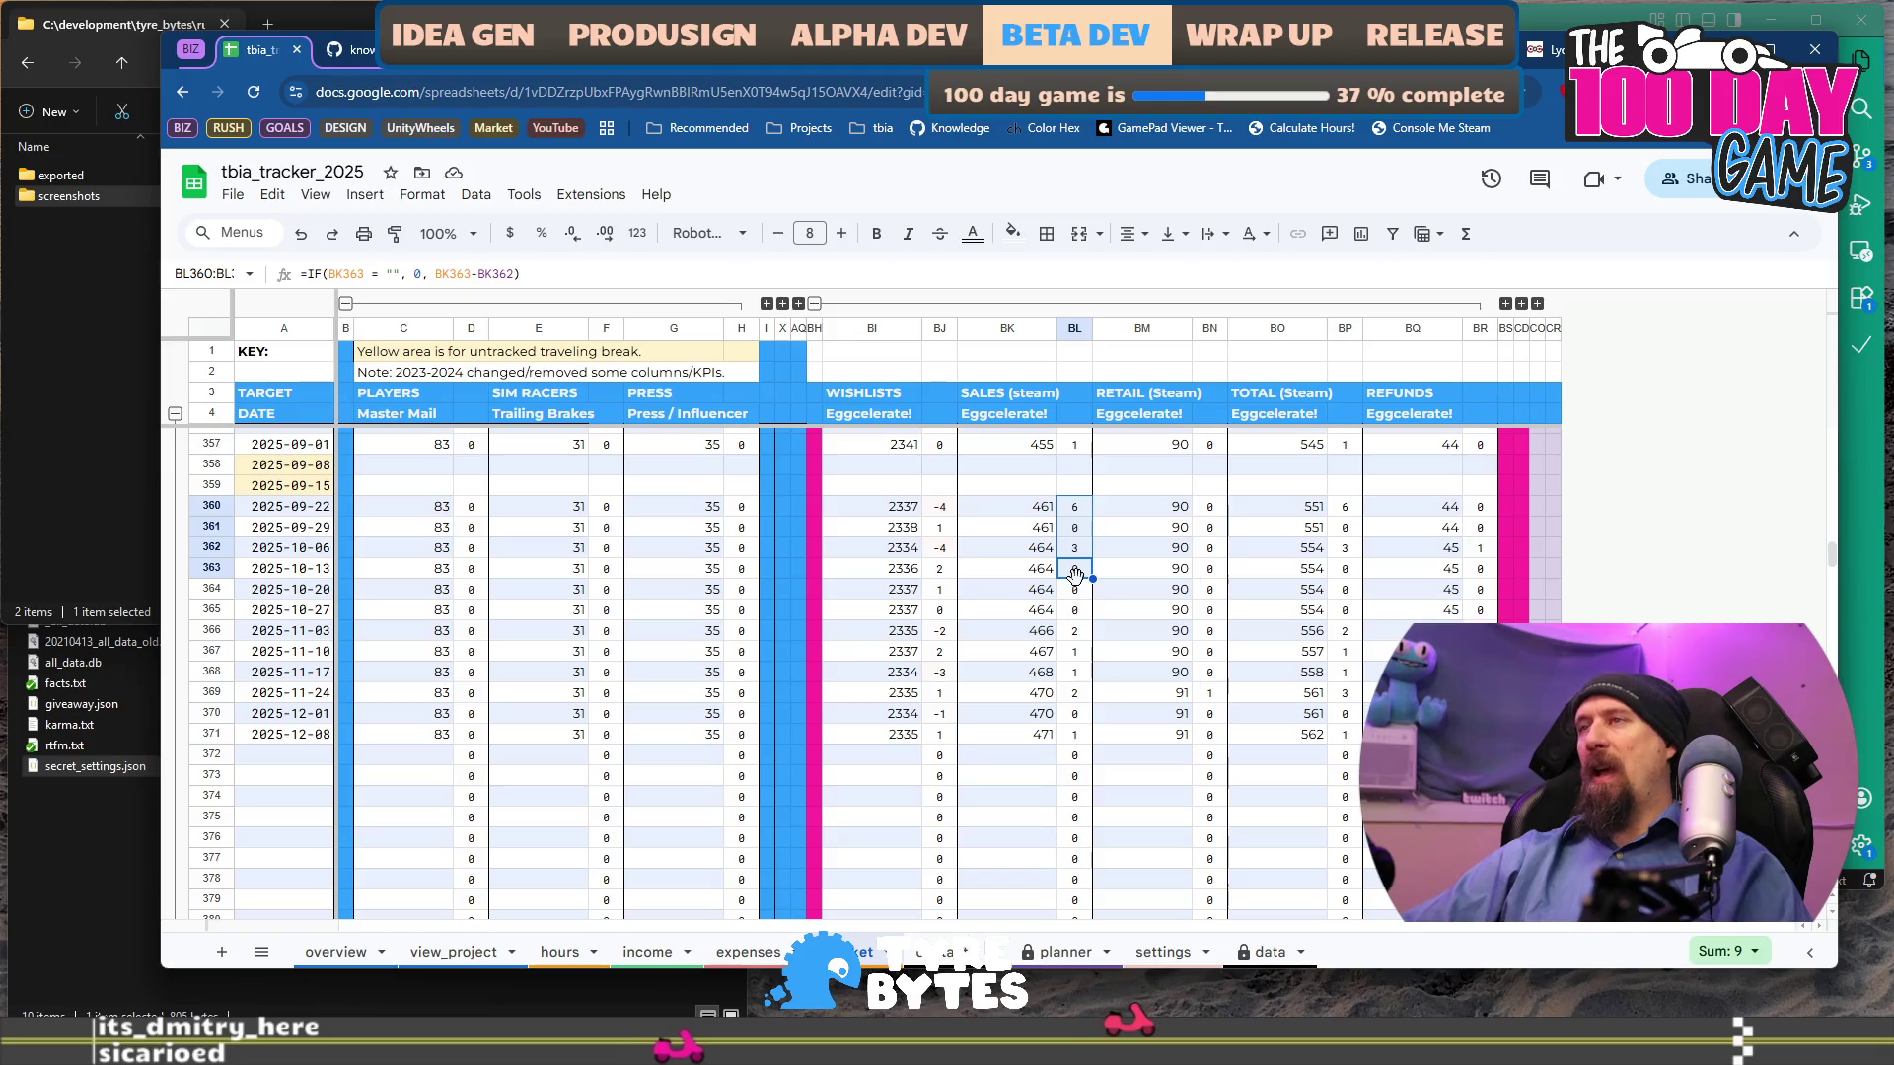
scroll(1079, 583, "up", 3)
scroll(1078, 586, "down", 7)
scroll(1078, 586, "up", 3)
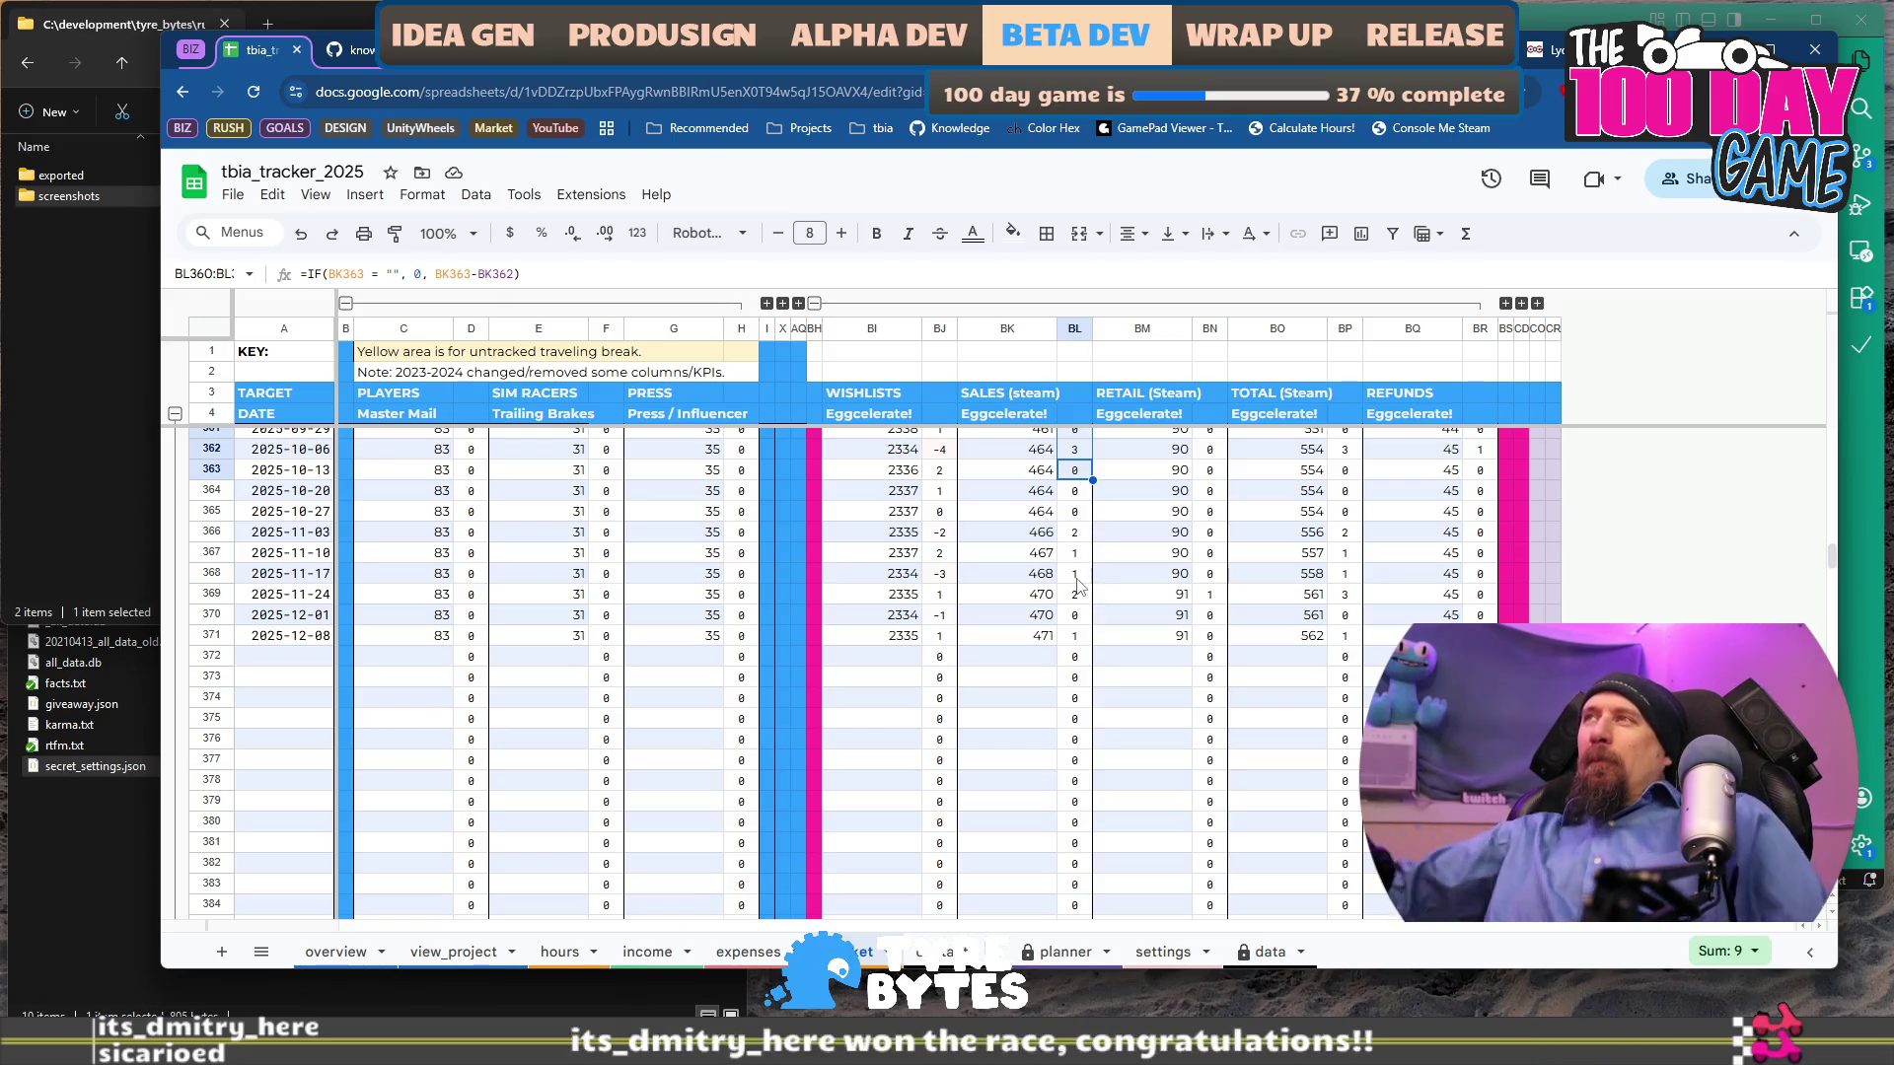
key("ctrl+t")
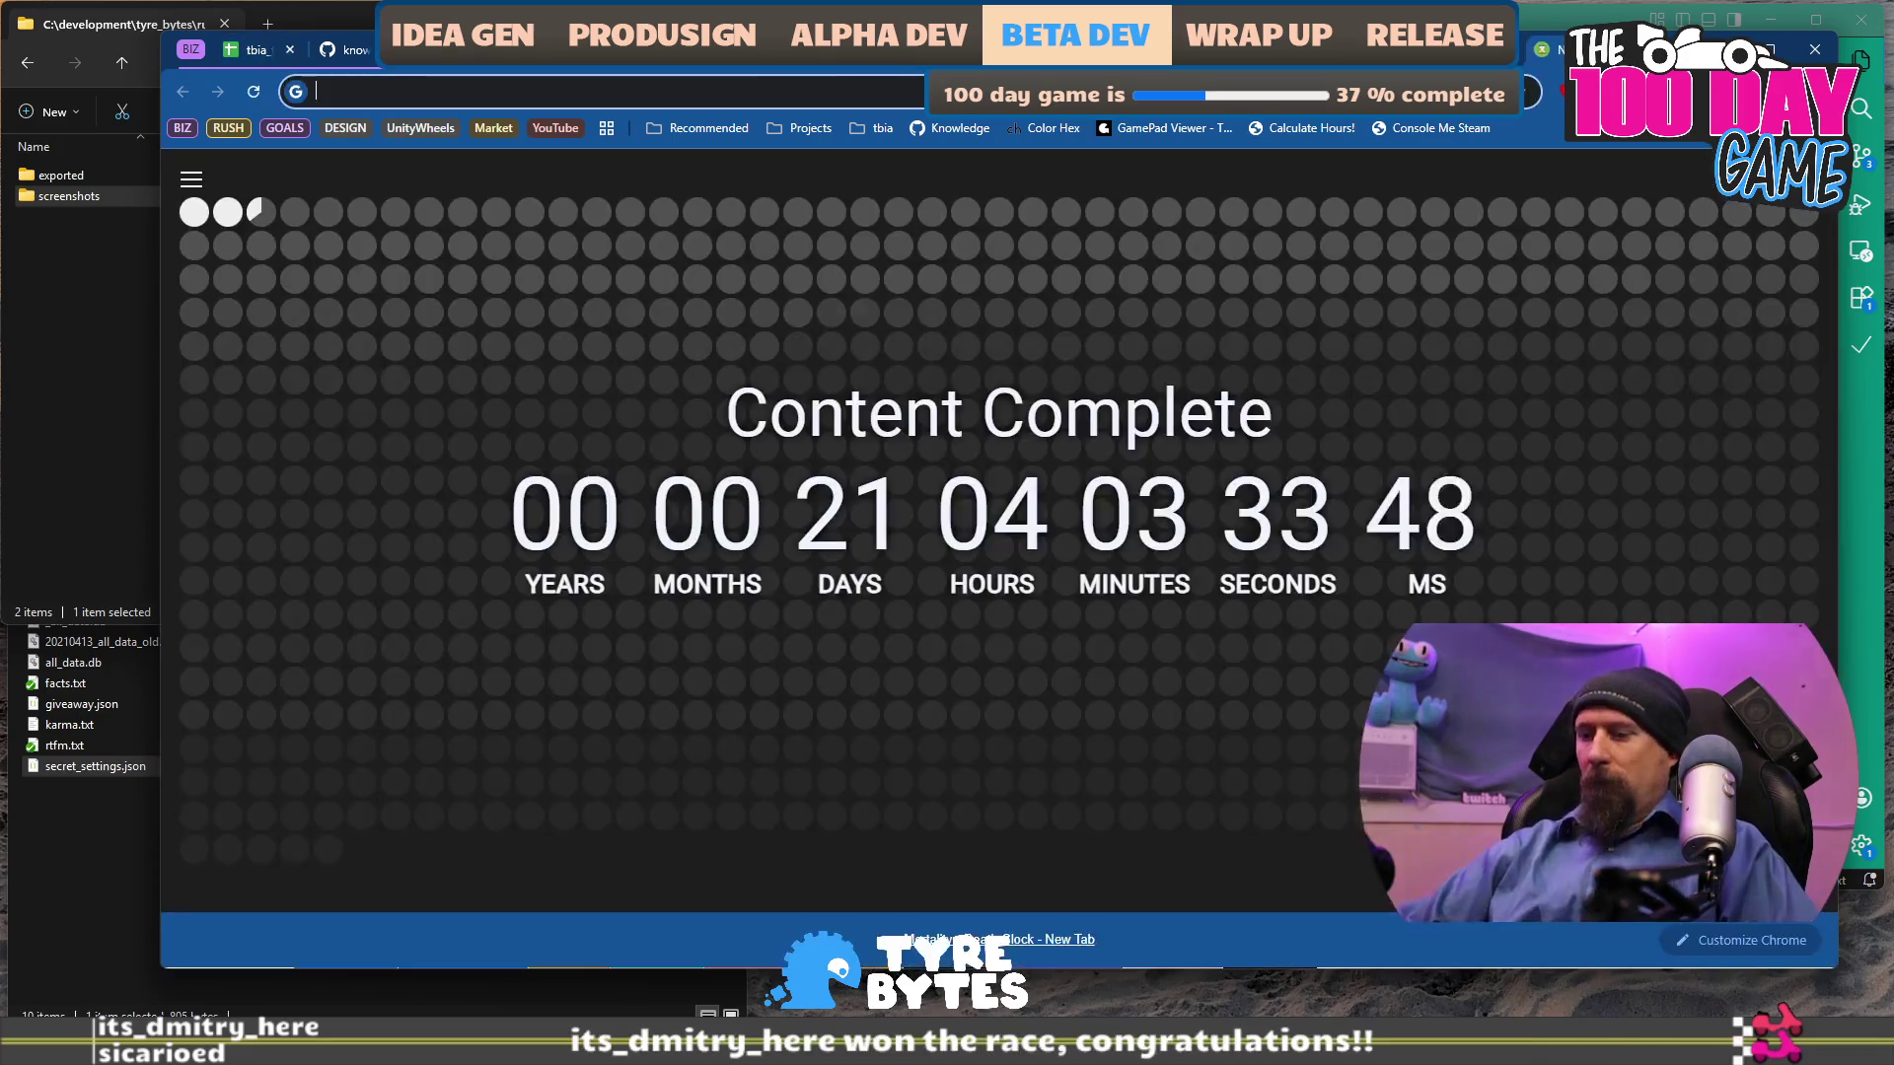
Average the three four-week totals by entering (4+3+9)/3 in the omnibox.
type("4+3+9)")
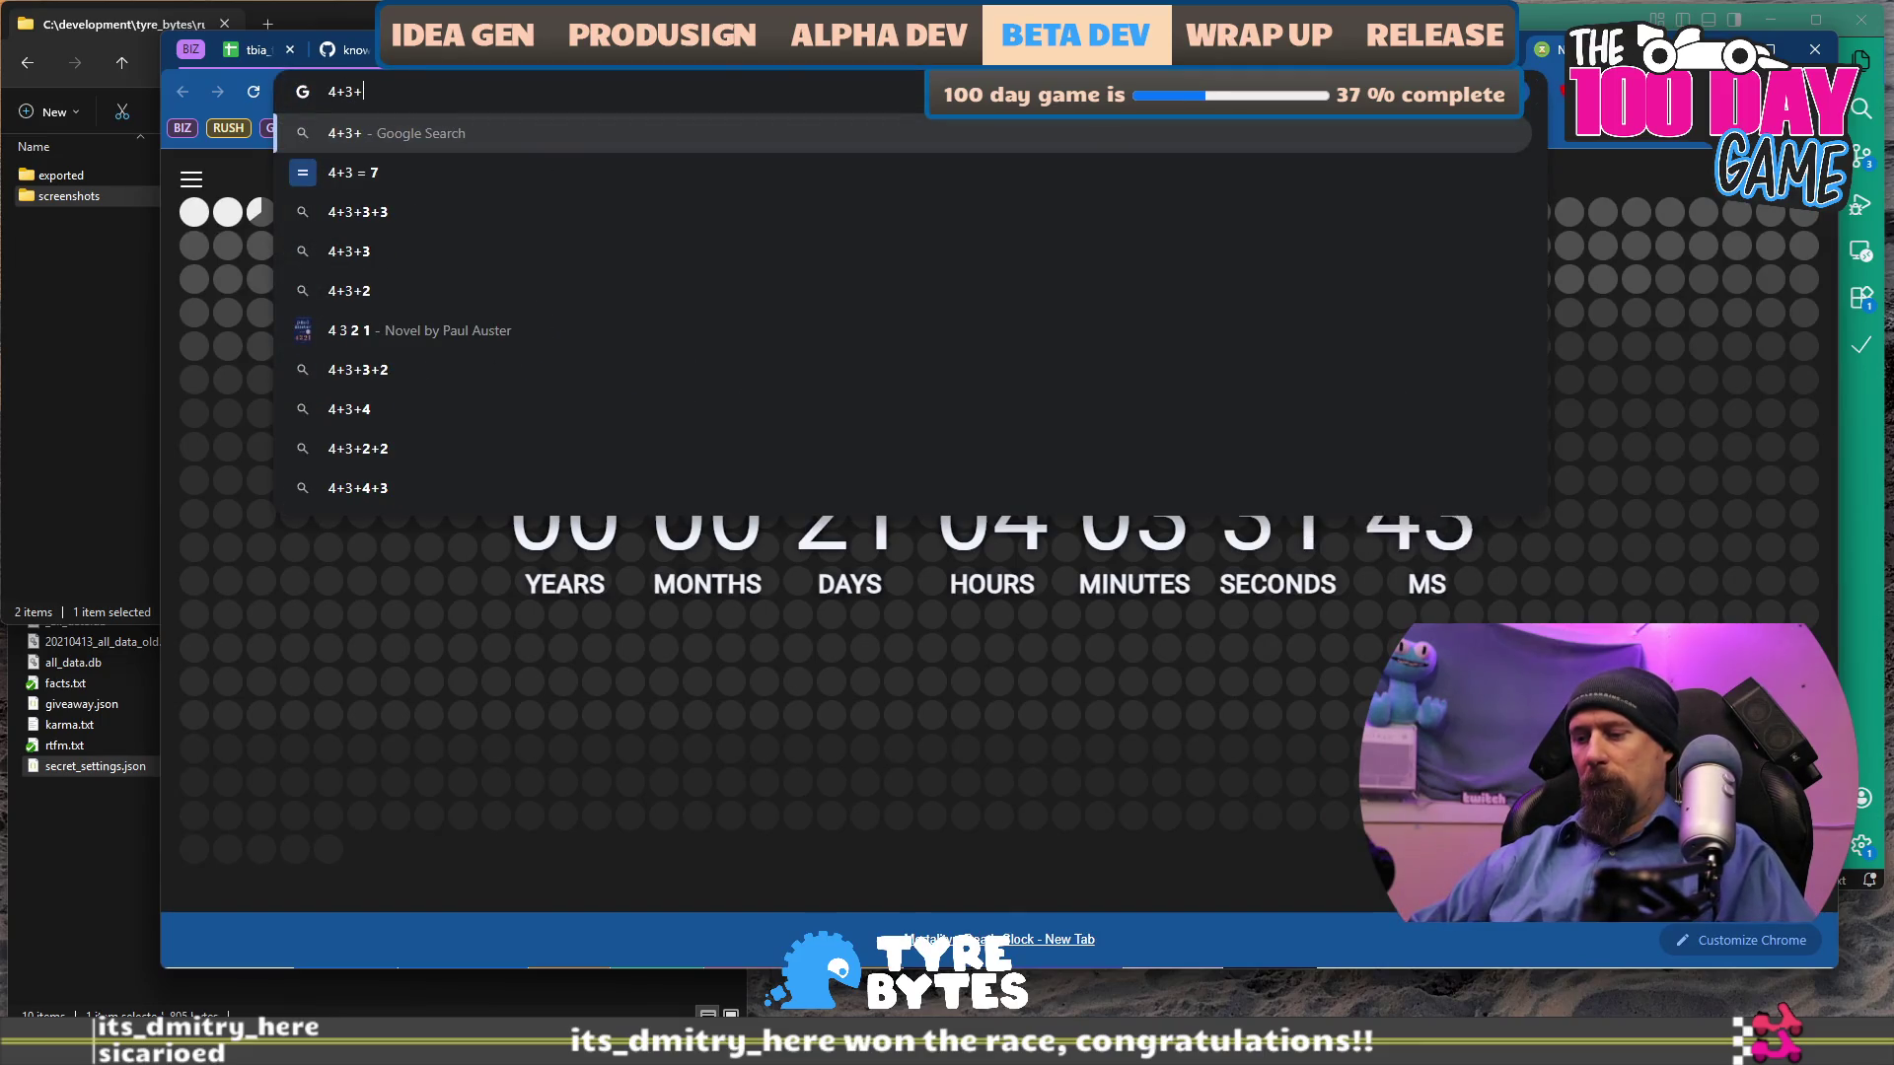
key("Home")
type("(")
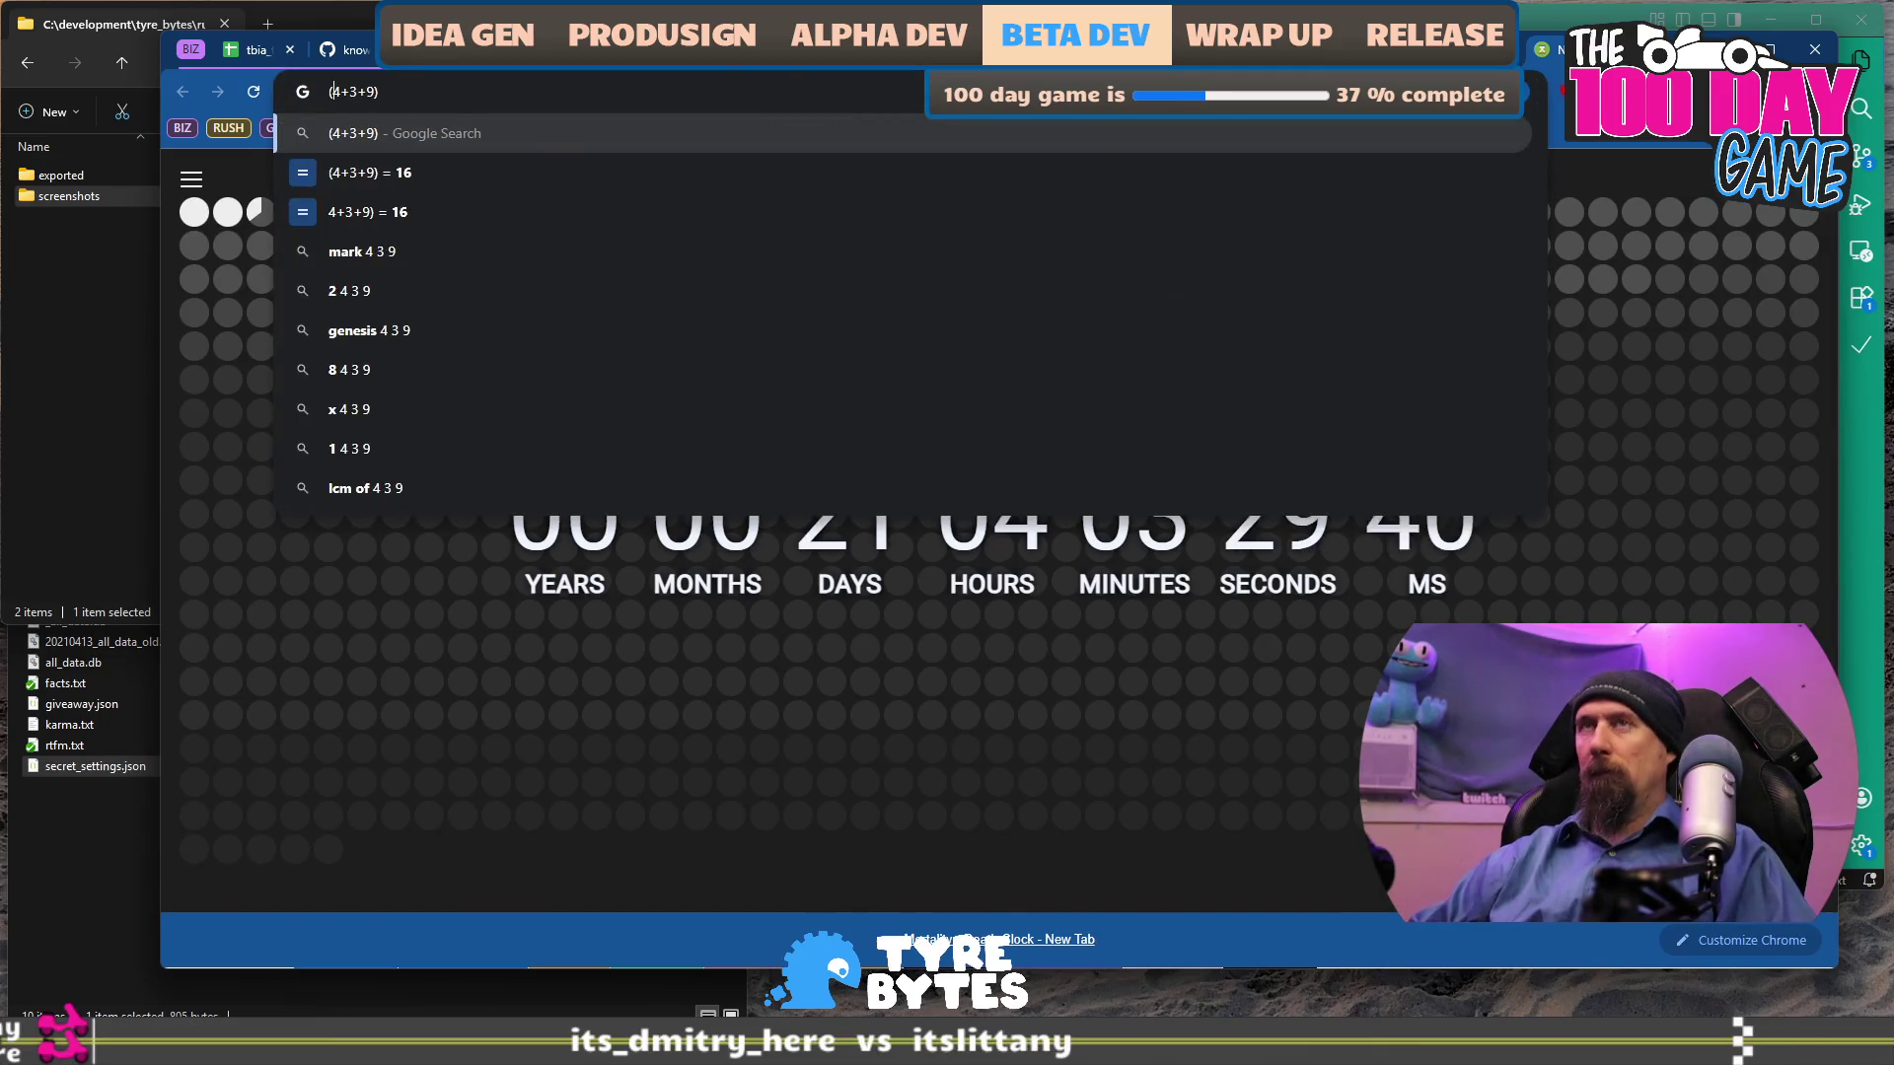
type("/3")
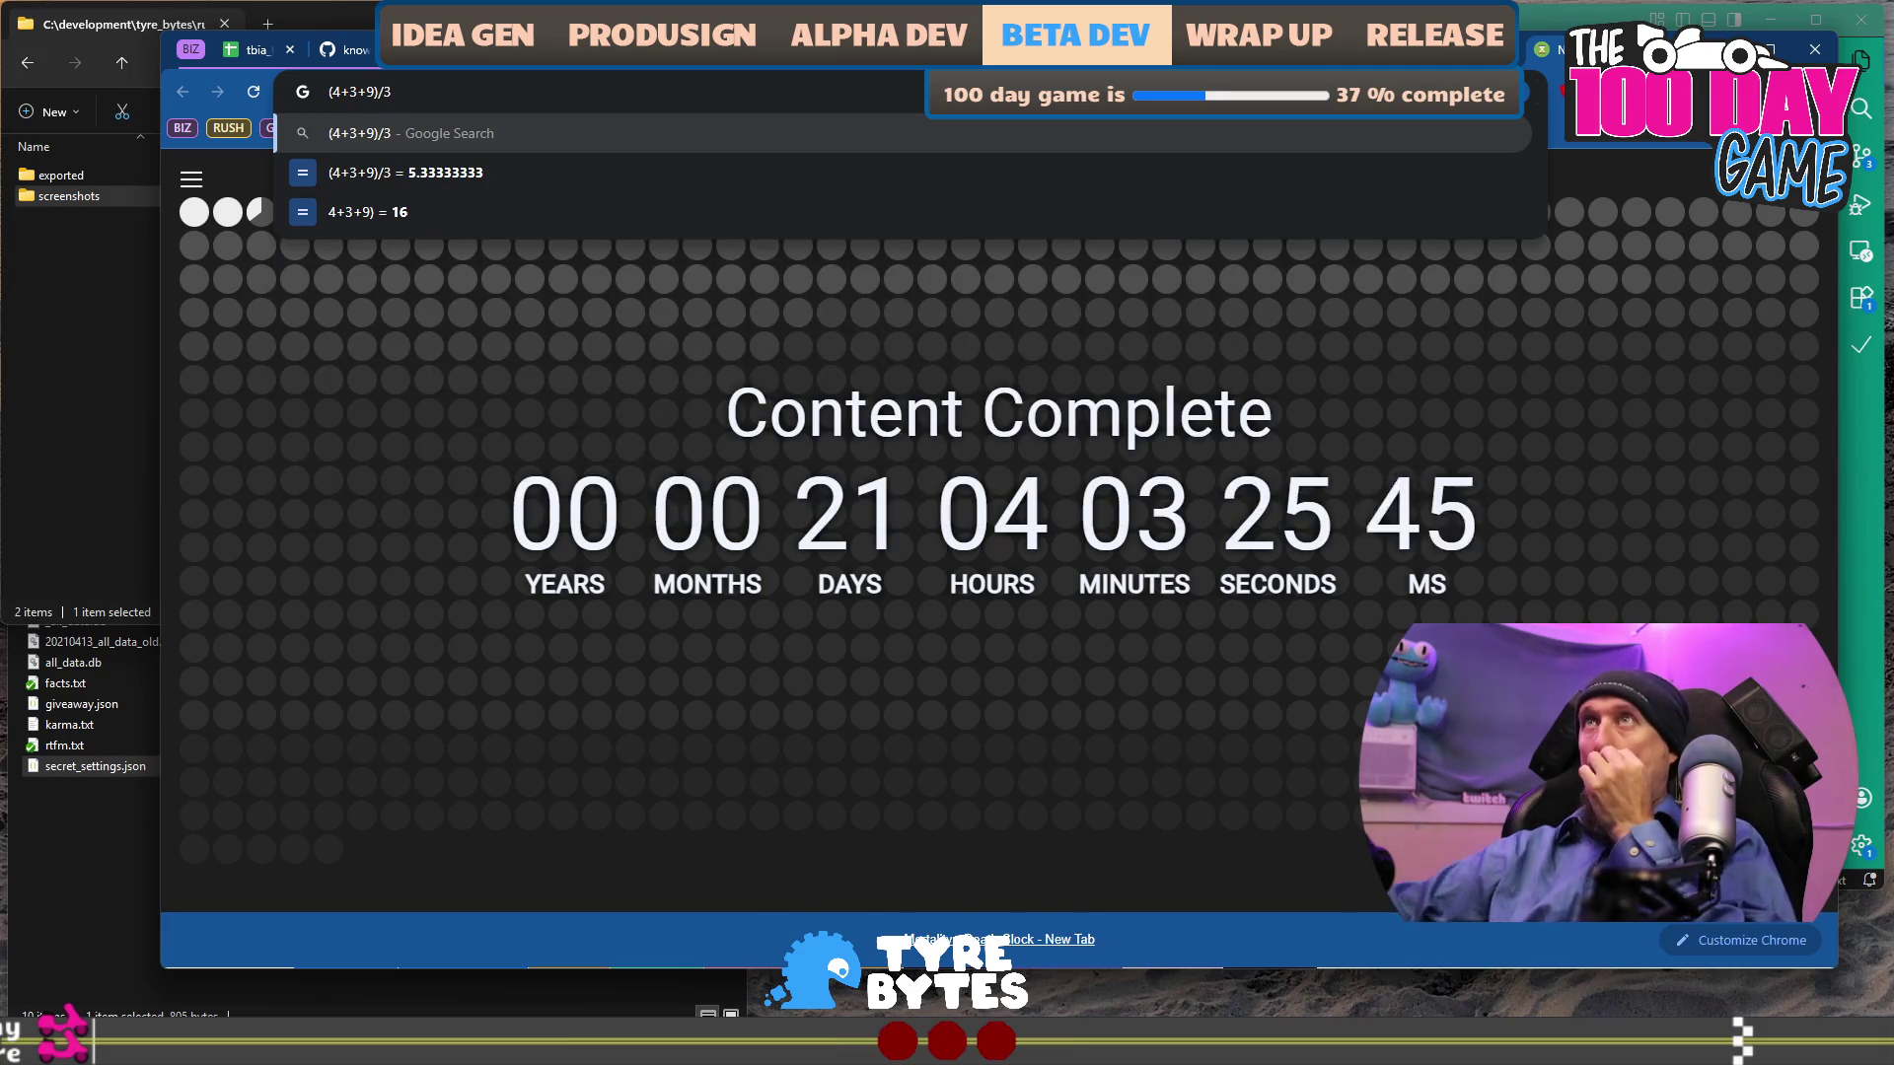
Back in the tracker, collapse the Steam KPI columns BI:BR again.
key("Escape")
key("ctrl+1")
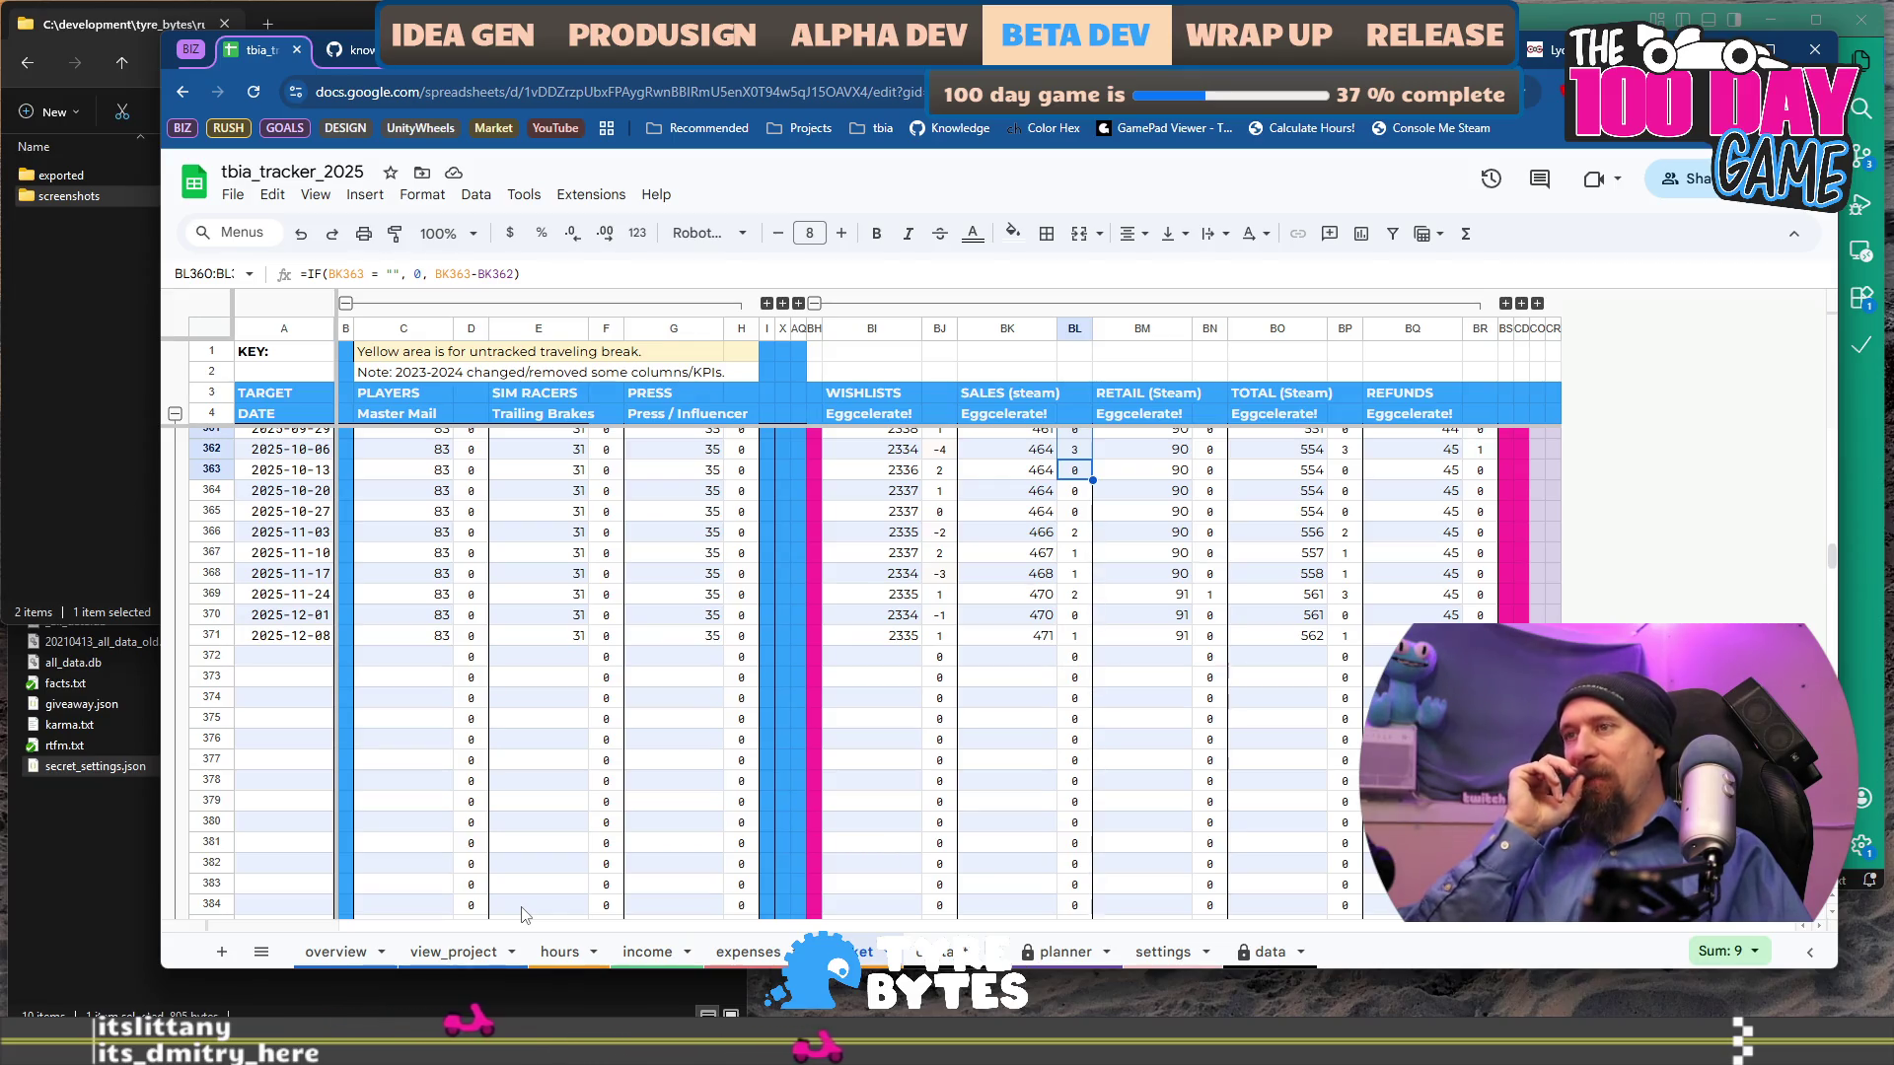
left_click(814, 304)
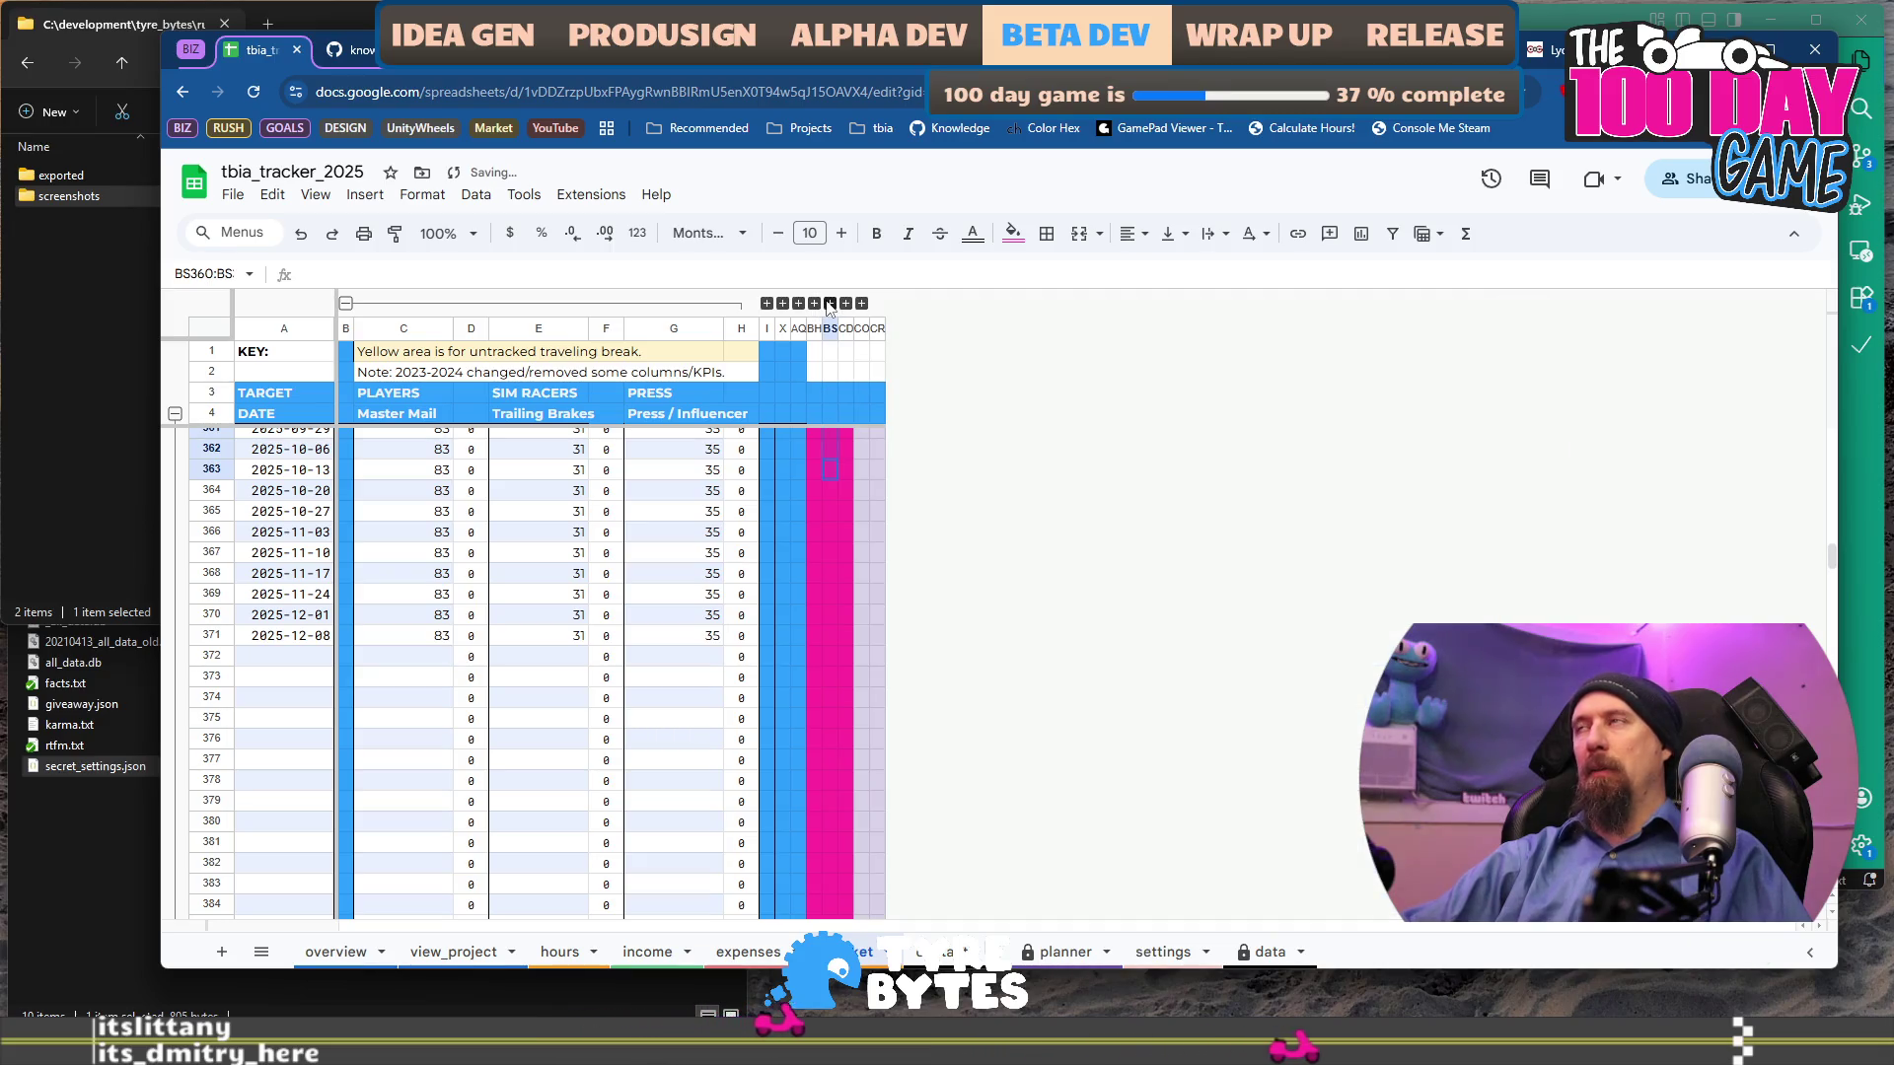
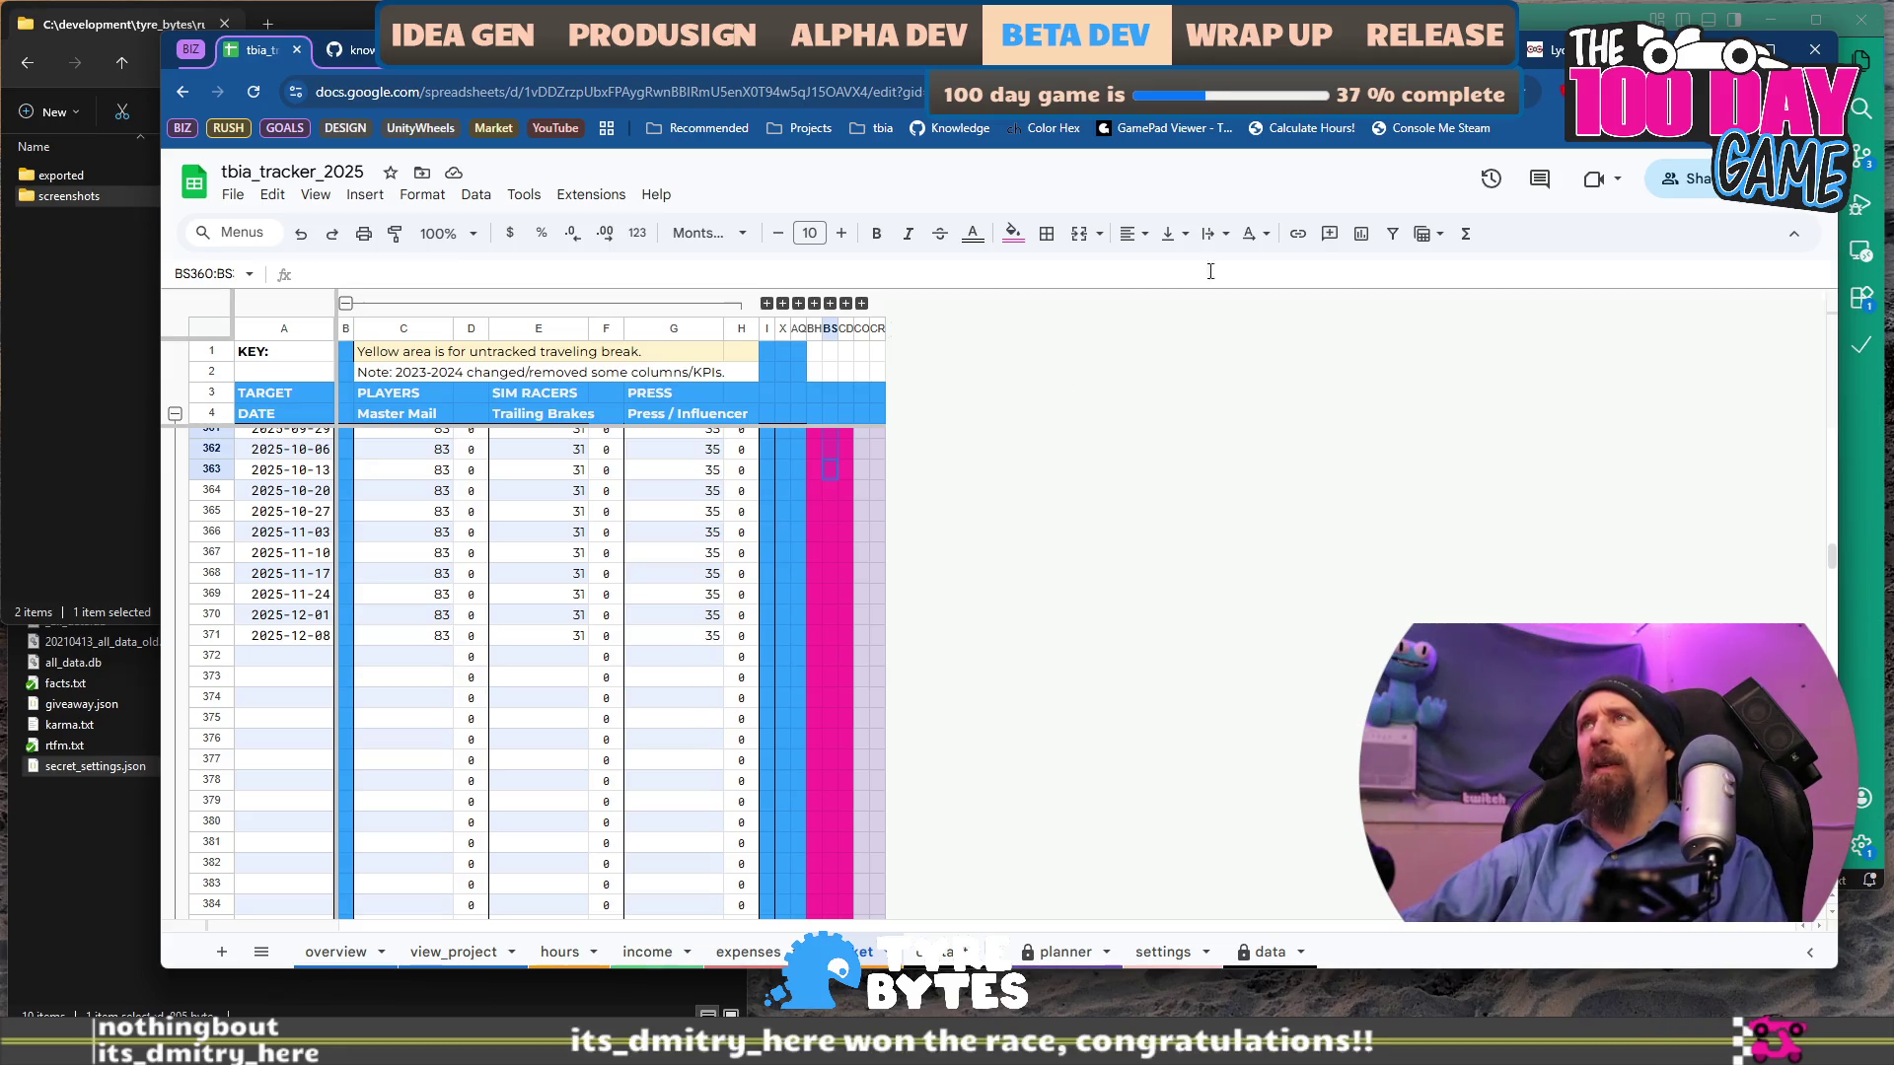
On the Rushcremental game page, select the game's short description paragraph.
key("ctrl+Tab")
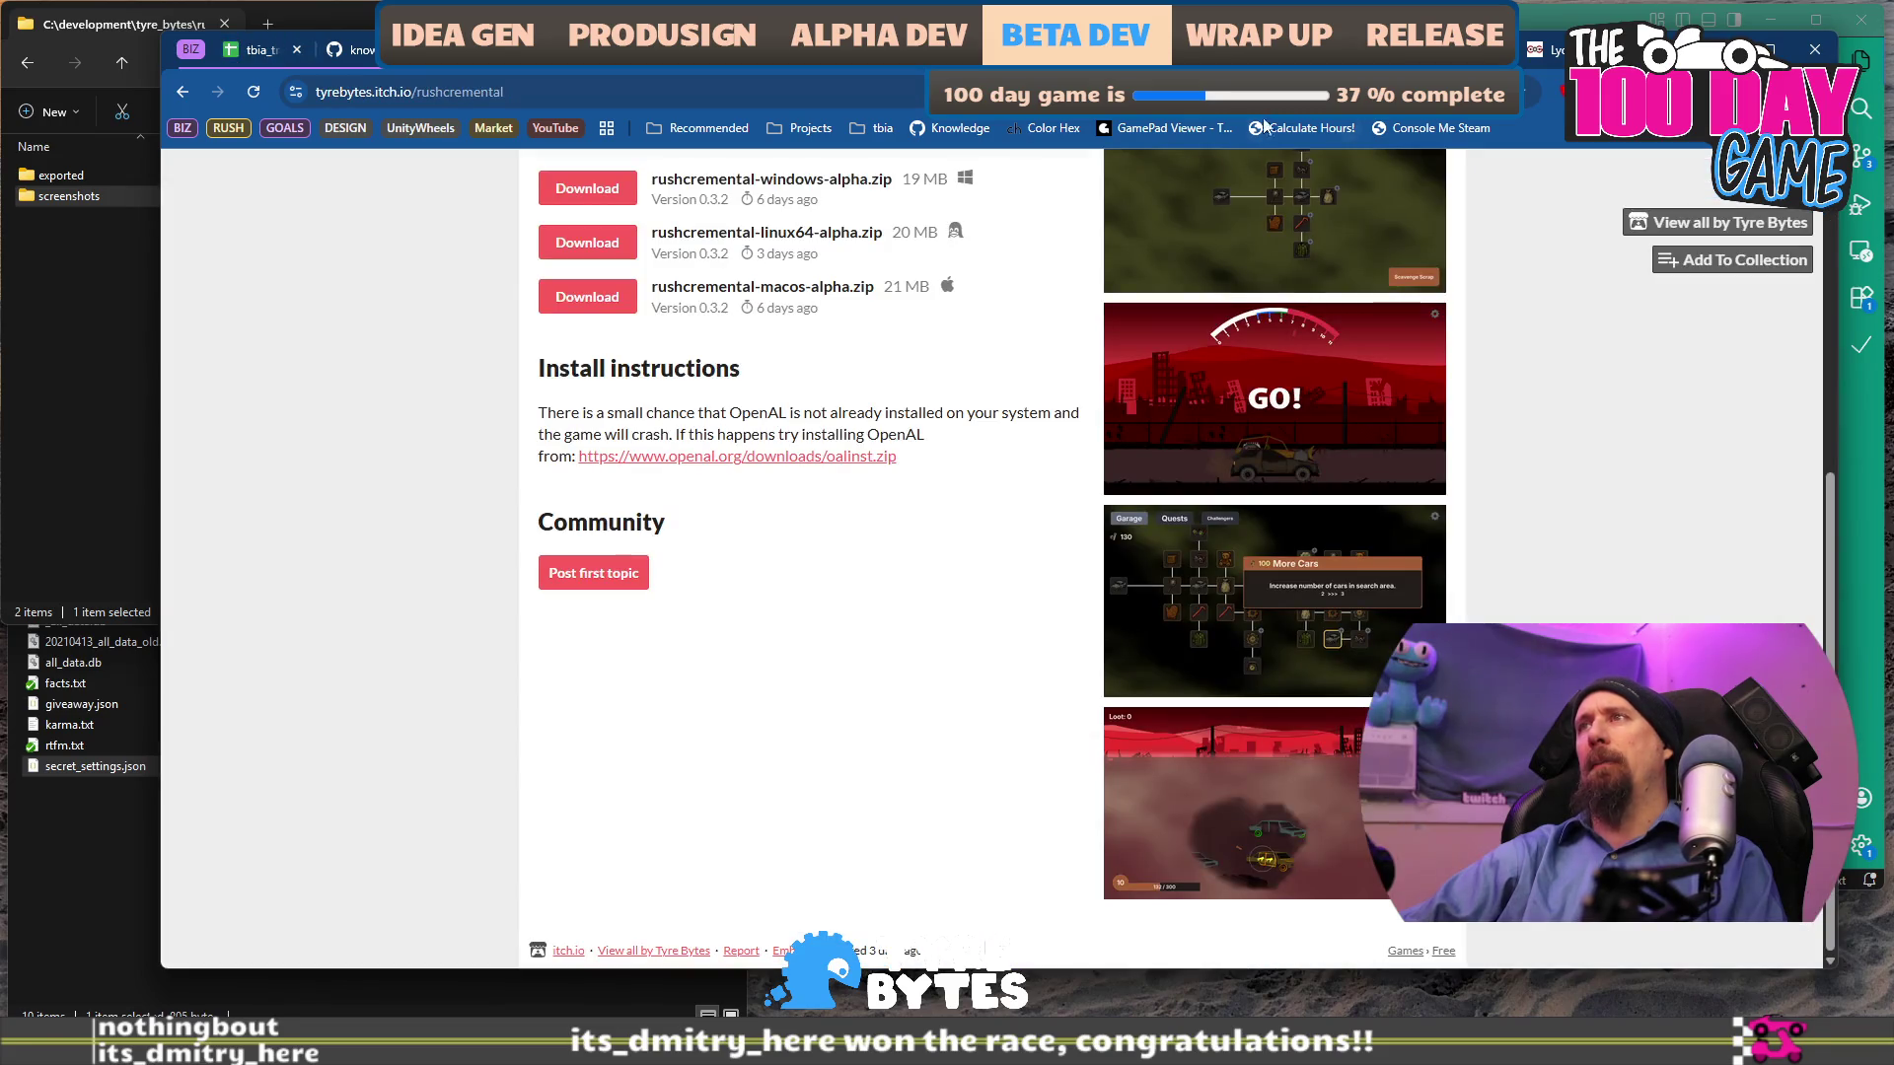
scroll(1007, 531, "up", 3)
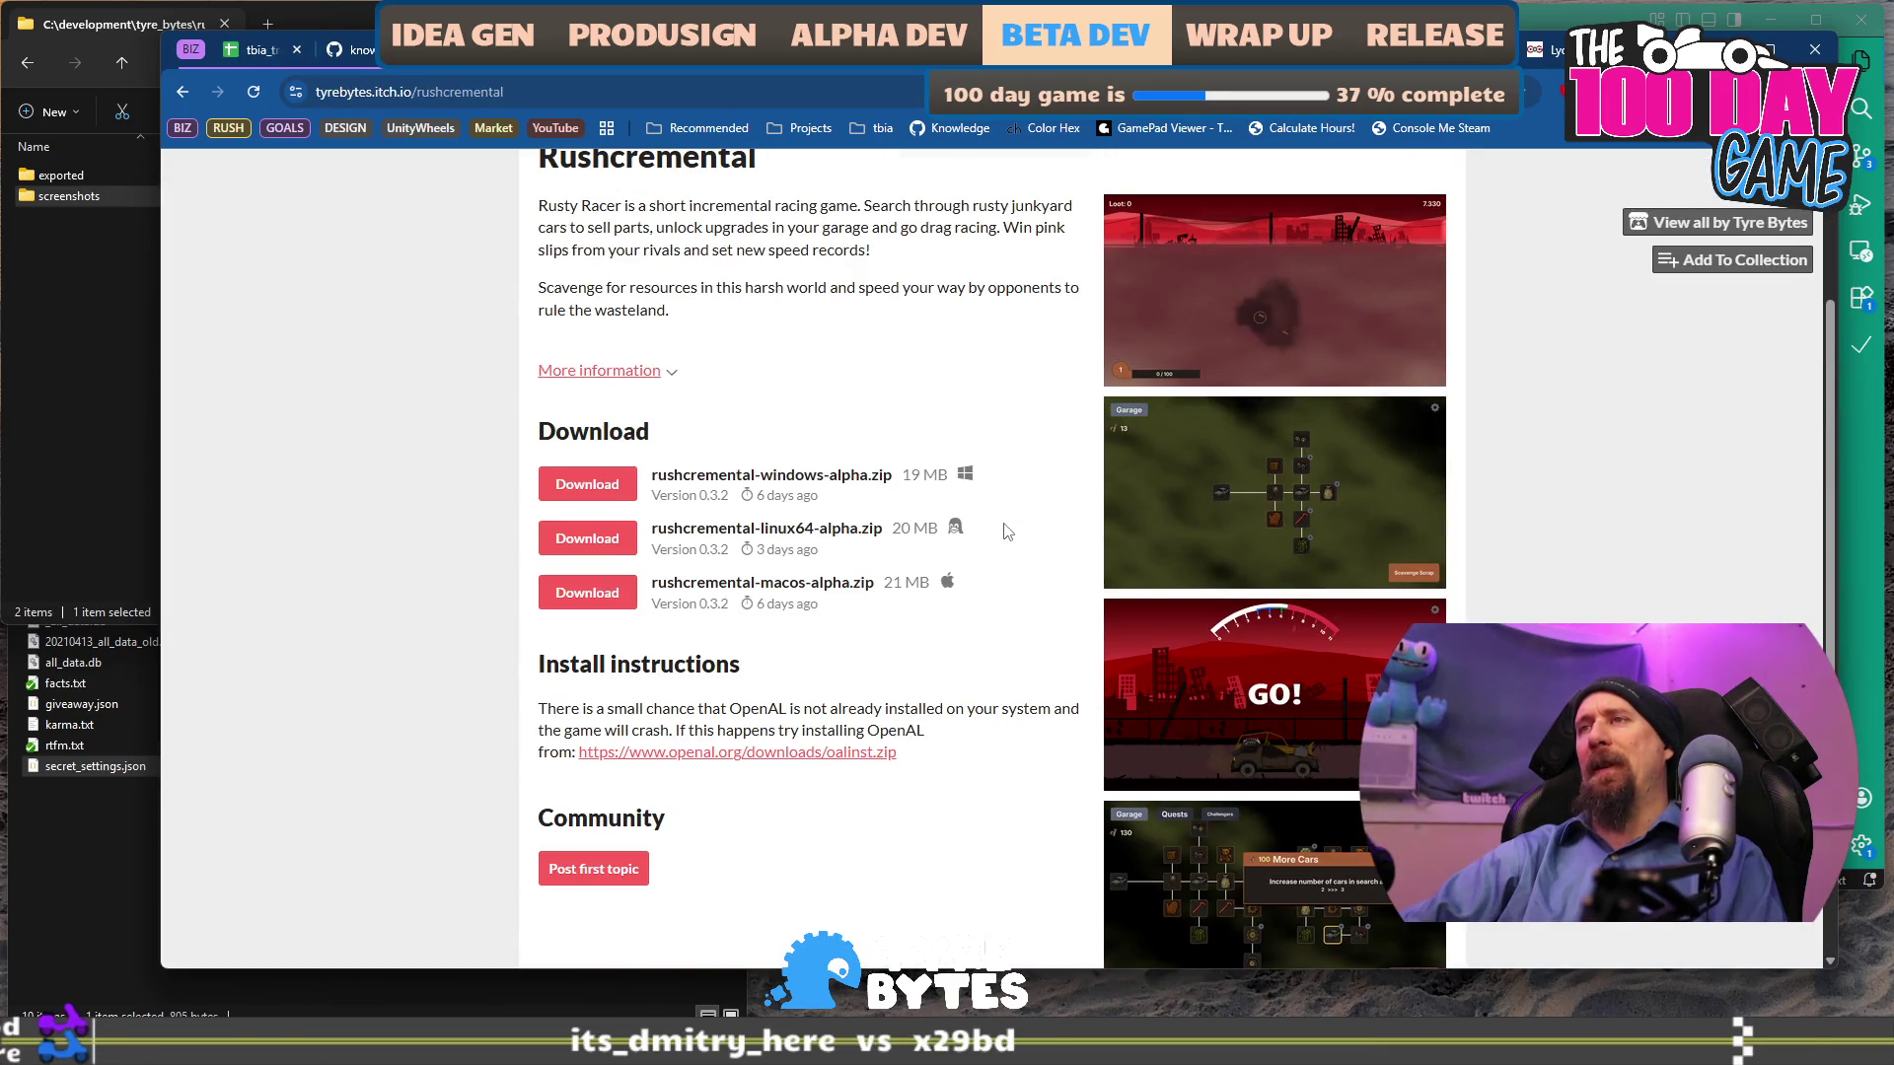
scroll(1003, 472, "up", 3)
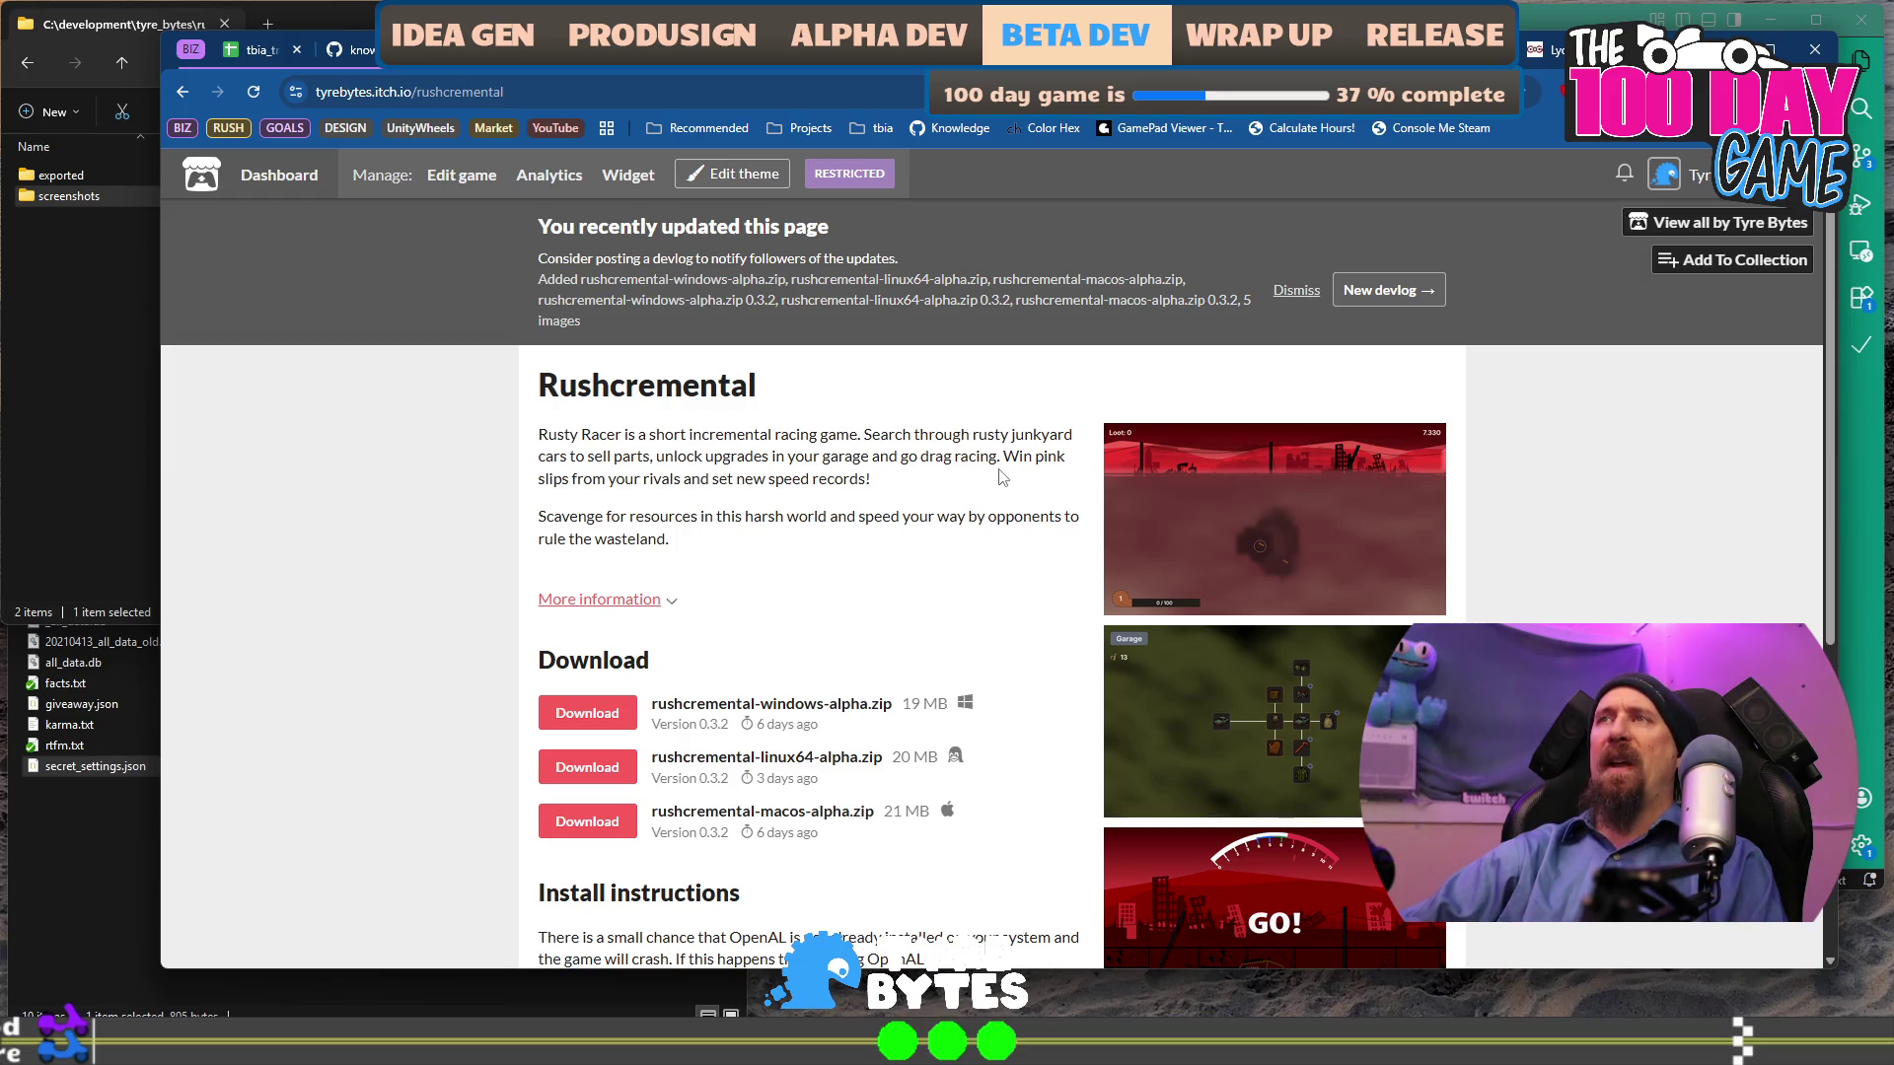
mouse_move(553, 435)
left_mouse_down()
mouse_move(838, 480)
mouse_move(893, 516)
mouse_move(917, 485)
left_mouse_up()
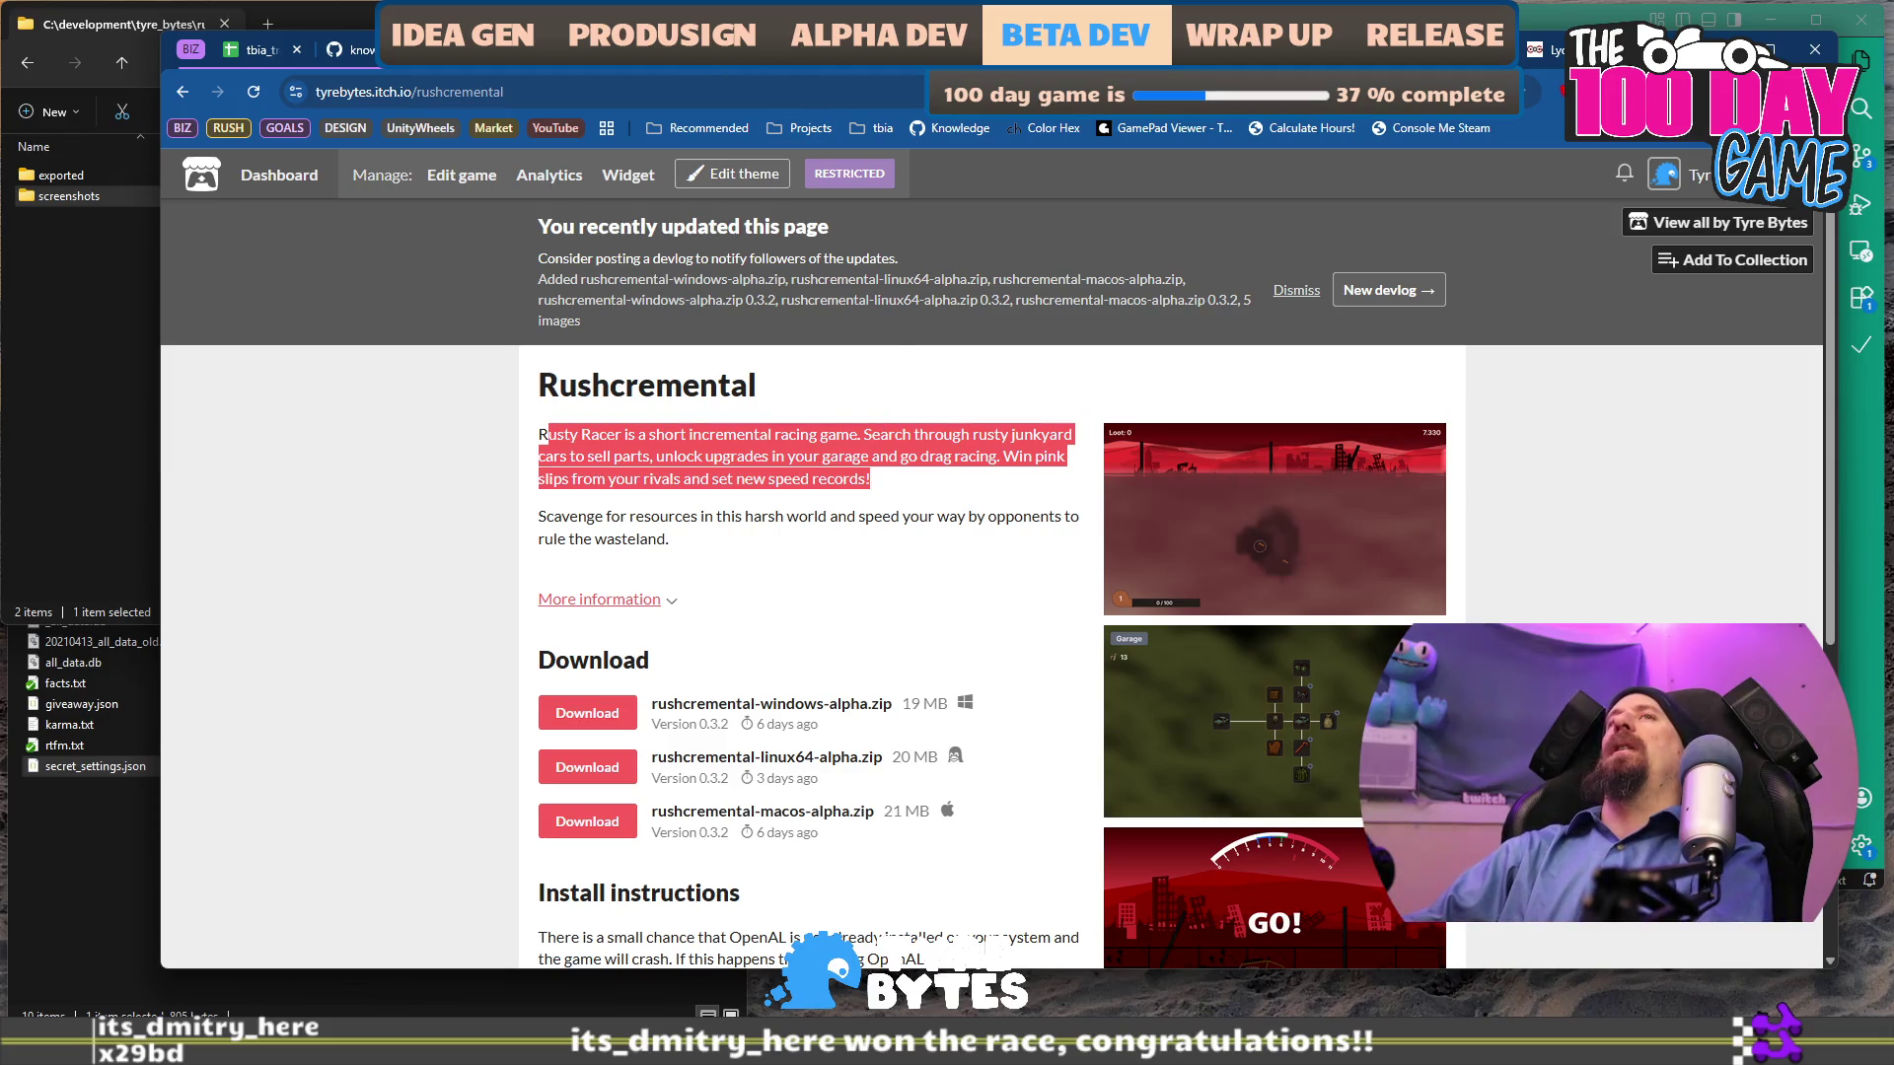
Return to the tbia_tracker sheet, open the today.md objectives page, then the 2025 calendar view.
left_click(249, 54)
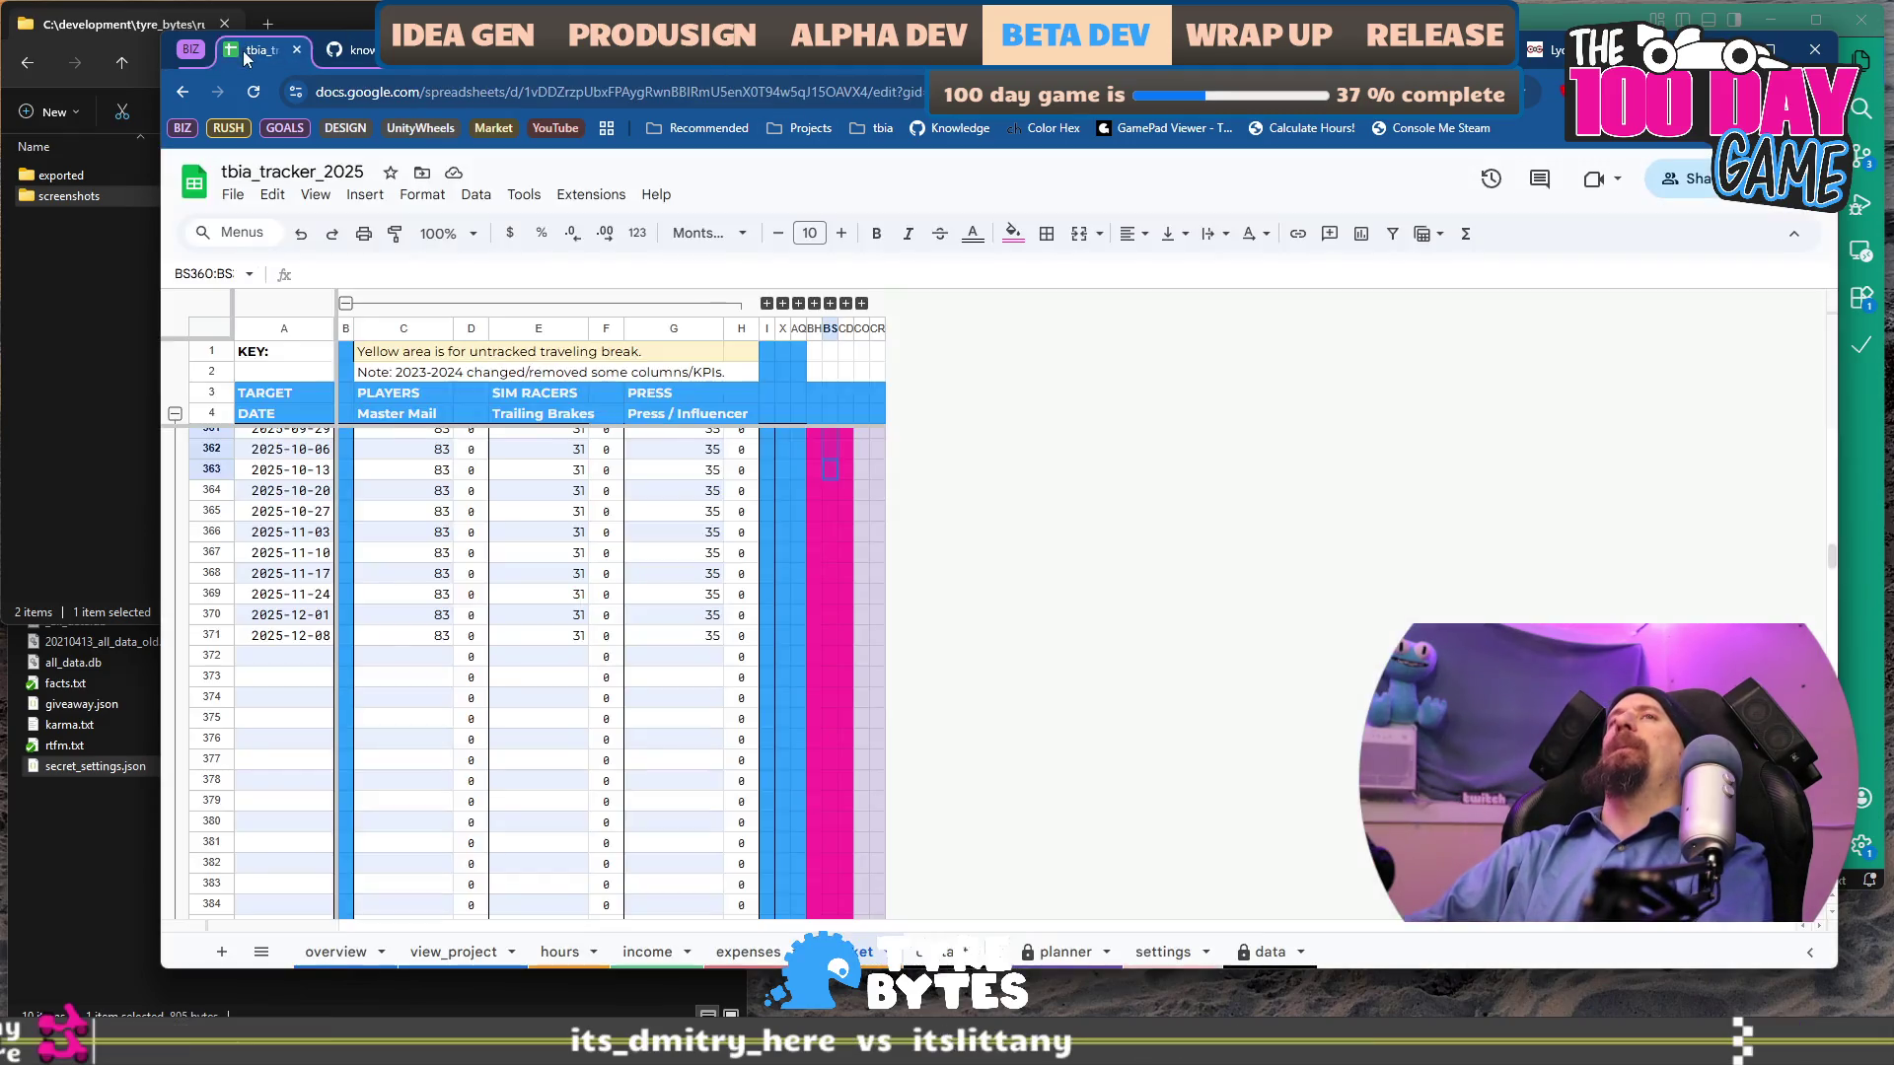
left_click(352, 56)
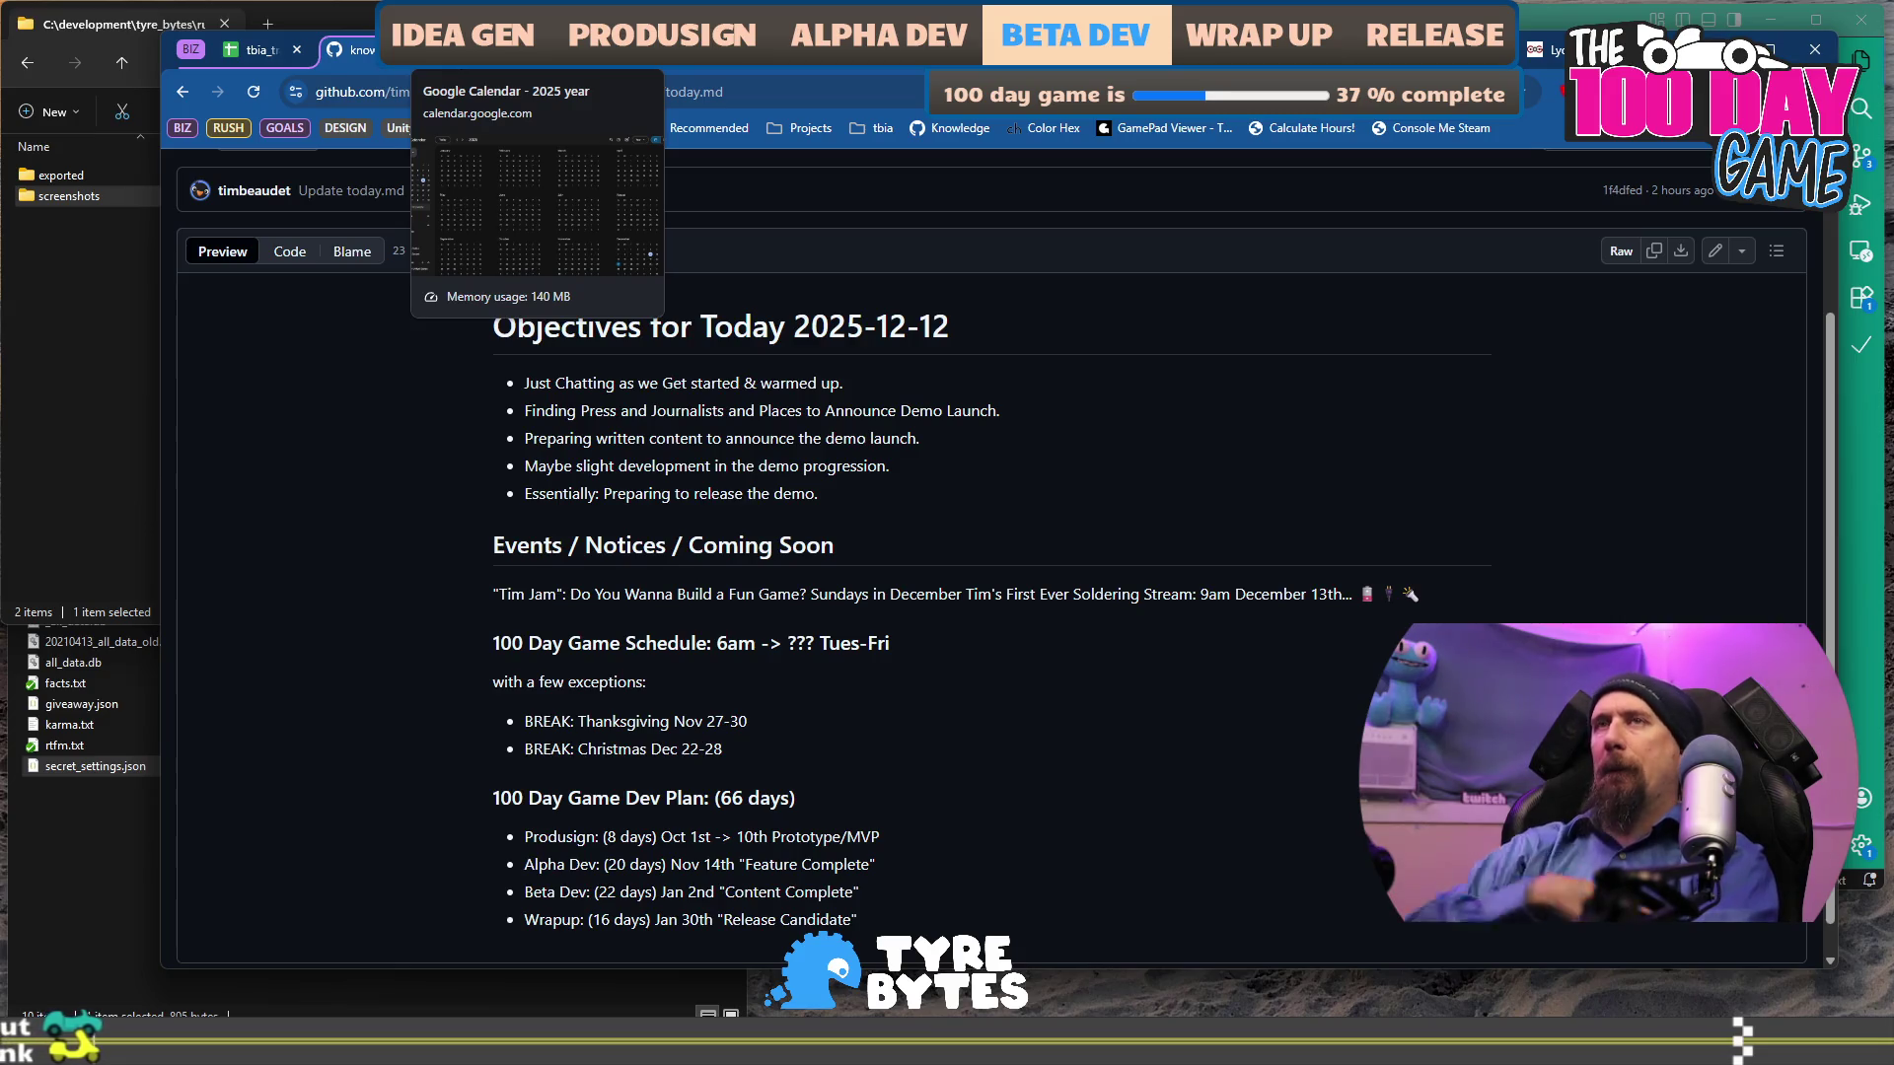
left_click(454, 49)
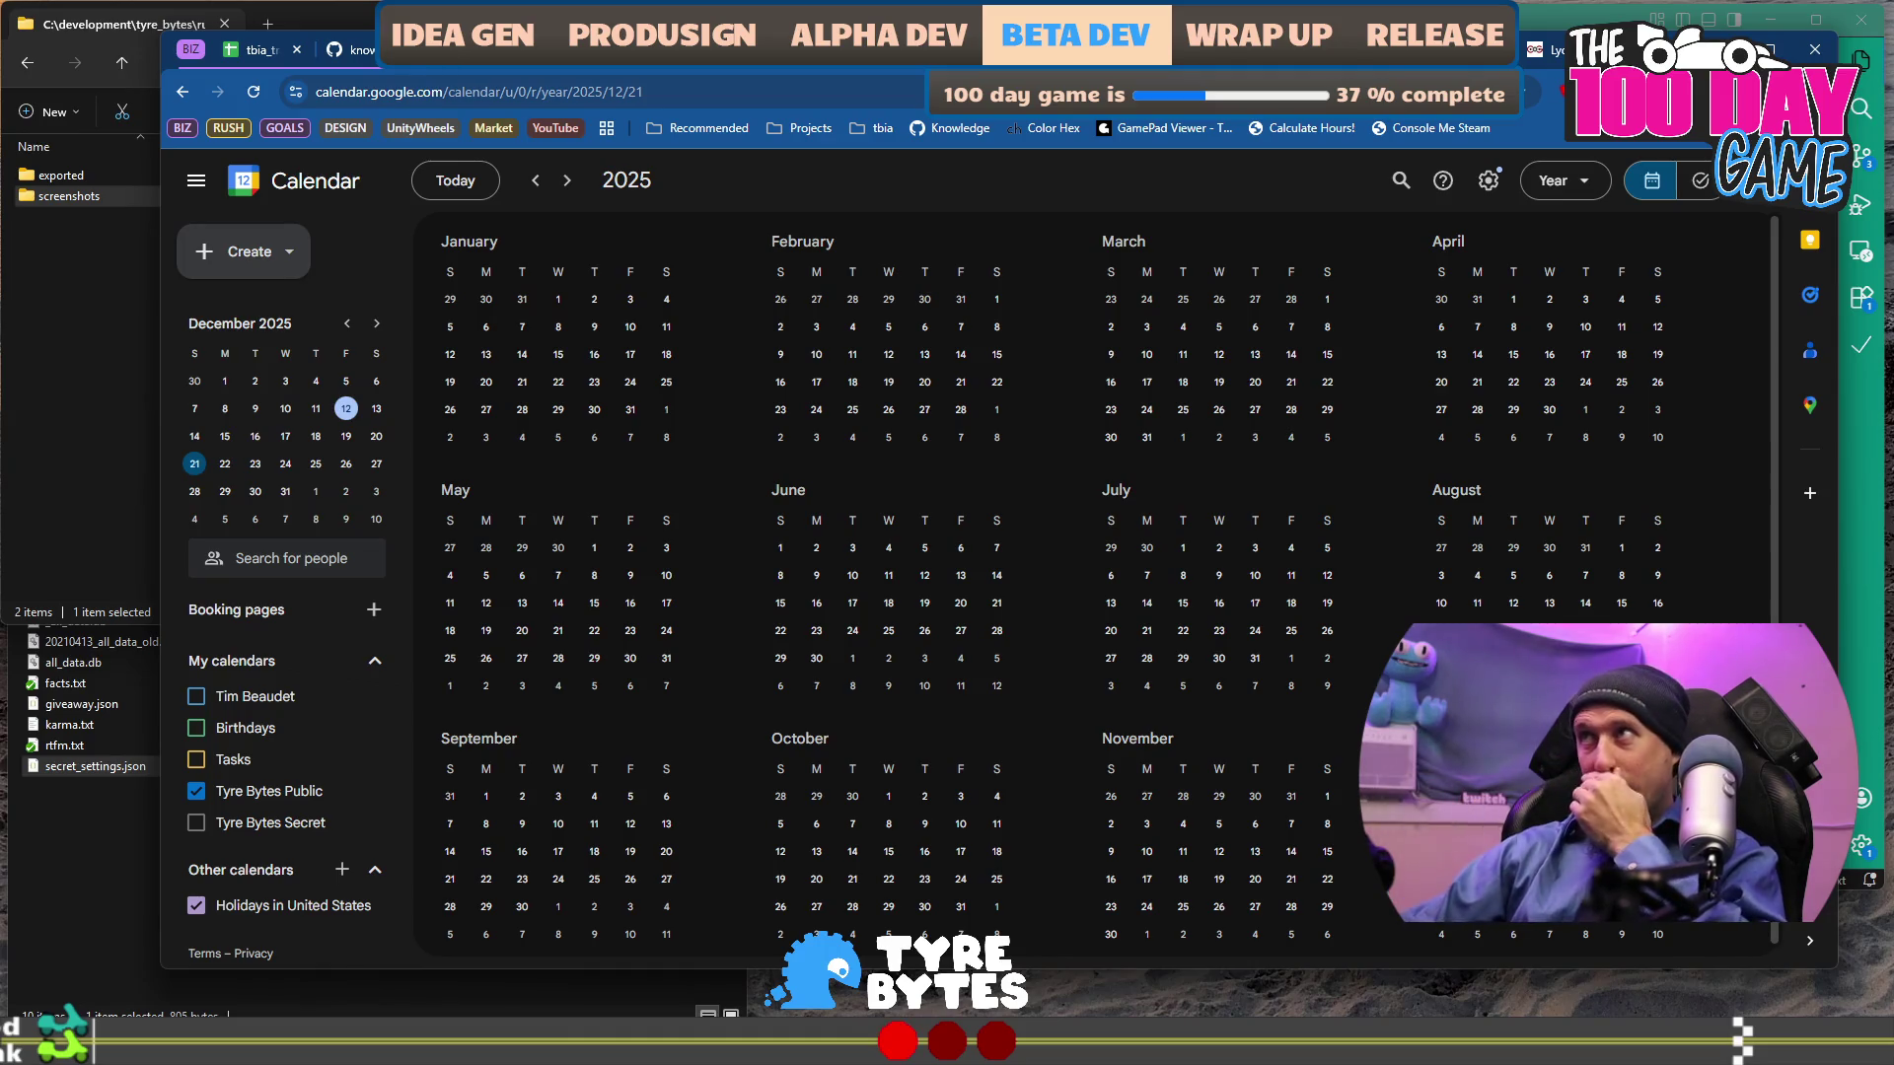
key("ctrl+t")
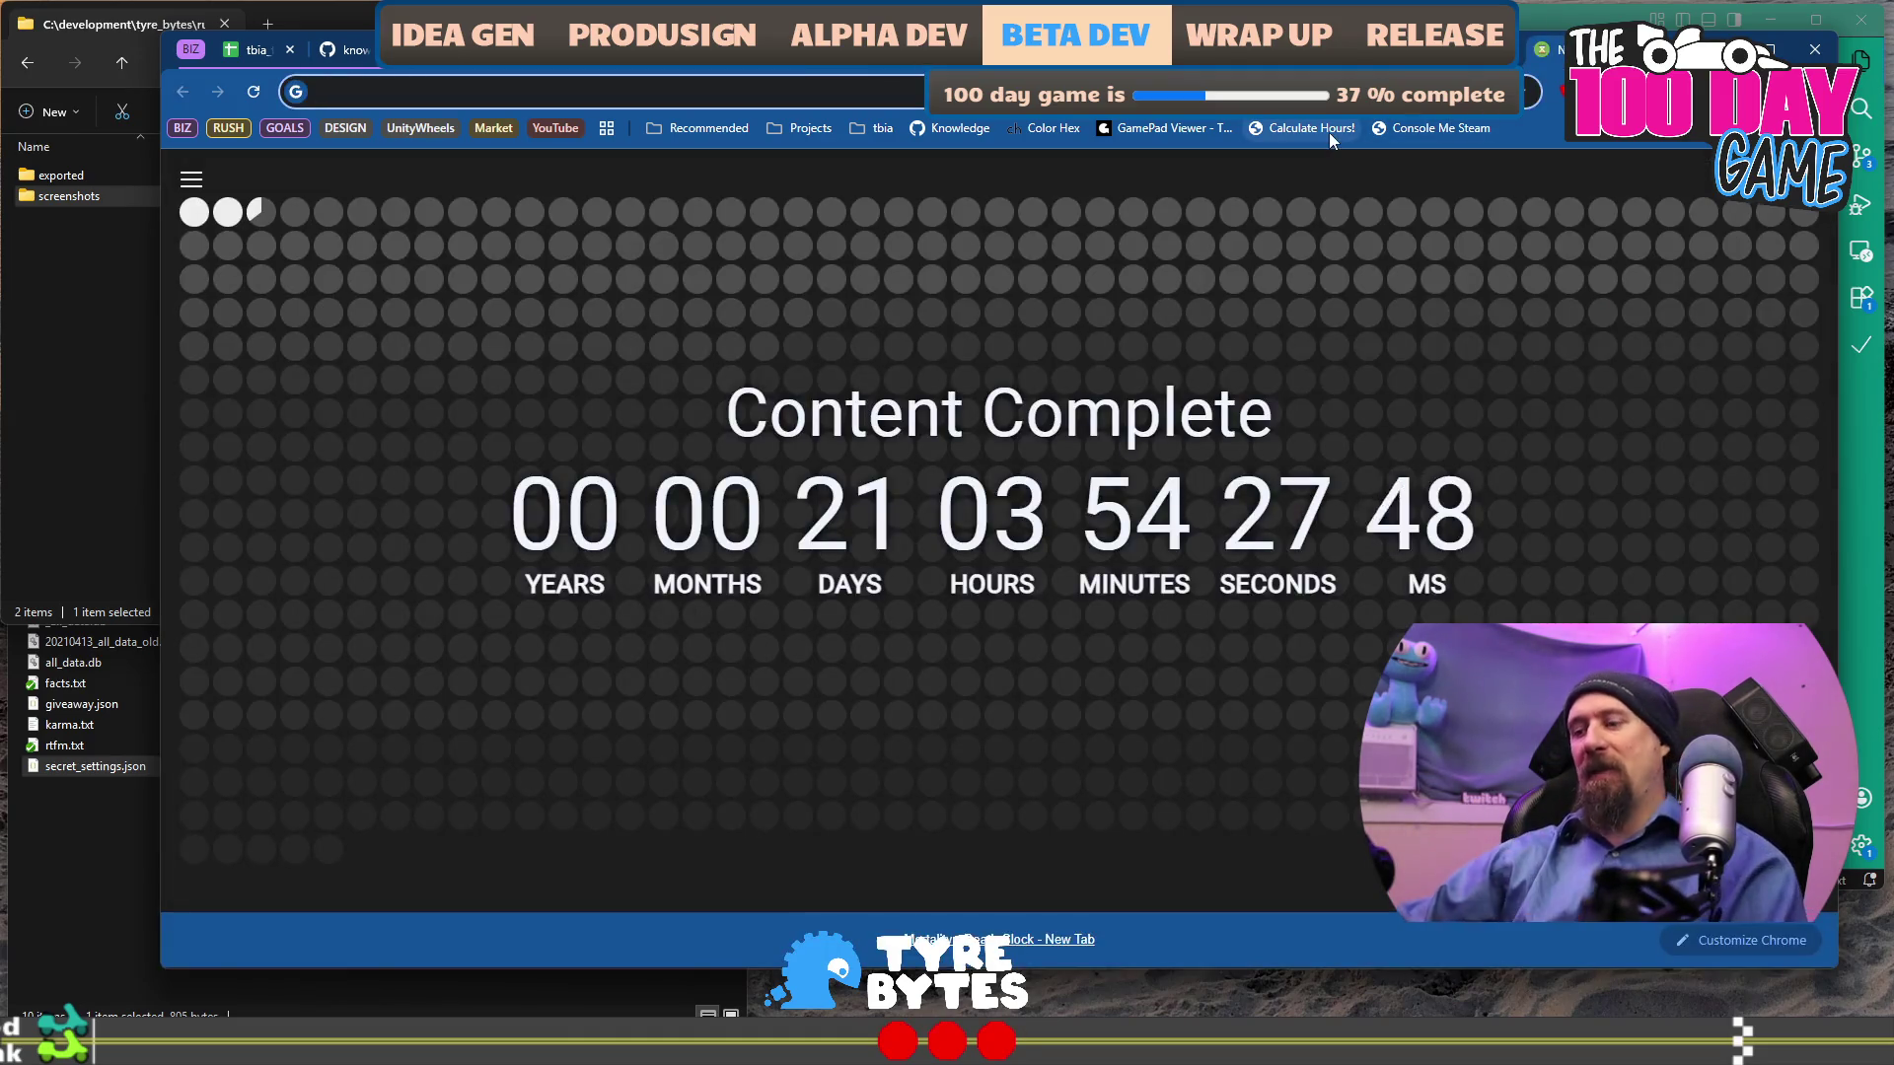
type("1000/")
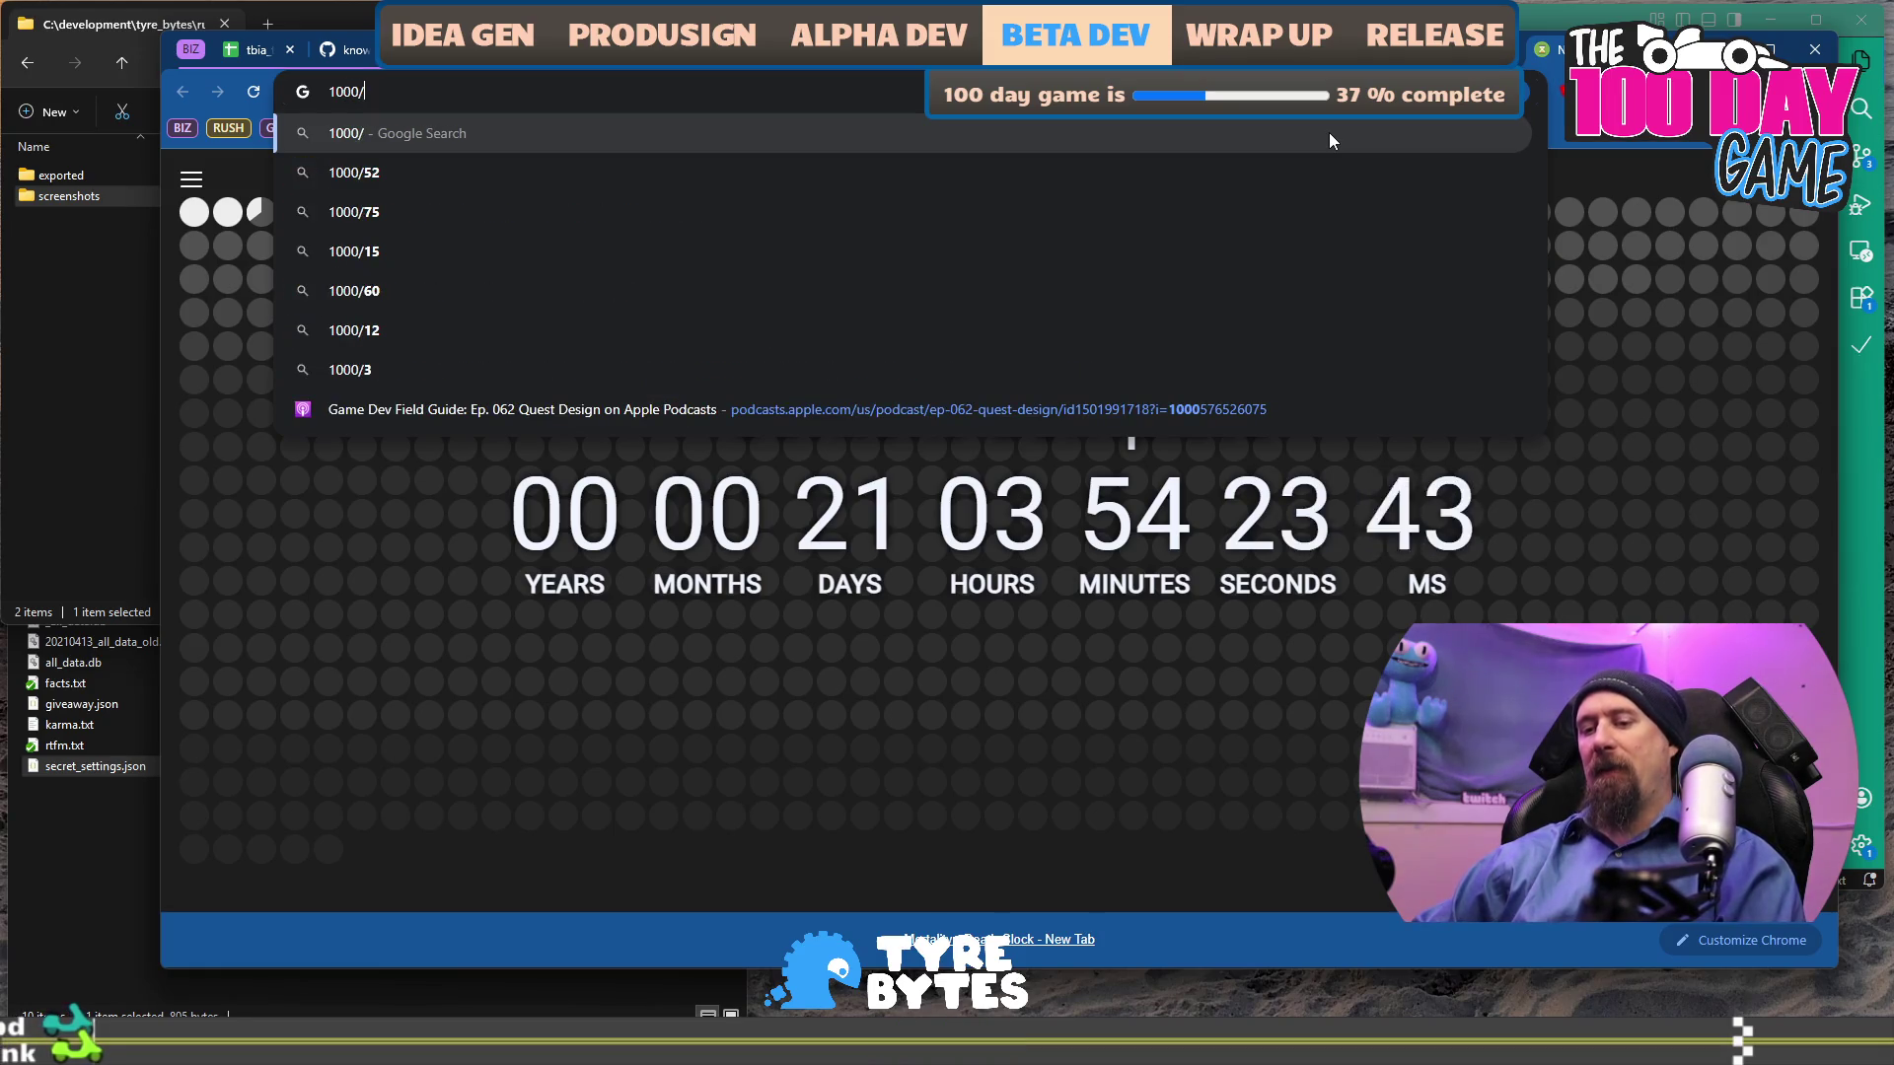
type("40")
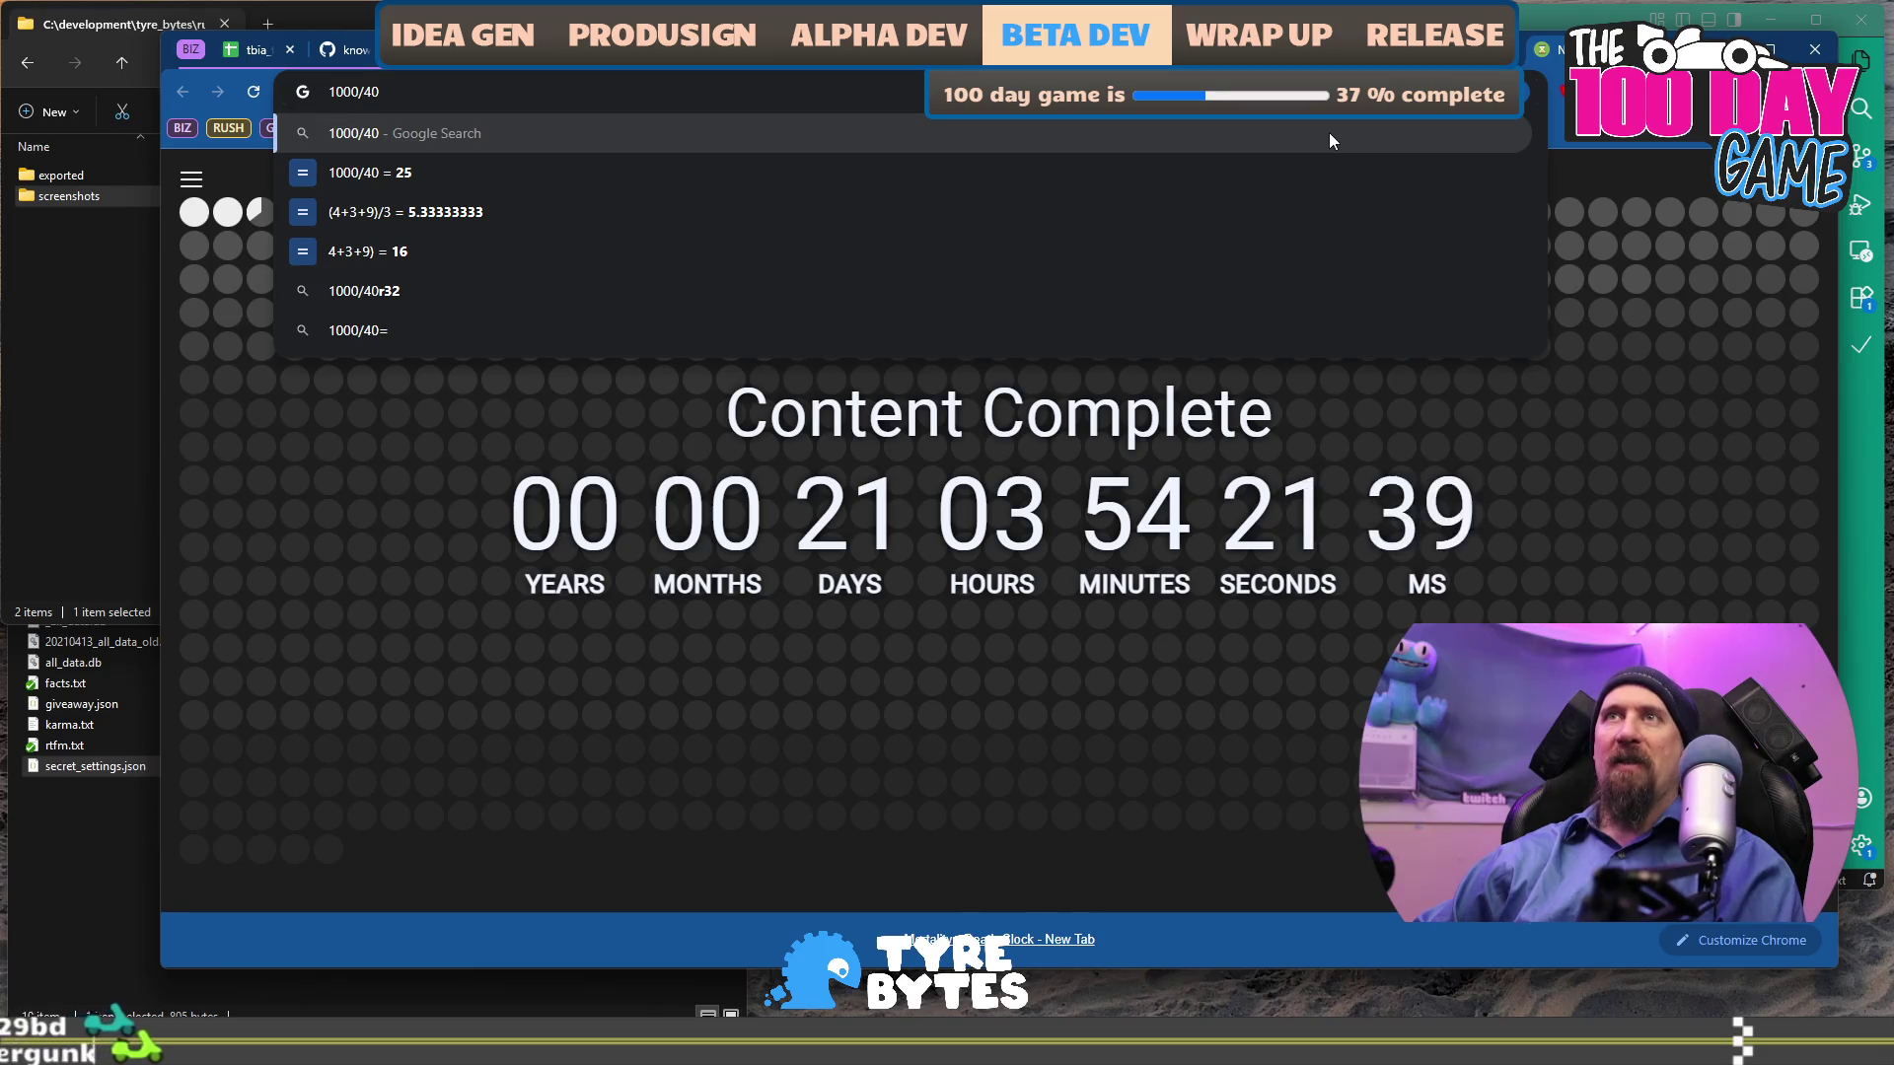
key("ctrl+a")
key("BackSpace")
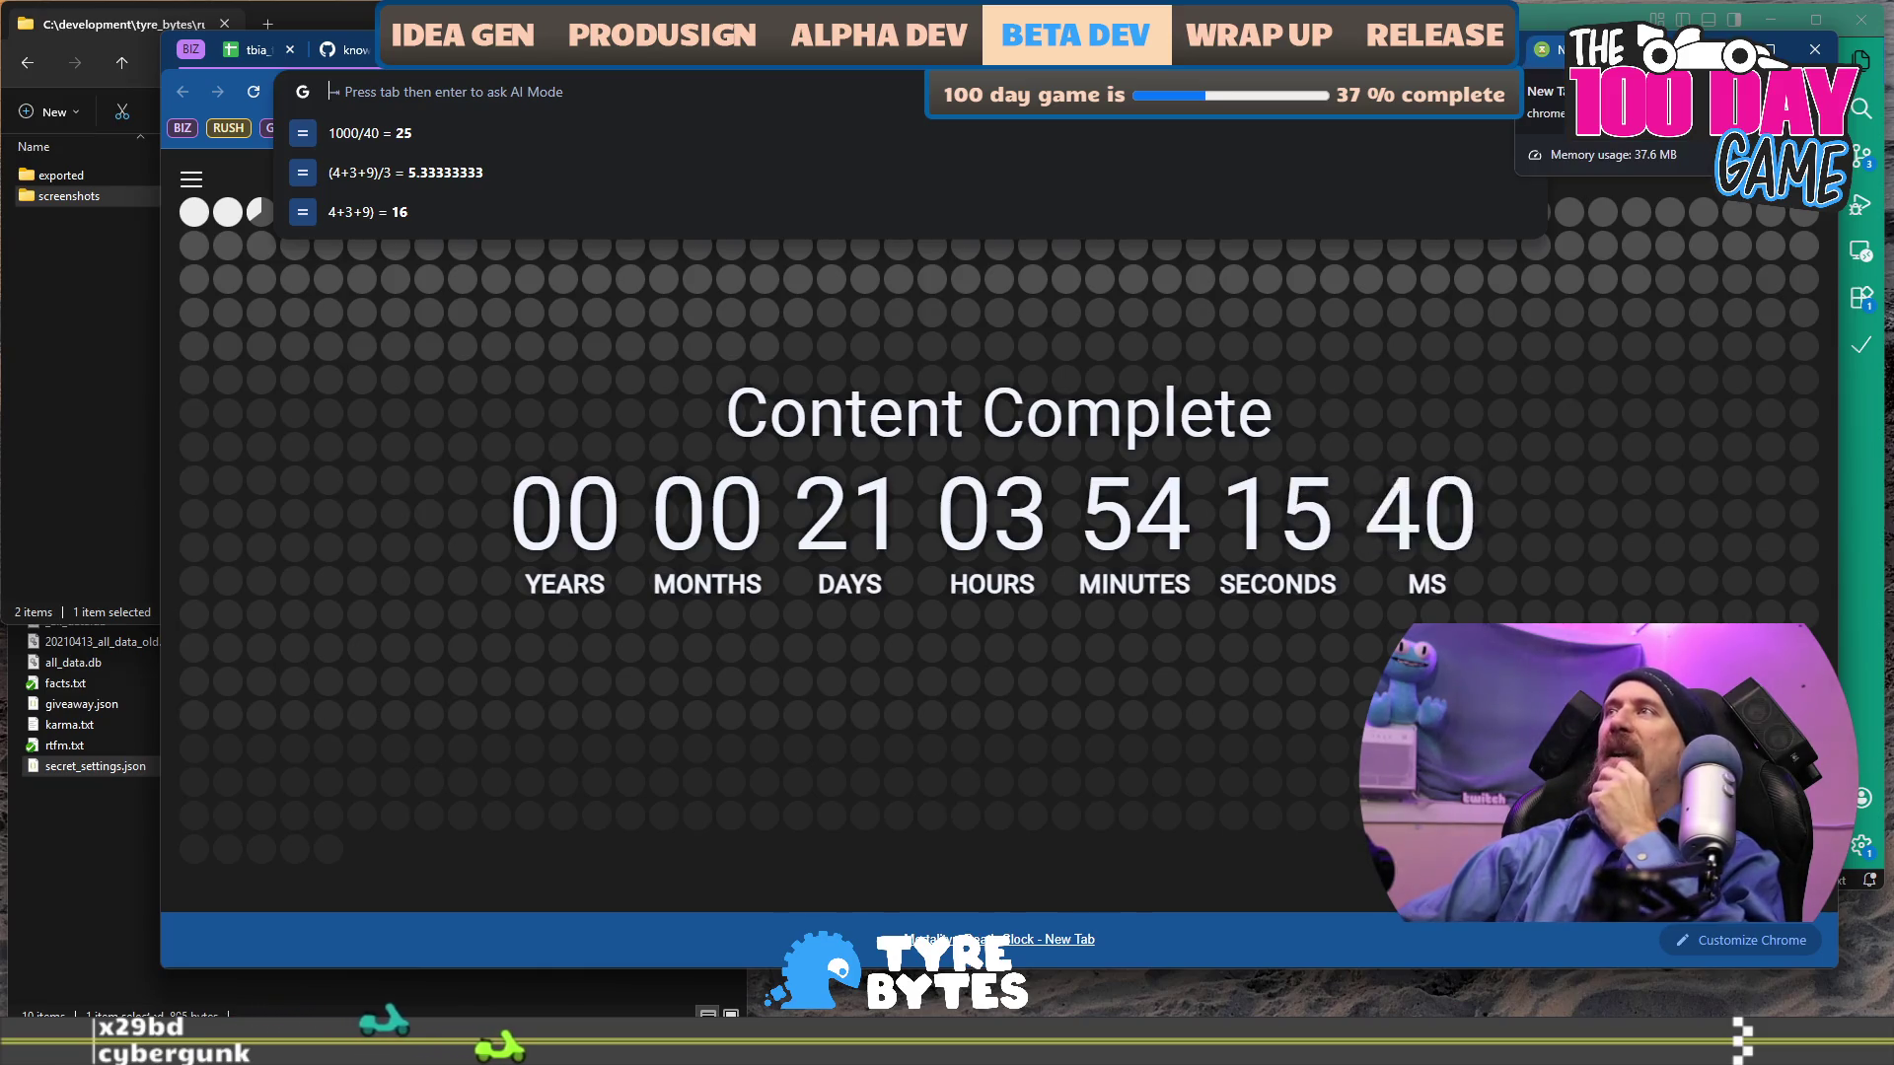
key("ctrl+w")
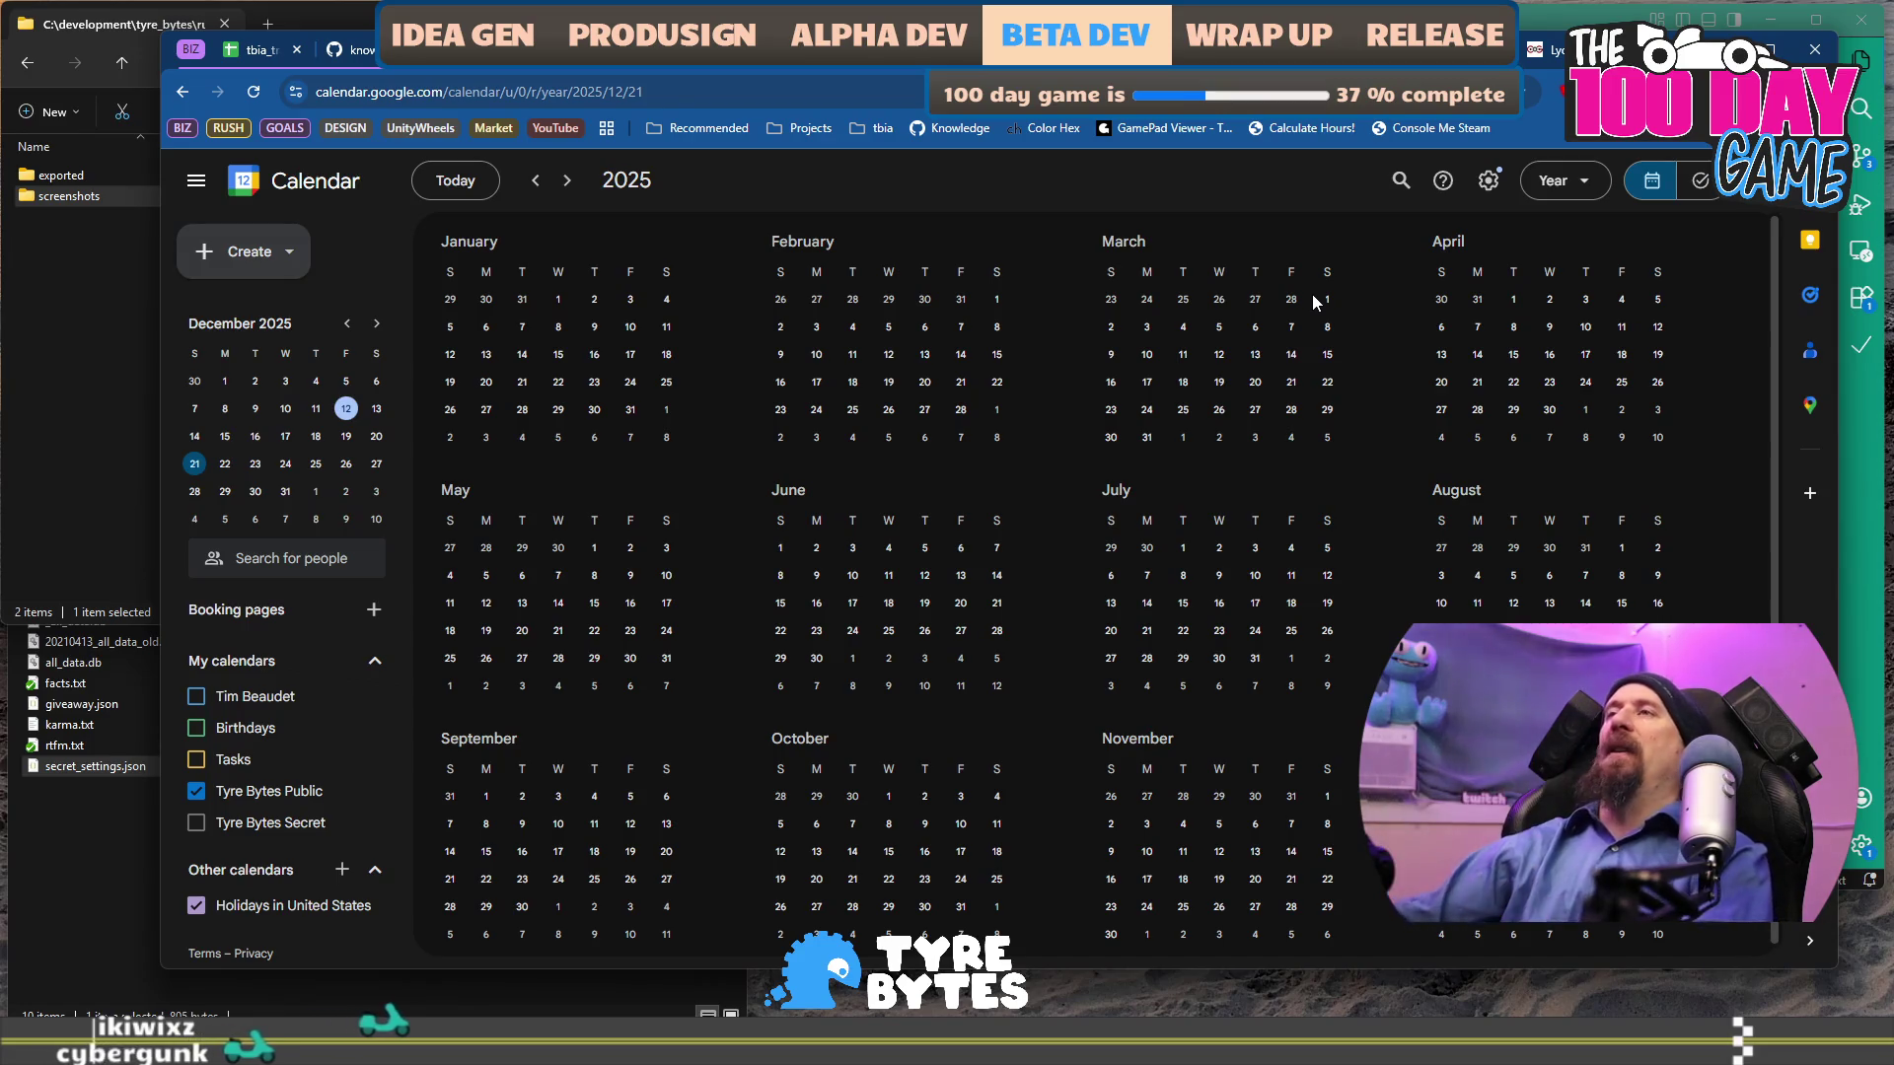
Switch to the marketing_campaign_rushcremental document.
key("ctrl+Tab")
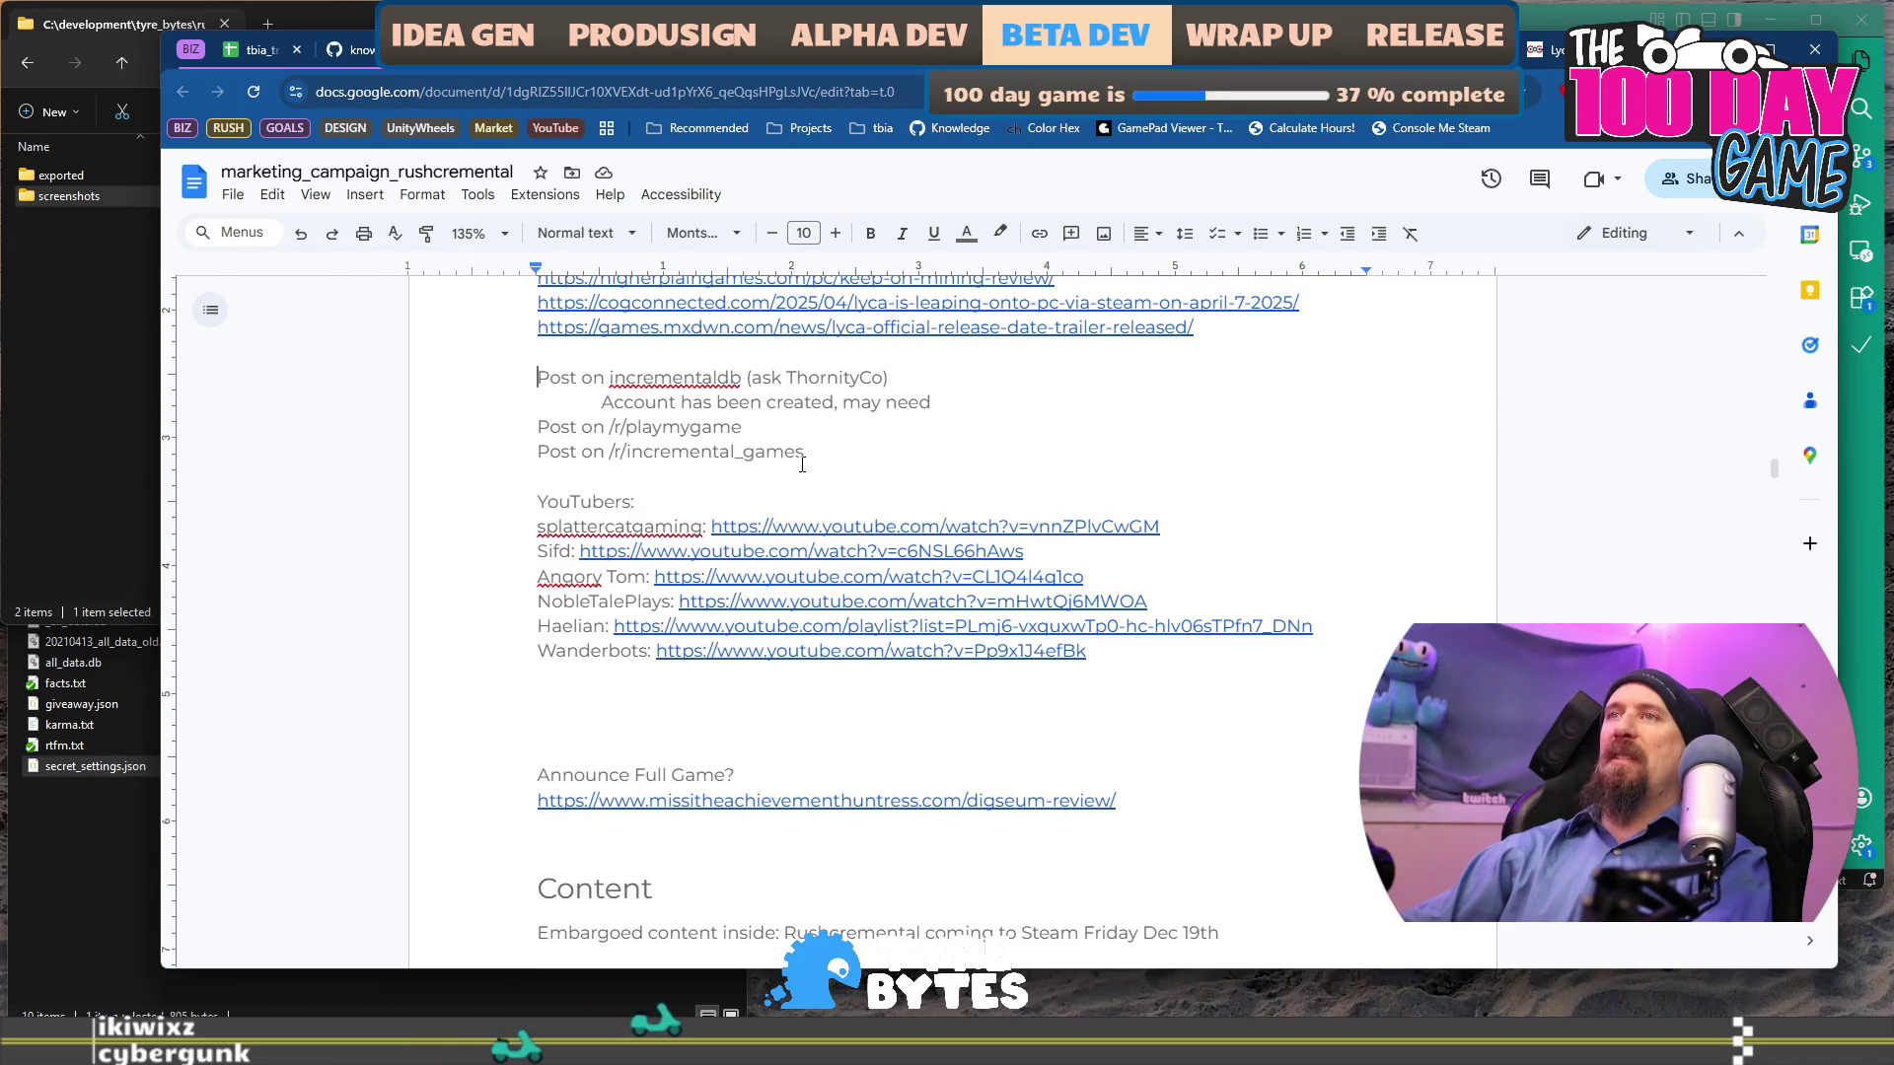
Review the doc from Steam/Demo Announcement down to Content, then start a blank tab.
scroll(802, 464, "down", 2)
scroll(809, 503, "up", 5)
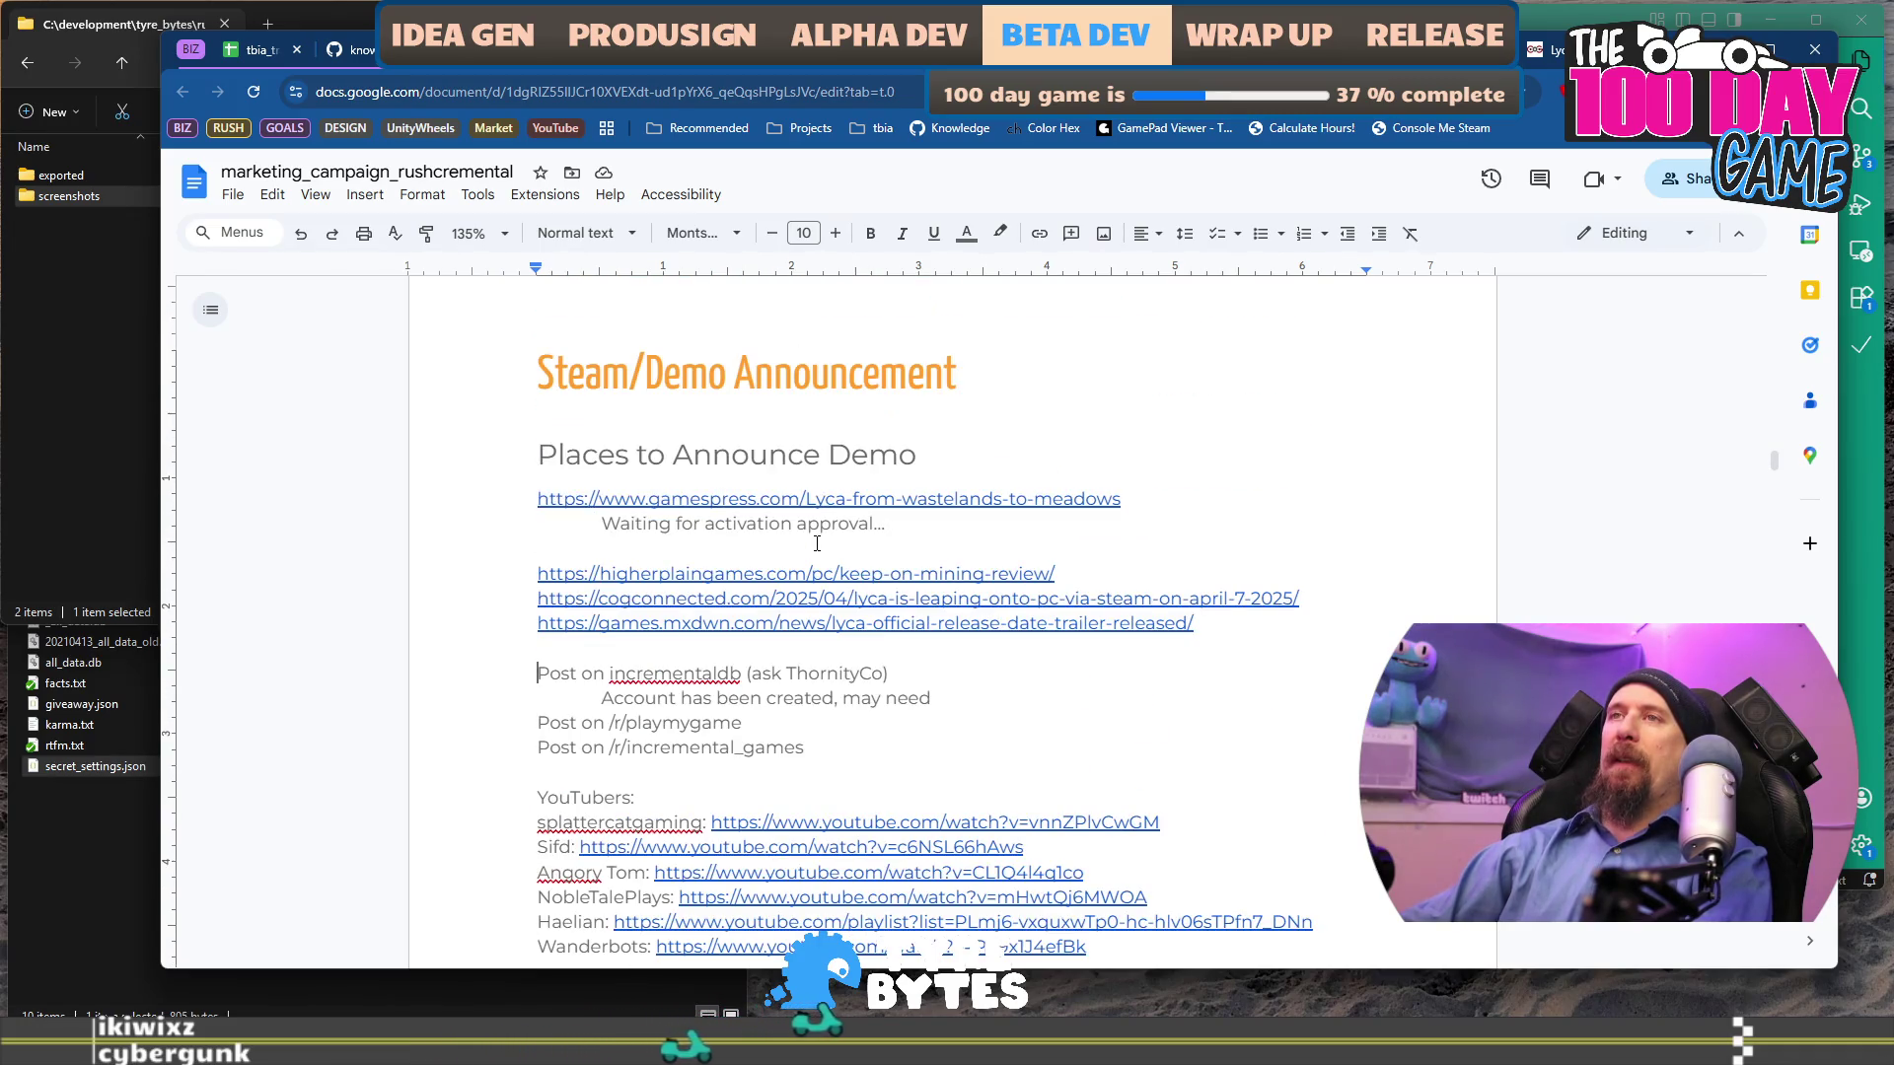
scroll(828, 528, "down", 8)
scroll(976, 512, "down", 3)
scroll(1103, 633, "up", 4)
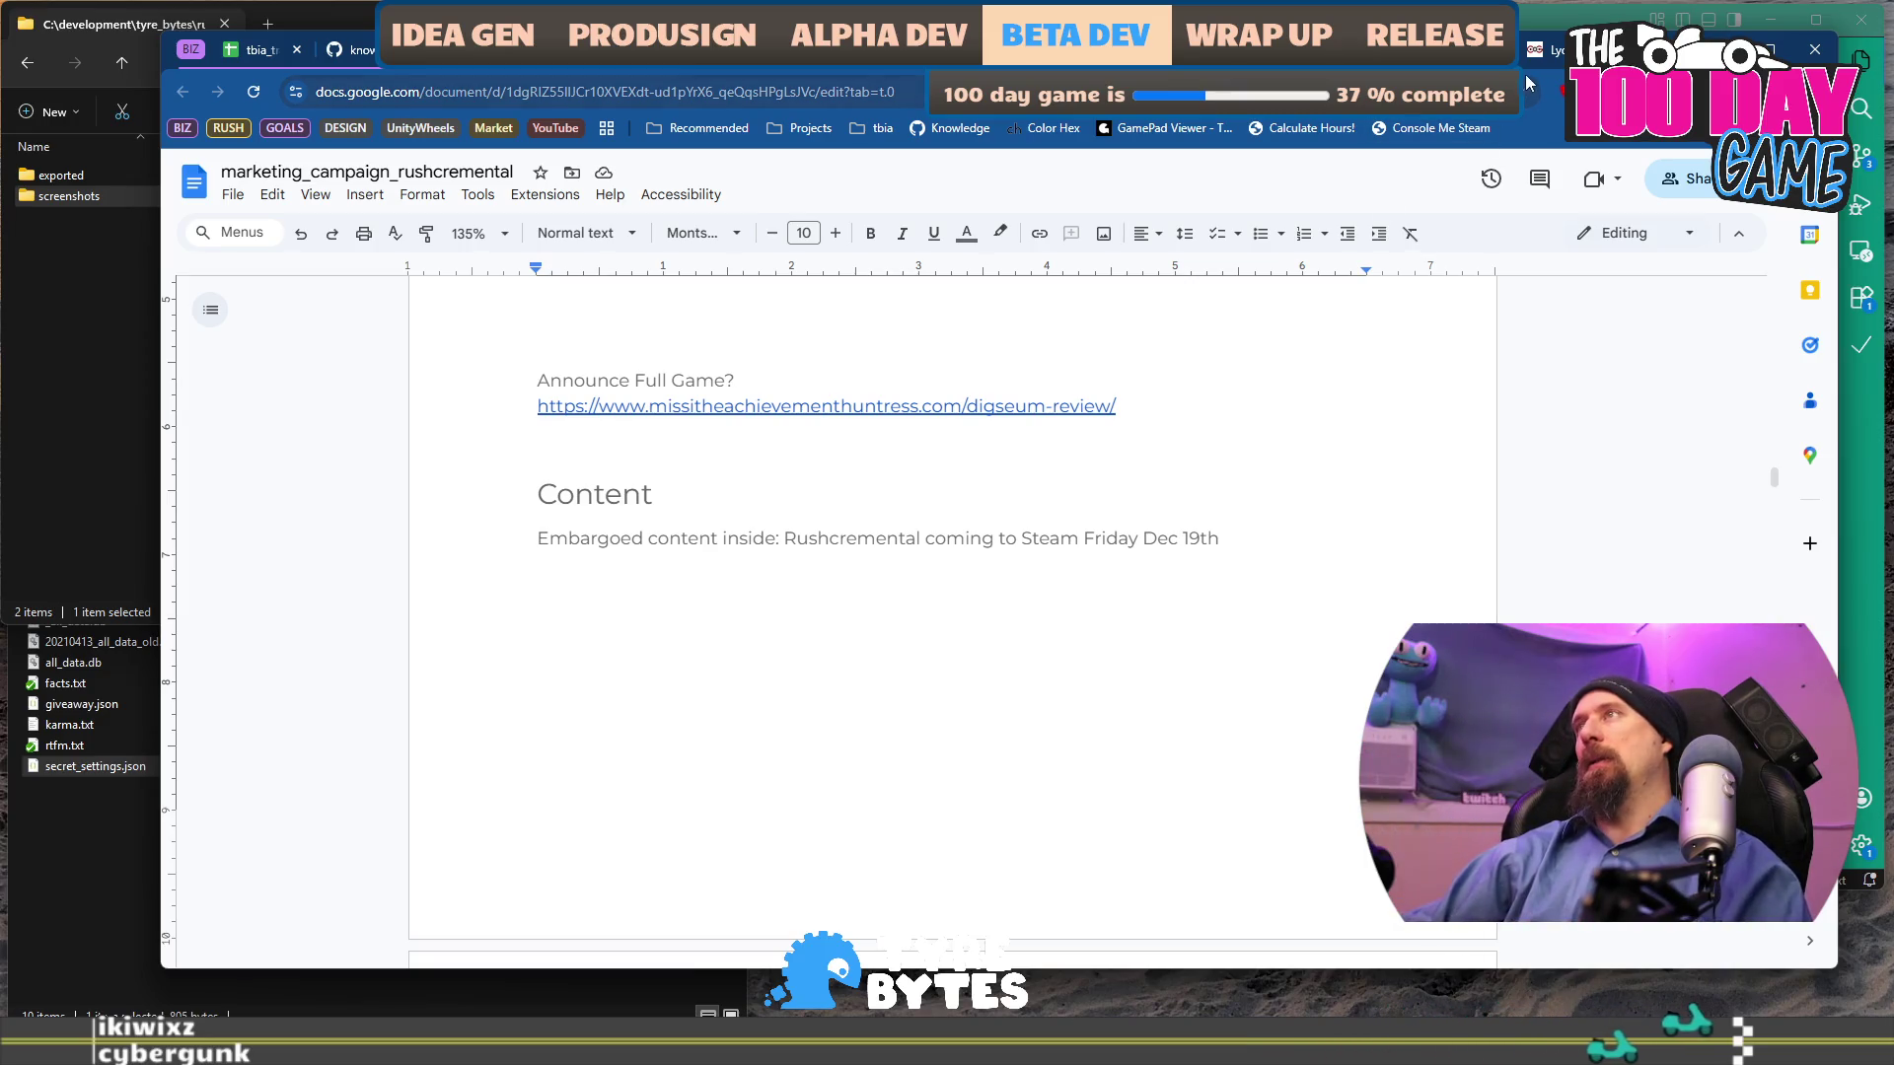
key("ctrl+t")
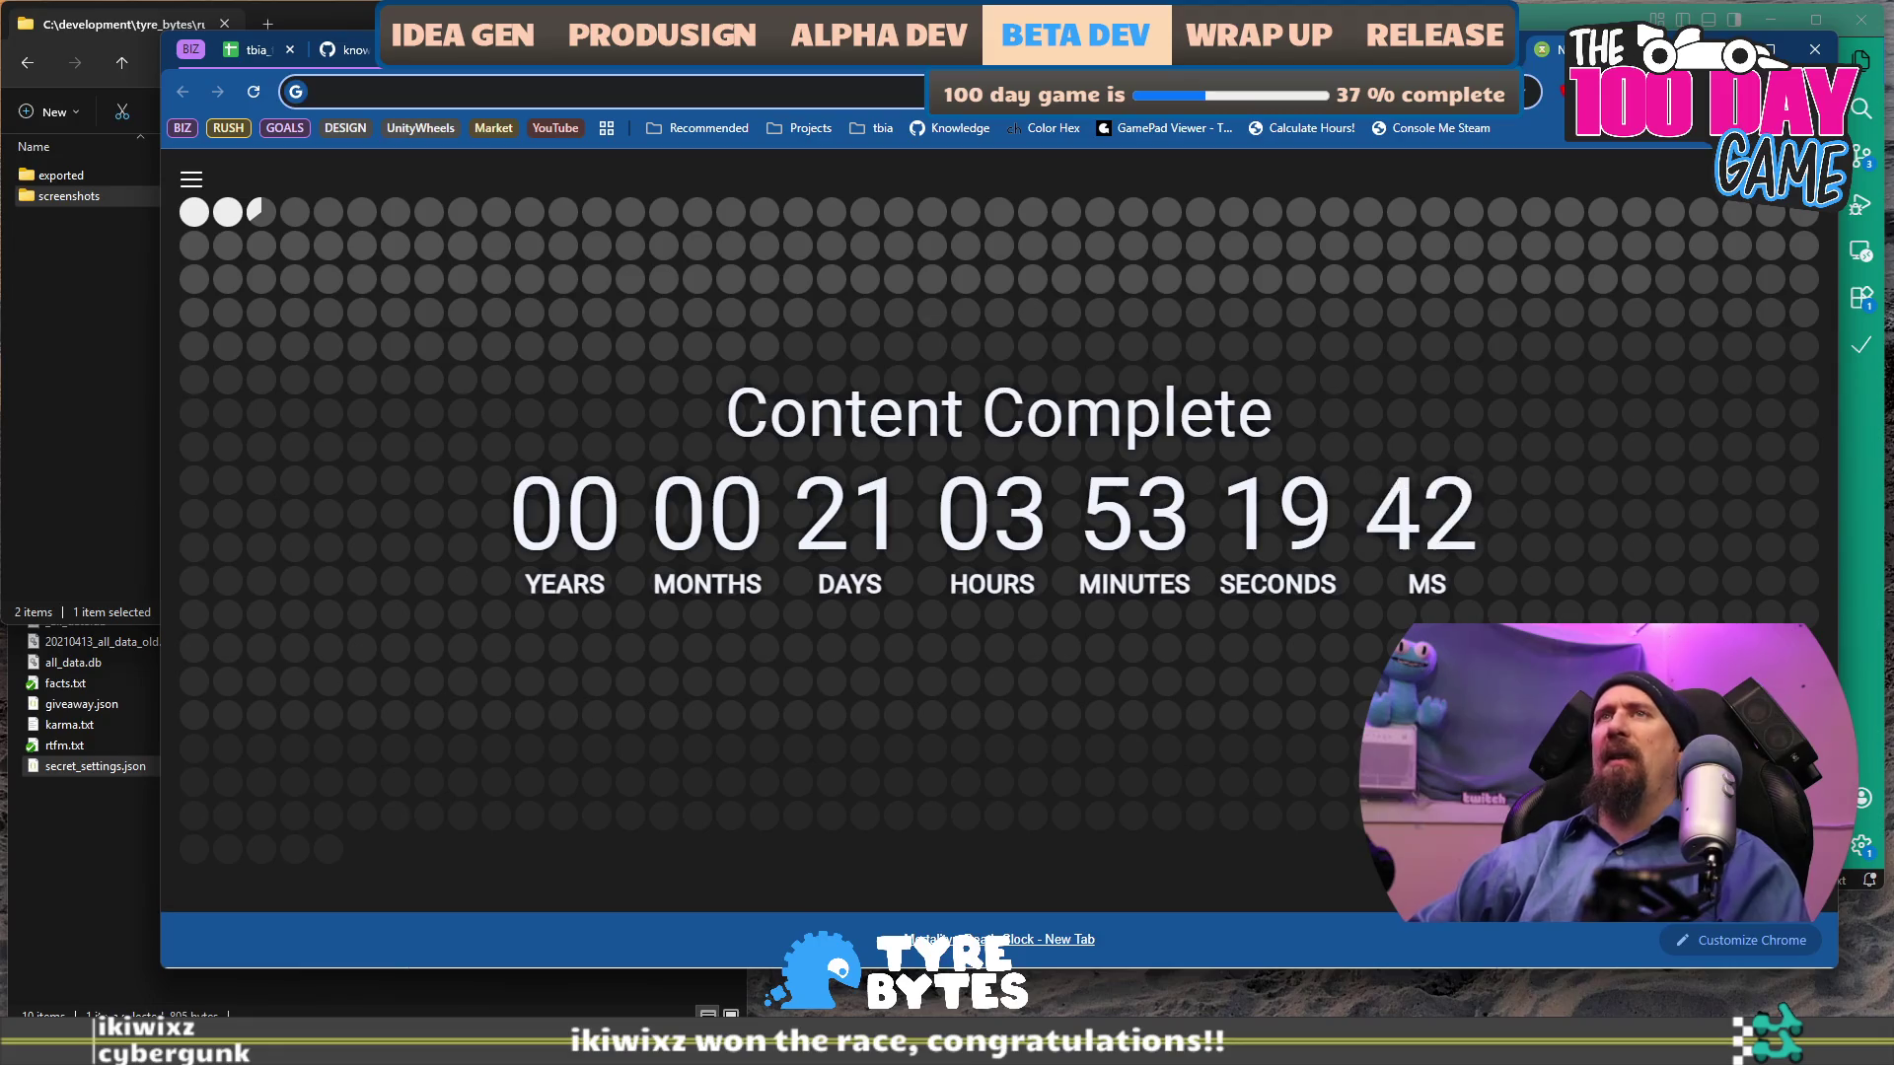
Go to gamespress.com and scroll through its press releases.
type("gamespress.com")
key("Return")
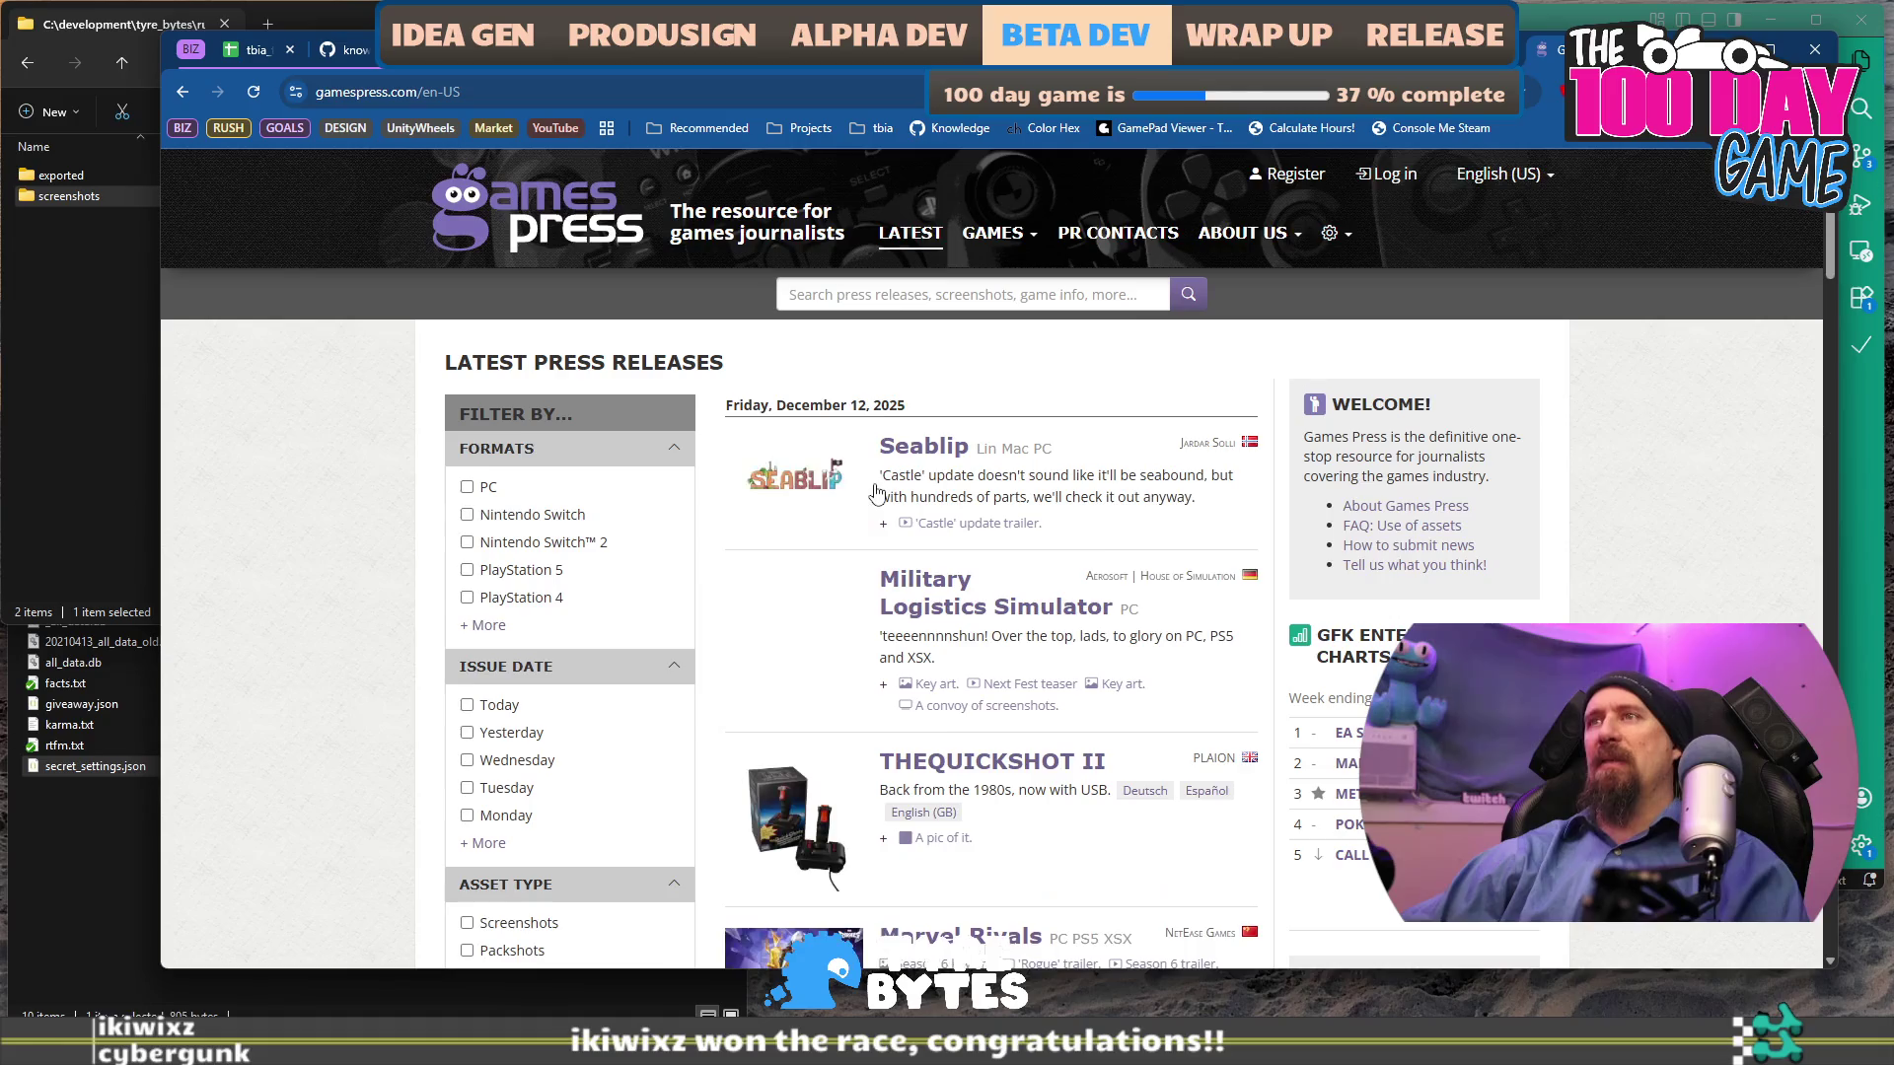
scroll(868, 493, "down", 2)
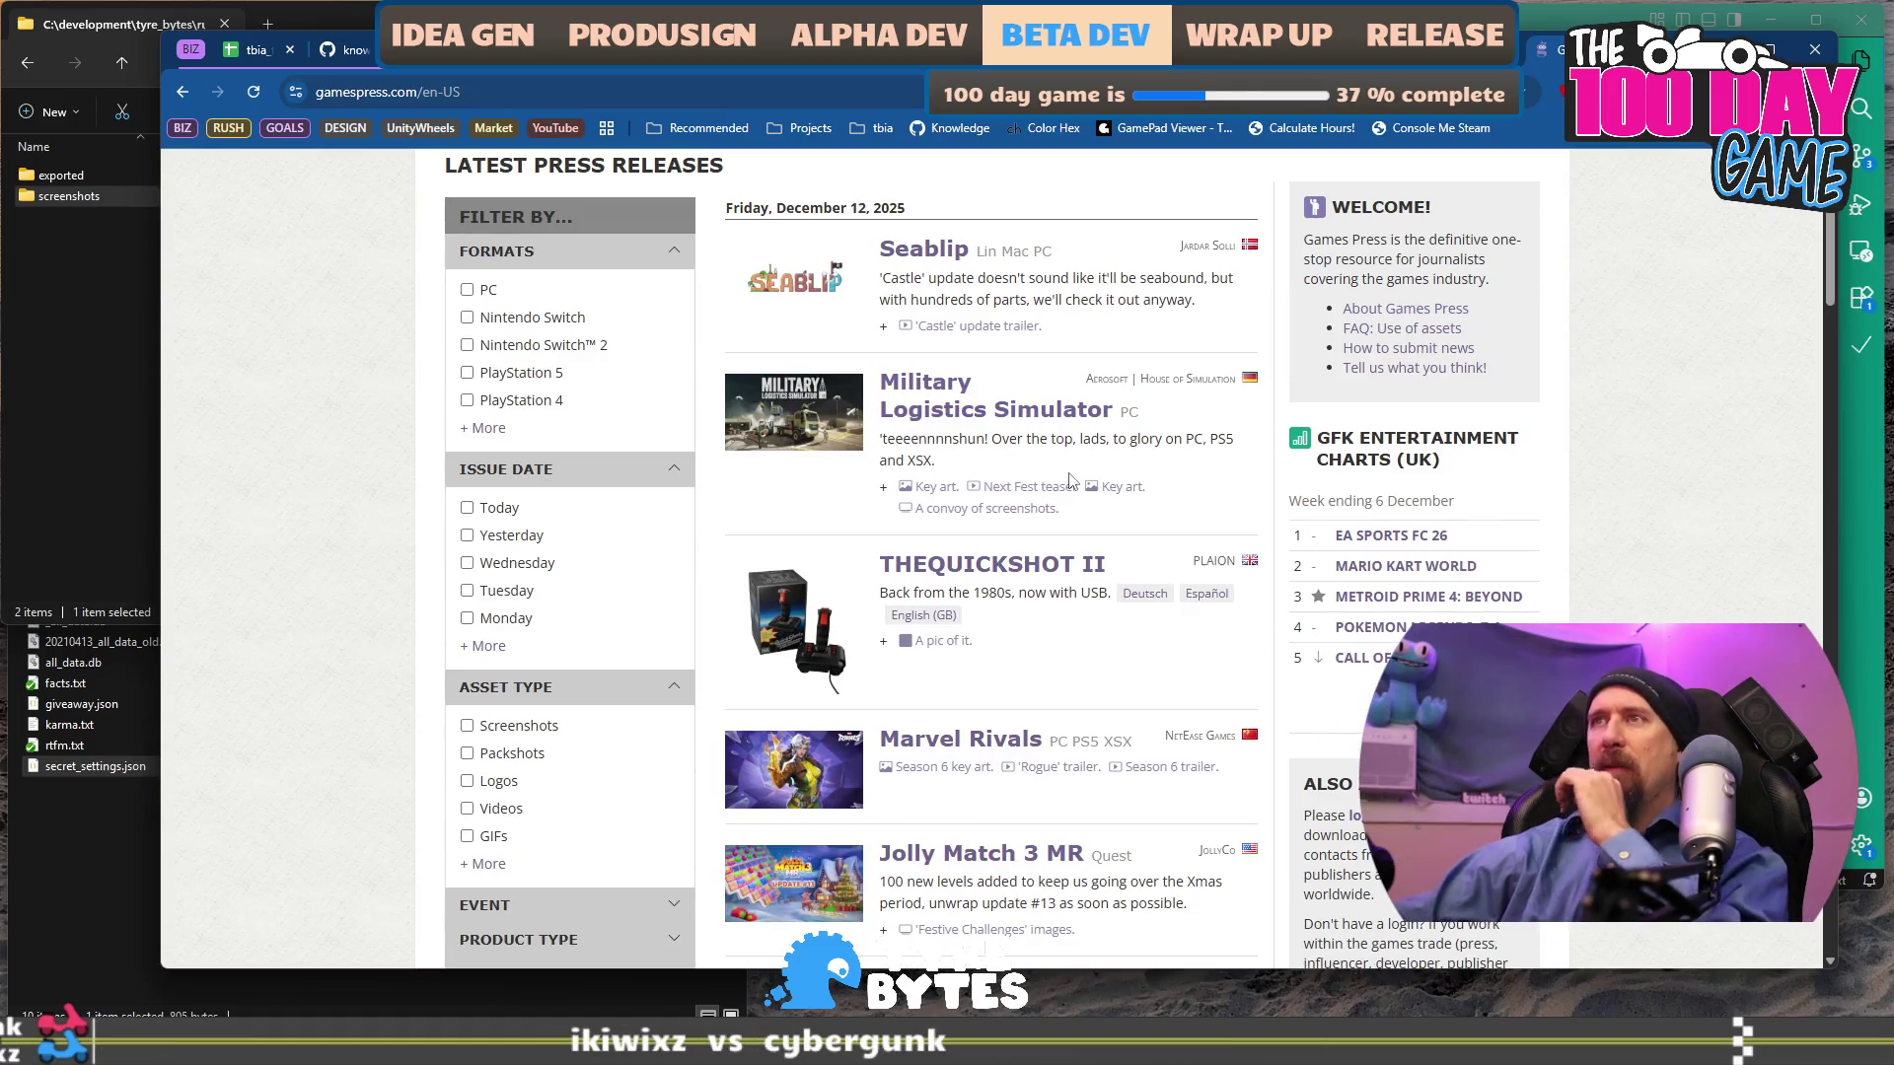
scroll(1050, 488, "down", 2)
scroll(1053, 537, "down", 2)
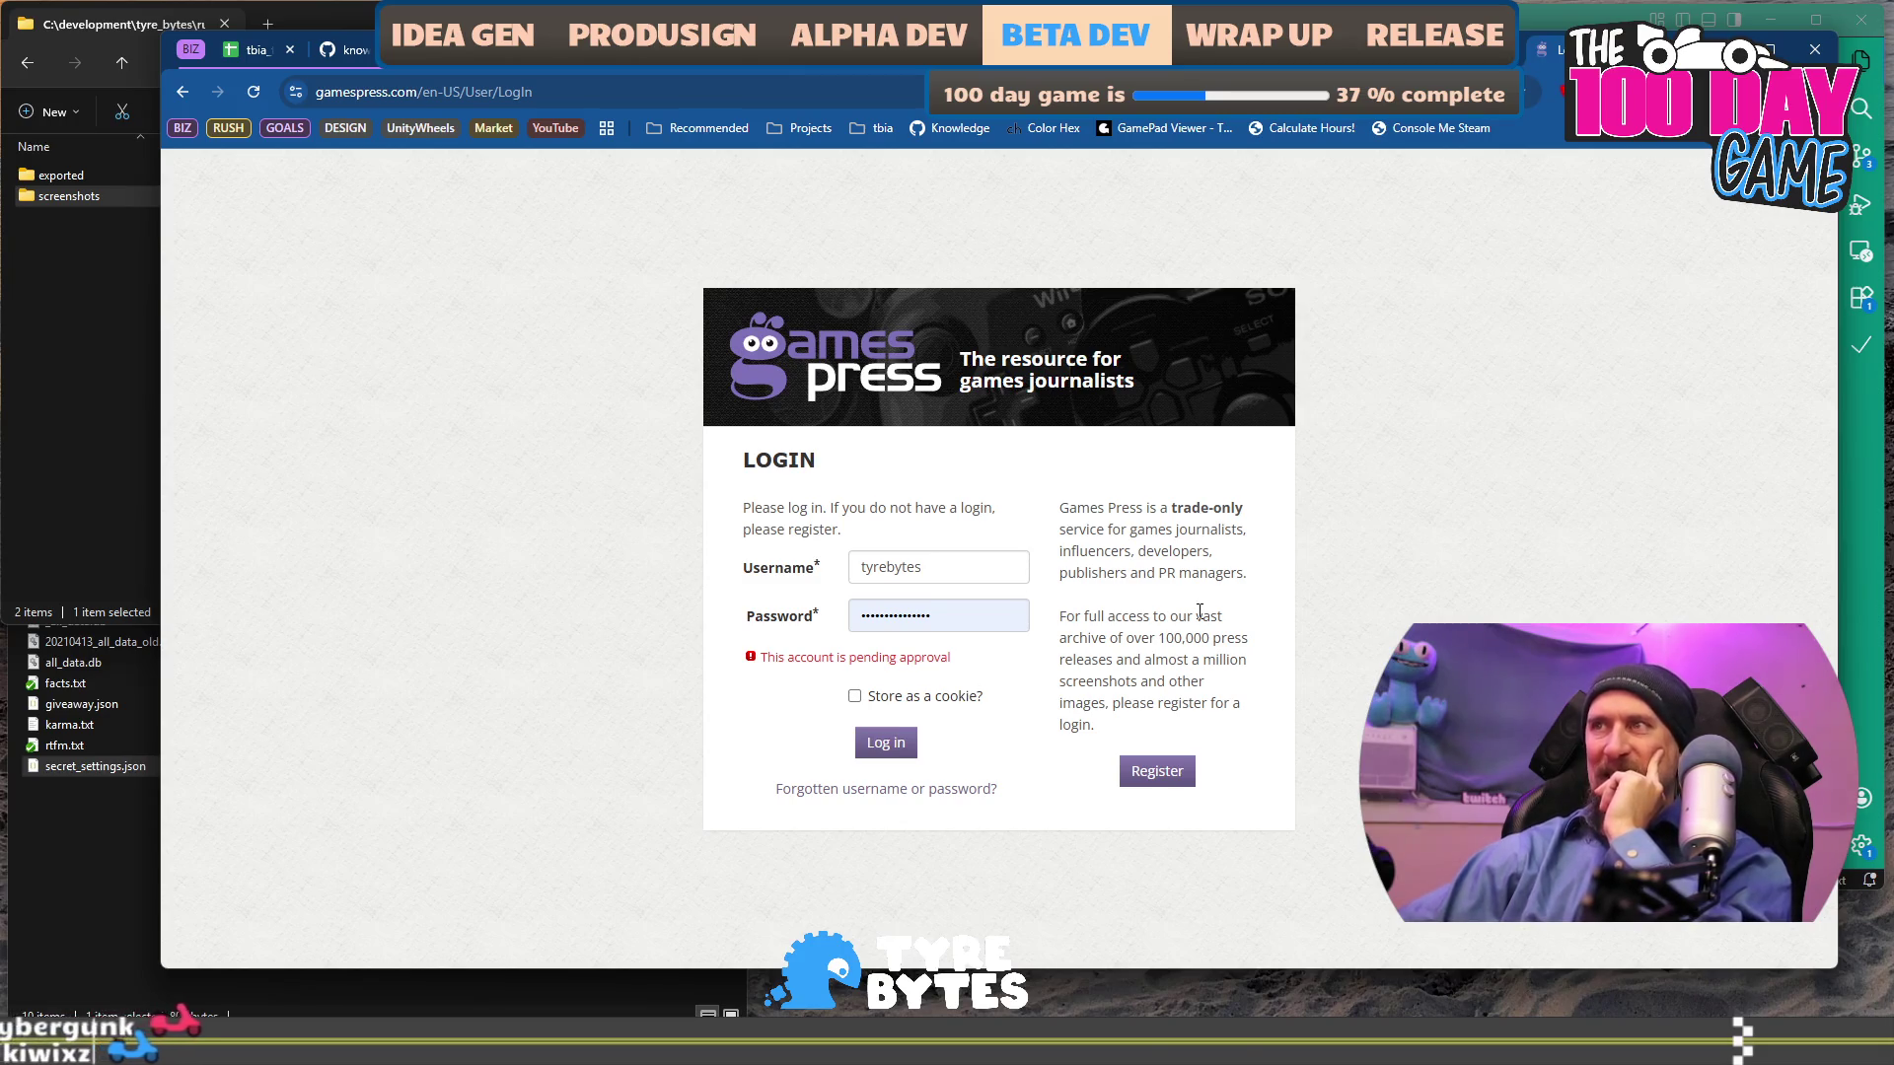
left_click_drag(846, 657, 937, 657)
left_click(963, 668)
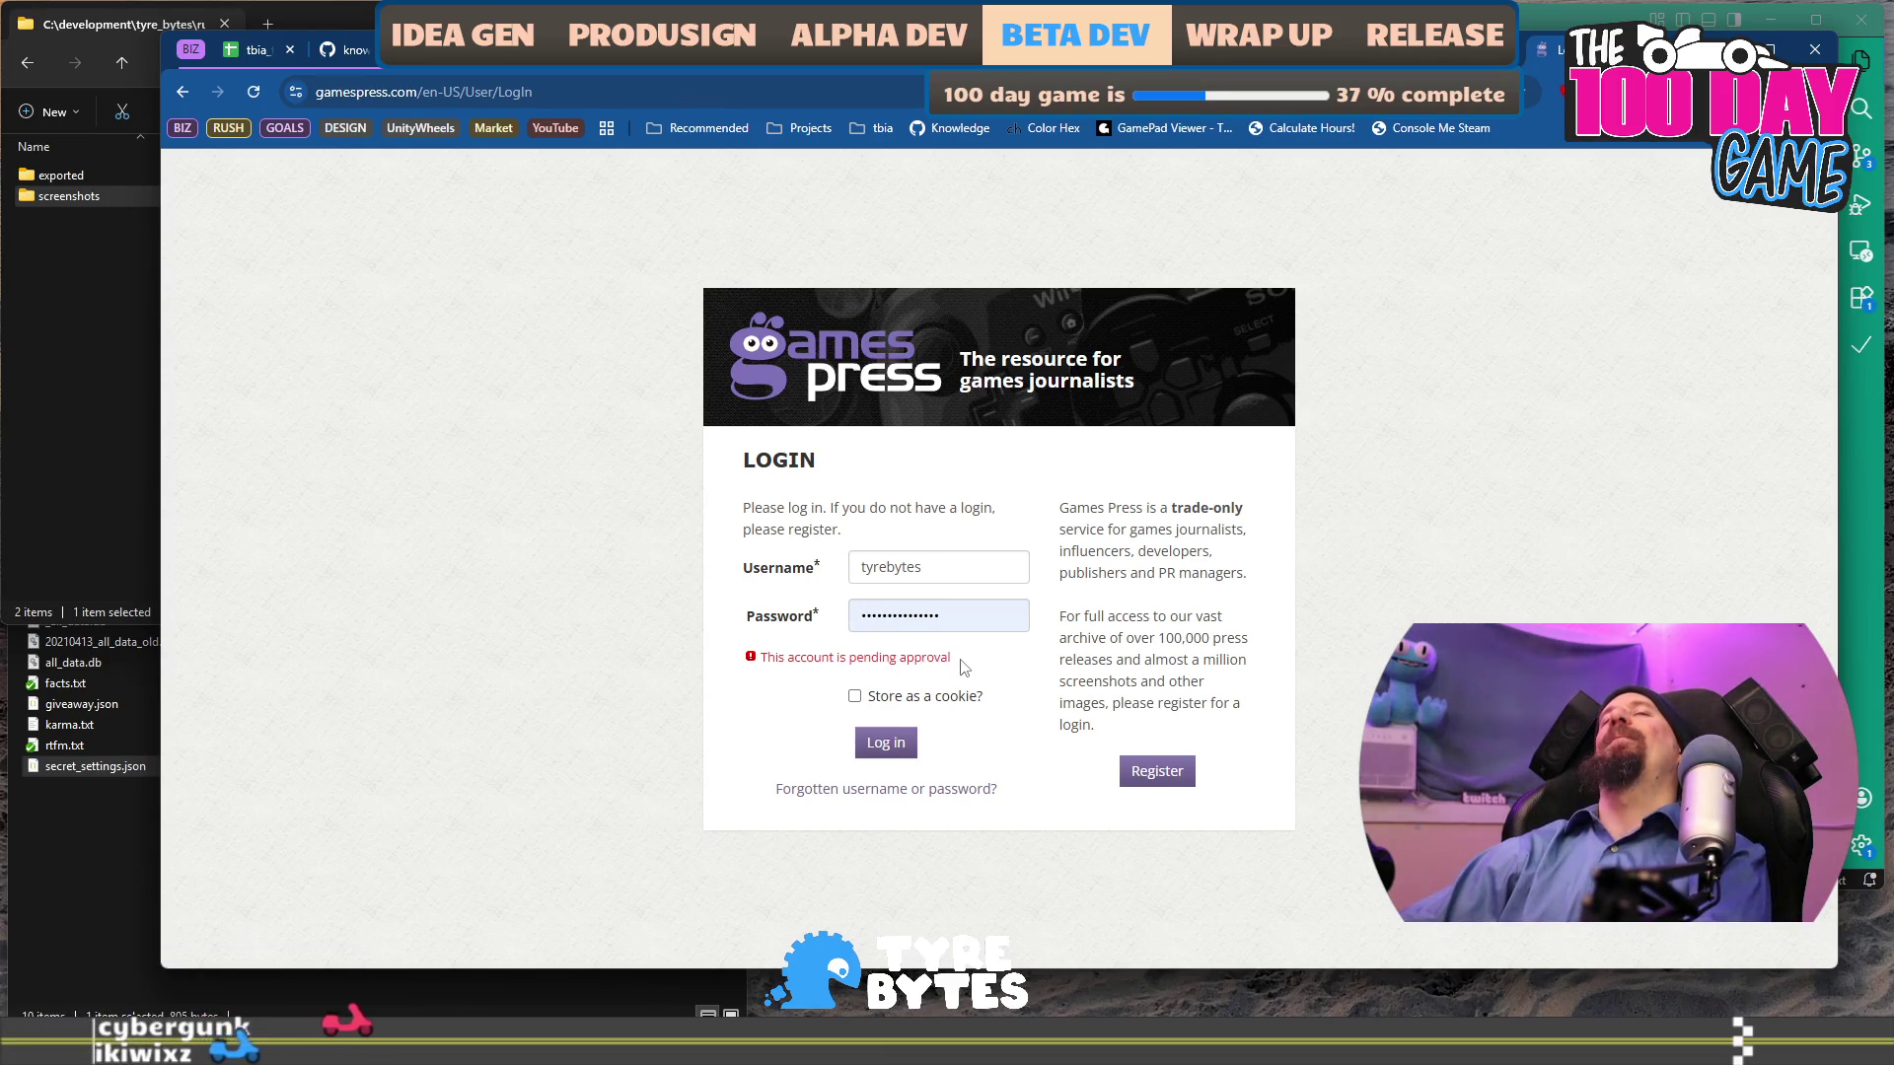
left_click(187, 96)
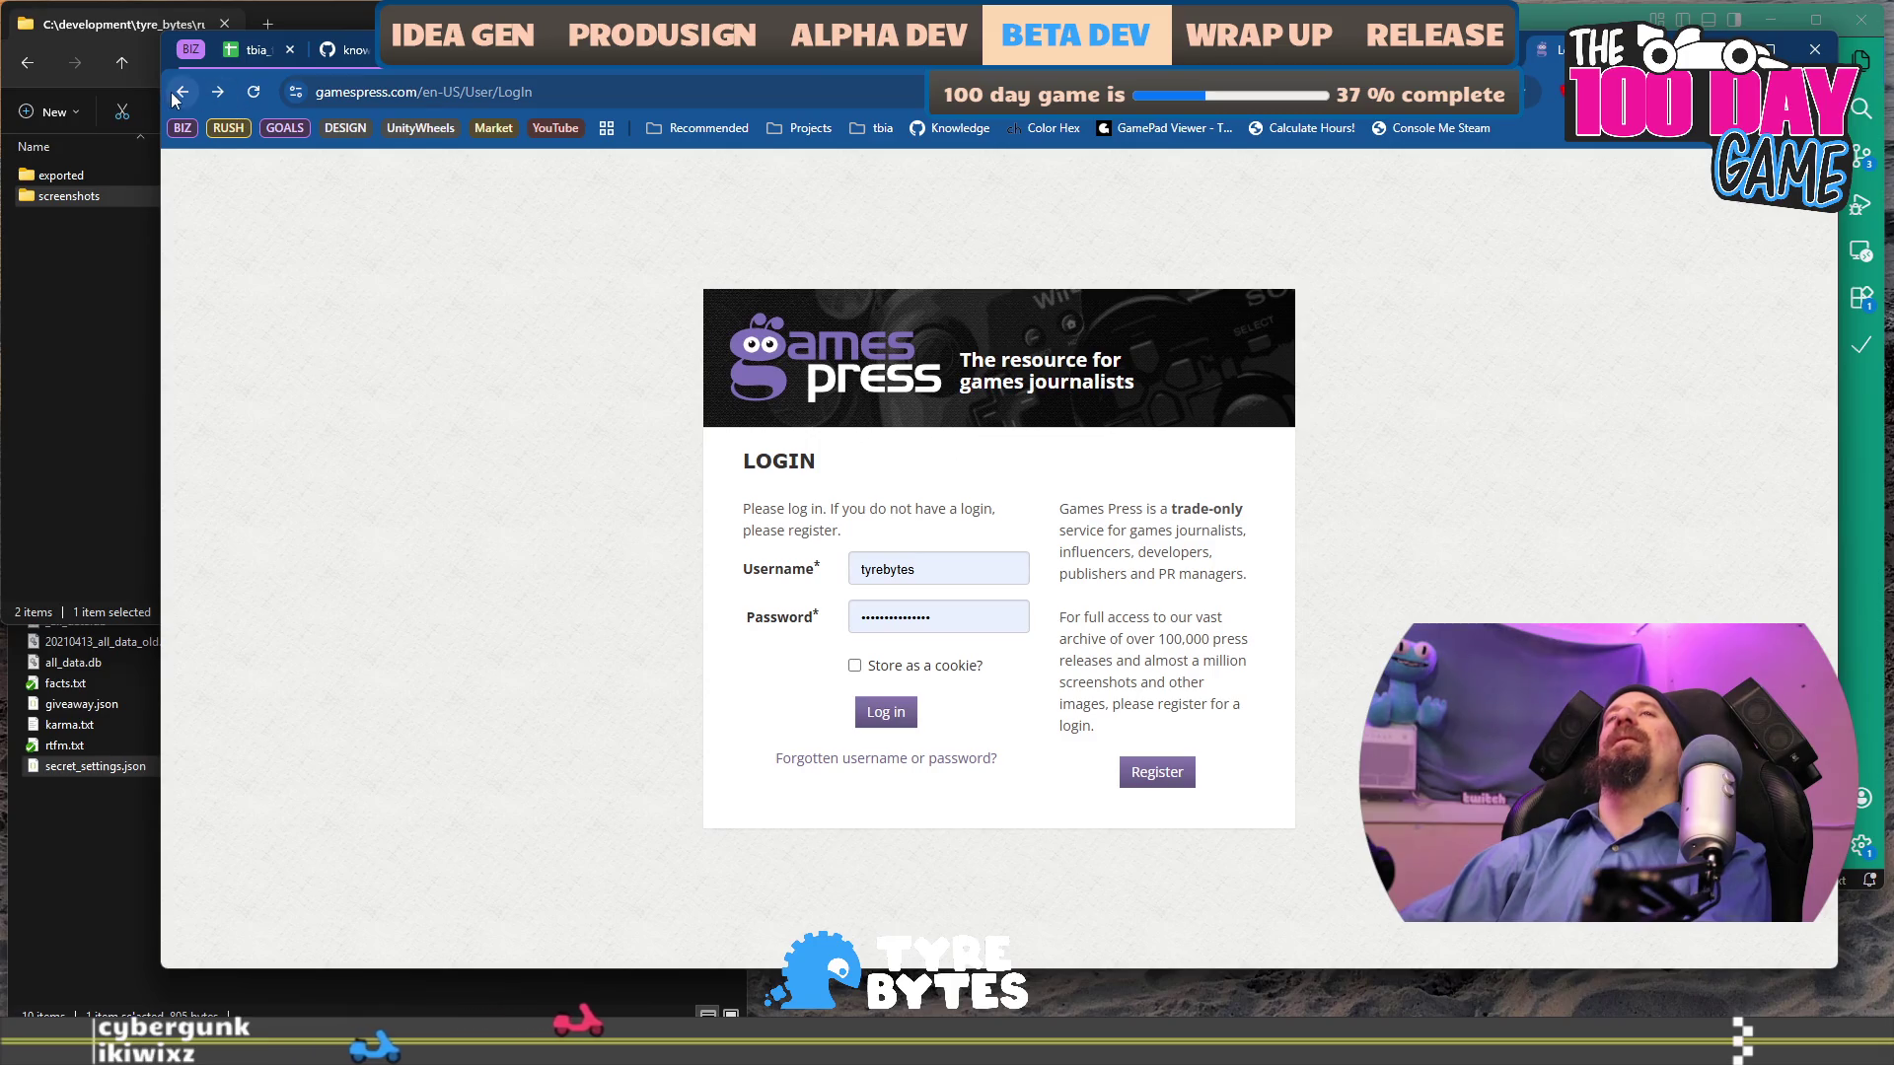
left_click(172, 92)
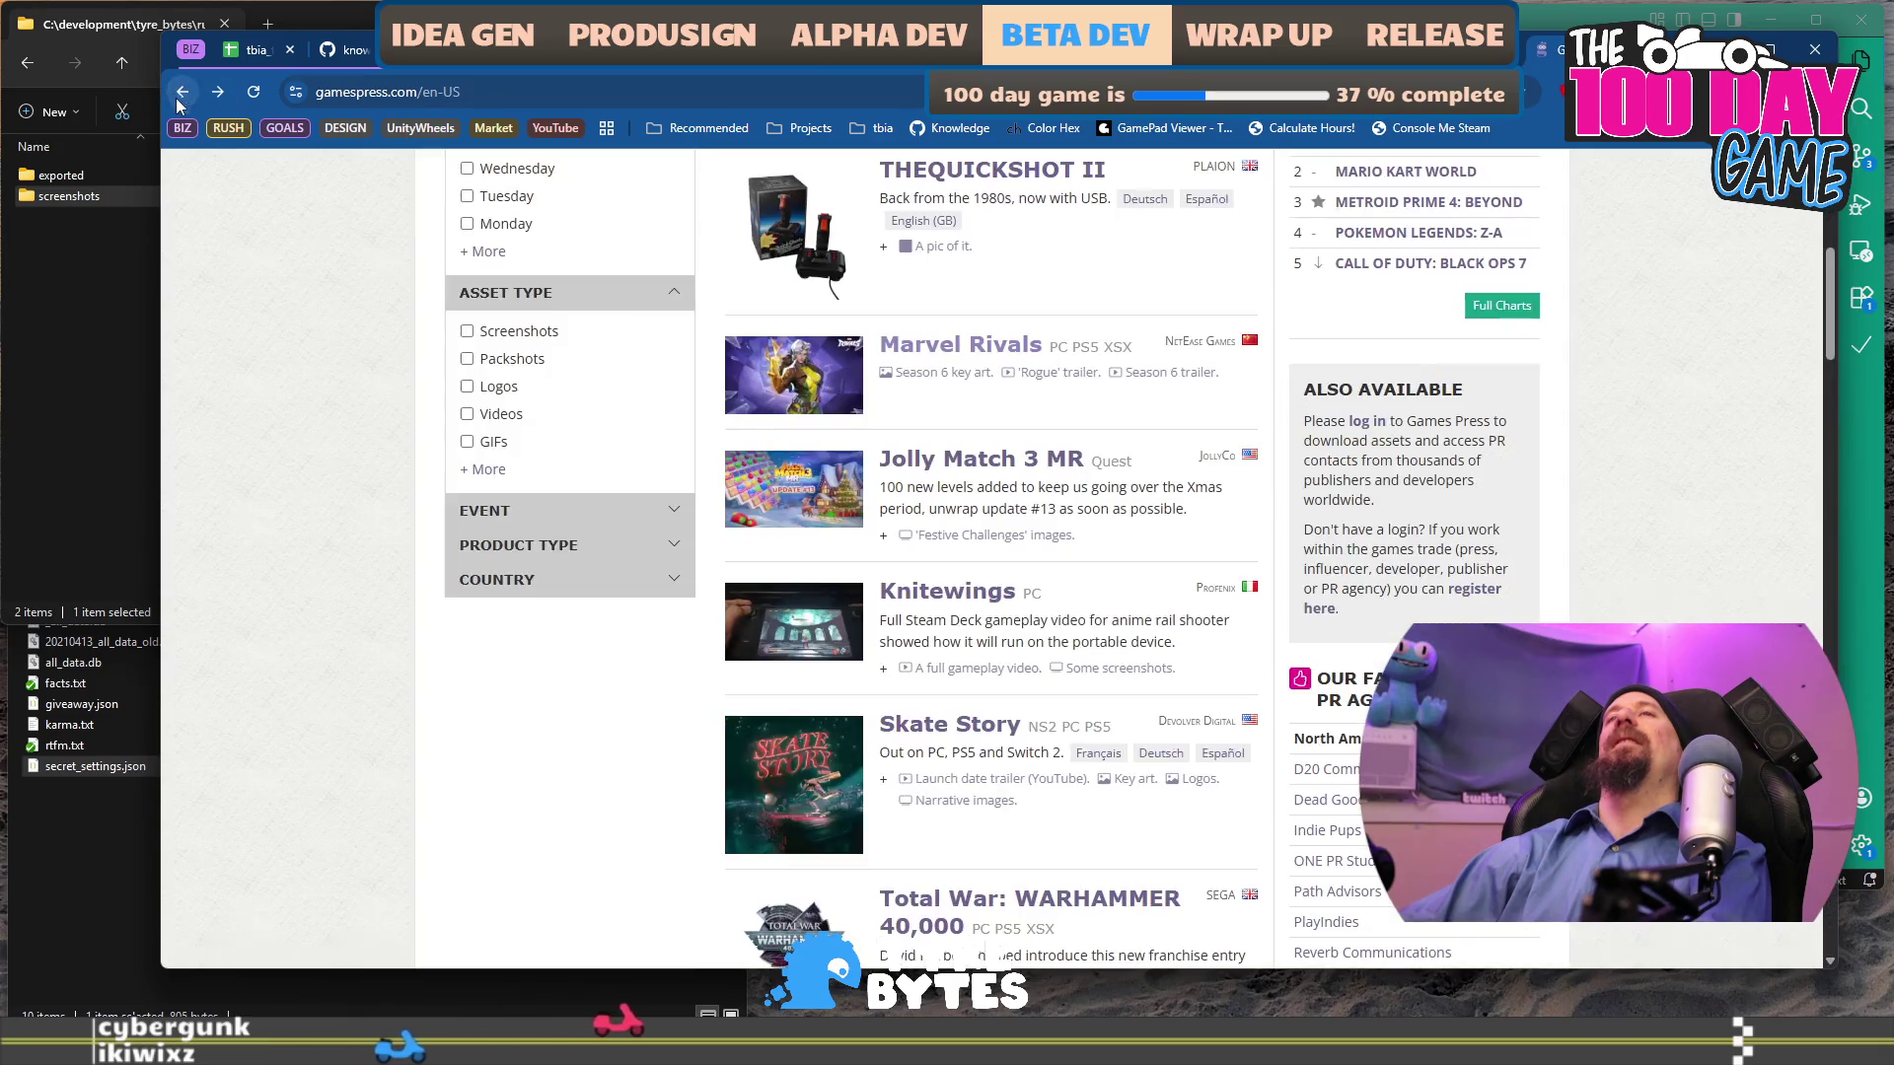
left_click(929, 350)
key("alt+Left")
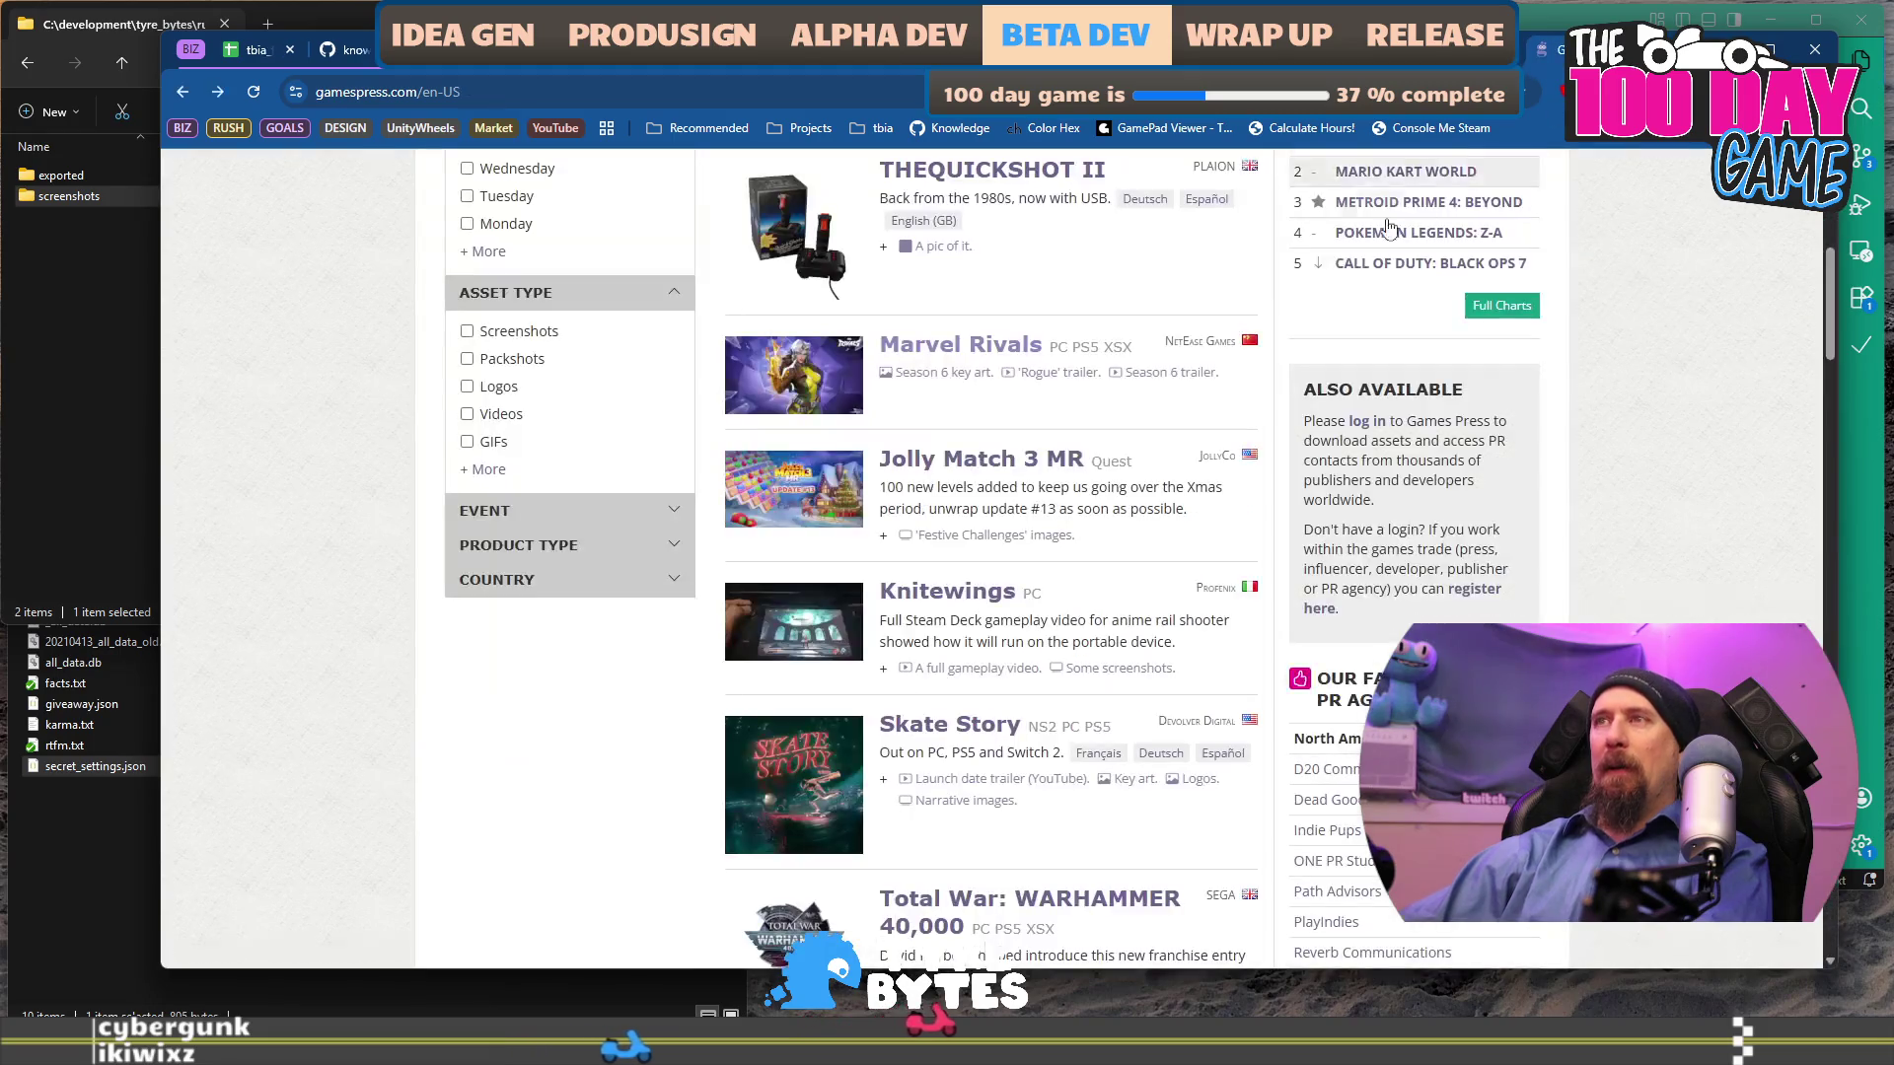
right_click(897, 353)
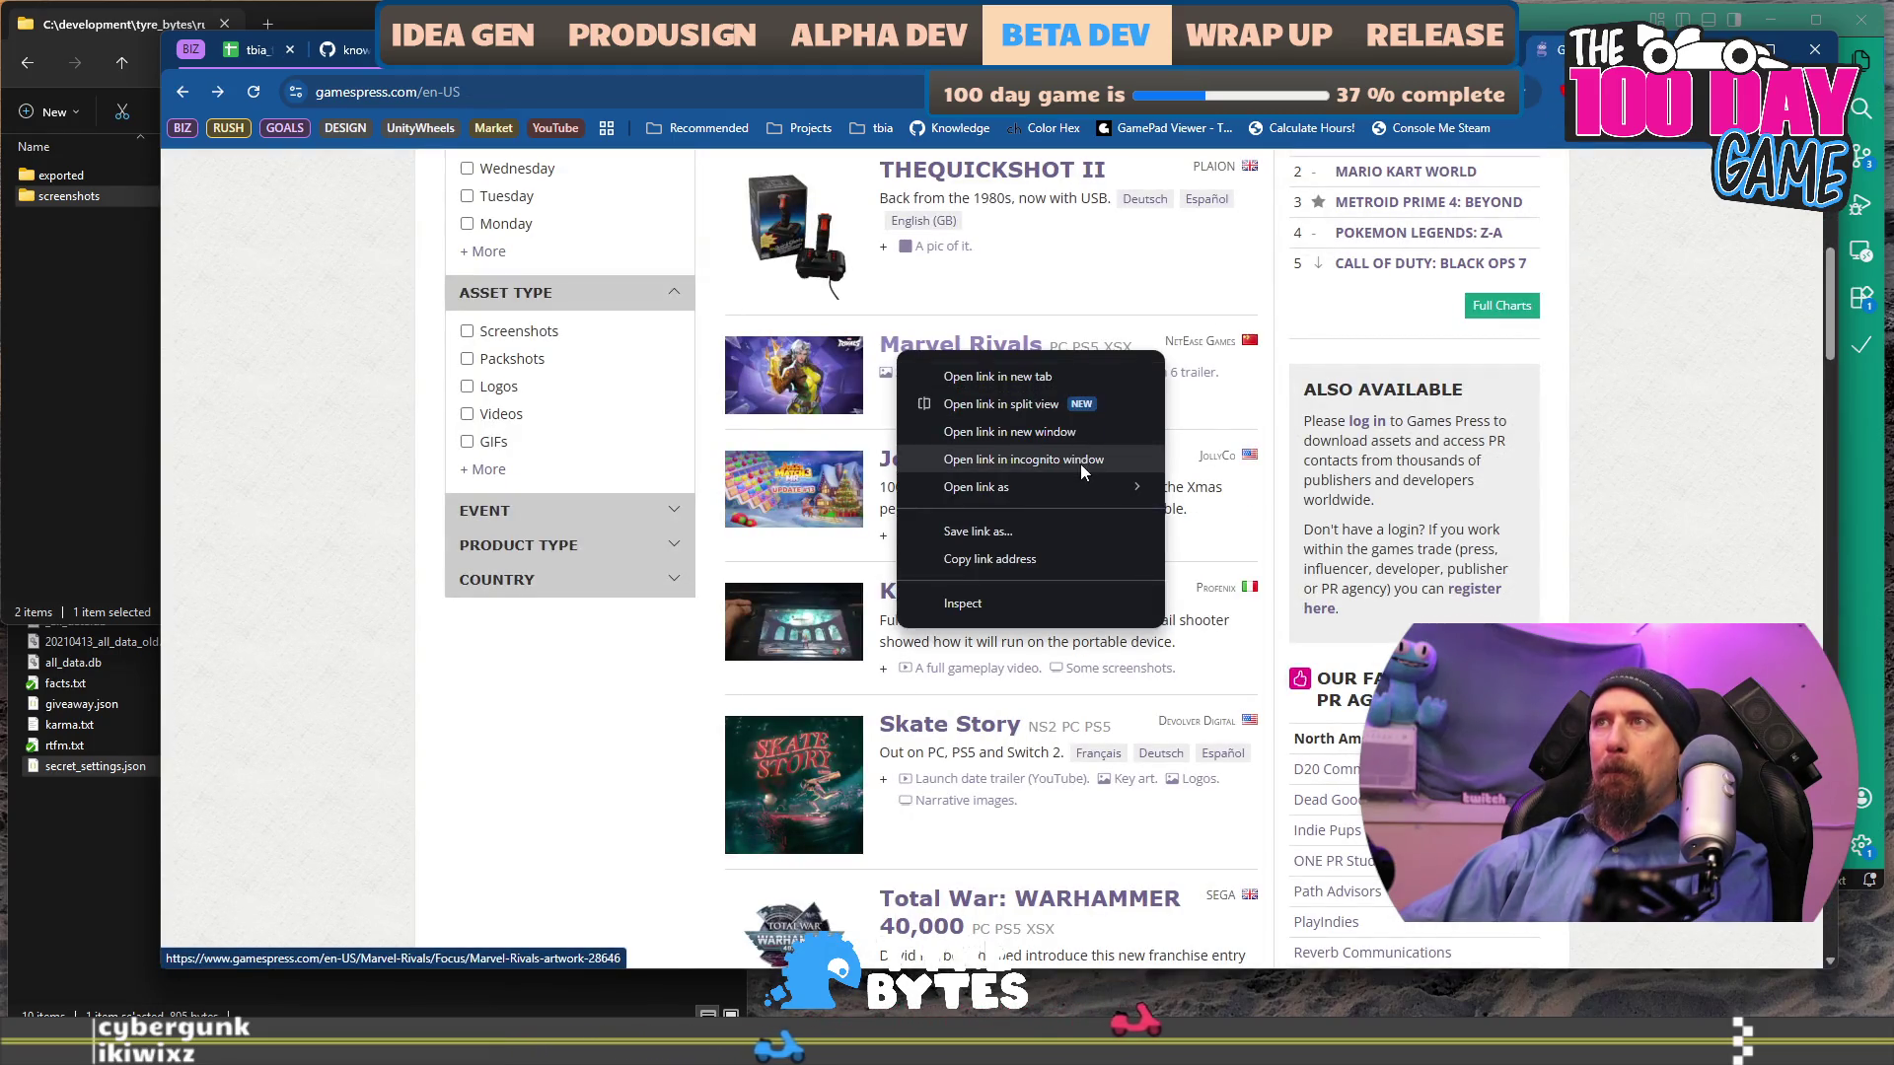
left_click(1080, 461)
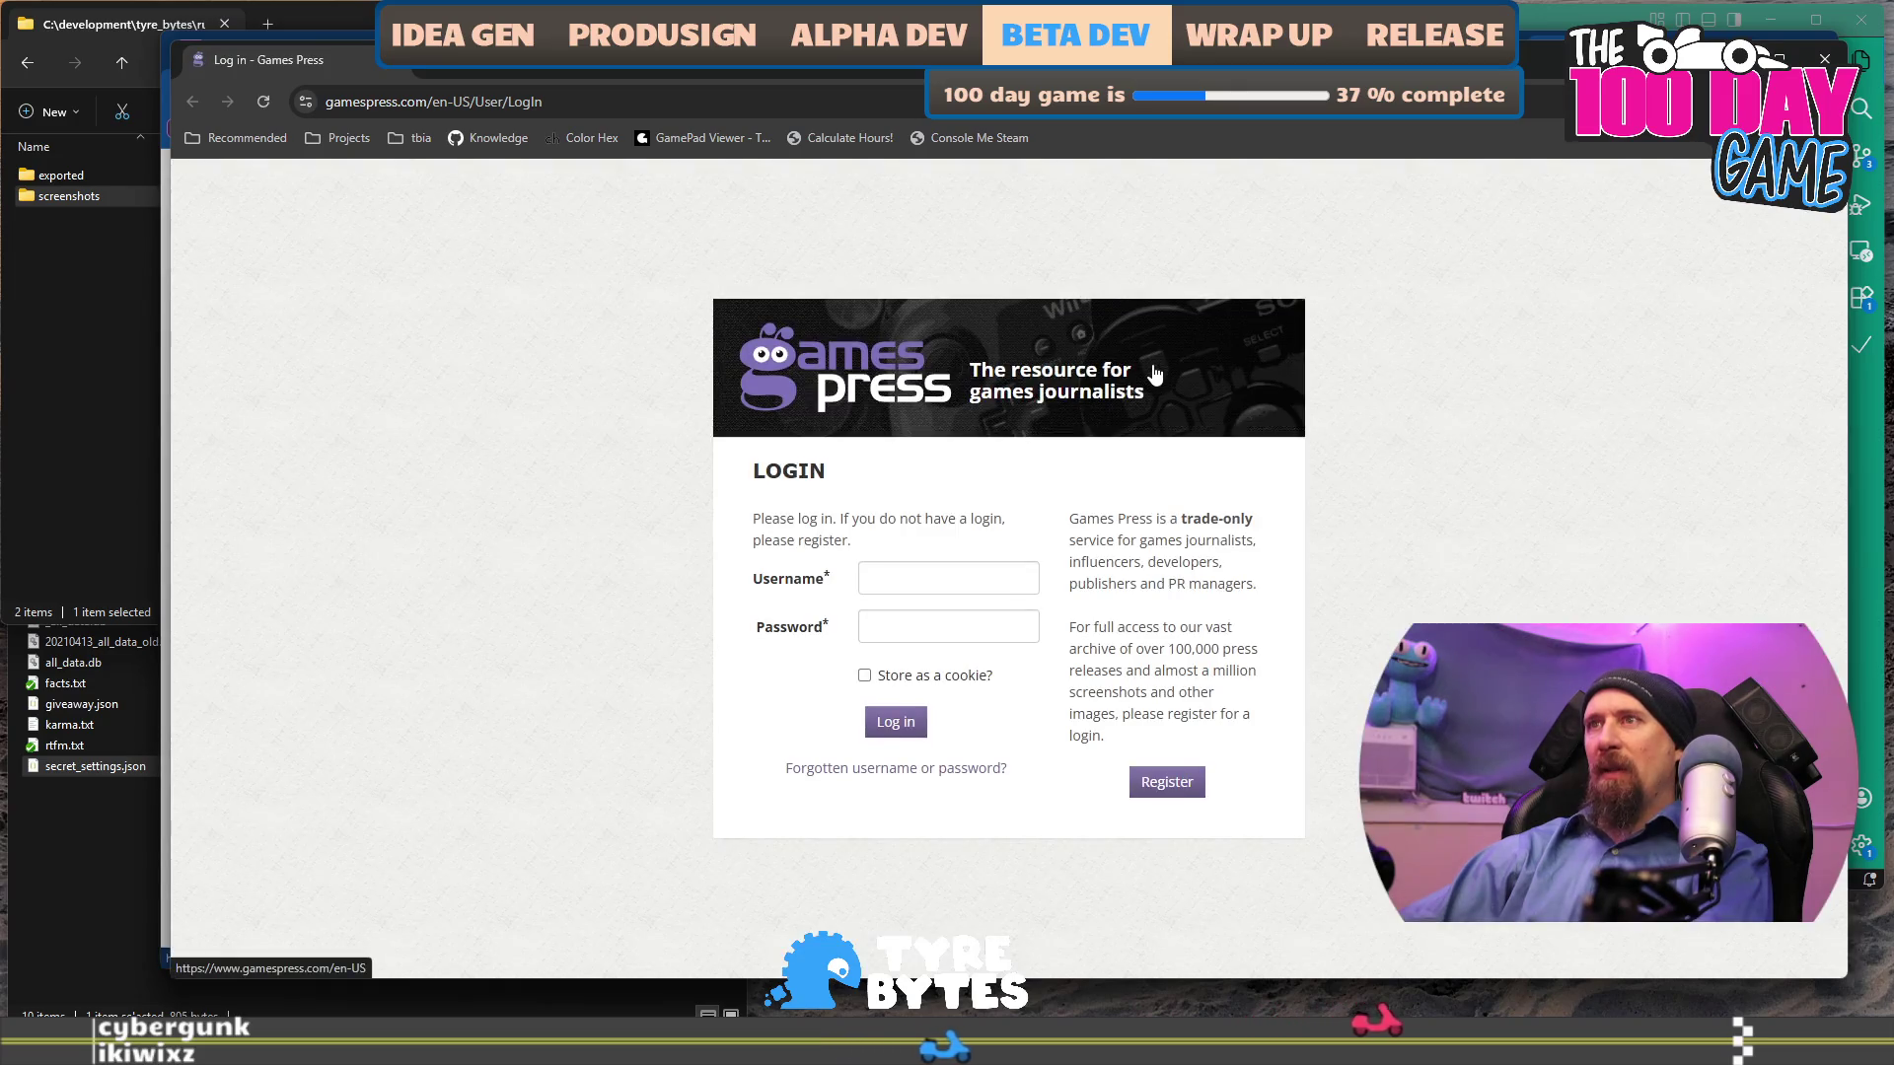
key("ctrl+w")
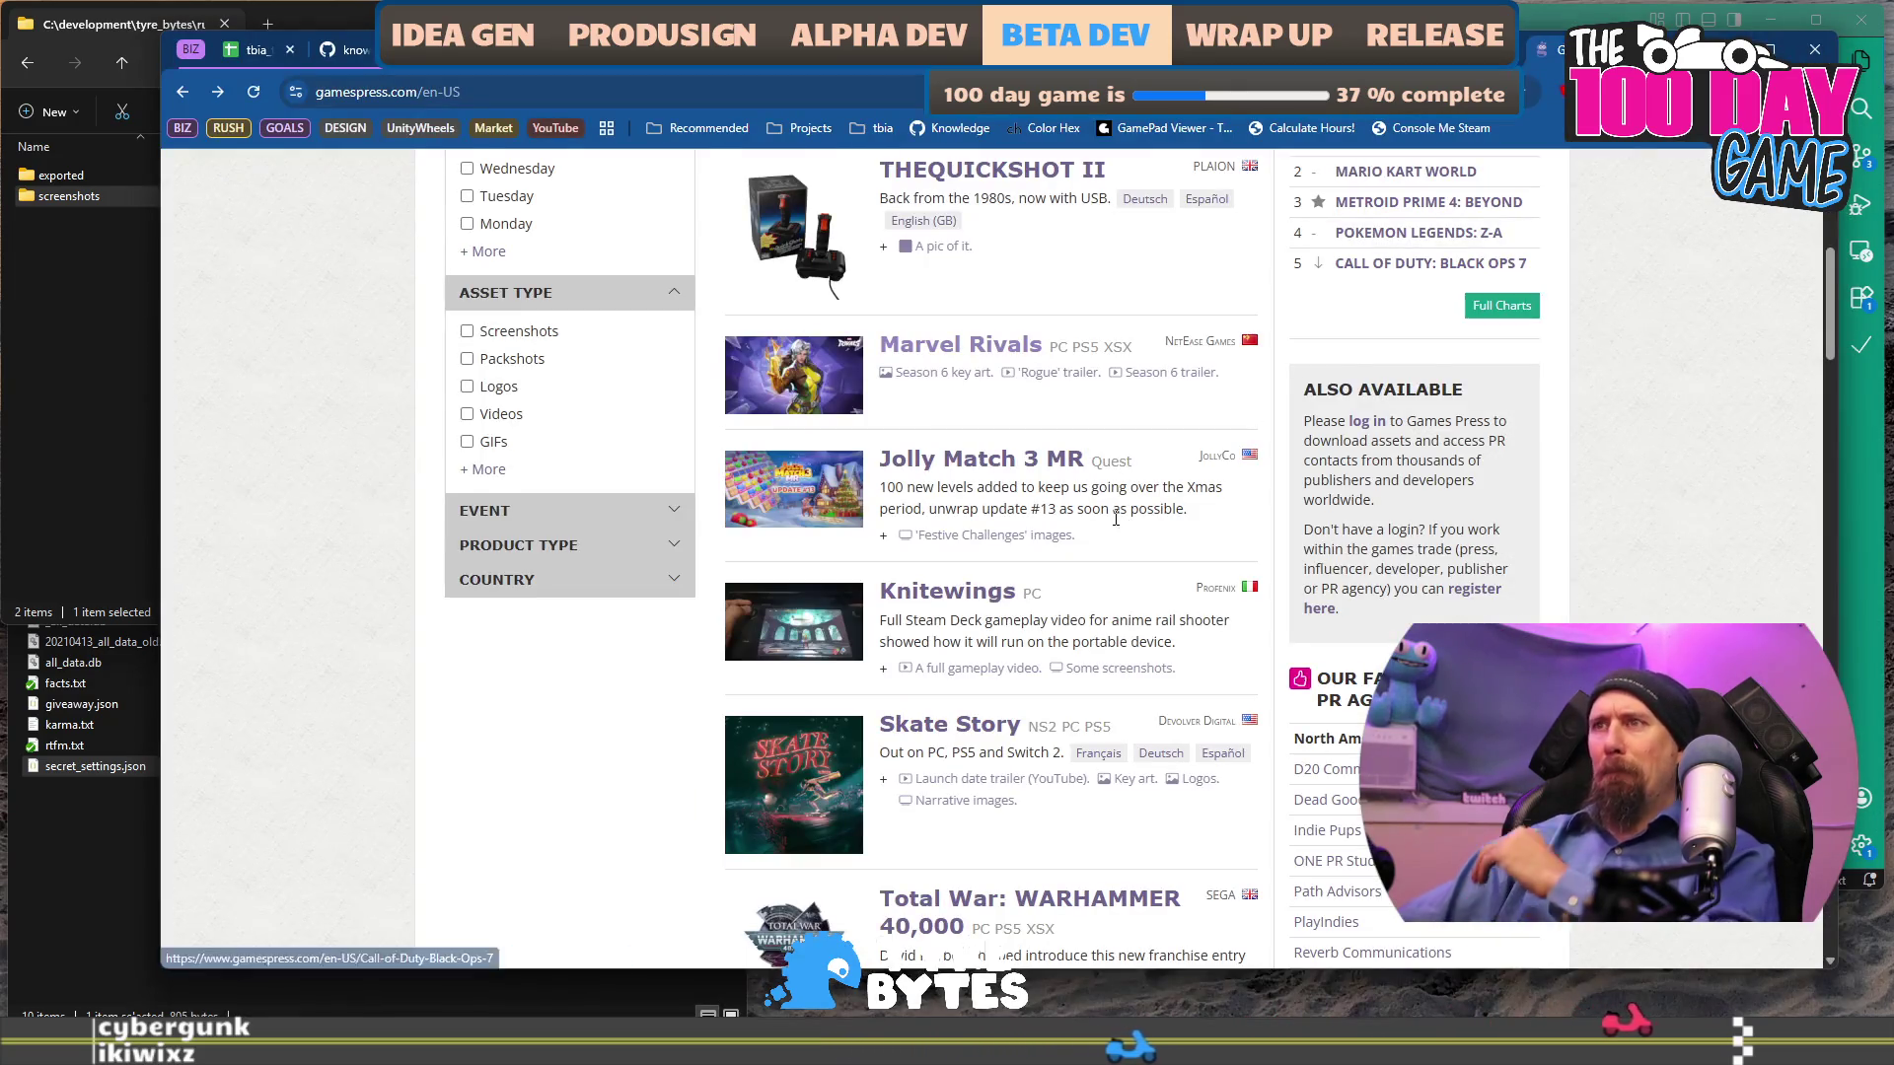
scroll(1118, 518, "down", 3)
scroll(1109, 525, "down", 3)
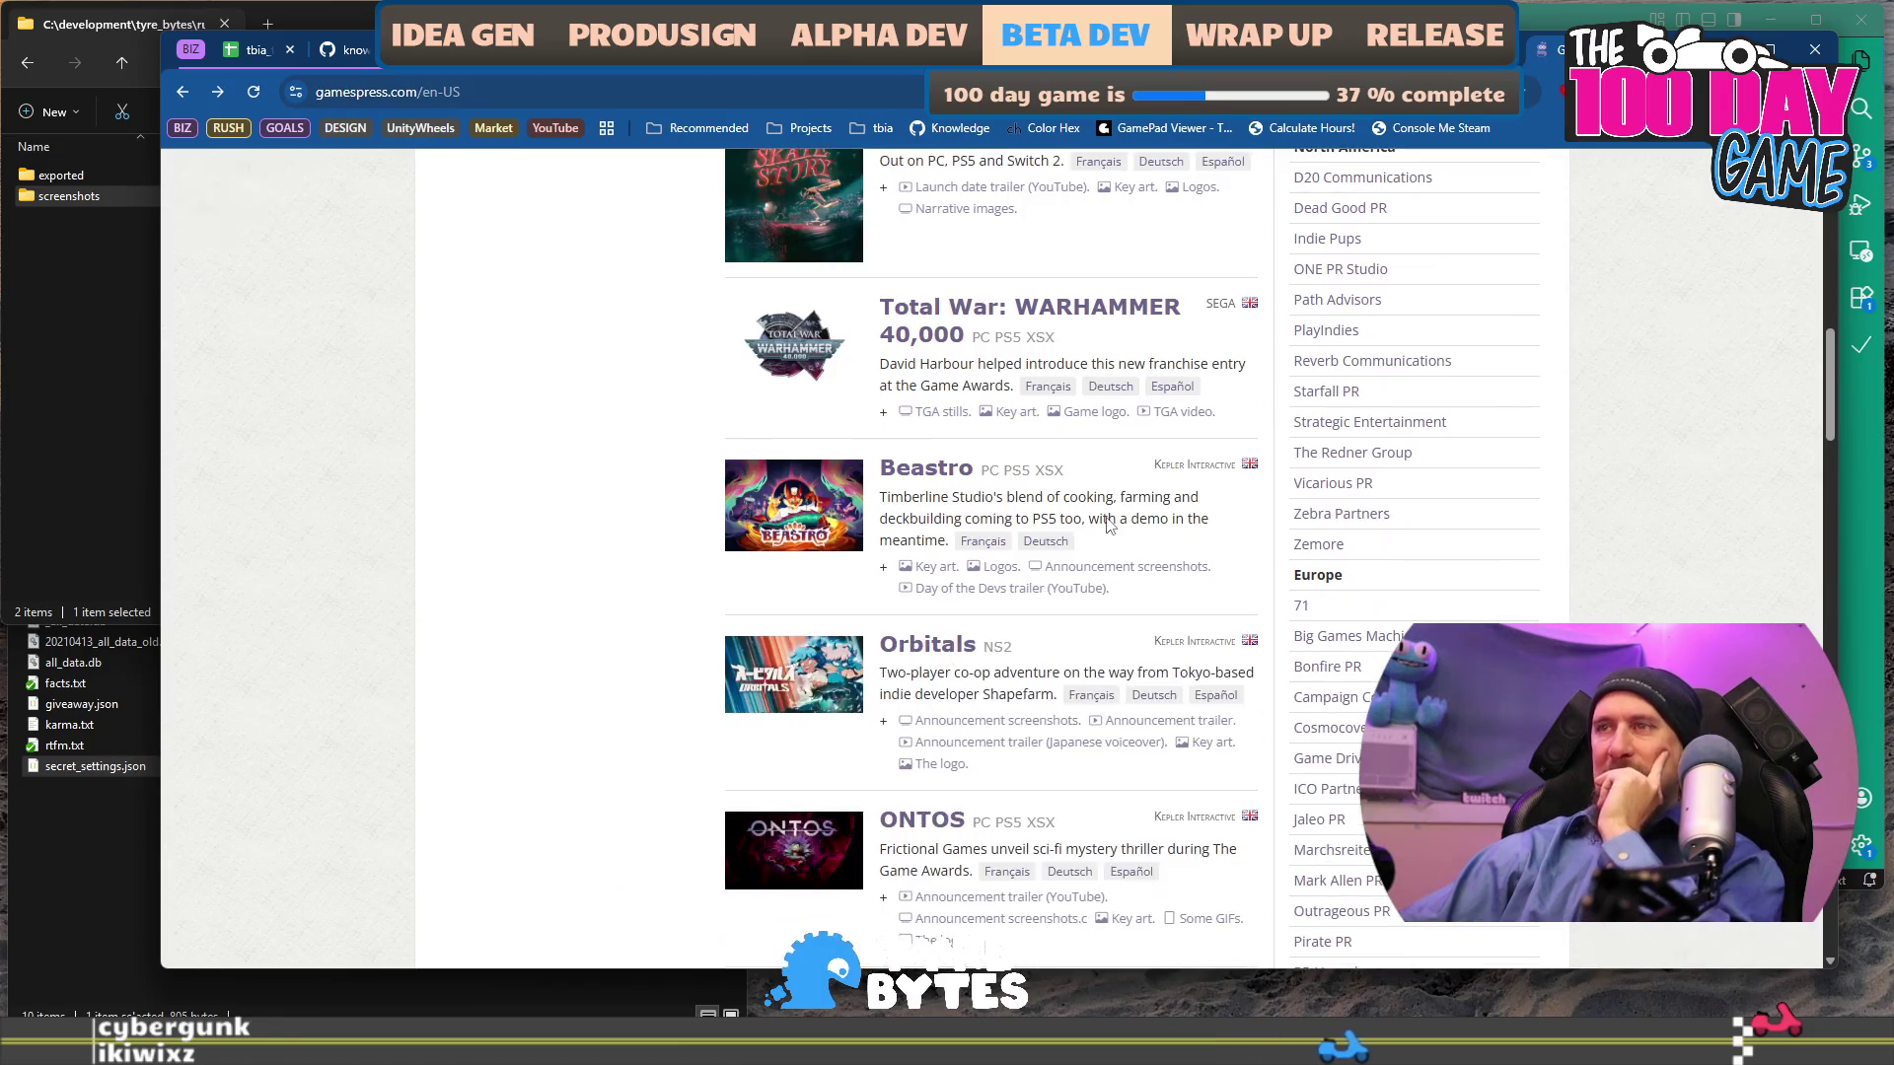
scroll(1109, 525, "down", 4)
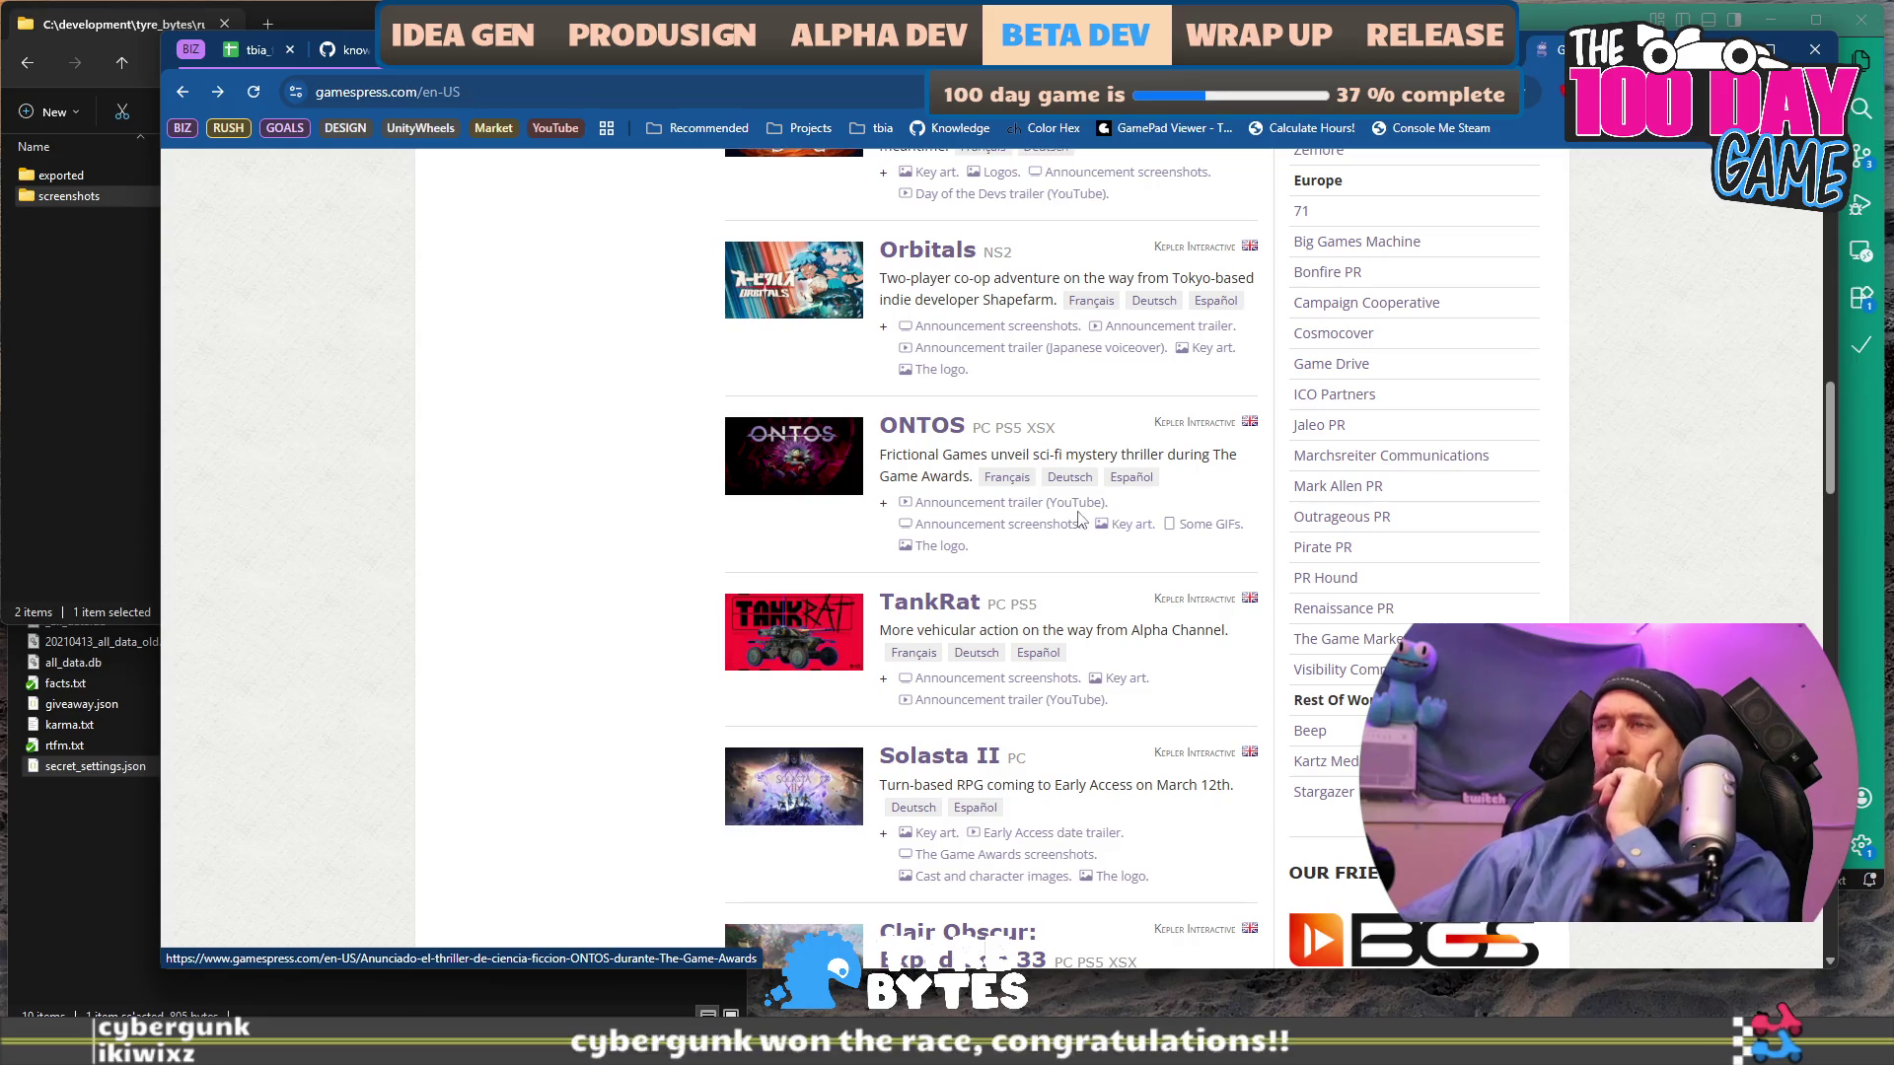
scroll(671, 562, "down", 2)
scroll(643, 587, "down", 4)
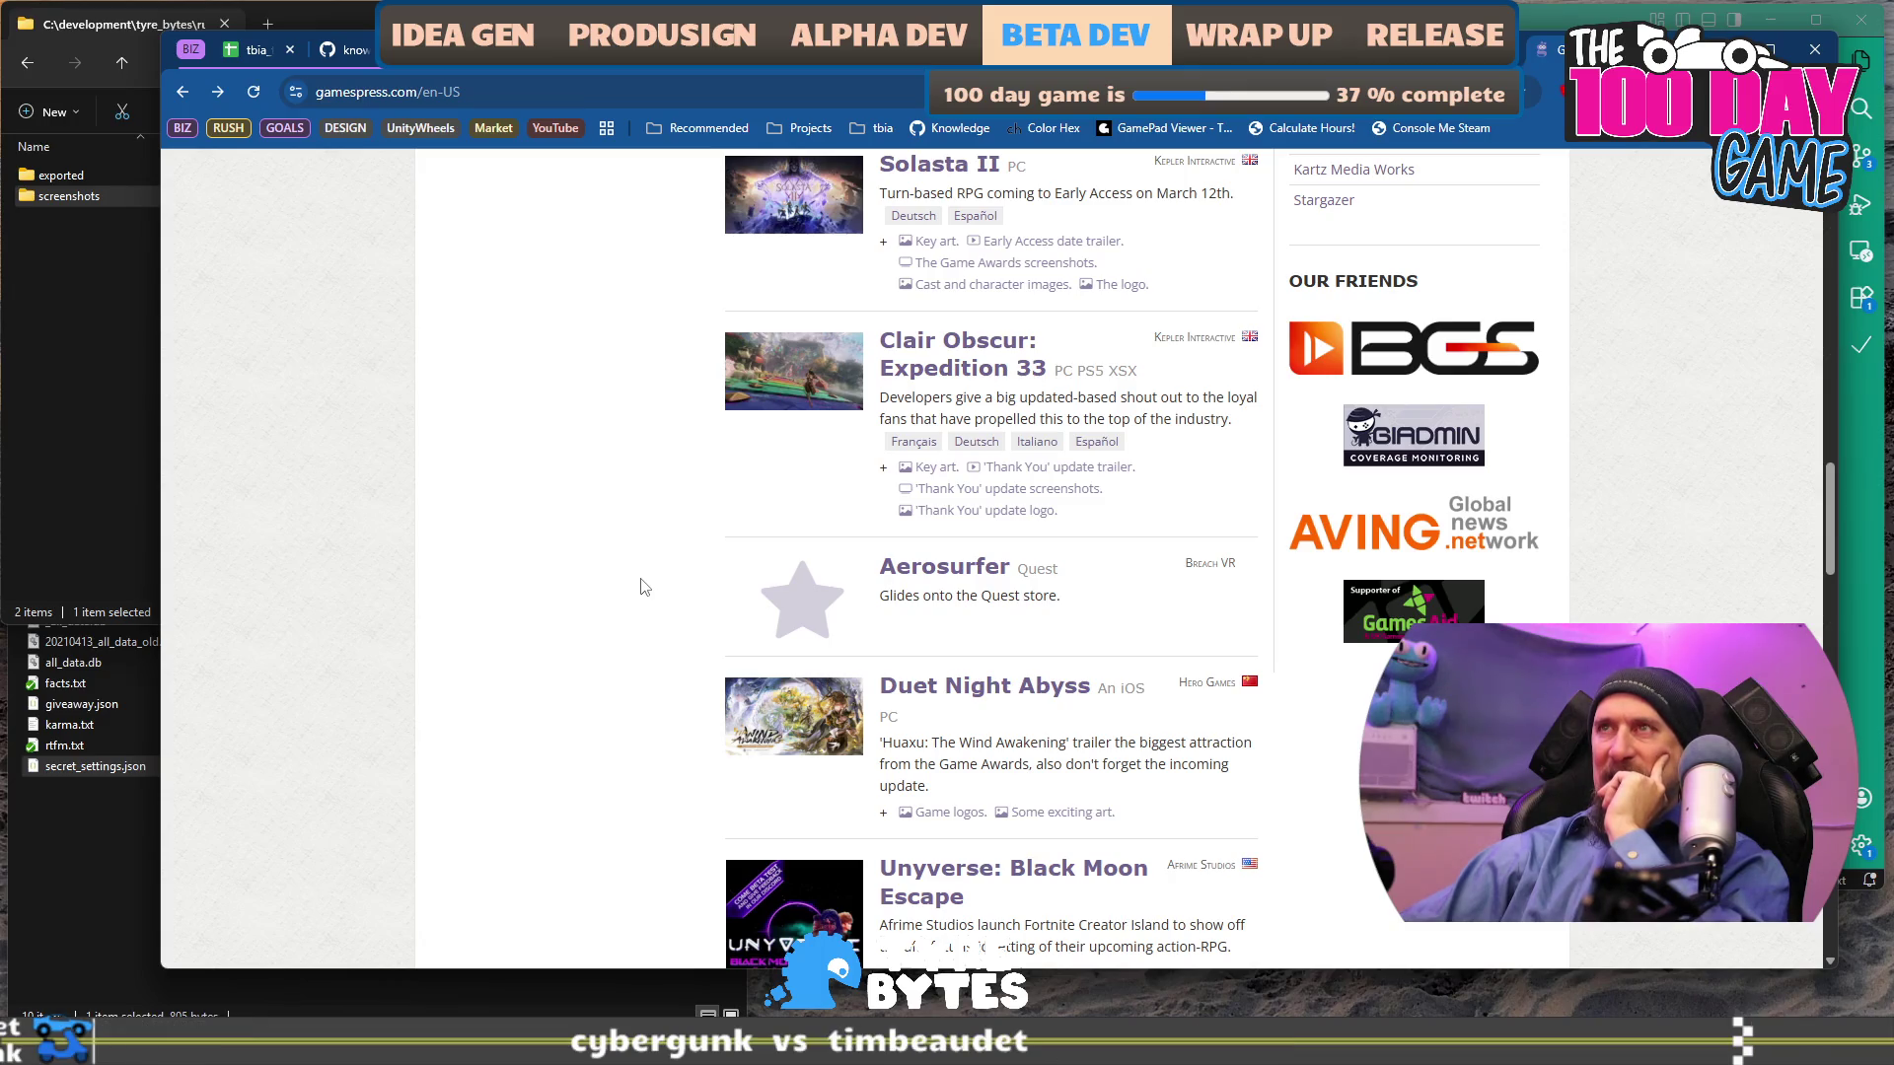
scroll(643, 587, "down", 12)
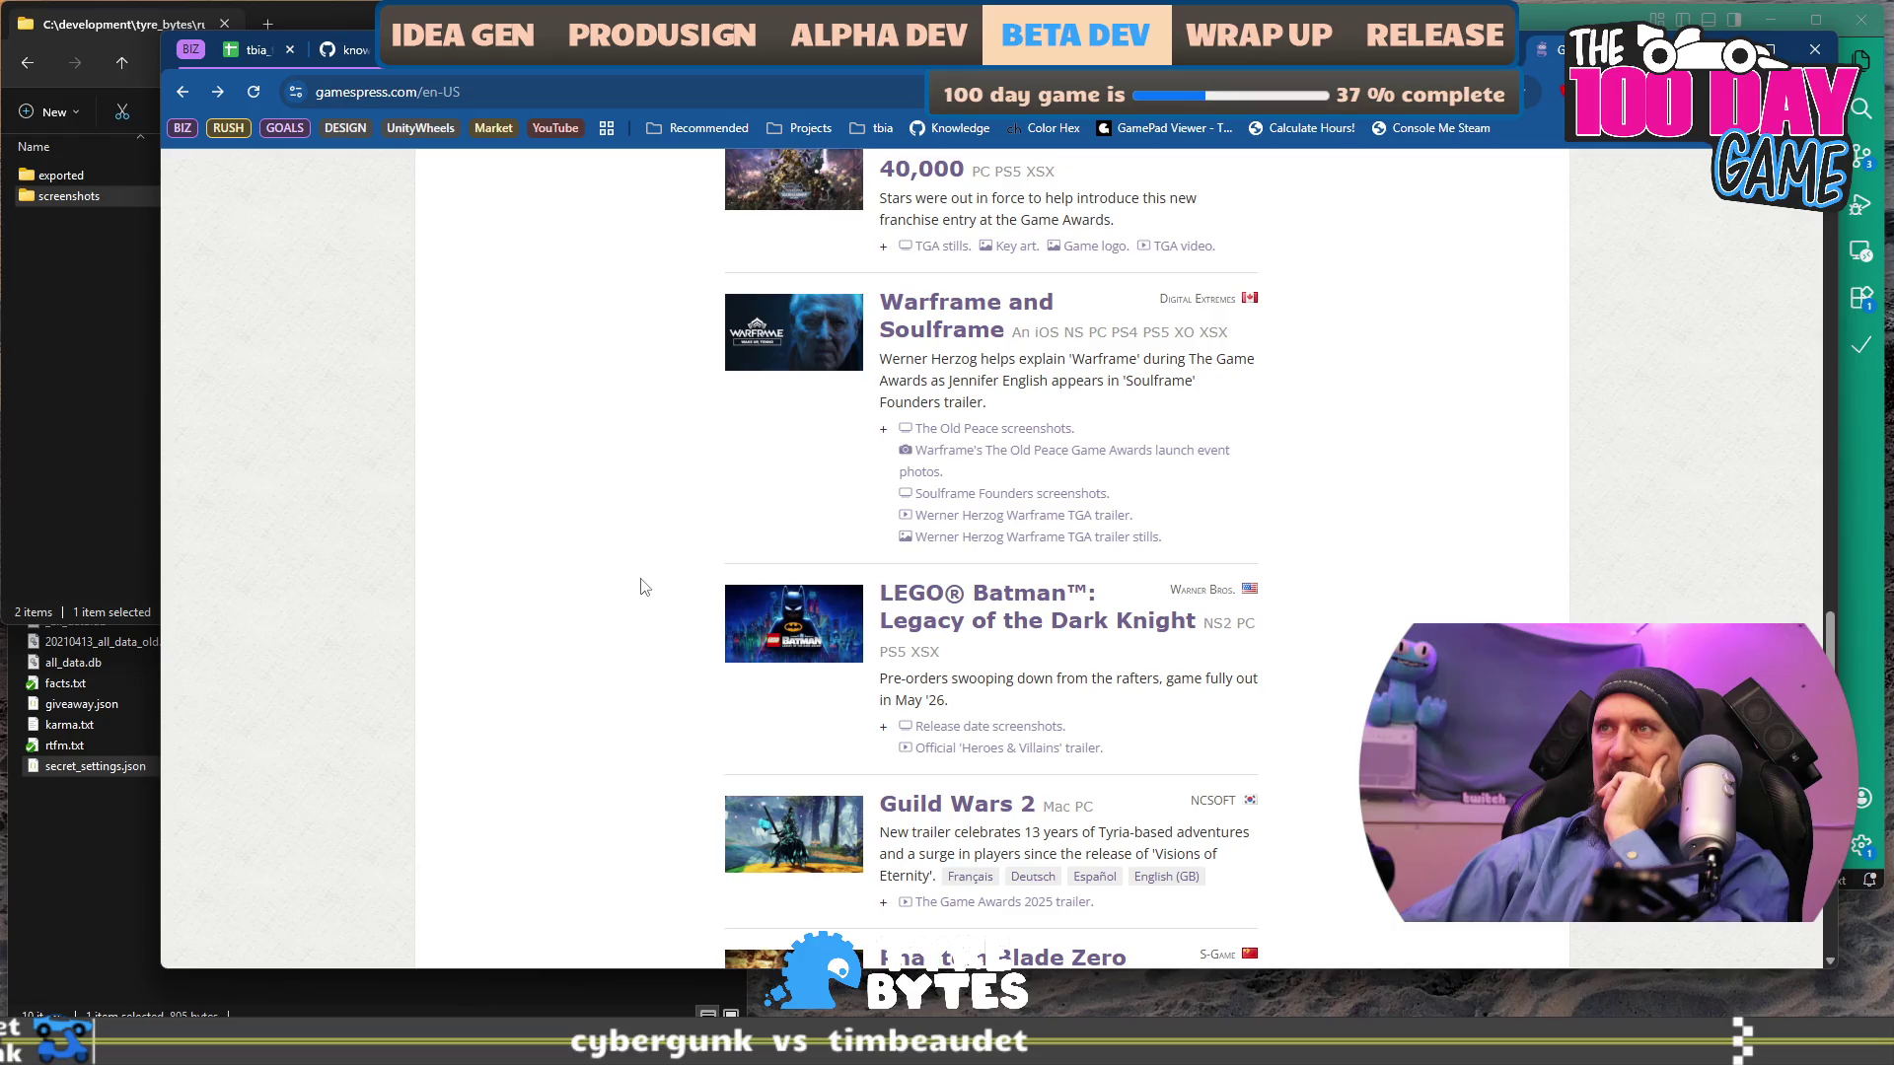
scroll(643, 587, "down", 3)
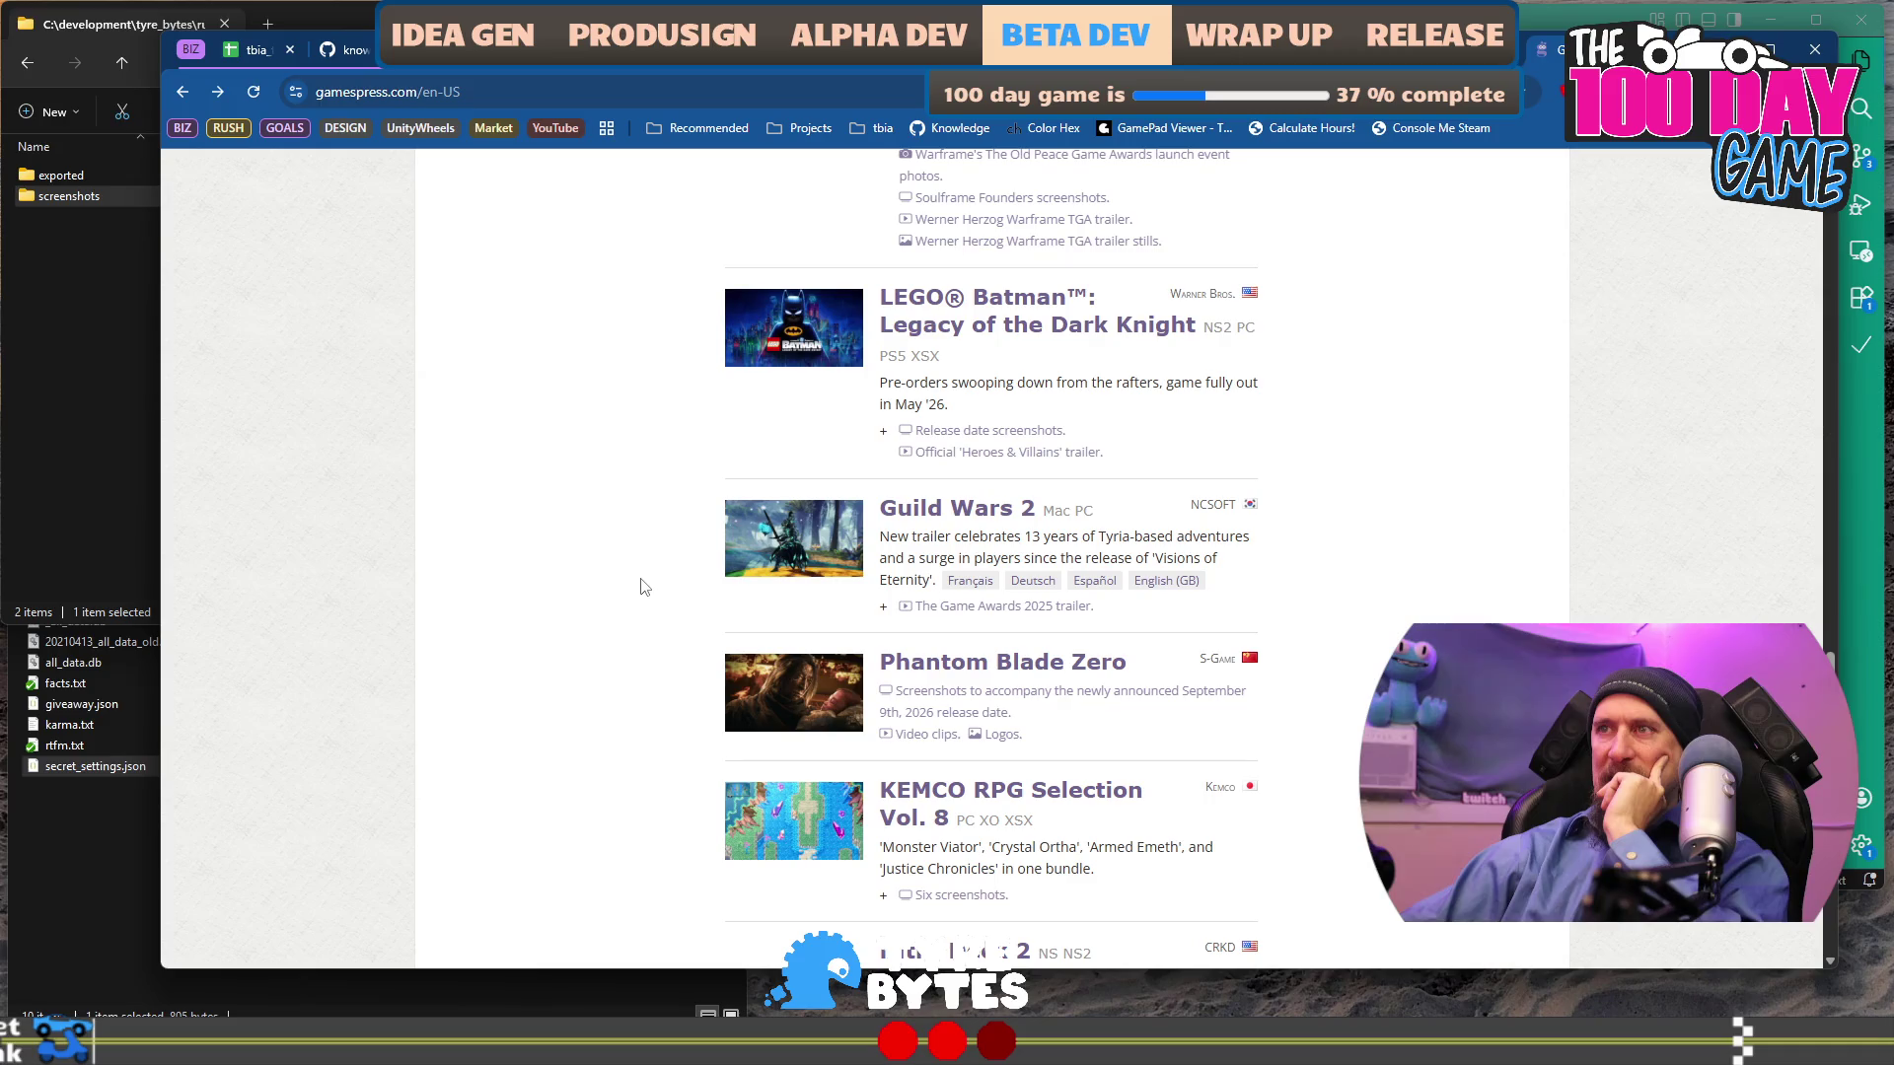
left_click(257, 56)
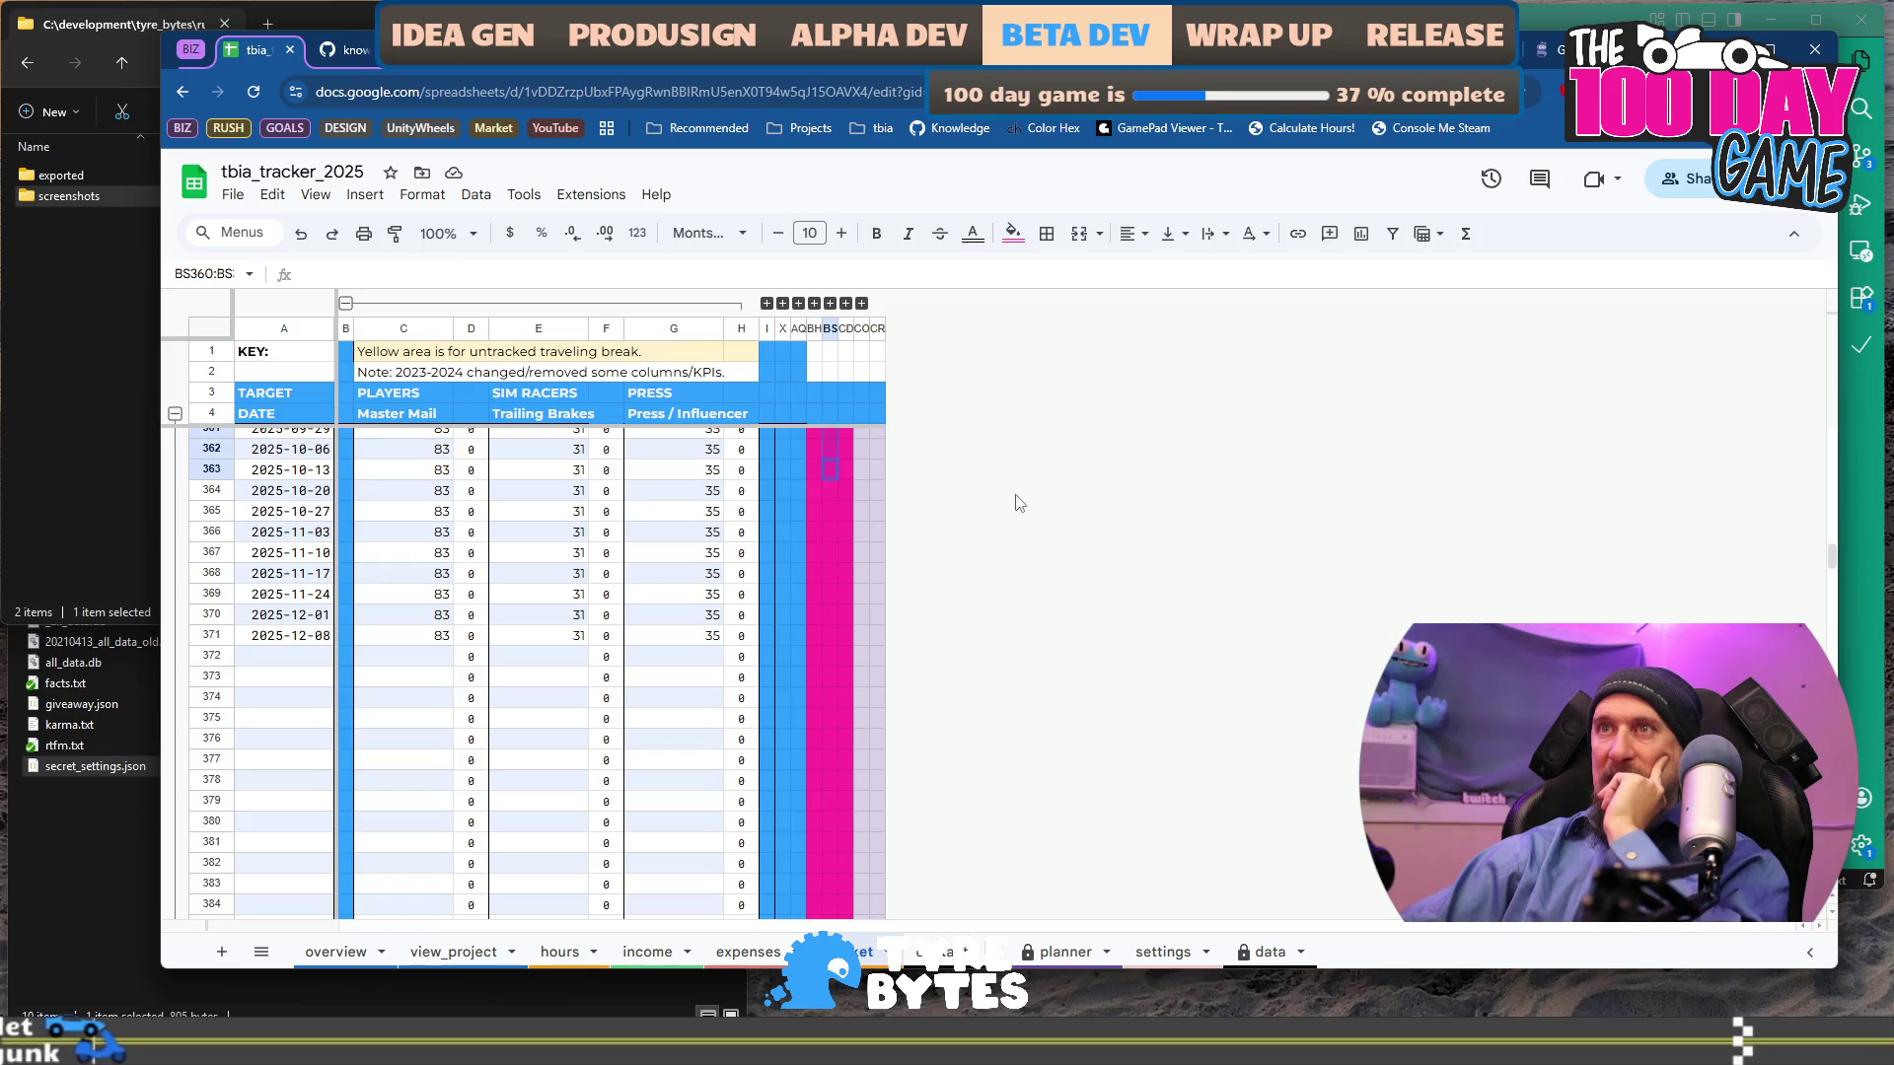
Switch to the r/incremental_games feed and open 'The incremental games community finally broke me'.
key("ctrl+Tab")
scroll(546, 342, "down", 10)
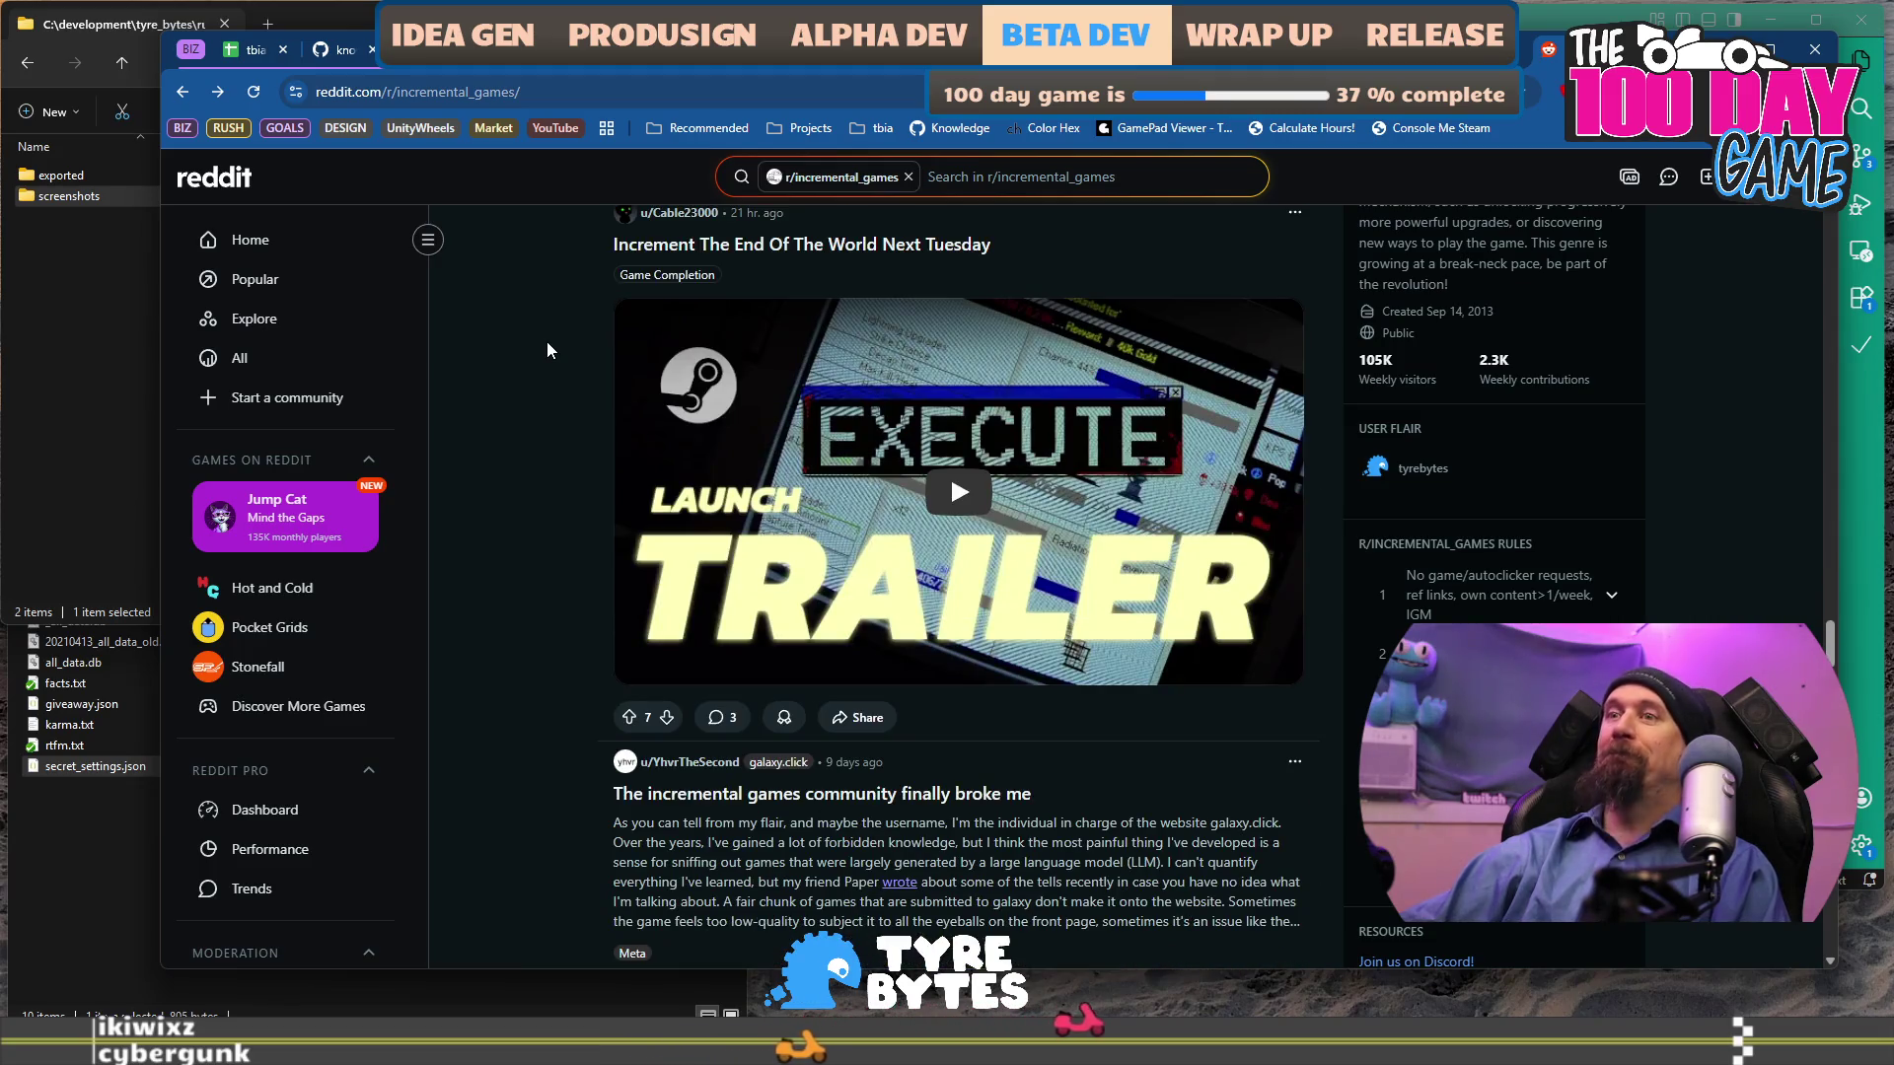
scroll(547, 341, "down", 5)
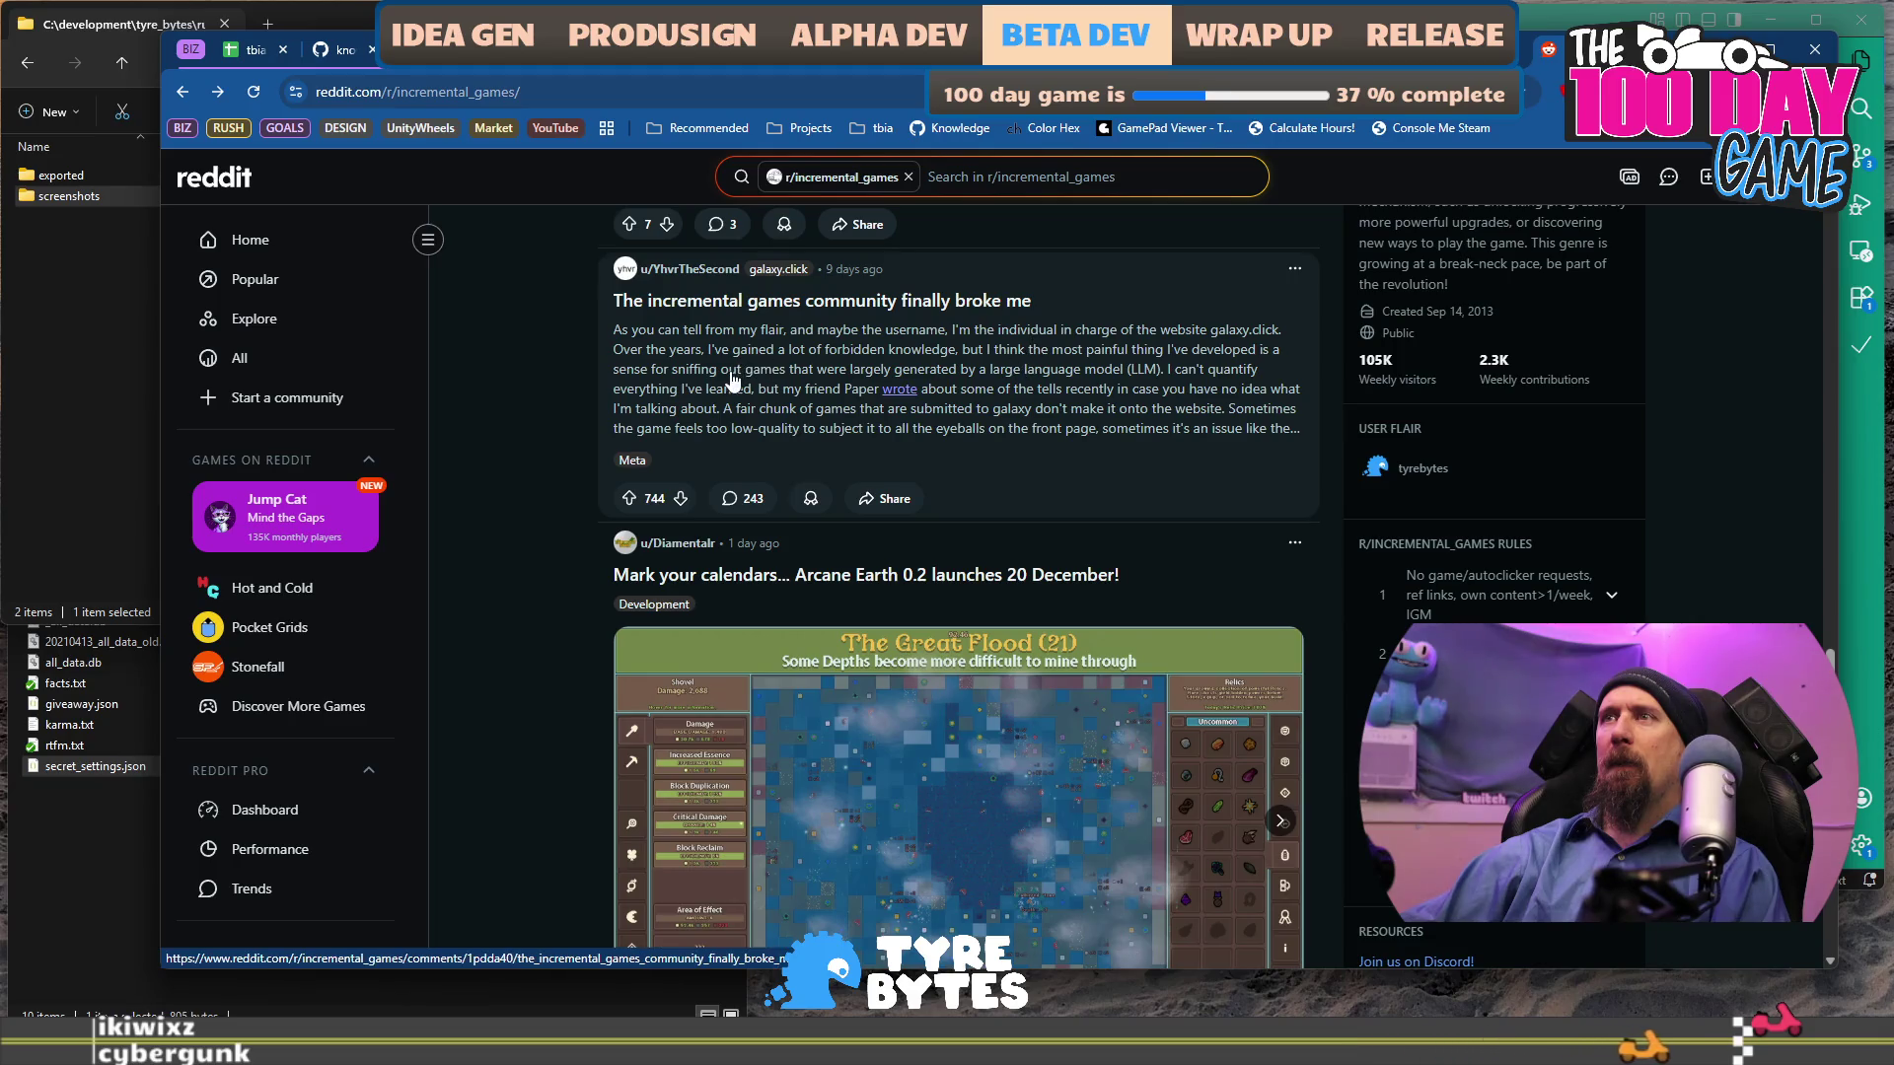
left_click(660, 409)
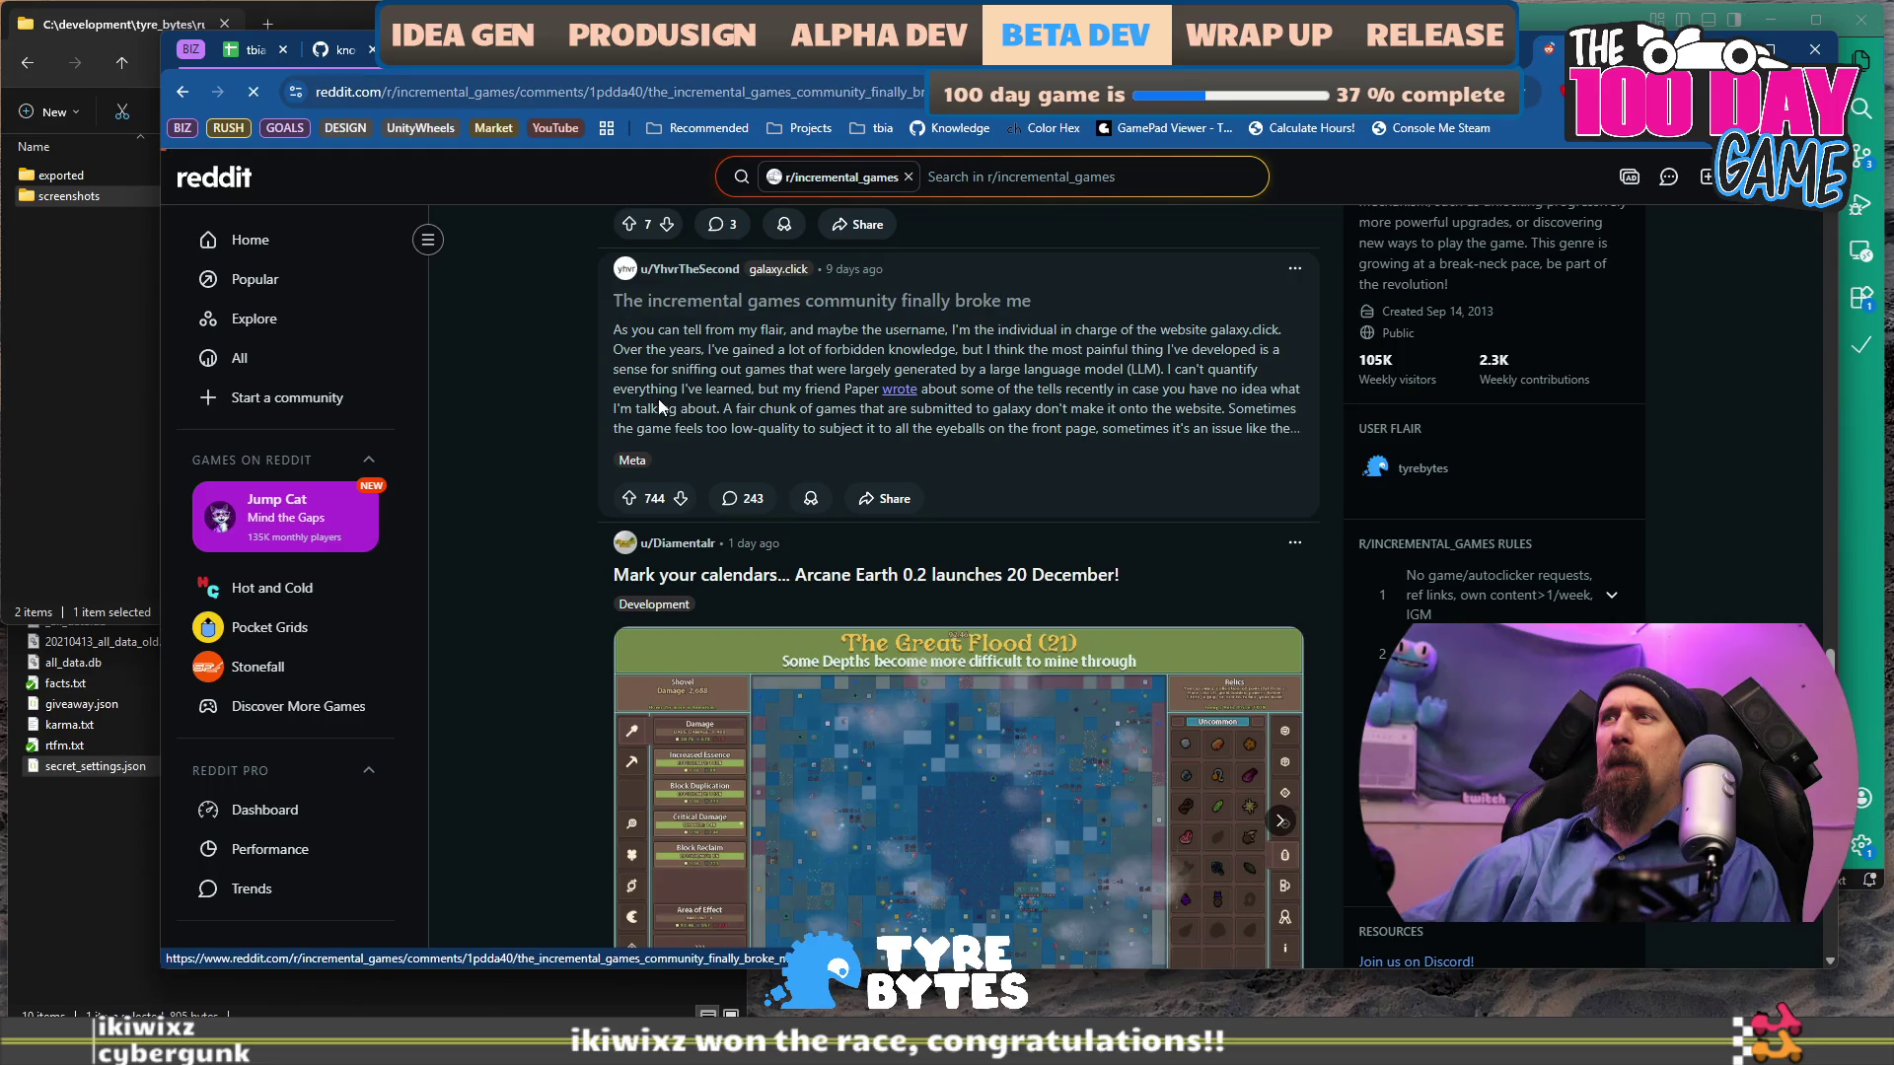
Read through the 'finally broke me' post and its comments, selecting a few lines.
scroll(686, 452, "down", 2)
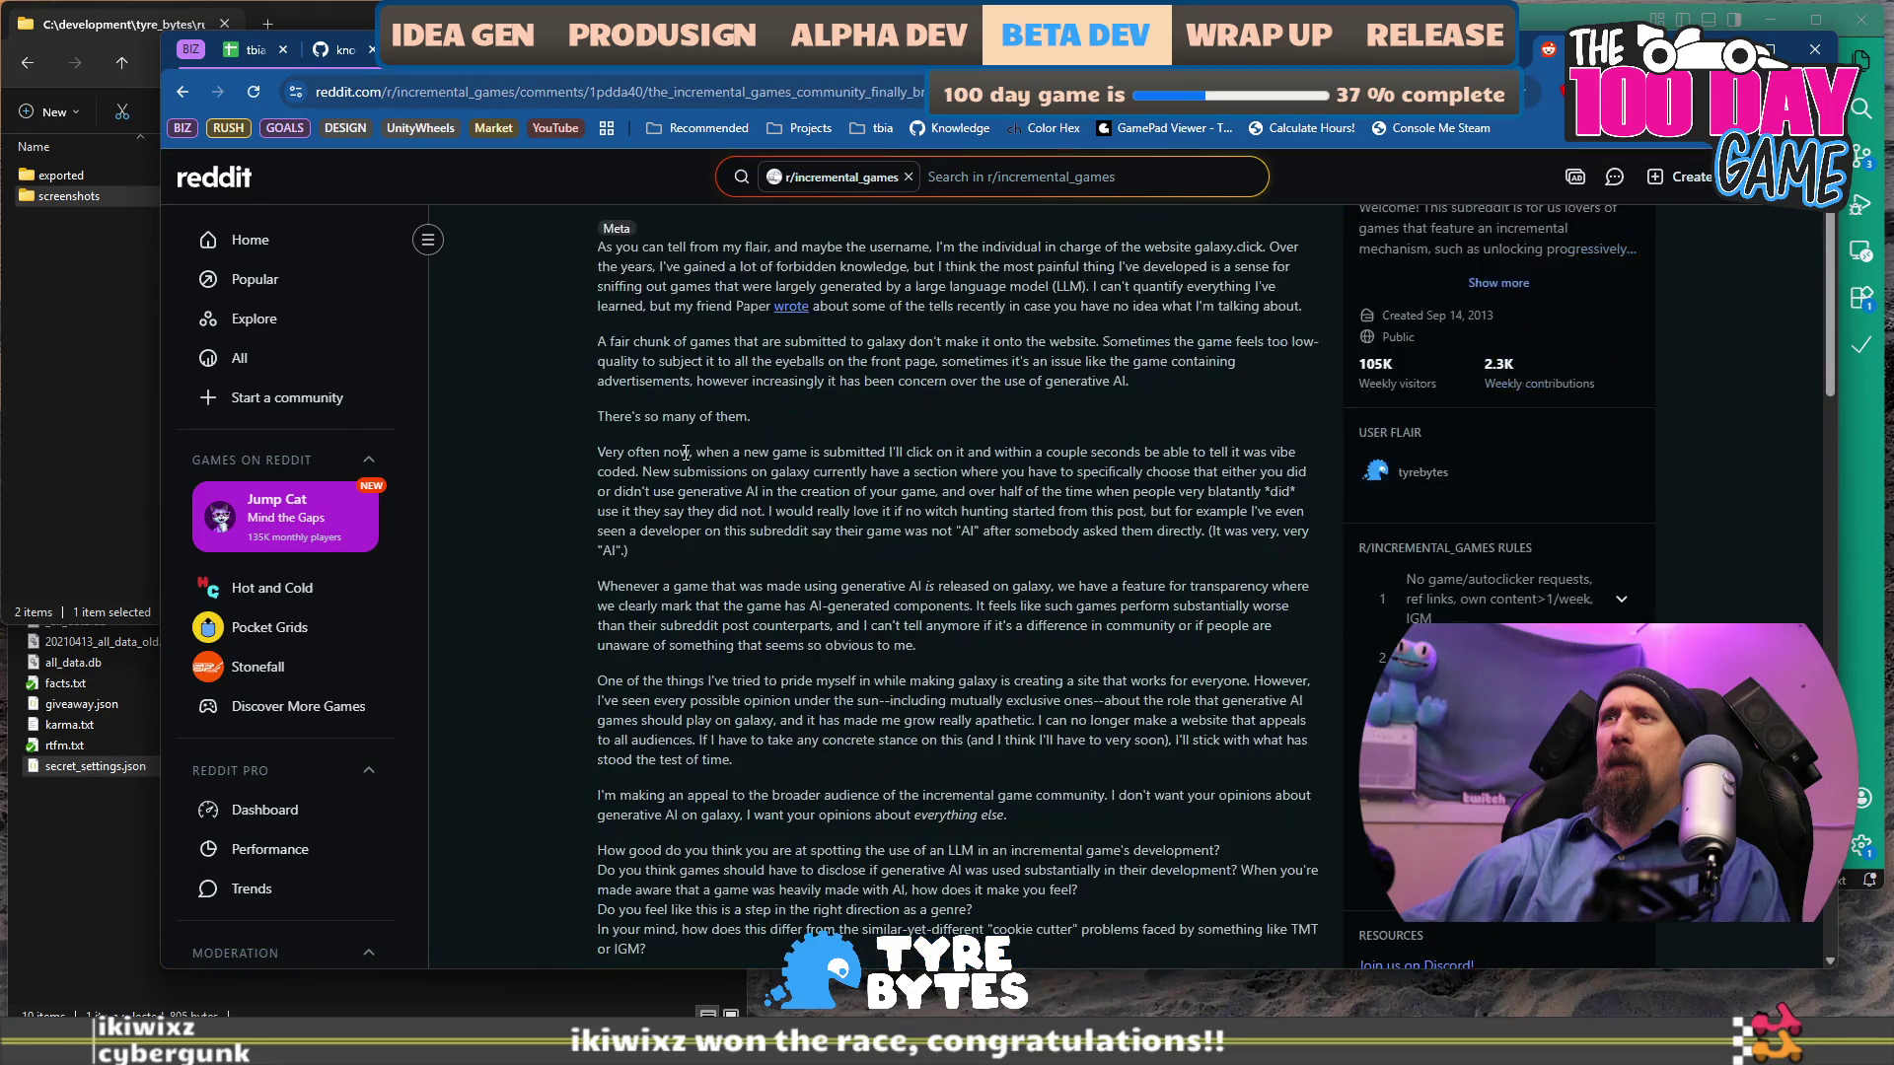
left_click_drag(685, 451, 706, 511)
scroll(707, 486, "down", 5)
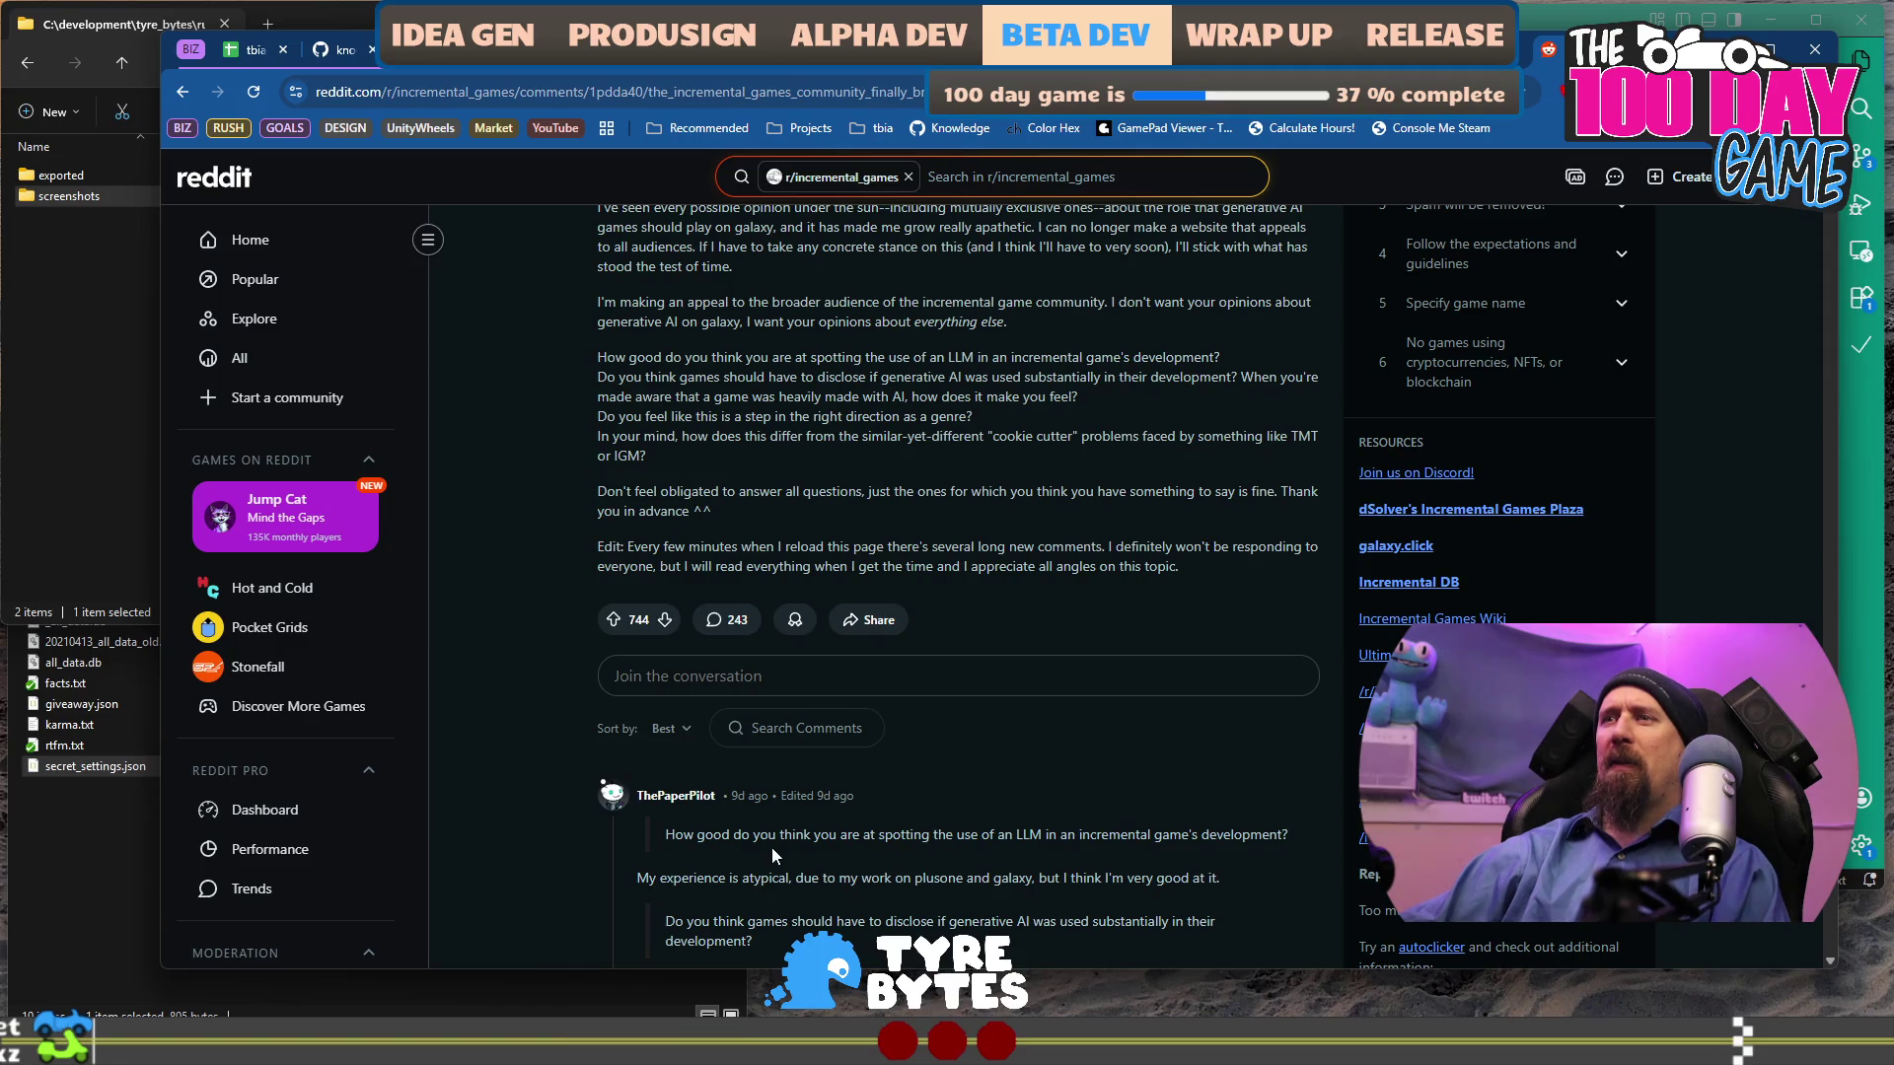
left_click_drag(853, 842, 991, 854)
scroll(990, 854, "down", 2)
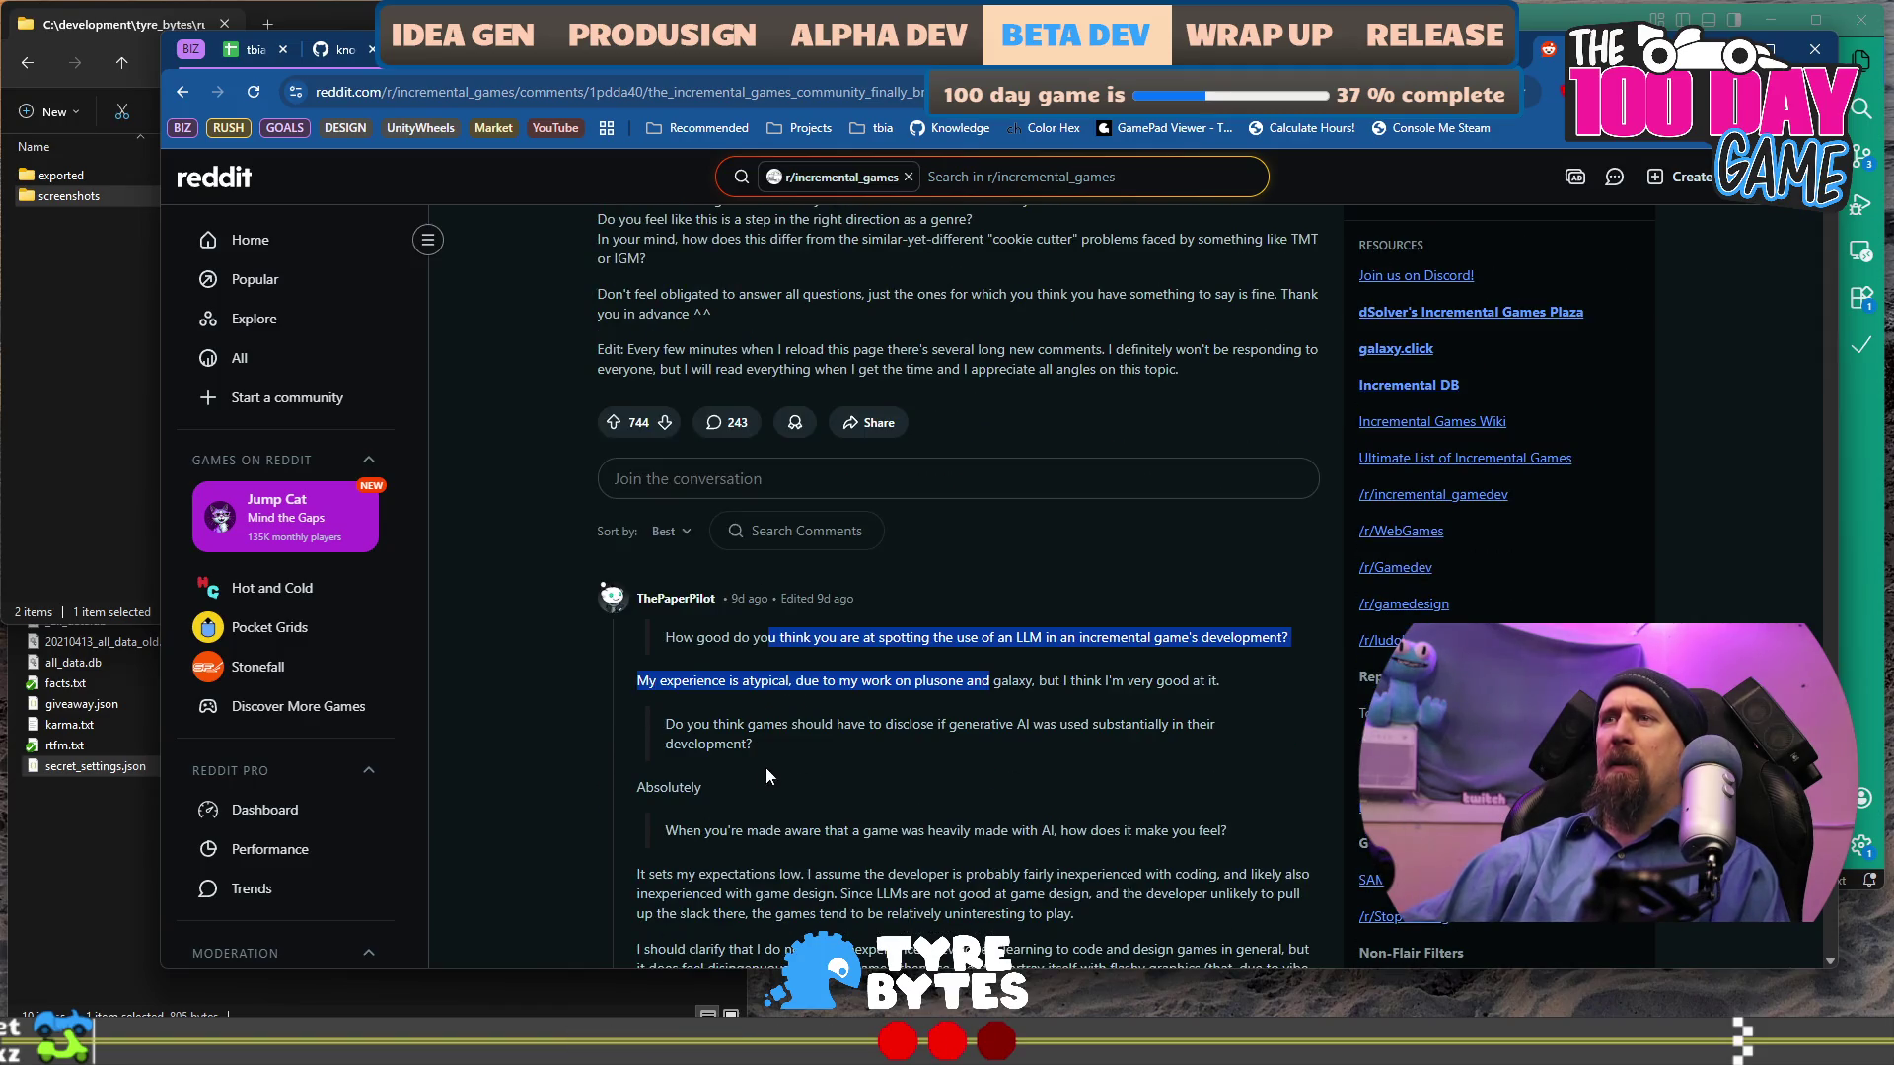
scroll(717, 786, "down", 2)
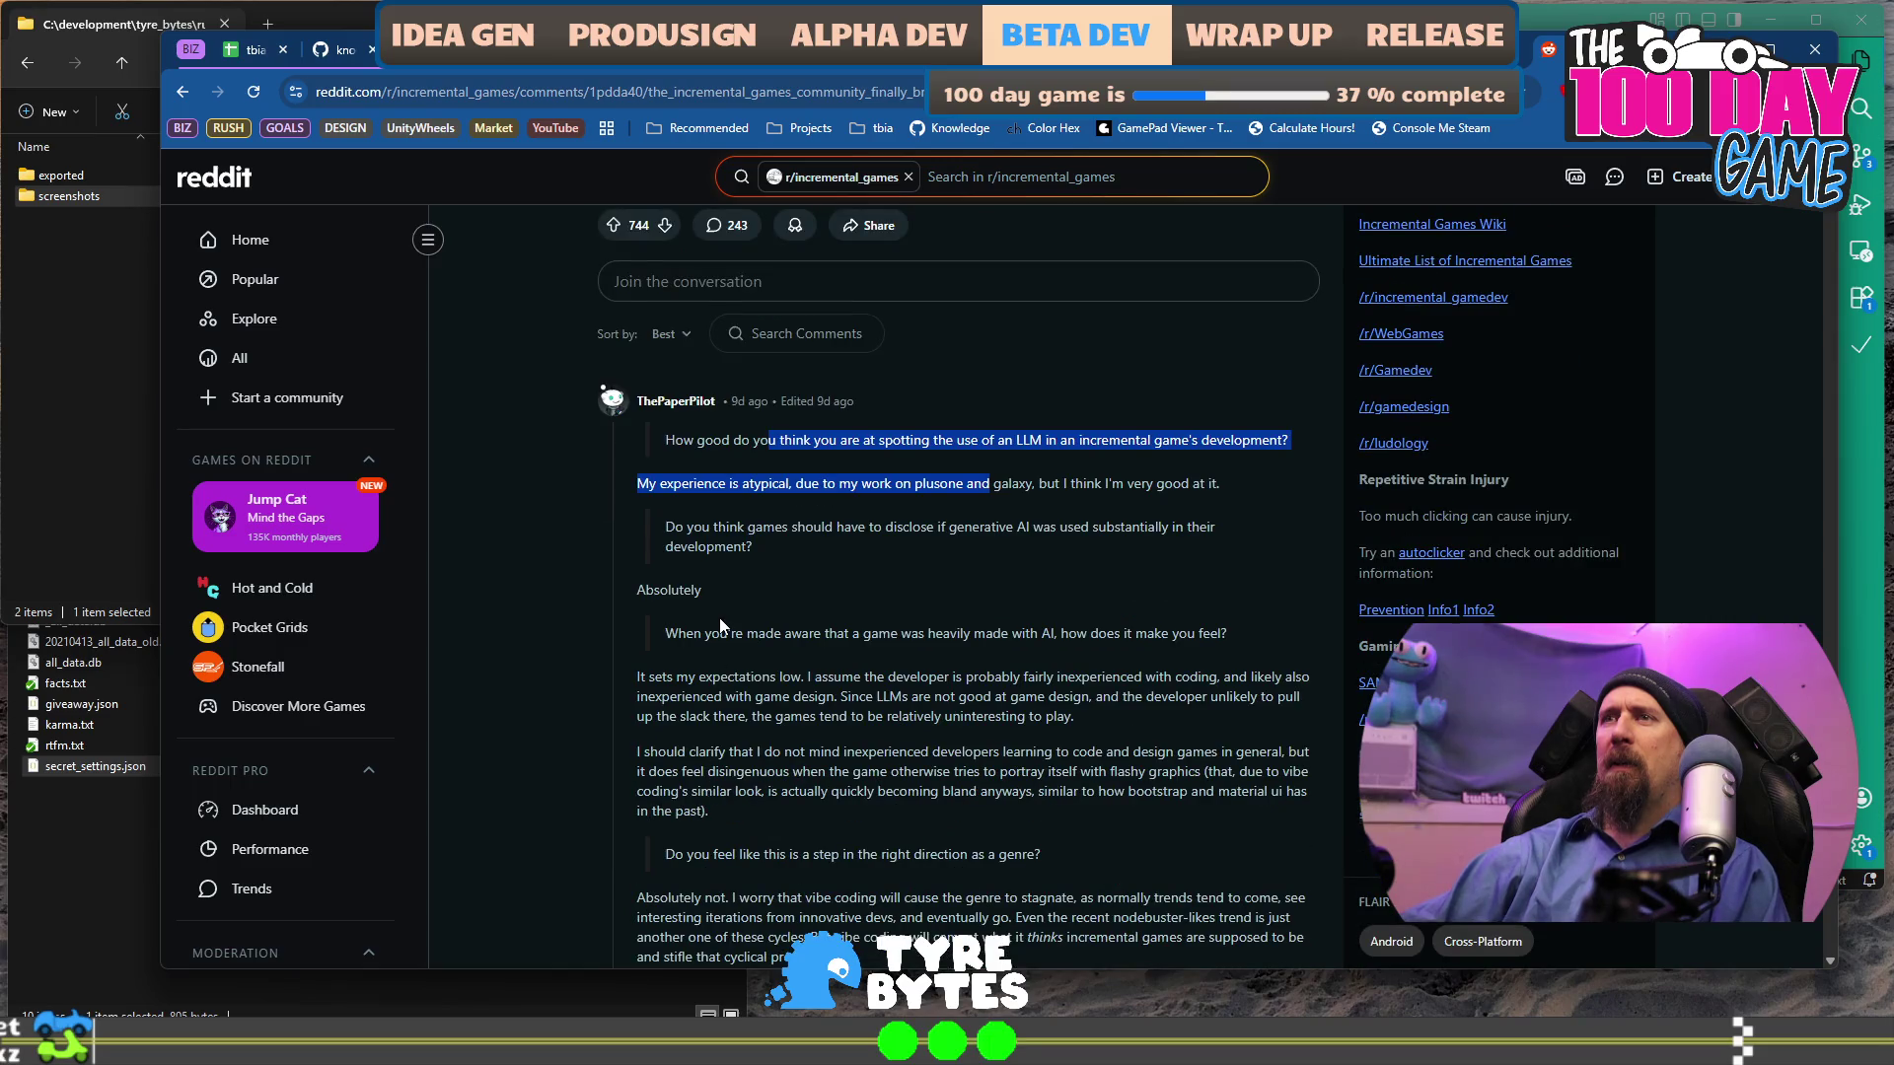
scroll(721, 625, "down", 3)
scroll(734, 487, "down", 7)
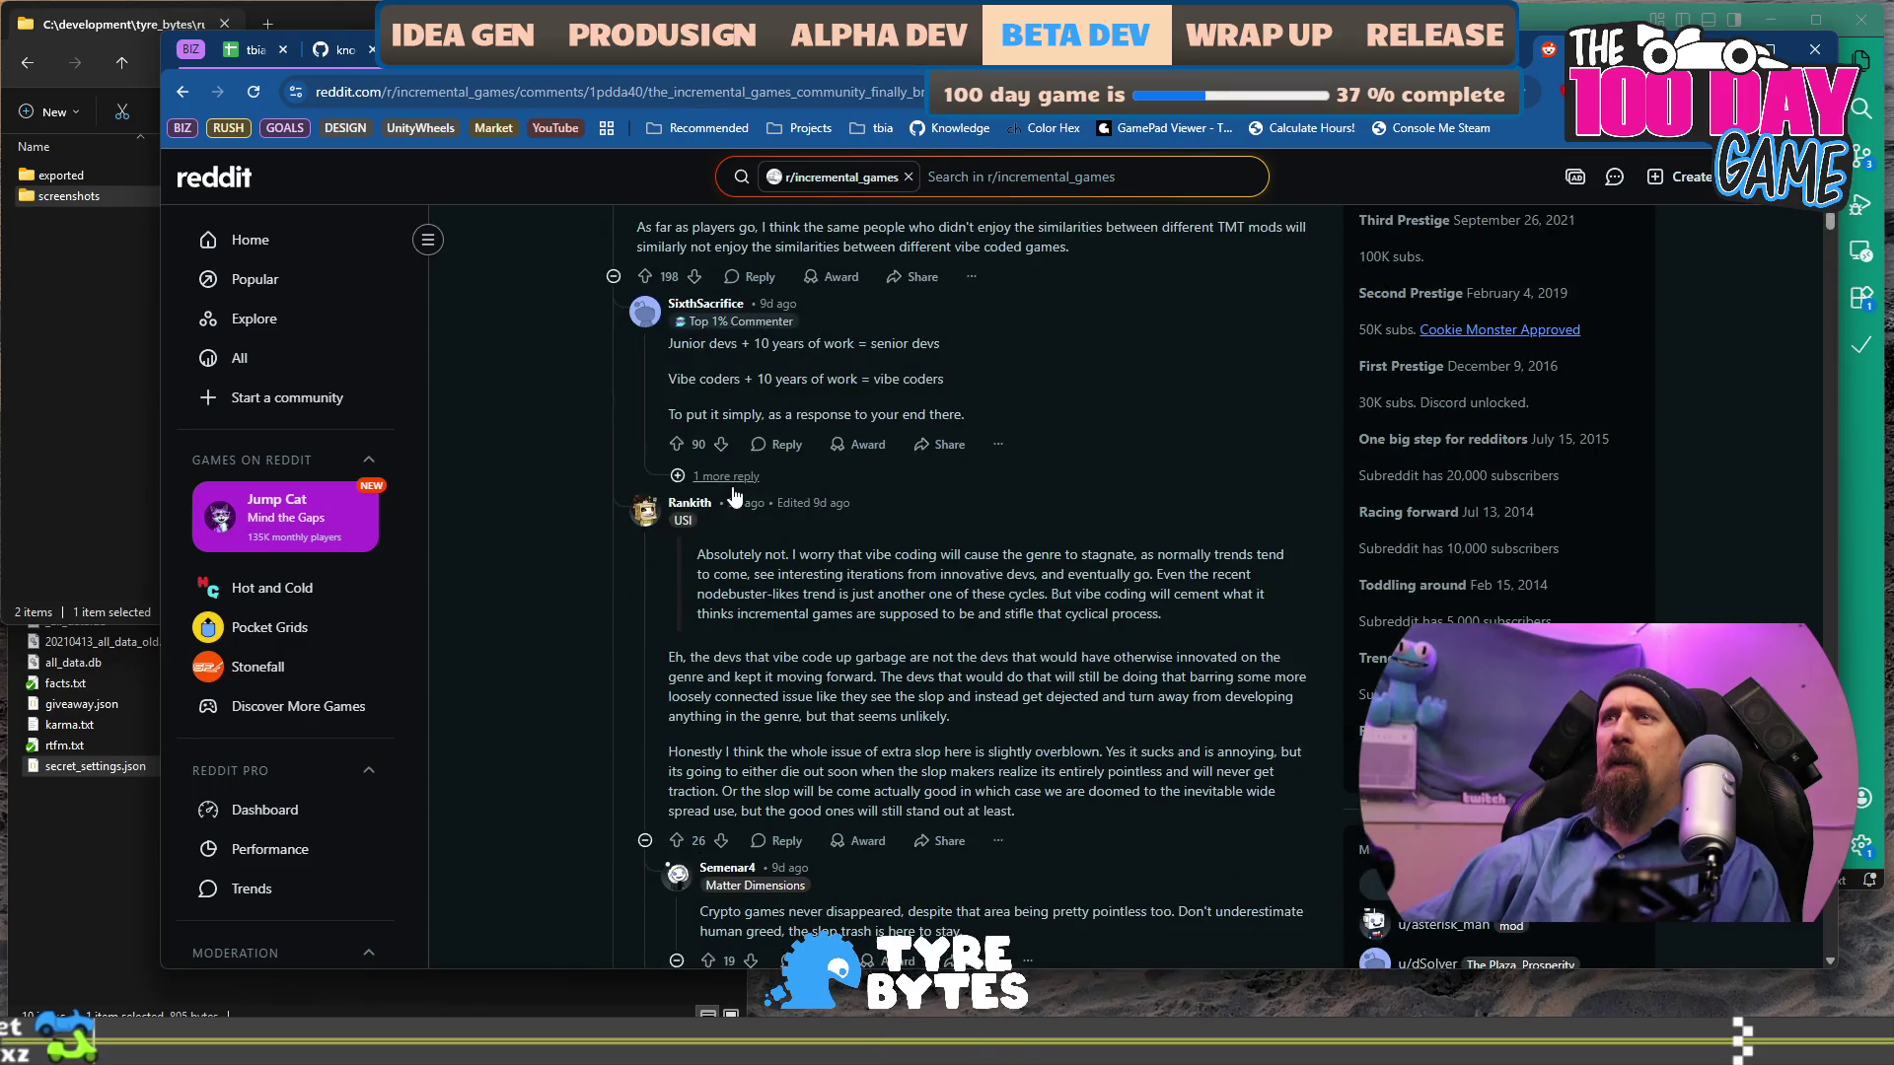
scroll(733, 493, "up", 15)
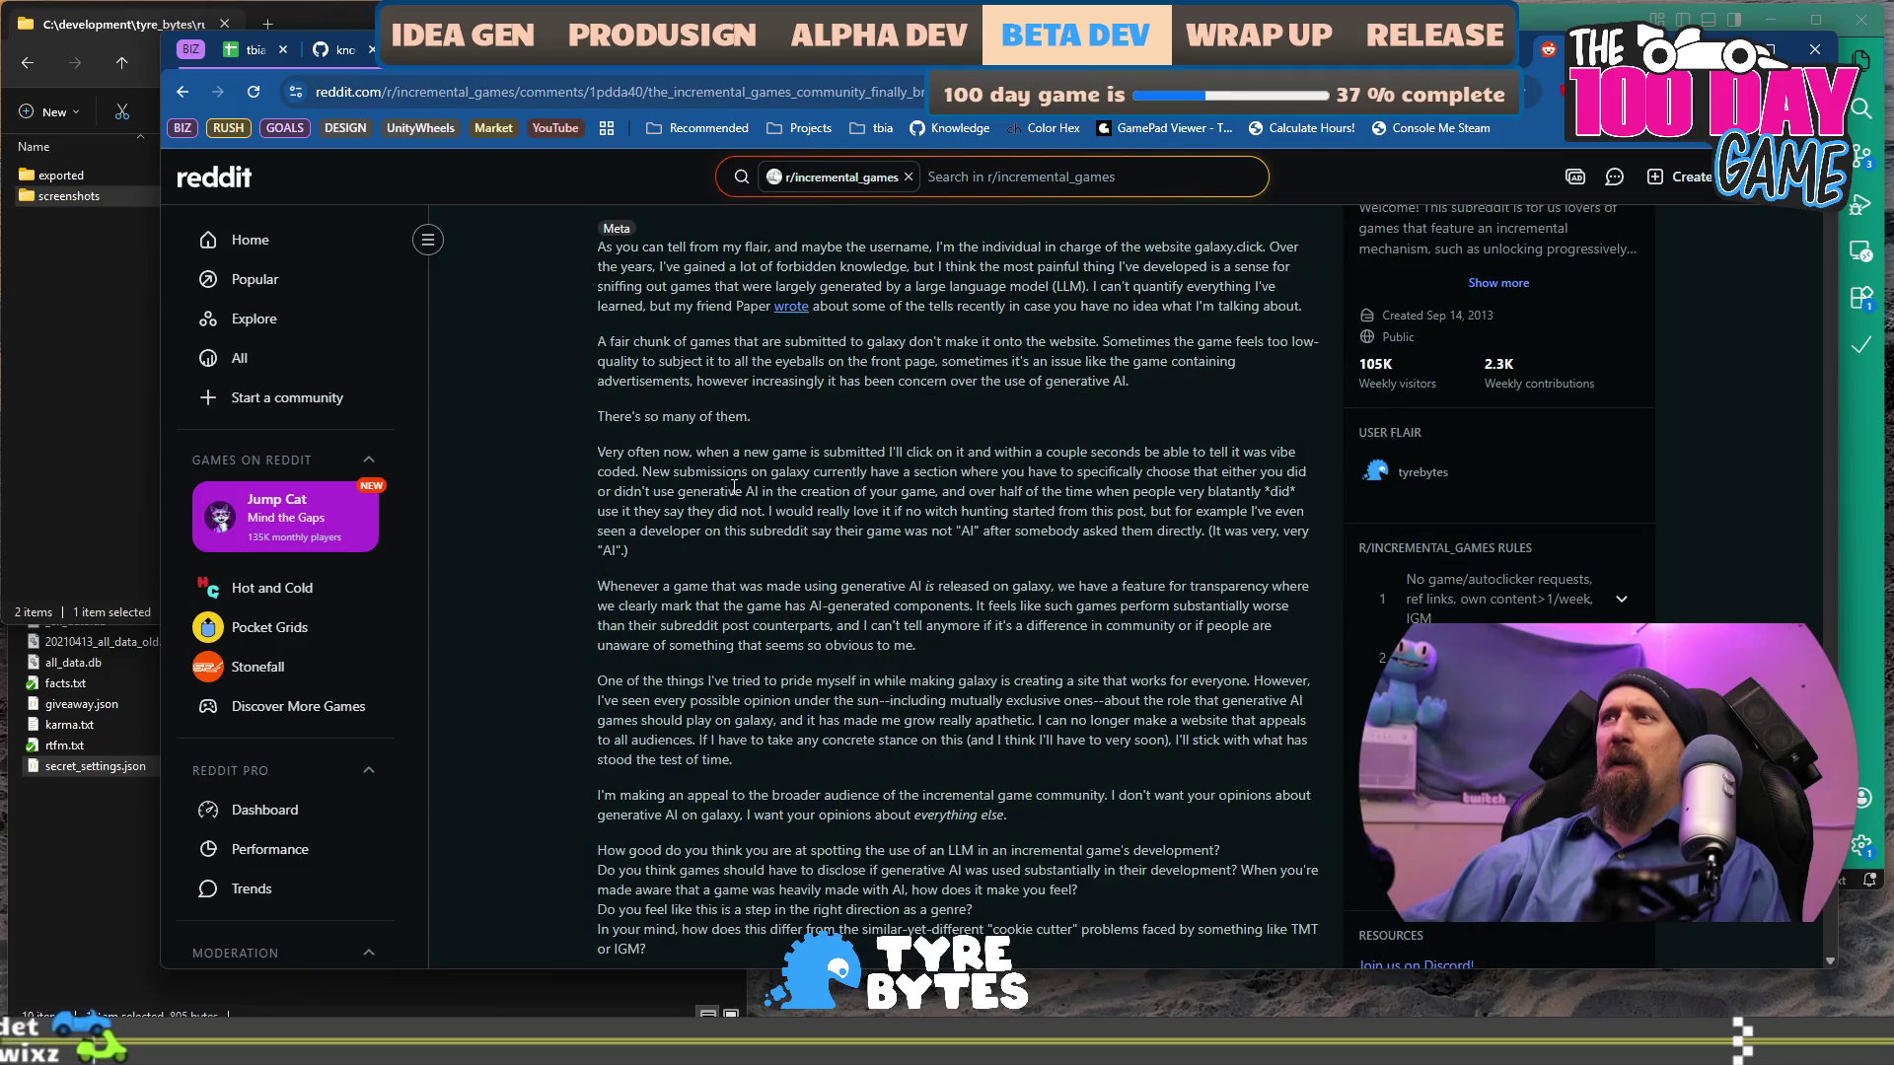
scroll(734, 487, "up", 1)
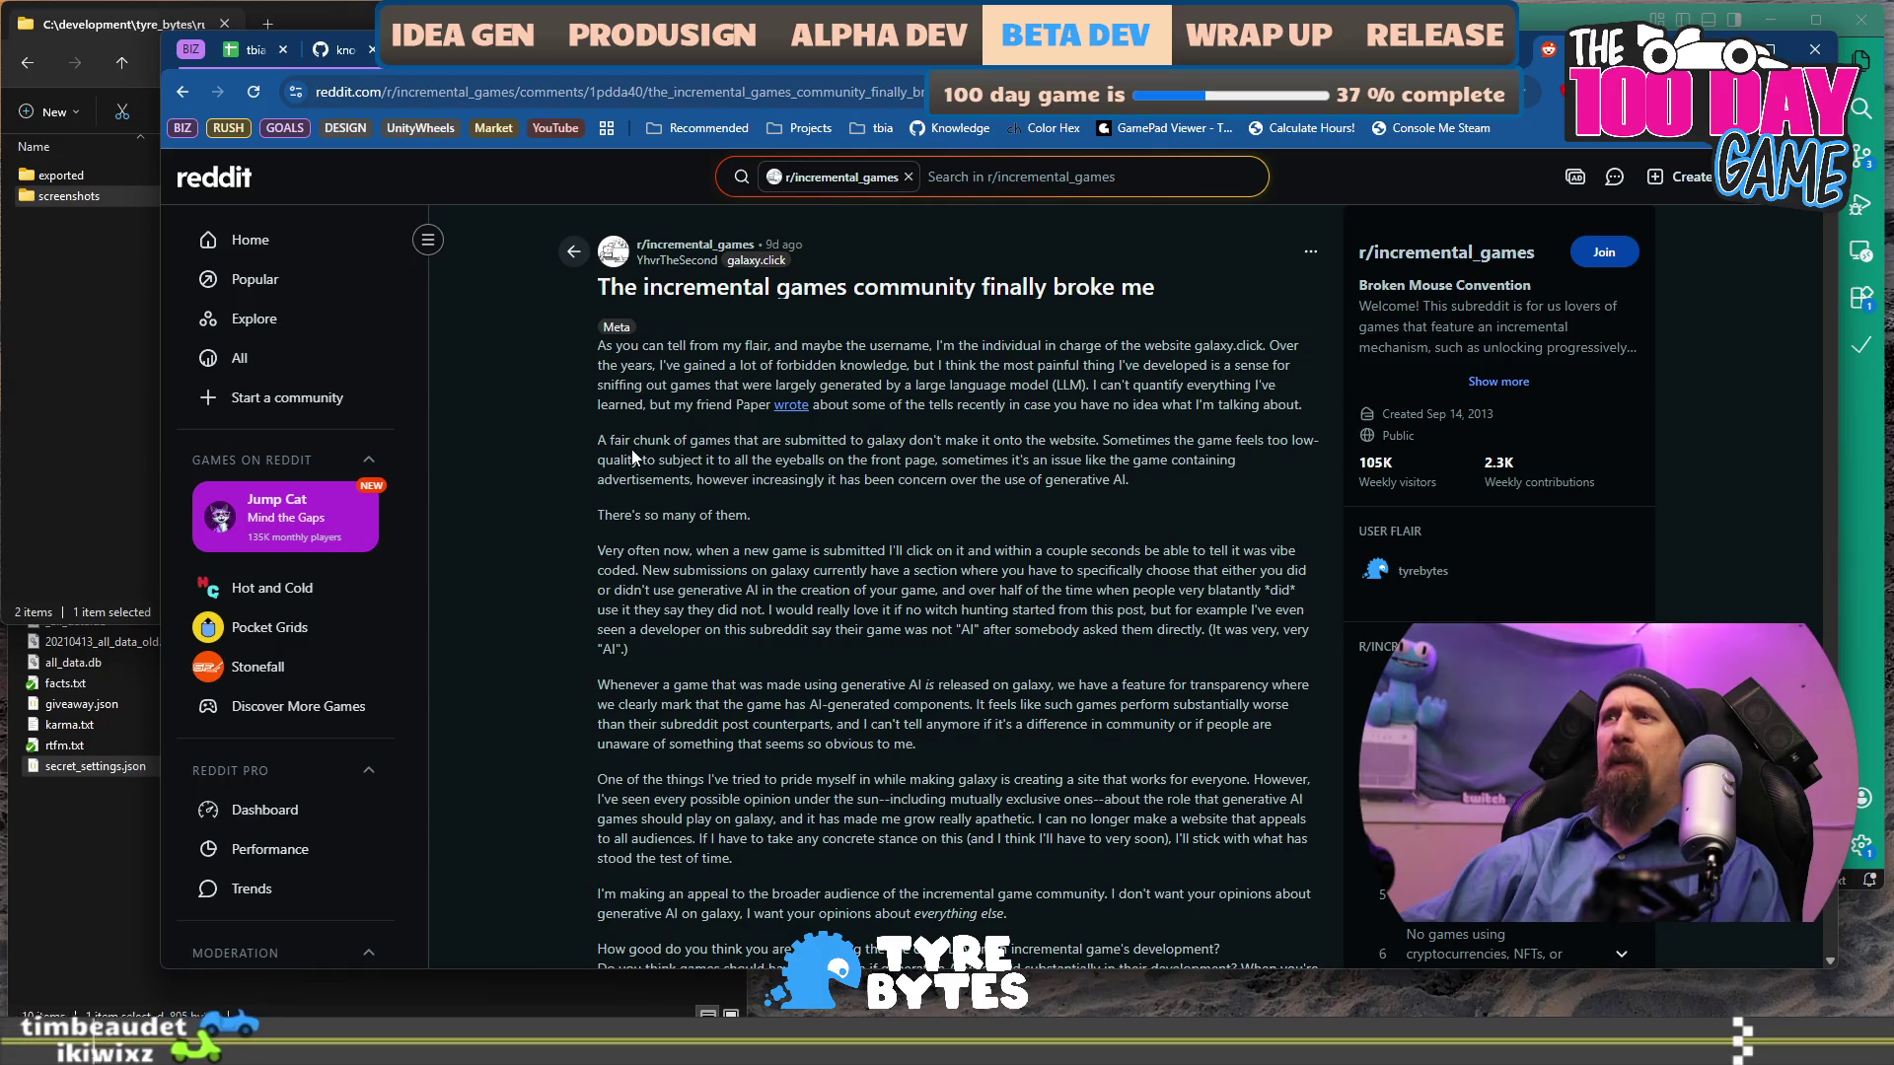
Highlight the passage about games rejected from galaxy, then go back to the feed.
mouse_move(606, 440)
left_mouse_down()
mouse_move(986, 460)
mouse_move(957, 515)
left_mouse_up()
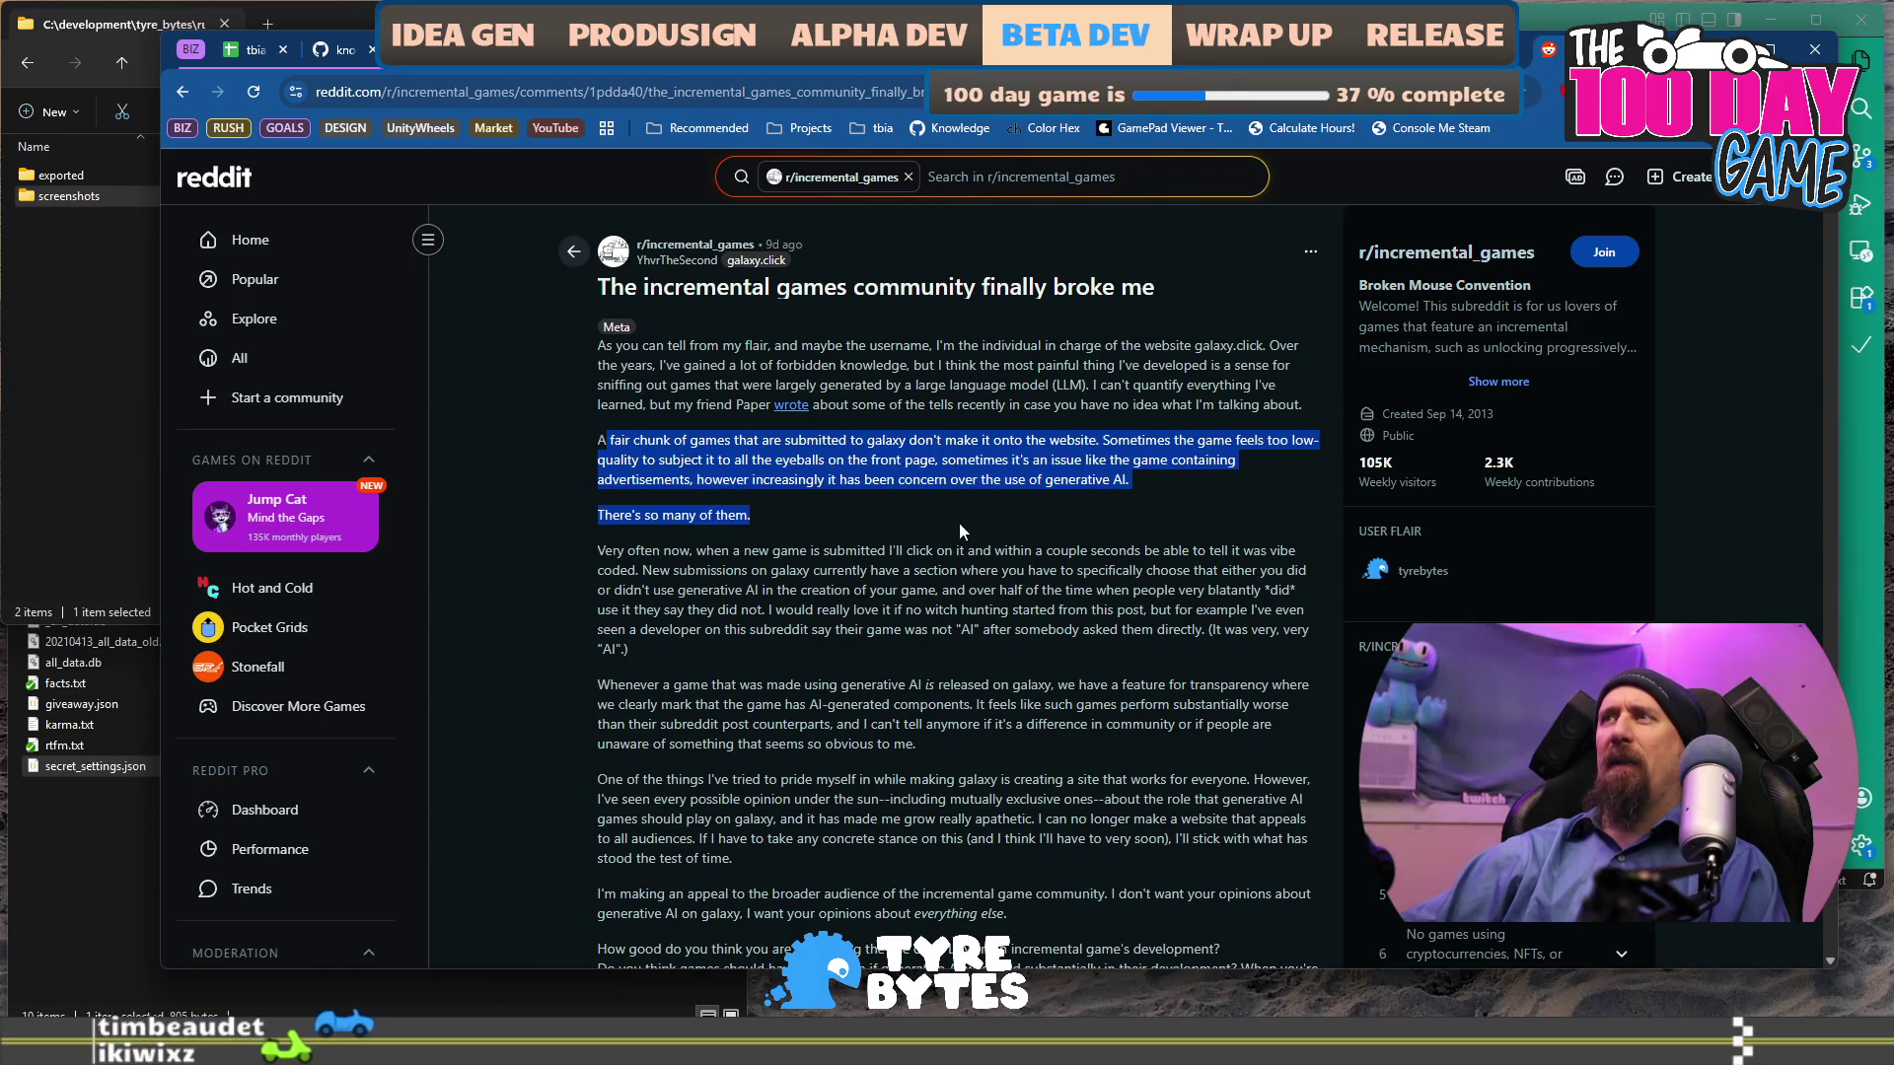
scroll(862, 653, "down", 2)
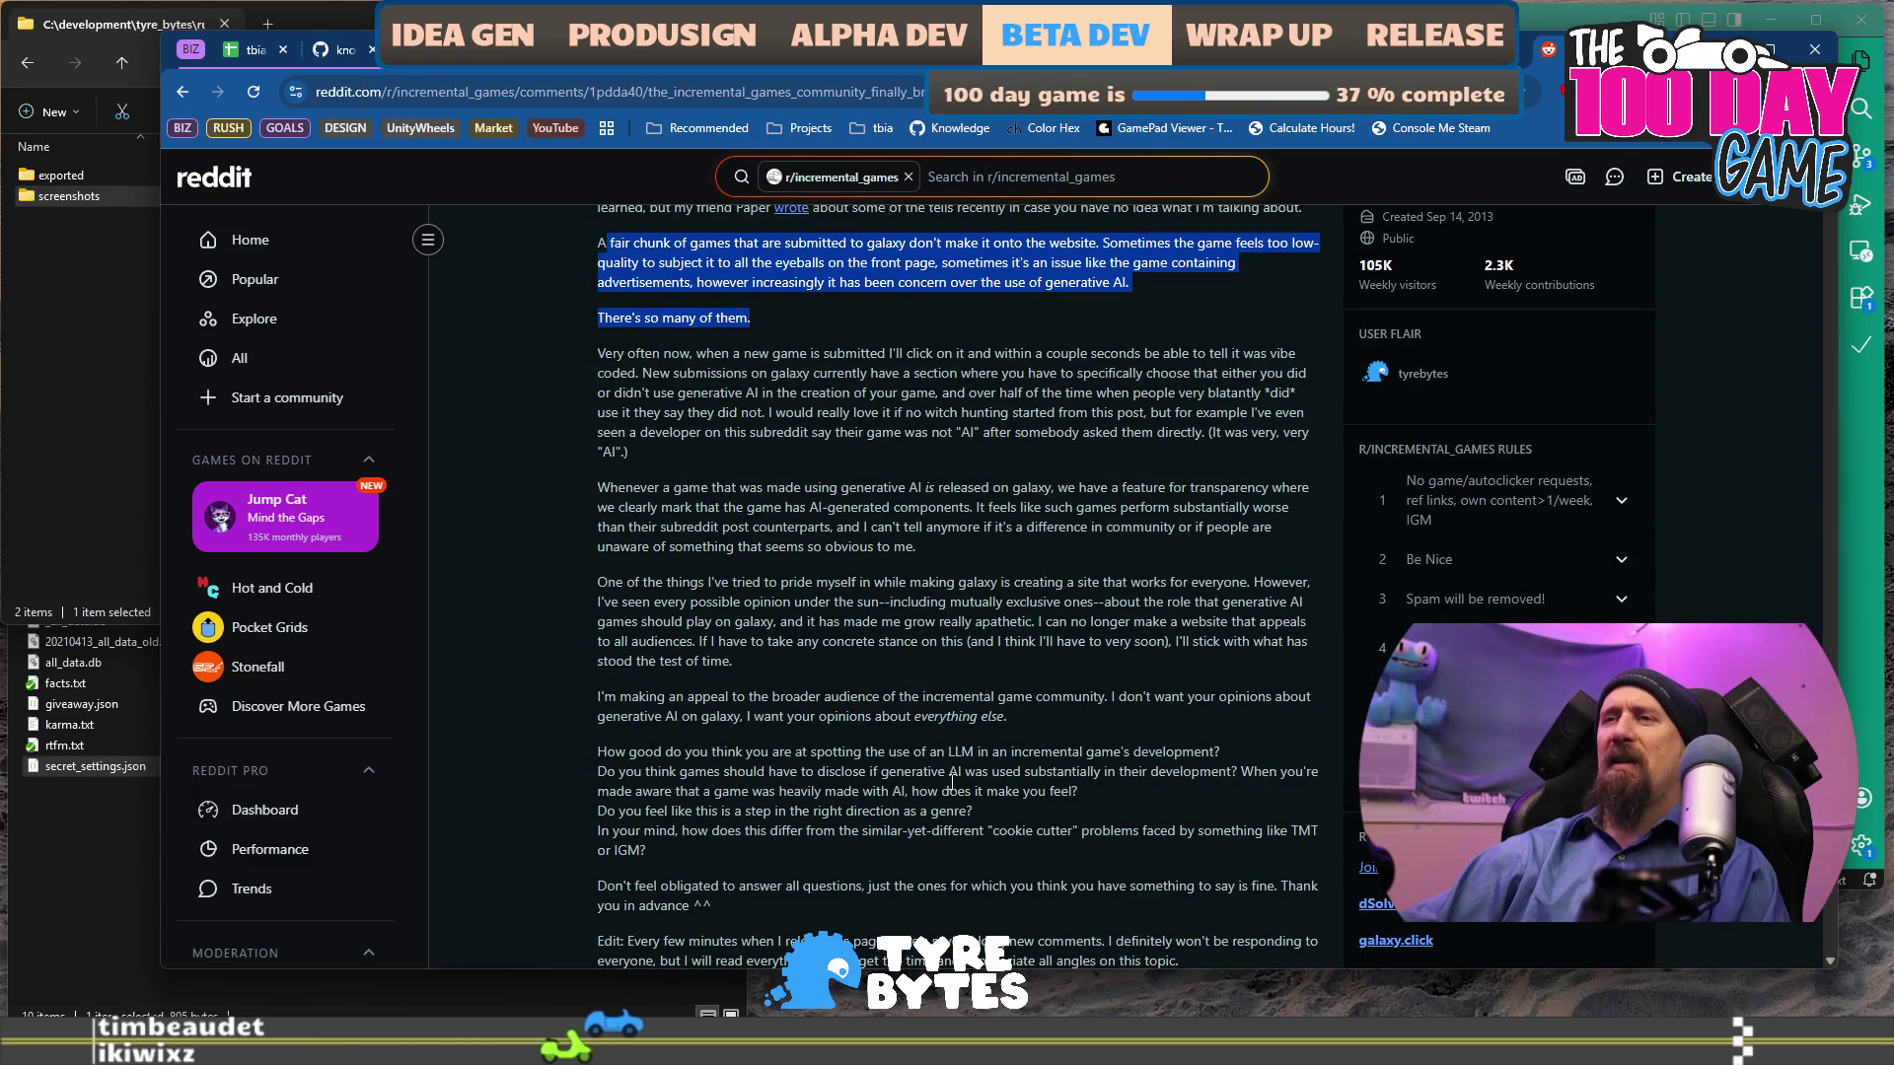
scroll(971, 631, "down", 2)
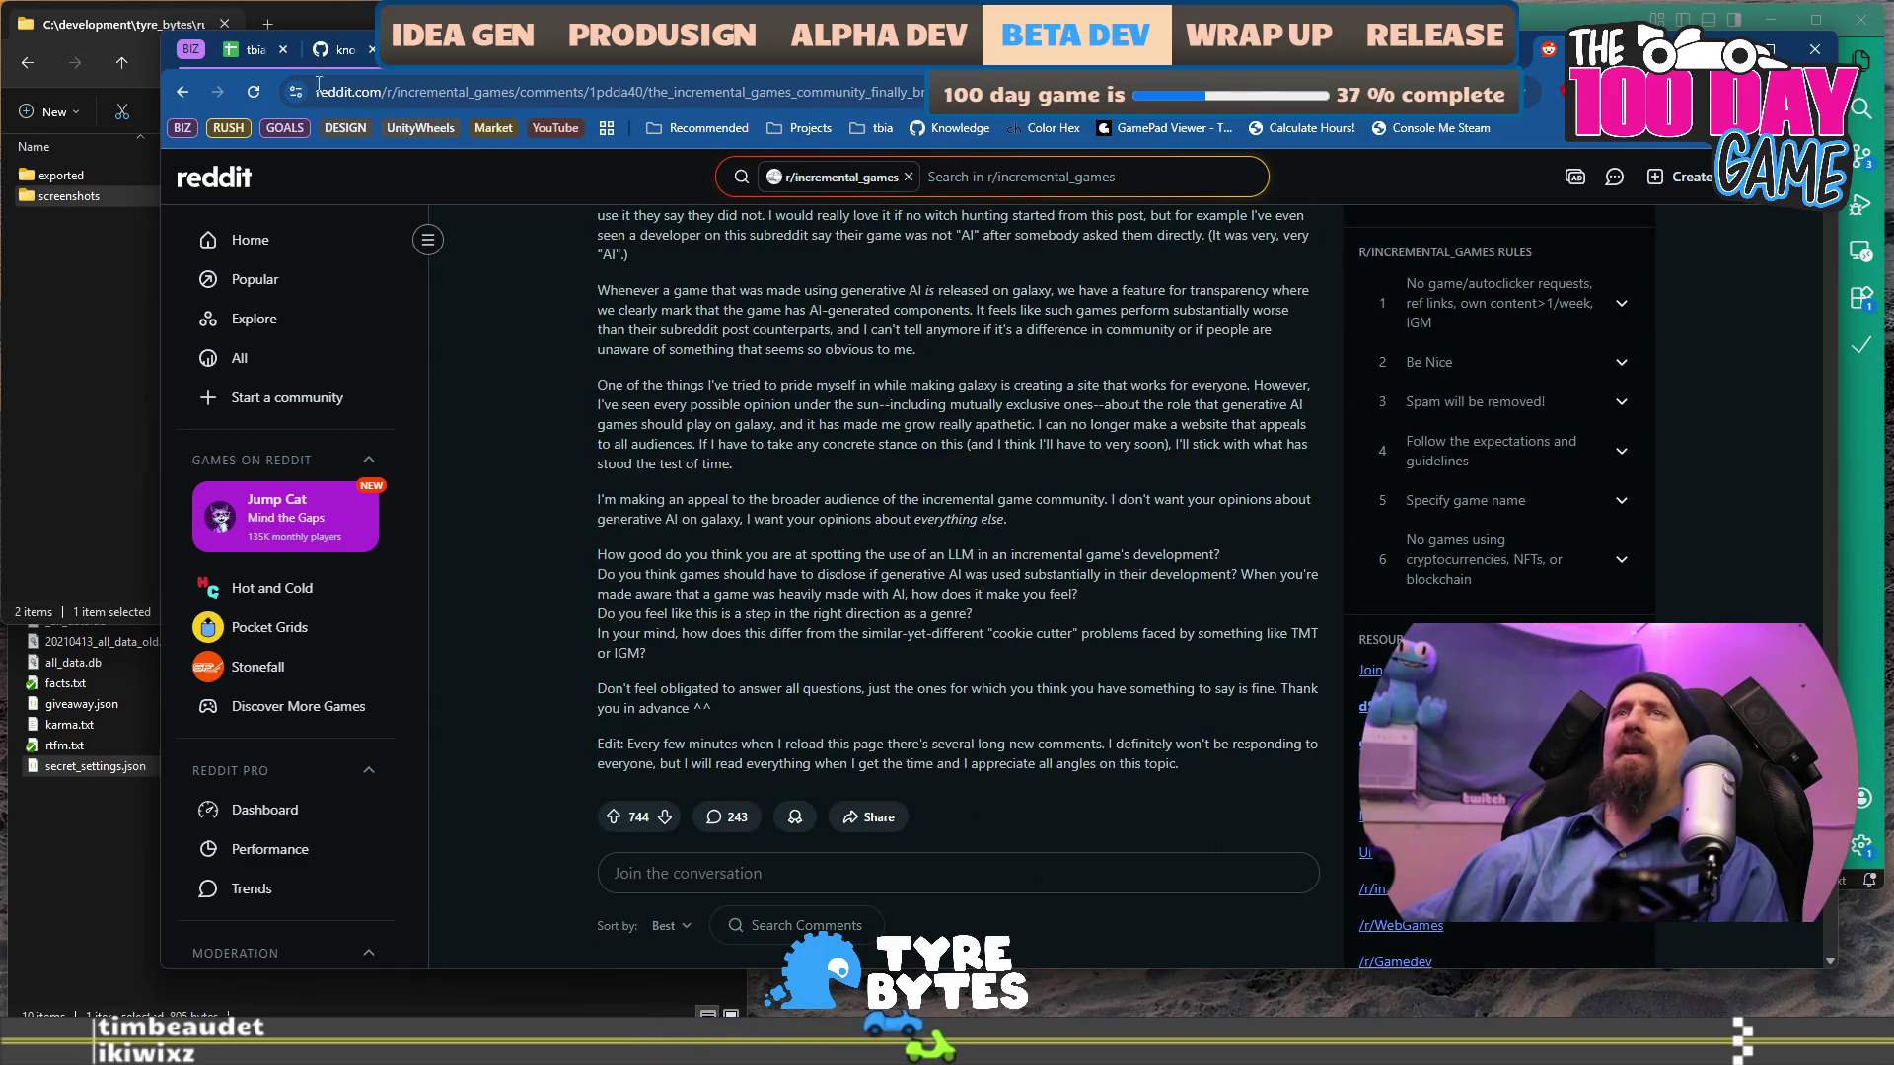
left_click(181, 92)
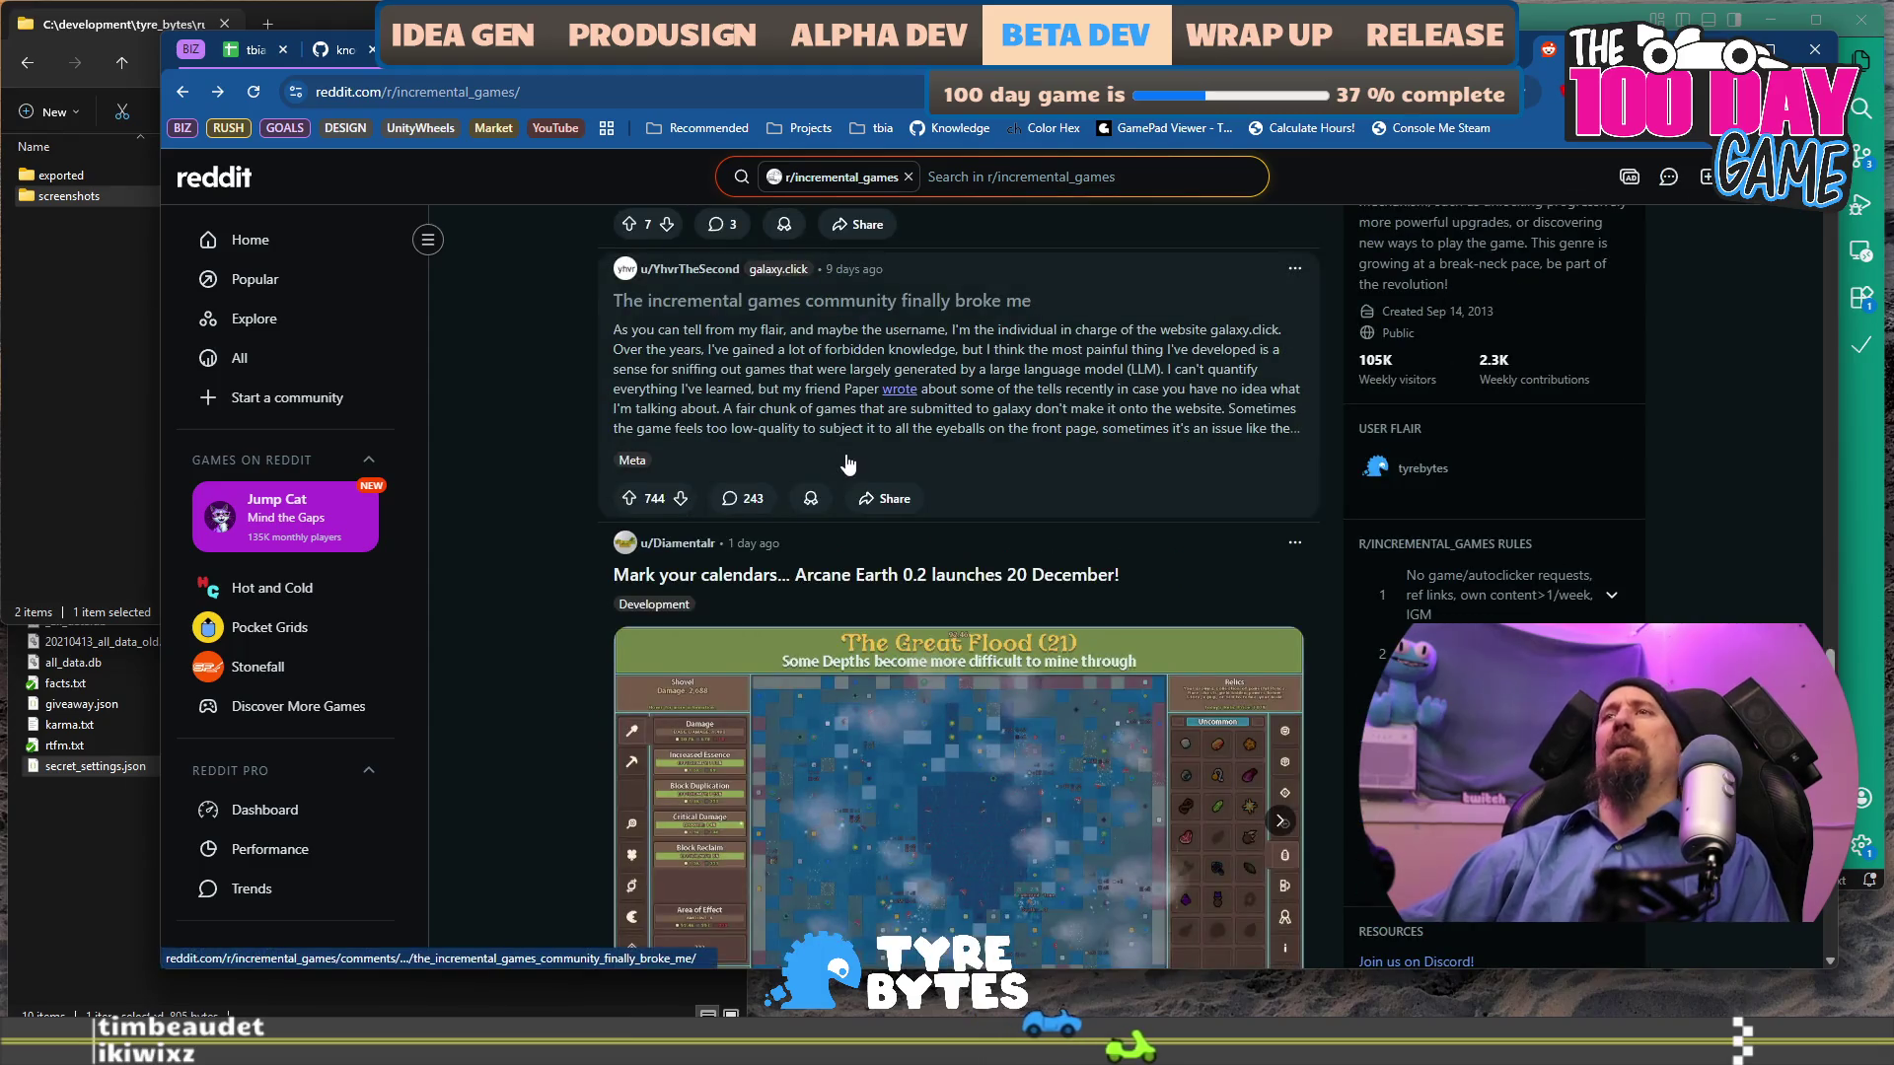
Scroll the feed and open the 'Super Sisyphus Bro' post (687 upvotes, 11 comments).
scroll(847, 464, "down", 10)
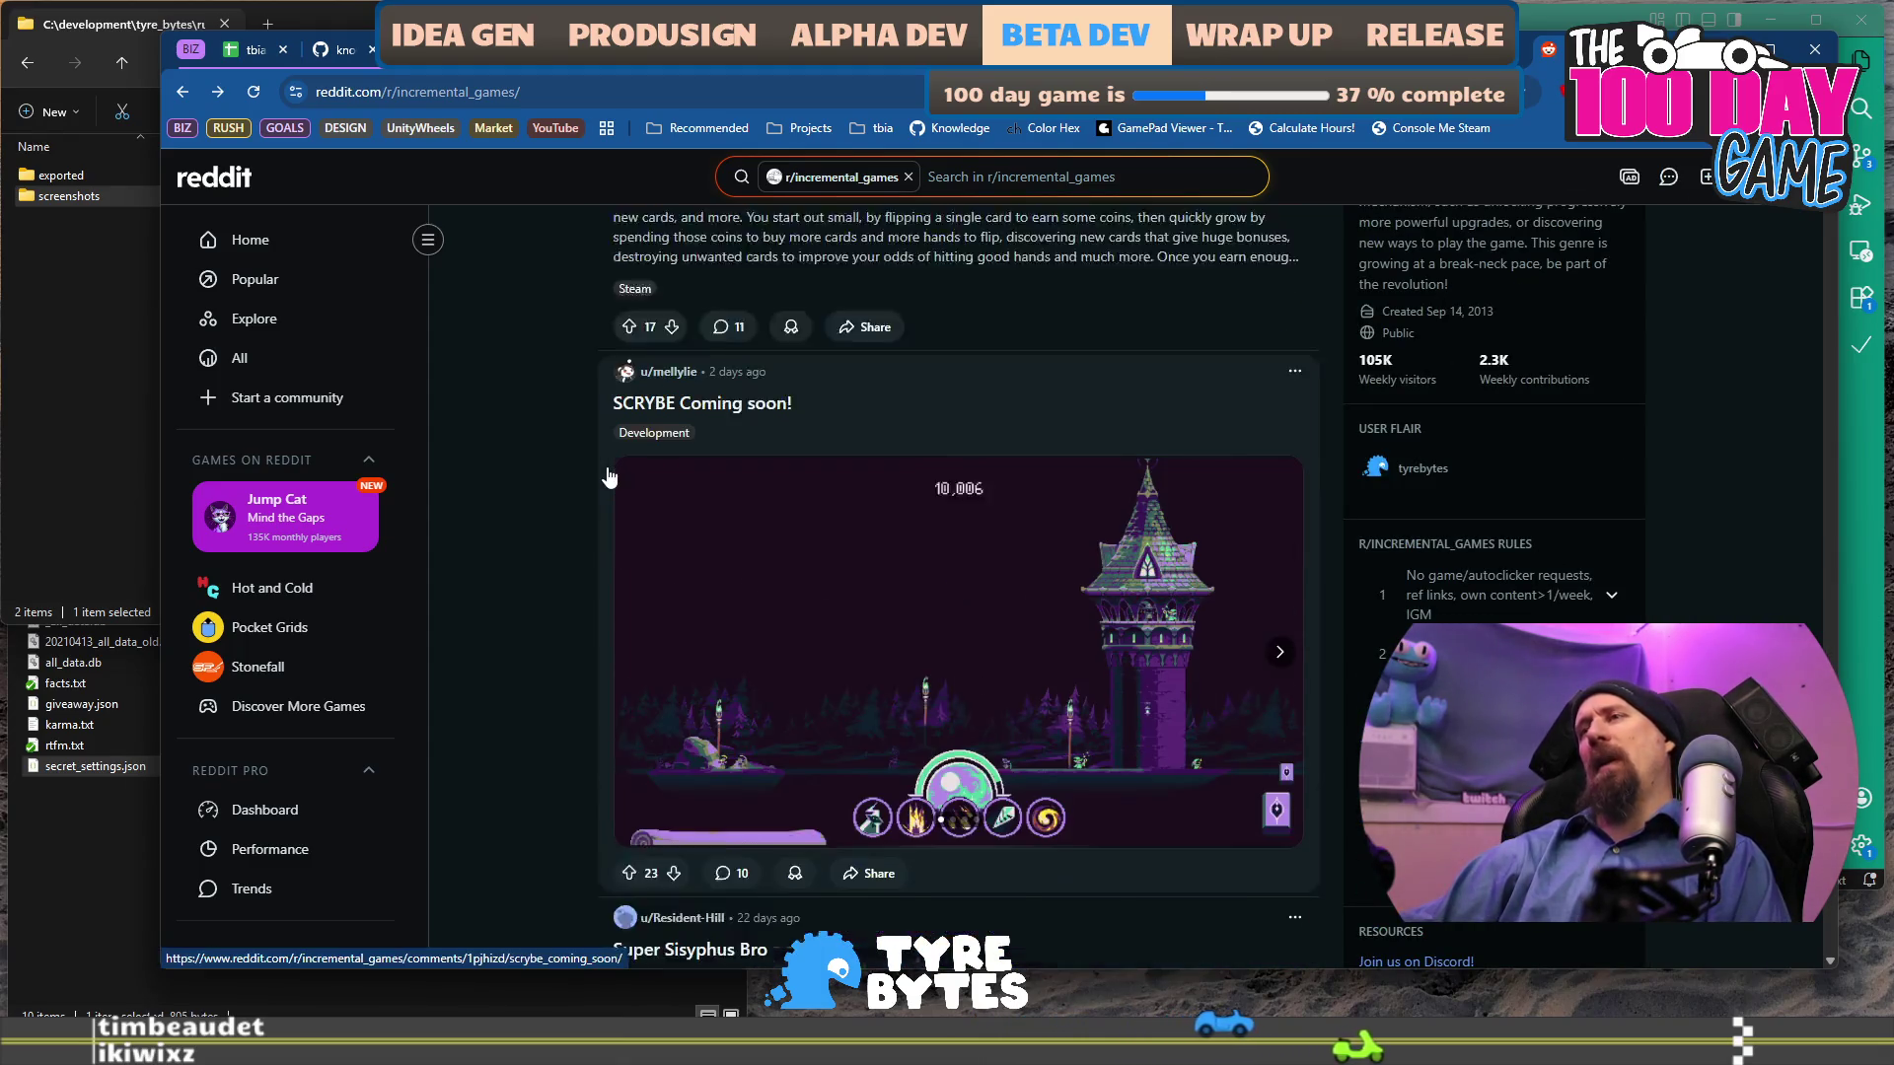
scroll(609, 477, "down", 1)
scroll(602, 488, "down", 7)
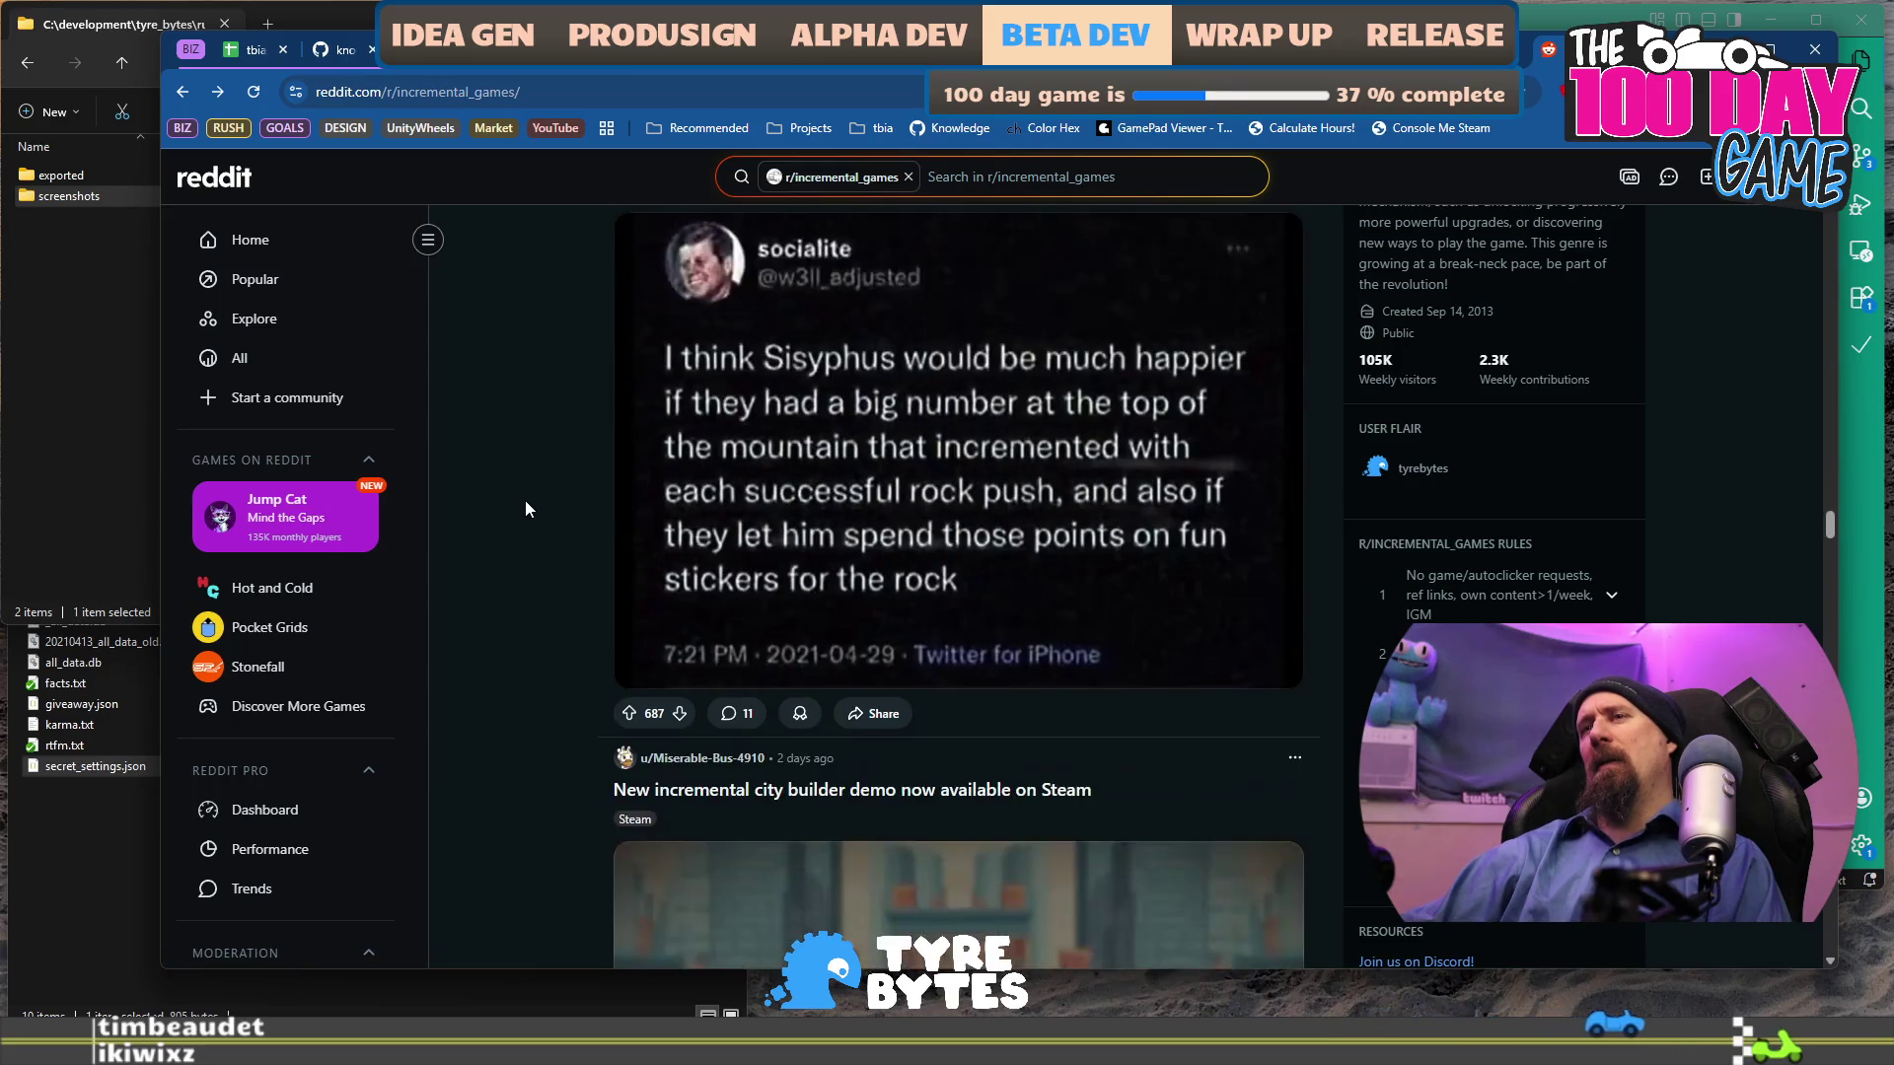
scroll(525, 509, "up", 1)
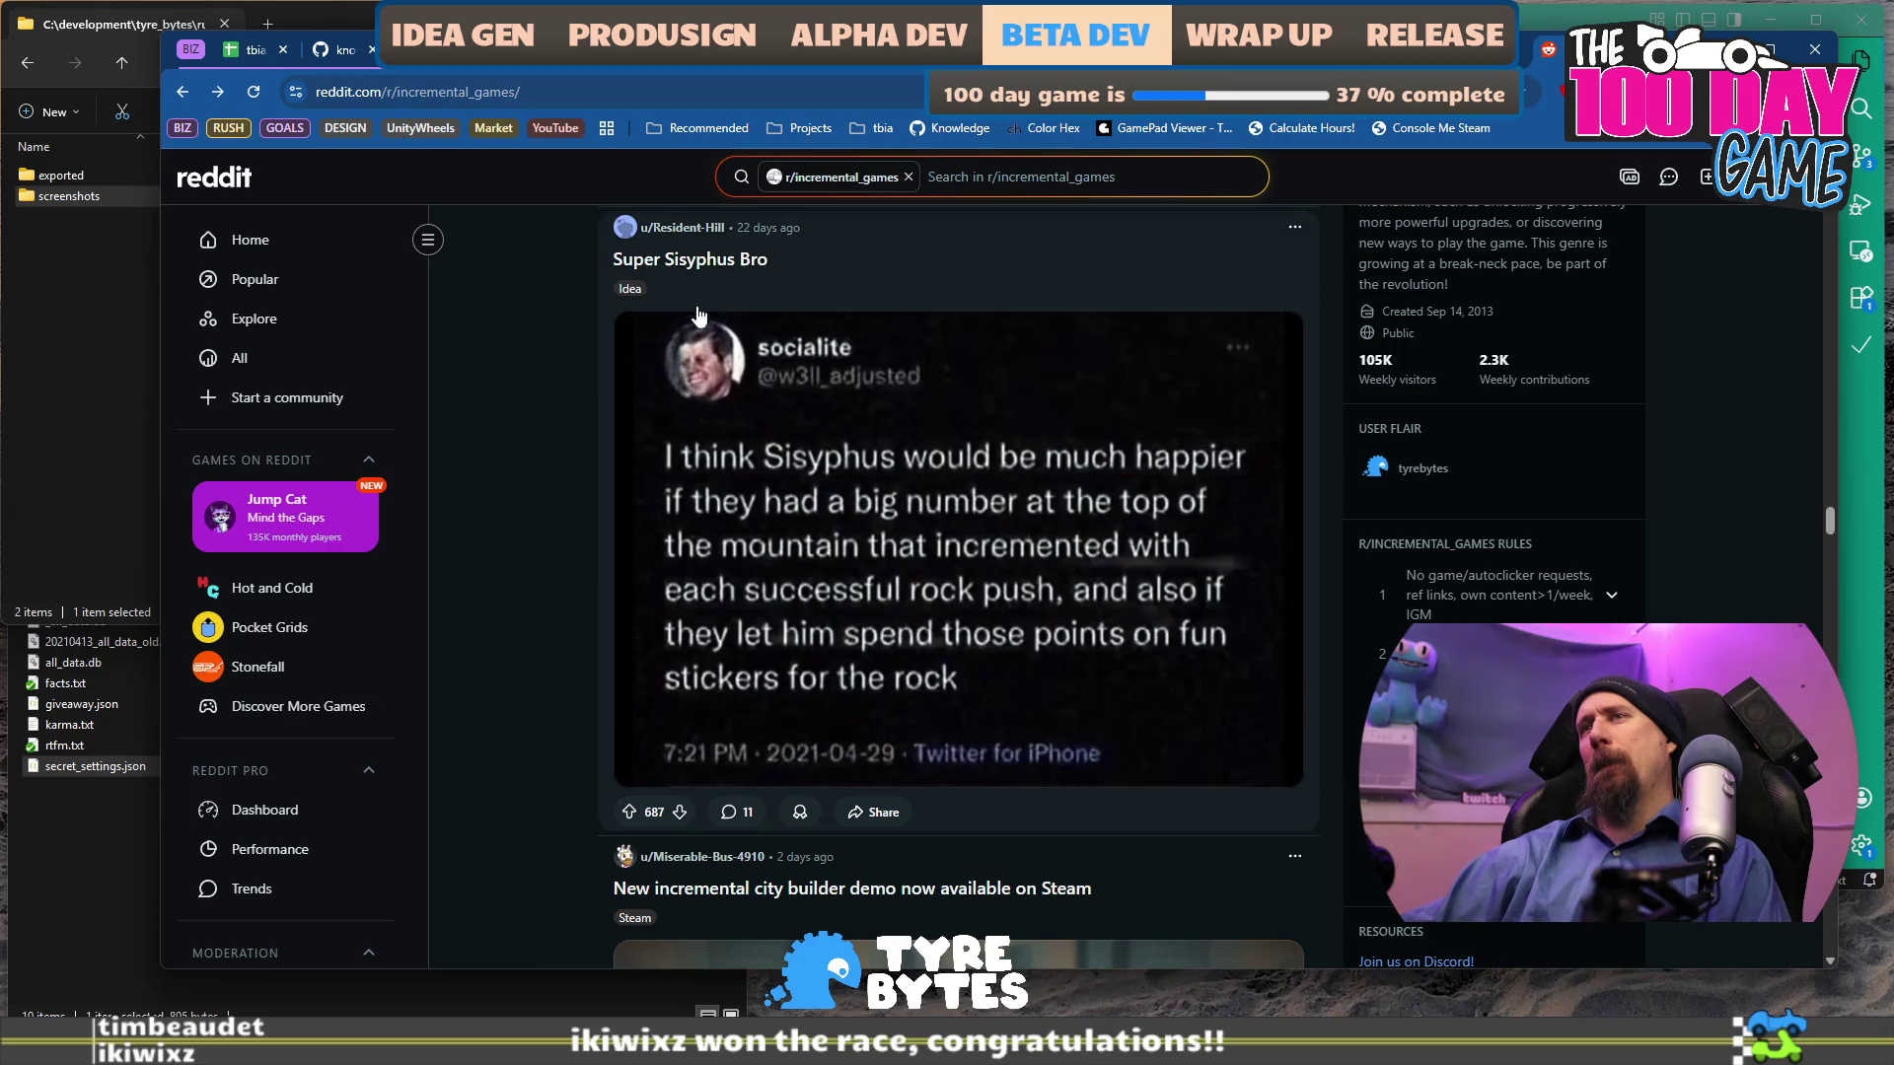
left_click(717, 268)
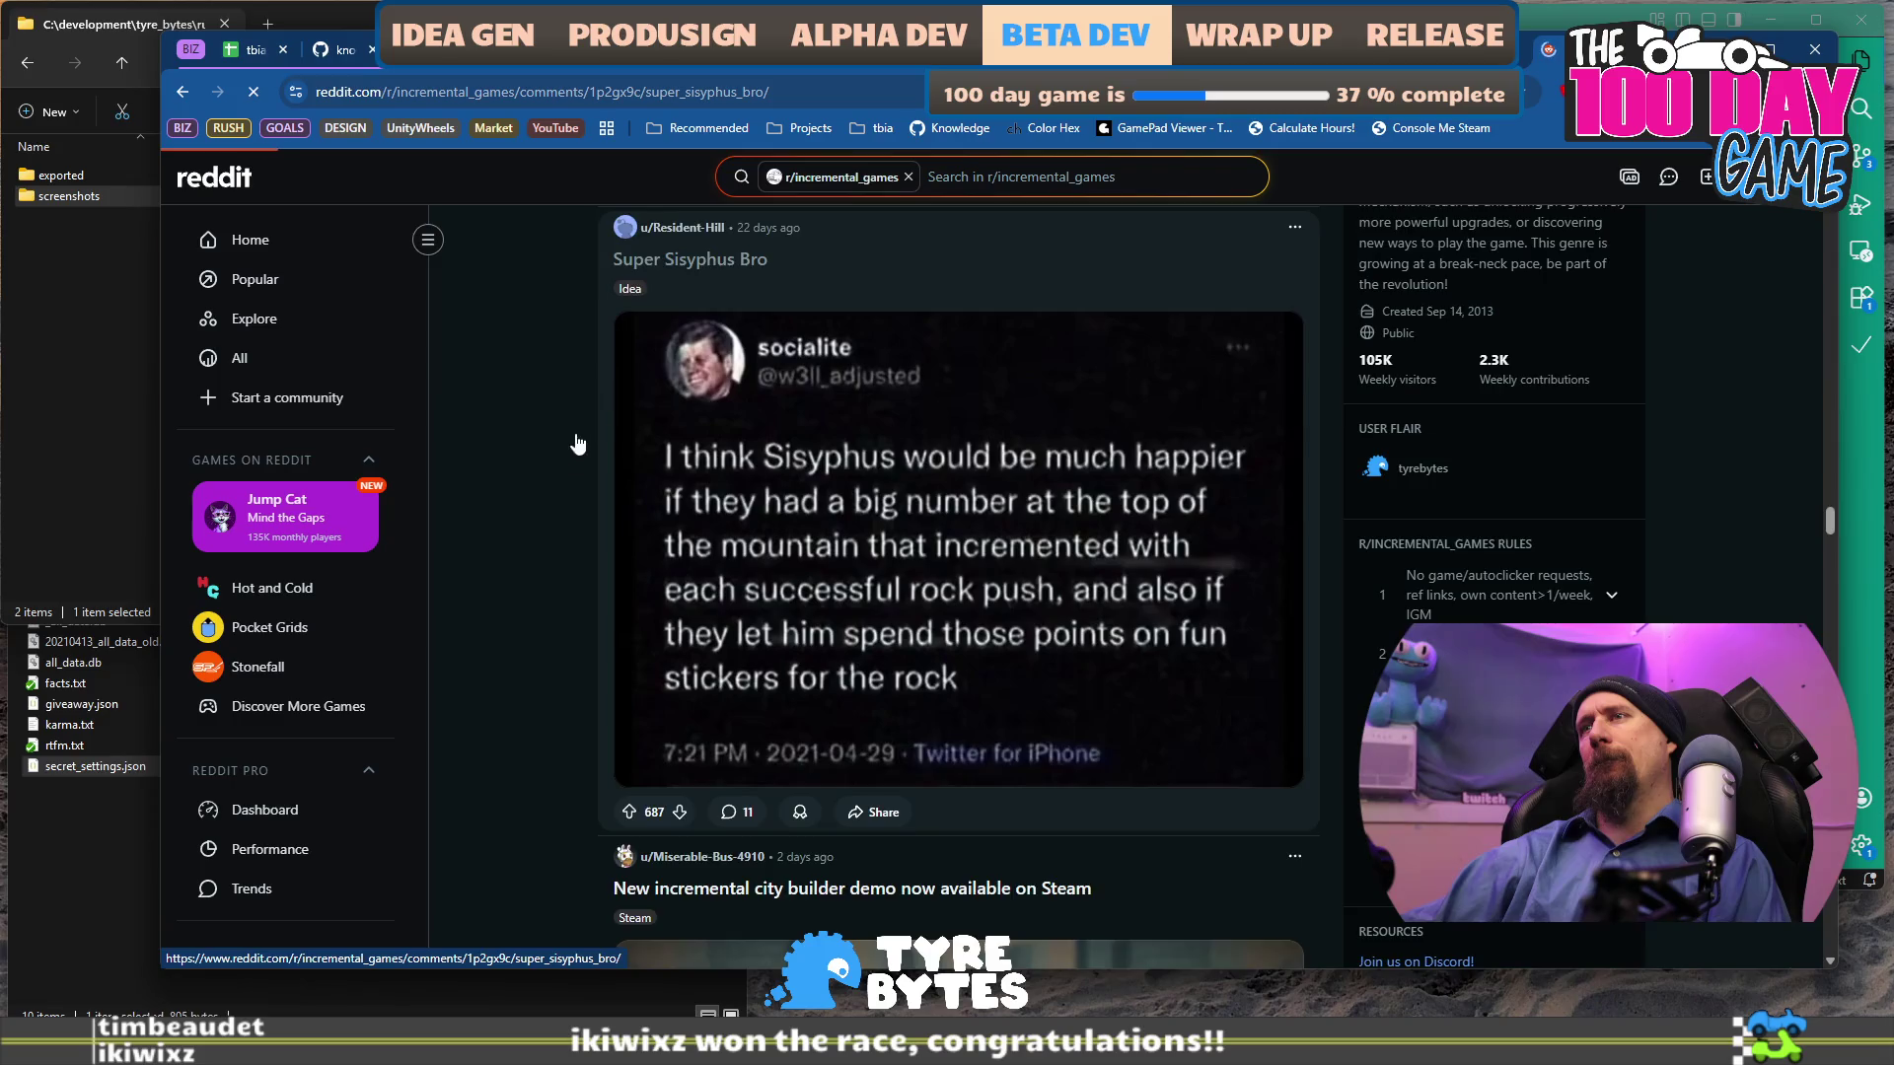
scroll(567, 454, "down", 5)
scroll(564, 471, "down", 4)
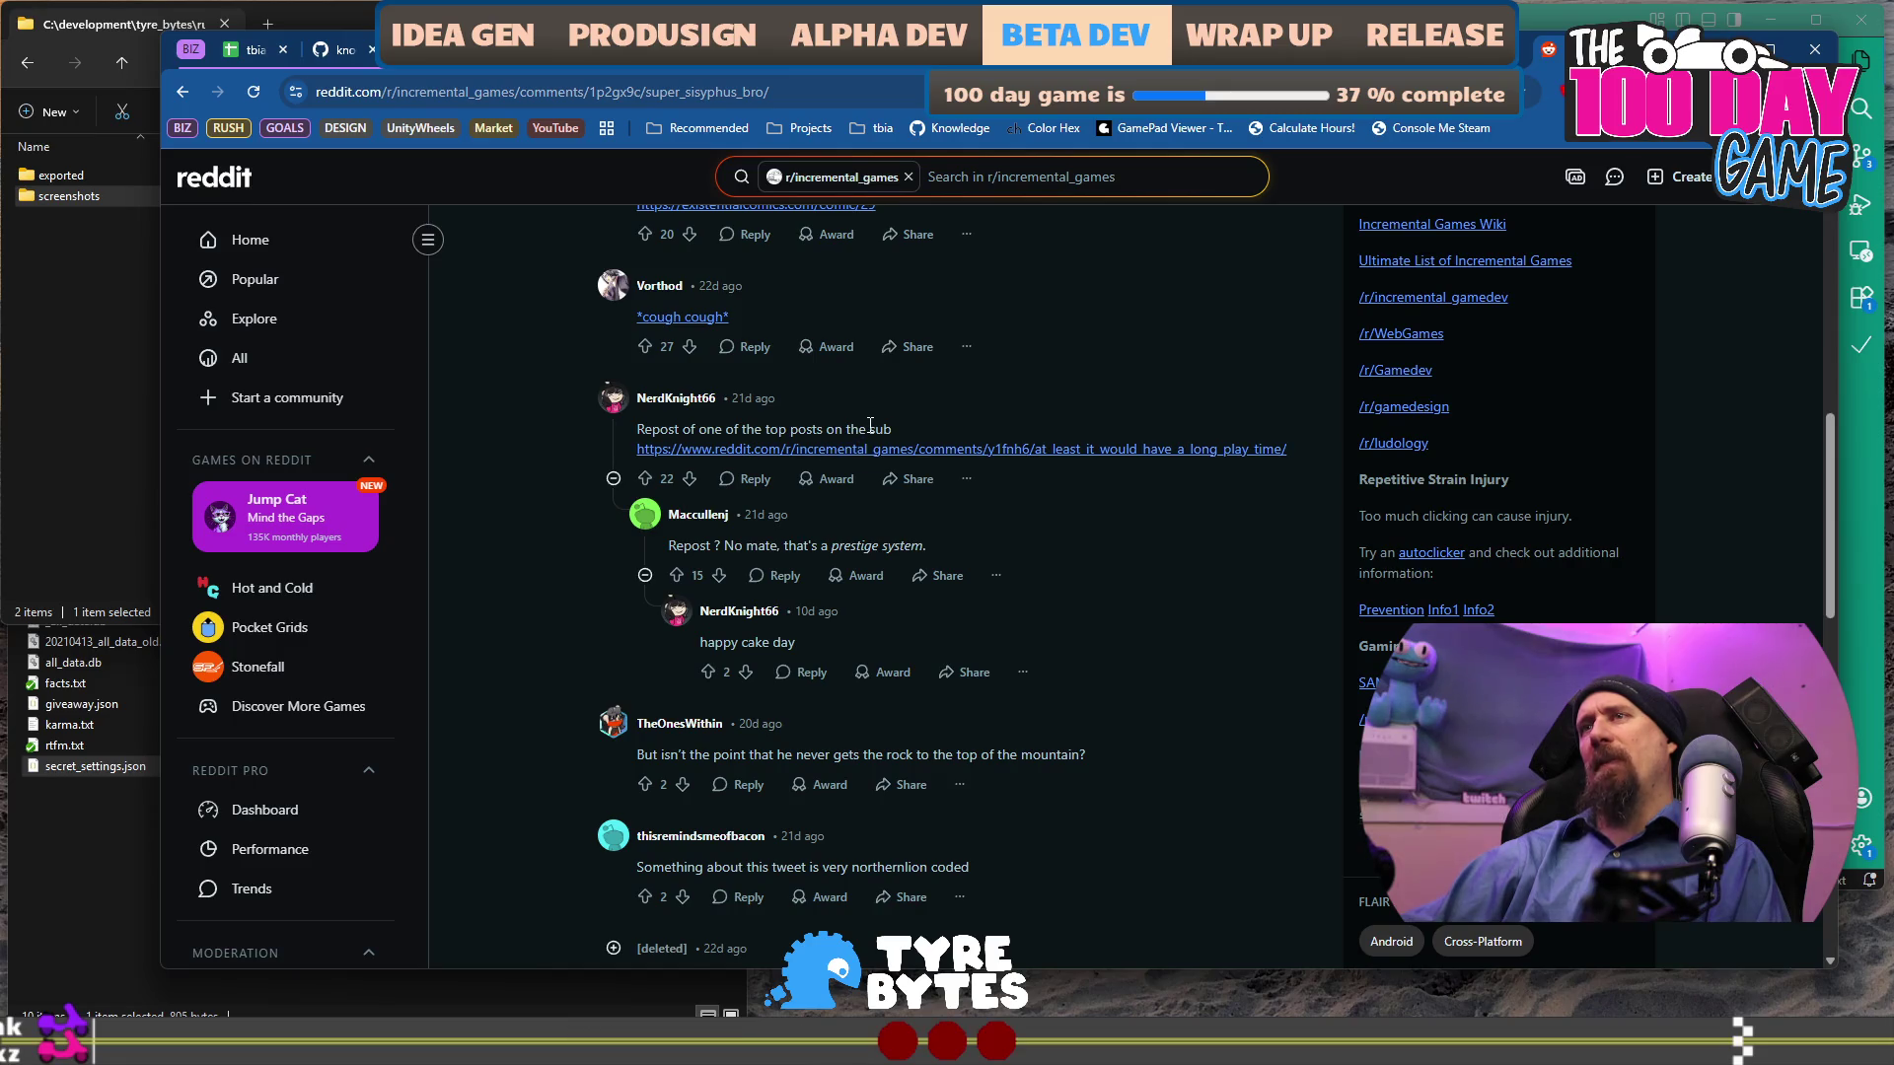
left_click_drag(870, 427, 723, 424)
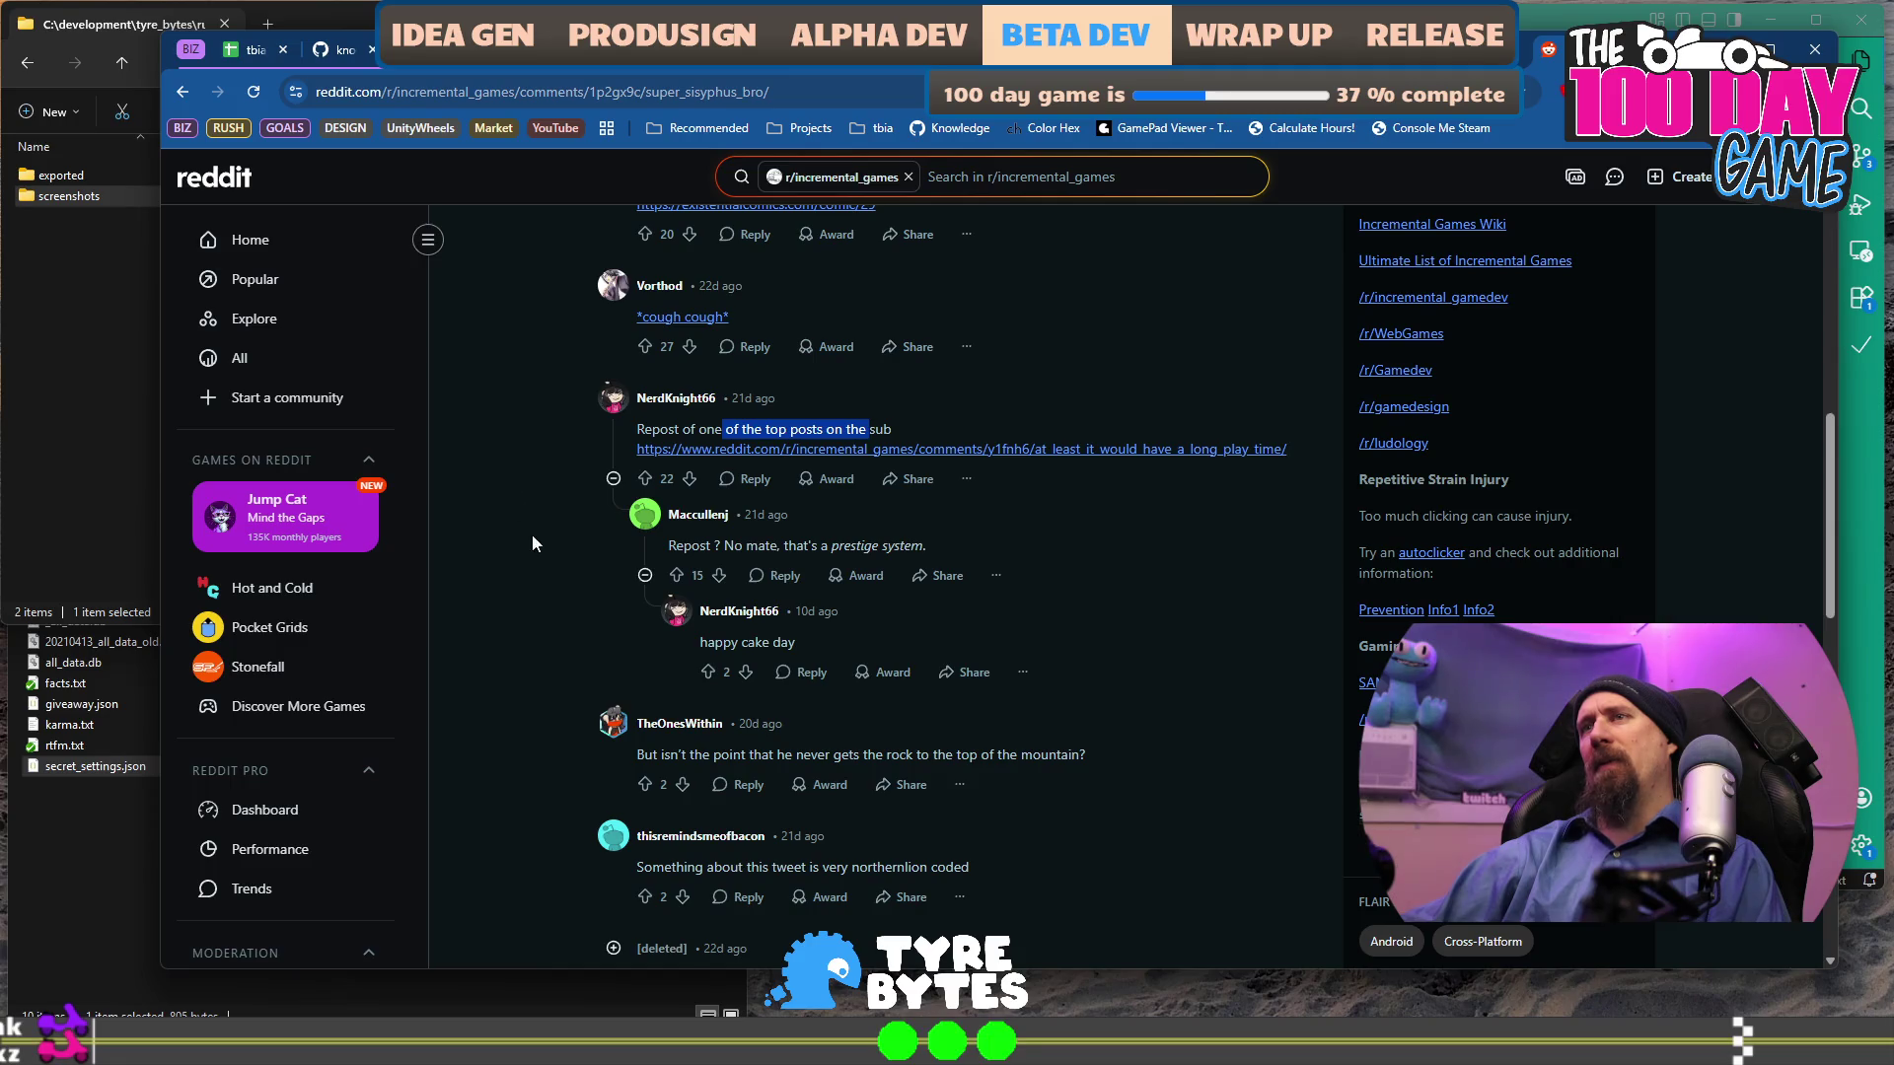
scroll(585, 592, "down", 1)
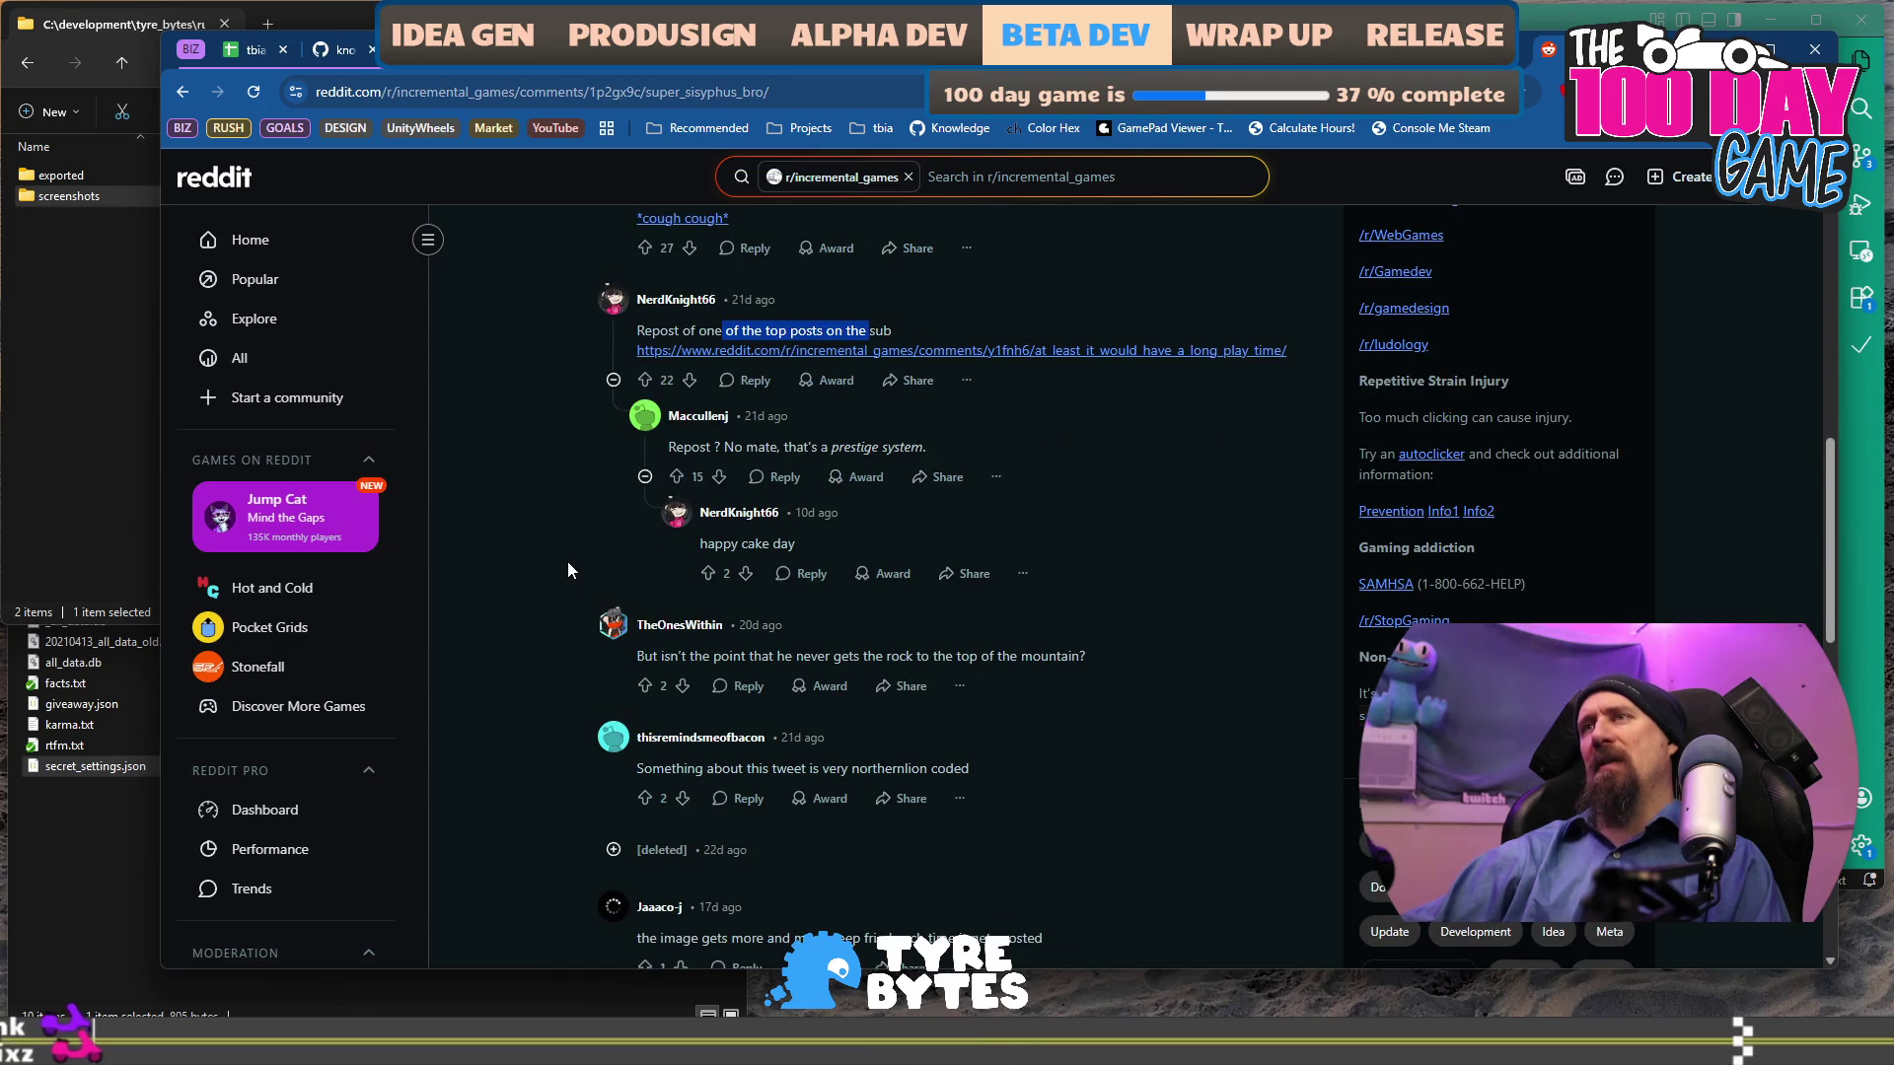
scroll(566, 560, "down", 4)
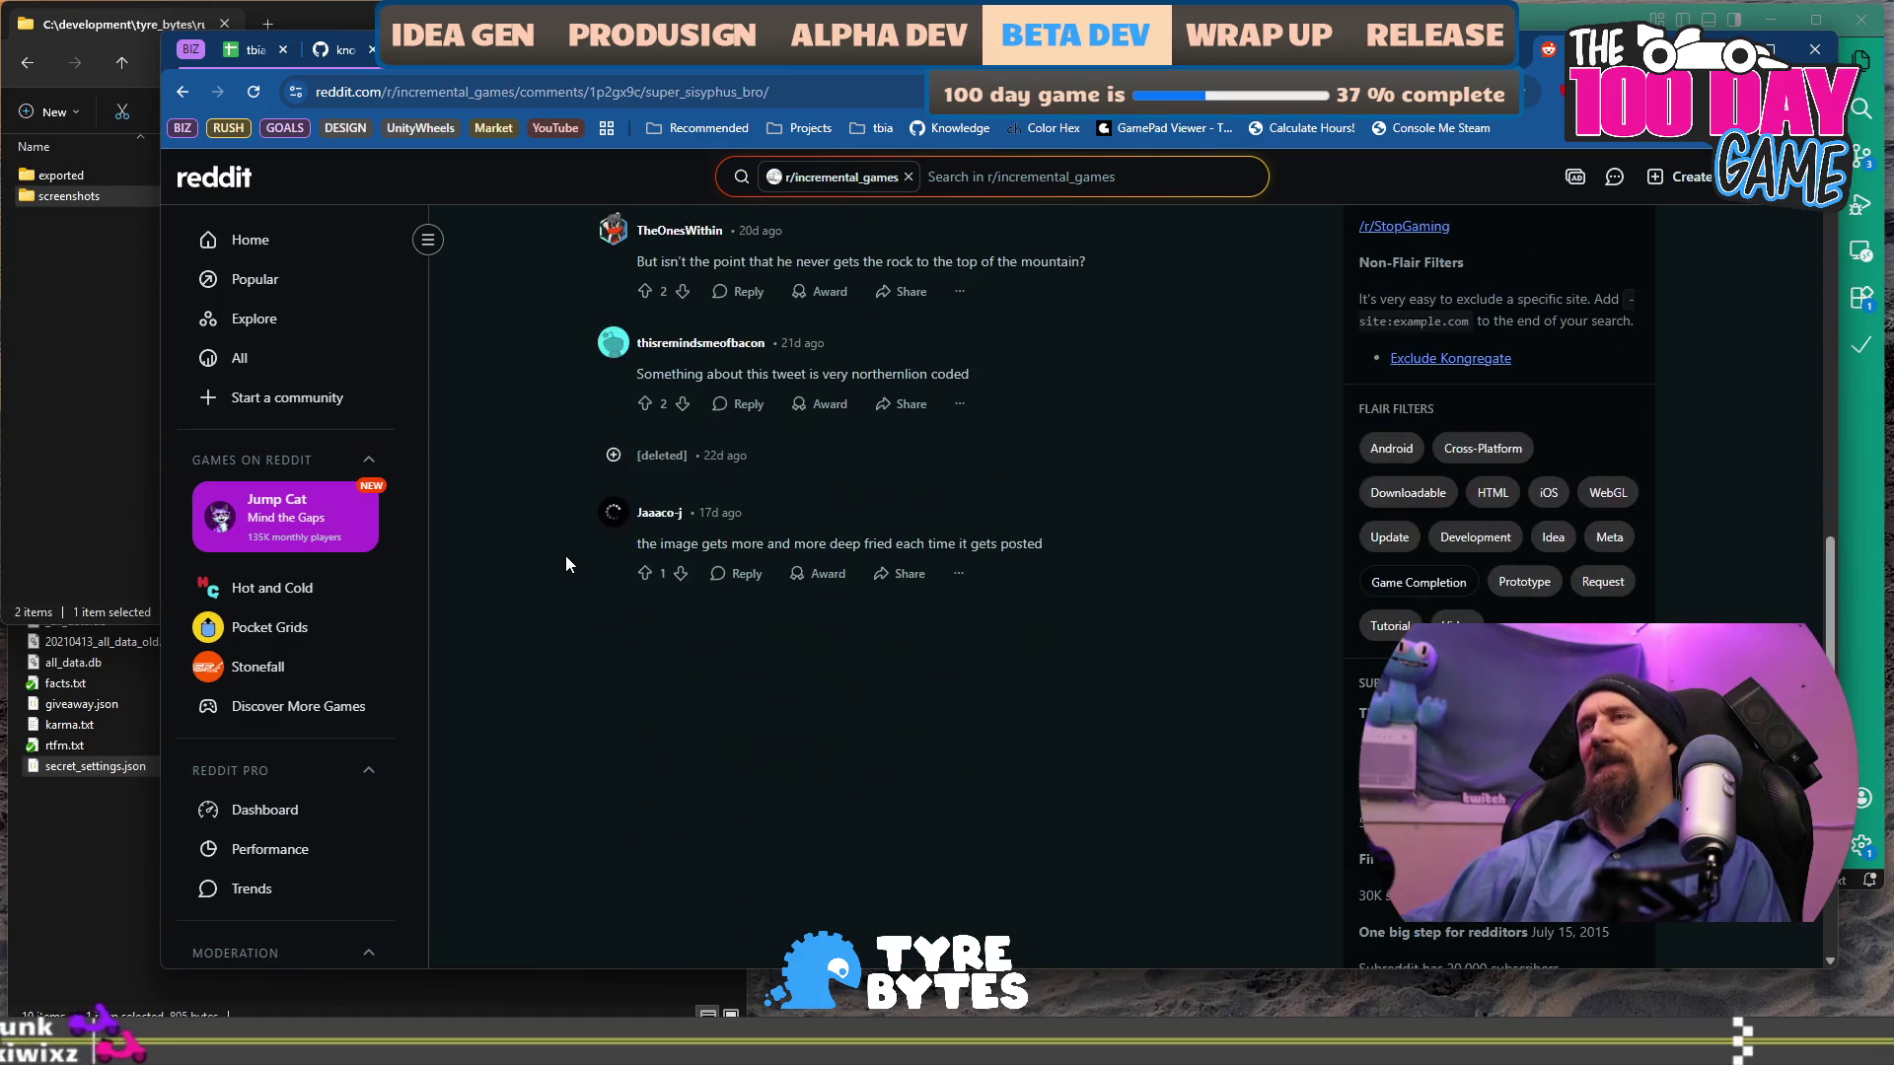
Go back to the r/incremental_games feed and scroll through its posts.
left_click(184, 91)
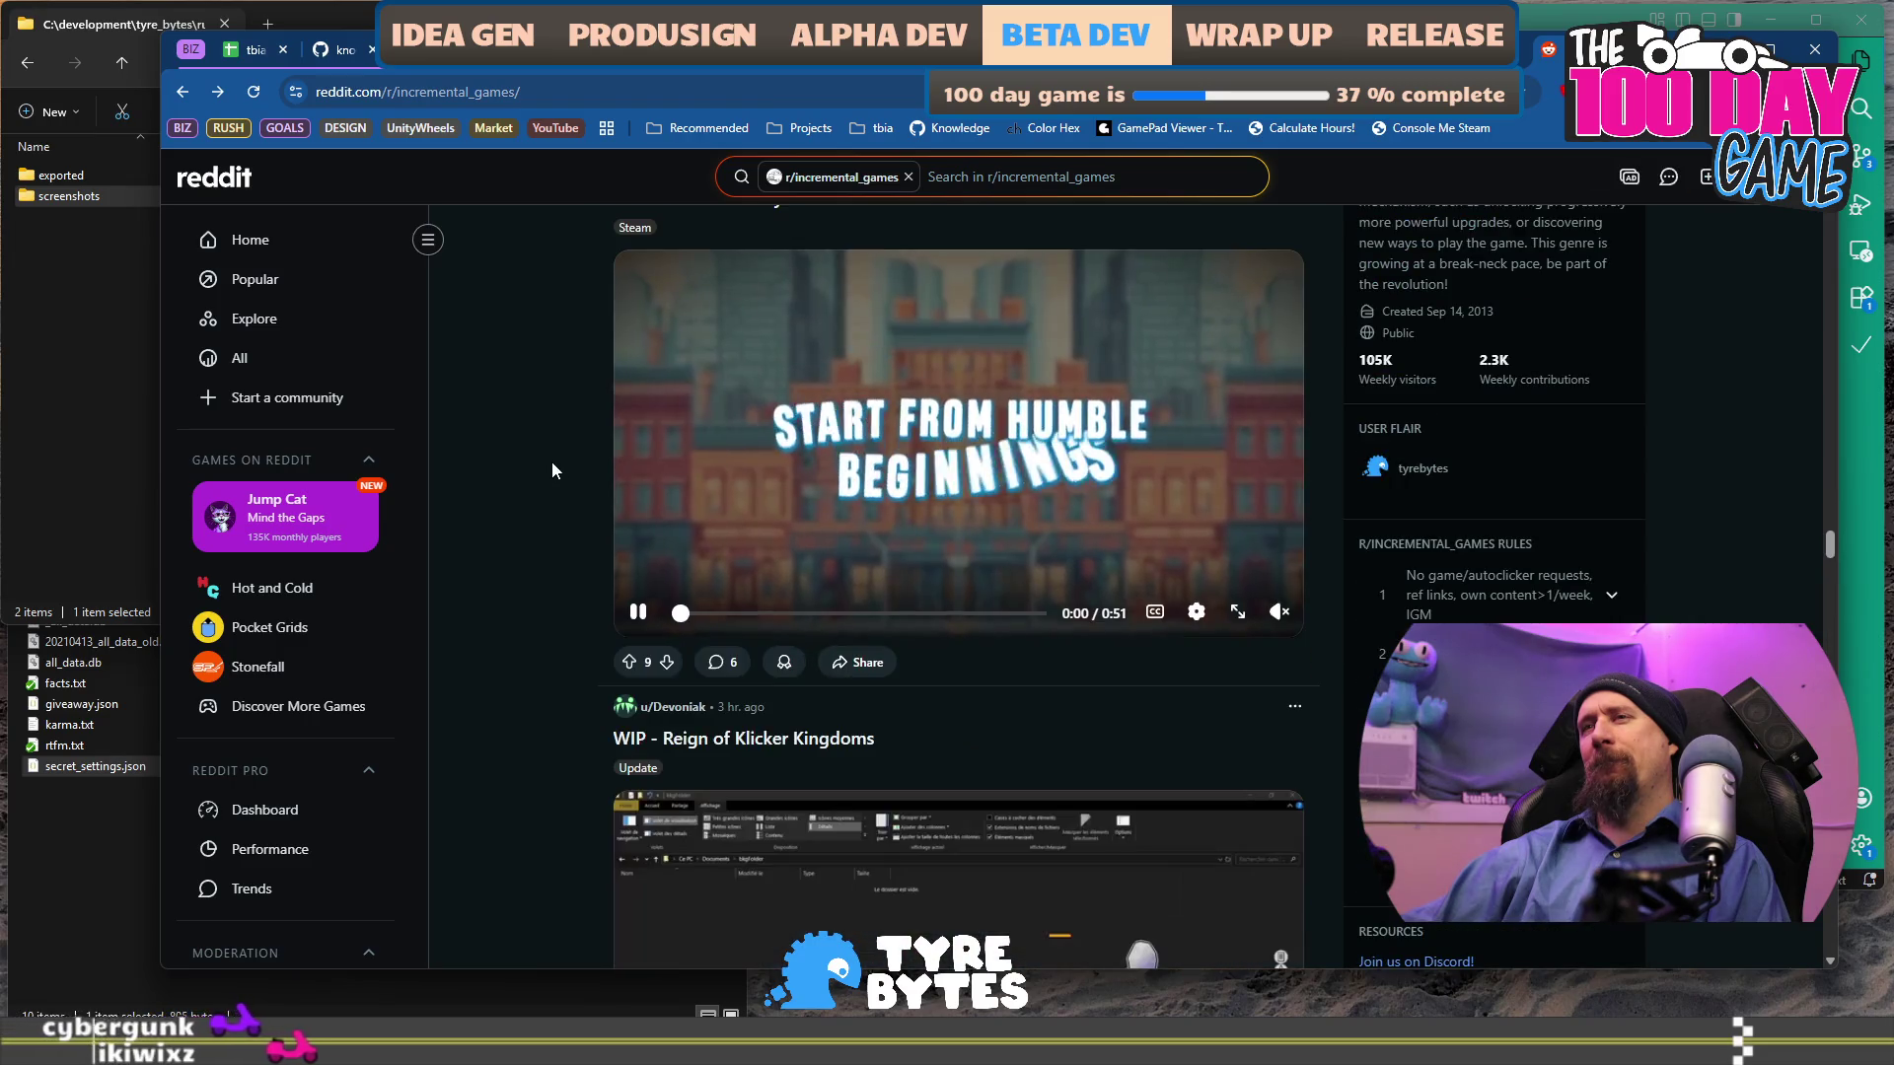
scroll(552, 462, "down", 6)
scroll(553, 461, "down", 4)
scroll(552, 461, "down", 2)
scroll(545, 462, "down", 4)
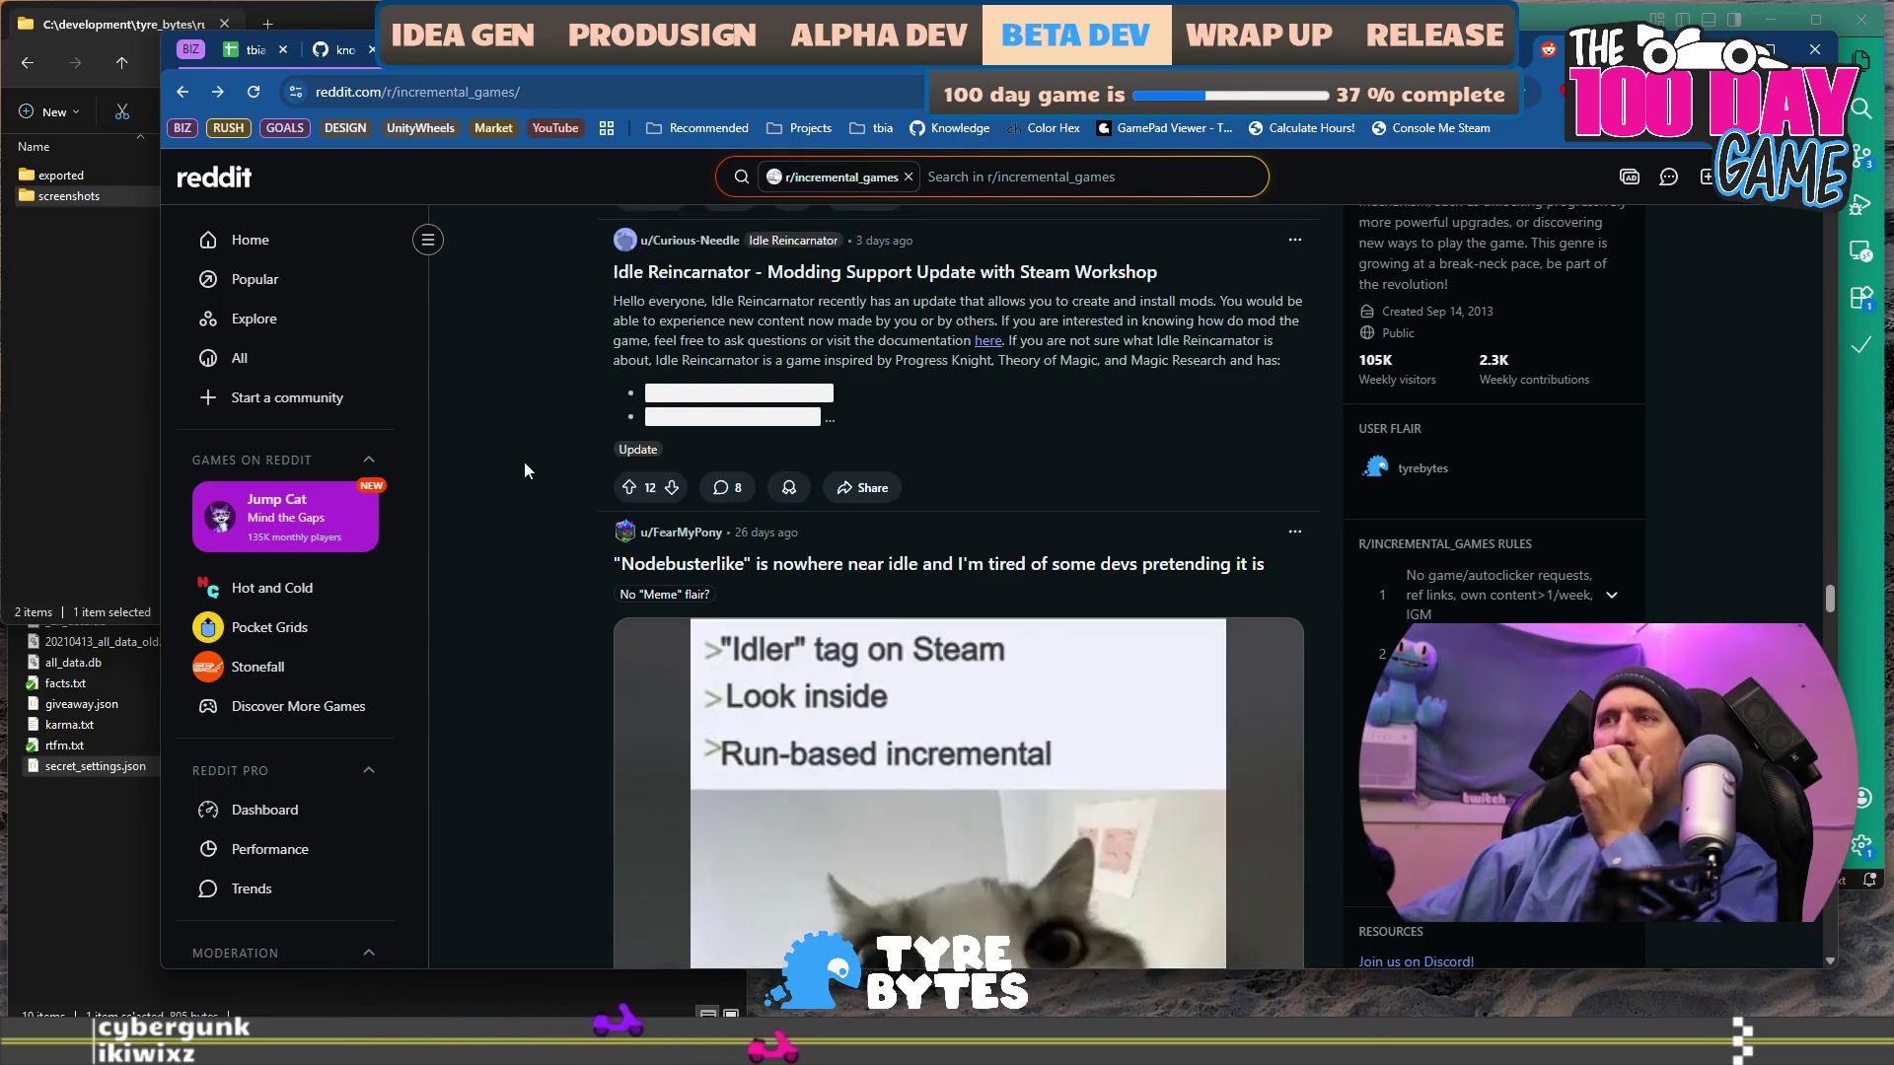
scroll(523, 462, "down", 5)
scroll(522, 462, "down", 6)
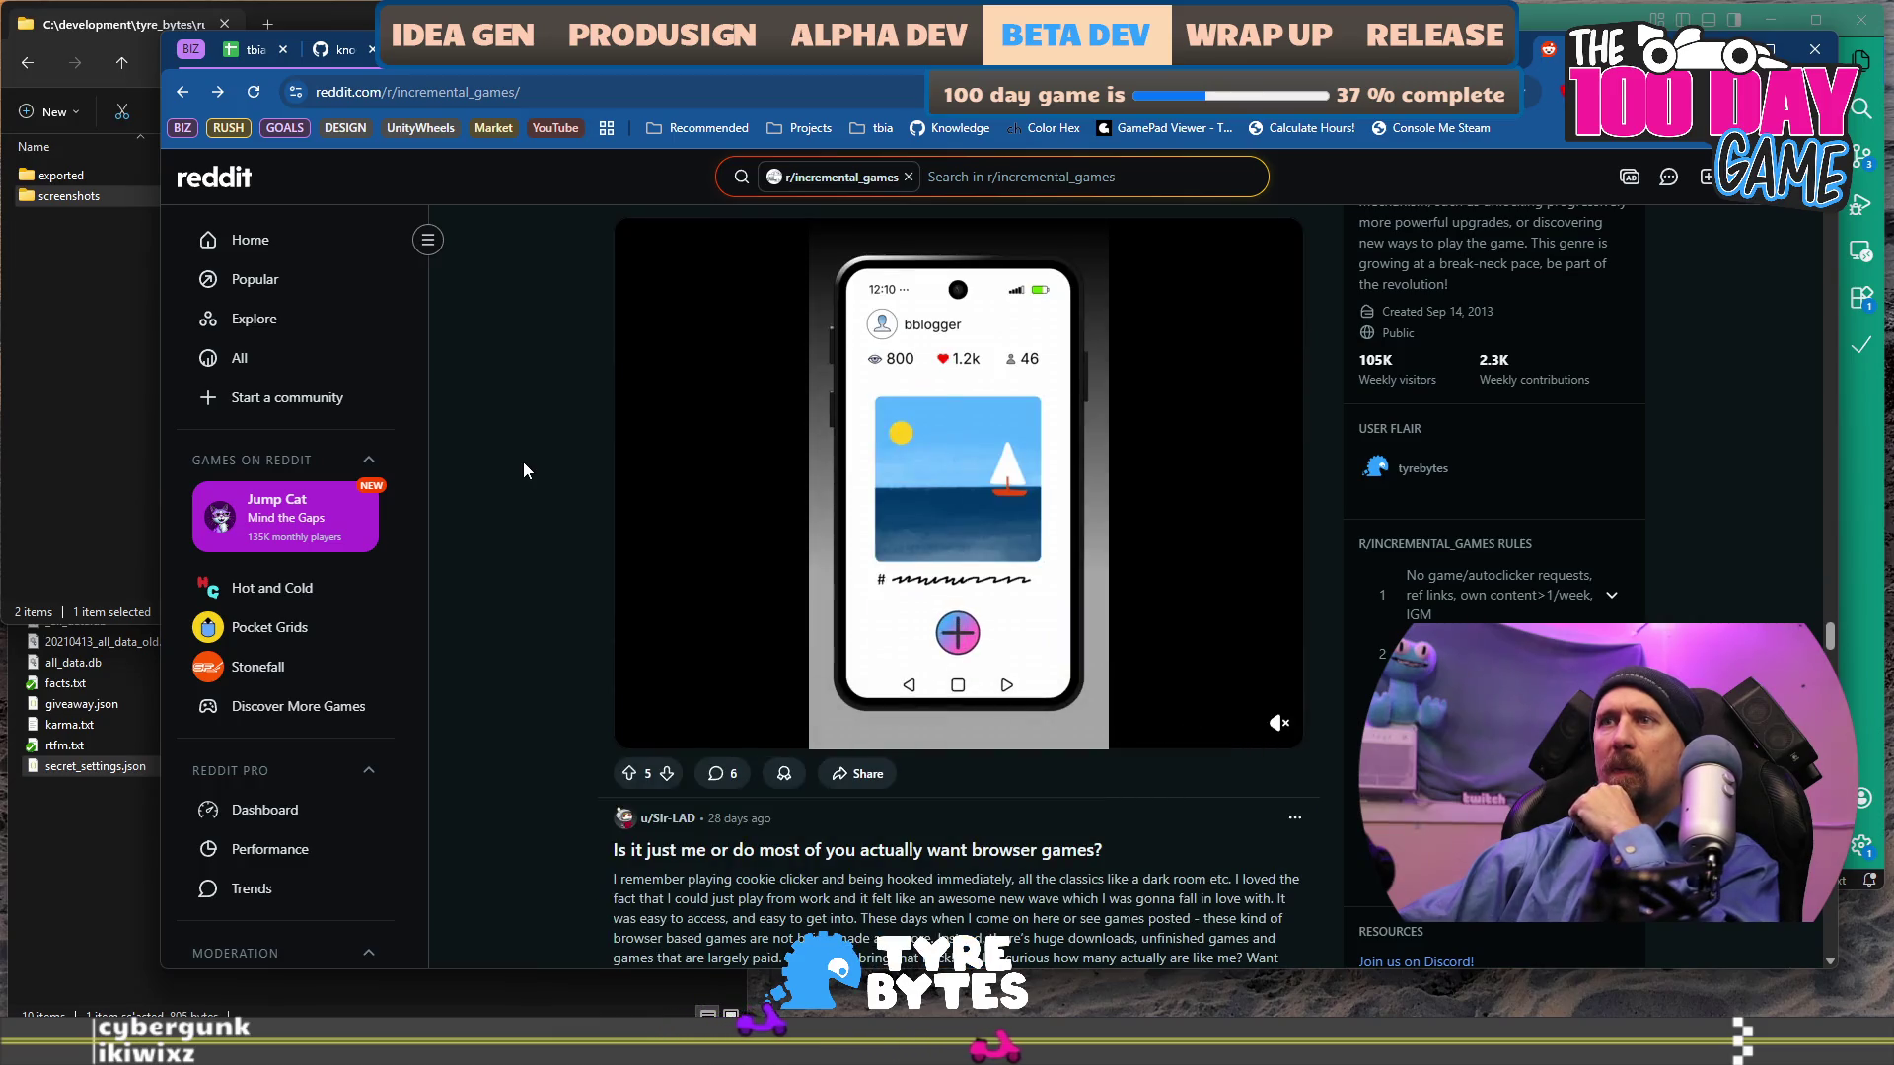
scroll(523, 461, "down", 2)
scroll(523, 462, "up", 4)
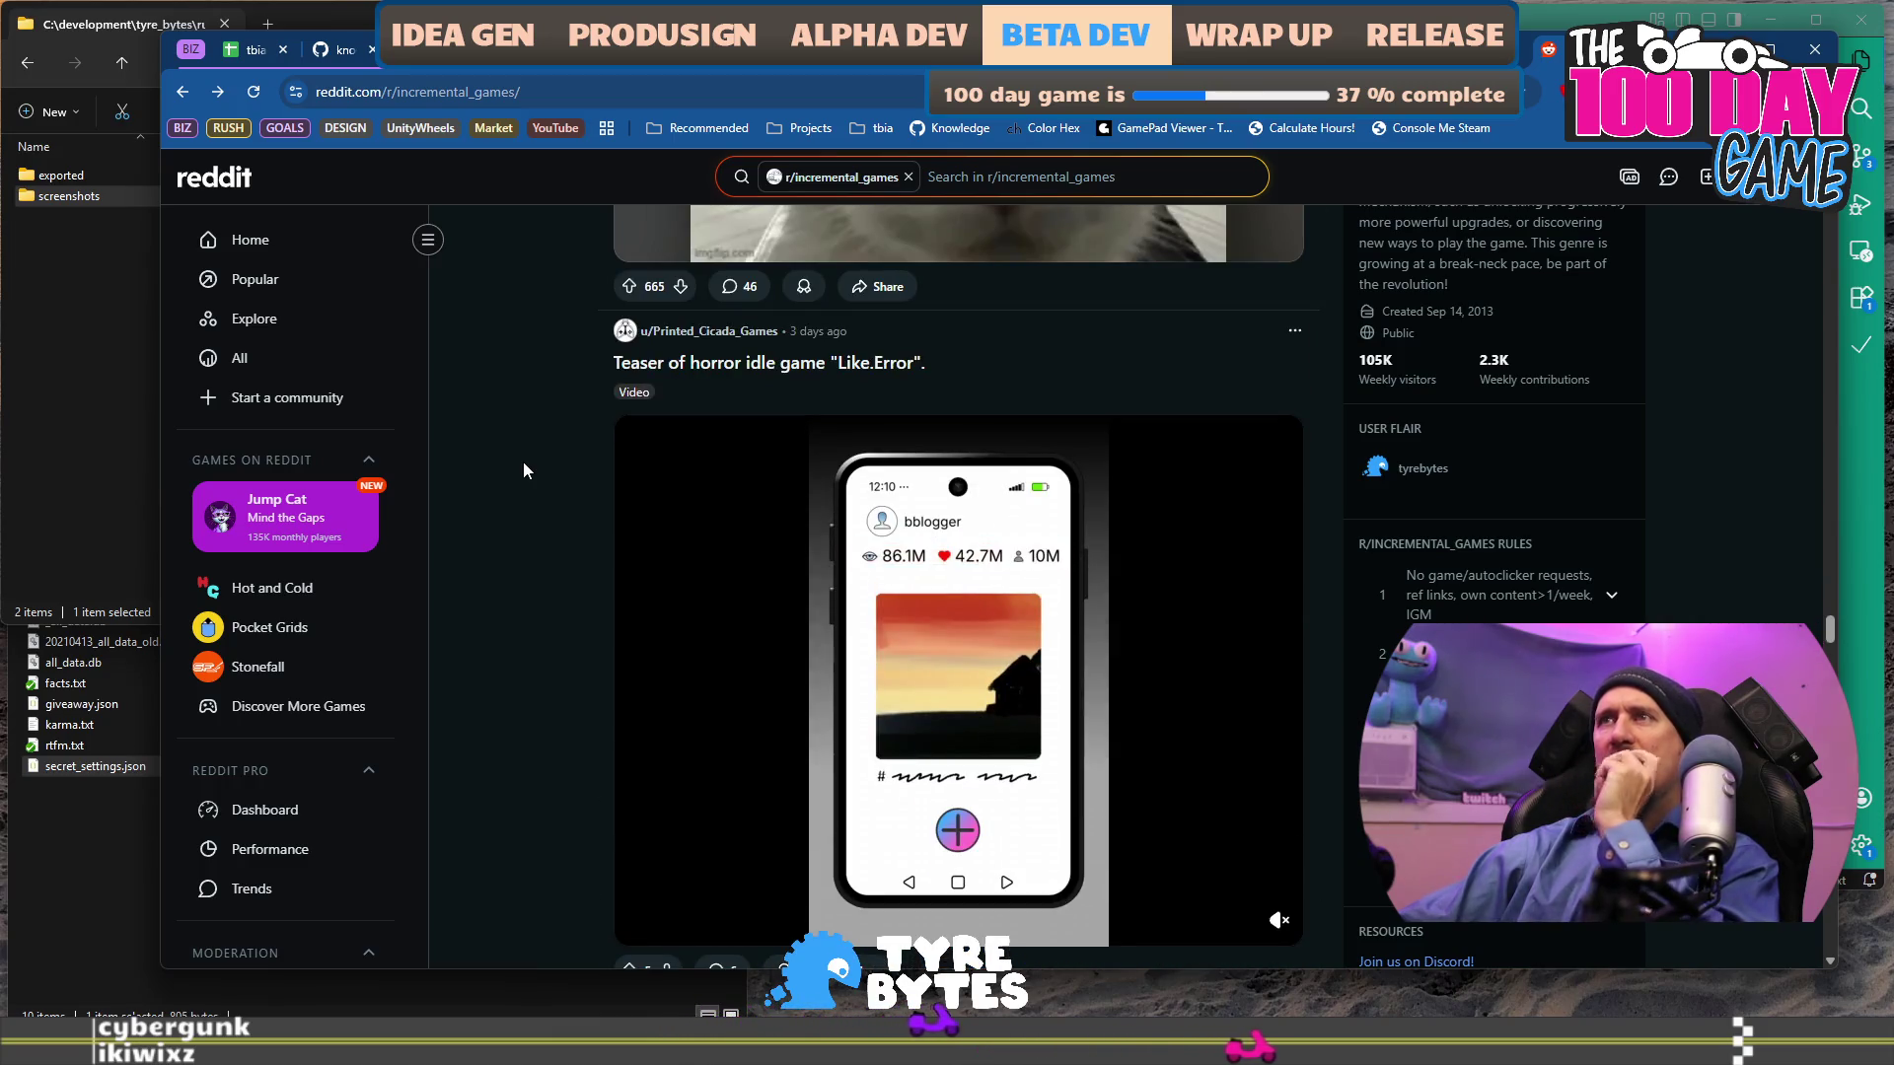
Scroll further and open the 'After 2 years of work' idle game post (419 upvotes, 254 comments).
scroll(523, 469, "down", 1)
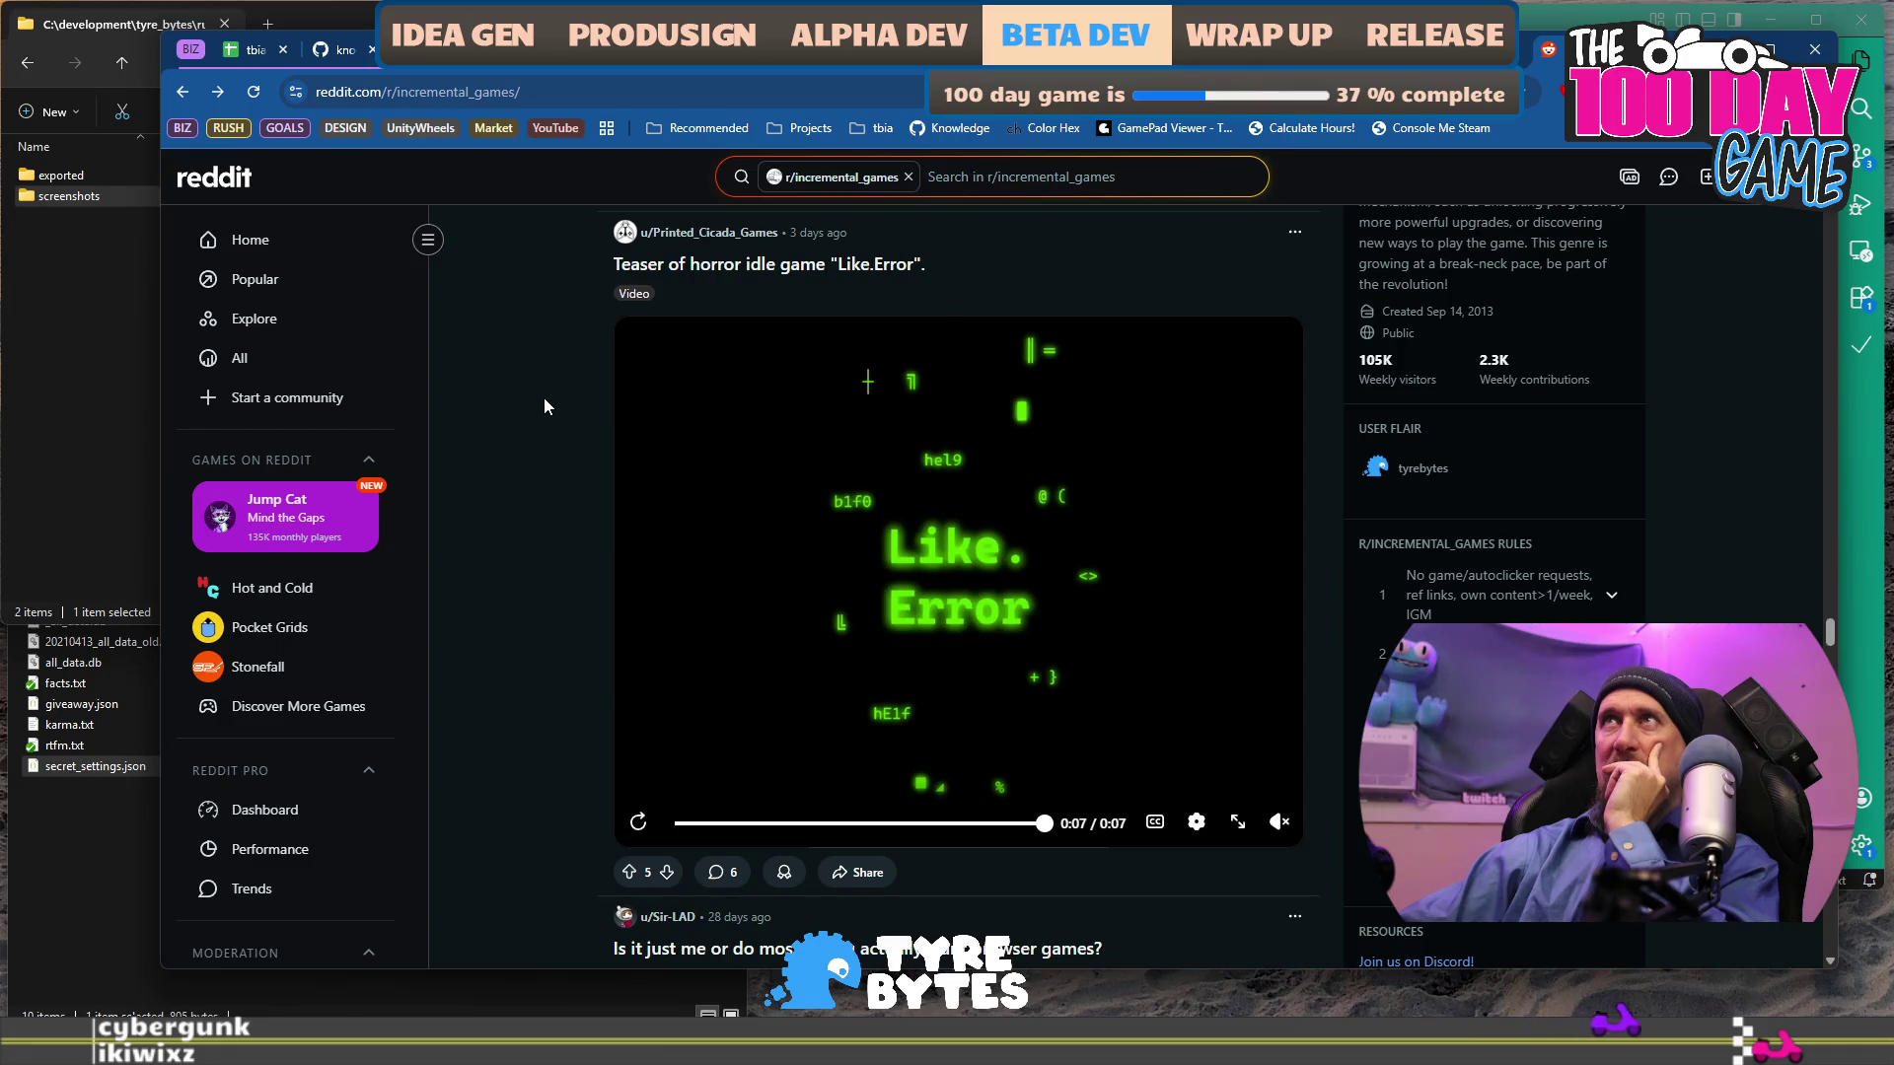
scroll(544, 406, "down", 5)
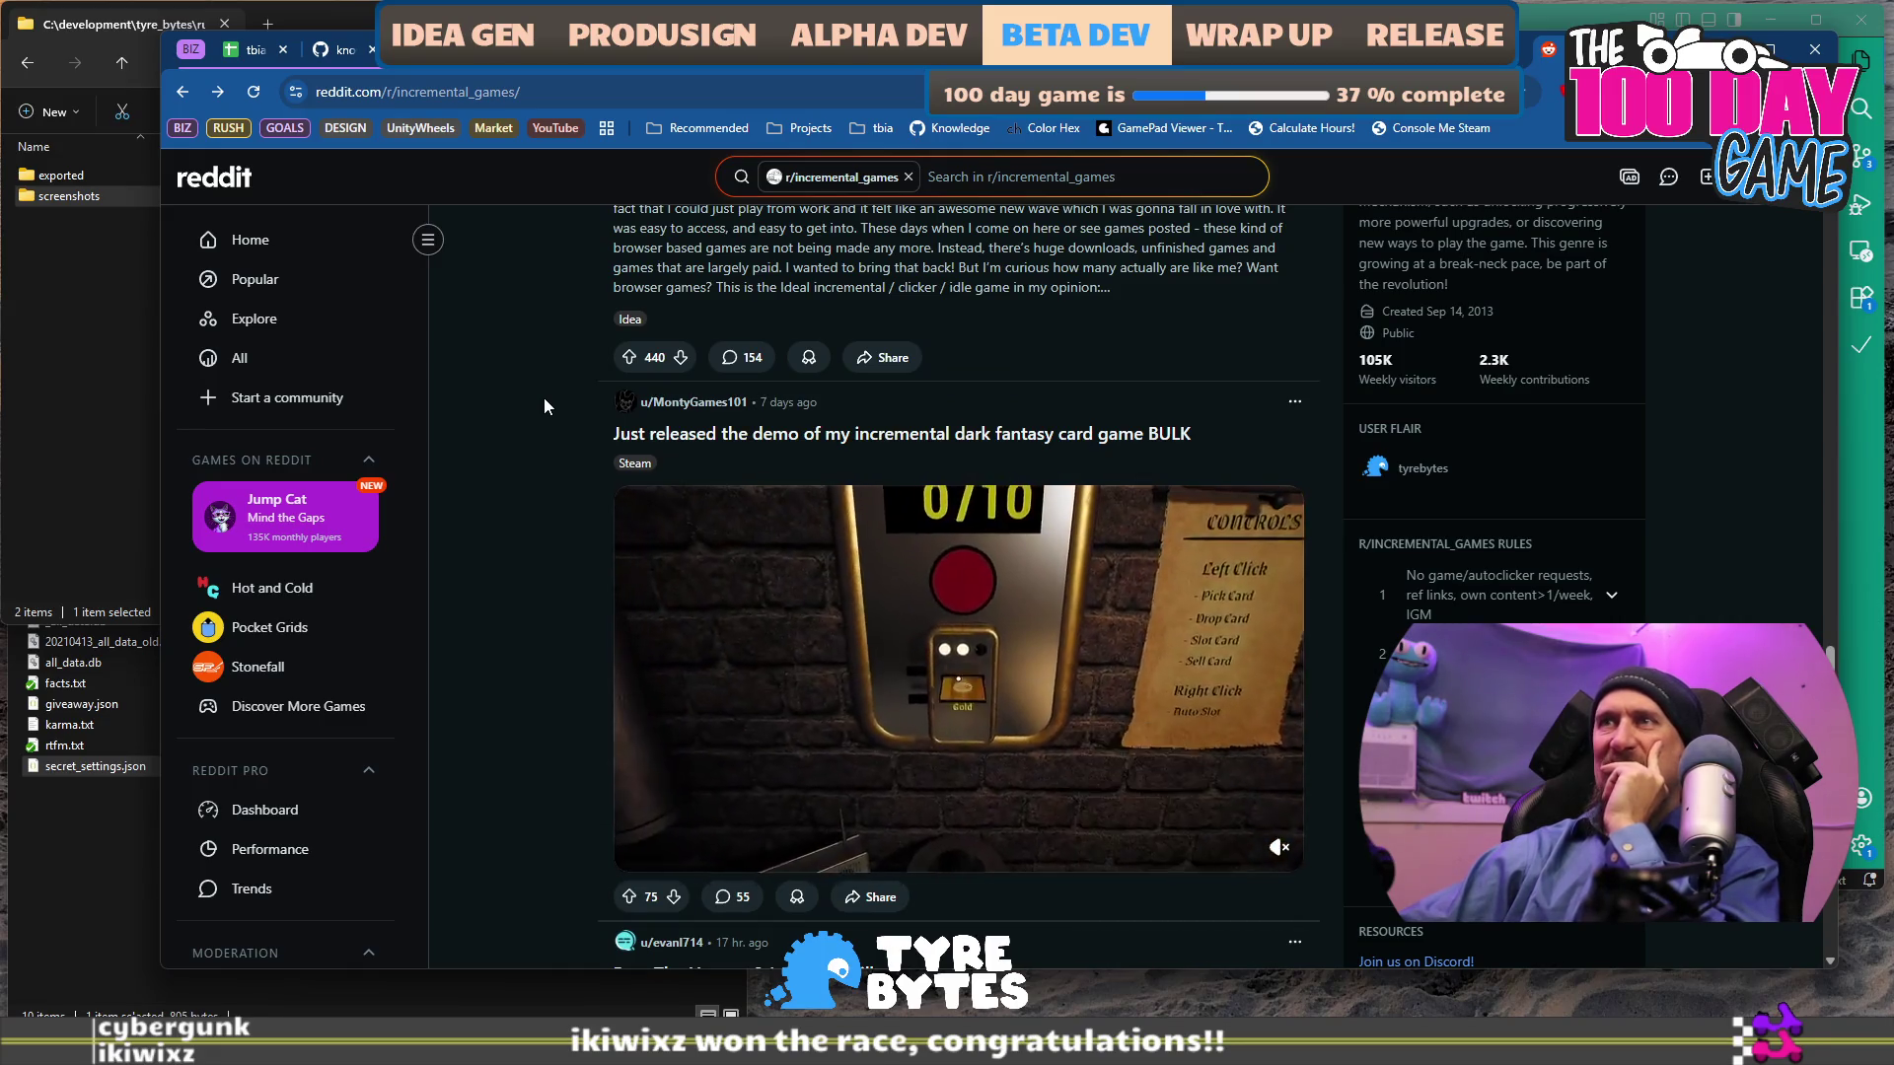
scroll(543, 405, "down", 1)
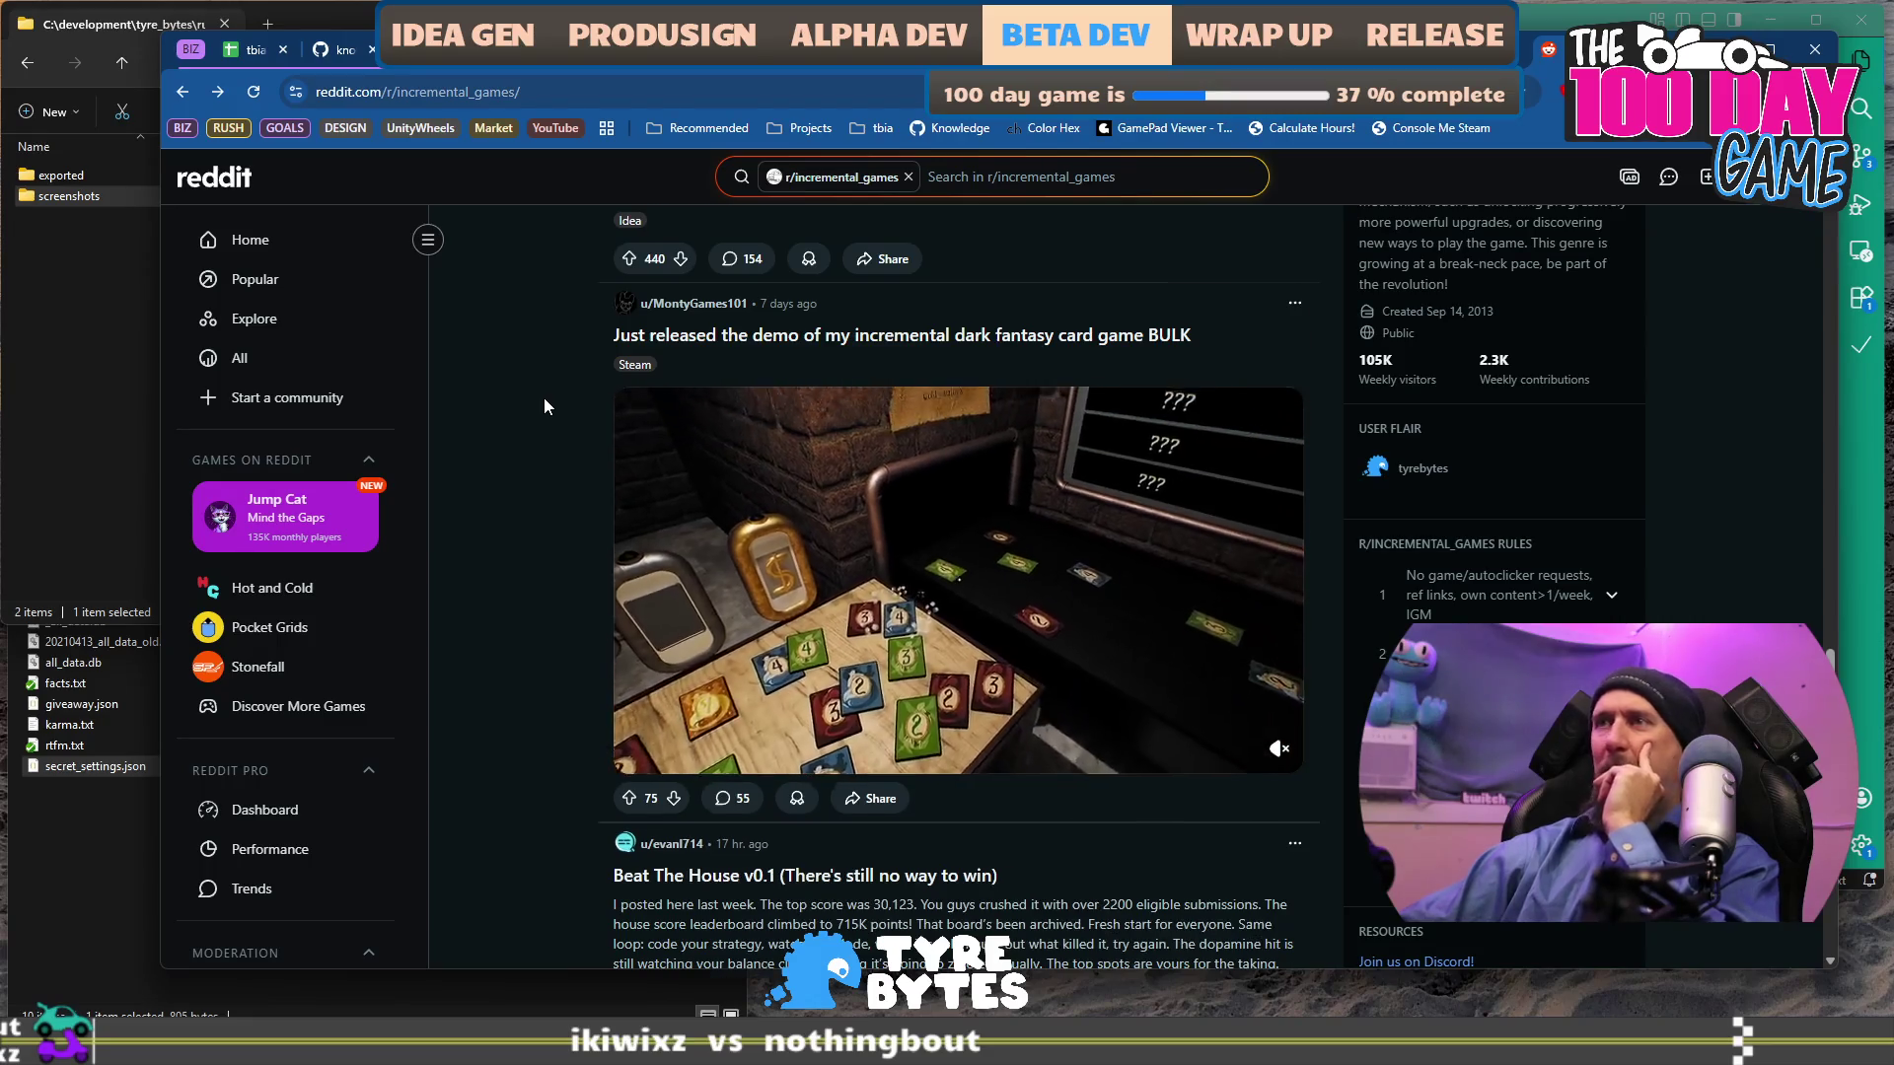
scroll(544, 405, "down", 2)
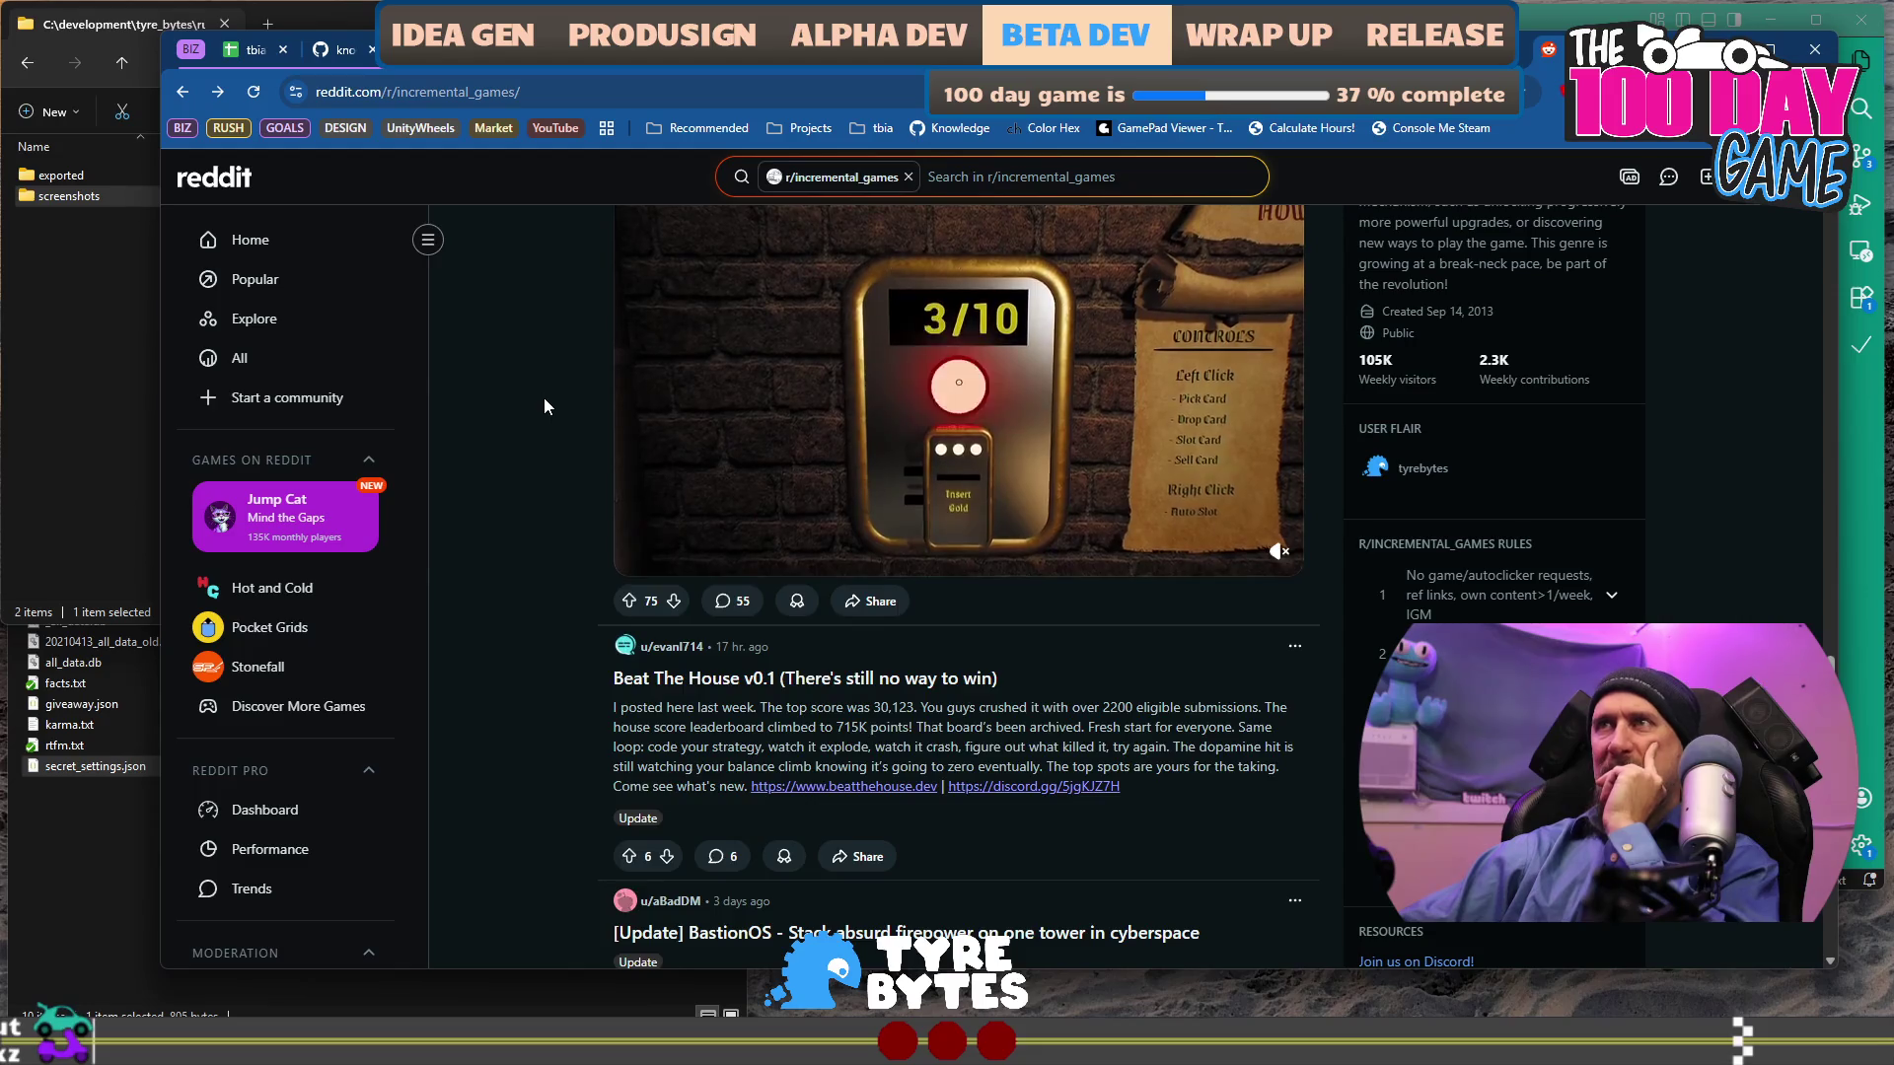
scroll(544, 405, "up", 1)
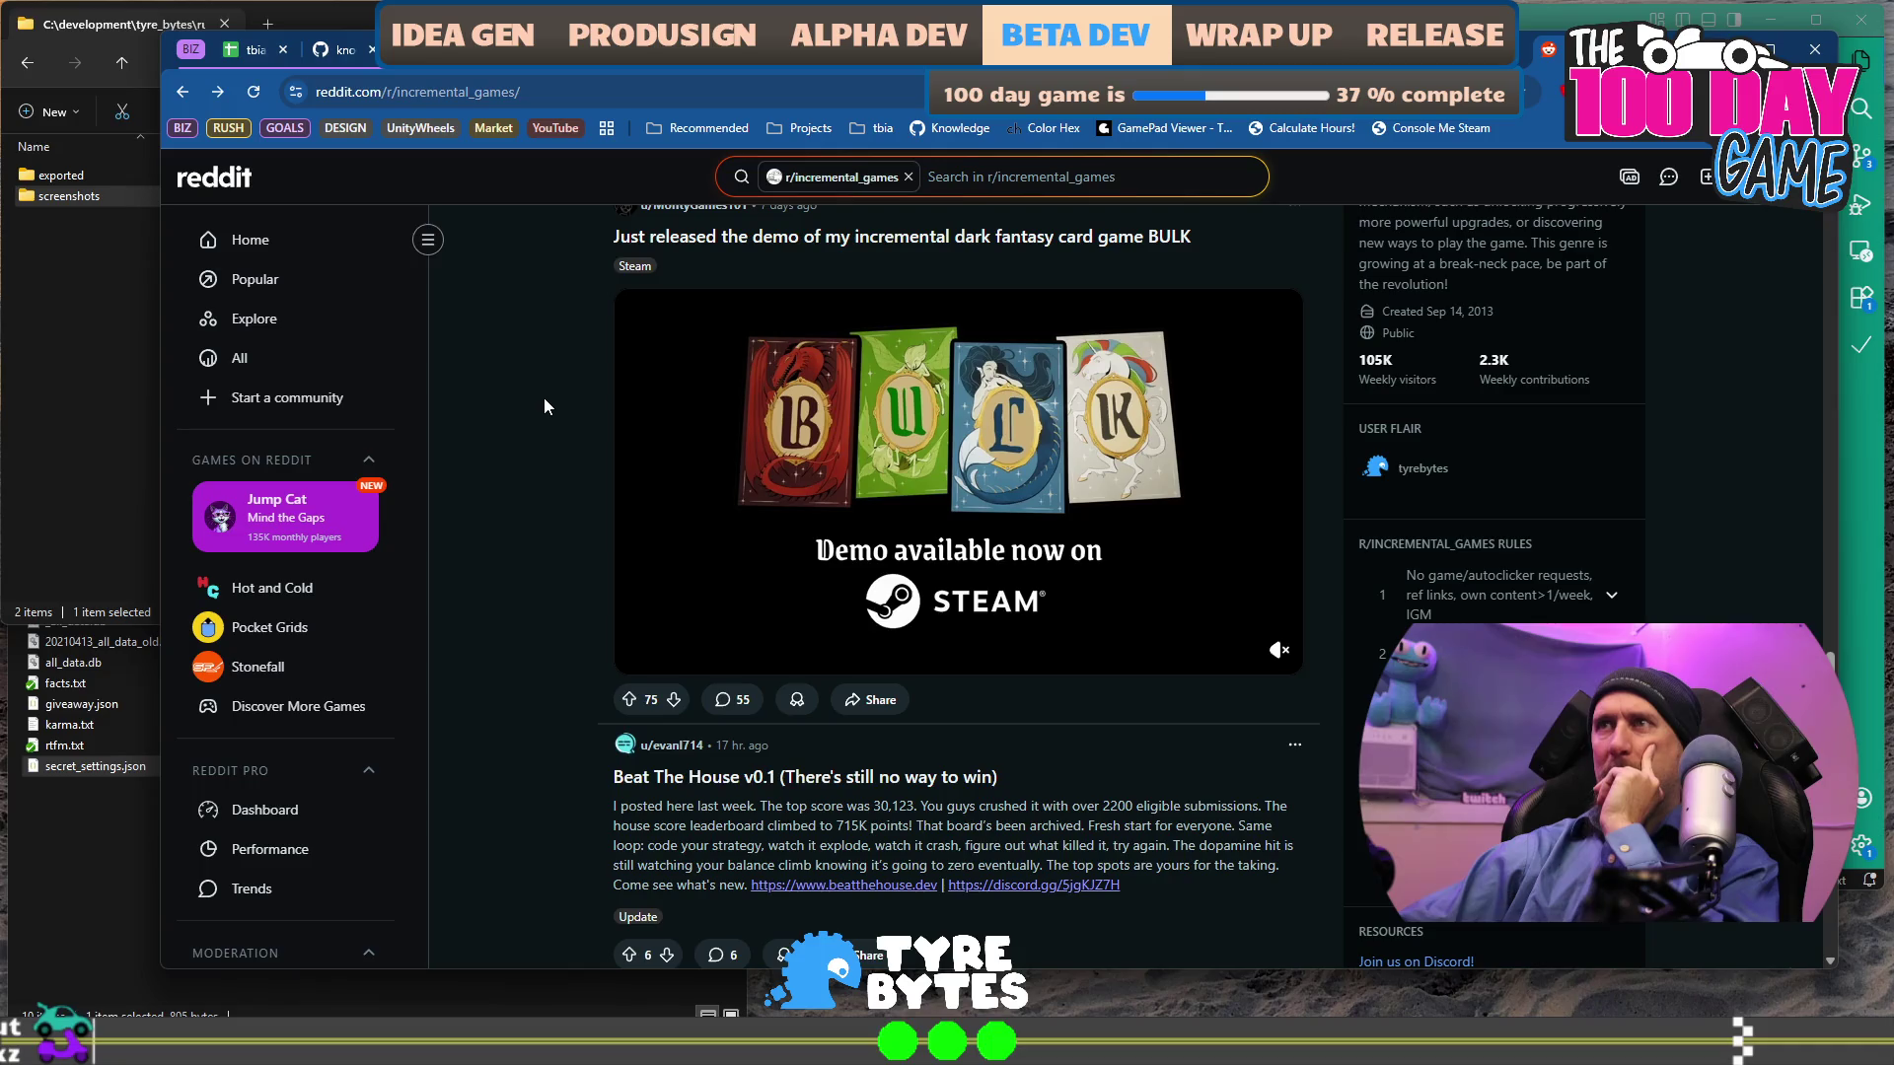
scroll(544, 405, "down", 4)
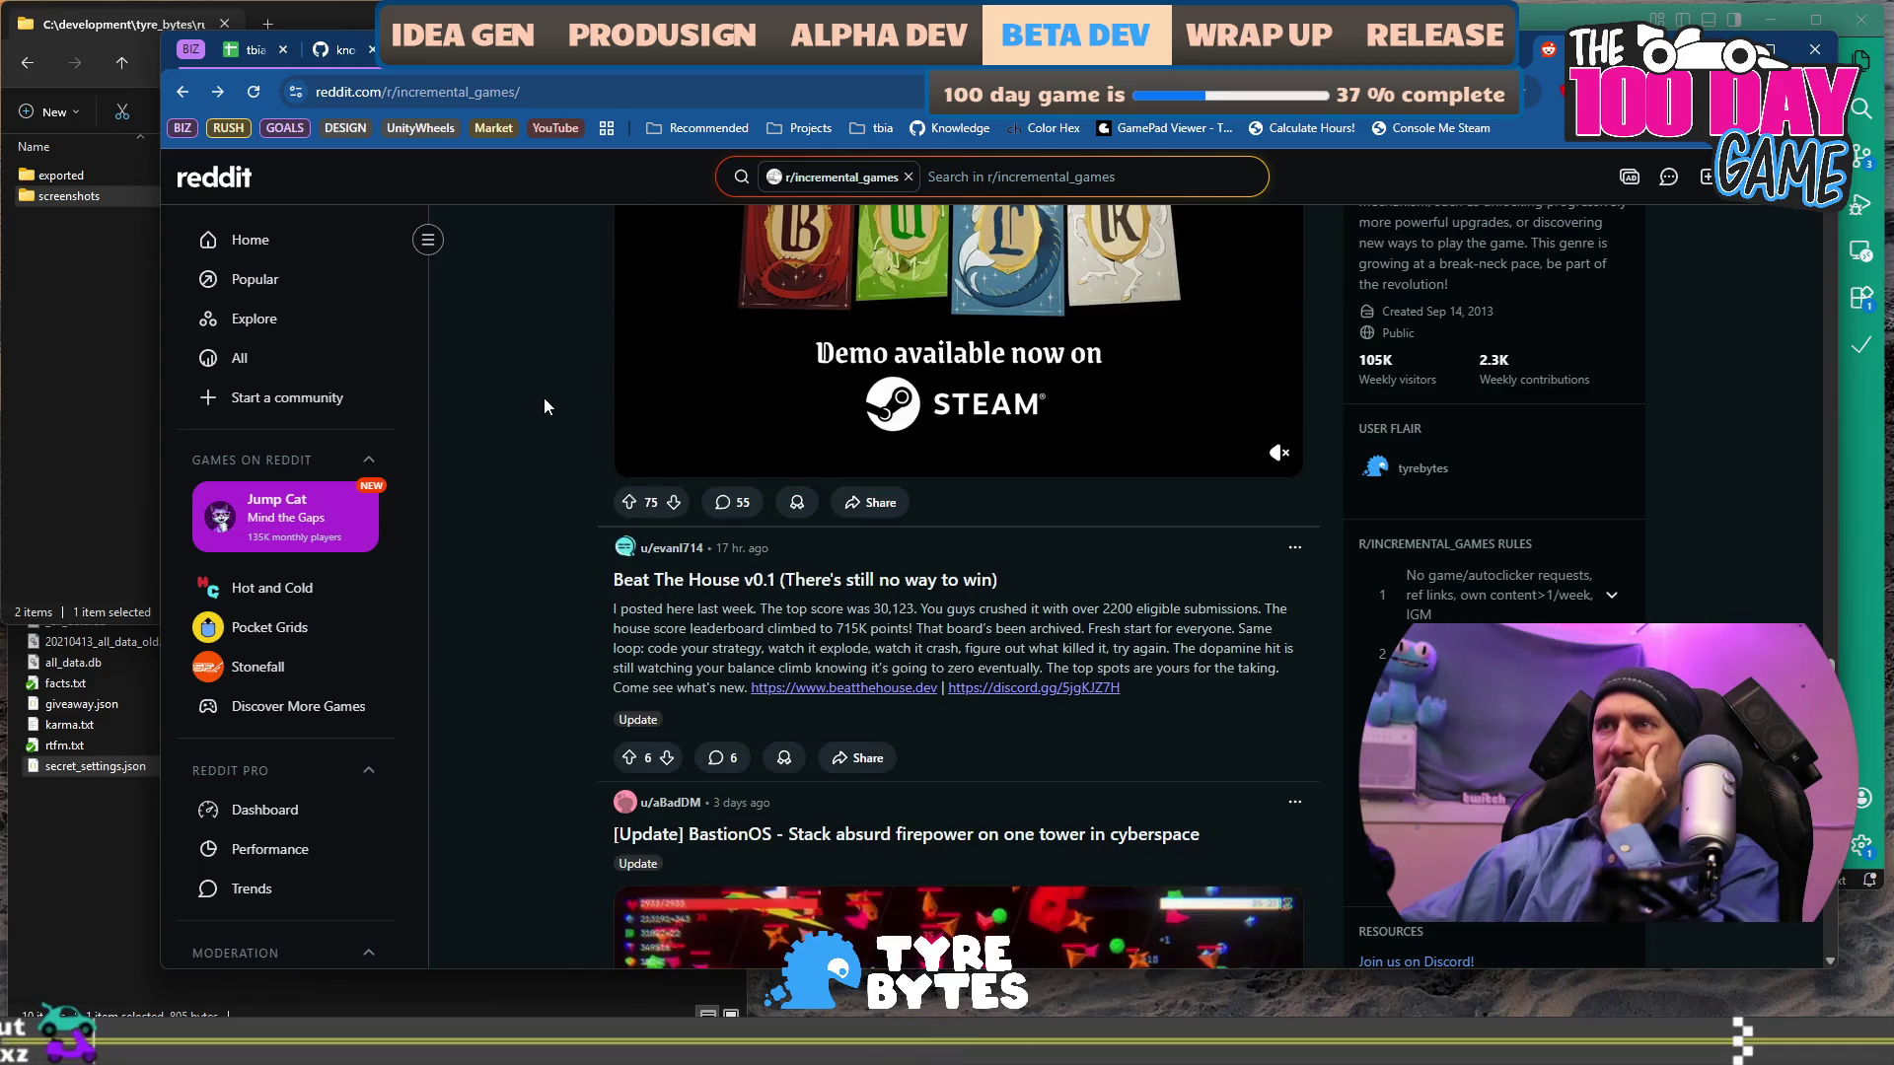
scroll(544, 404, "down", 3)
scroll(544, 404, "down", 4)
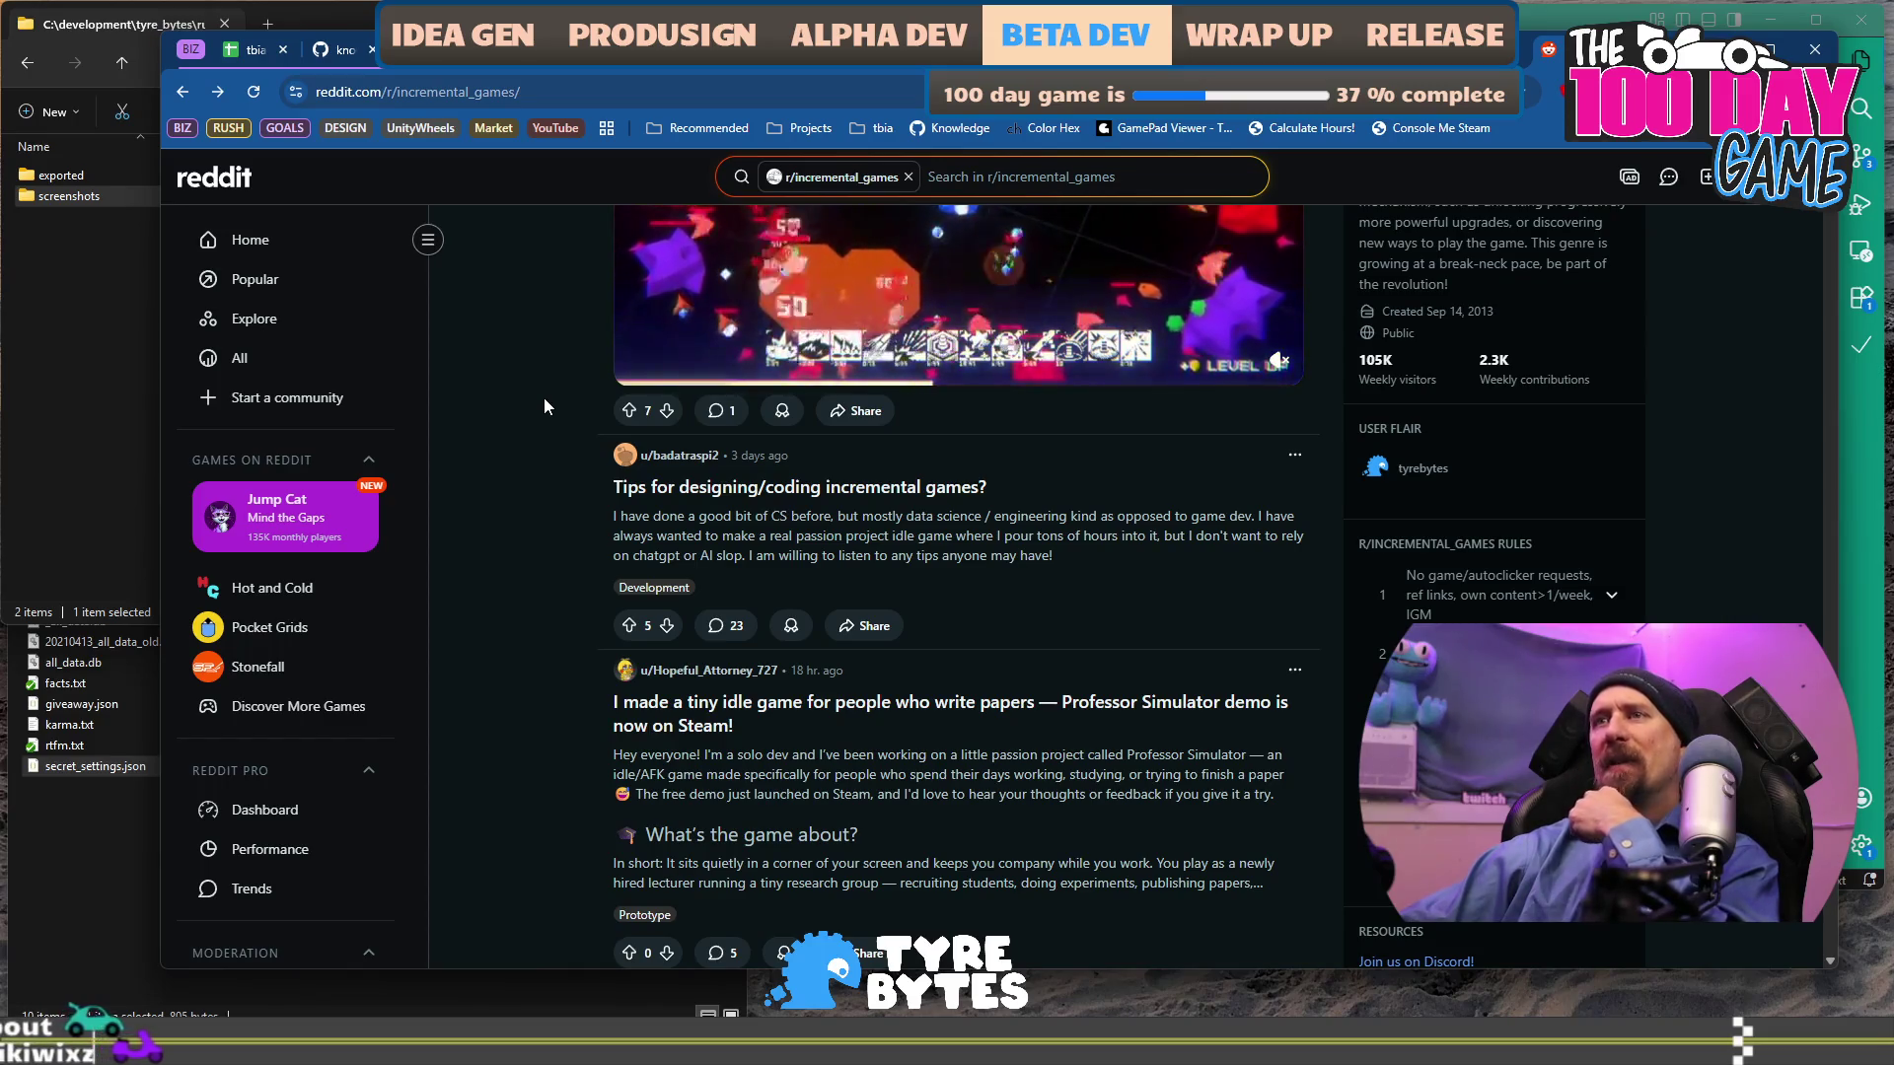
scroll(544, 404, "down", 5)
scroll(544, 405, "down", 6)
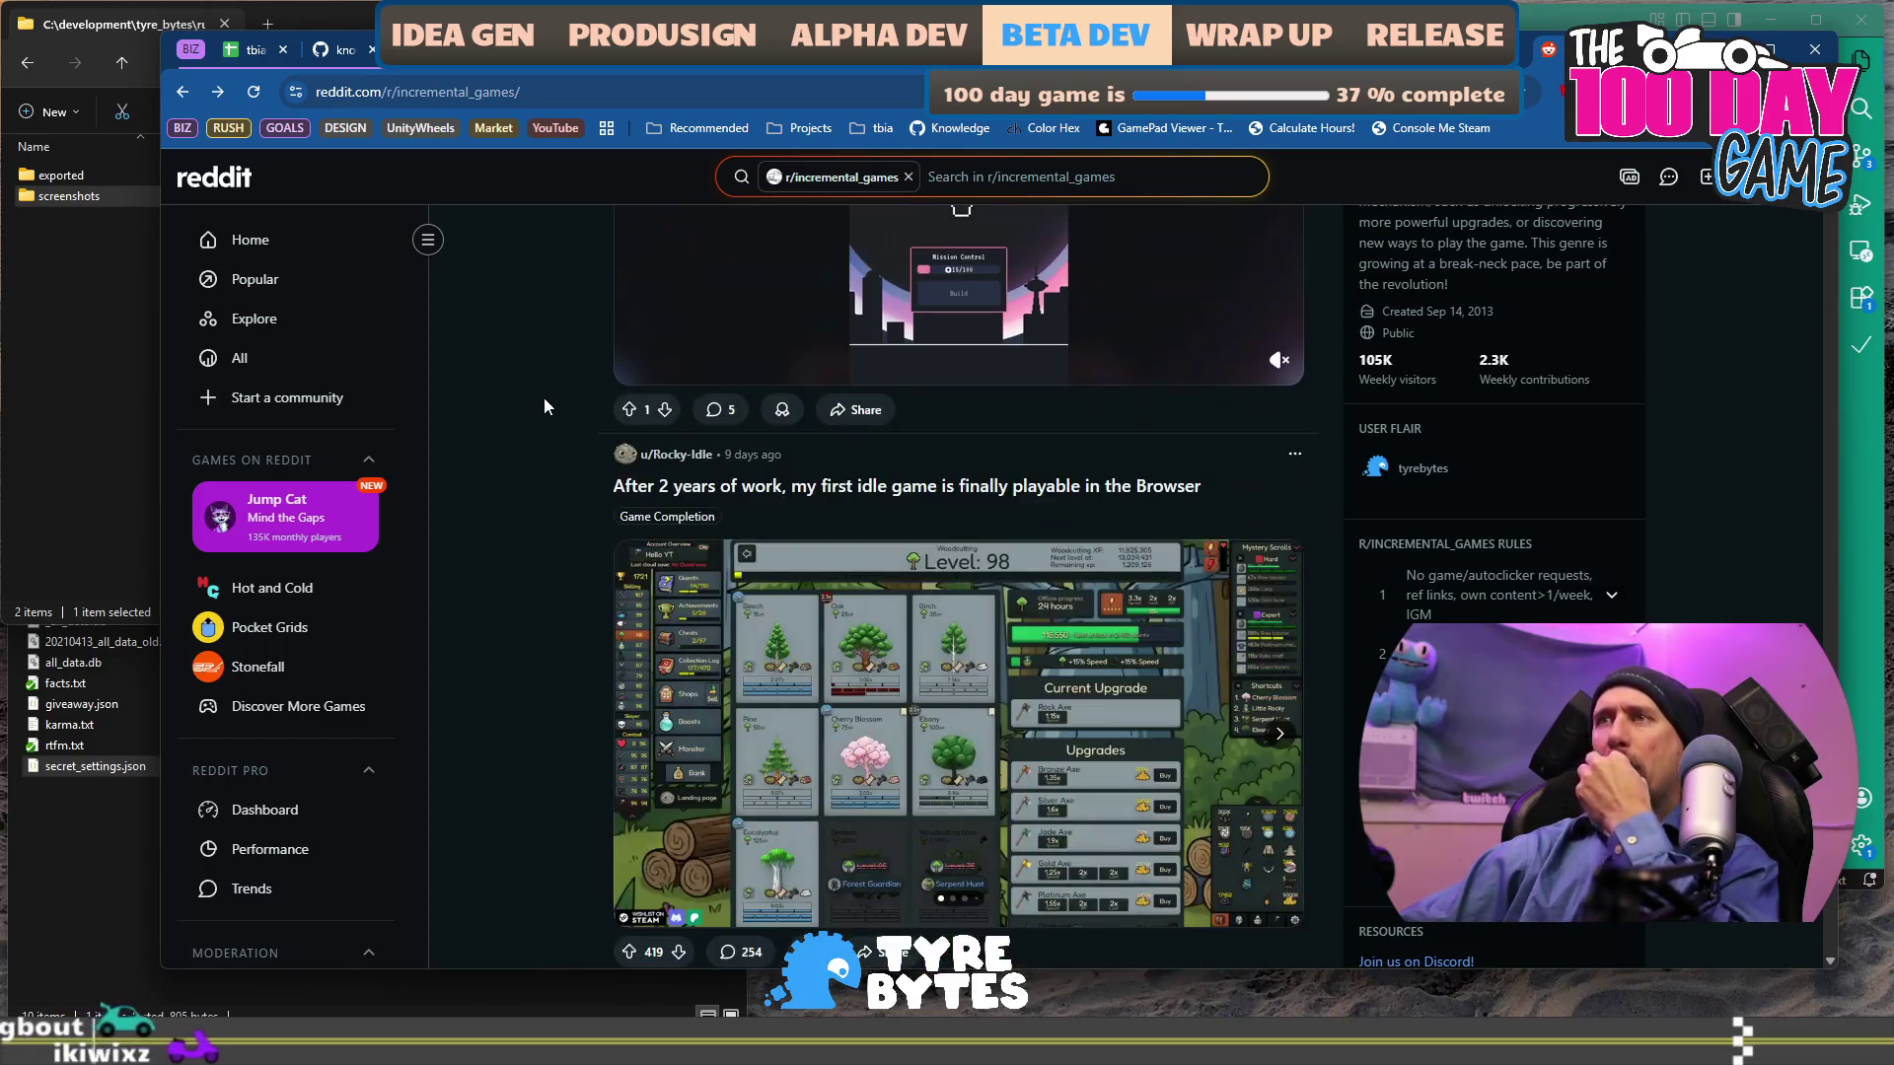
scroll(545, 405, "down", 3)
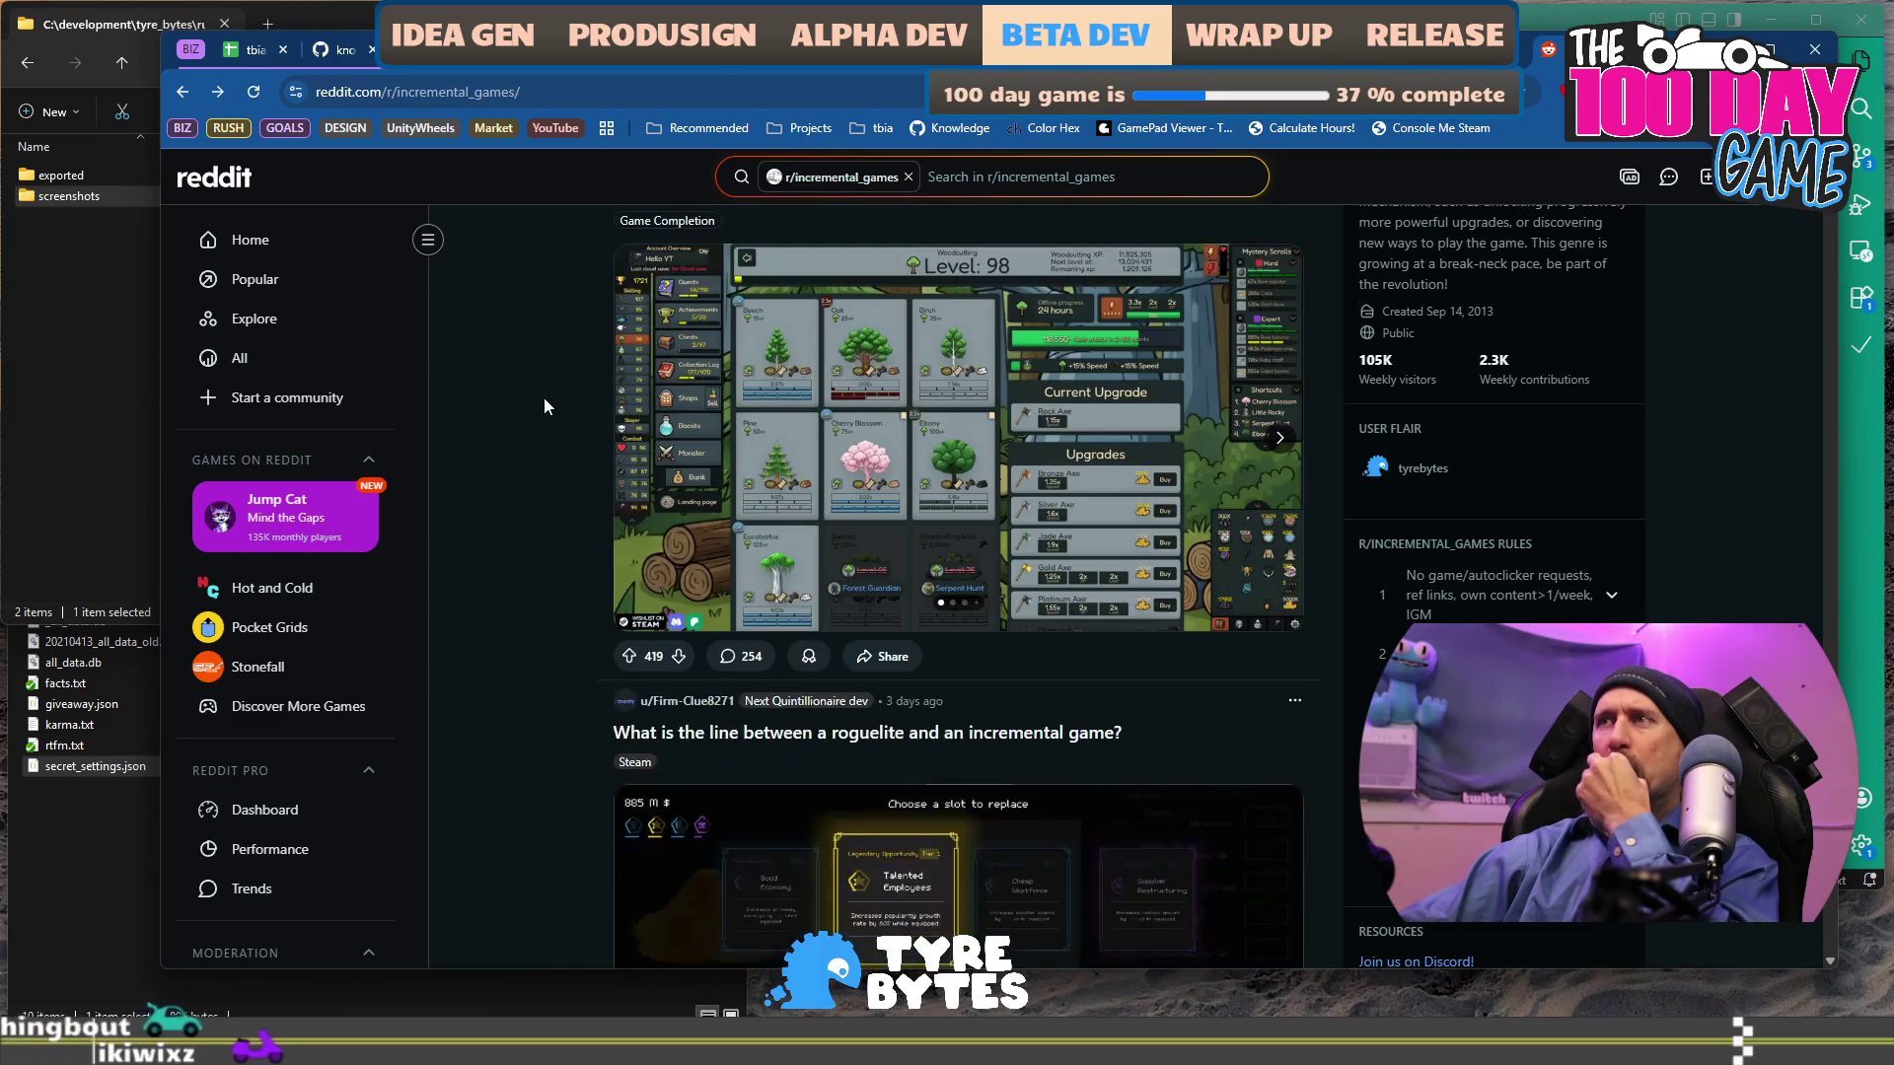
scroll(544, 404, "up", 1)
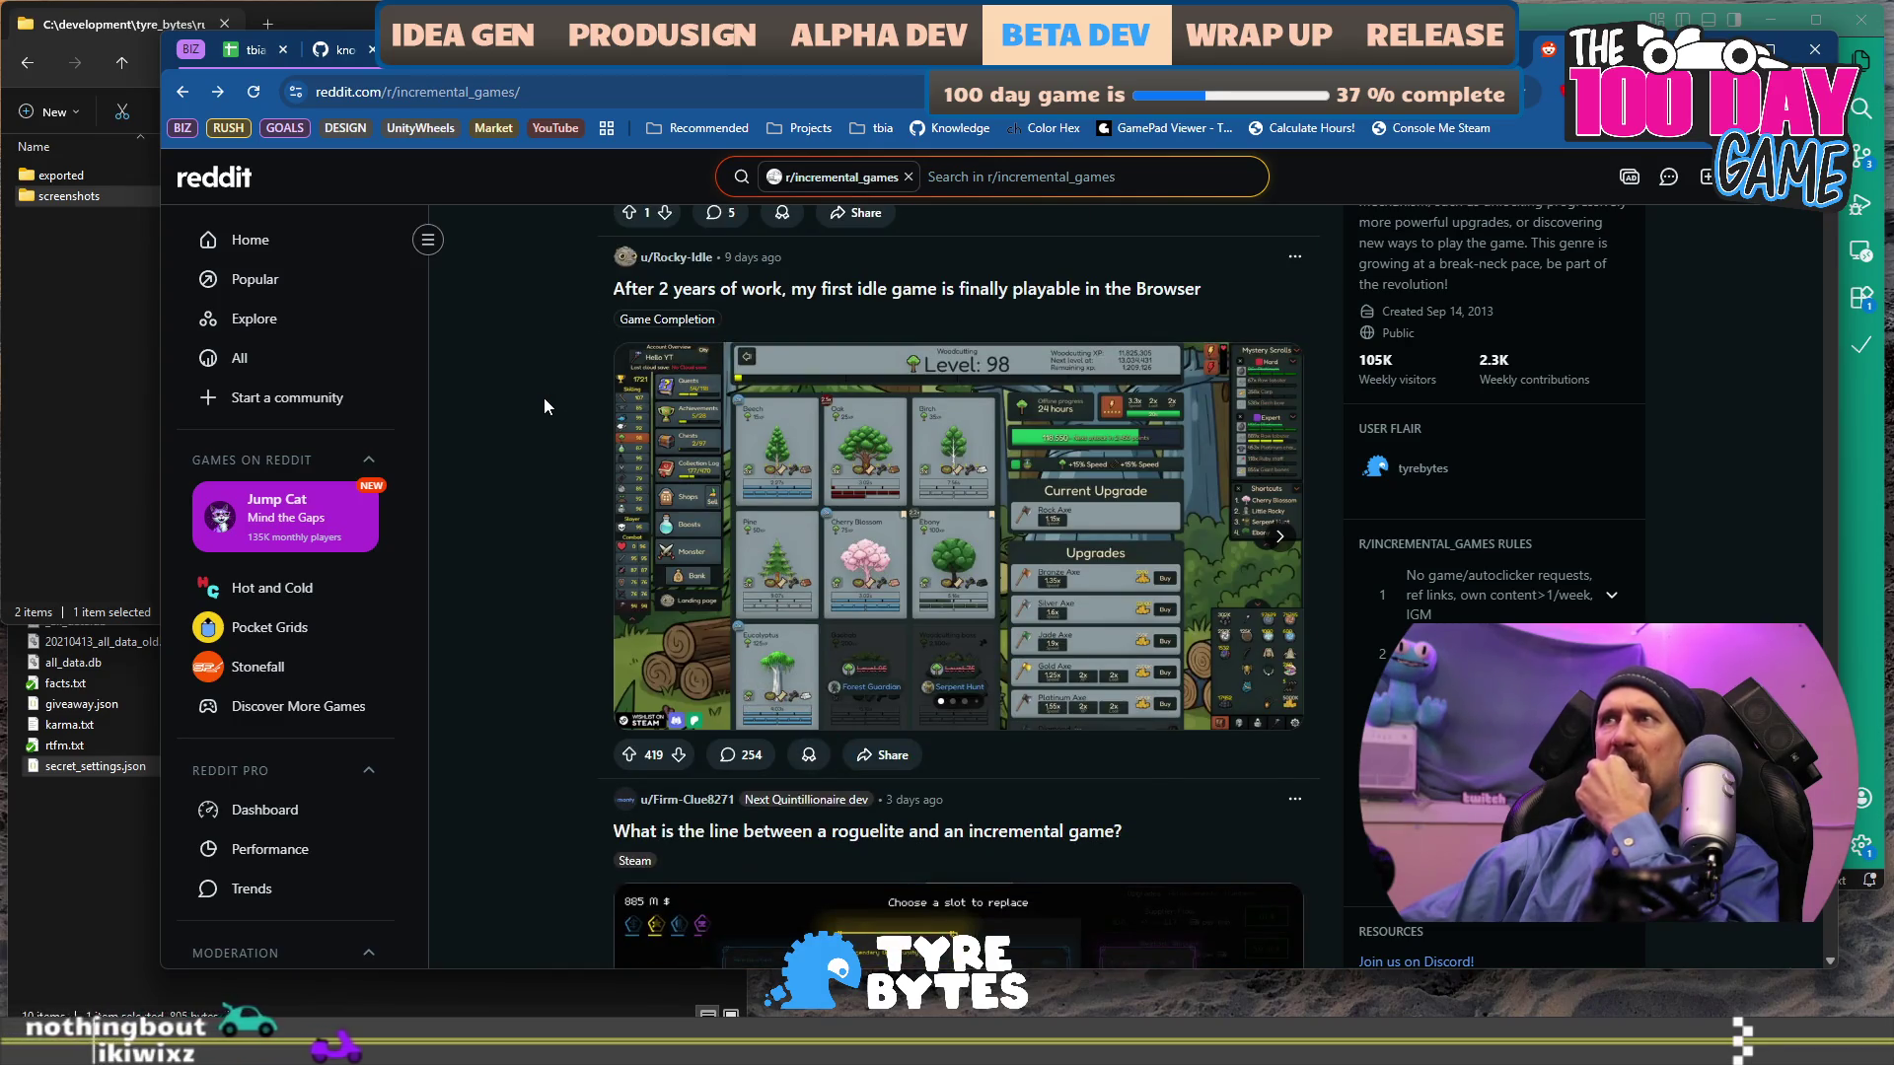
left_click(826, 292)
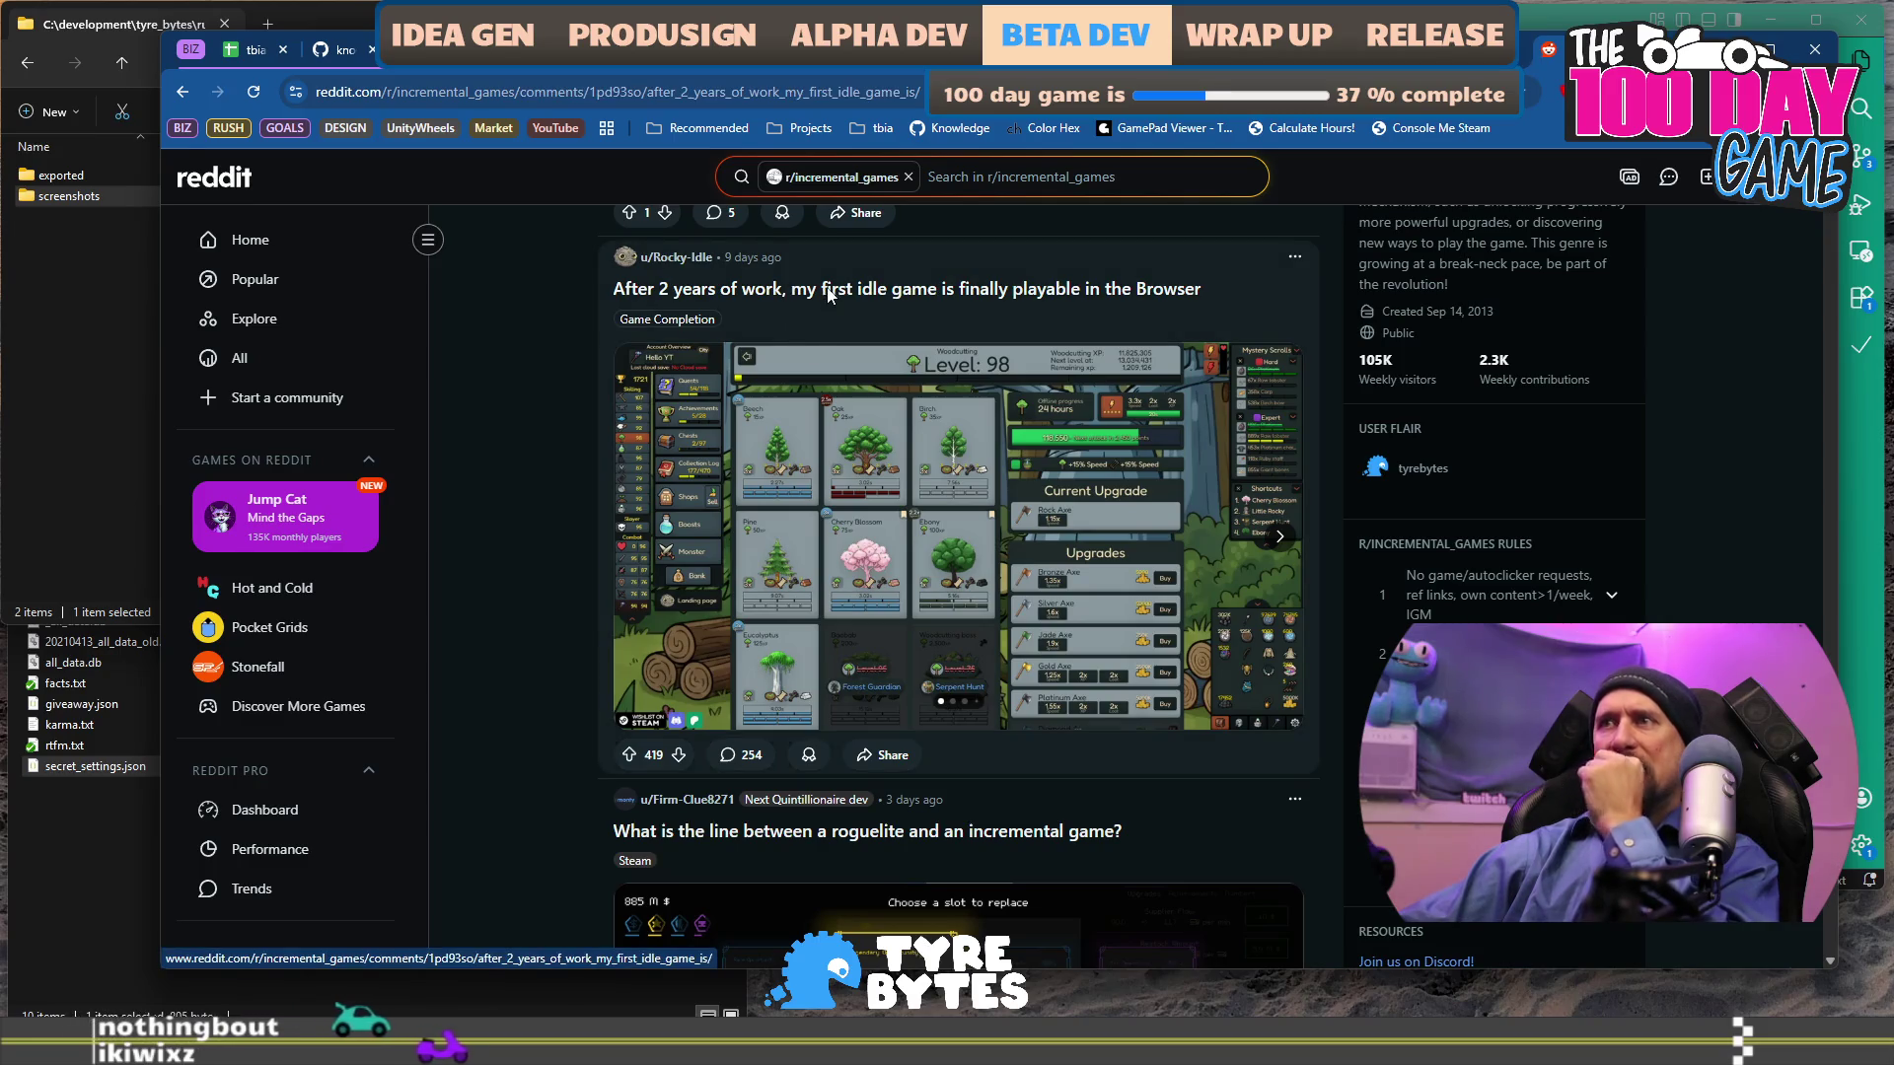
Read the idle game post's comments, collapsing the developer's reply thread.
scroll(569, 533, "down", 4)
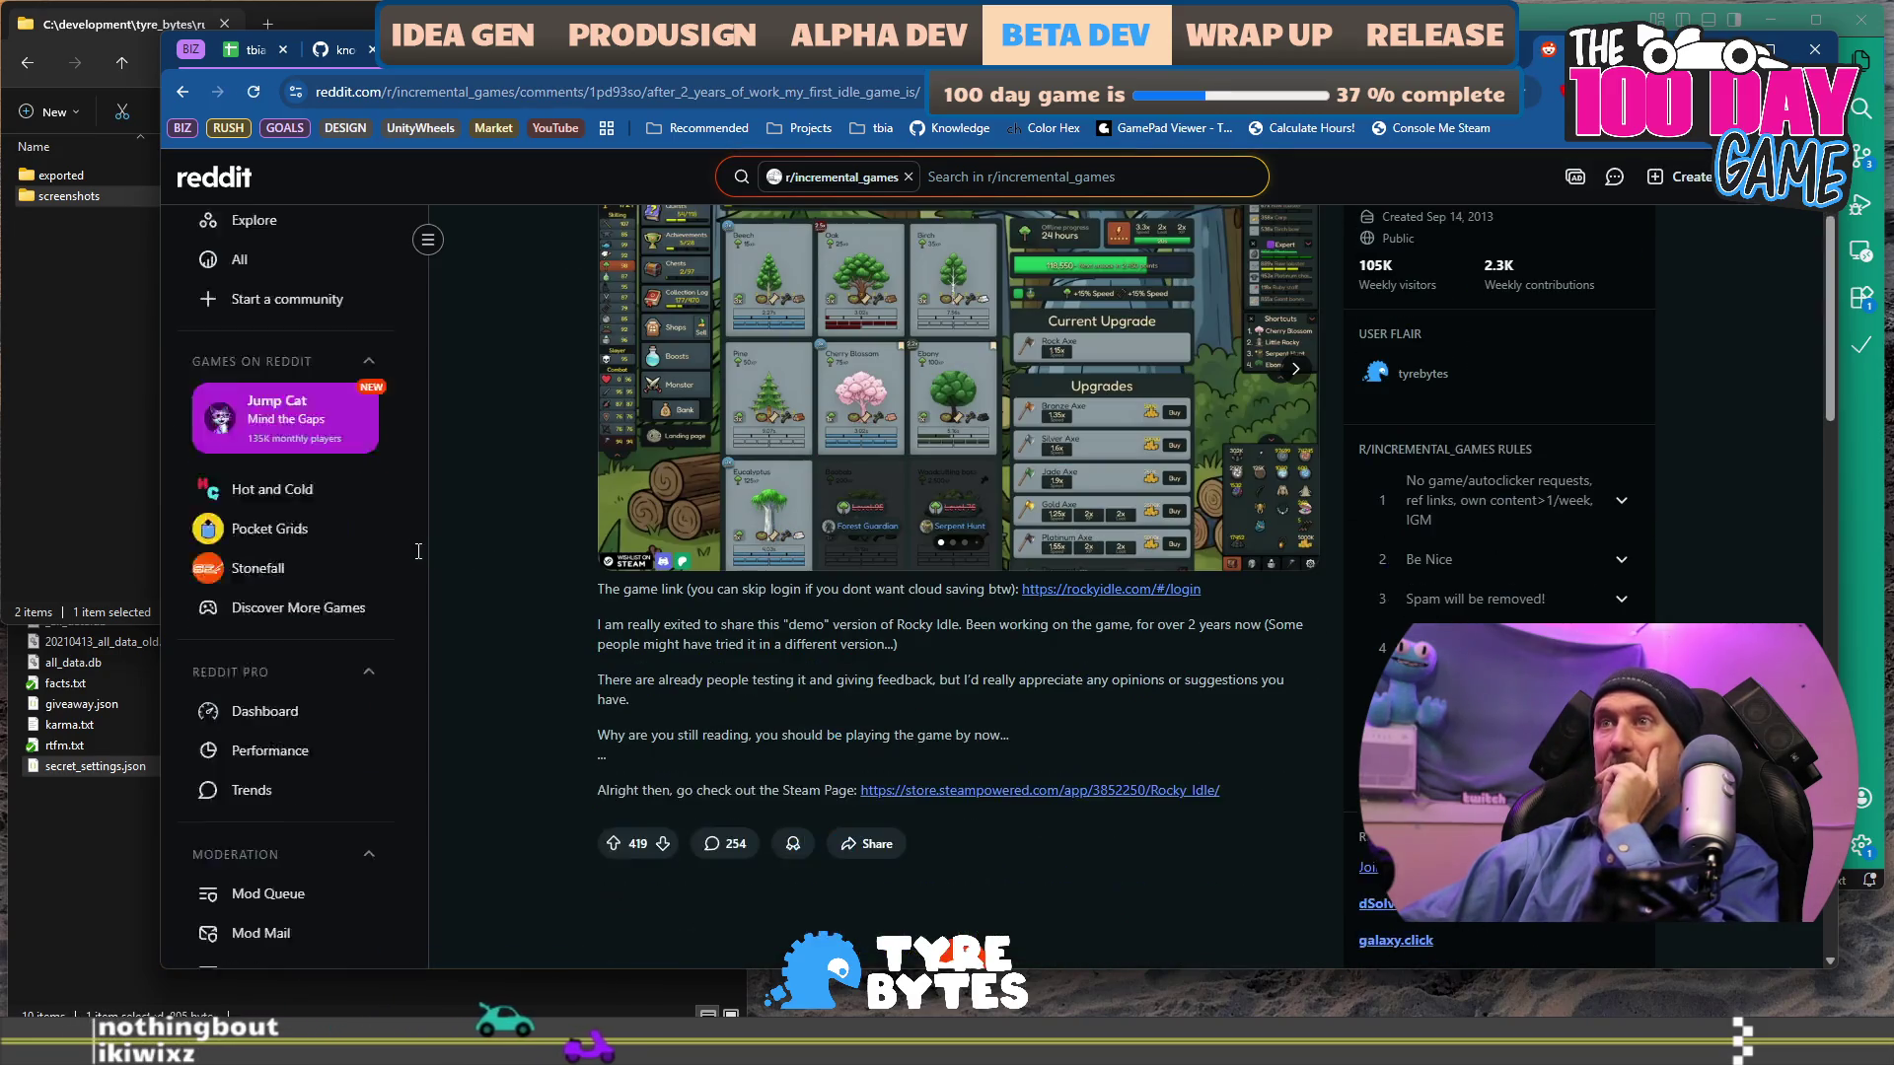
scroll(568, 534, "down", 2)
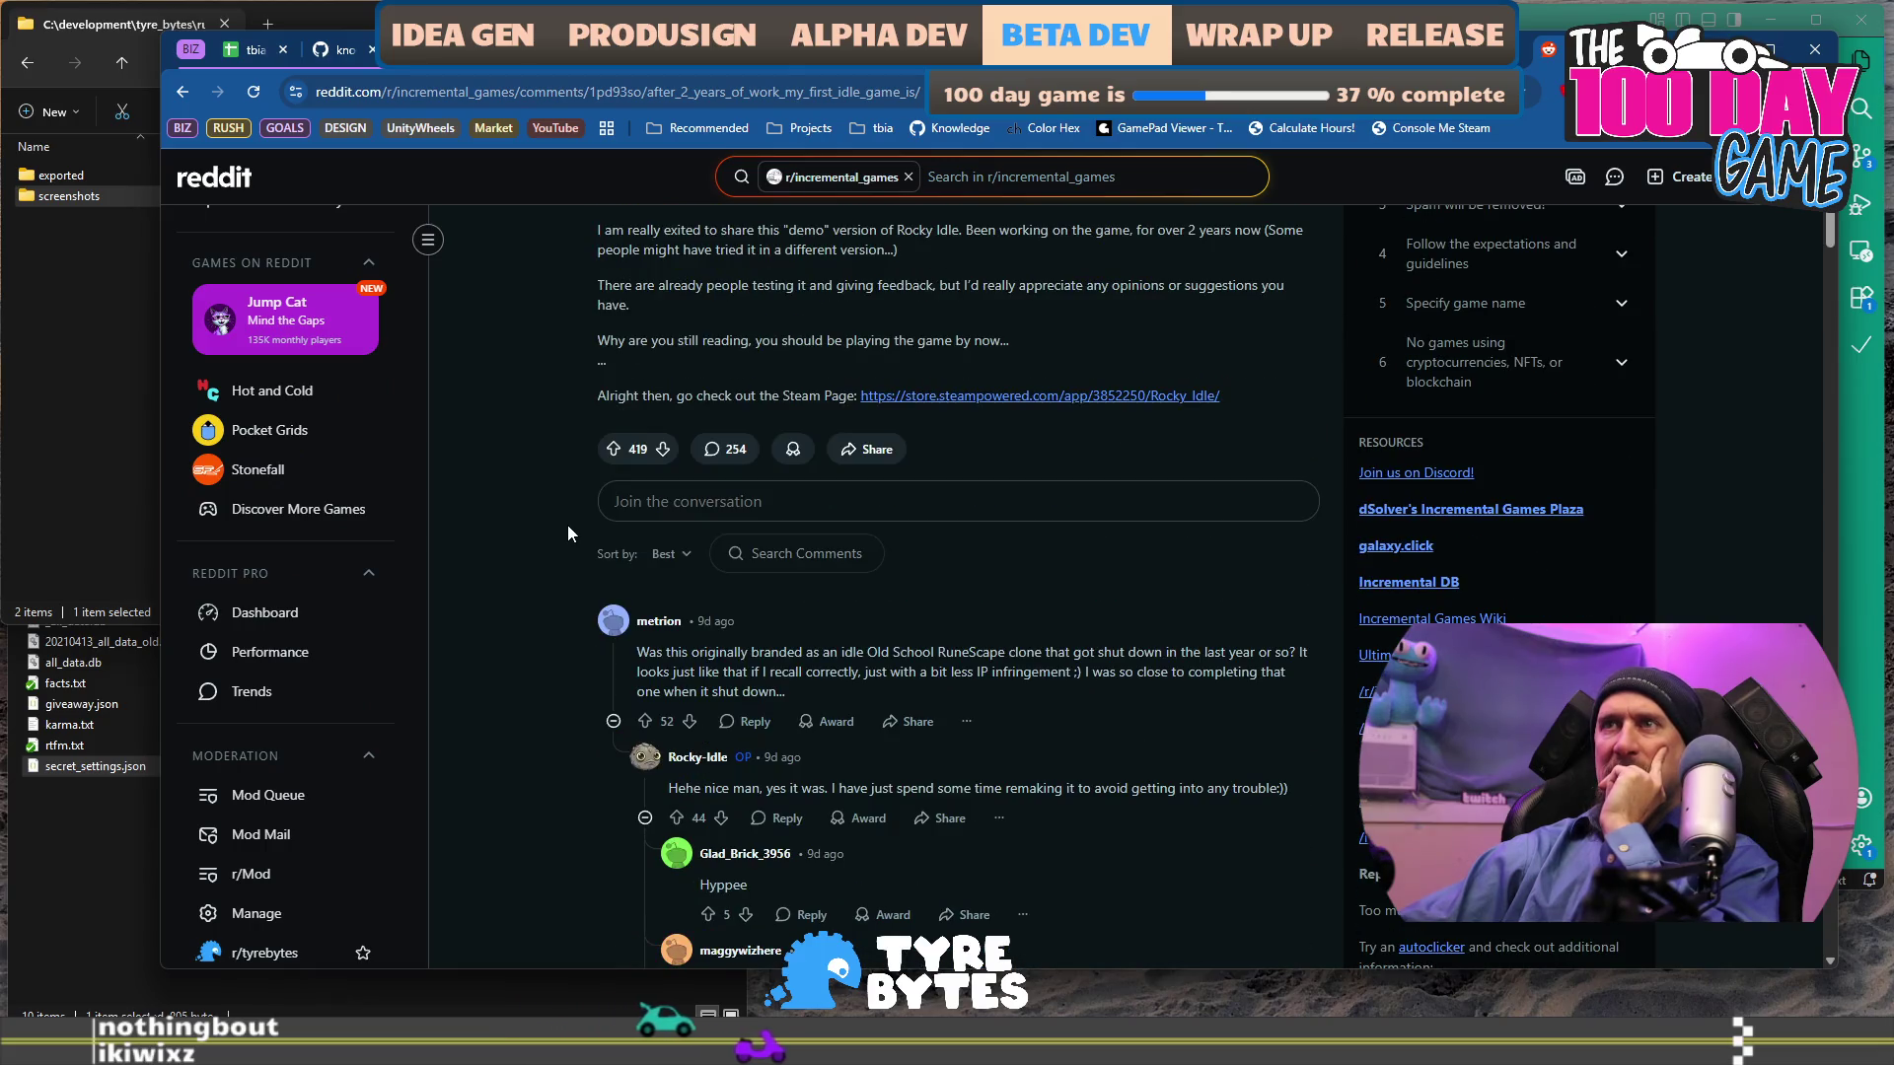
scroll(569, 534, "down", 2)
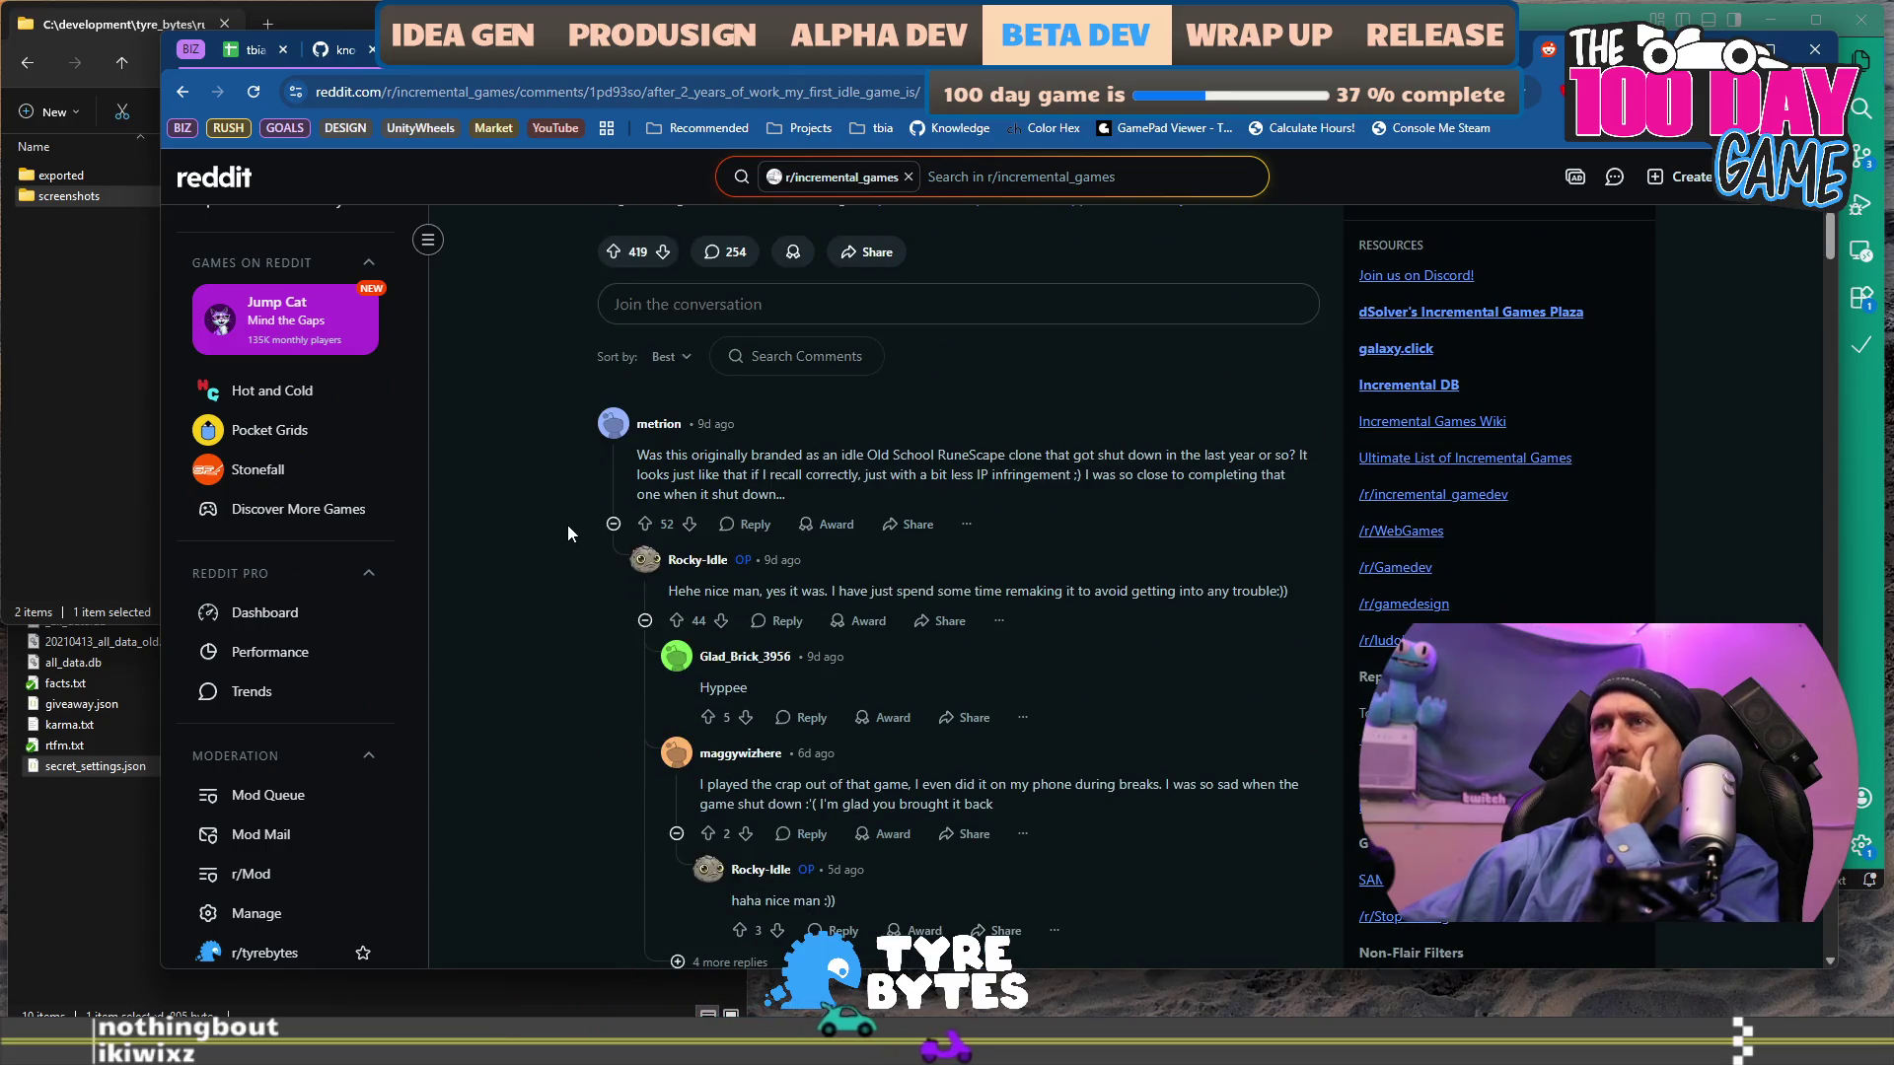
left_click(650, 700)
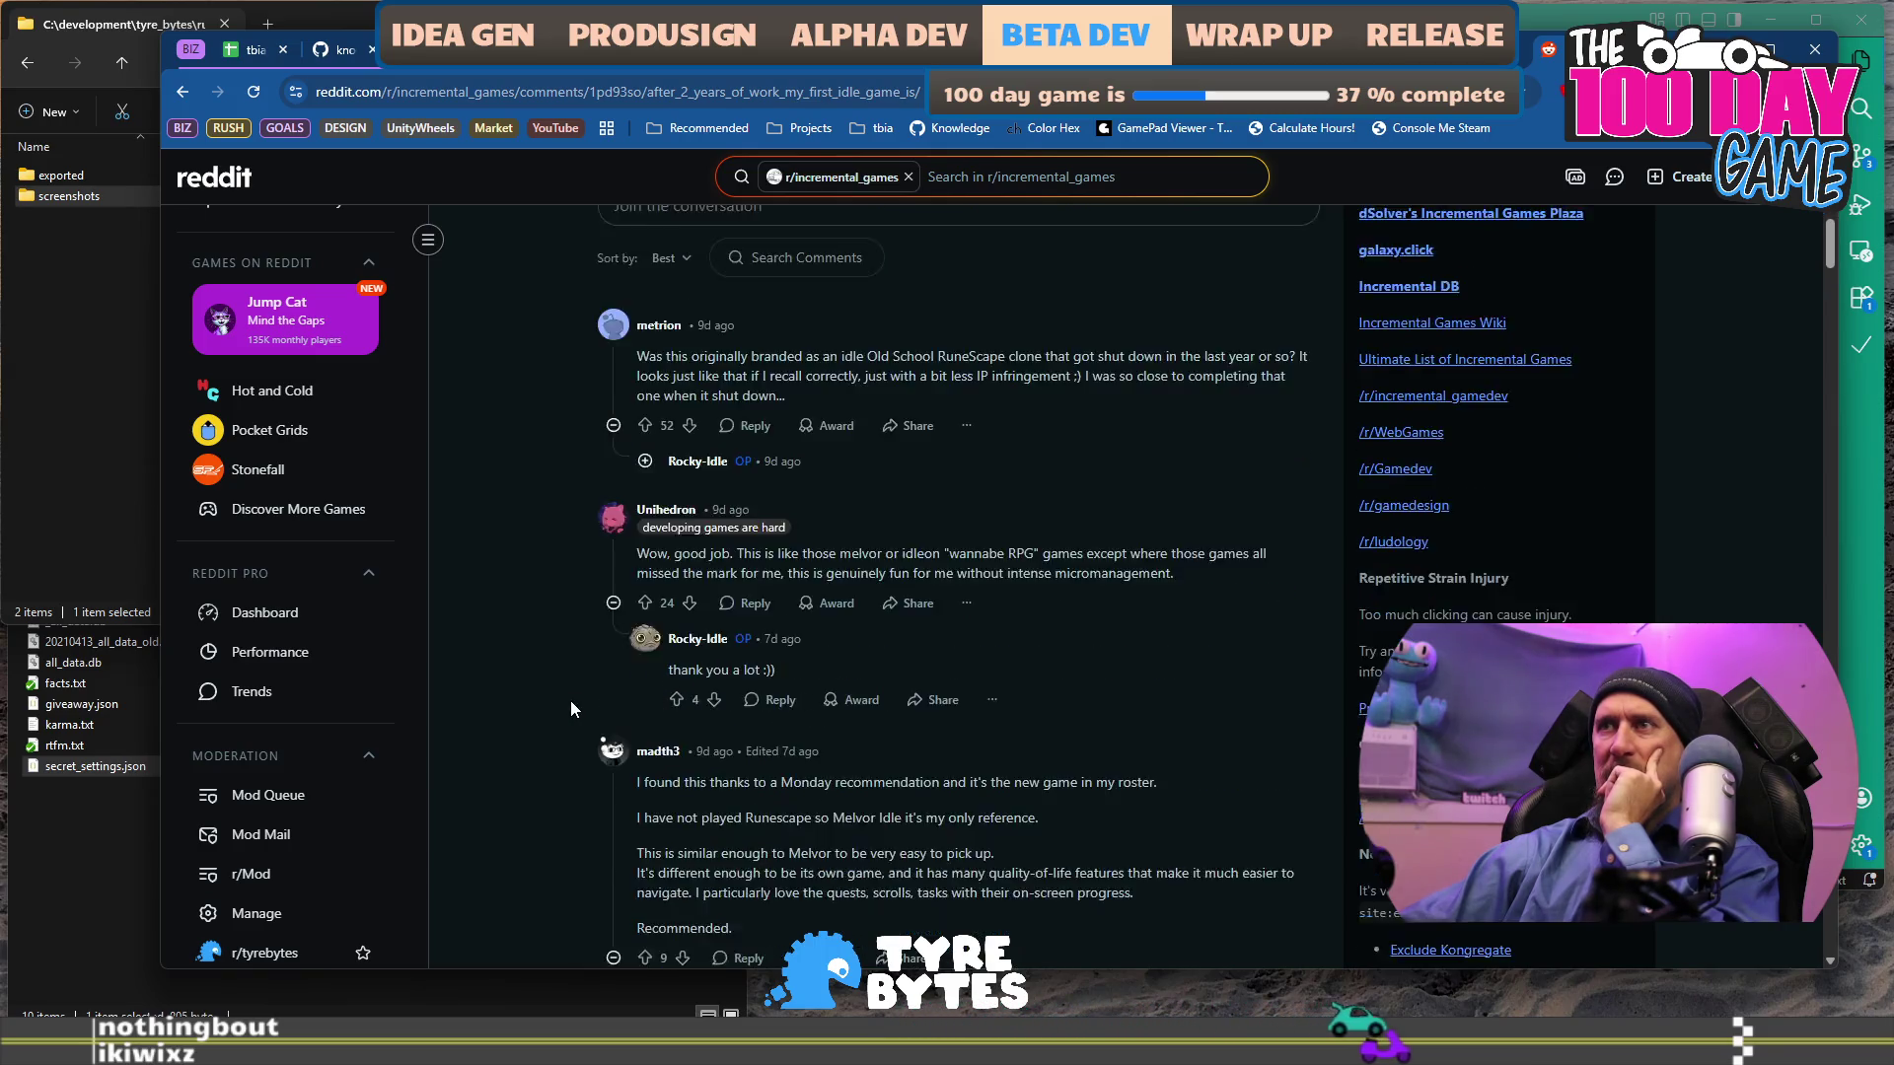
scroll(582, 707, "down", 4)
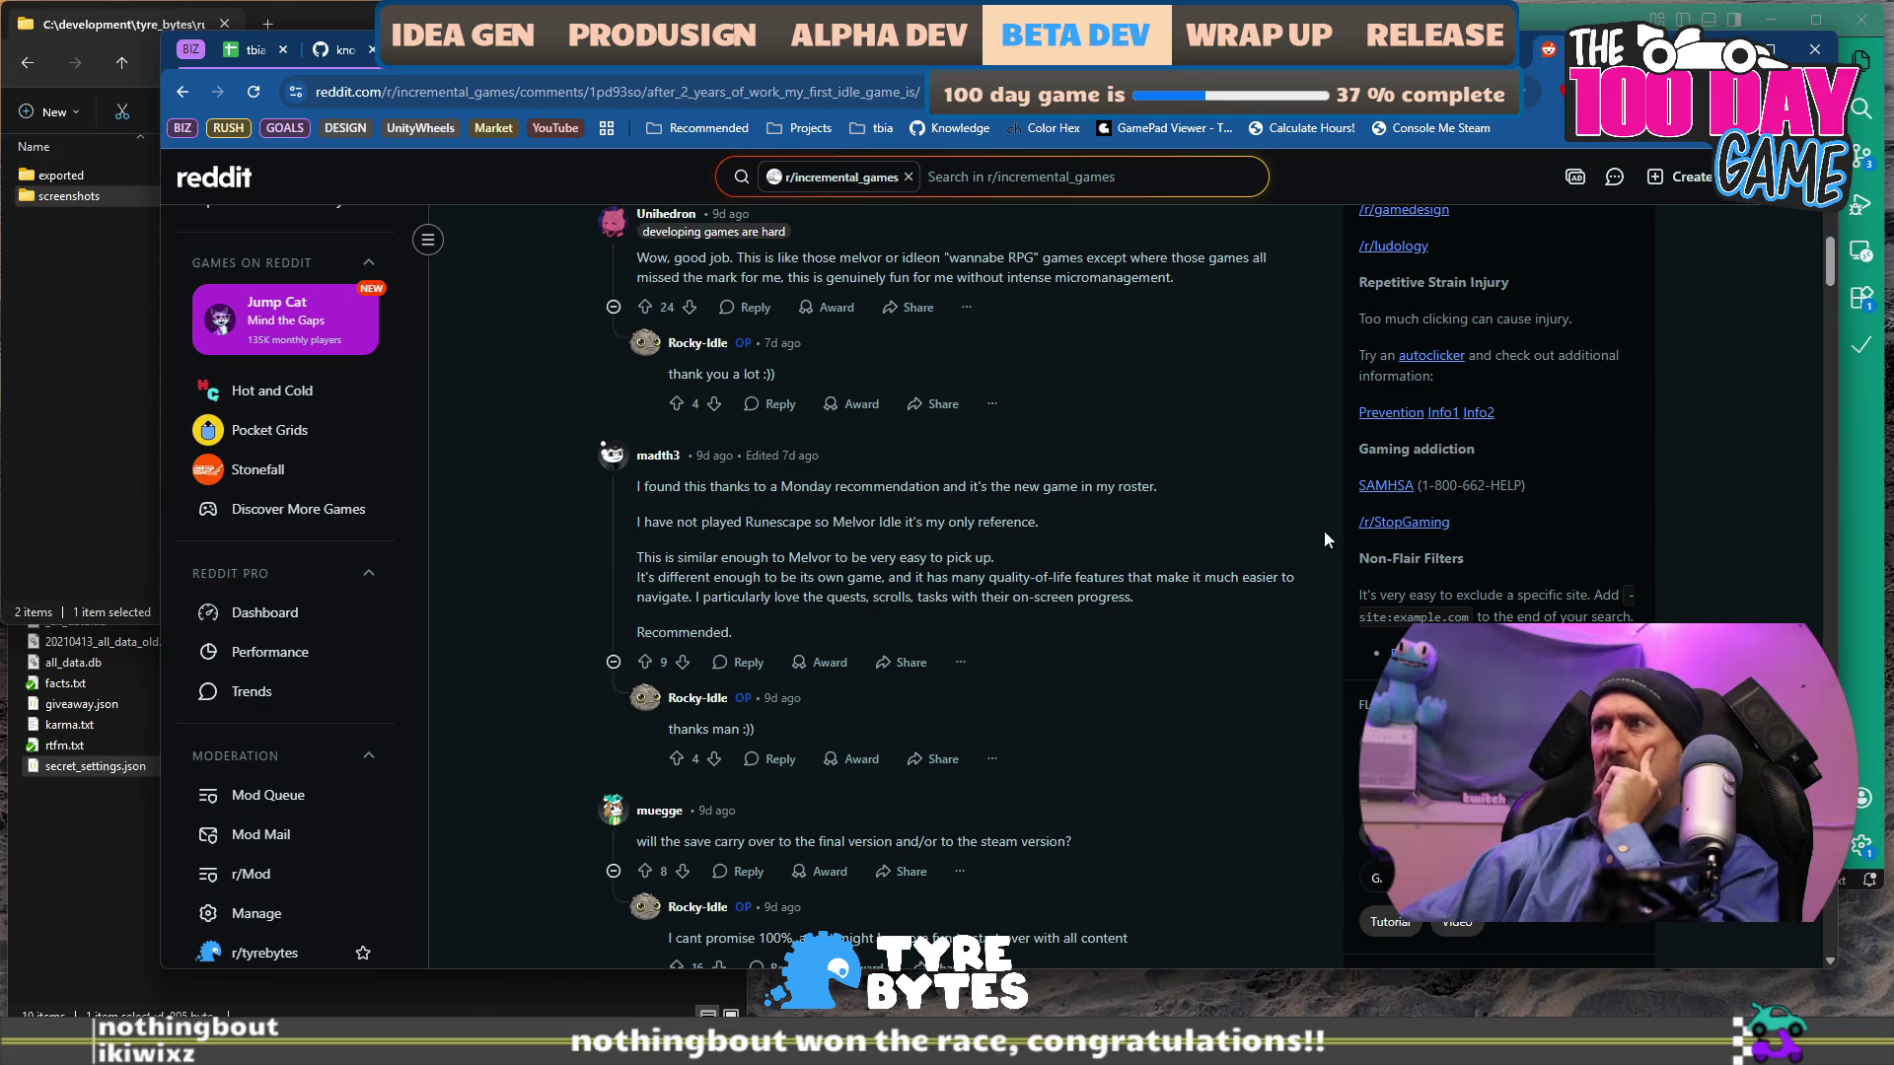
scroll(1320, 542, "down", 10)
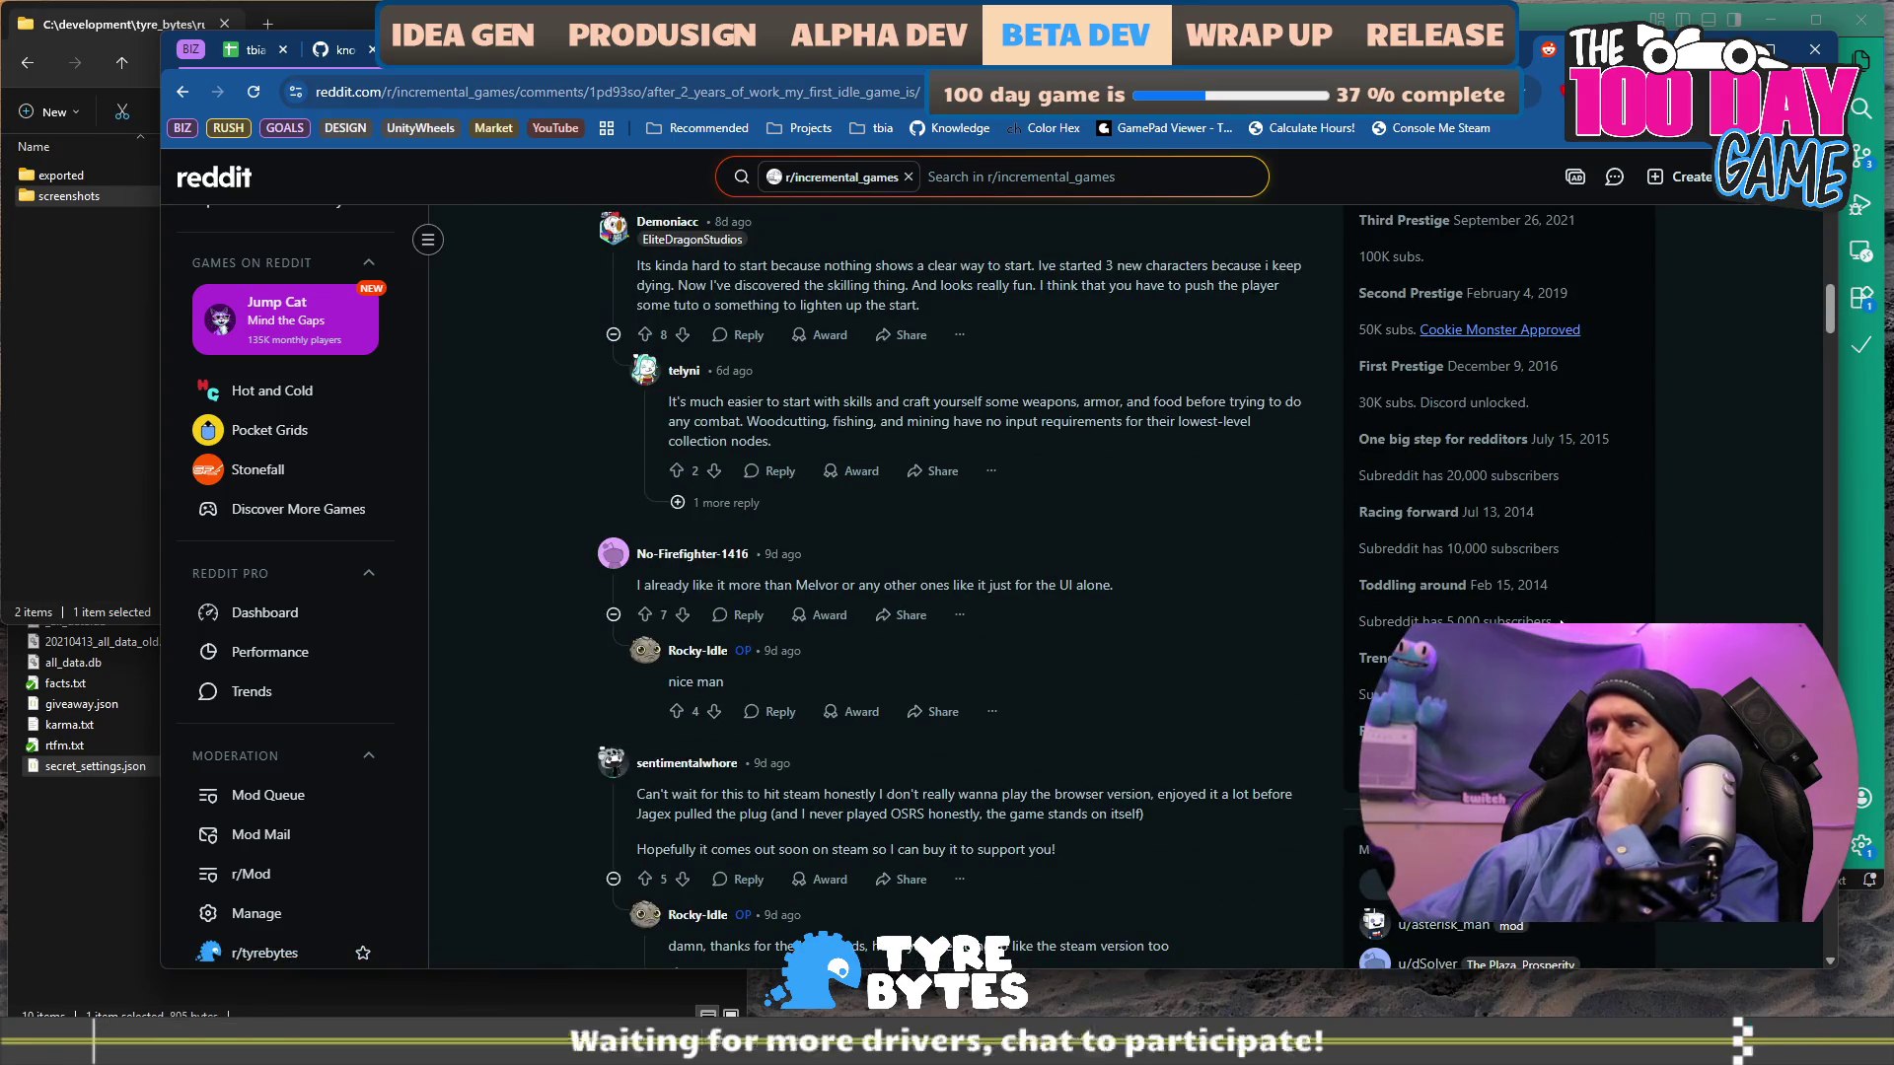
scroll(1560, 620, "up", 4)
scroll(1560, 620, "down", 8)
scroll(1560, 620, "up", 3)
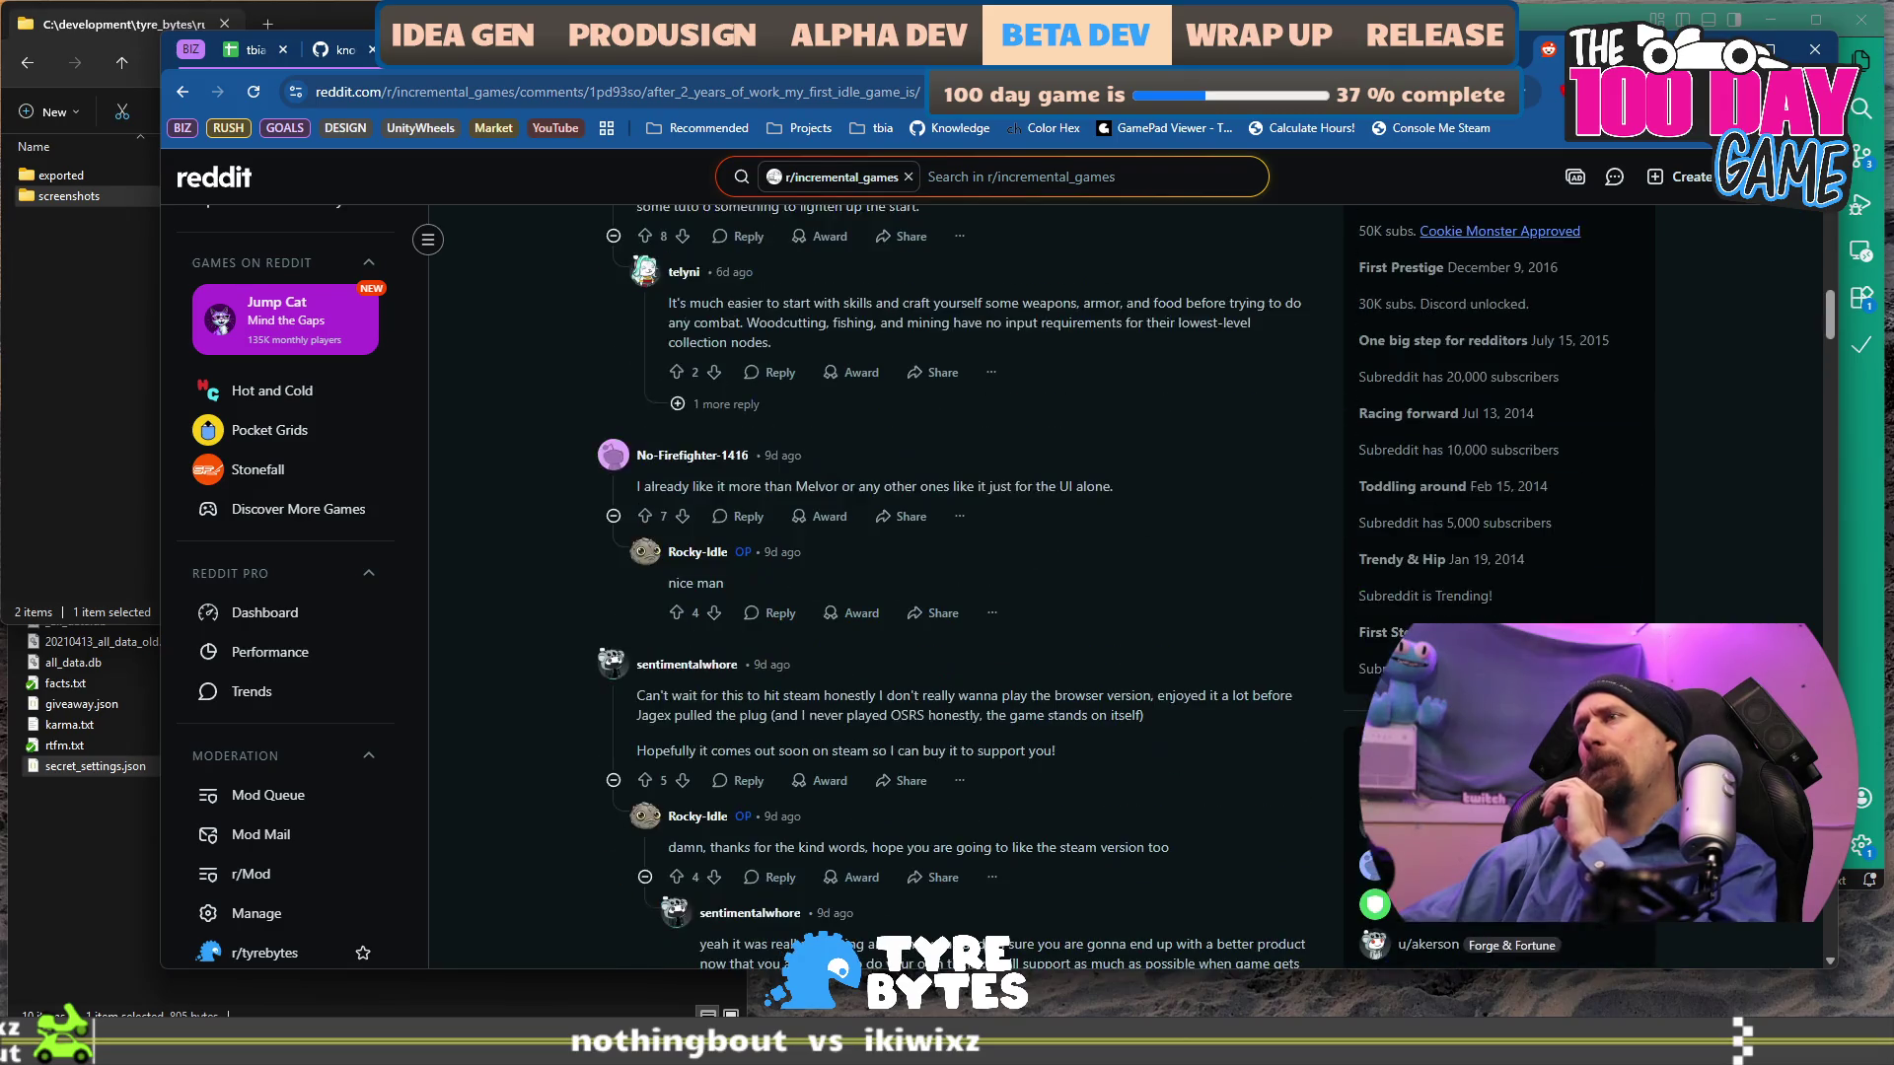
scroll(1560, 620, "up", 10)
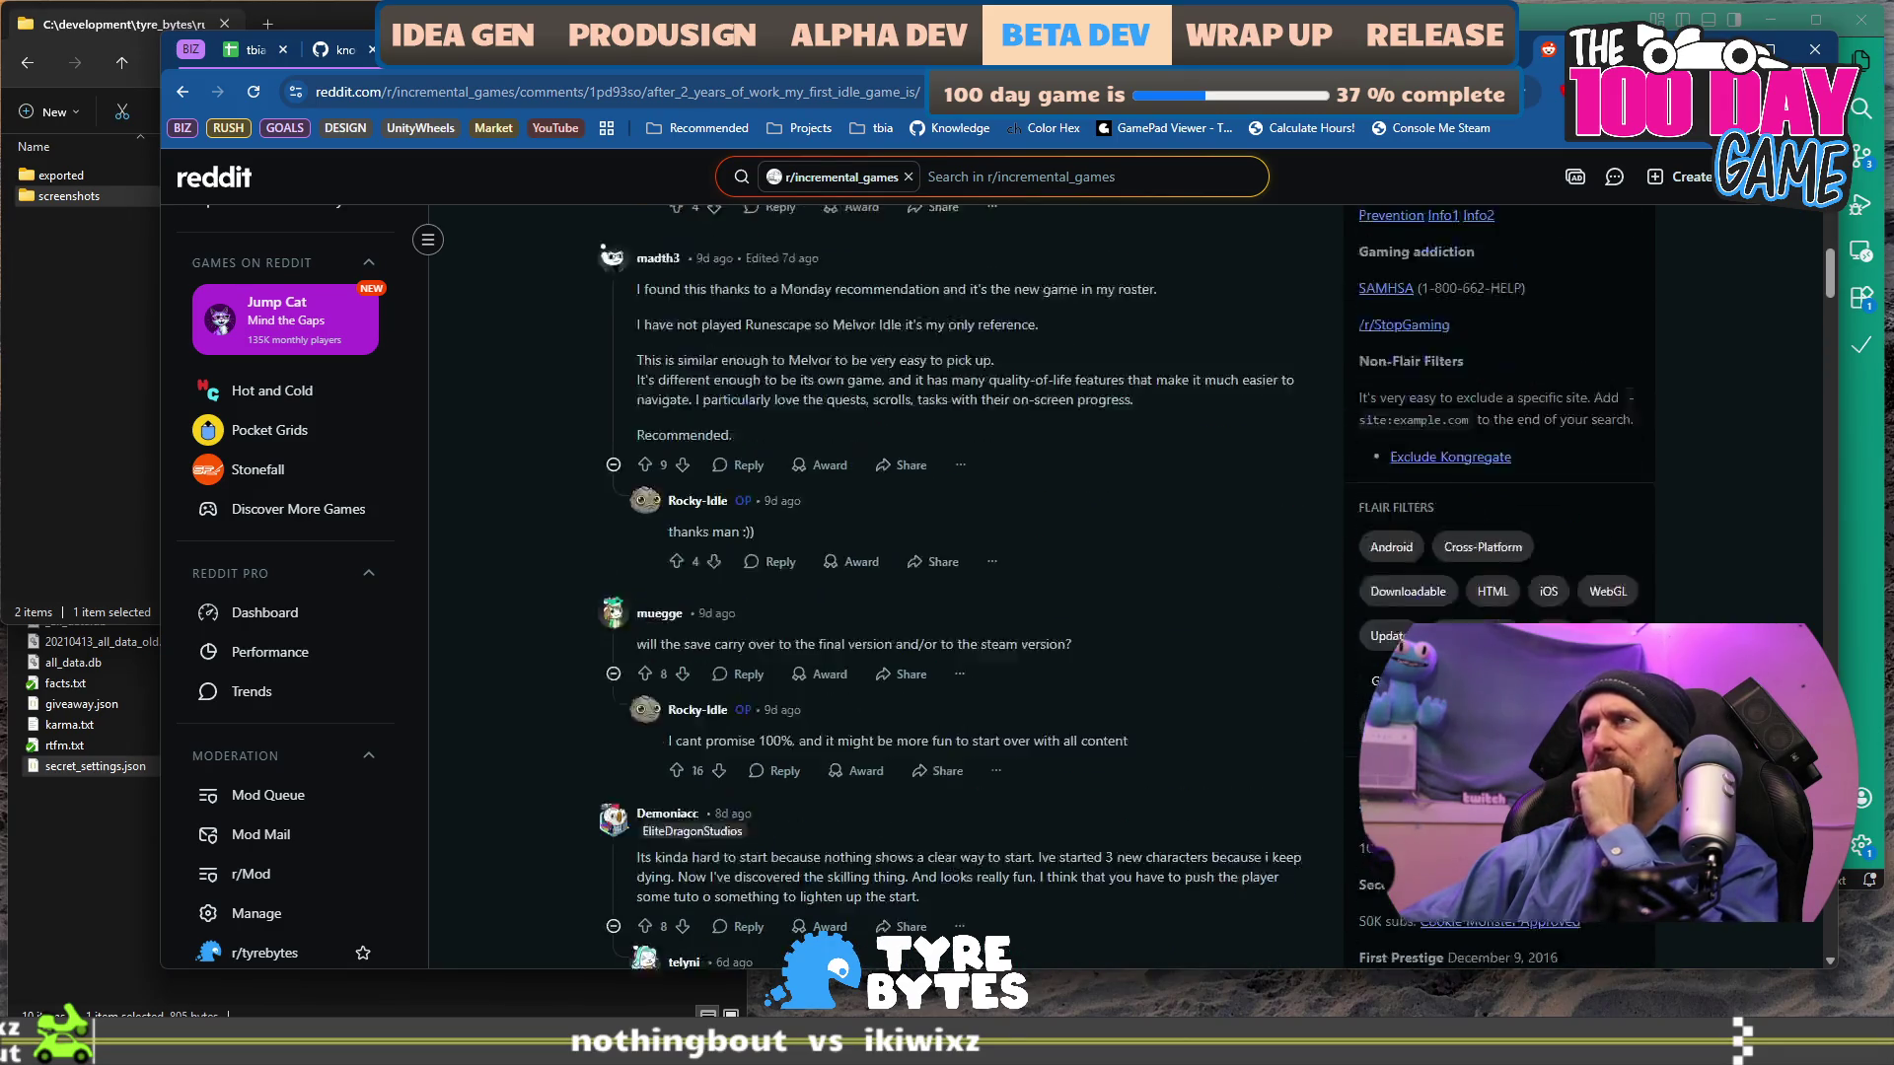
scroll(1452, 541, "up", 6)
scroll(1453, 541, "down", 3)
scroll(1452, 542, "down", 2)
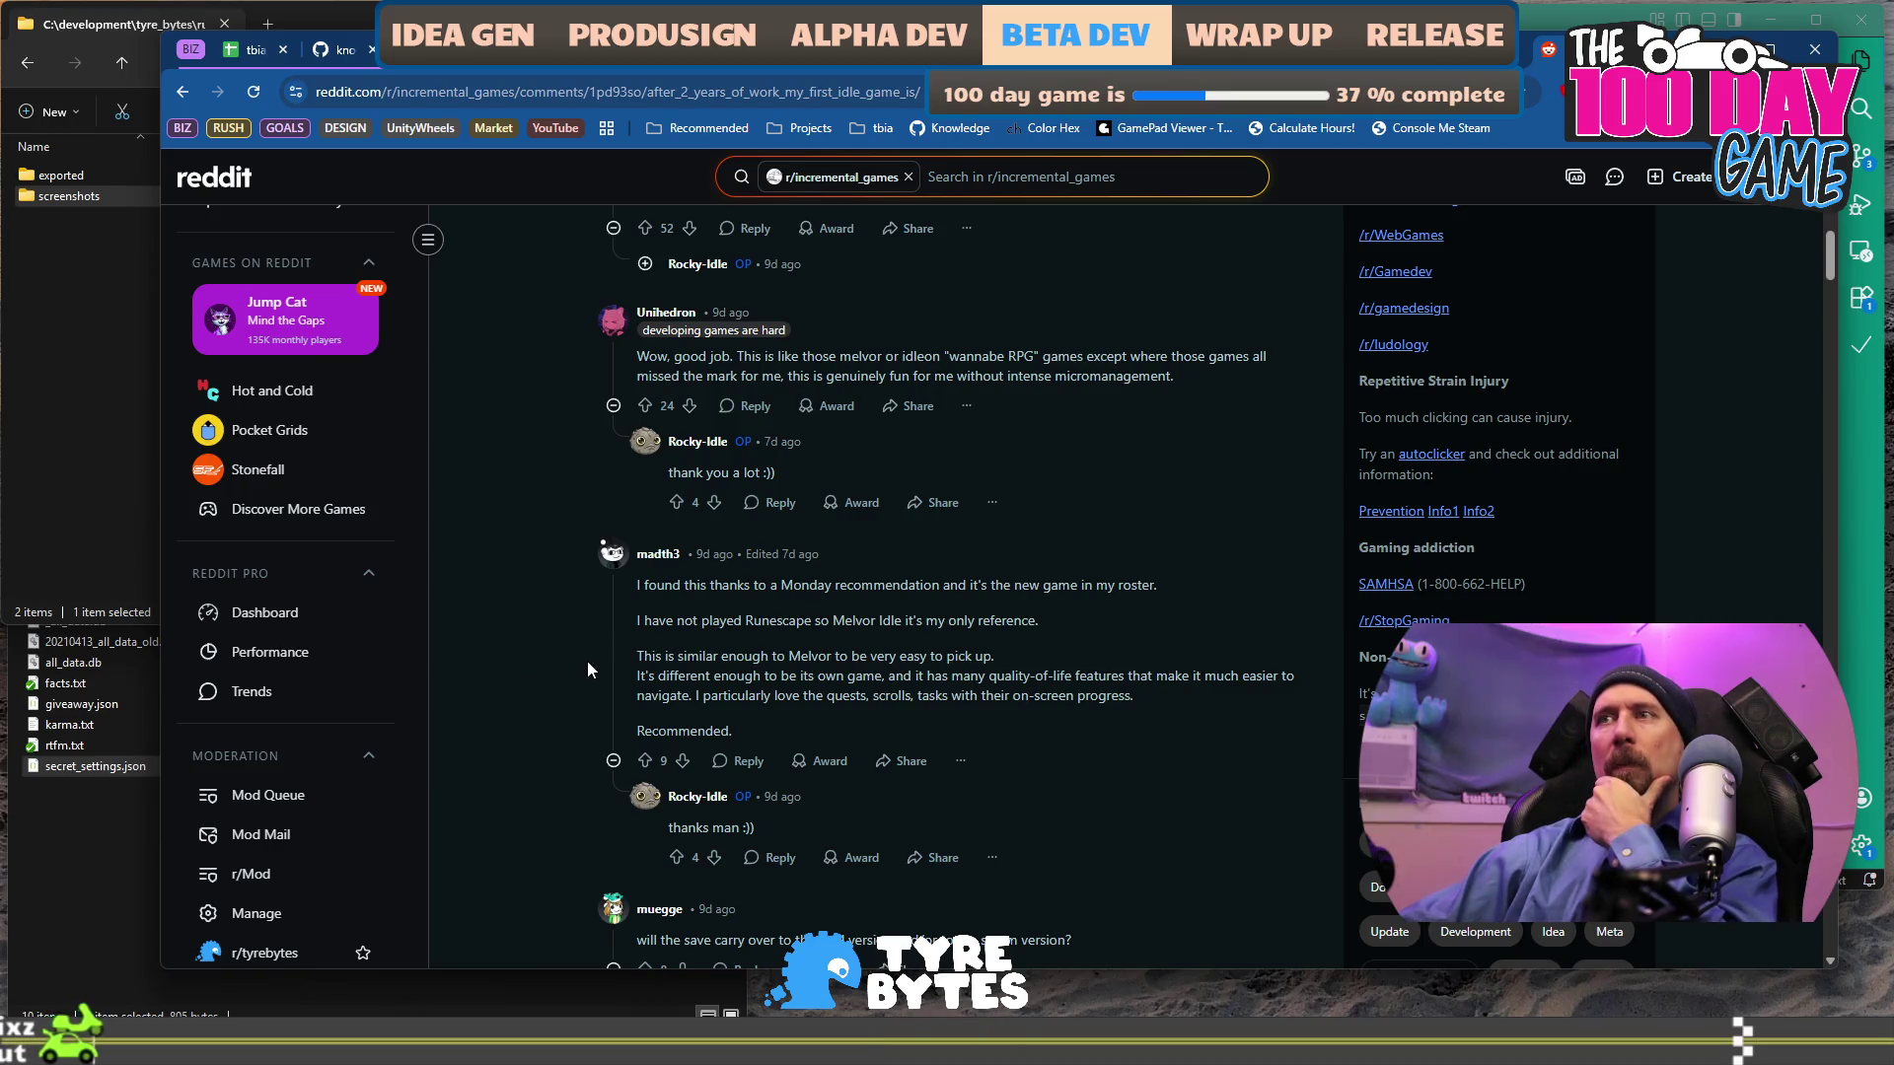
scroll(588, 662, "down", 6)
scroll(587, 663, "down", 1)
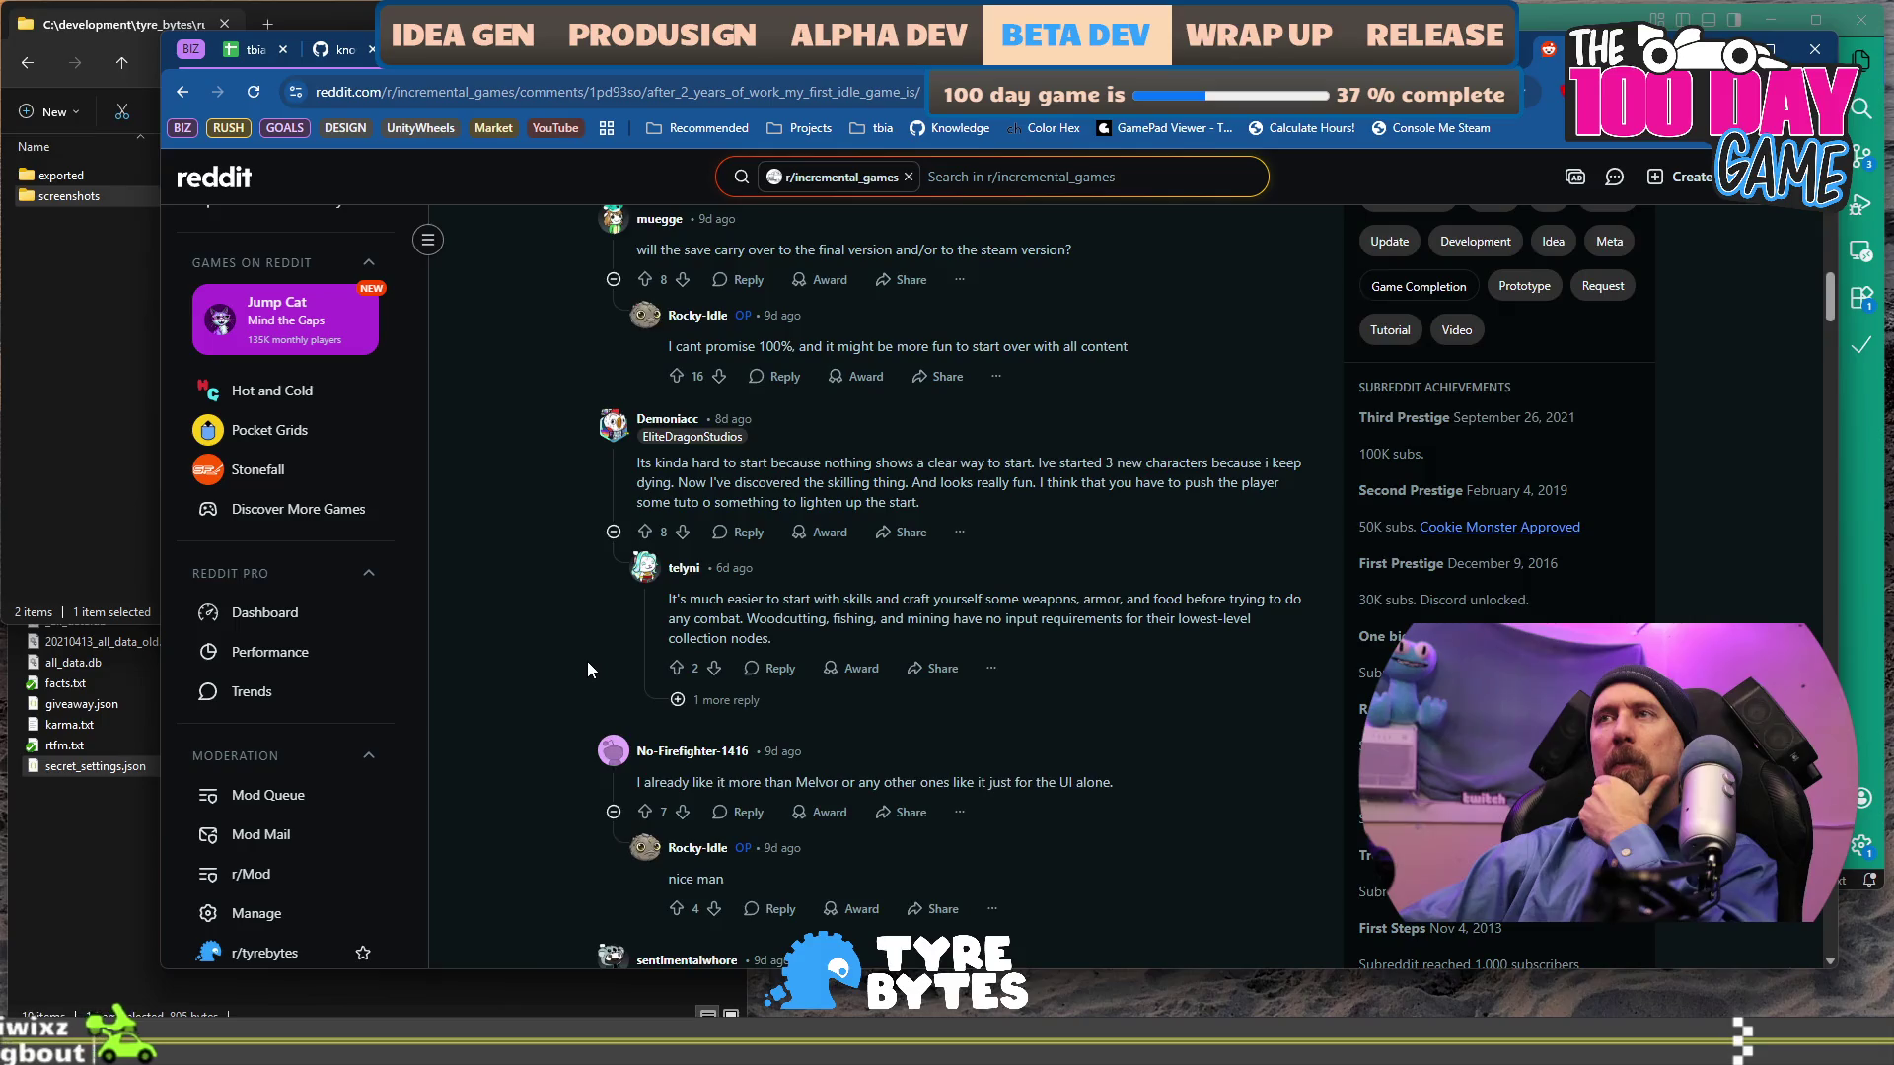
scroll(588, 663, "down", 3)
scroll(588, 662, "down", 1)
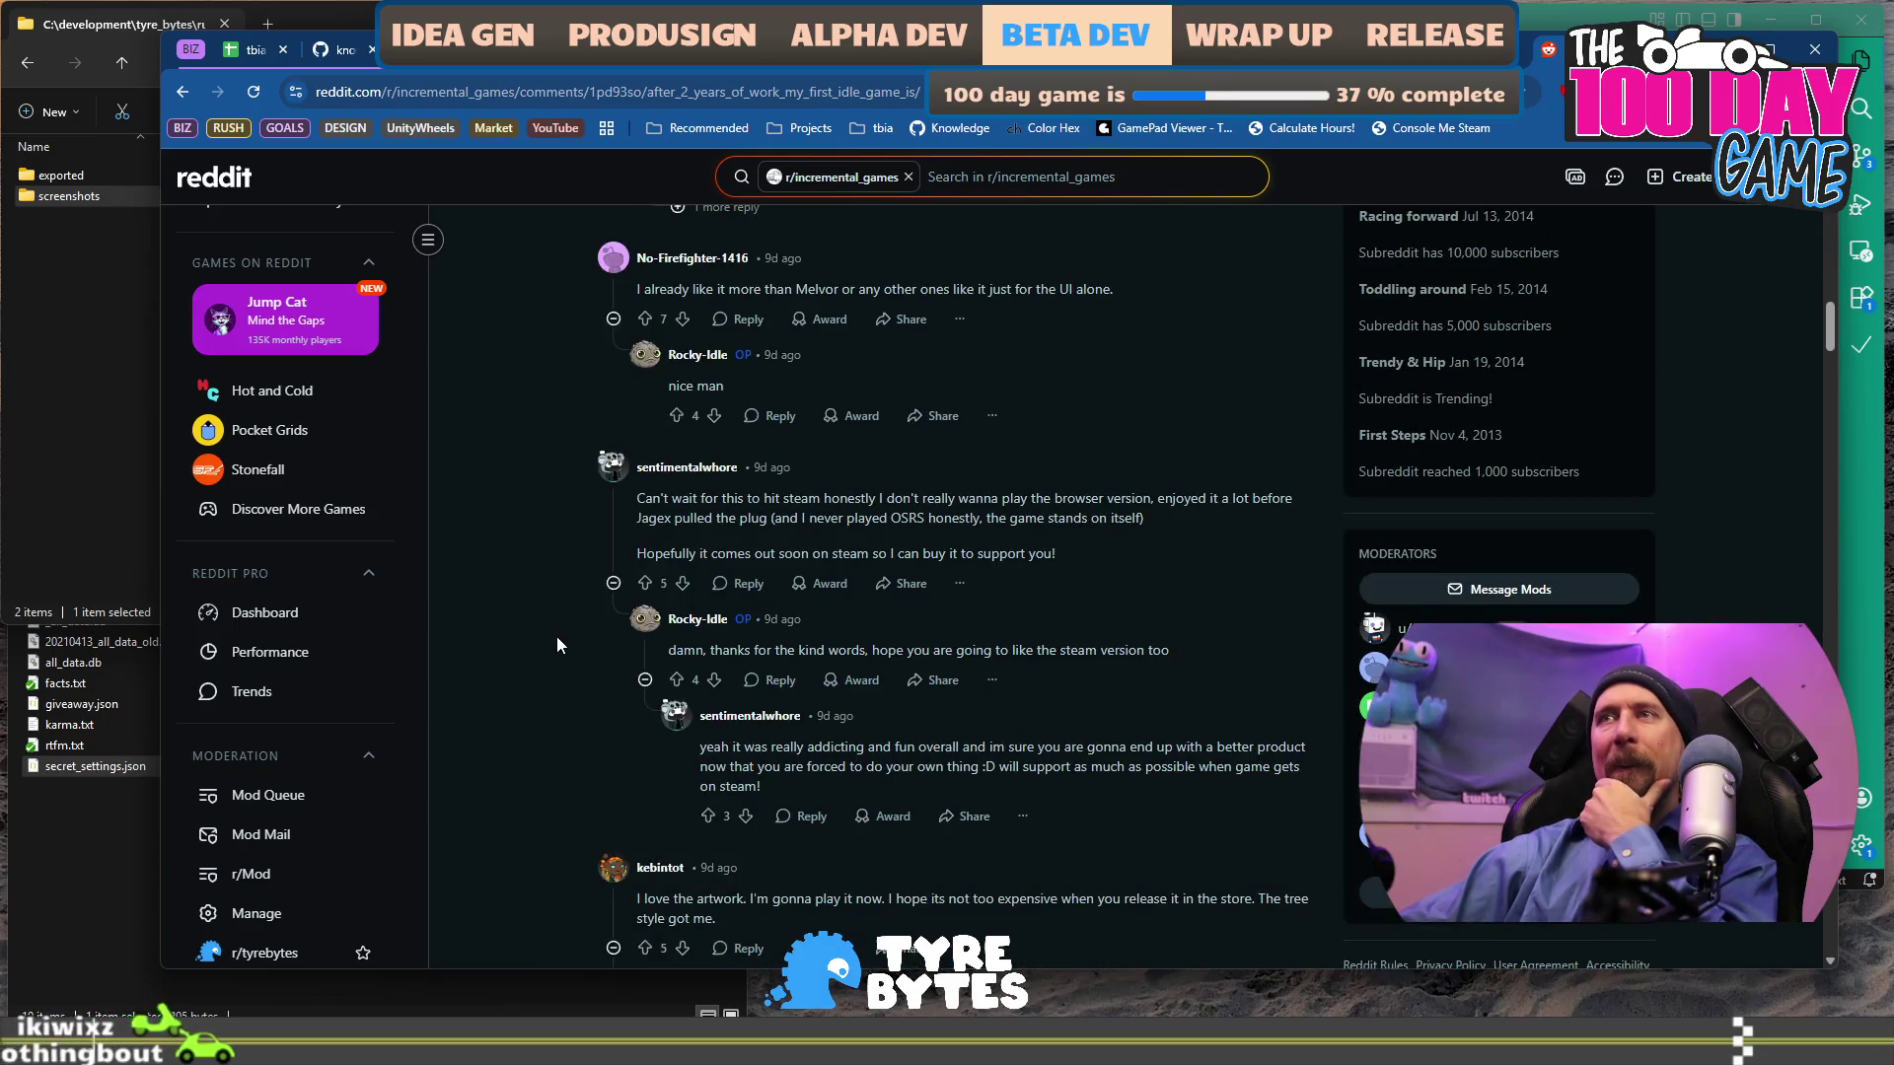
scroll(558, 641, "down", 3)
scroll(555, 641, "down", 6)
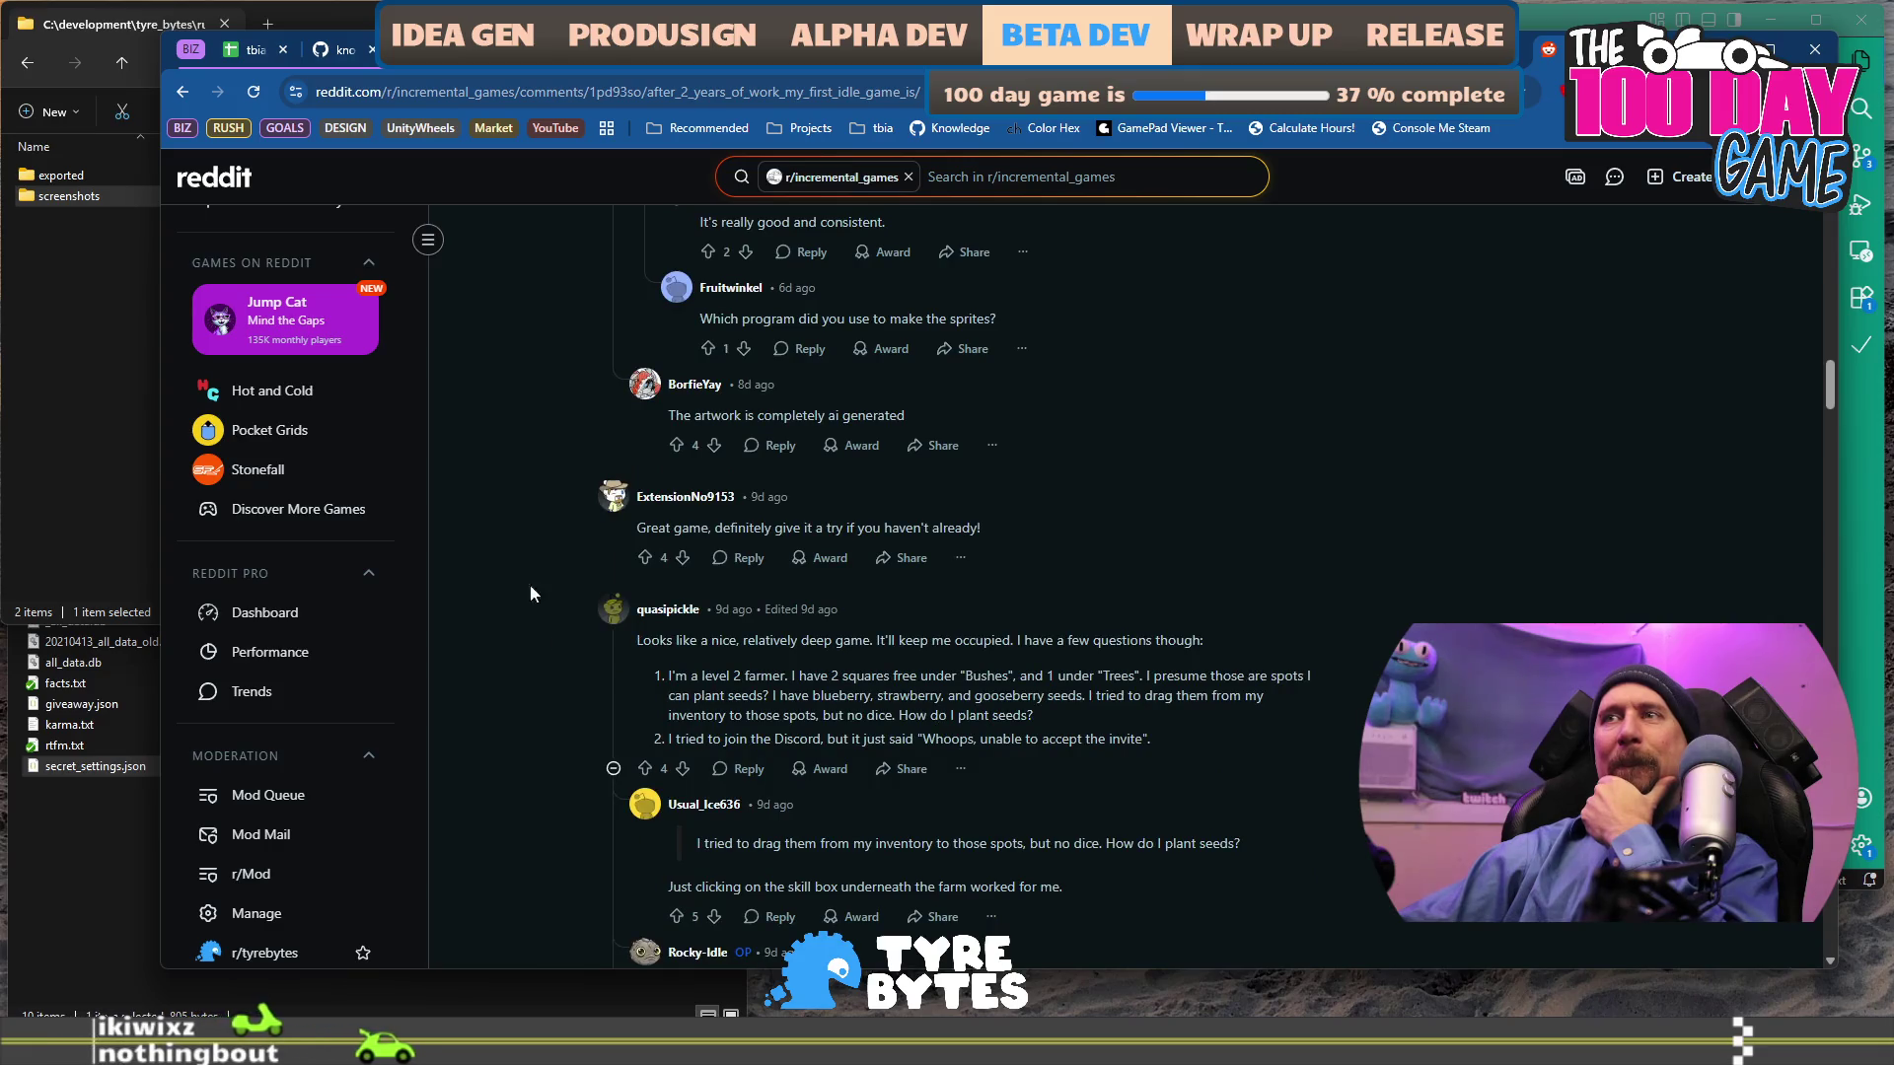
Return to the feed and browse recent posts, revealing a blurred spoiler image.
left_click(185, 94)
scroll(684, 413, "down", 8)
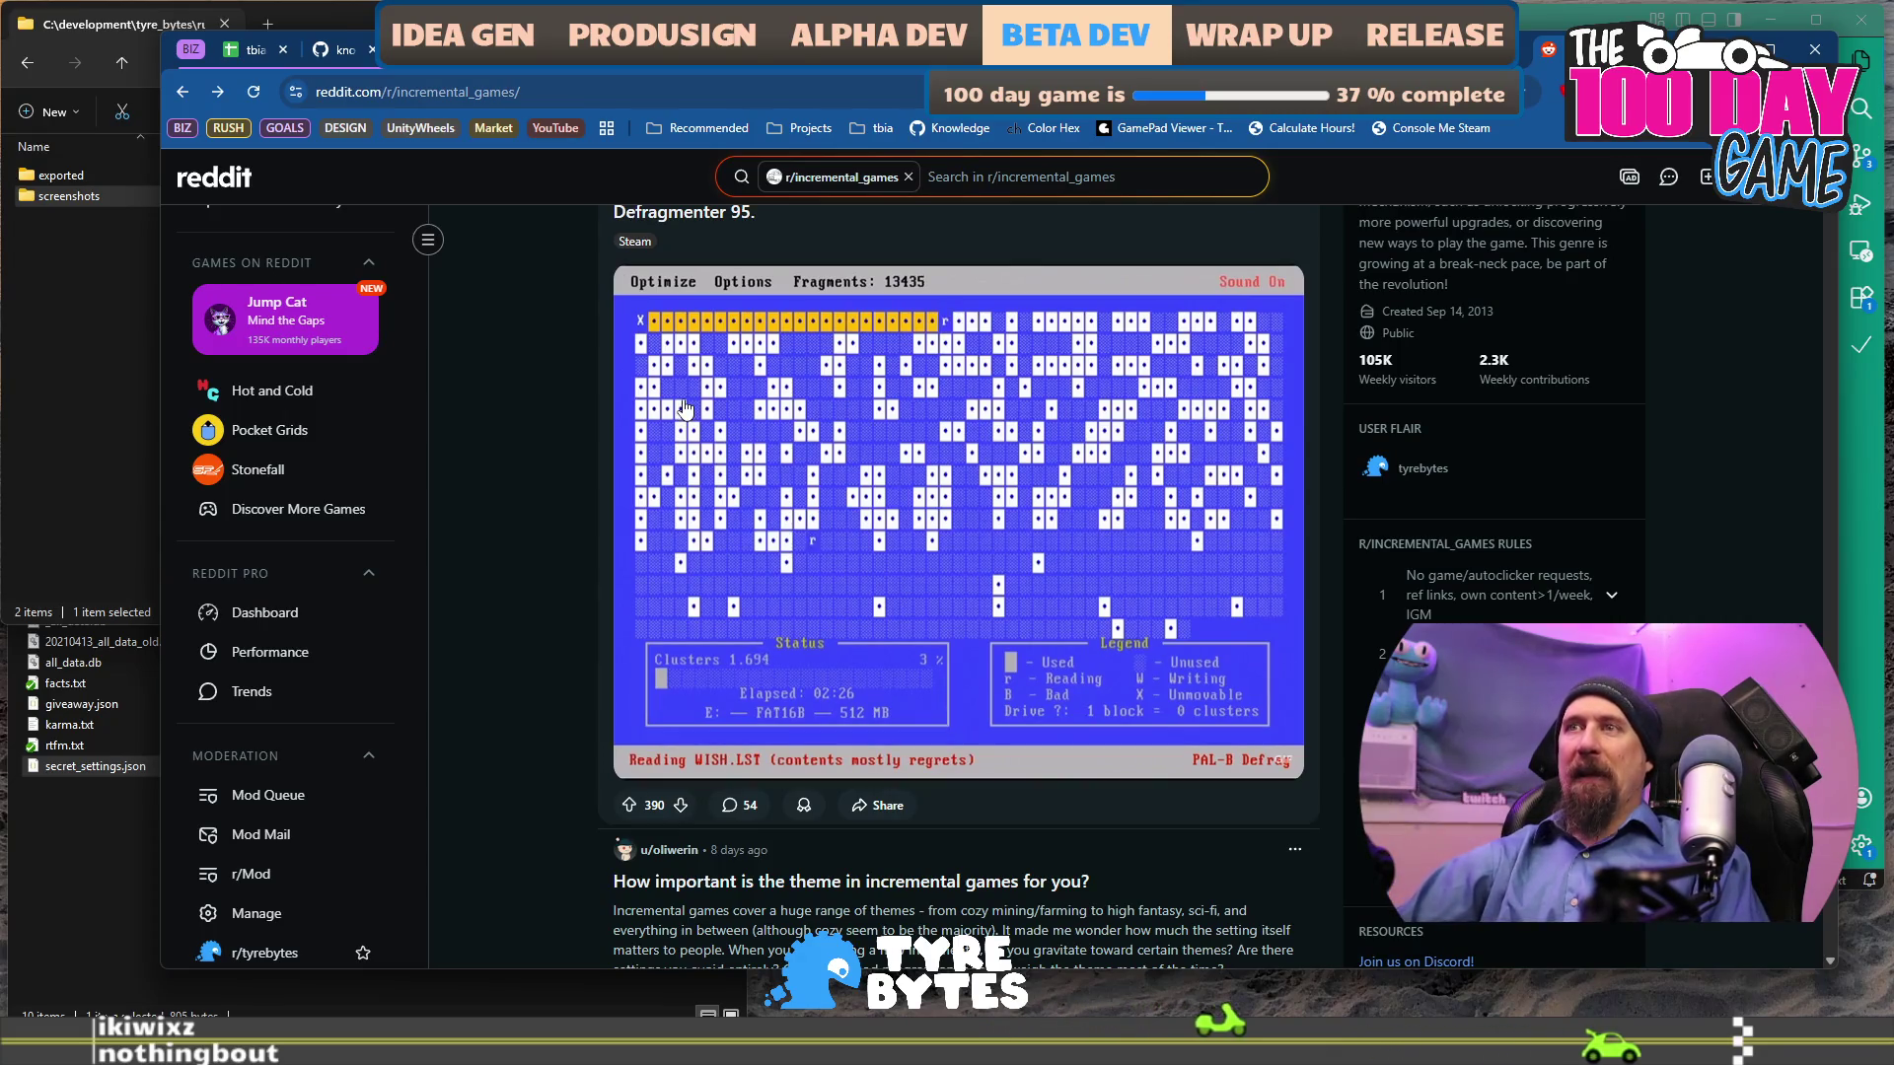
scroll(601, 487, "up", 1)
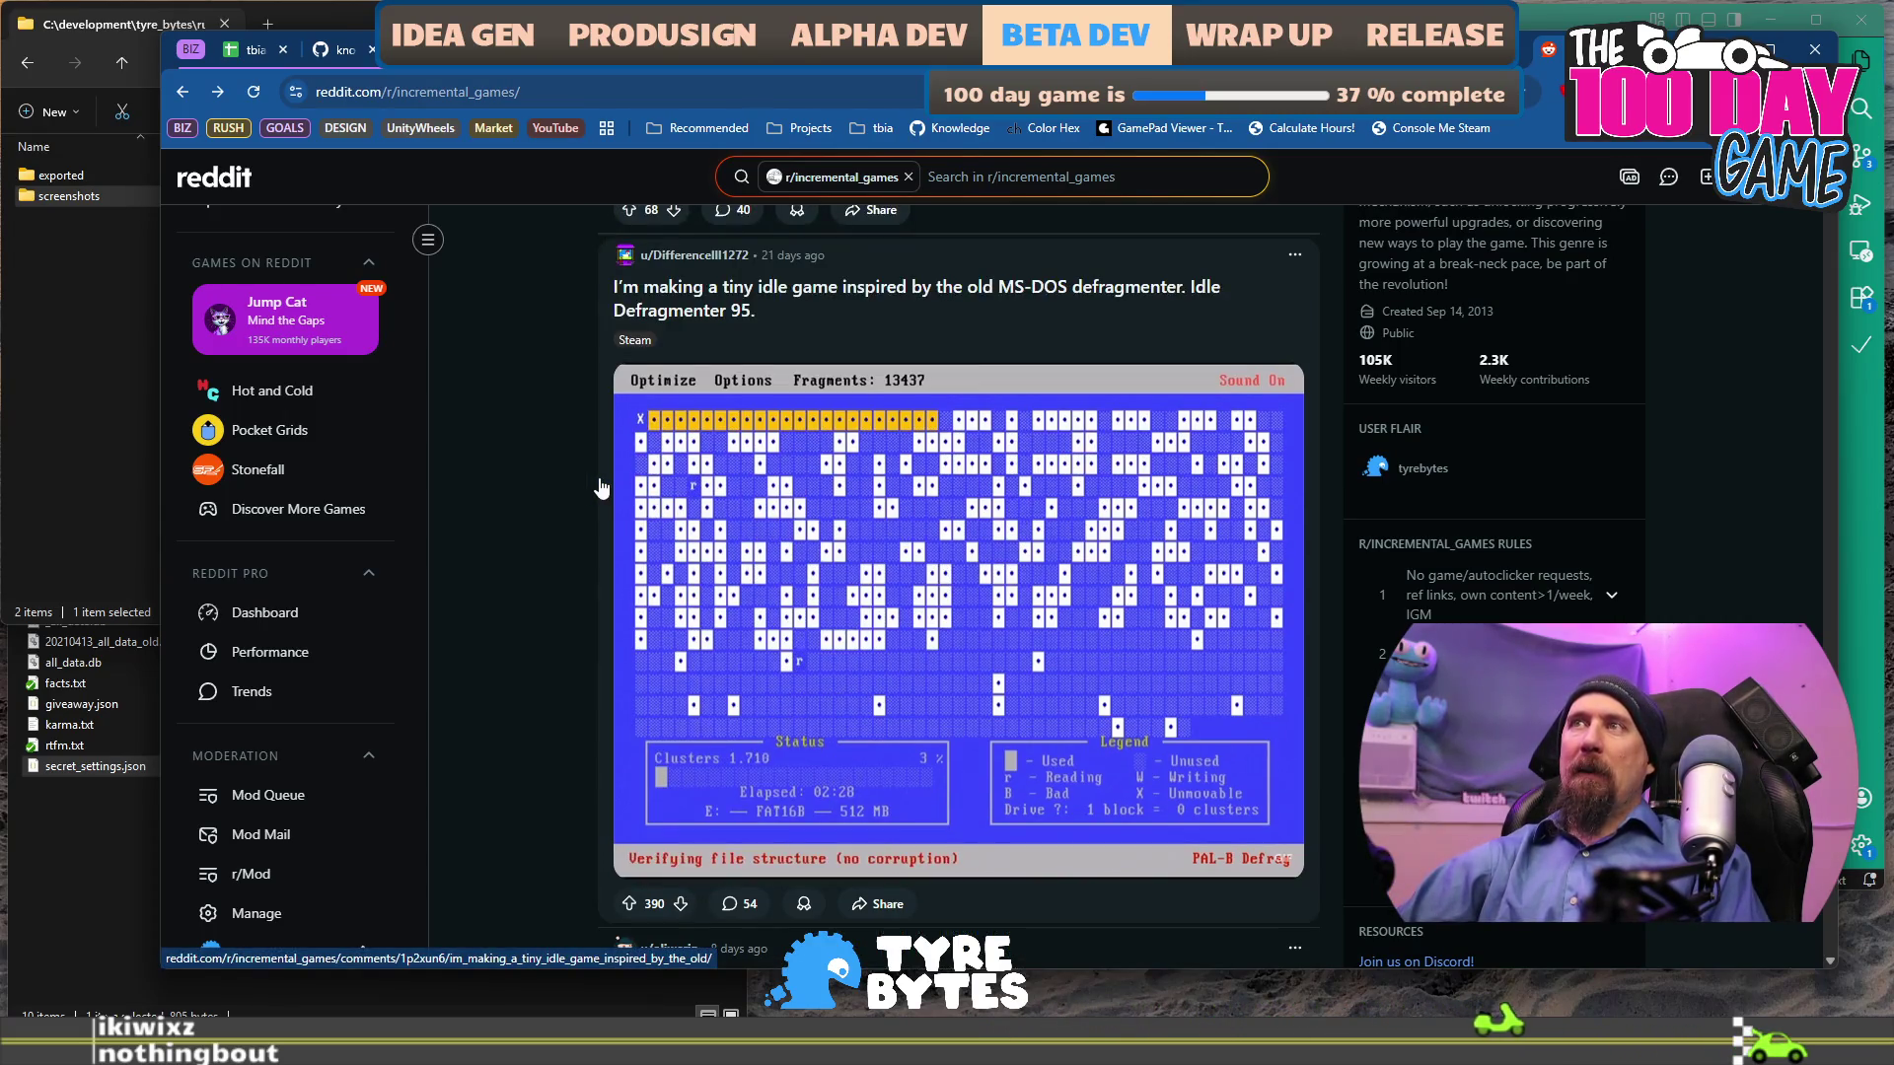
scroll(601, 487, "down", 12)
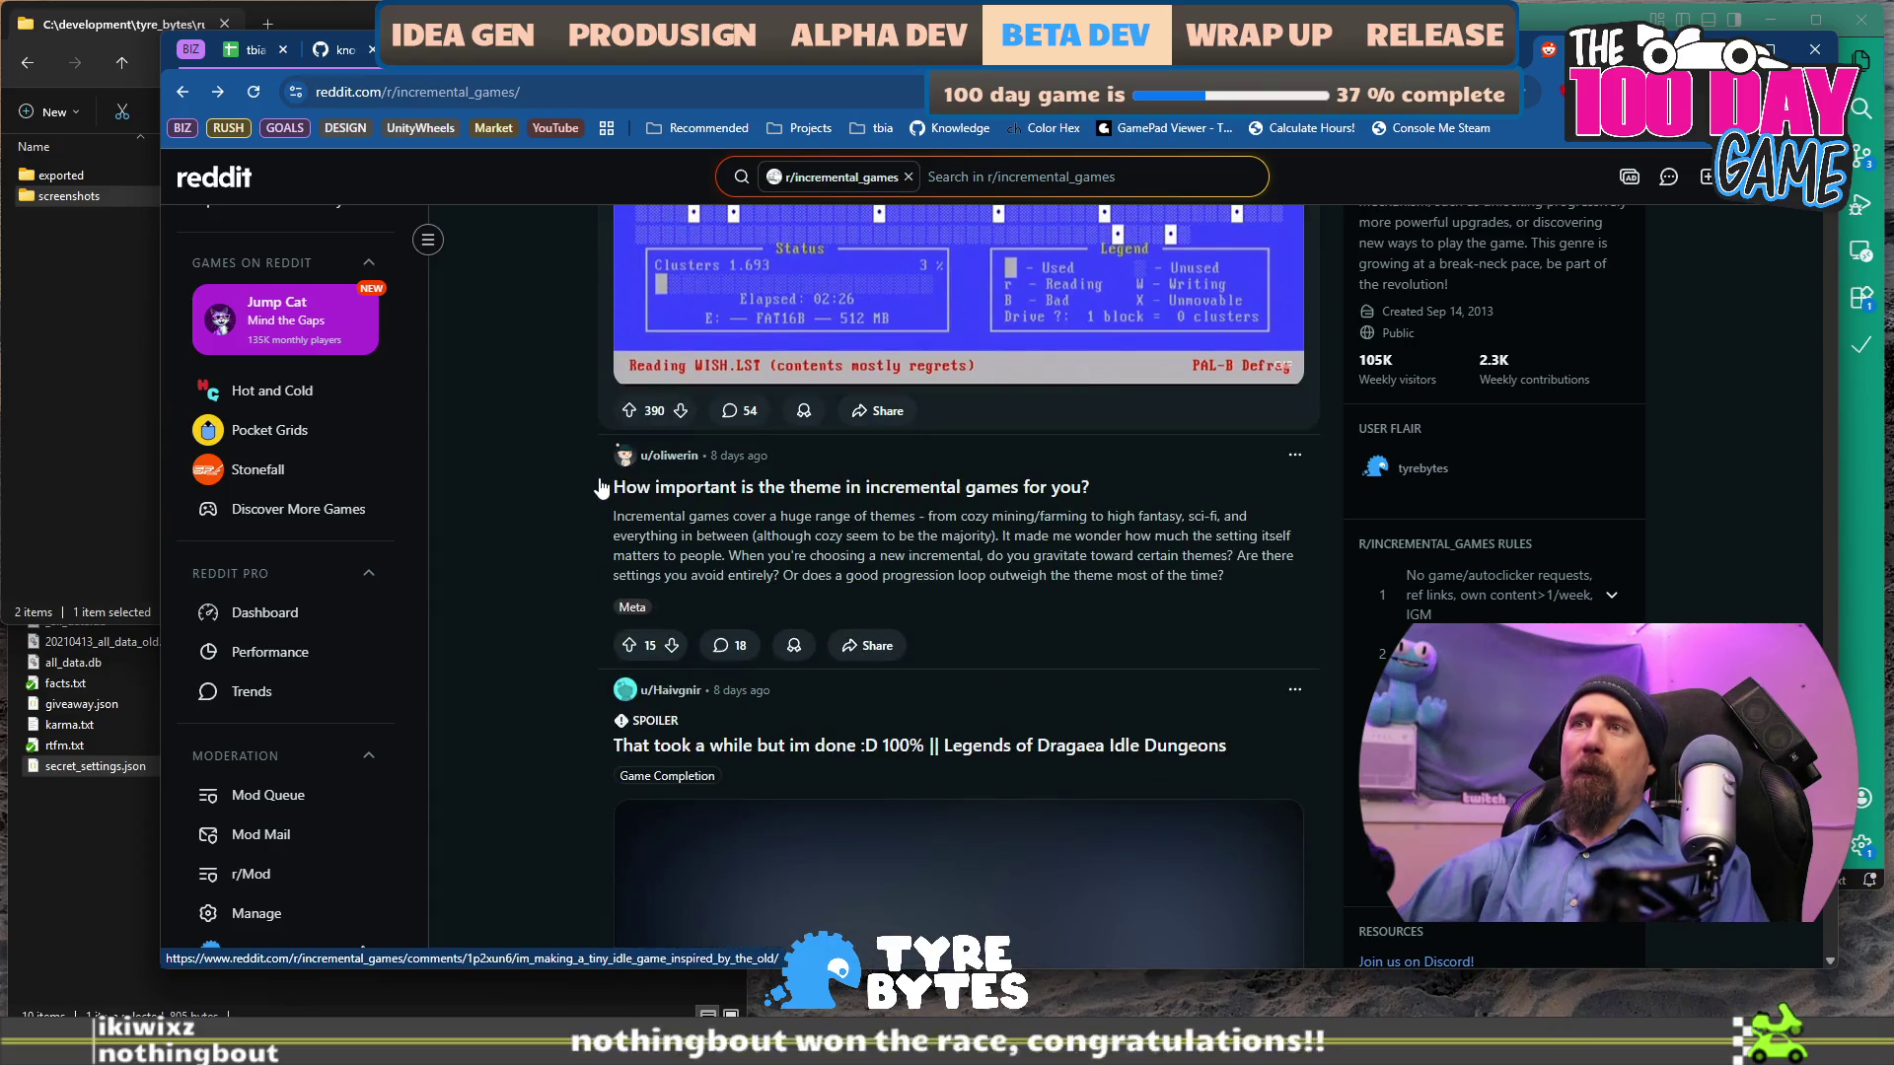
scroll(590, 483, "up", 2)
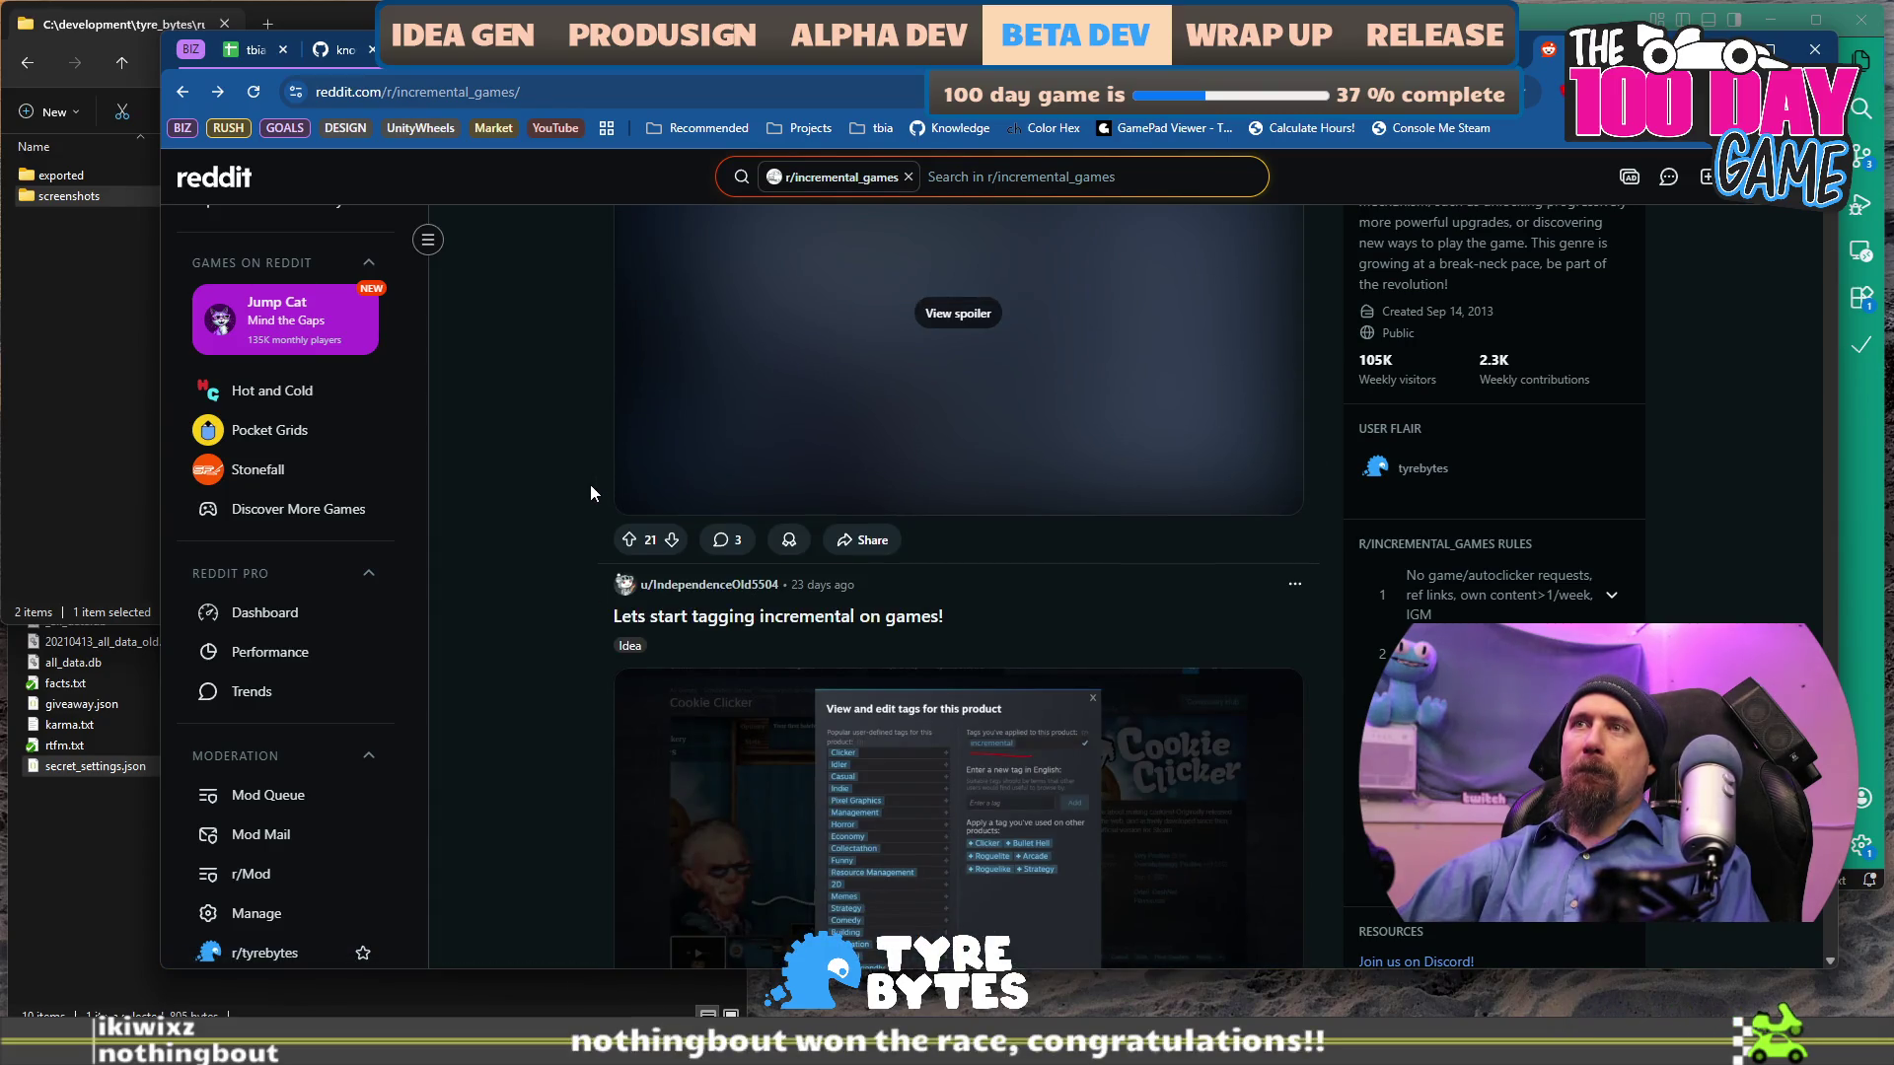
scroll(589, 483, "down", 4)
scroll(696, 493, "up", 5)
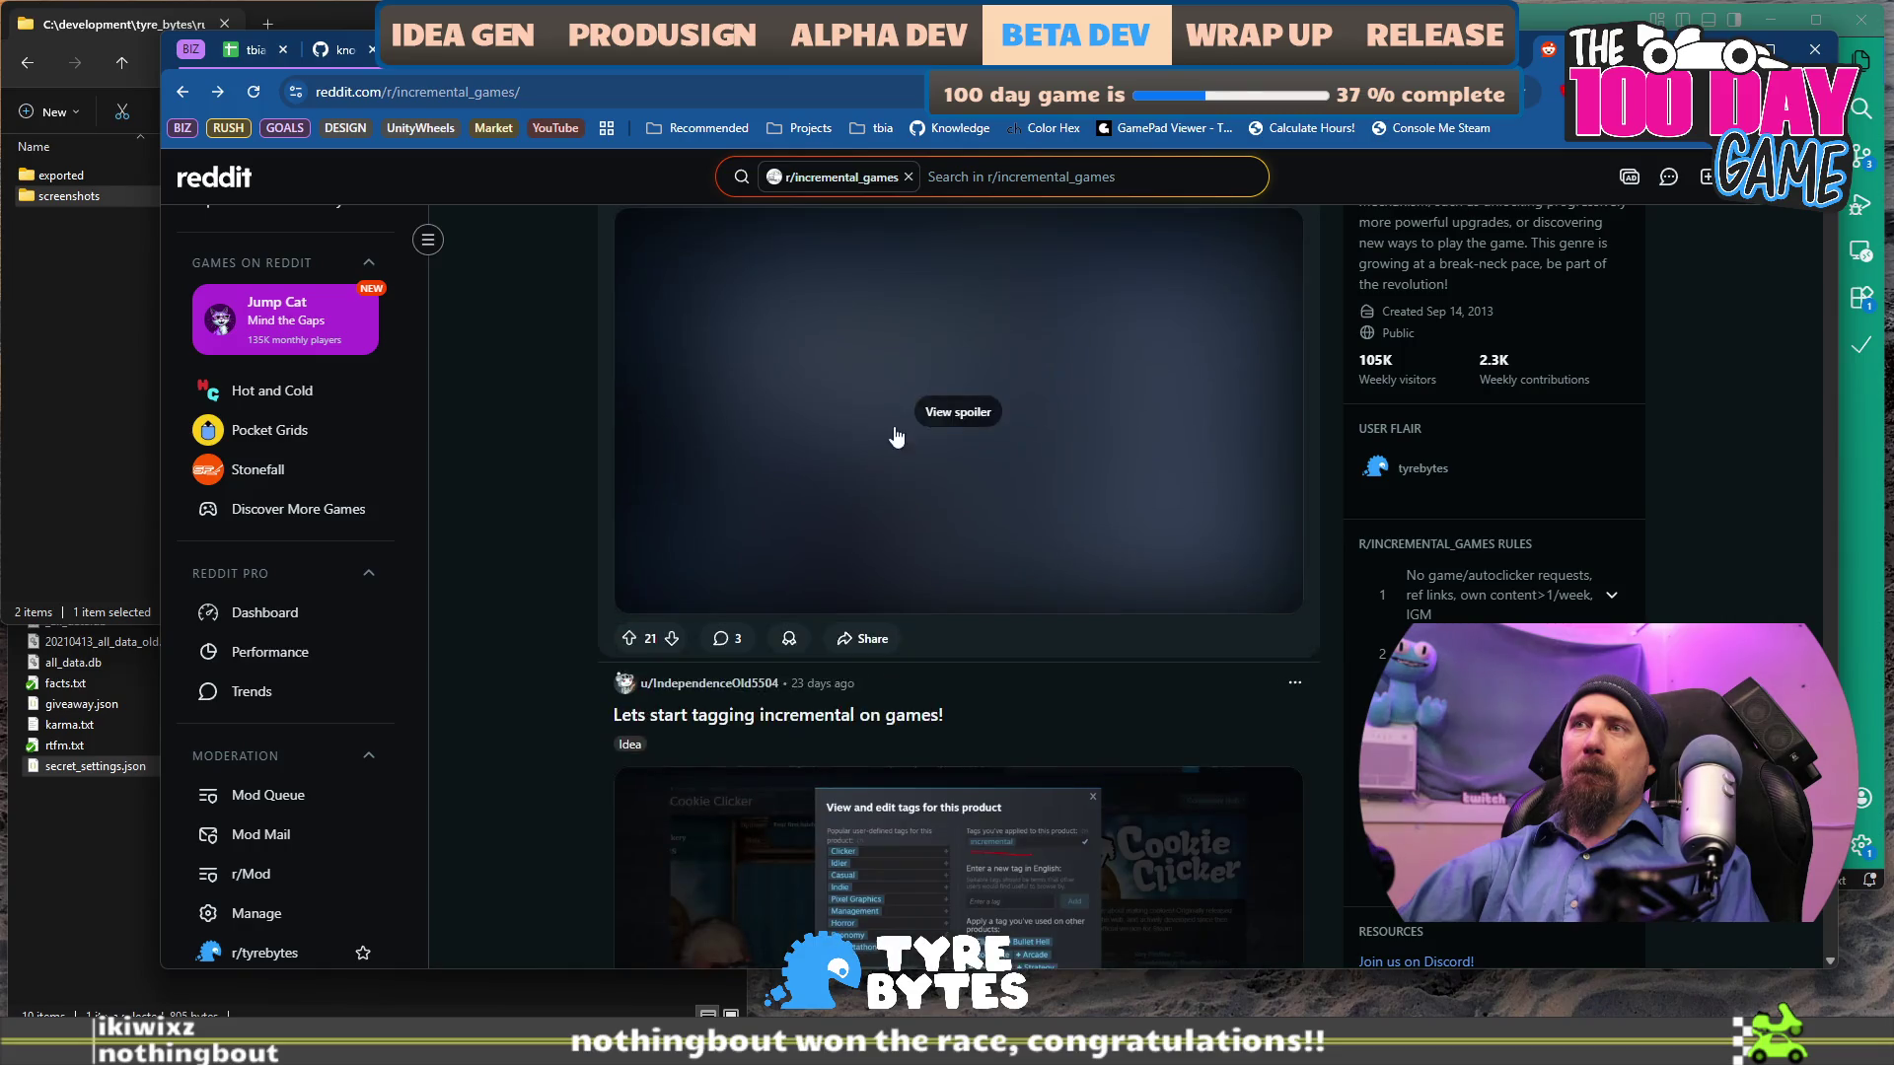
left_click(696, 494)
scroll(593, 503, "up", 3)
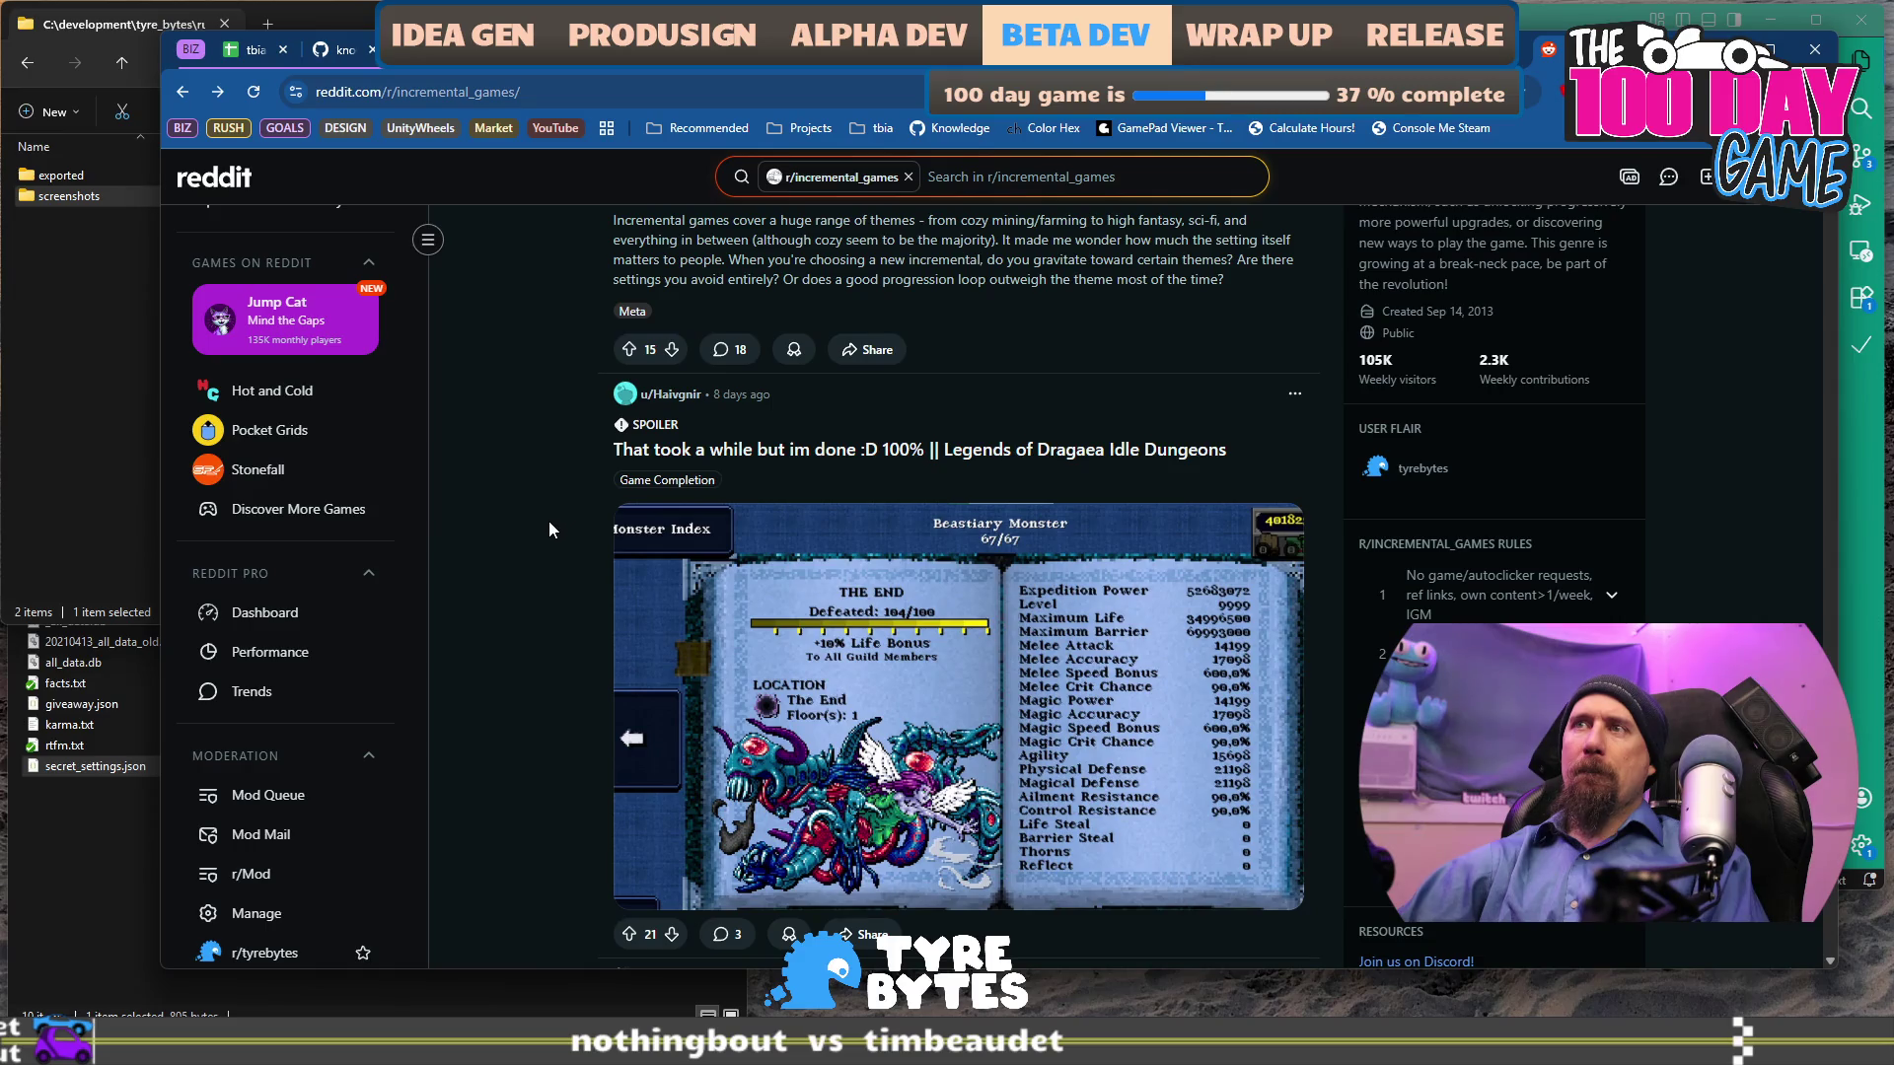
scroll(549, 525, "down", 12)
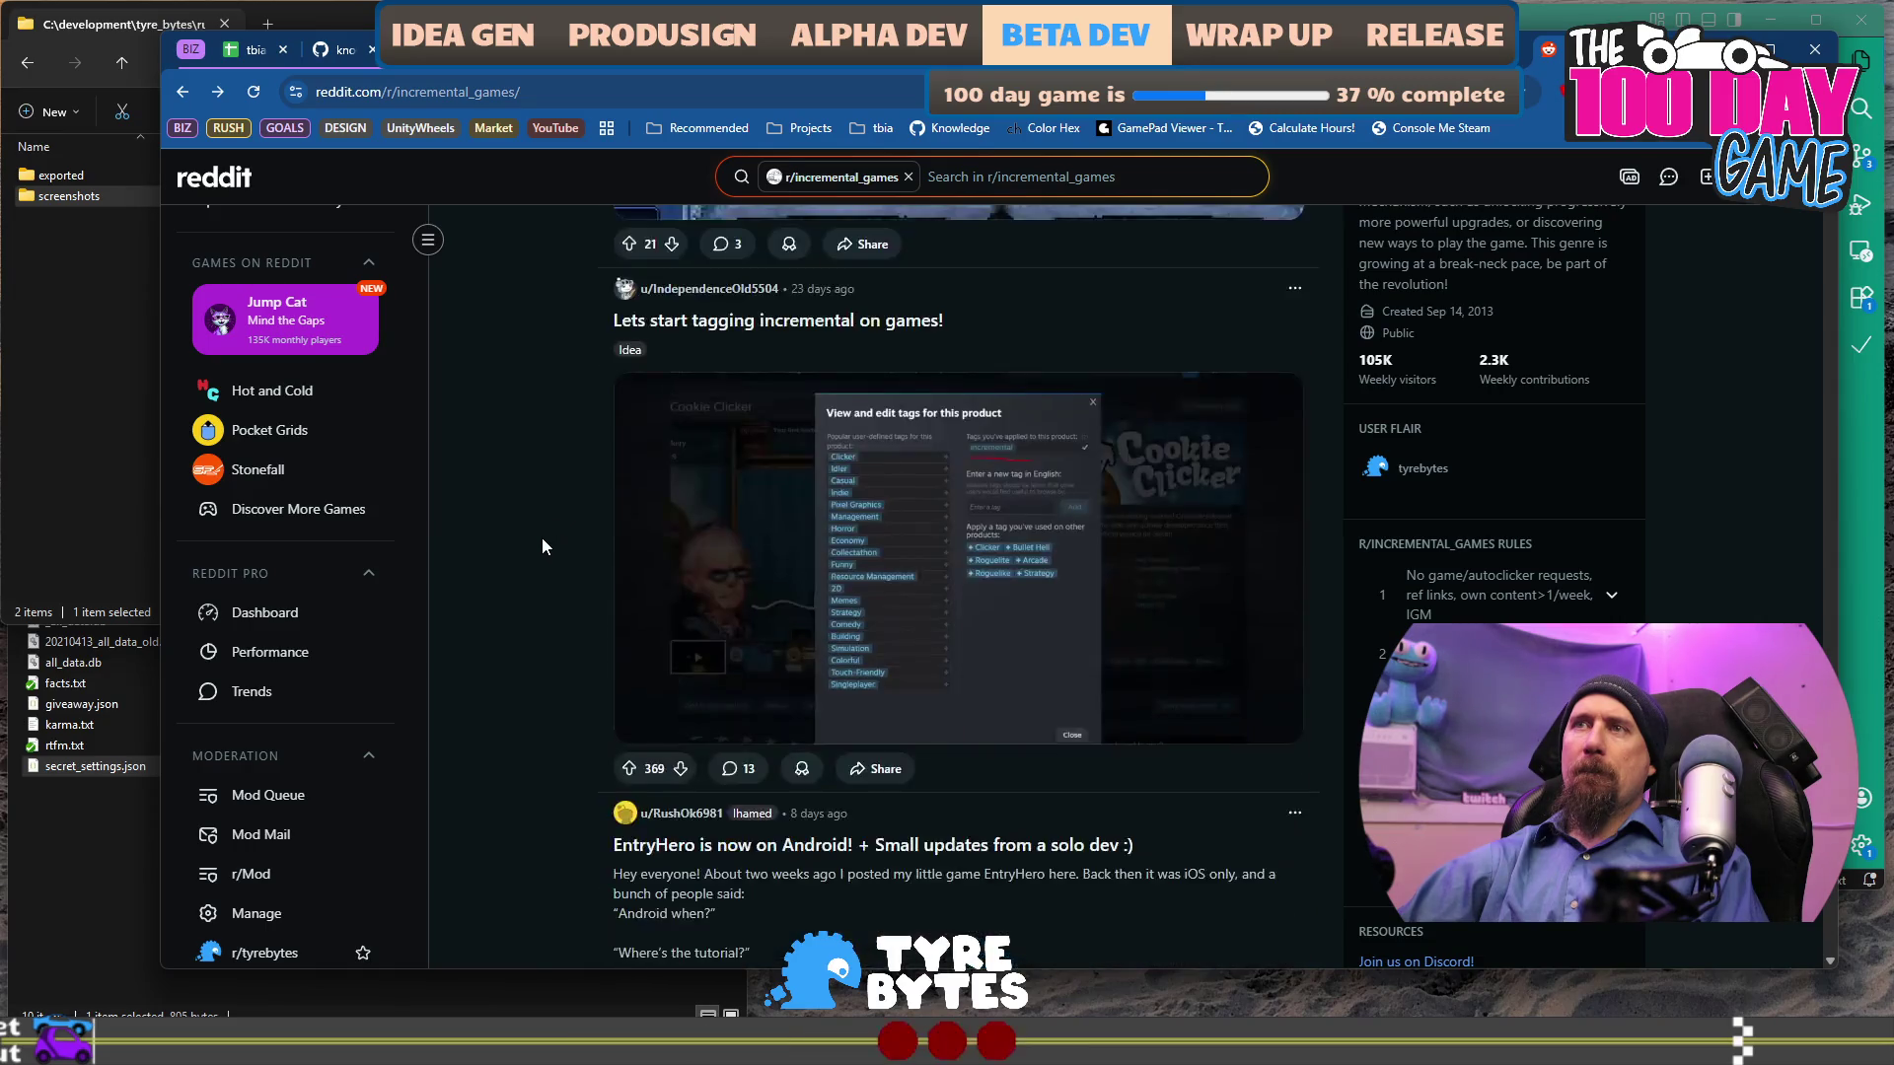
scroll(541, 538, "down", 6)
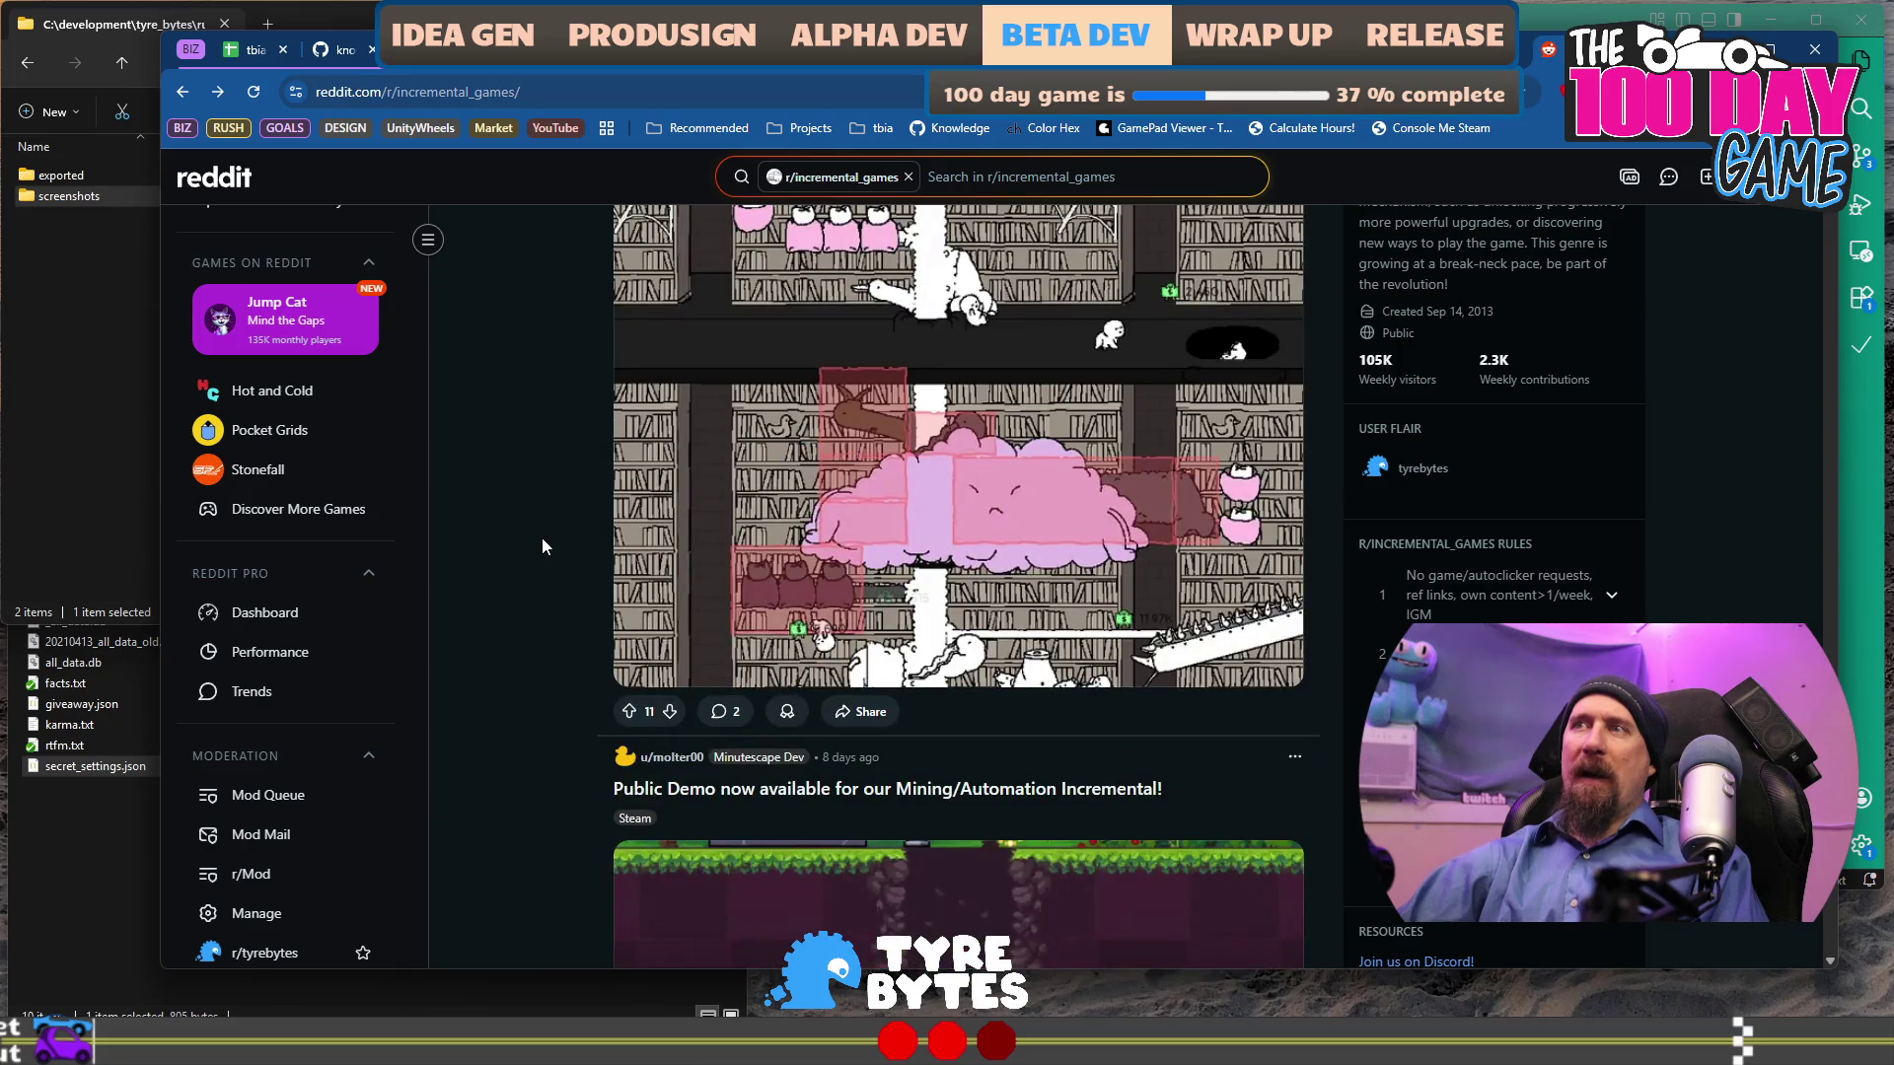
scroll(542, 537, "up", 3)
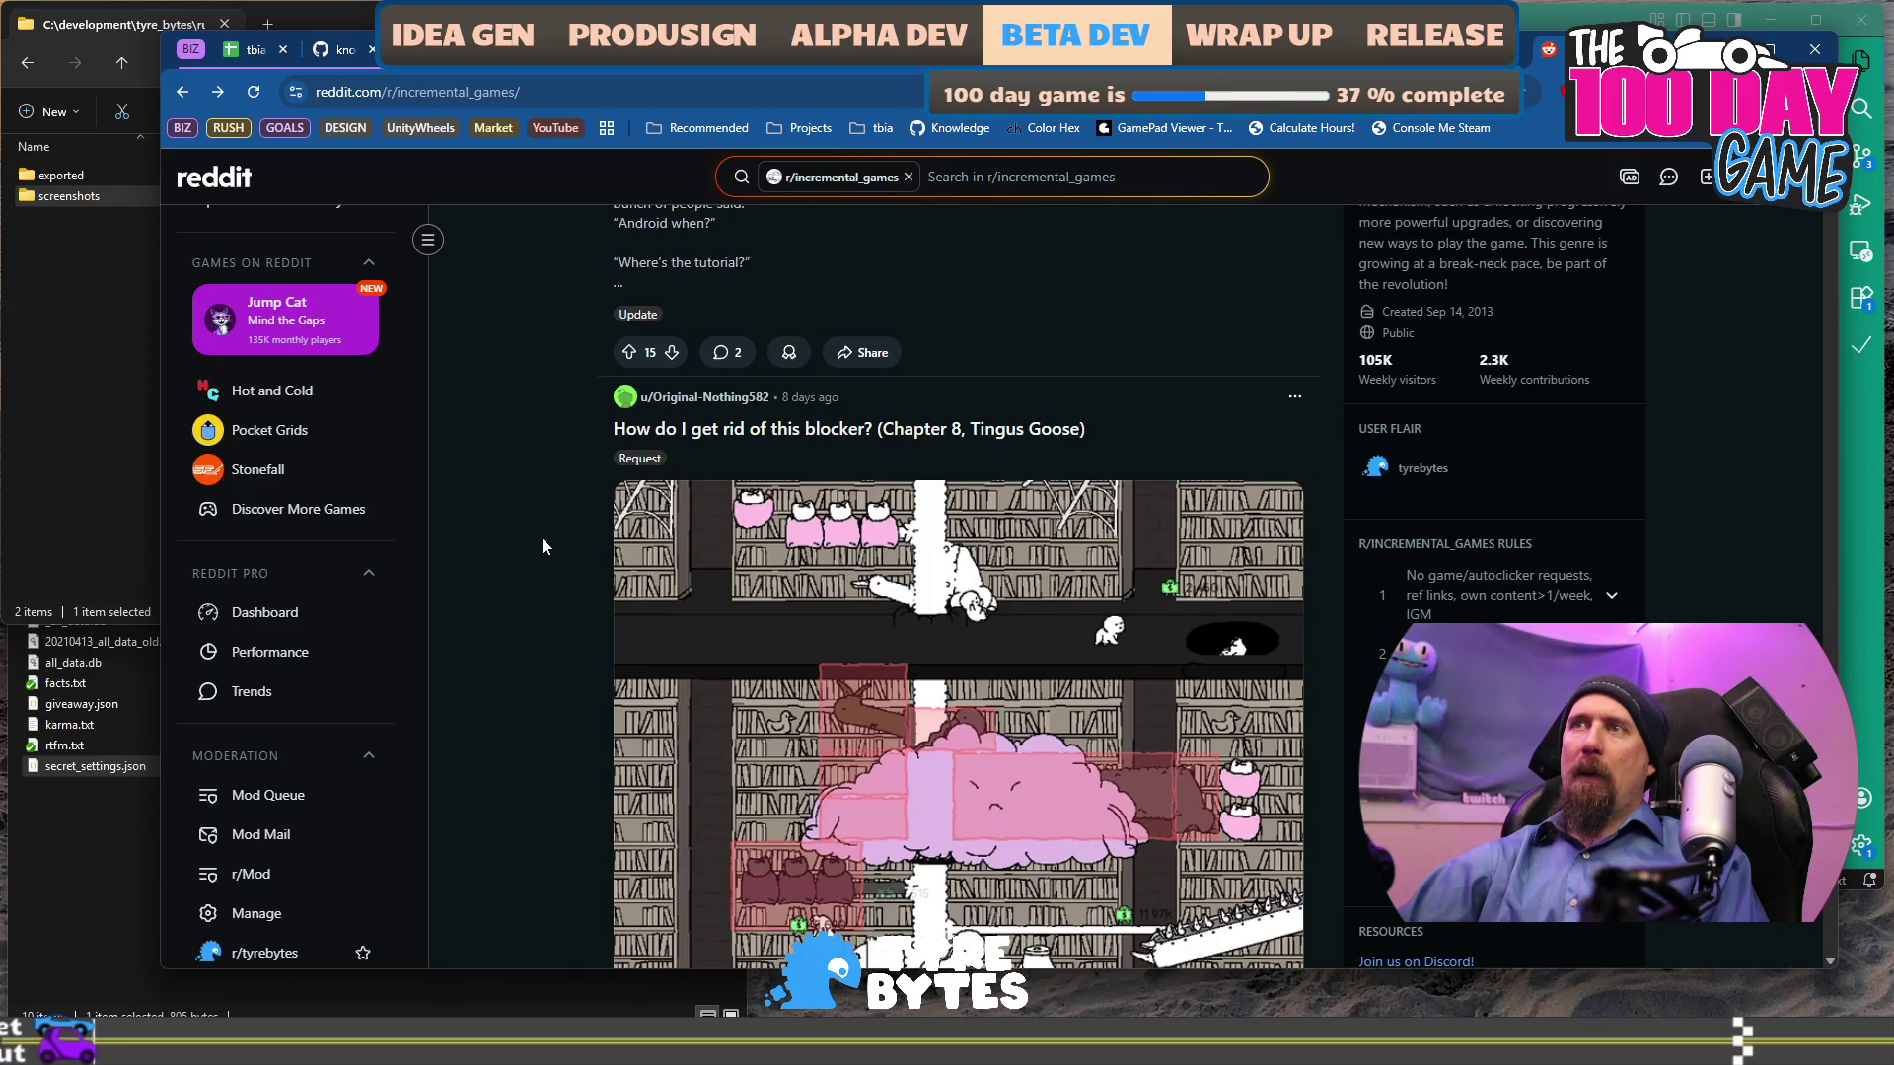
scroll(542, 537, "down", 15)
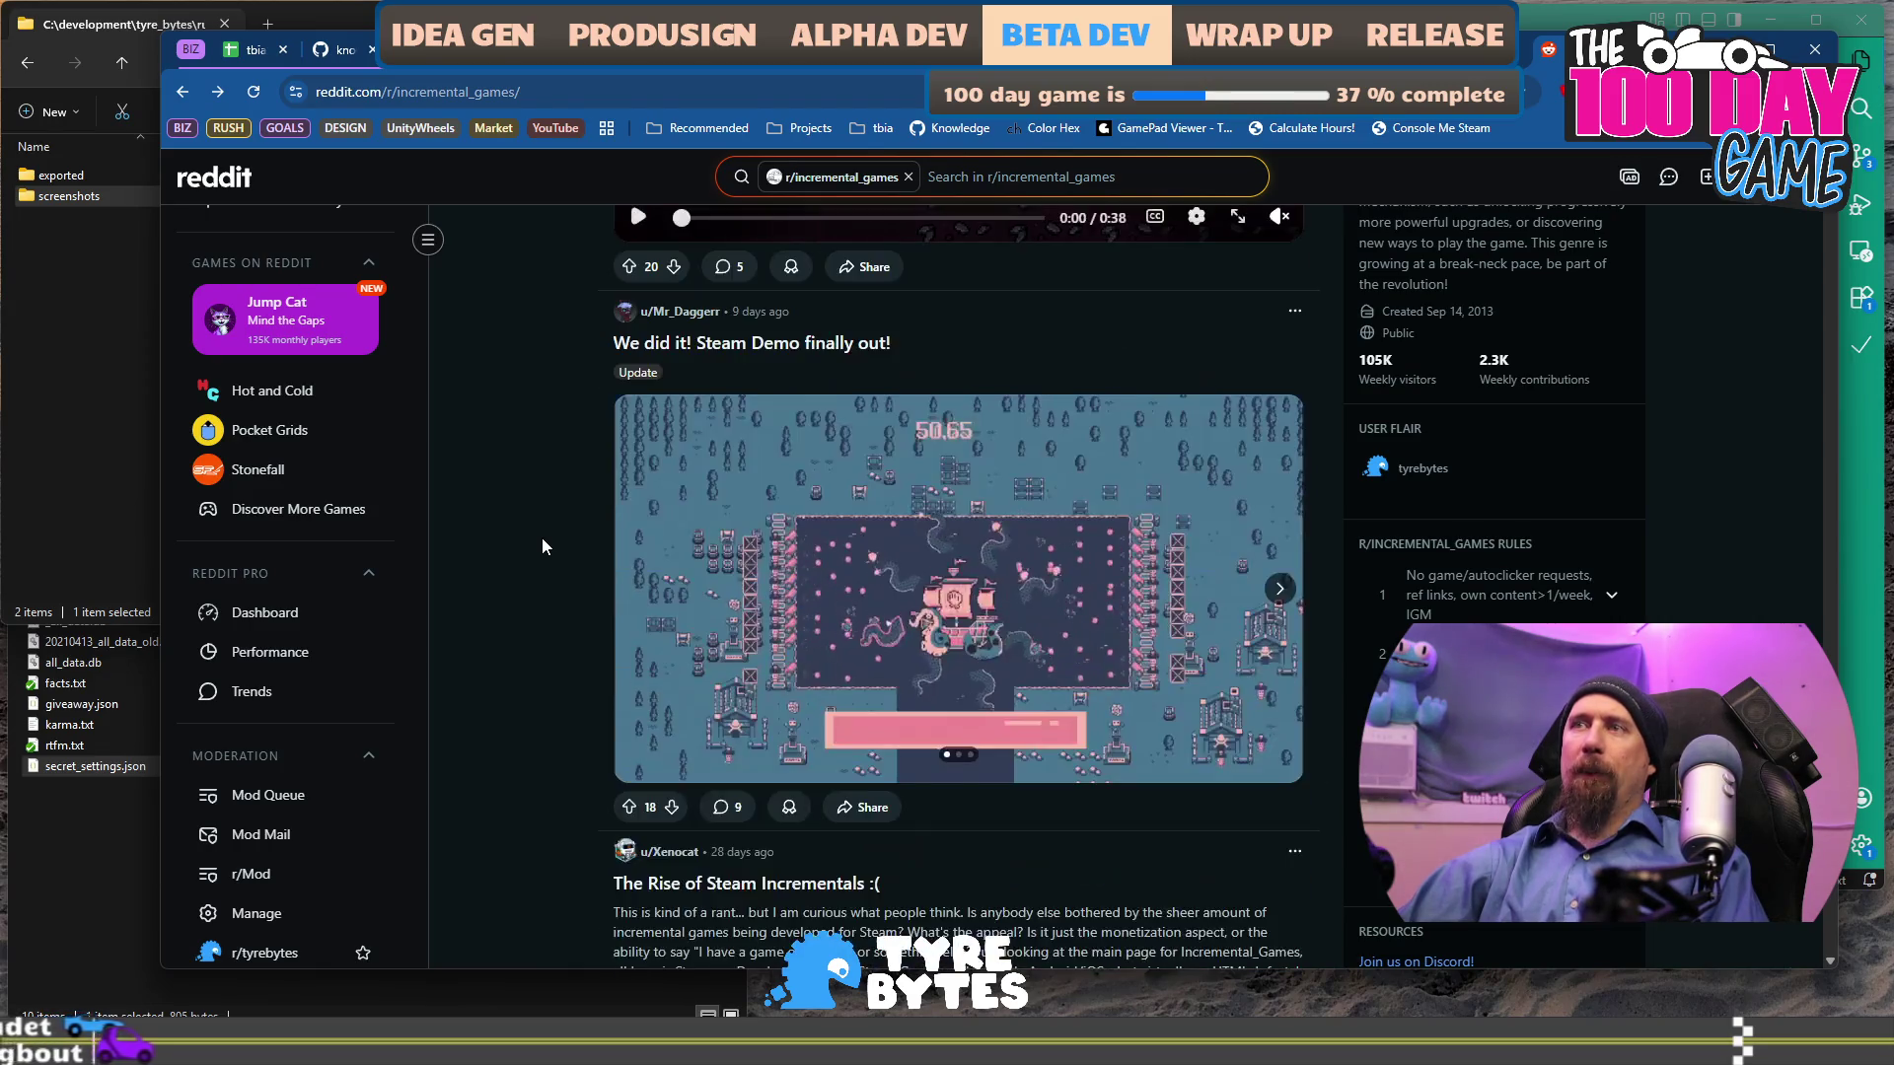
scroll(541, 536, "down", 6)
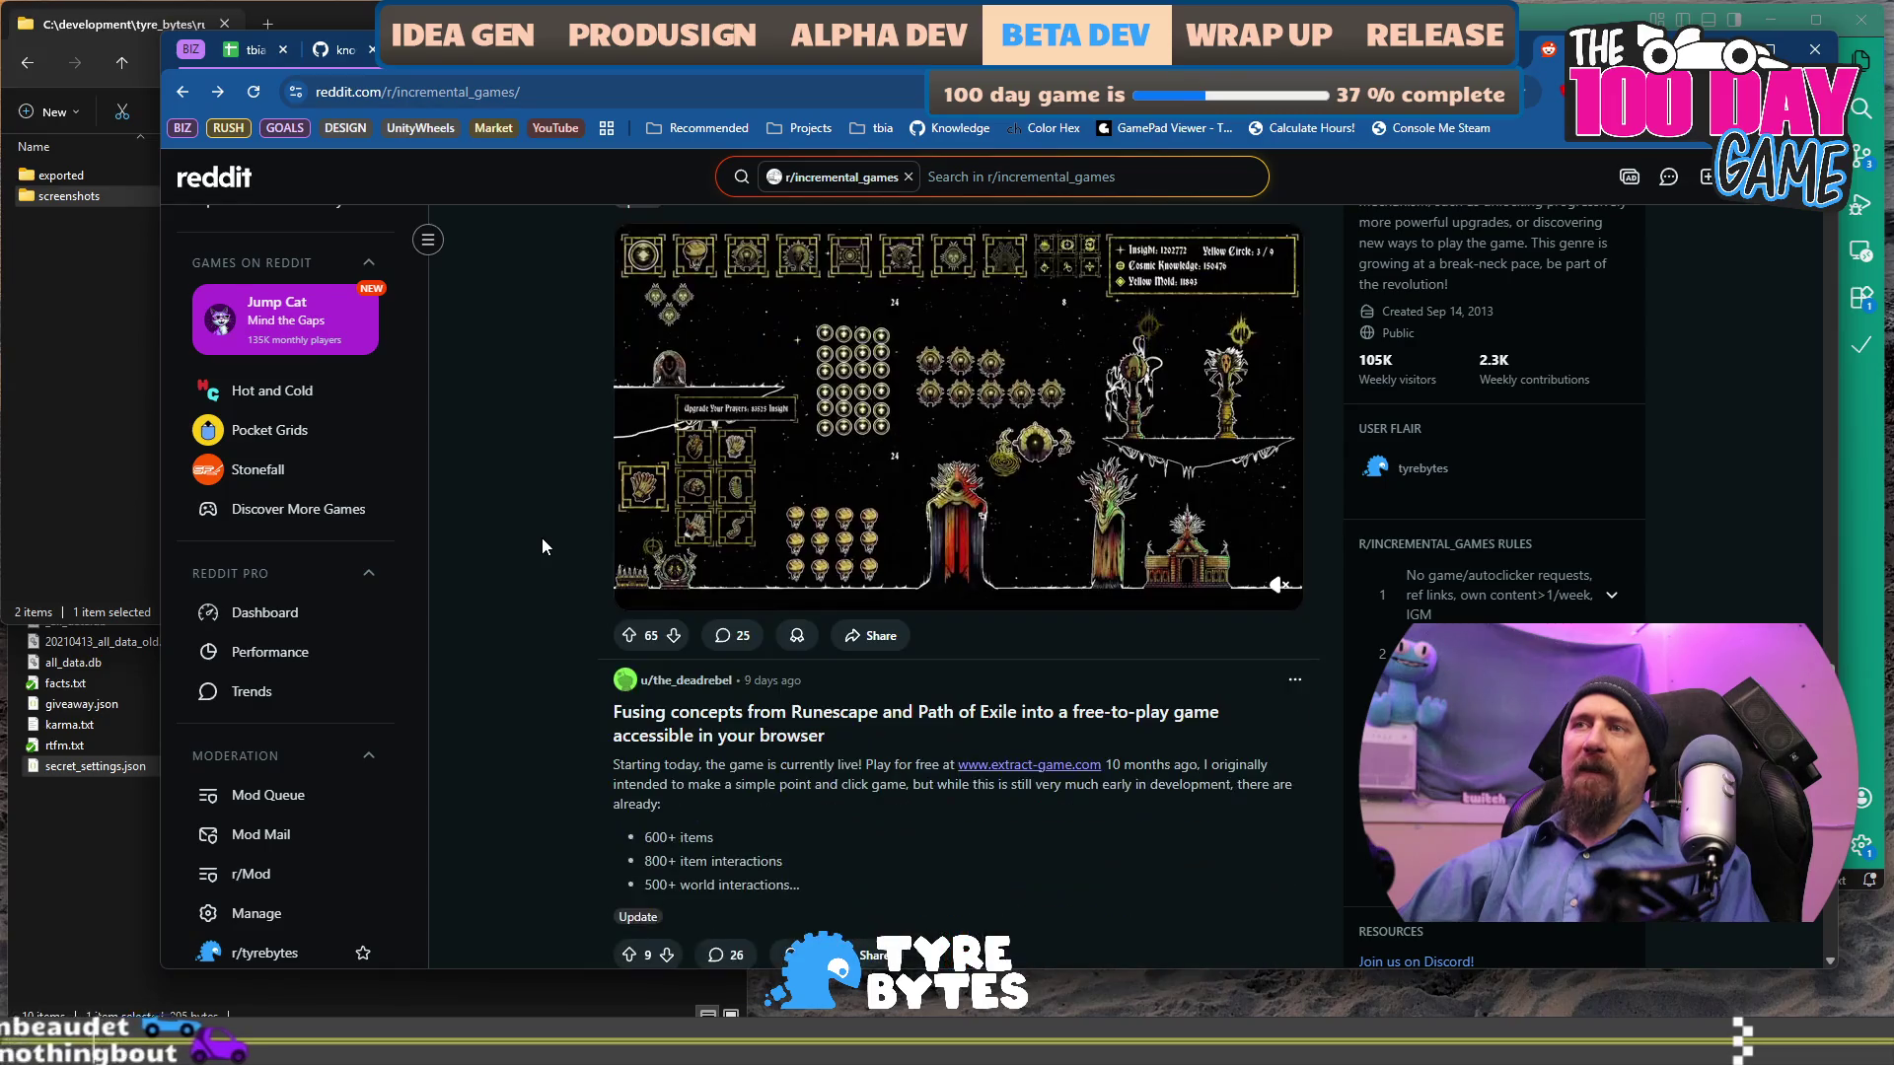
scroll(541, 536, "down", 7)
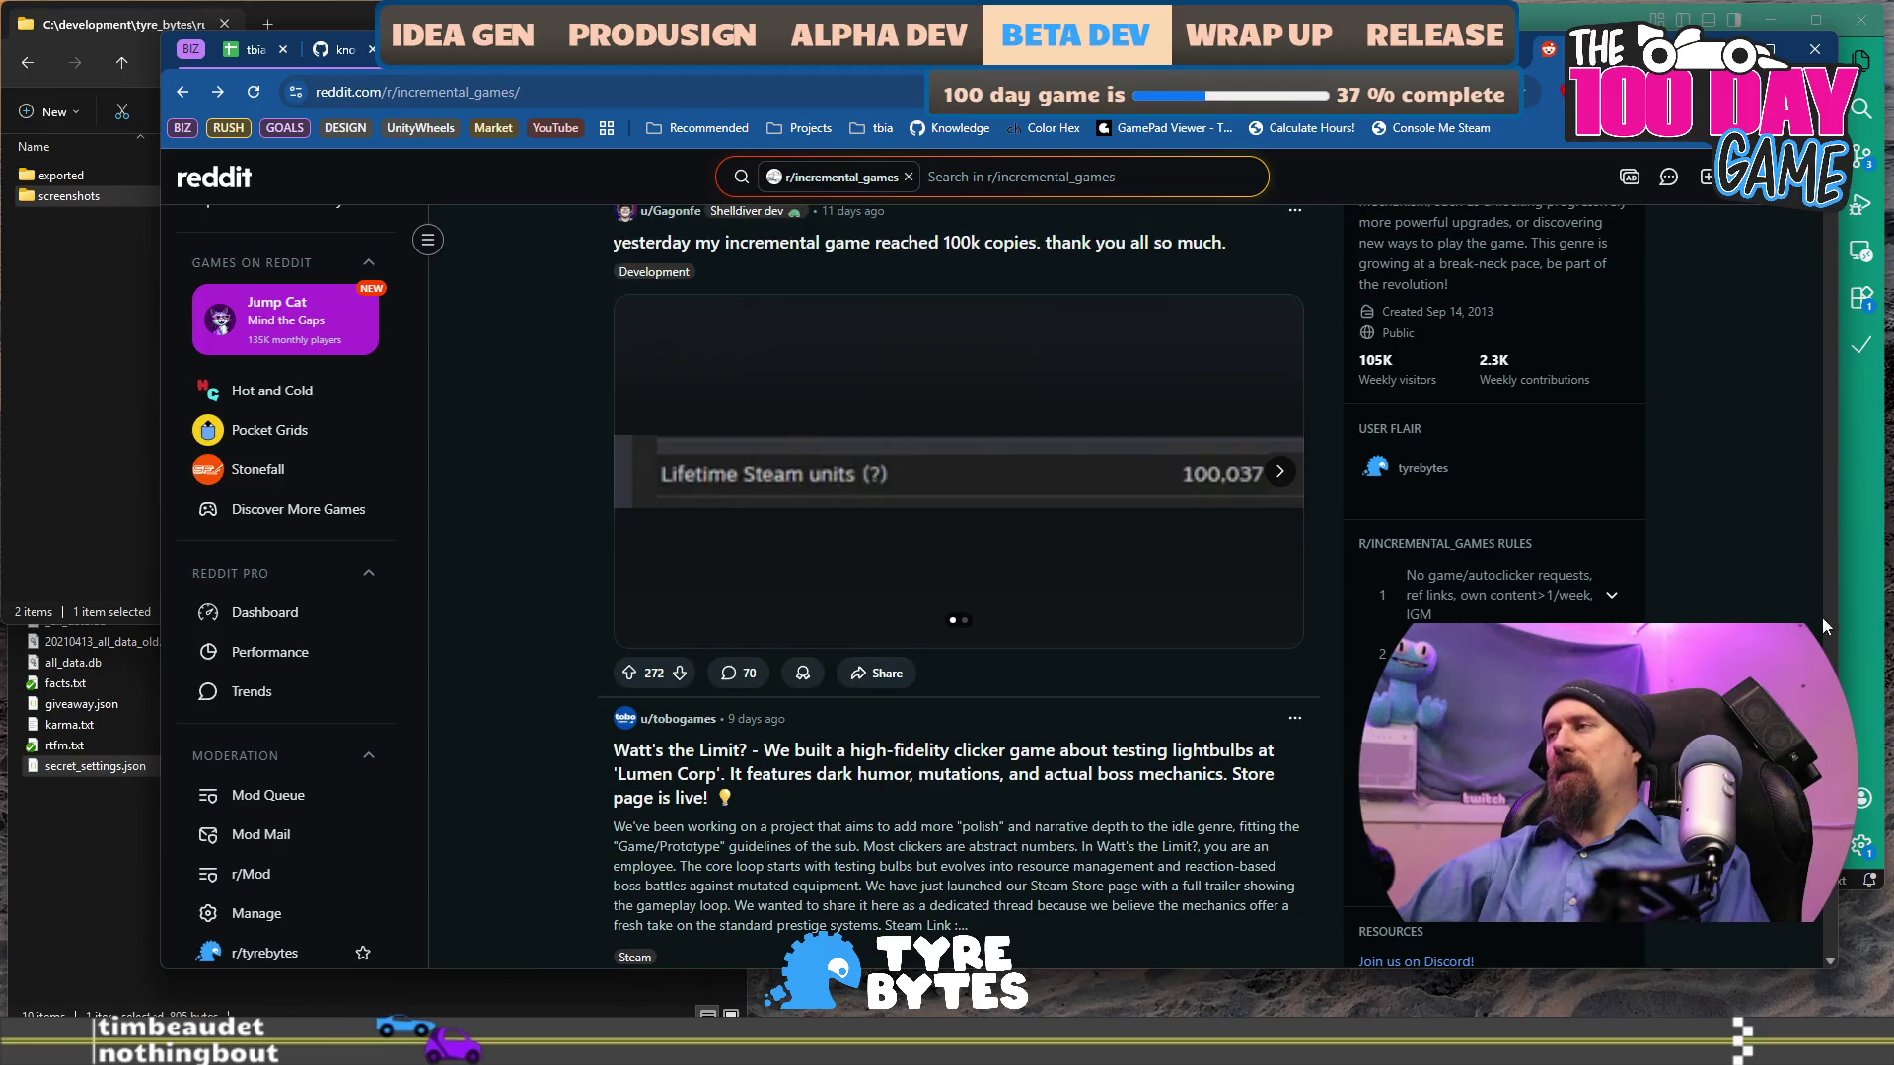
scroll(957, 582, "up", 3)
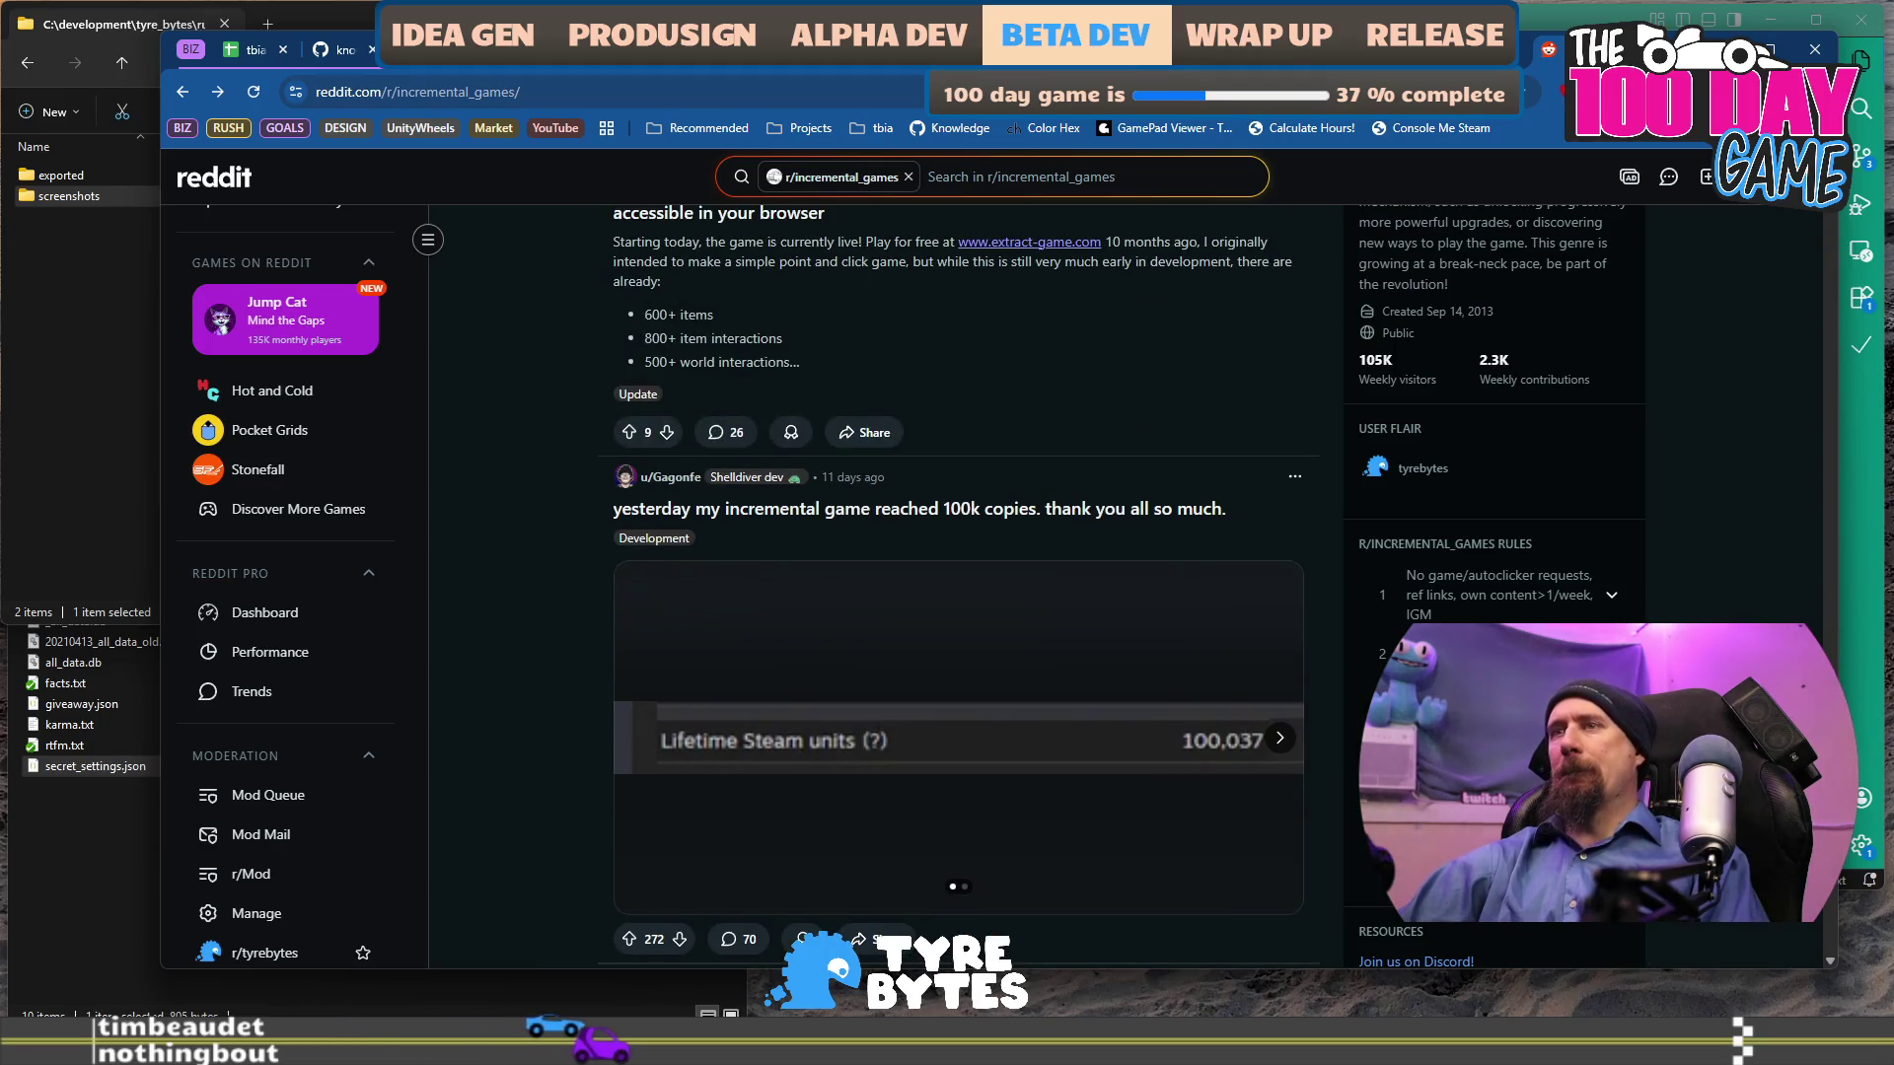
scroll(956, 582, "up", 10)
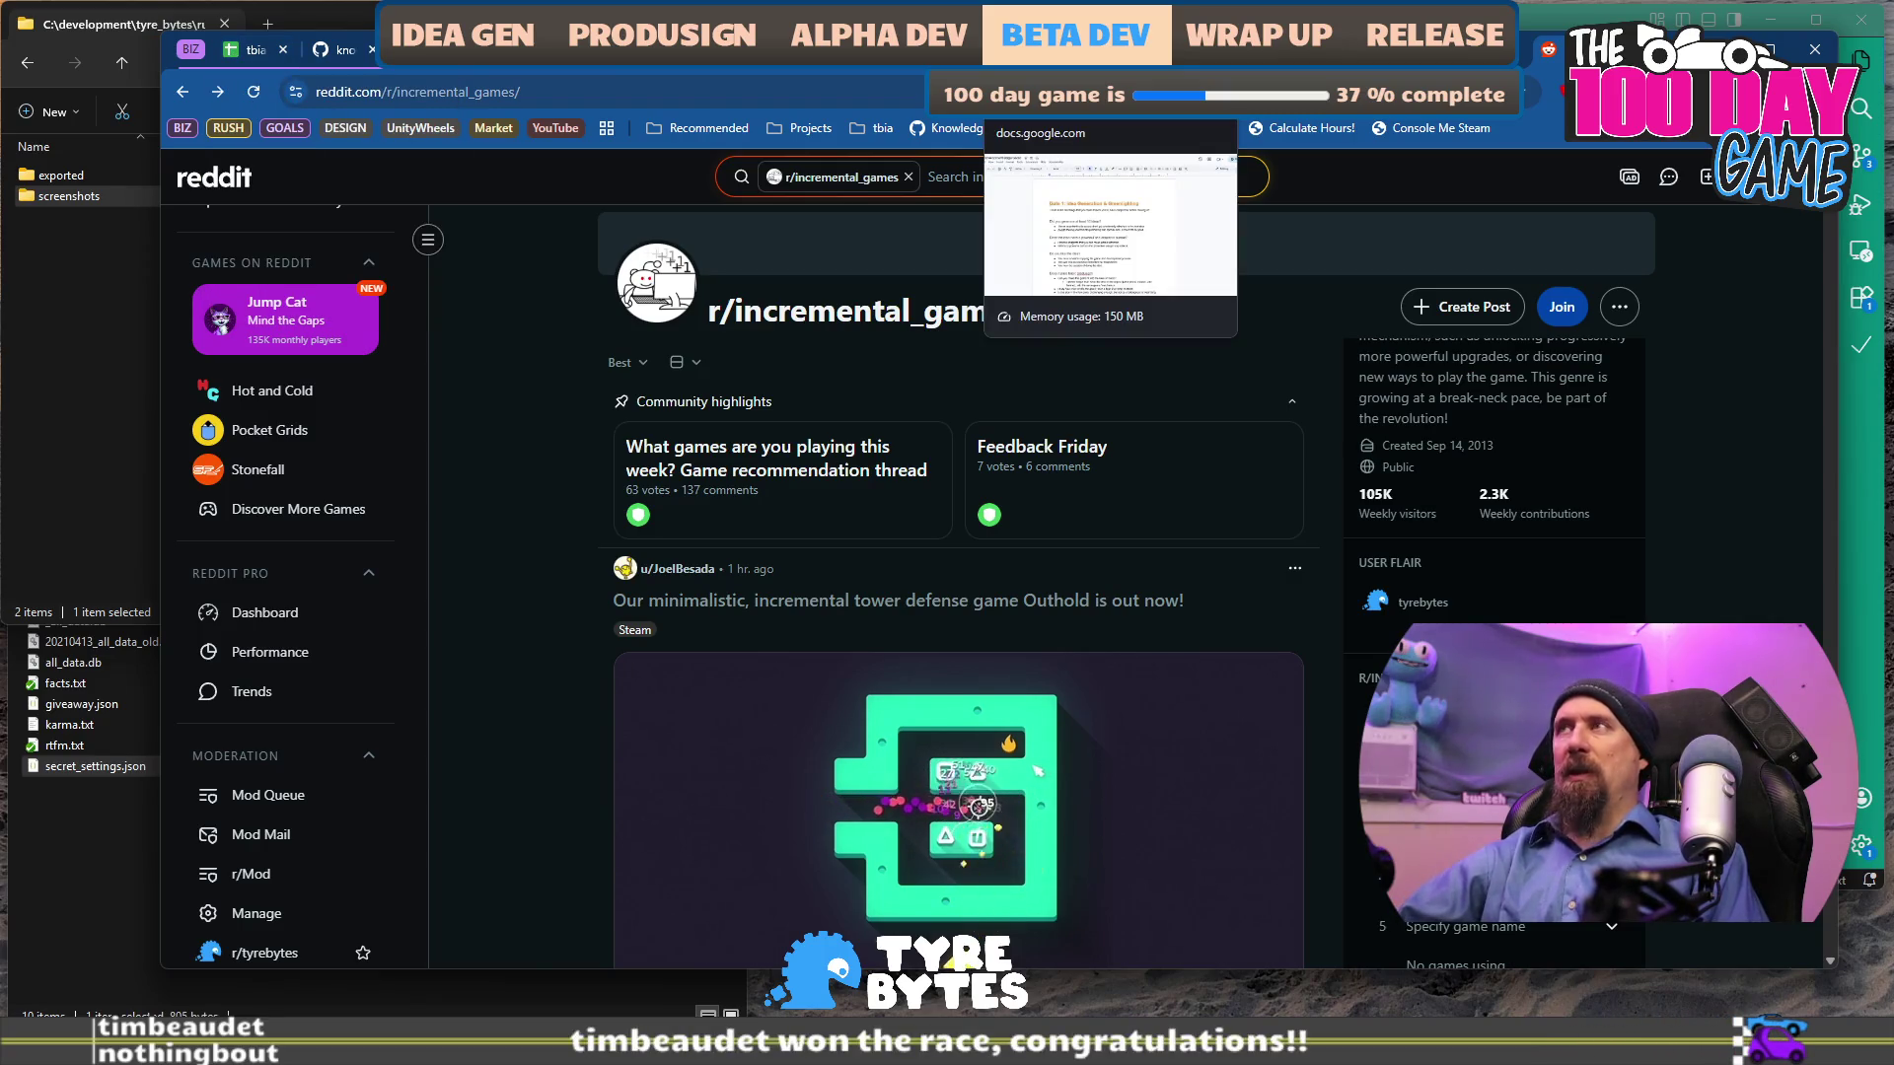
Under 'Post on /r/incremental_games', add the indented note 'post trailer, maybe a “made lots of games, but first time incremental” title'.
left_click(1410, 49)
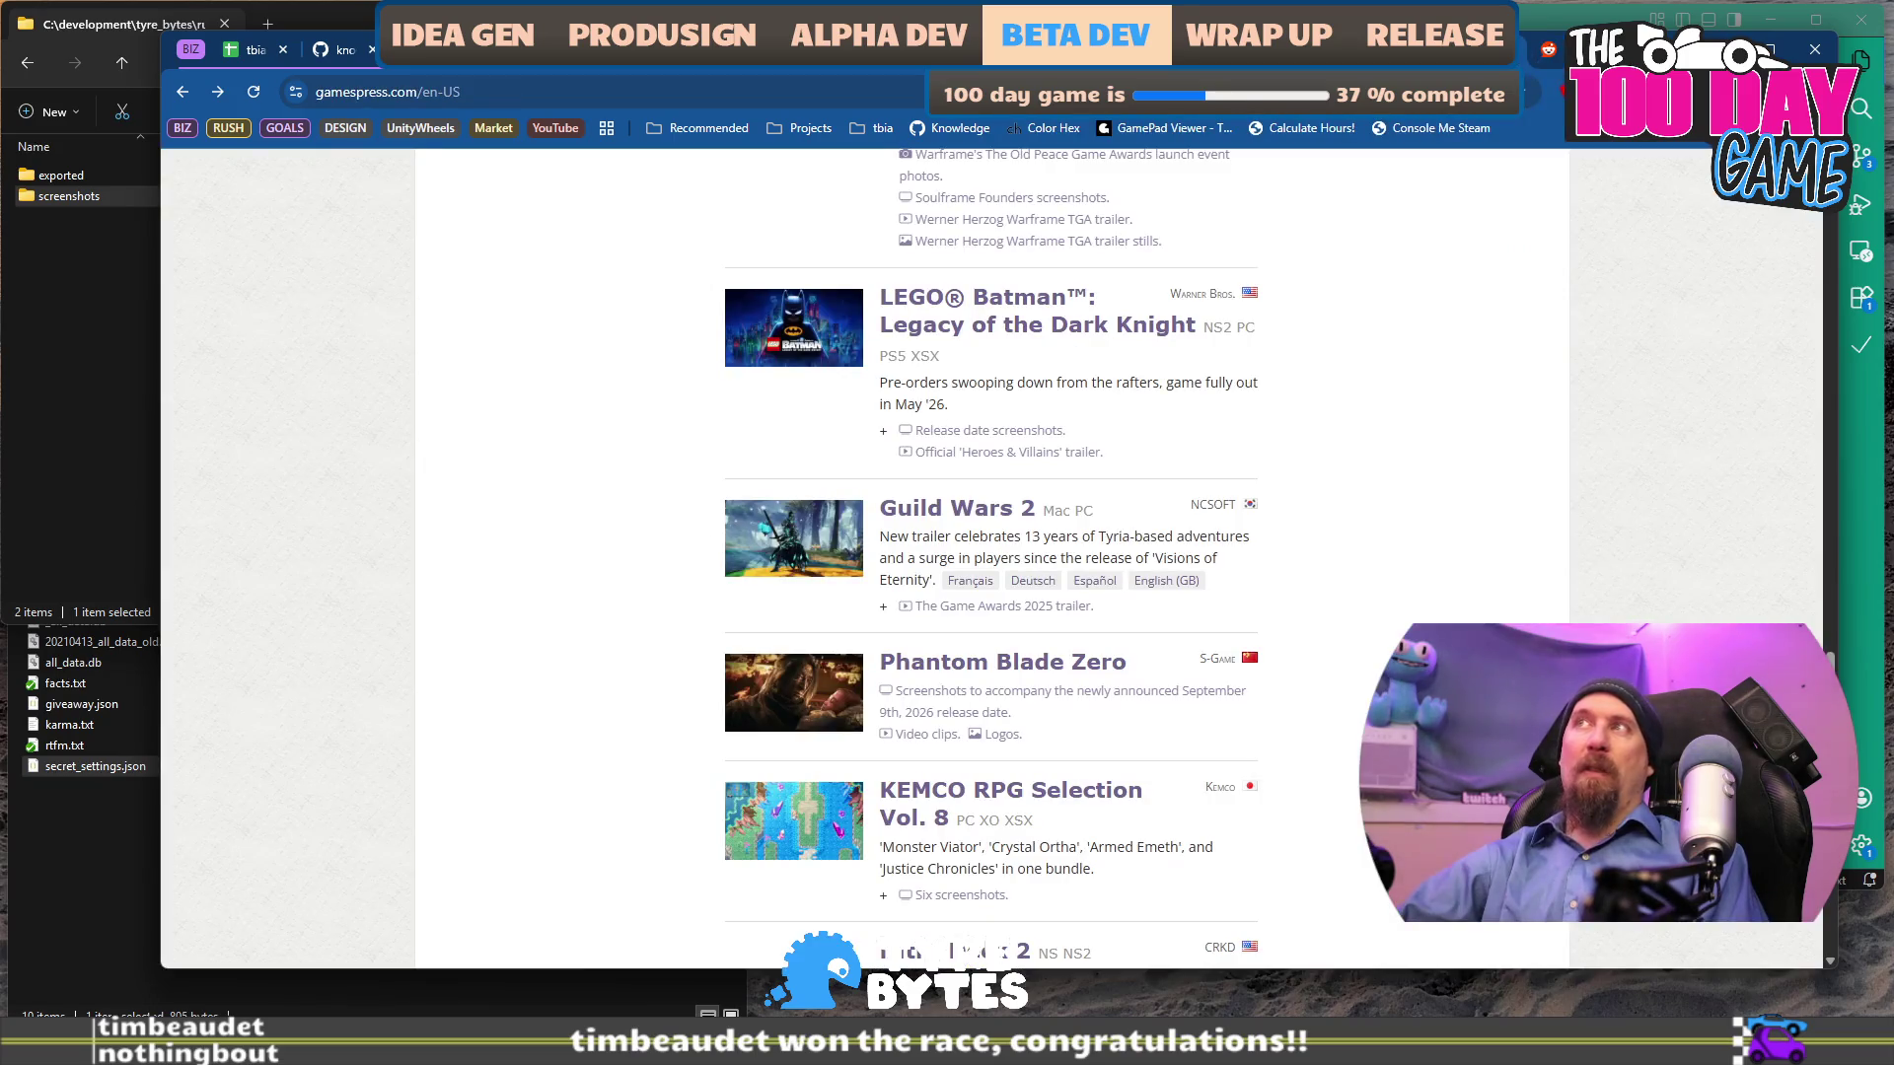
key("ctrl+Tab")
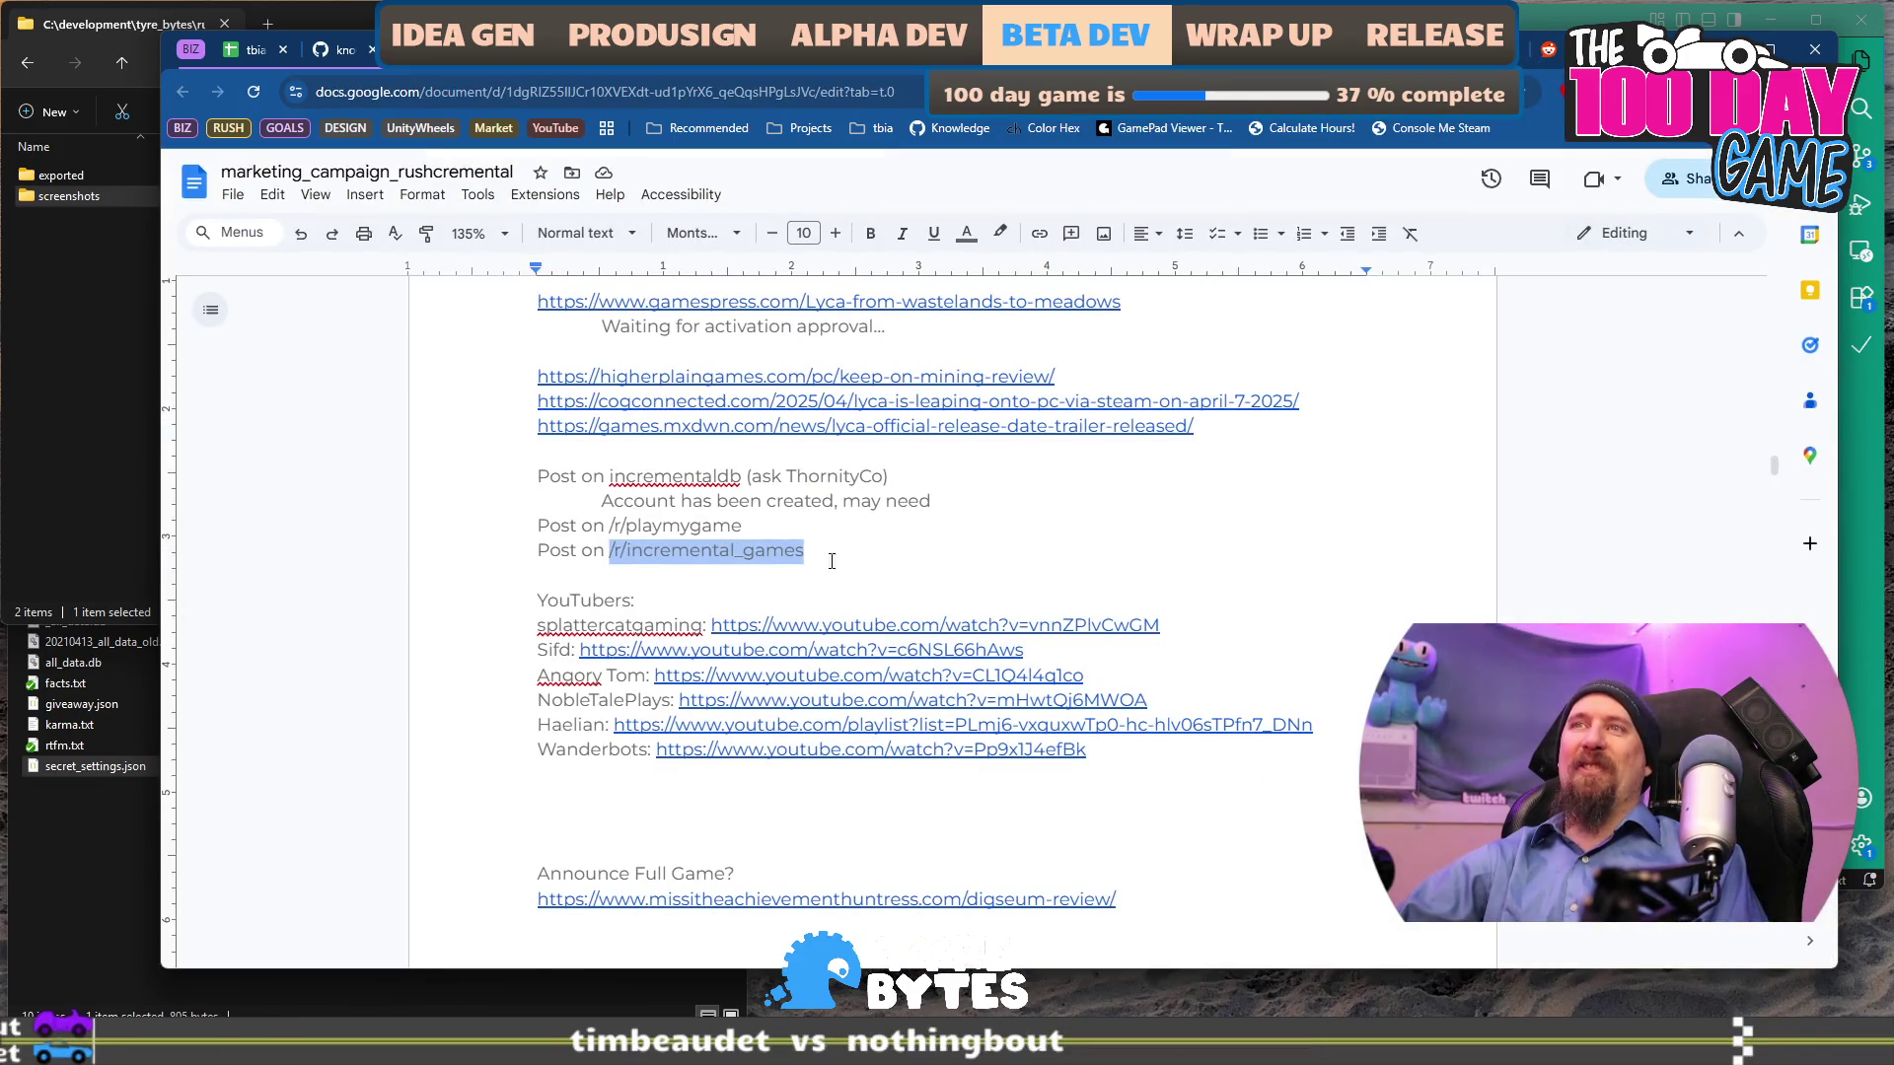
left_click(954, 508)
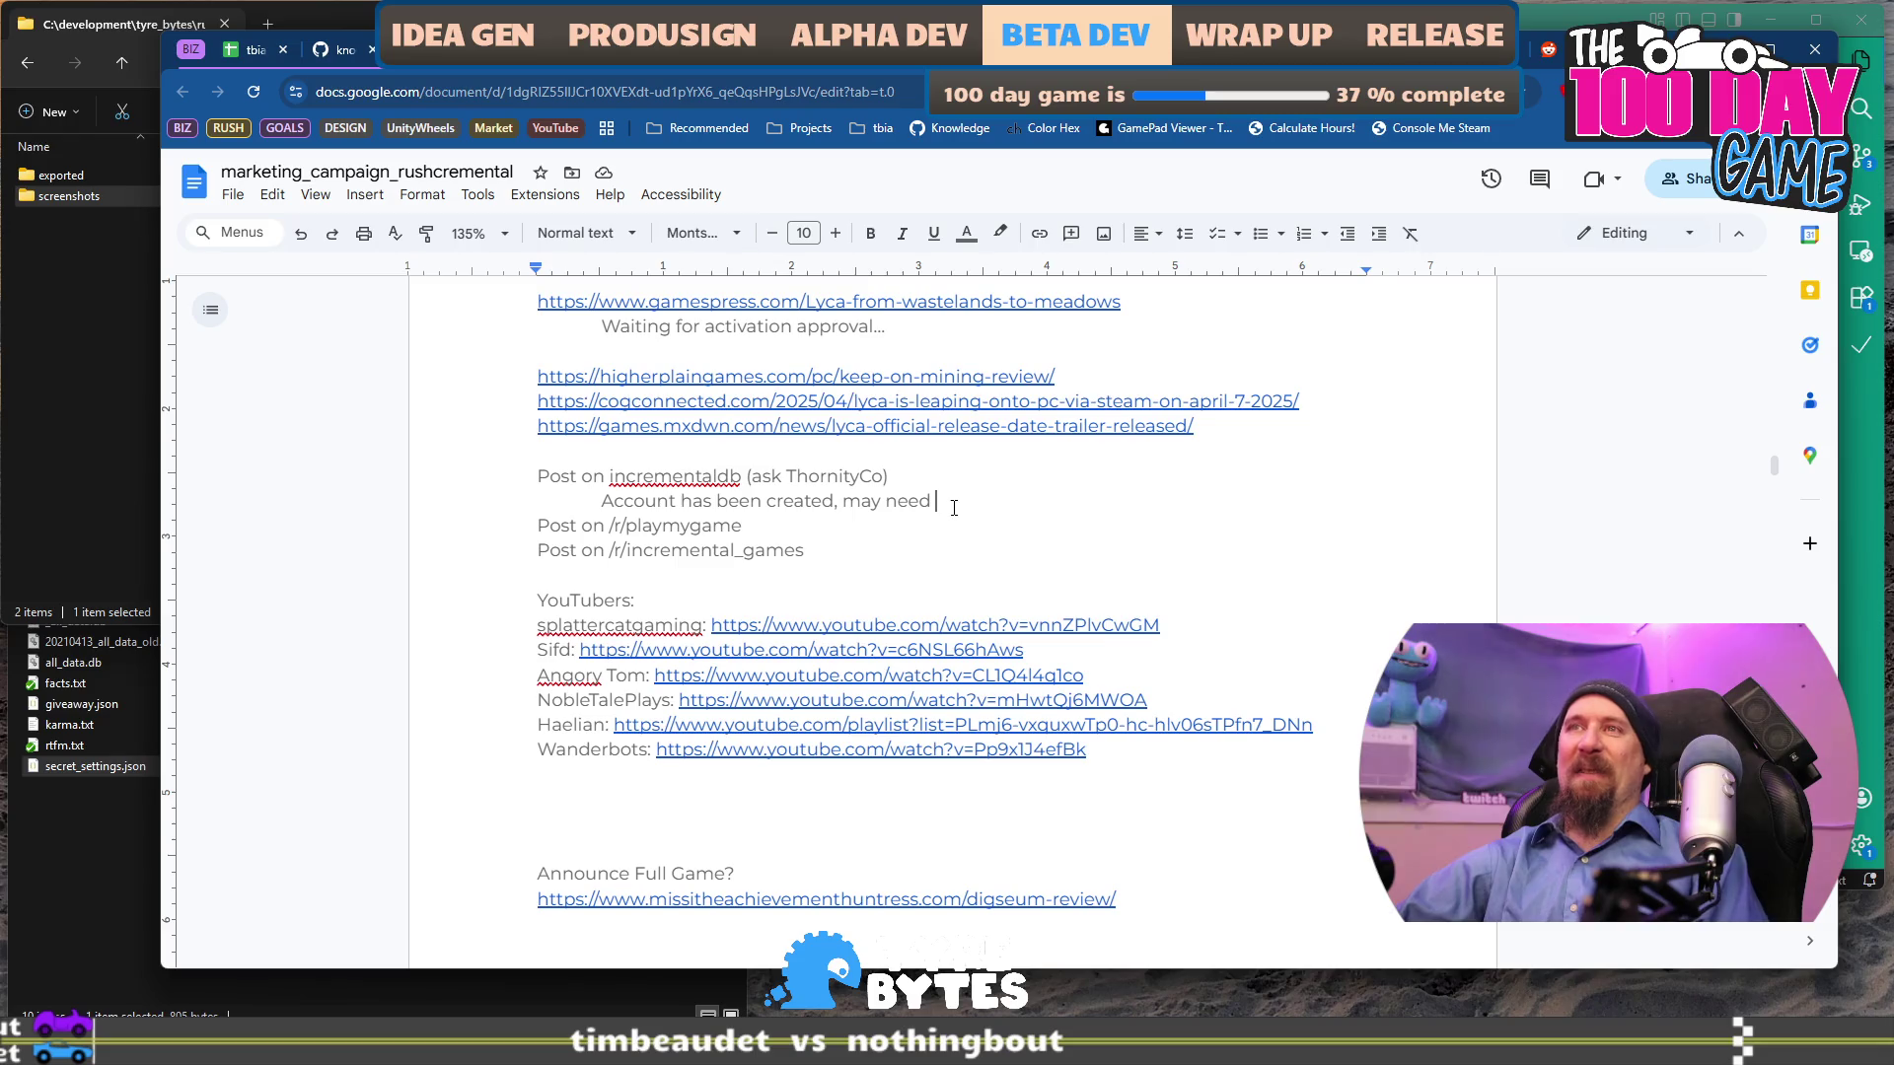
left_click(993, 563)
key("Return")
key("Tab")
type("post trail")
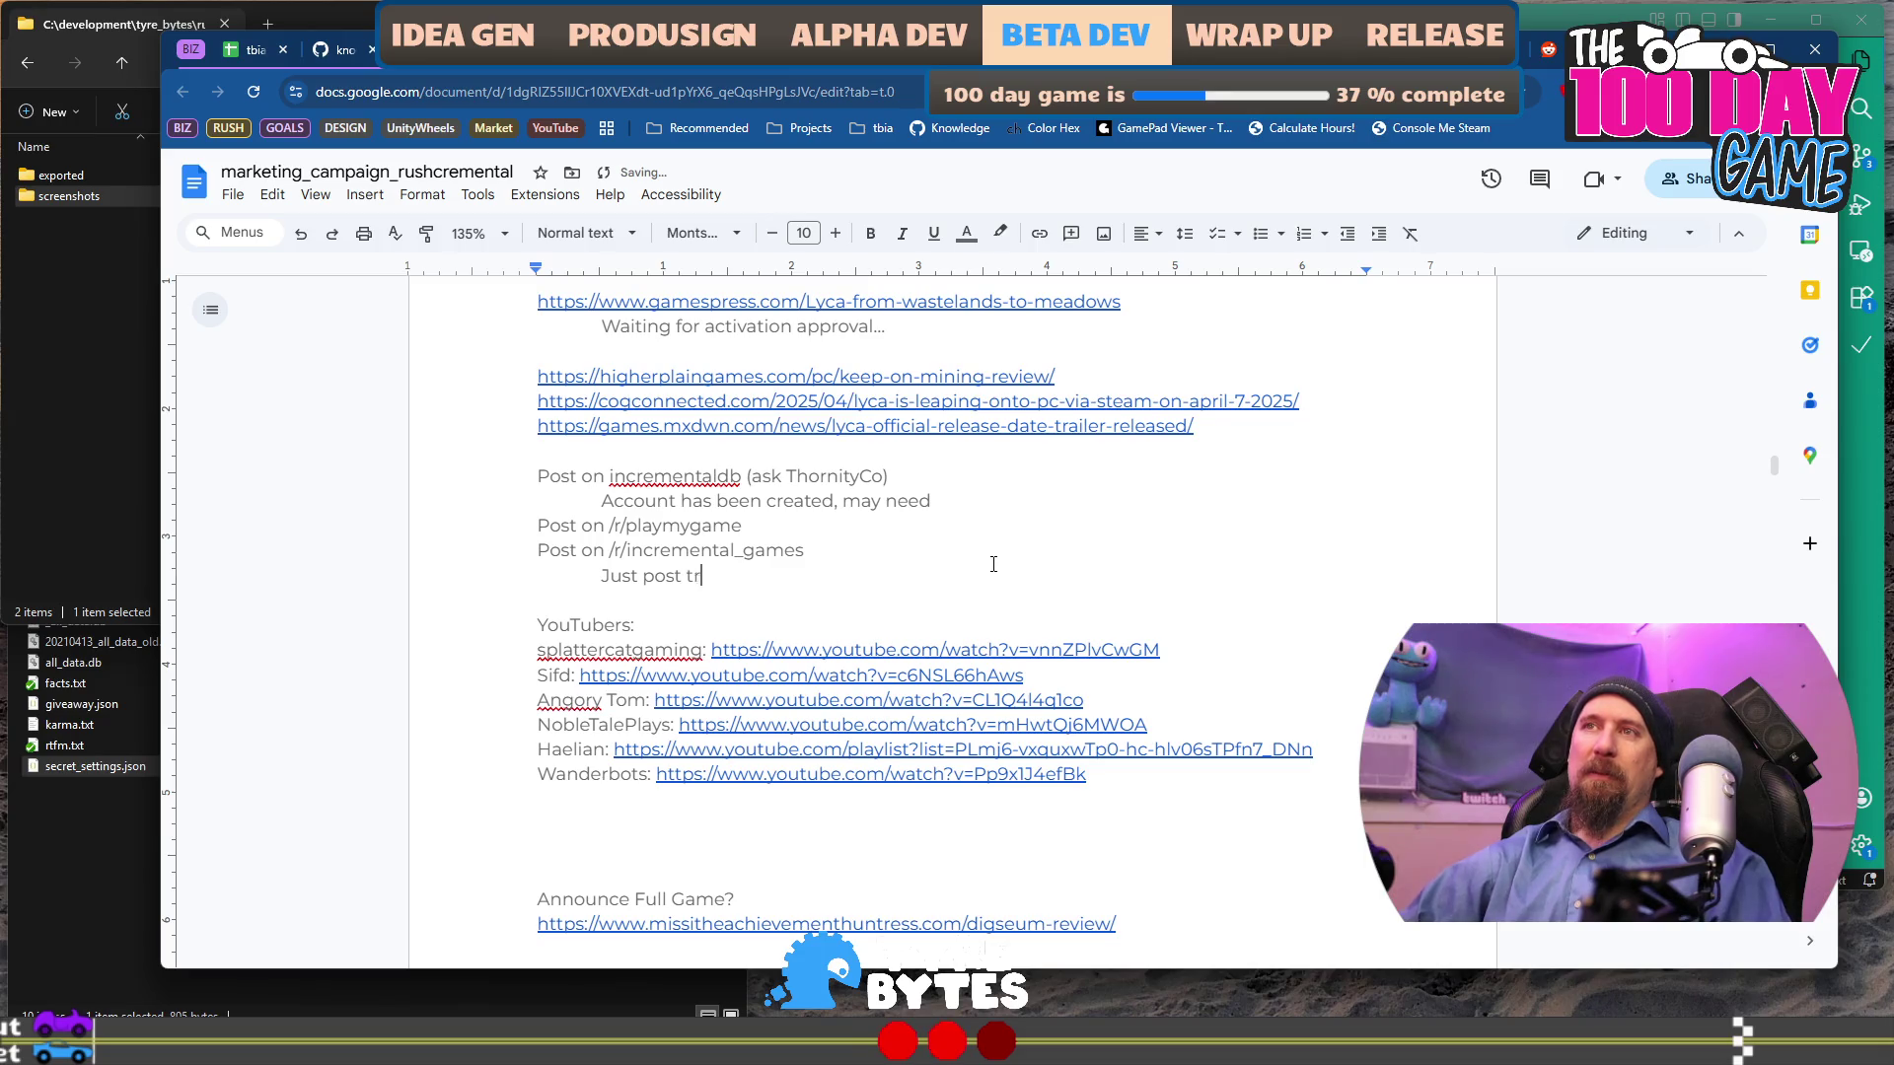
type("er, maybe a “made lots o")
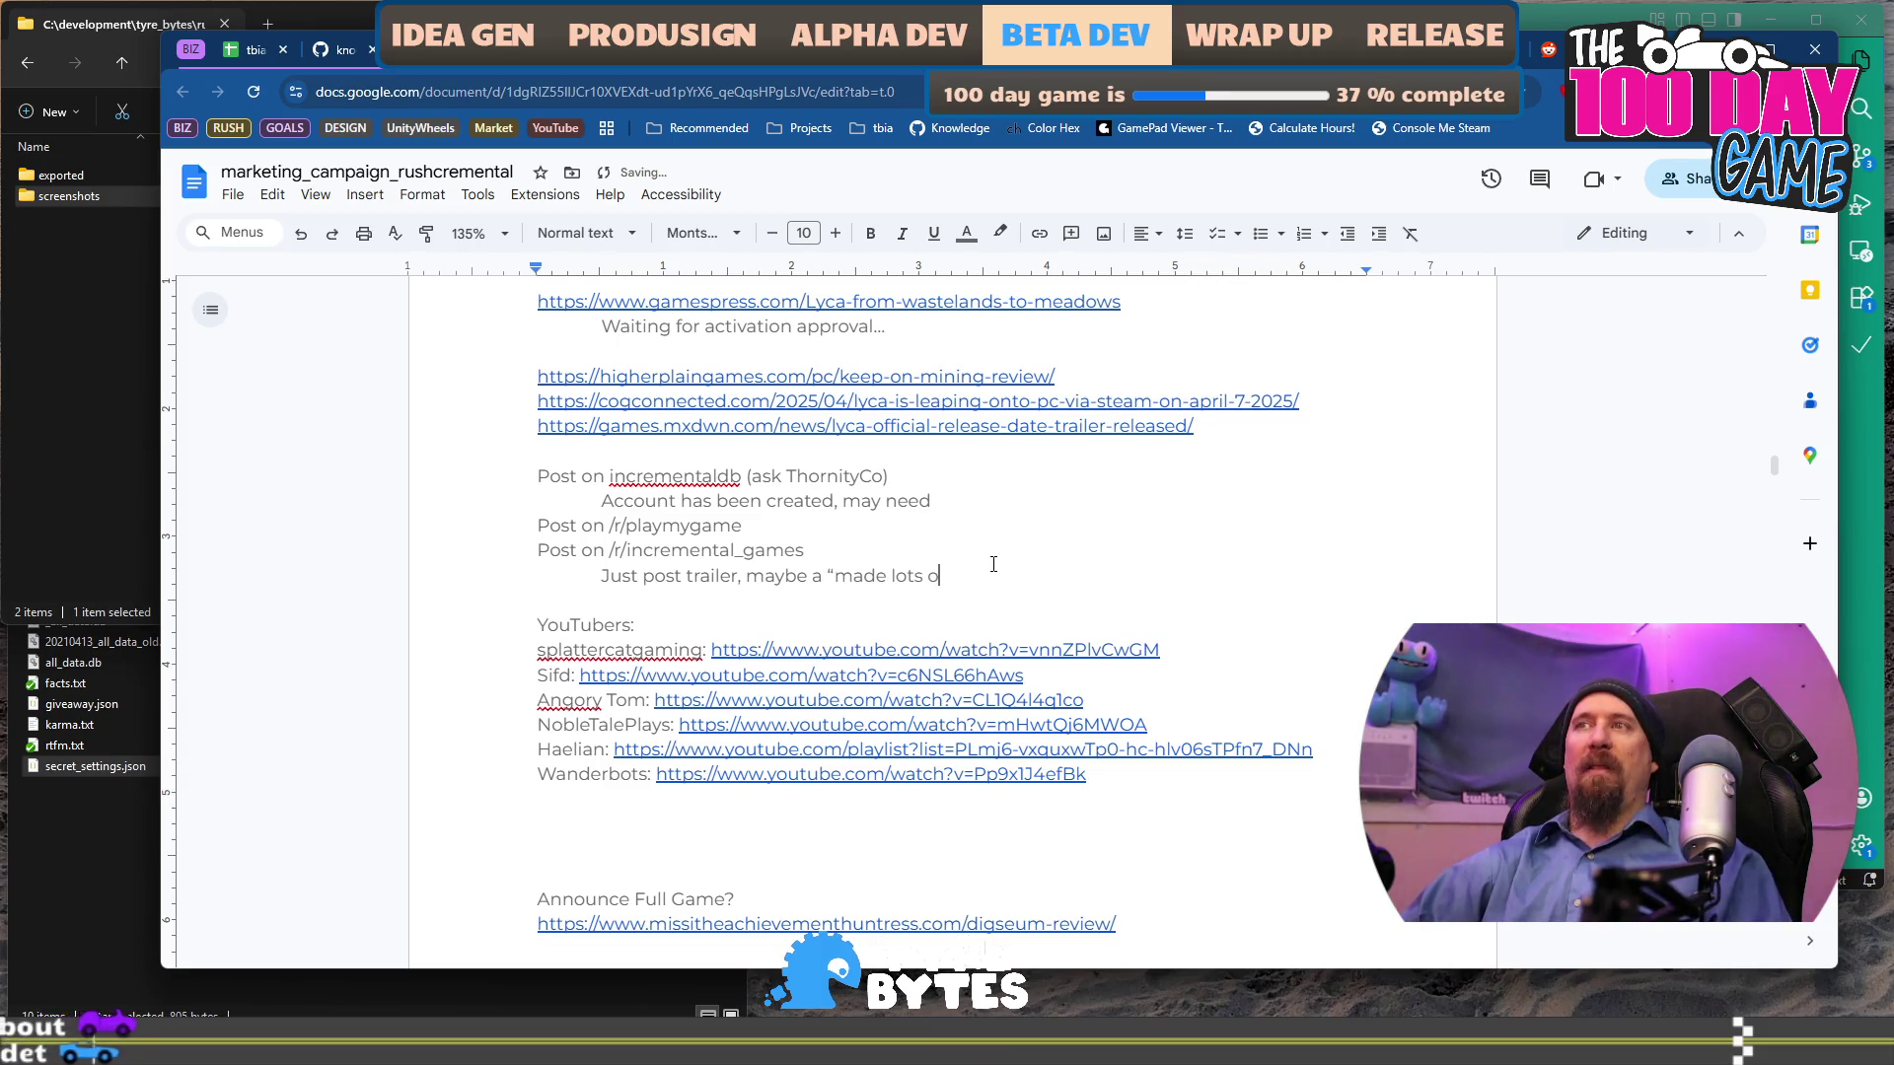
type("f games, but first time incremental")
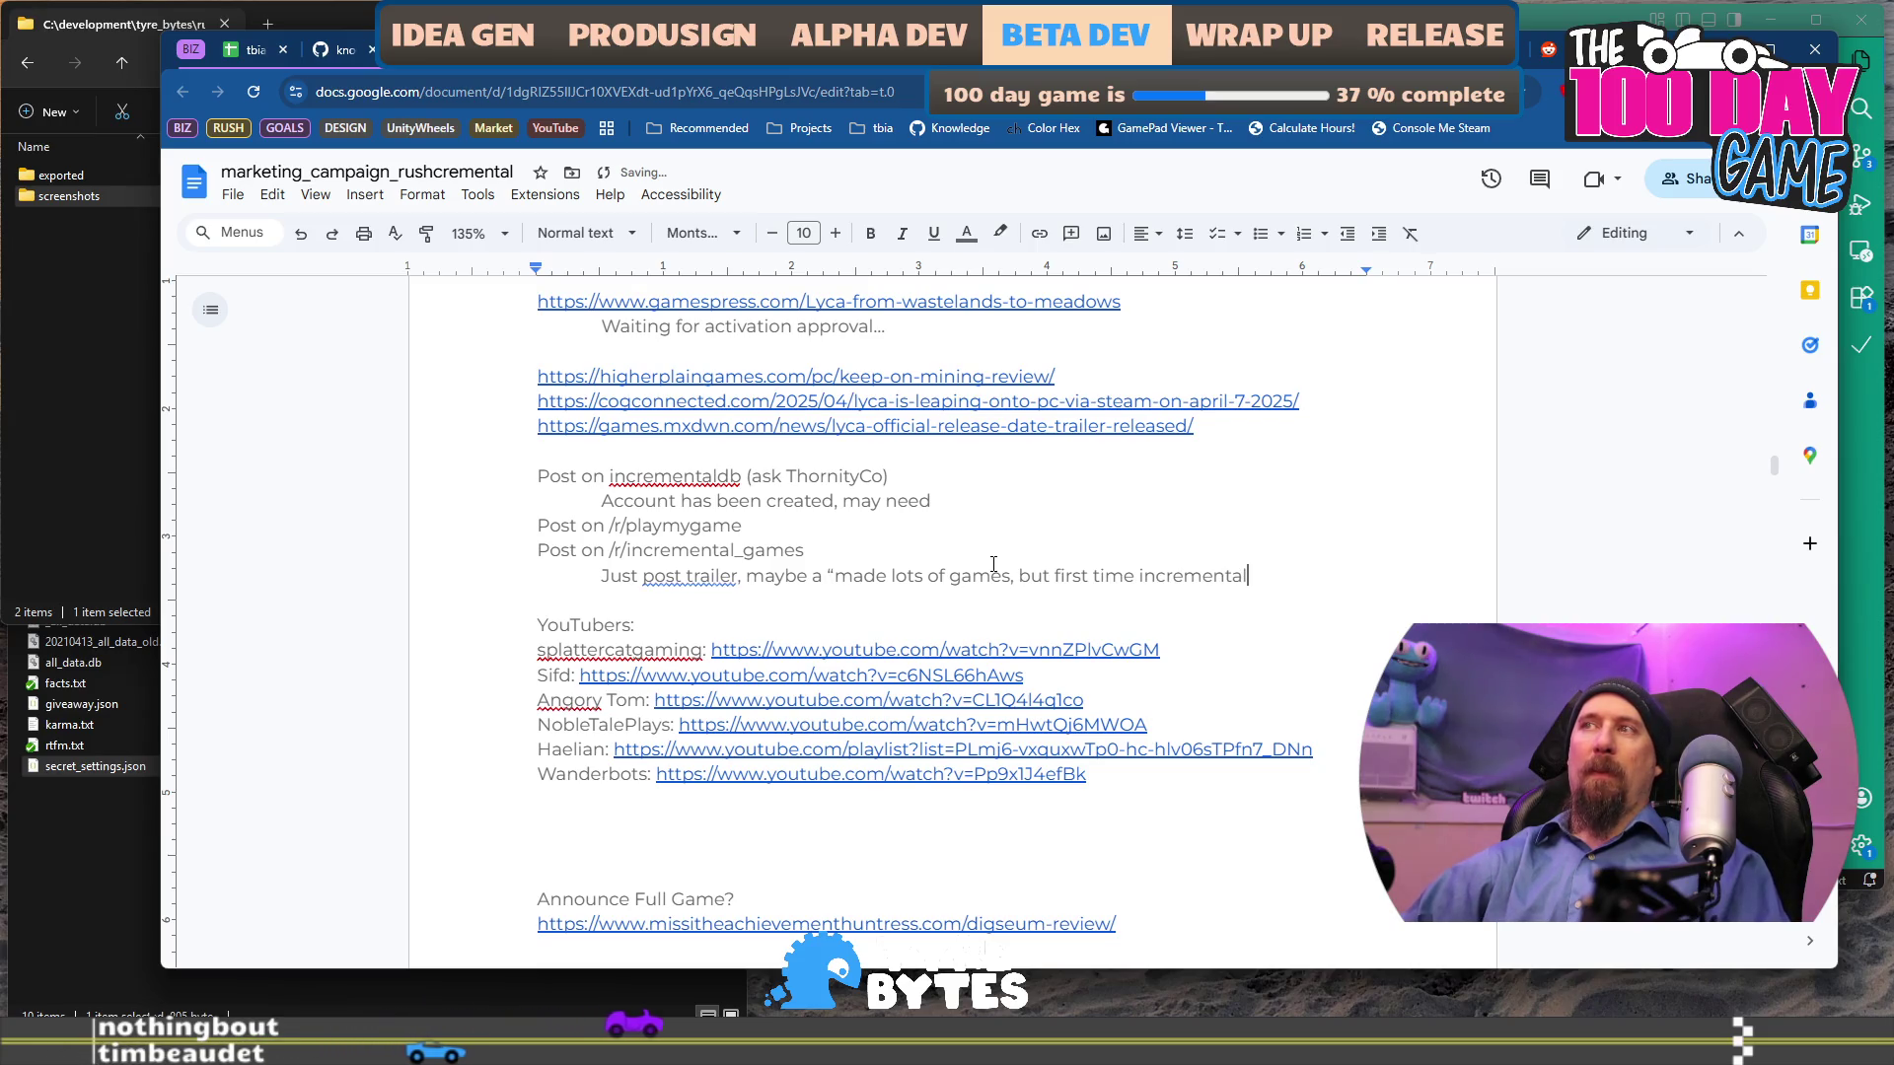
type("” title.")
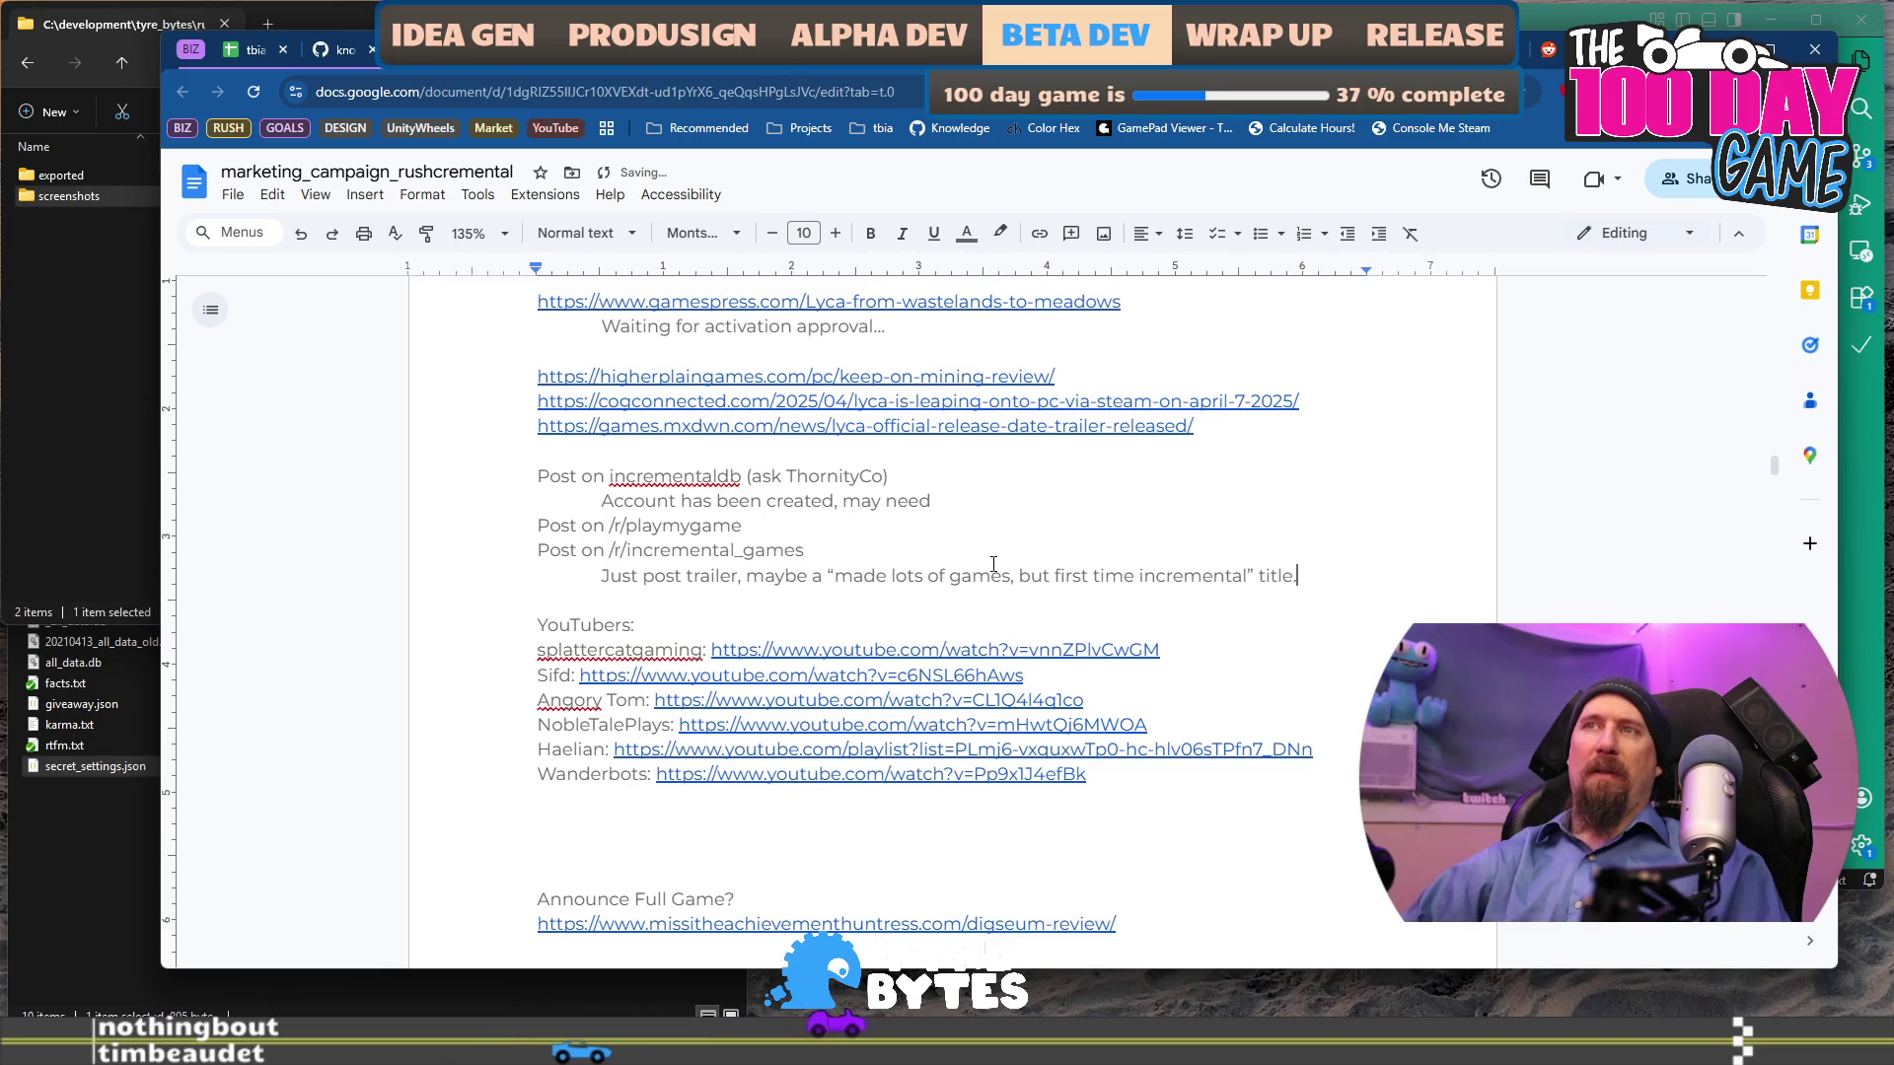
key("Return")
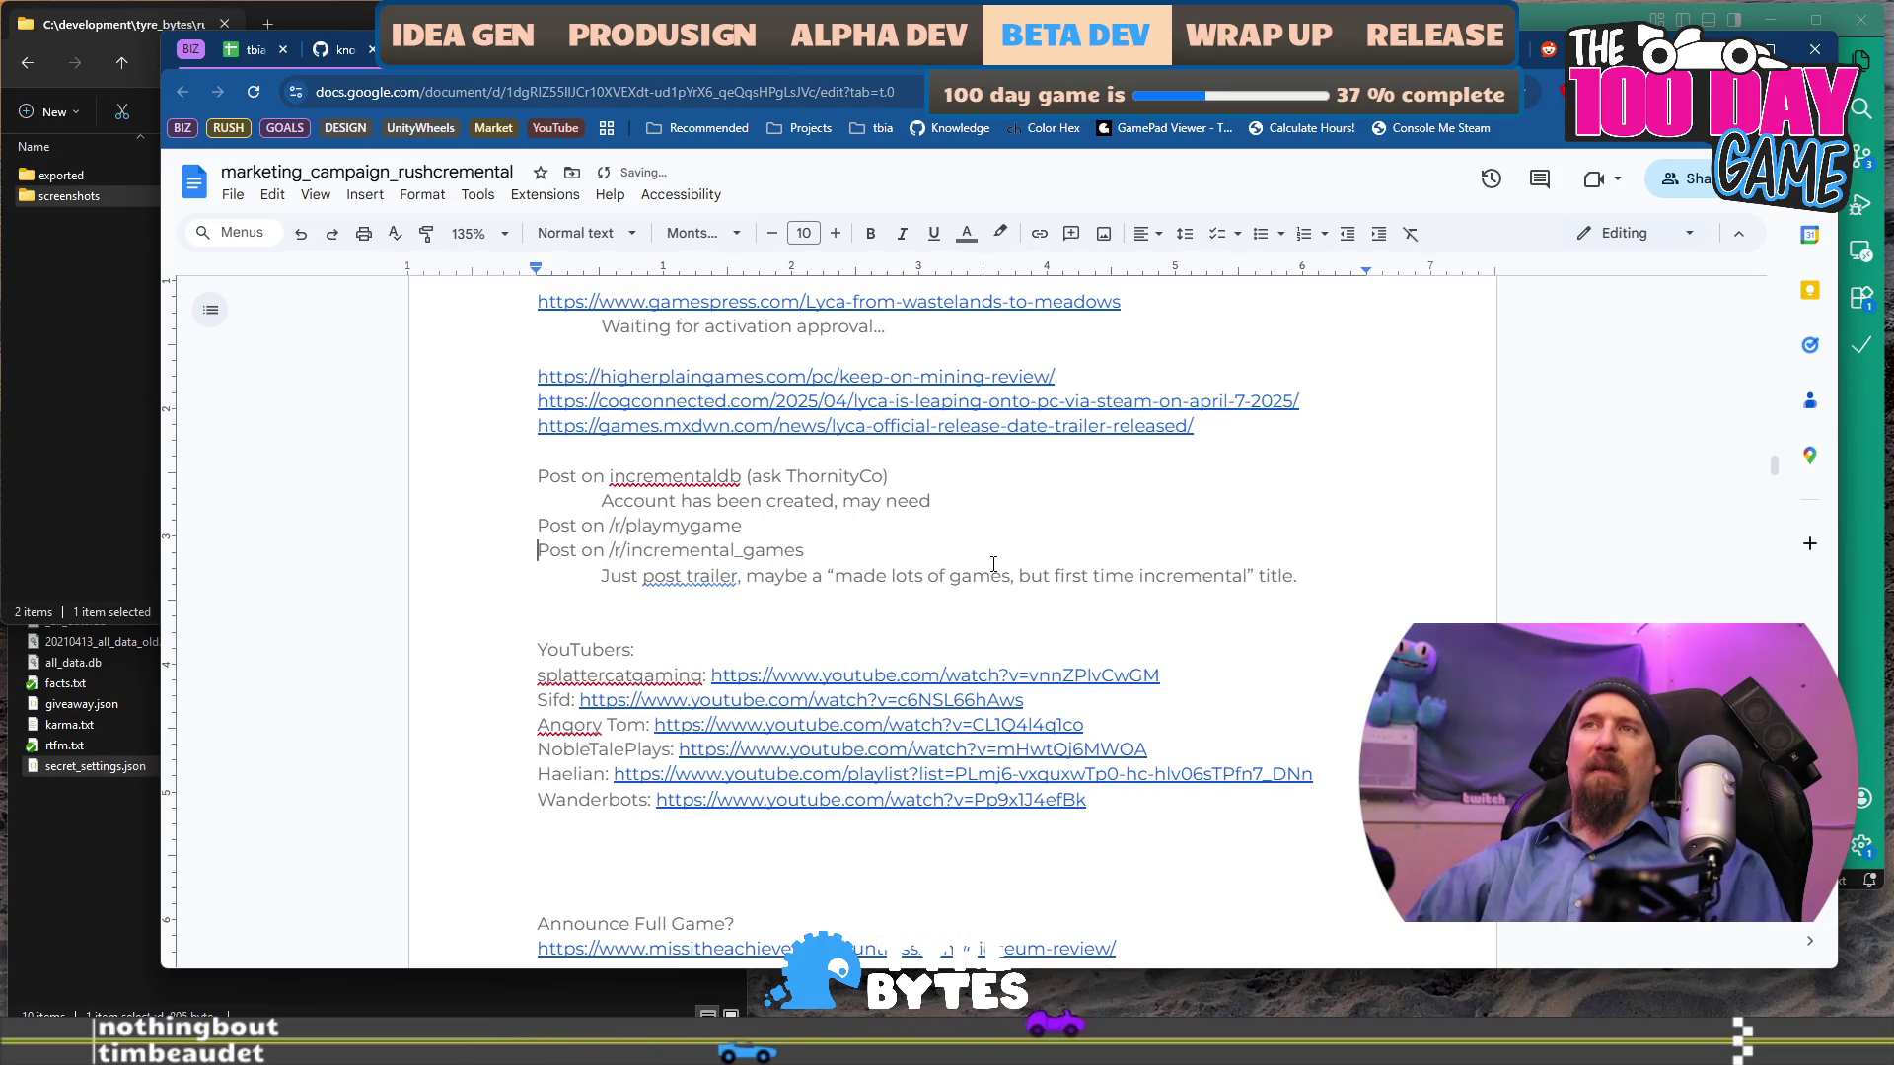
key("Return")
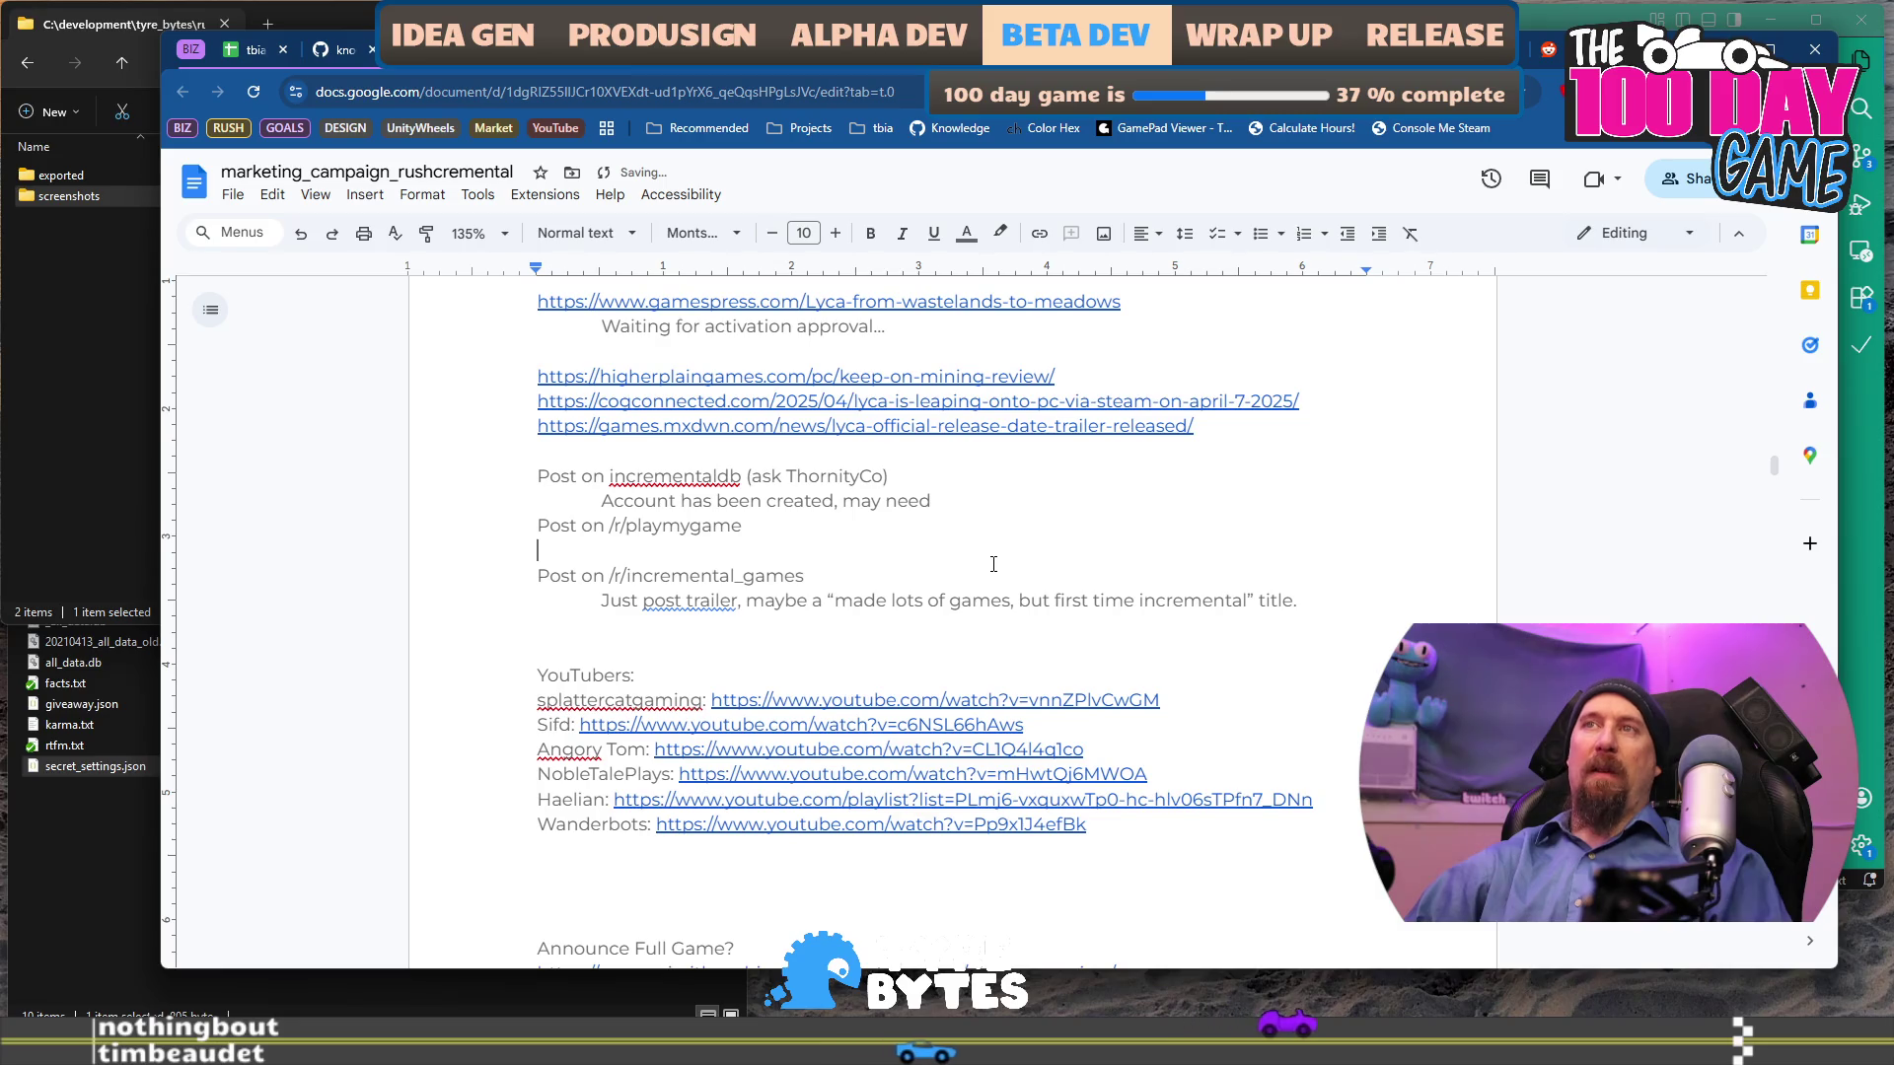
key("Return")
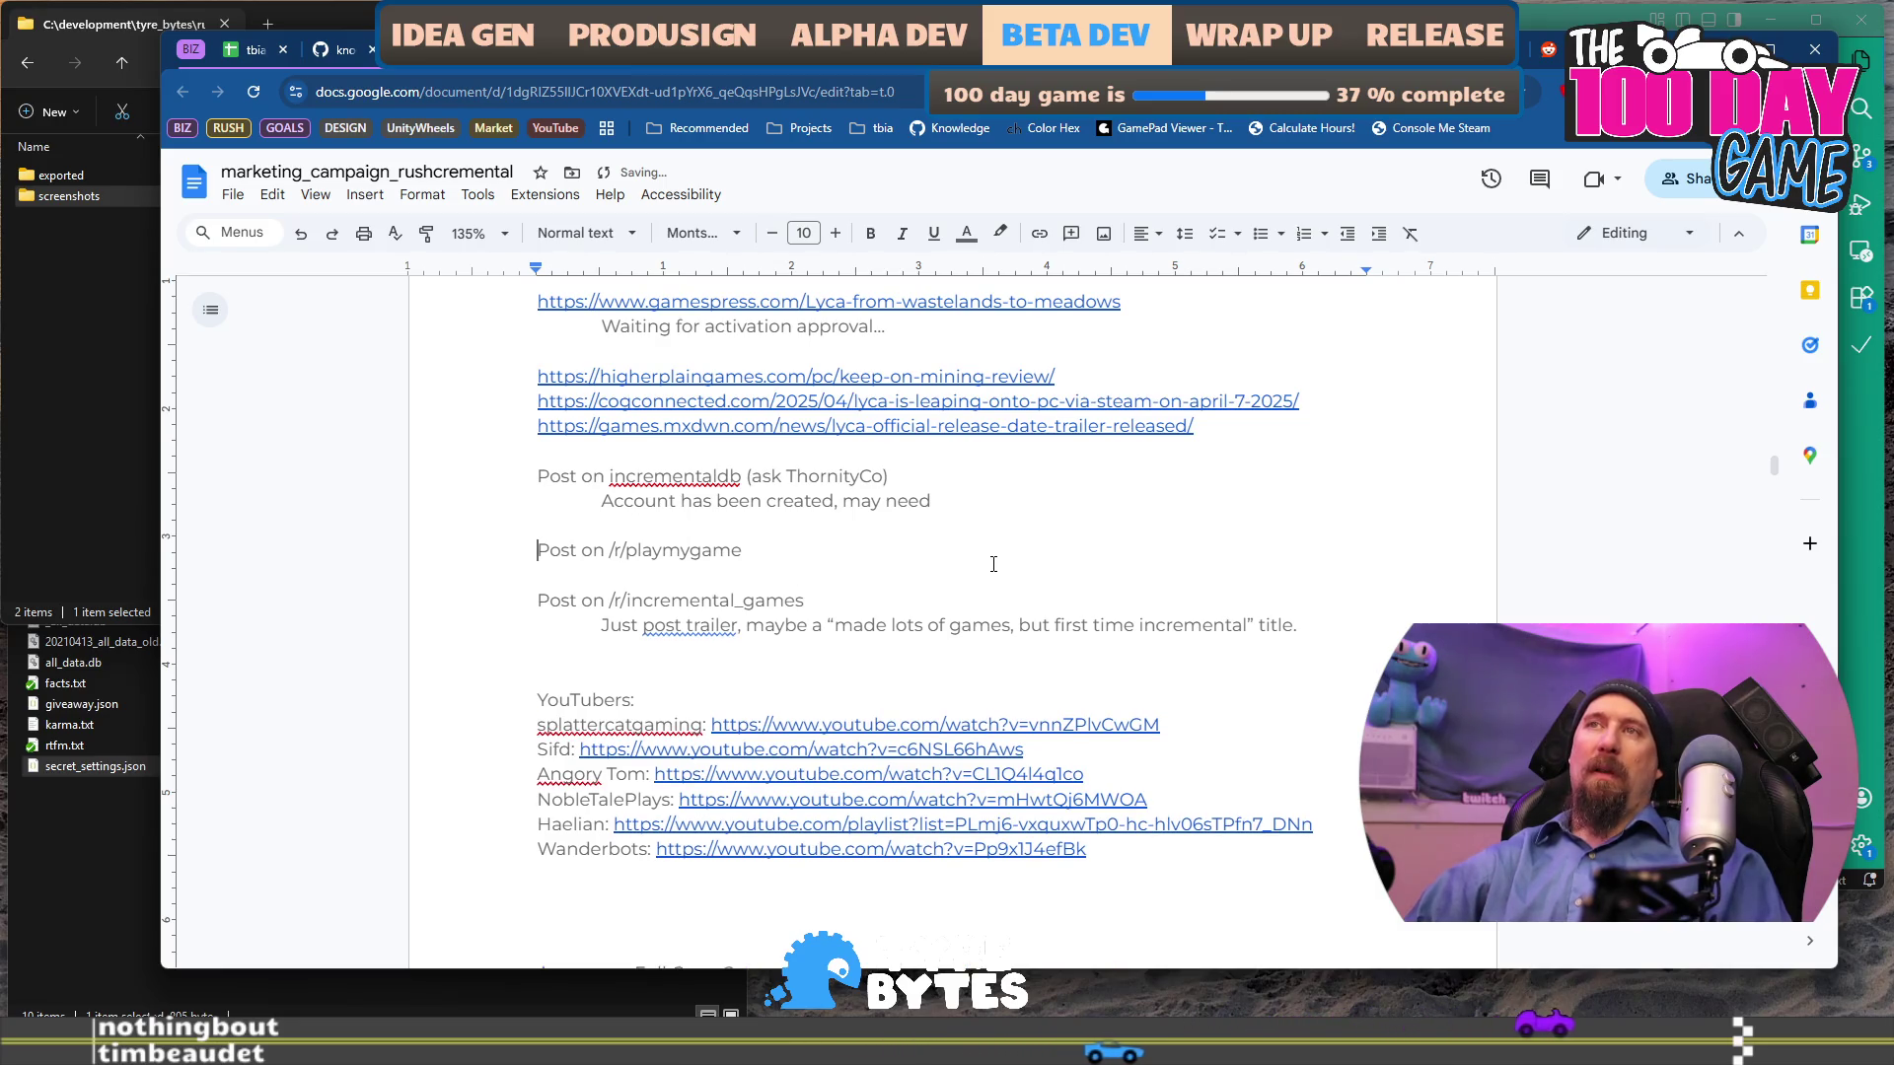
key("ctrl+z")
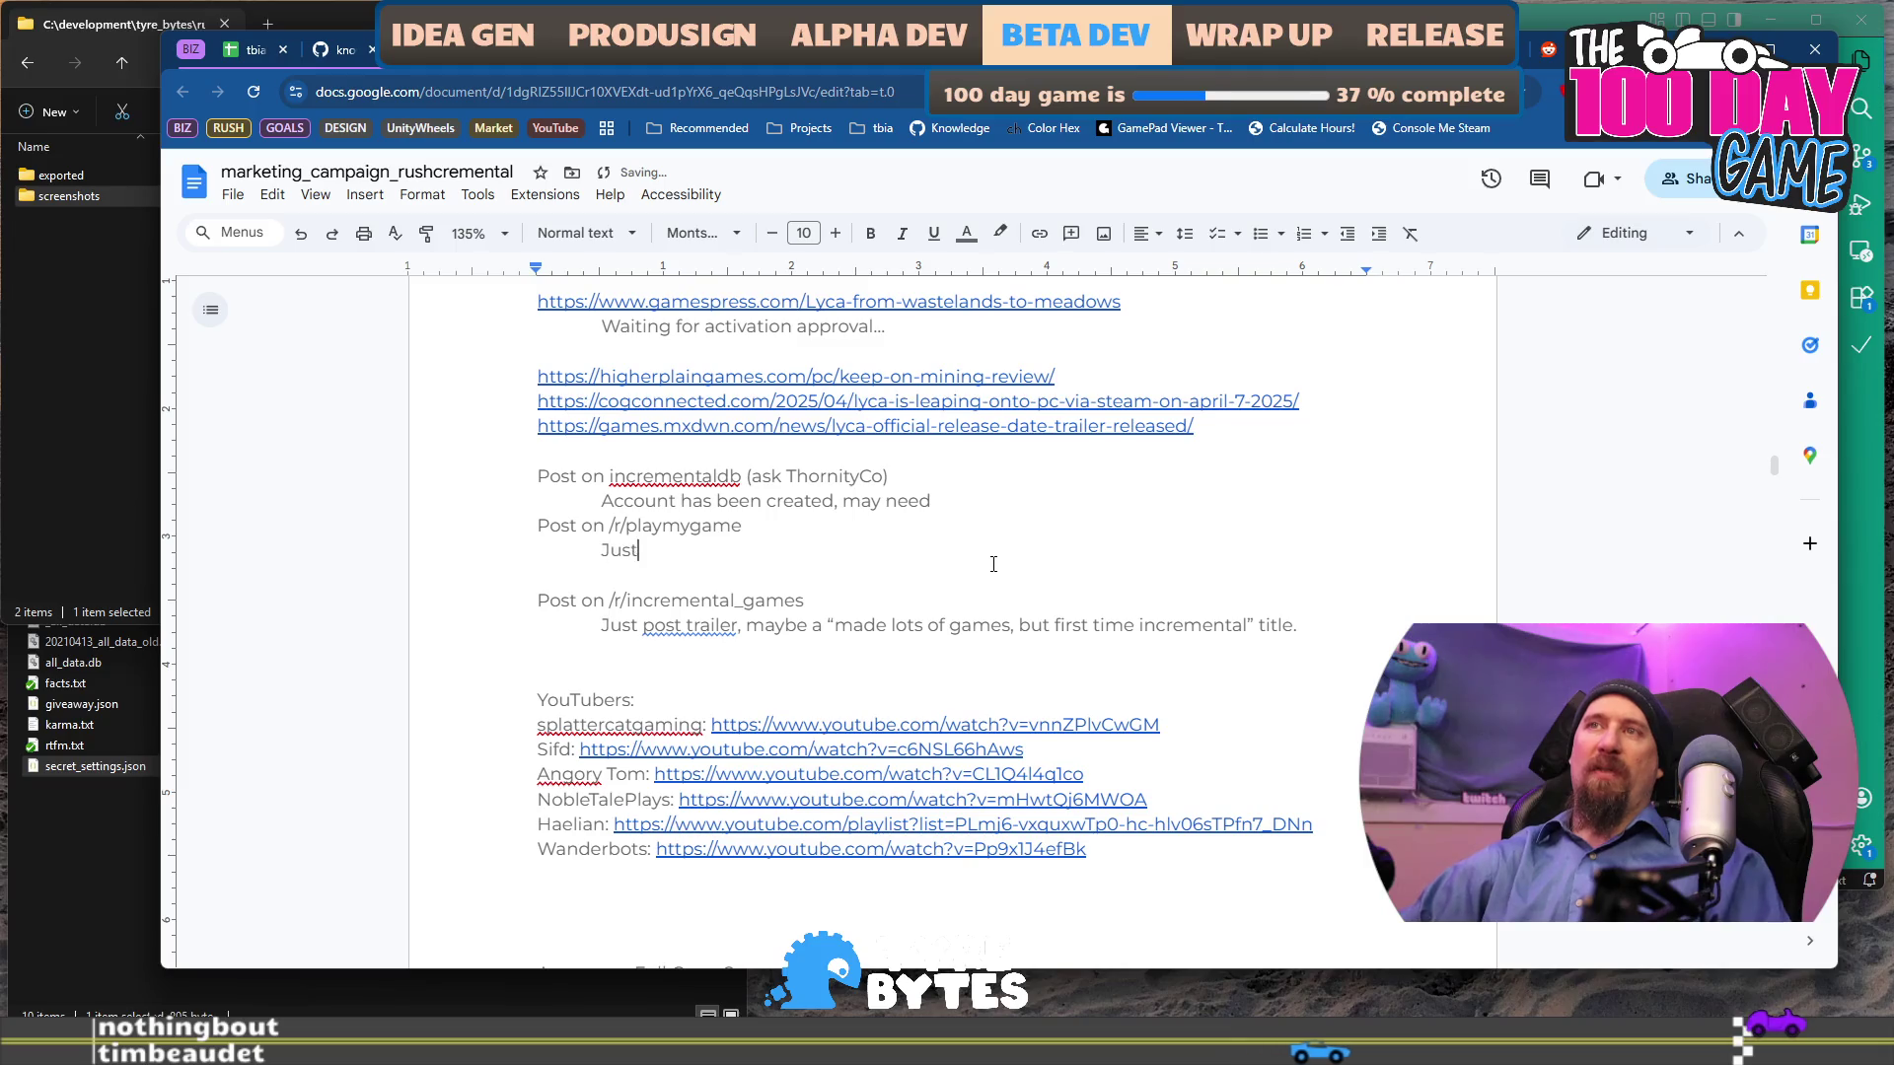
type("Just post when demo")
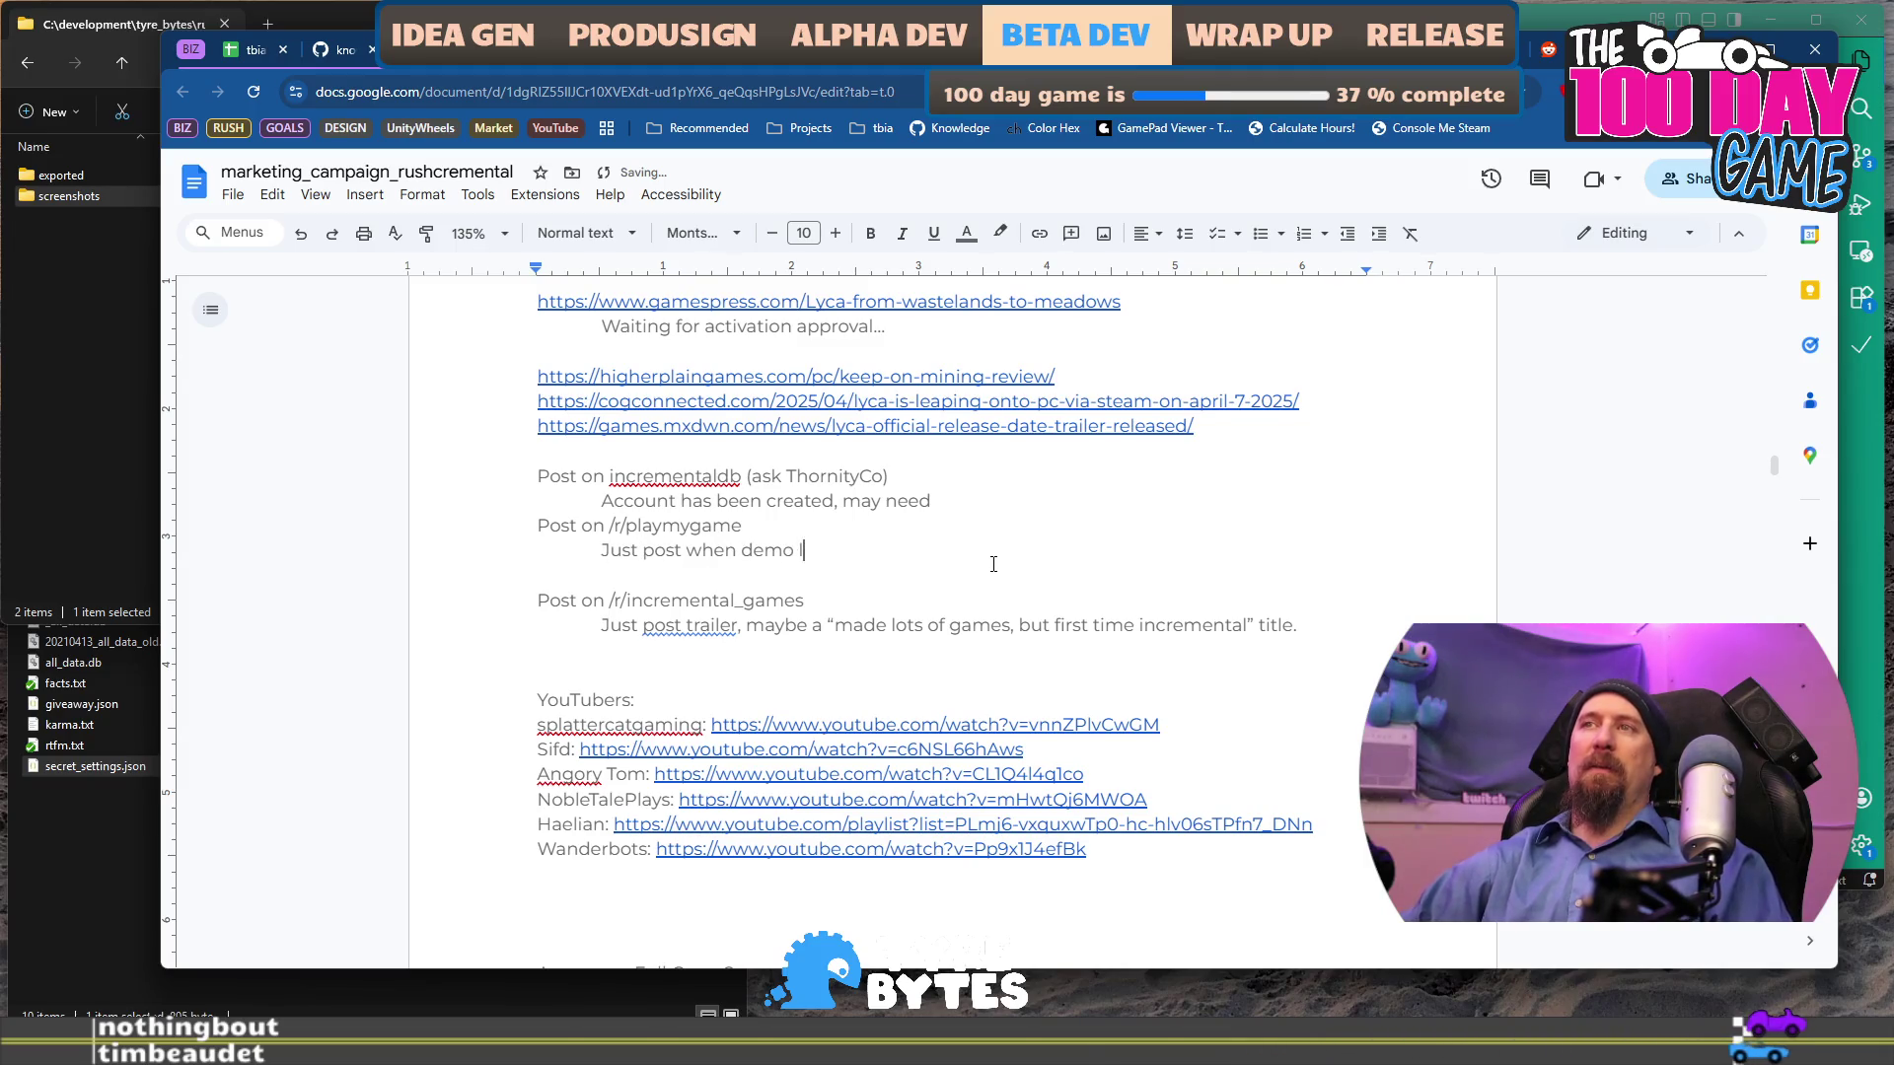
type("is live, it might get a few")
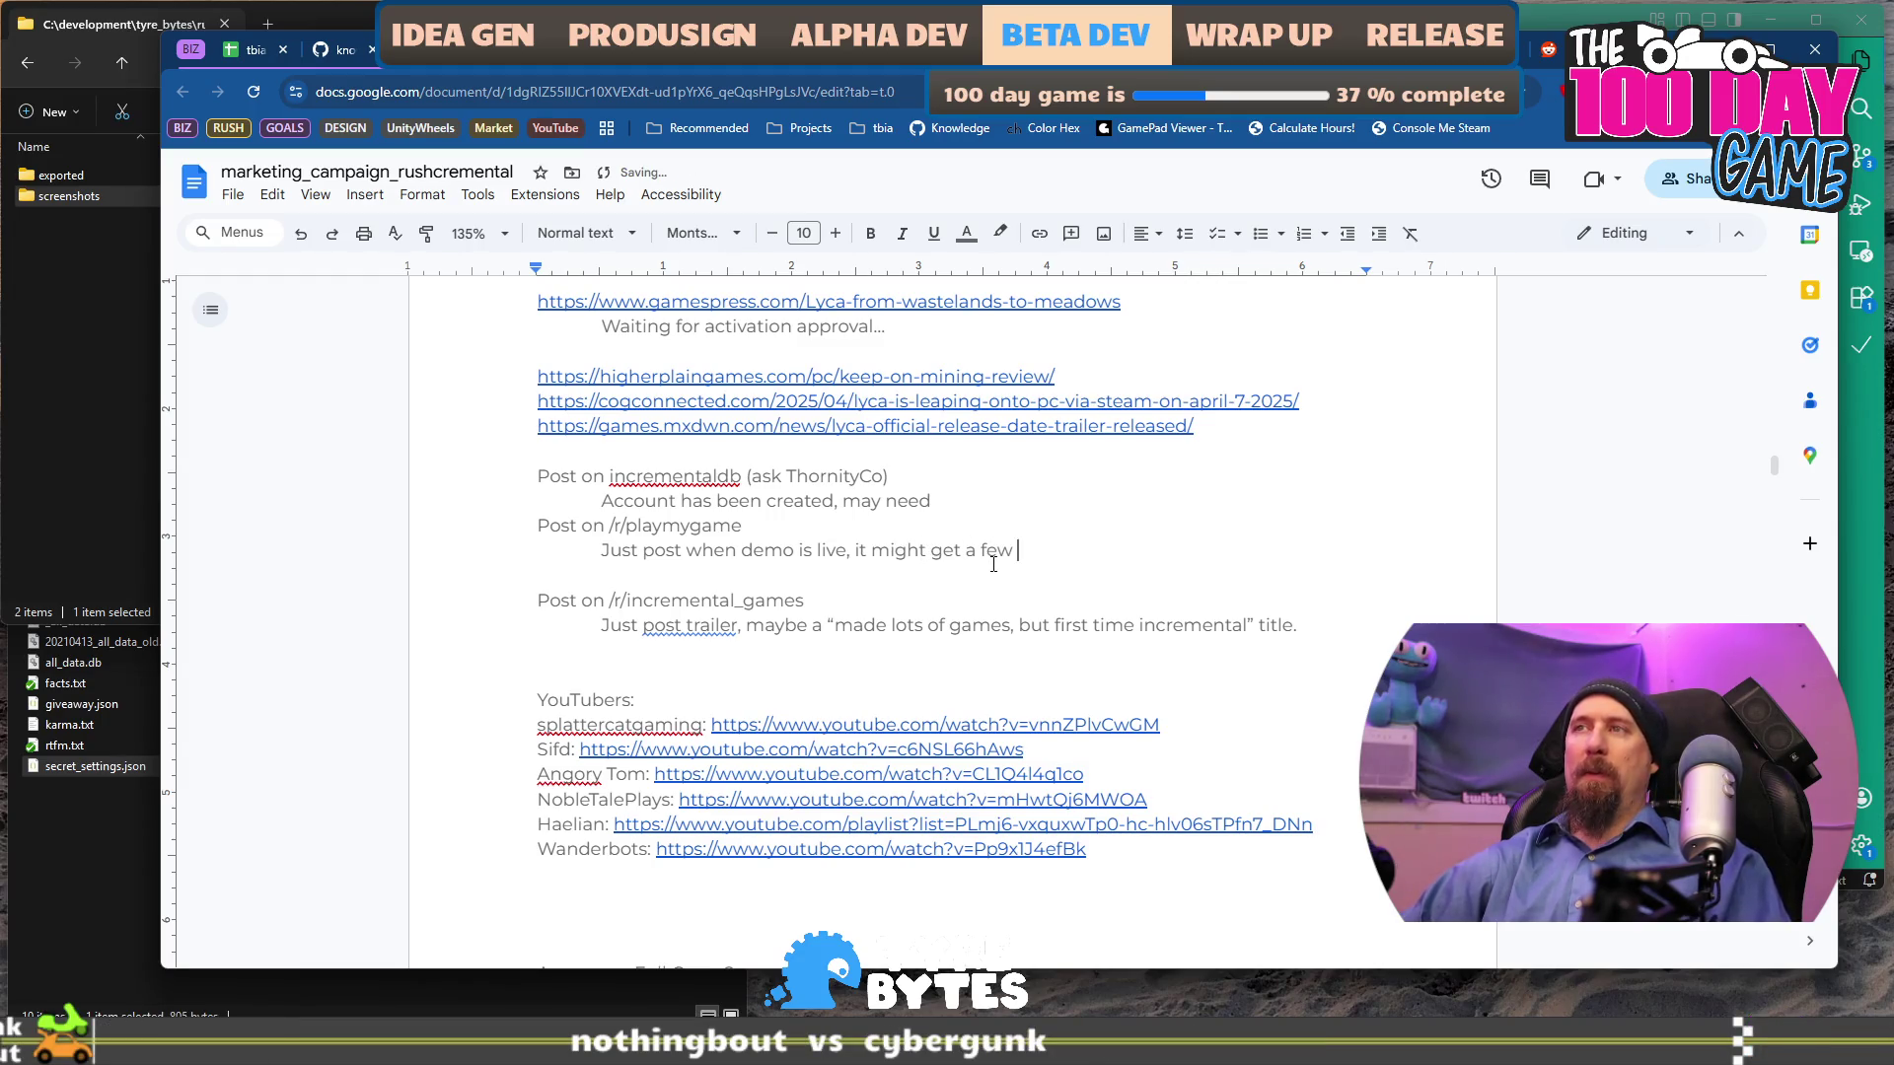
type("fish.")
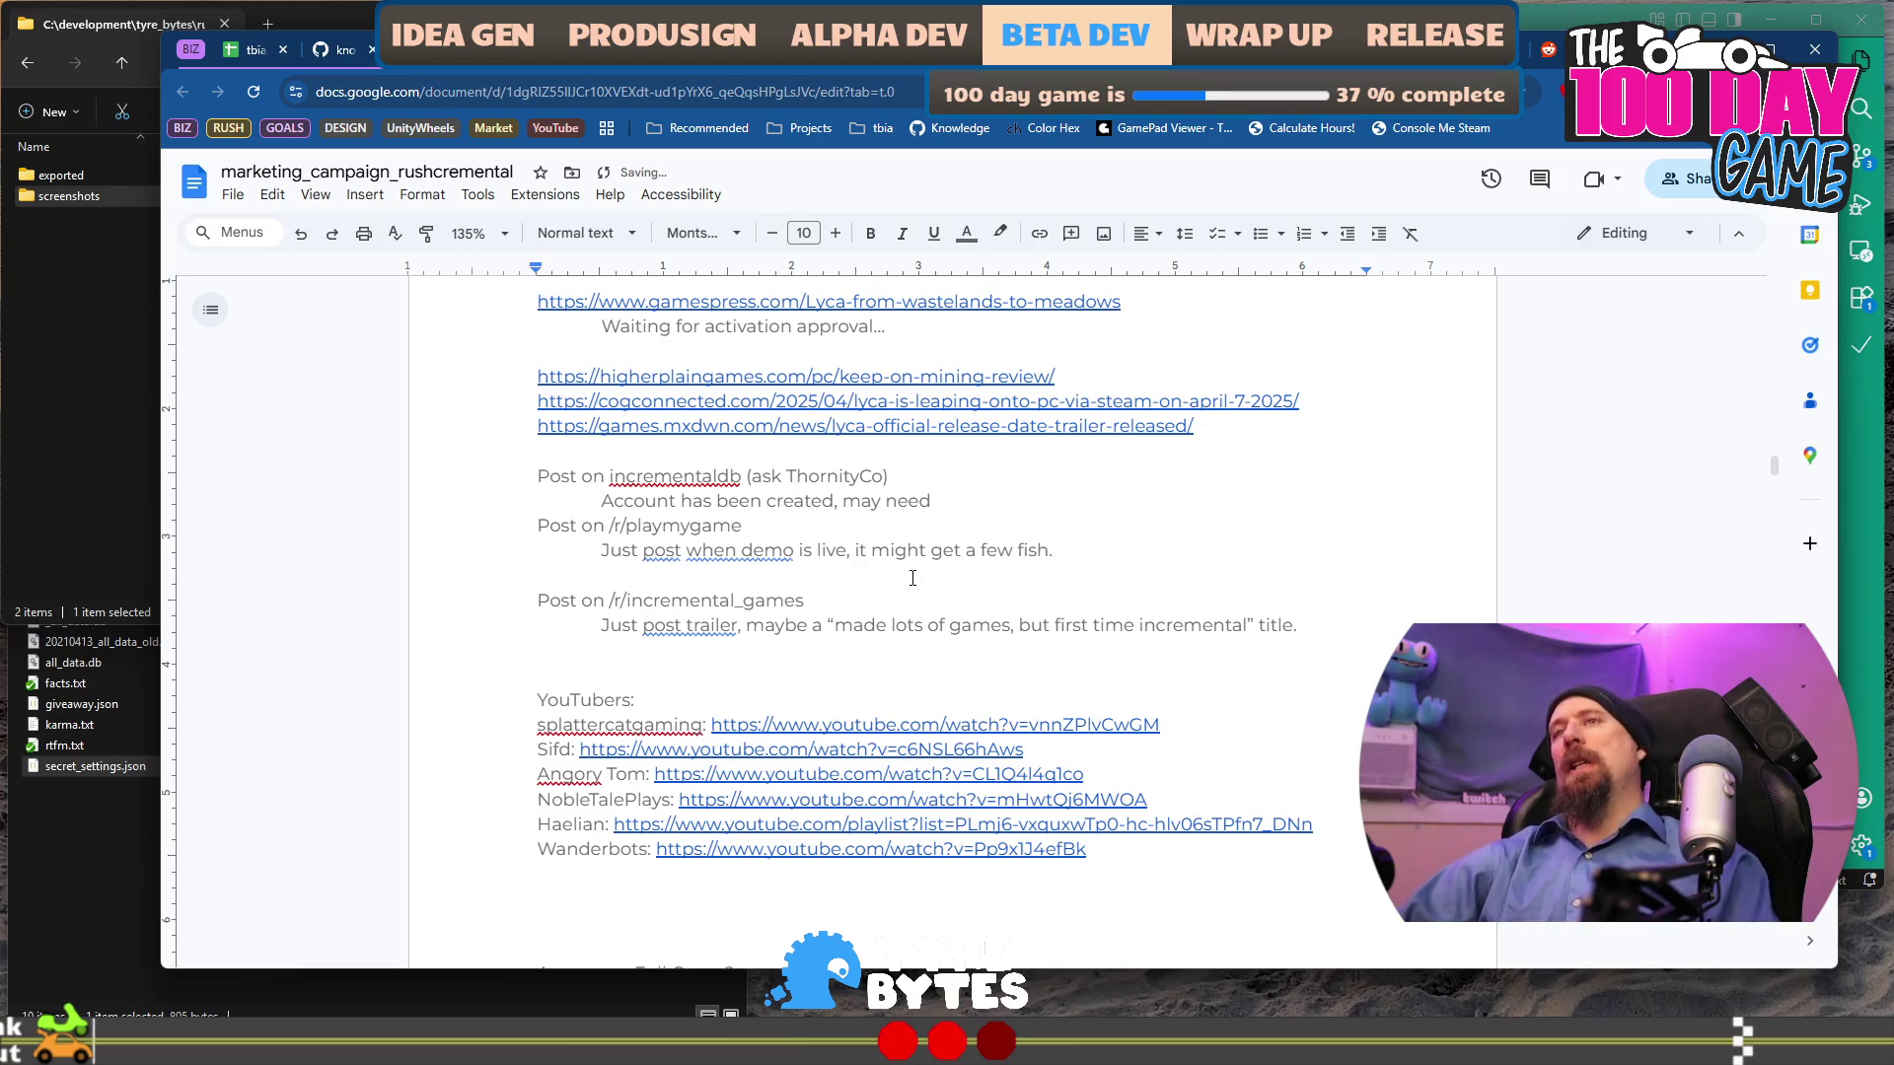
scroll(876, 404, "down", 1)
mouse_move(985, 403)
left_mouse_down()
mouse_move(888, 360)
mouse_move(947, 266)
mouse_move(950, 666)
left_mouse_up()
left_click_drag(1141, 749, 552, 513)
scroll(1048, 628, "down", 3)
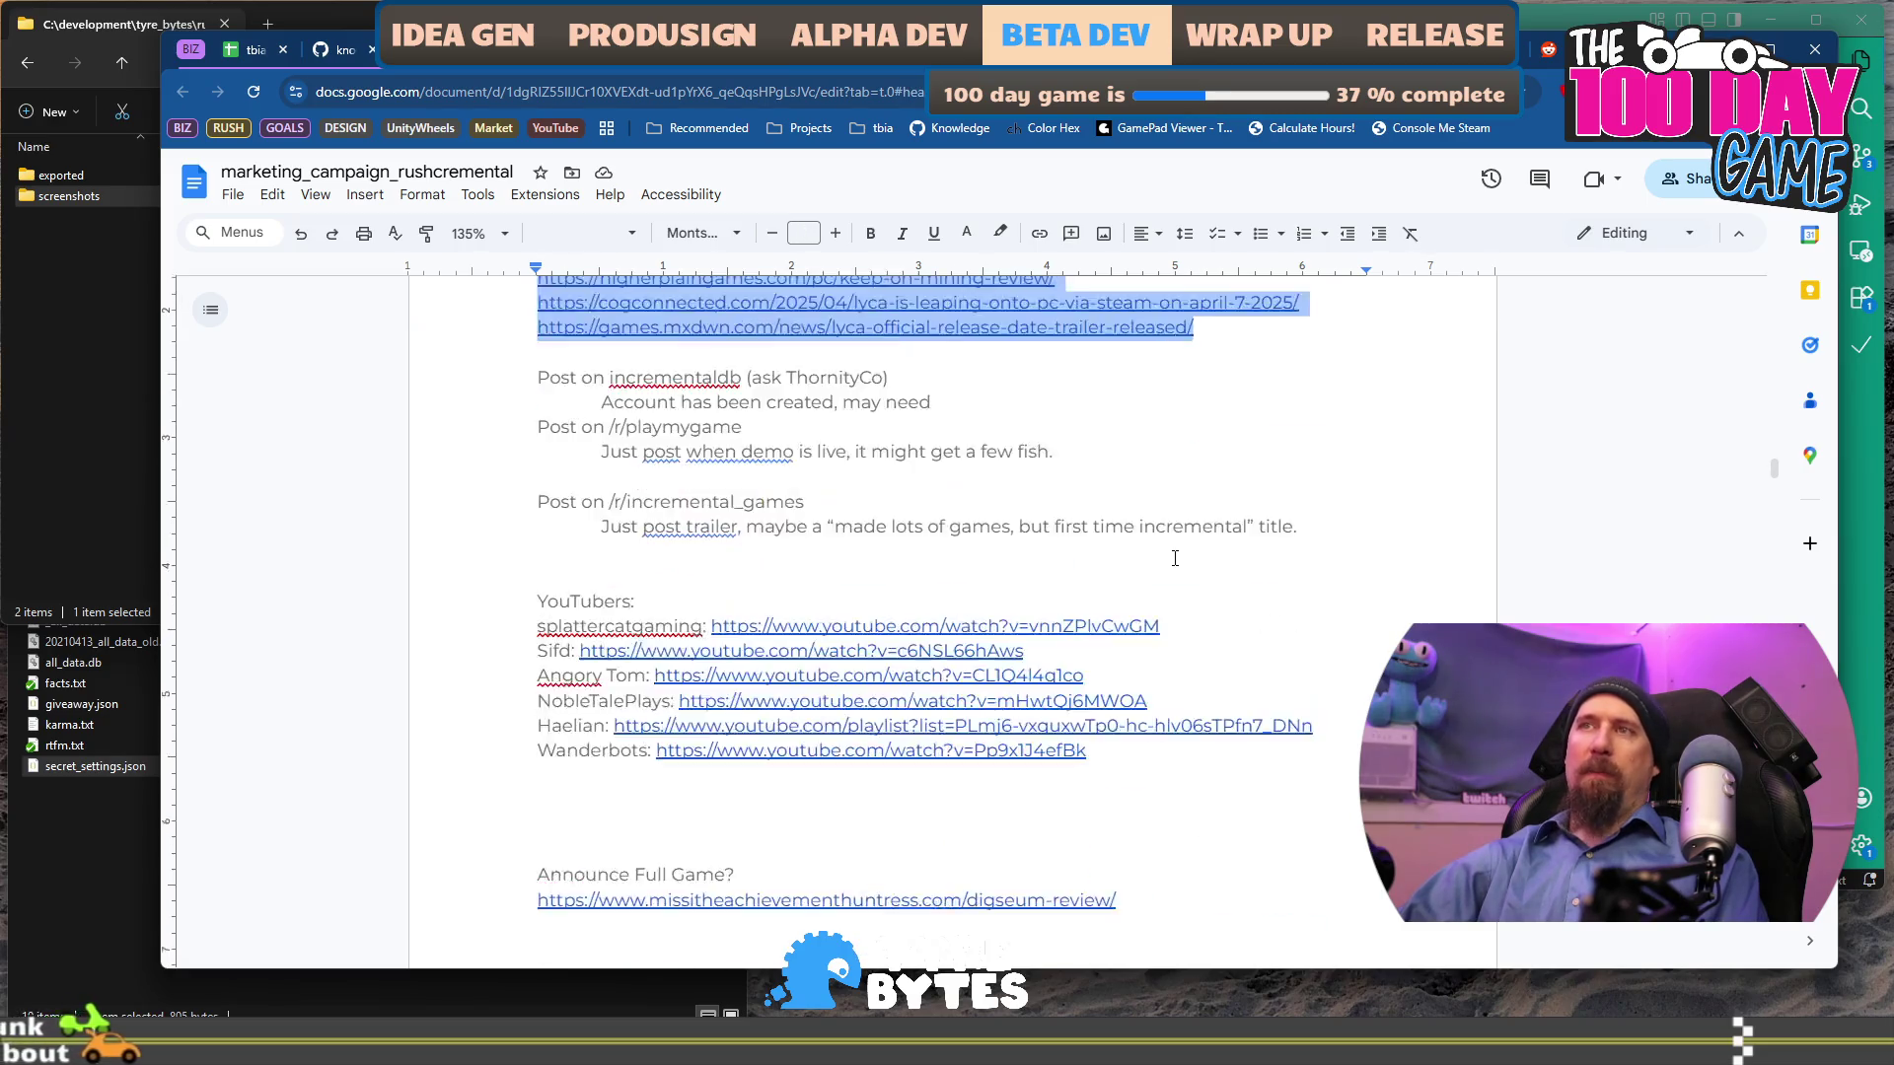
Try bolding the 'Waiting for activation approval' line, then undo the bold.
scroll(1049, 628, "up", 1)
left_click(982, 400)
left_click(918, 431)
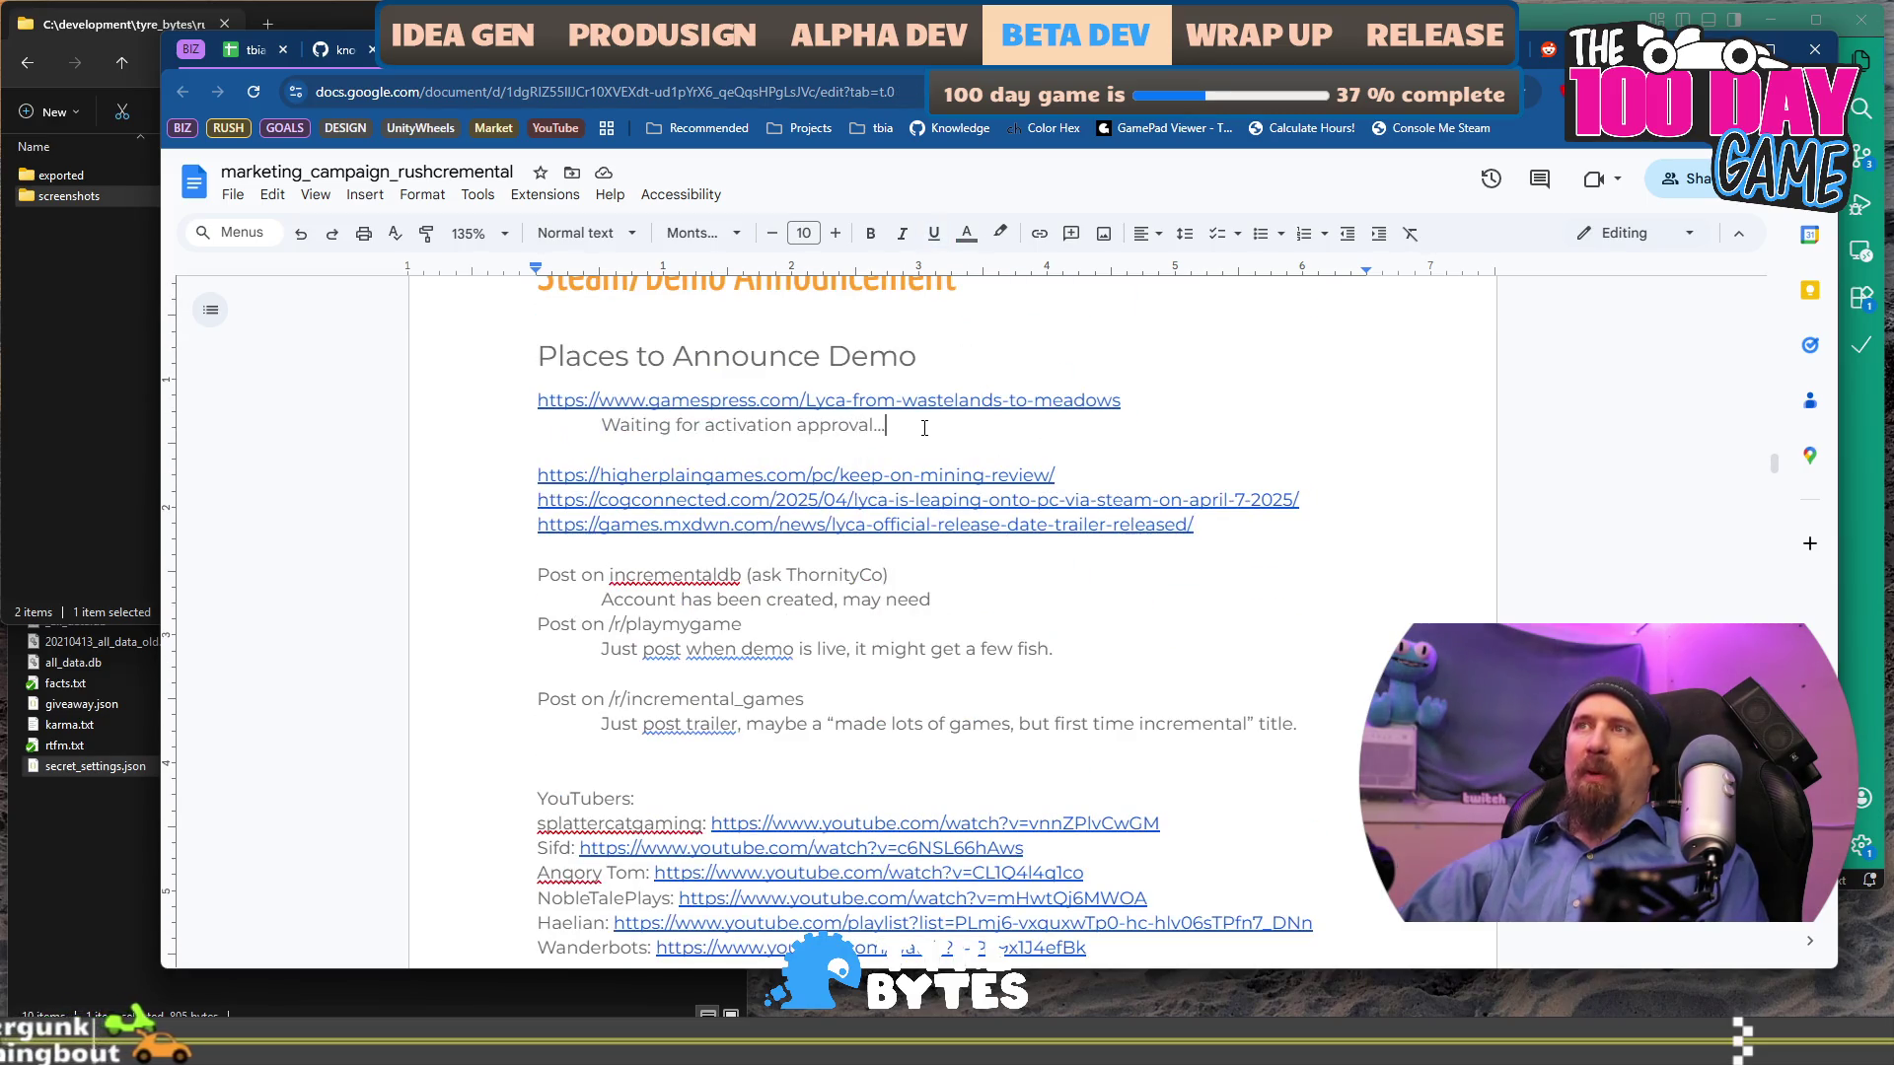
triple_click(947, 433)
key("ctrl+b")
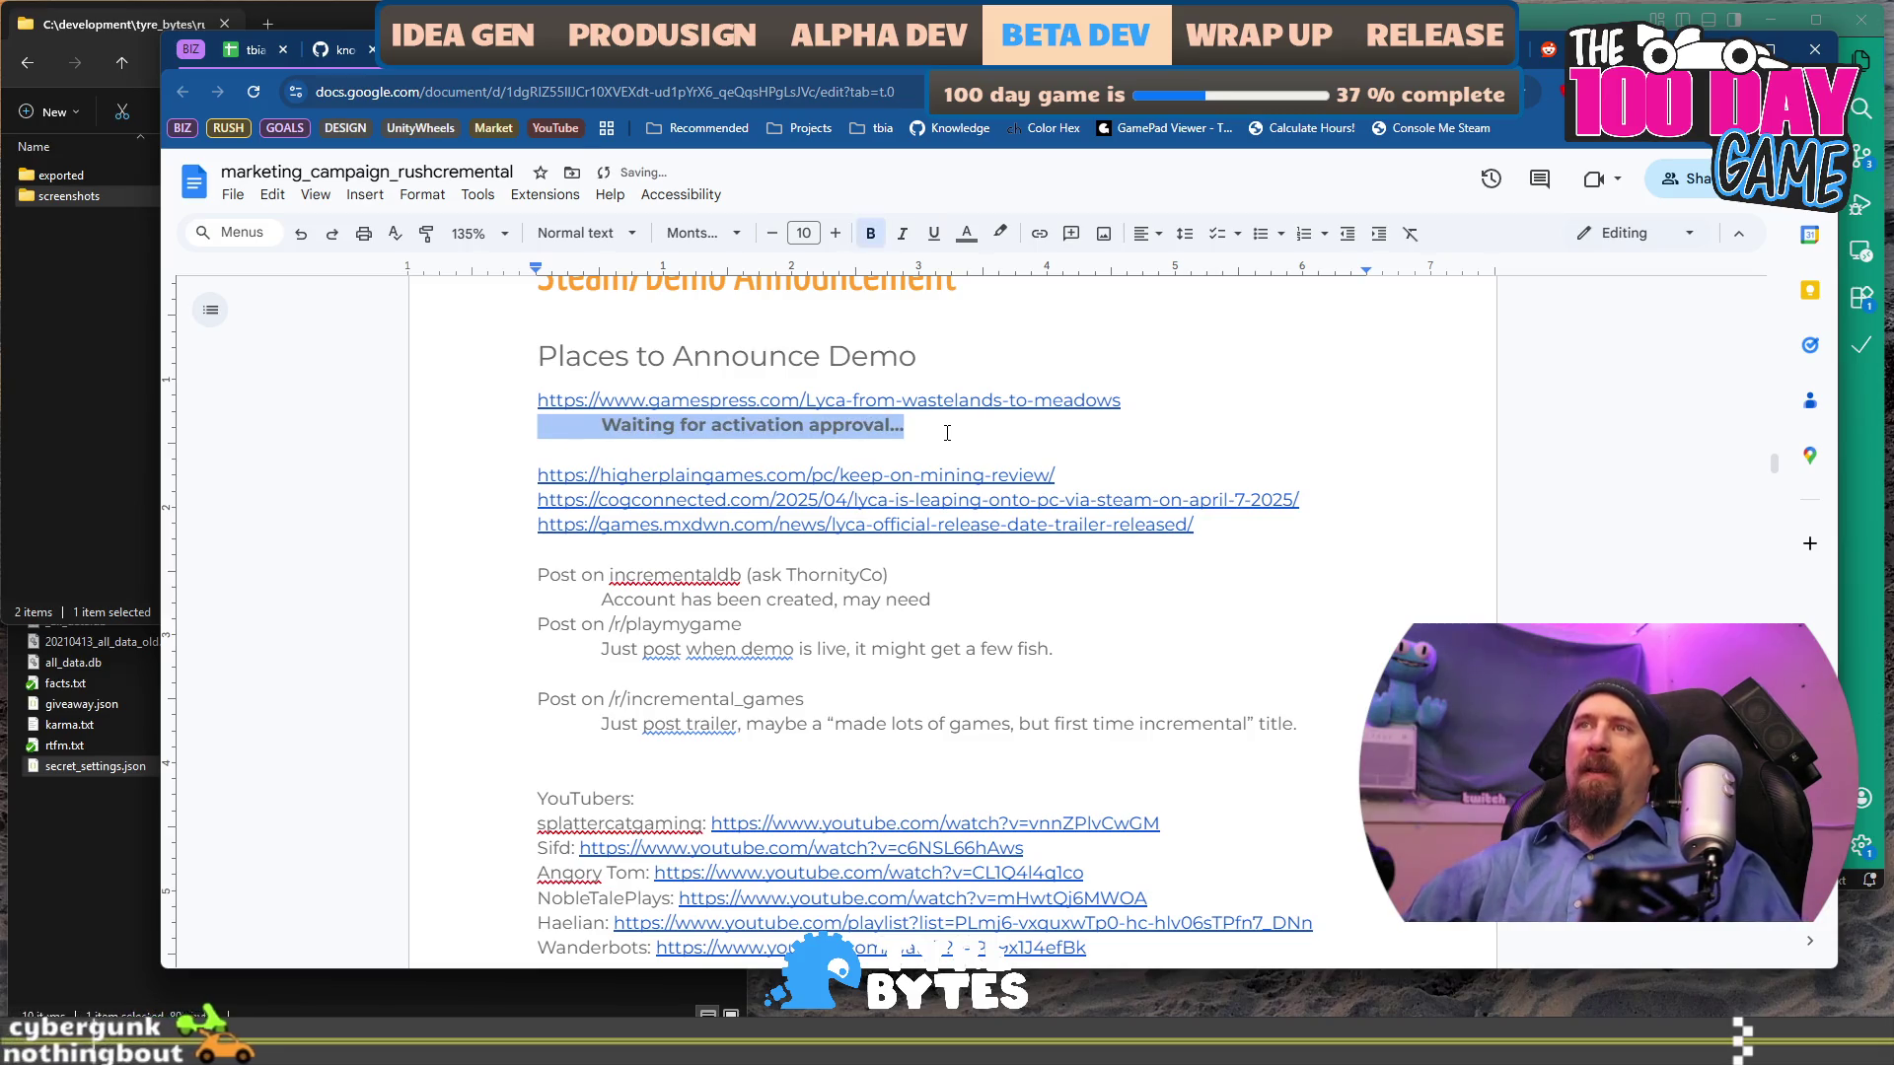
key("Down")
key("Down")
key("Up")
key("Up")
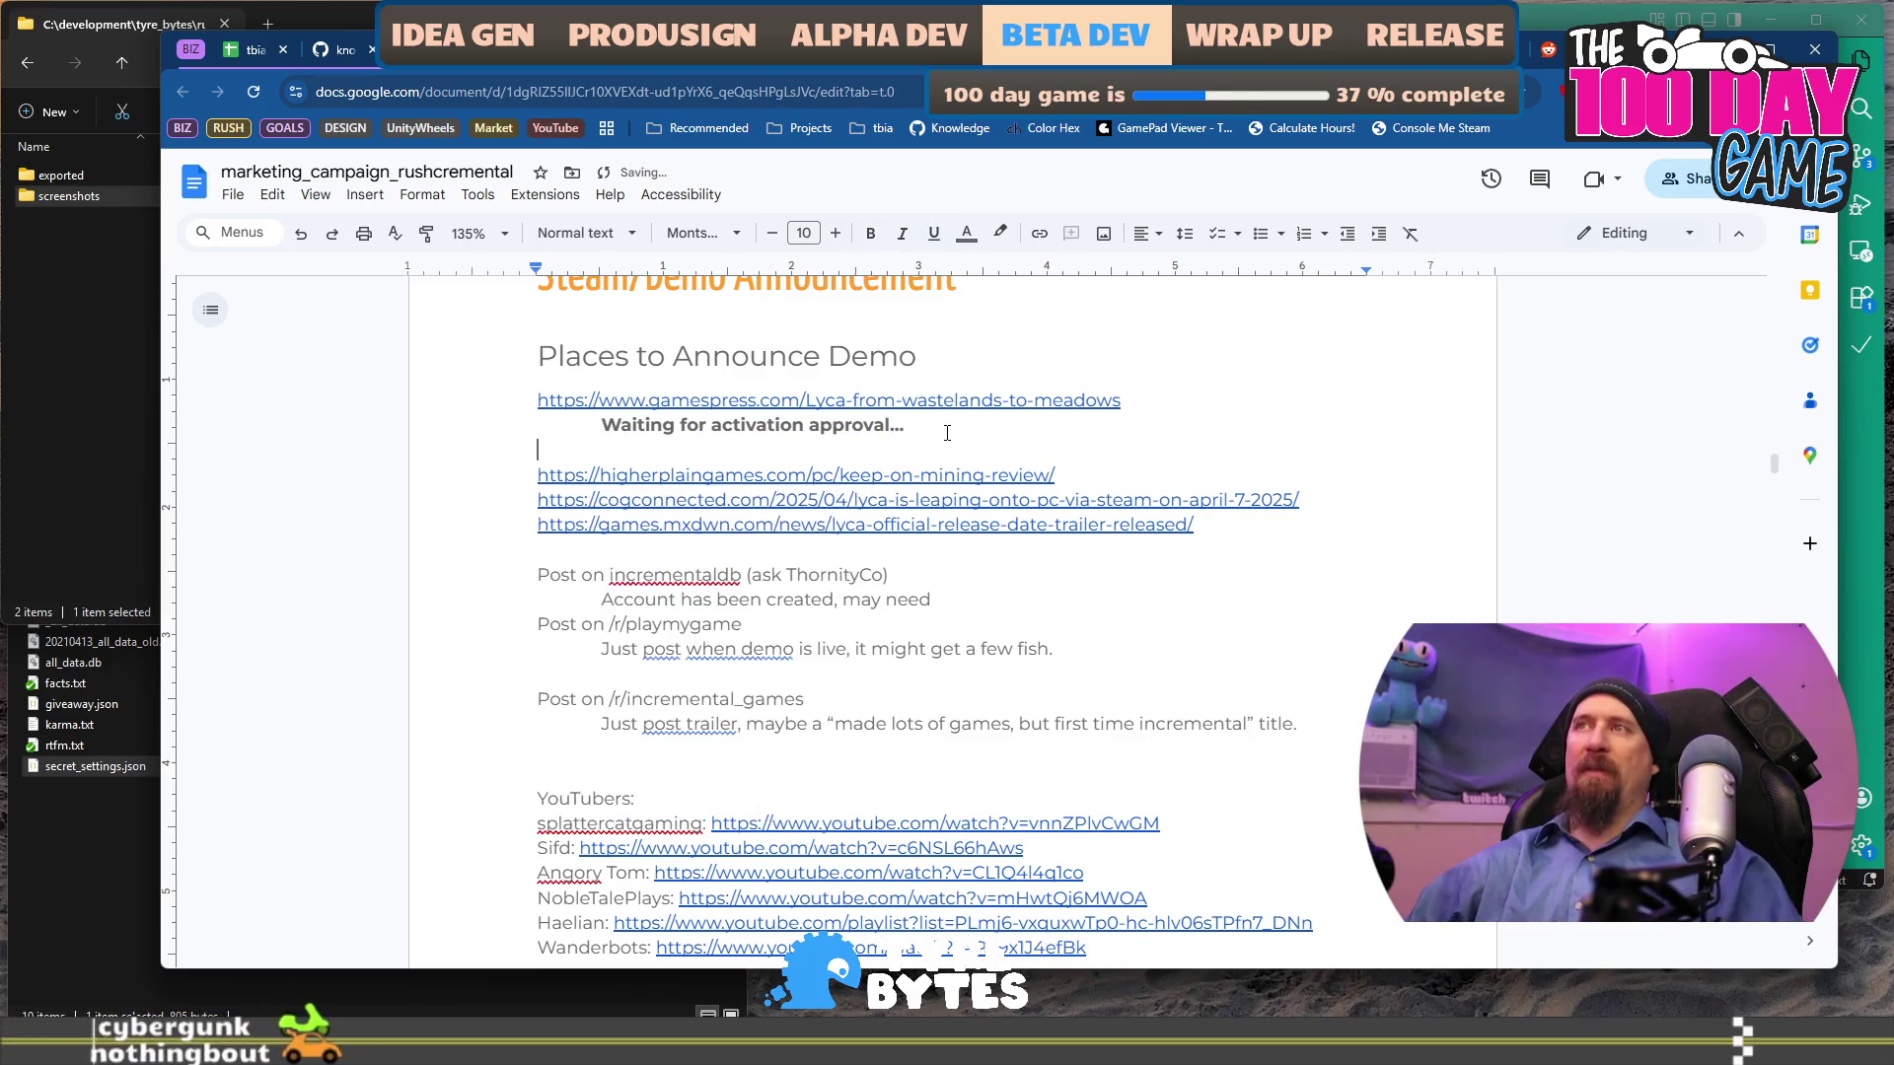
key("ctrl+z")
key("Down")
key("Down")
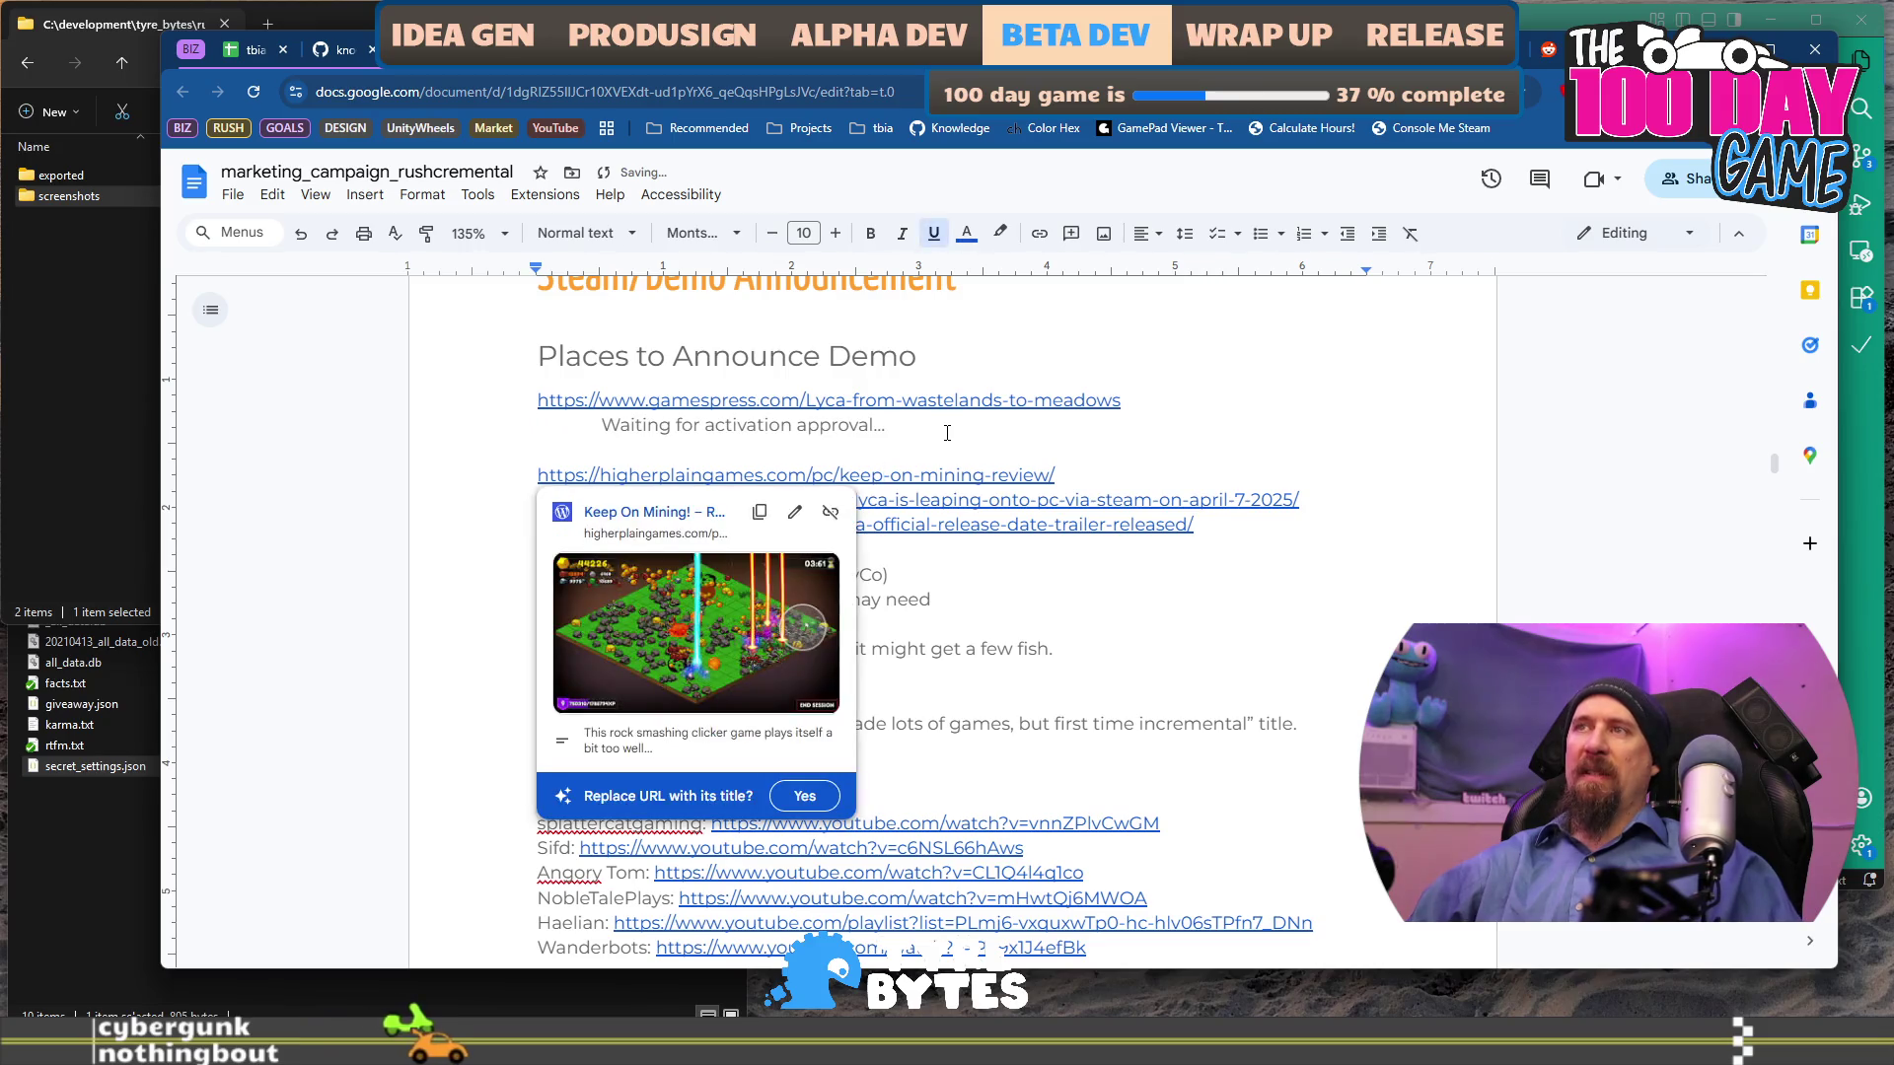
Add an indented note under the higherplaingames link saying they seem likely to cover Eggcelerates.
key("Escape")
key("Return")
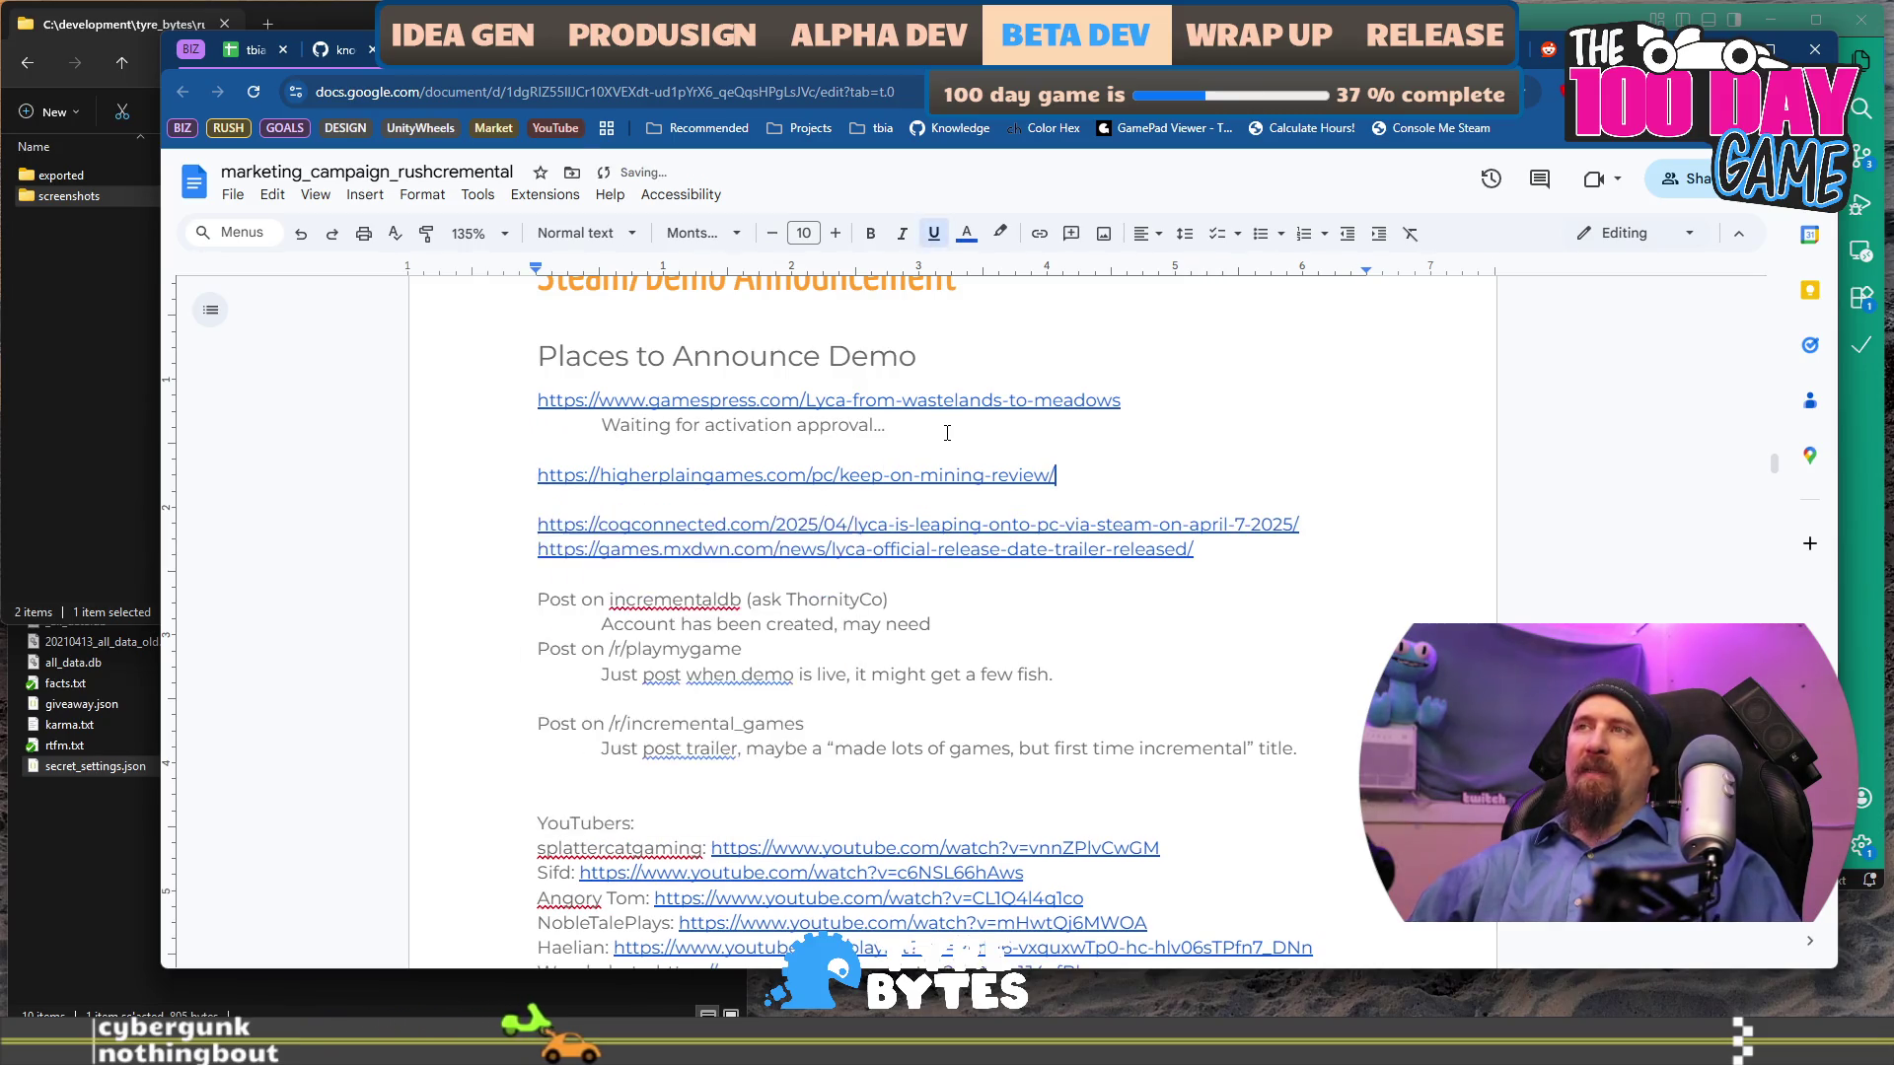
key("Return")
key("Up")
key("Tab")
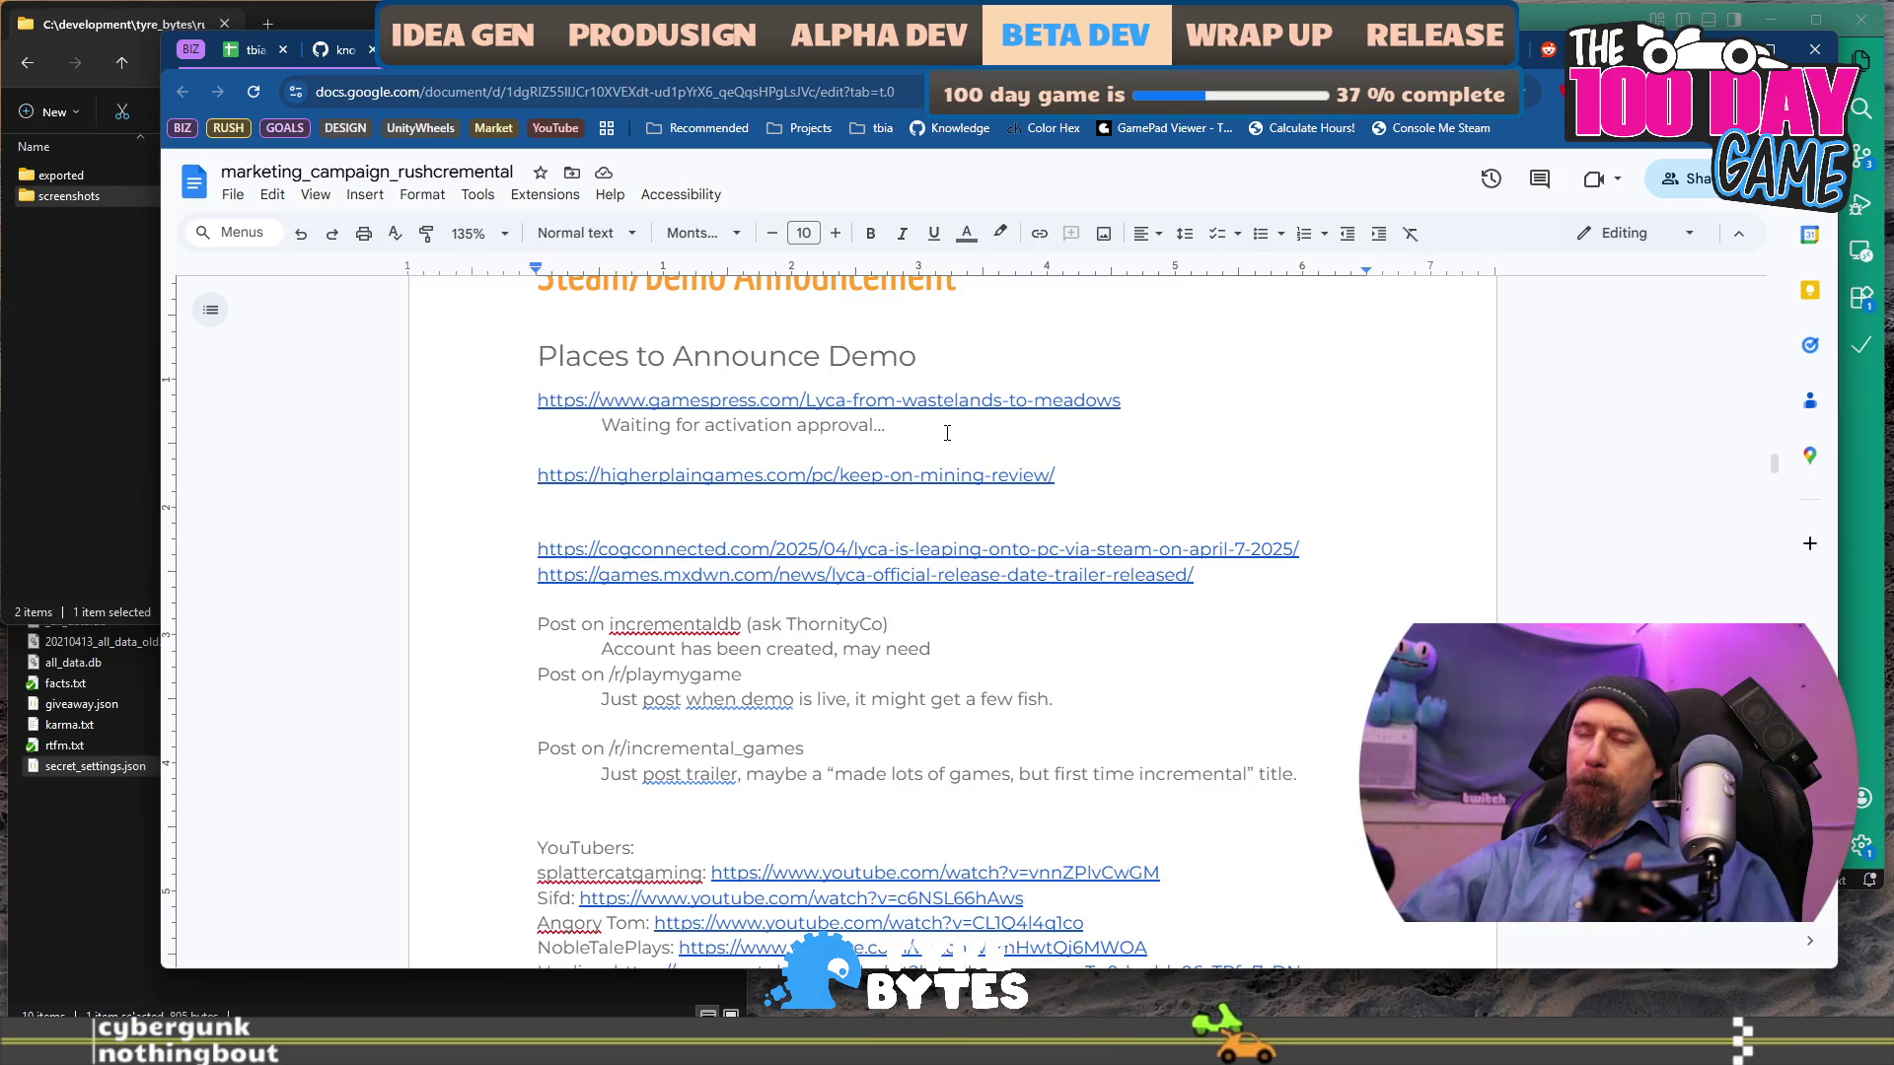
type("Likely")
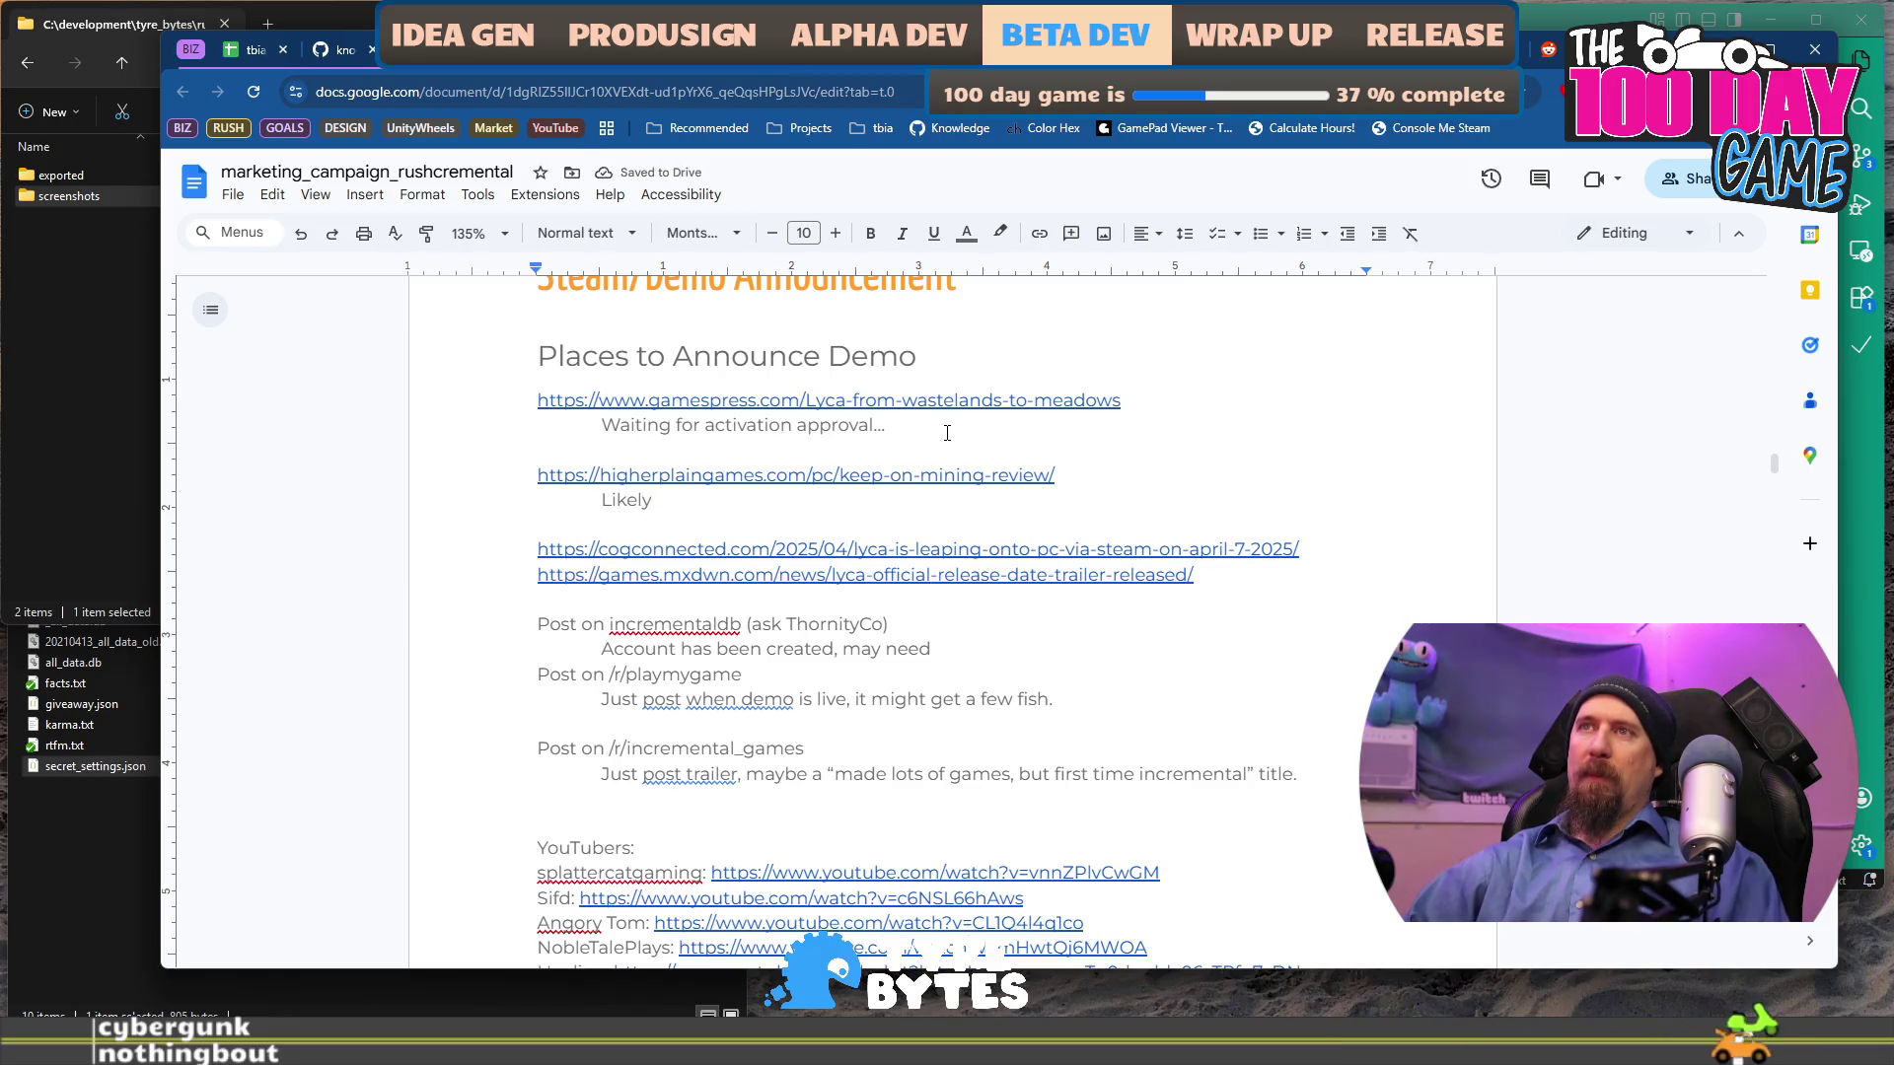
key("ctrl+BackSpace")
type("Seems l")
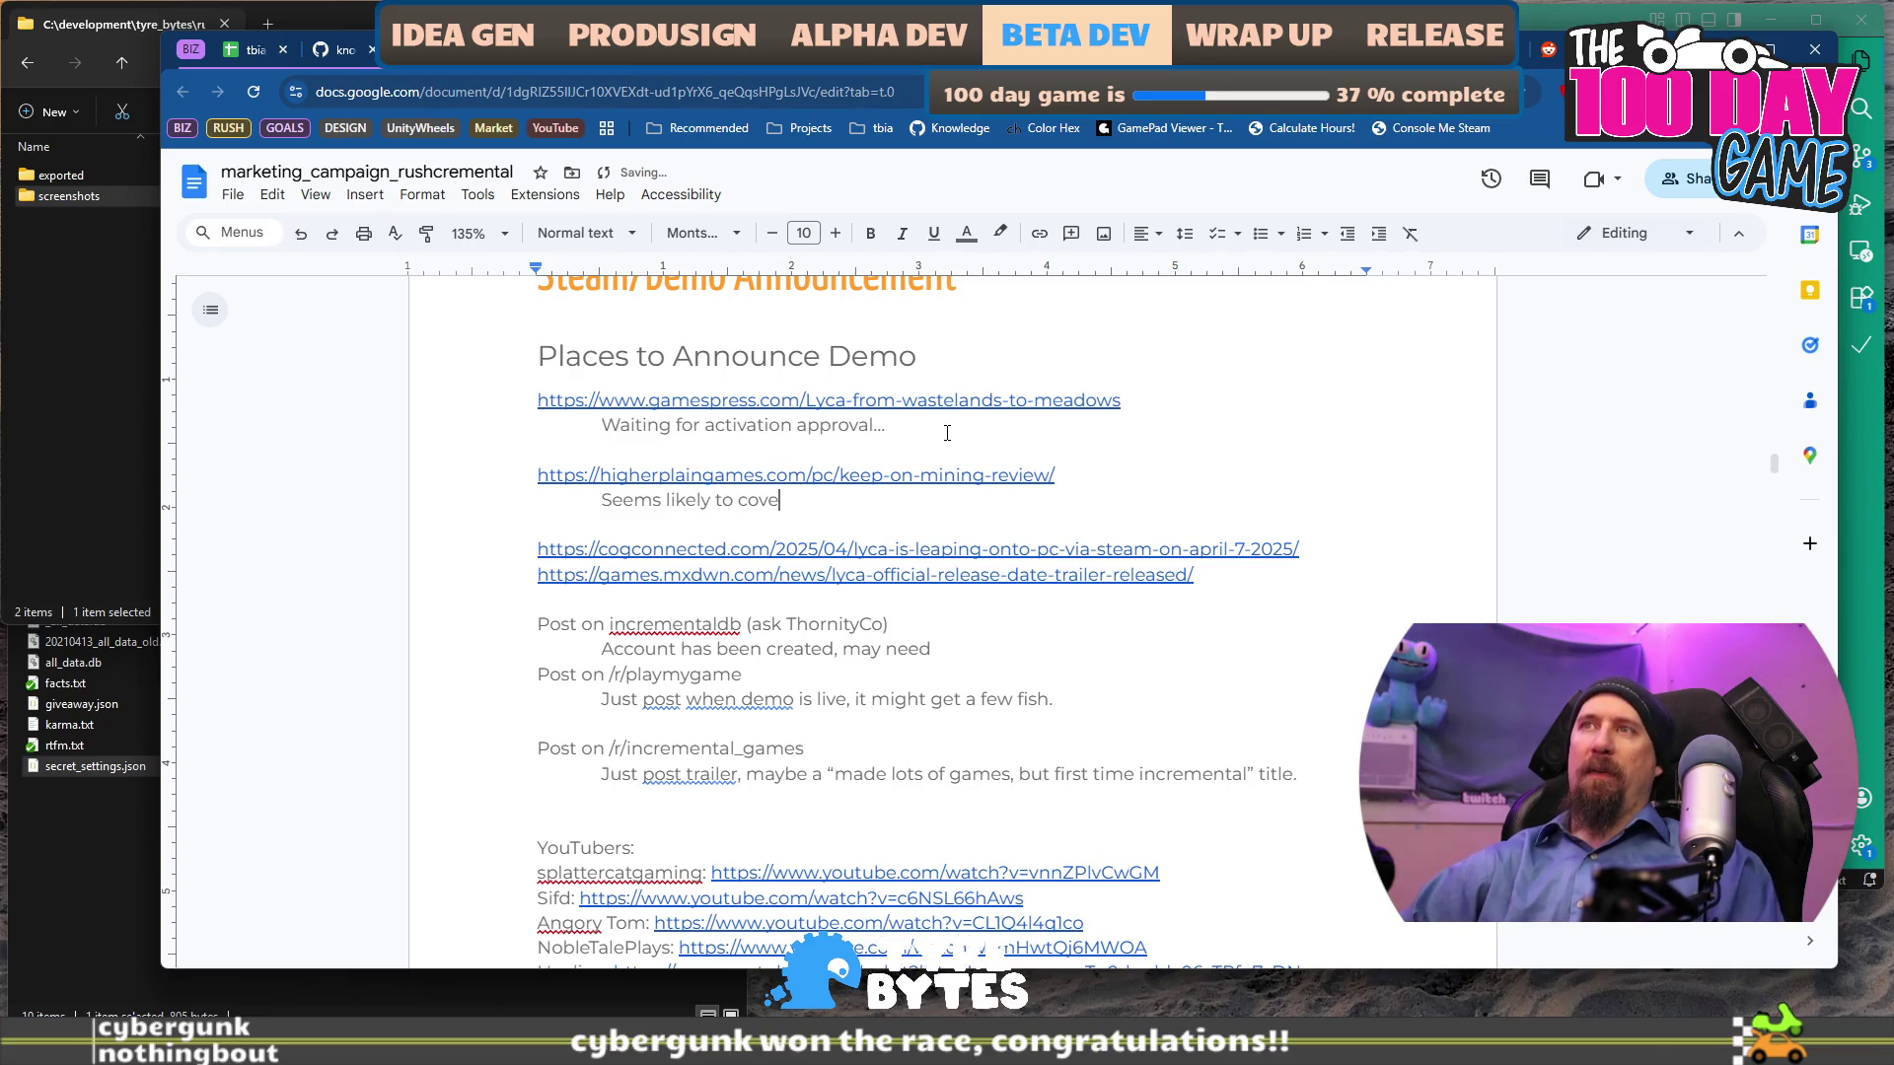
key("BackSpace")
key("BackSpace")
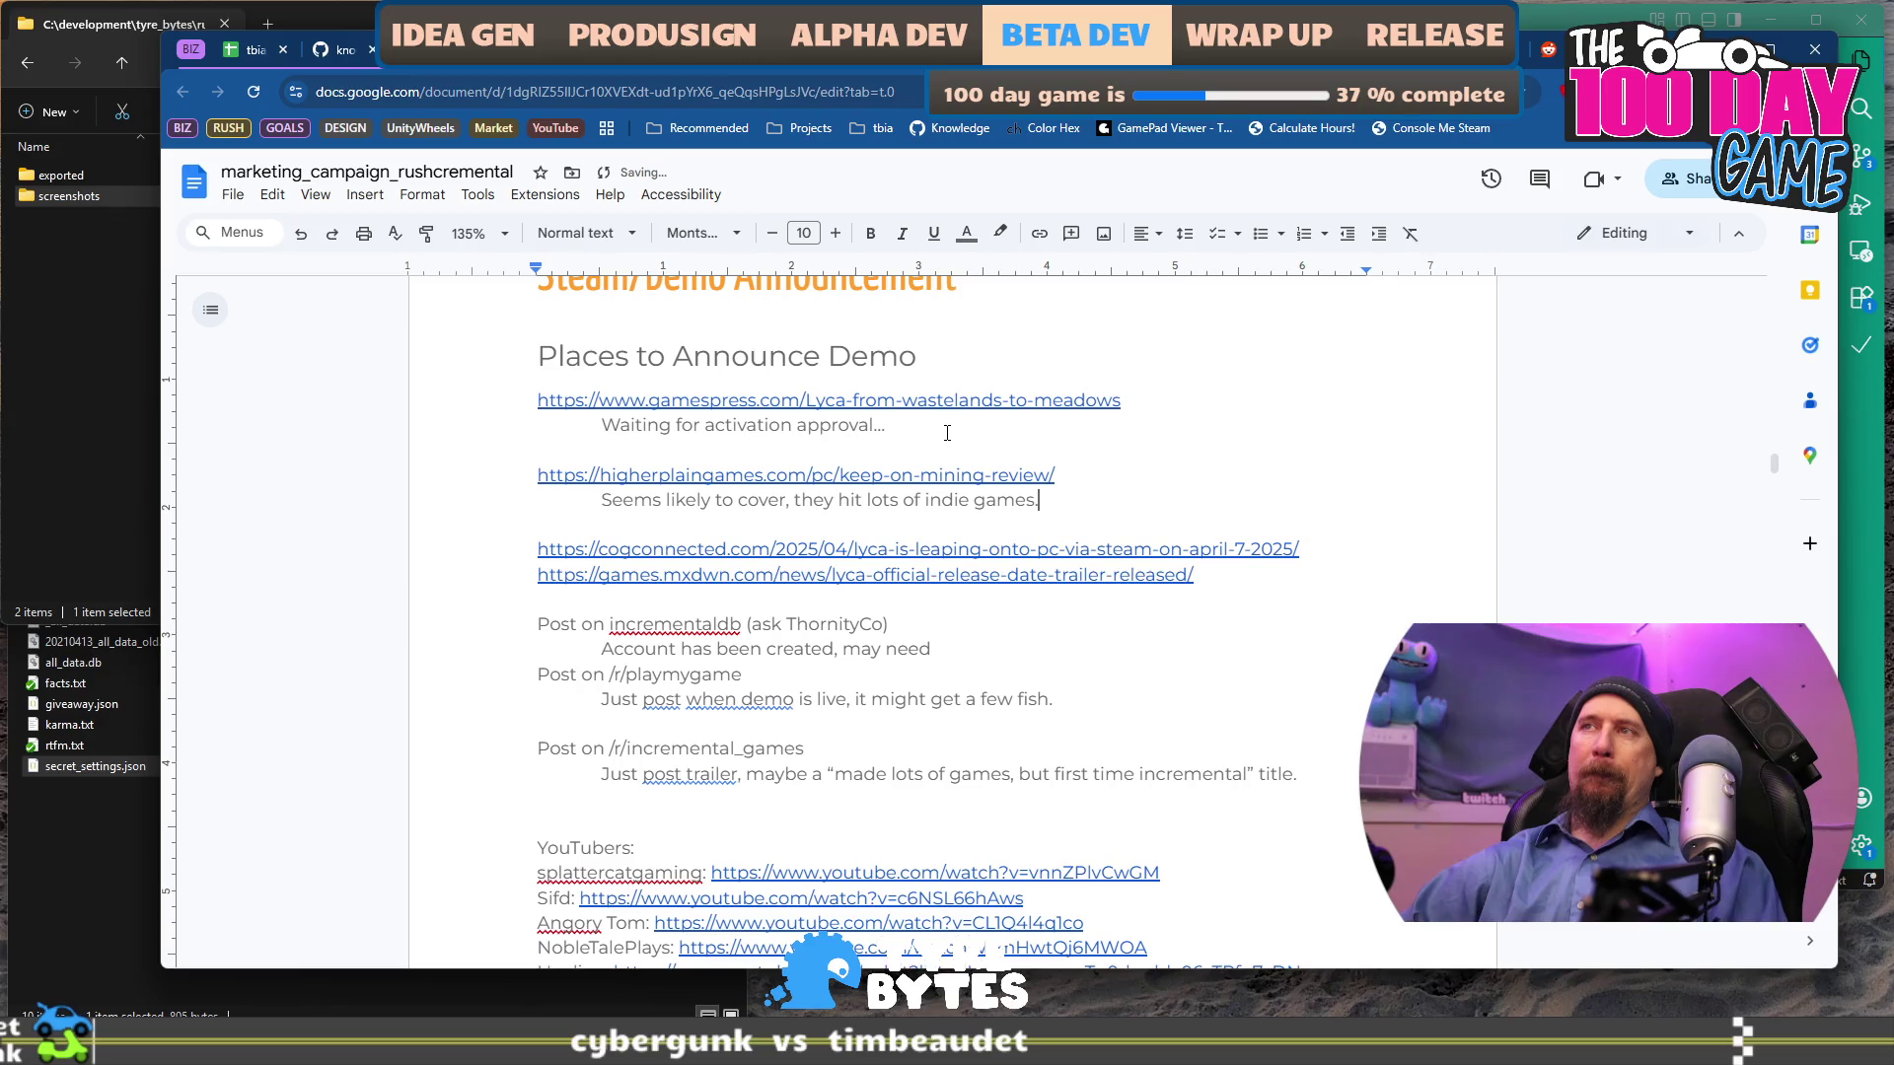
key("BackSpace")
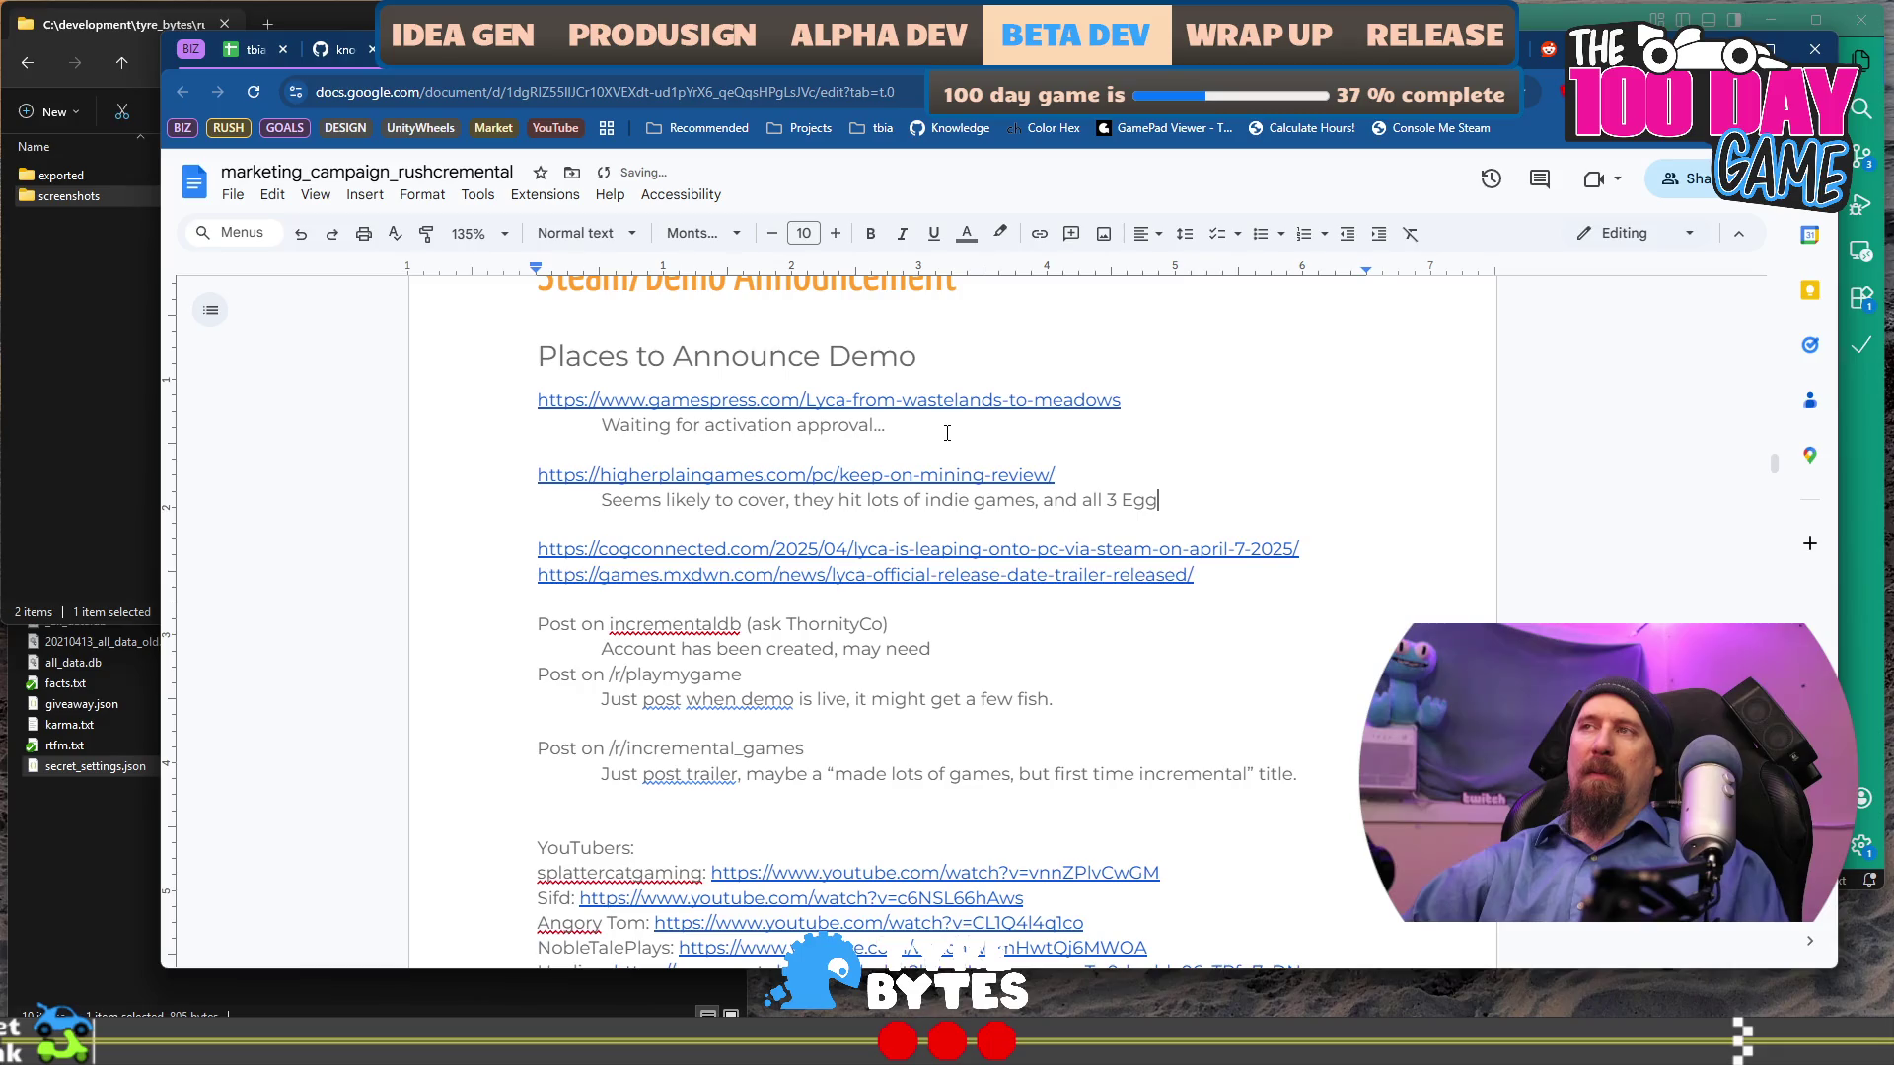
type("celerates.")
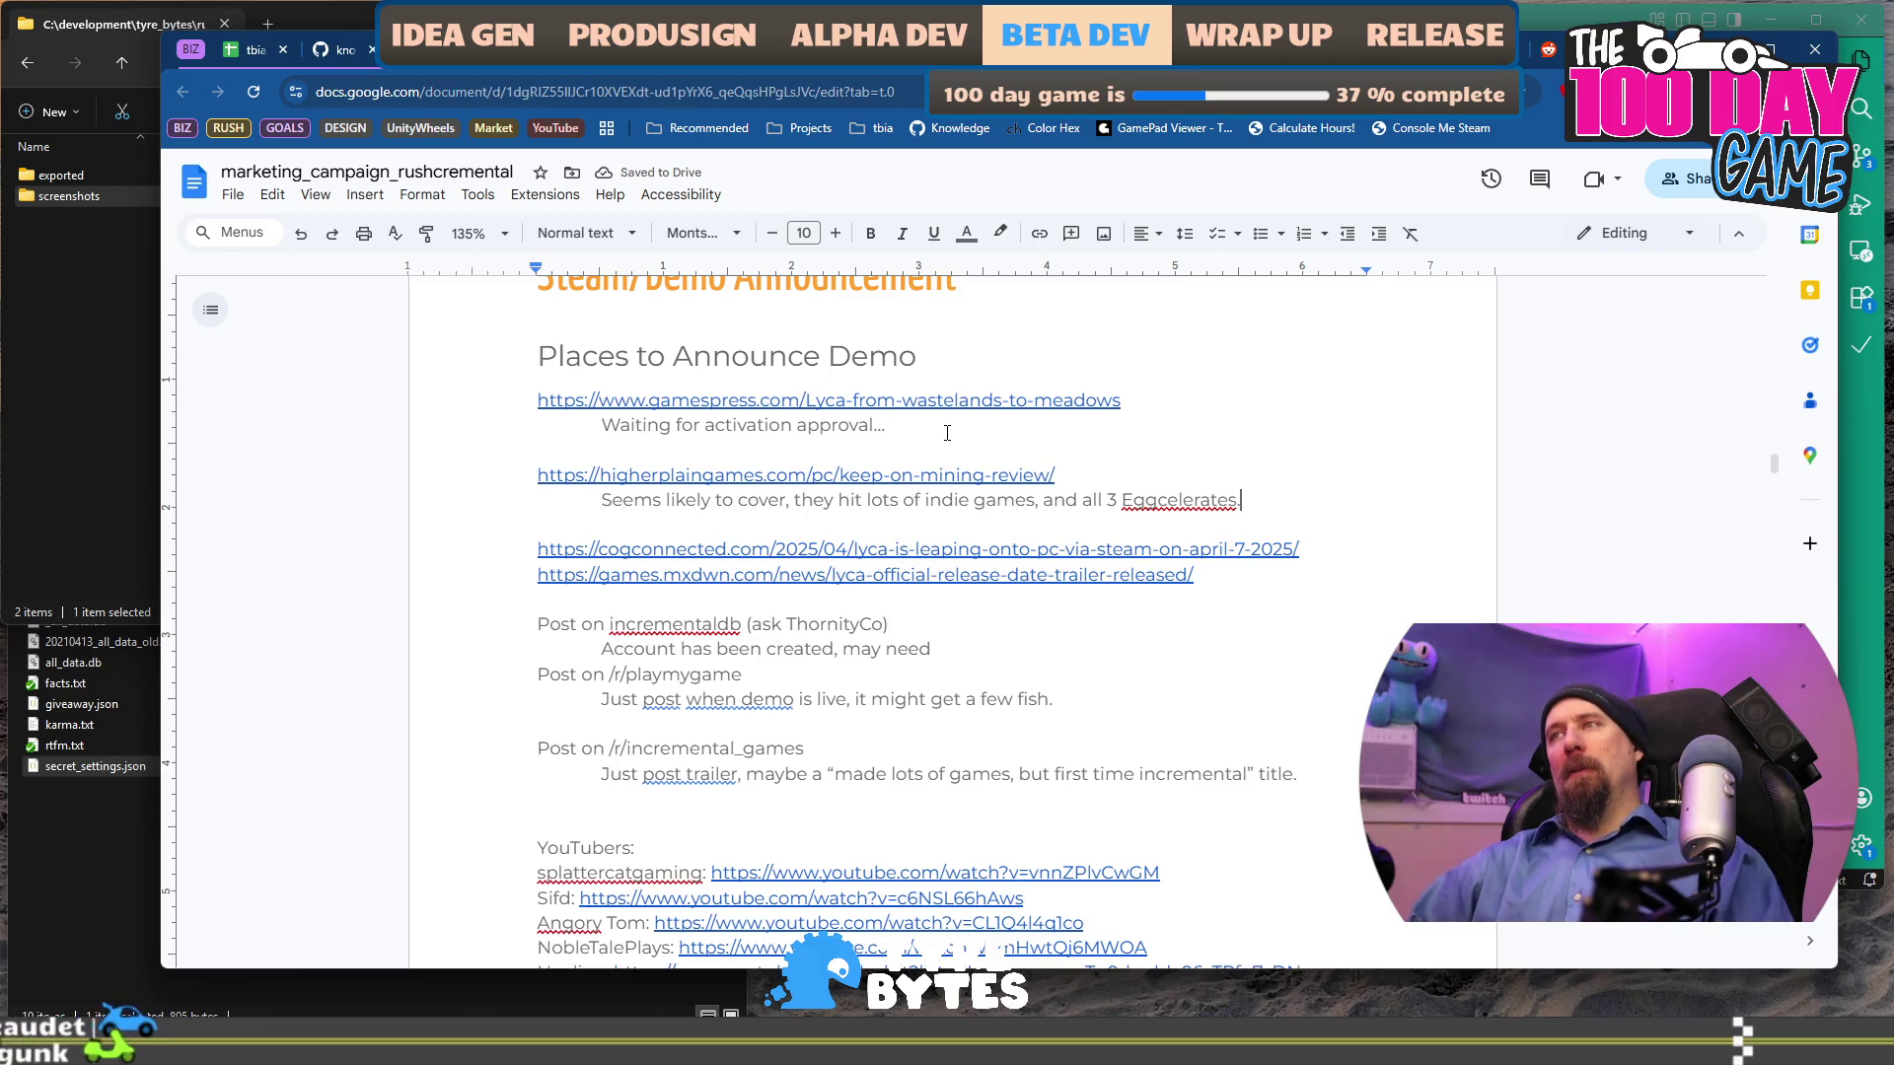
Extend the note: take their review and put it on Steam until better ones arrive.
key("Down")
key("Down")
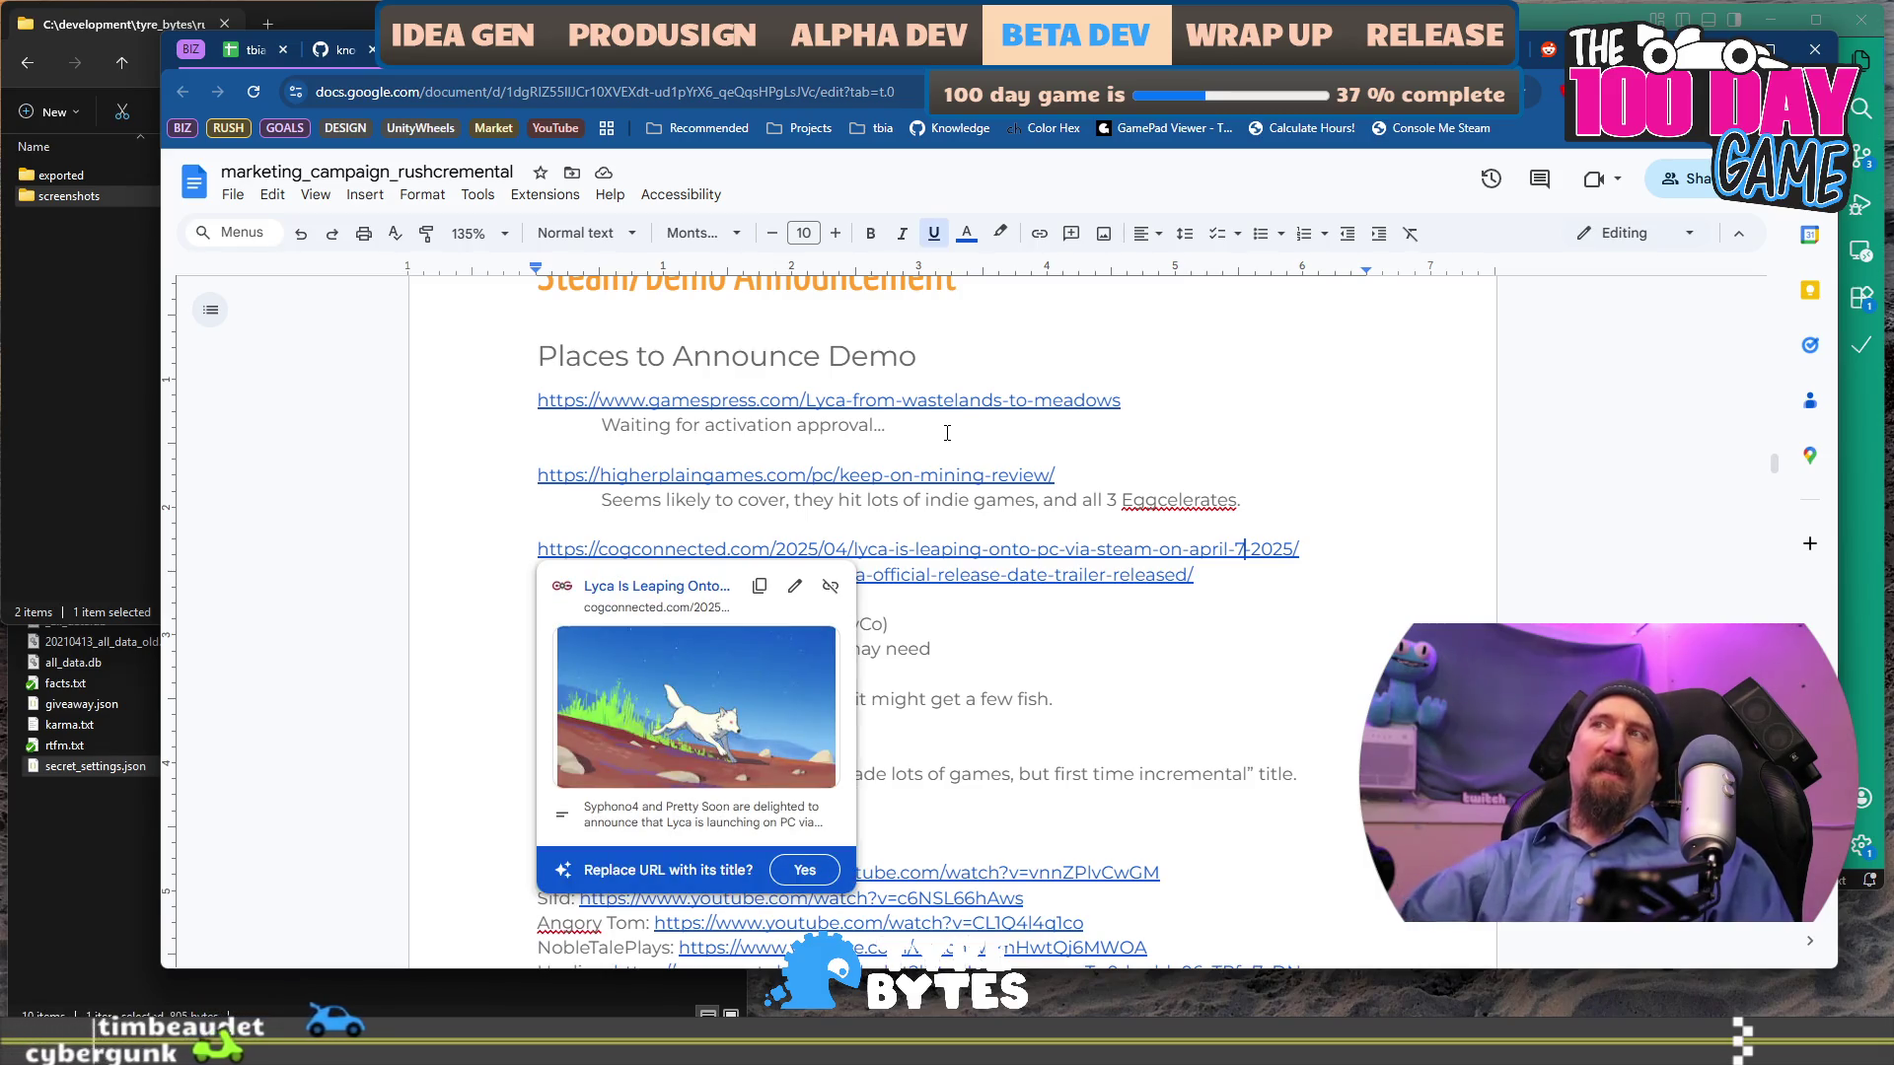
scroll(947, 432, "down", 2)
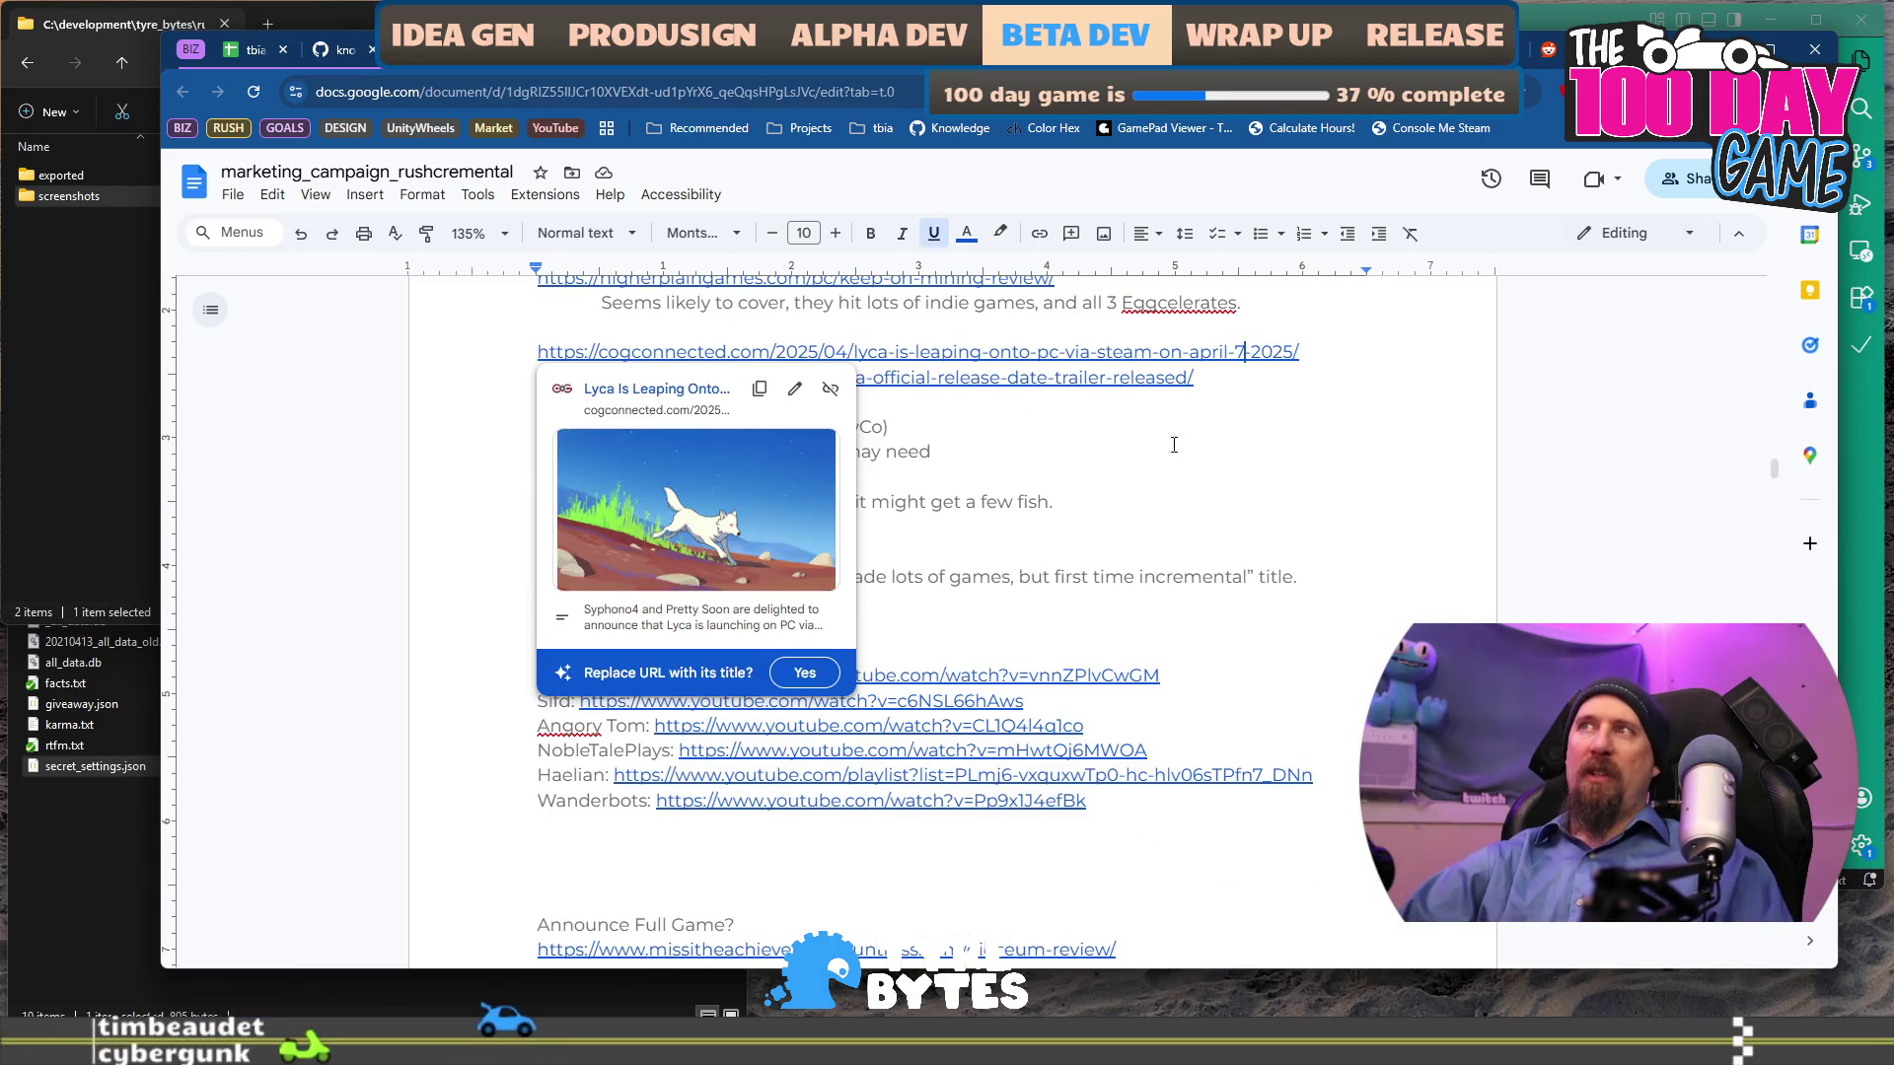
left_click(1294, 308)
type("May")
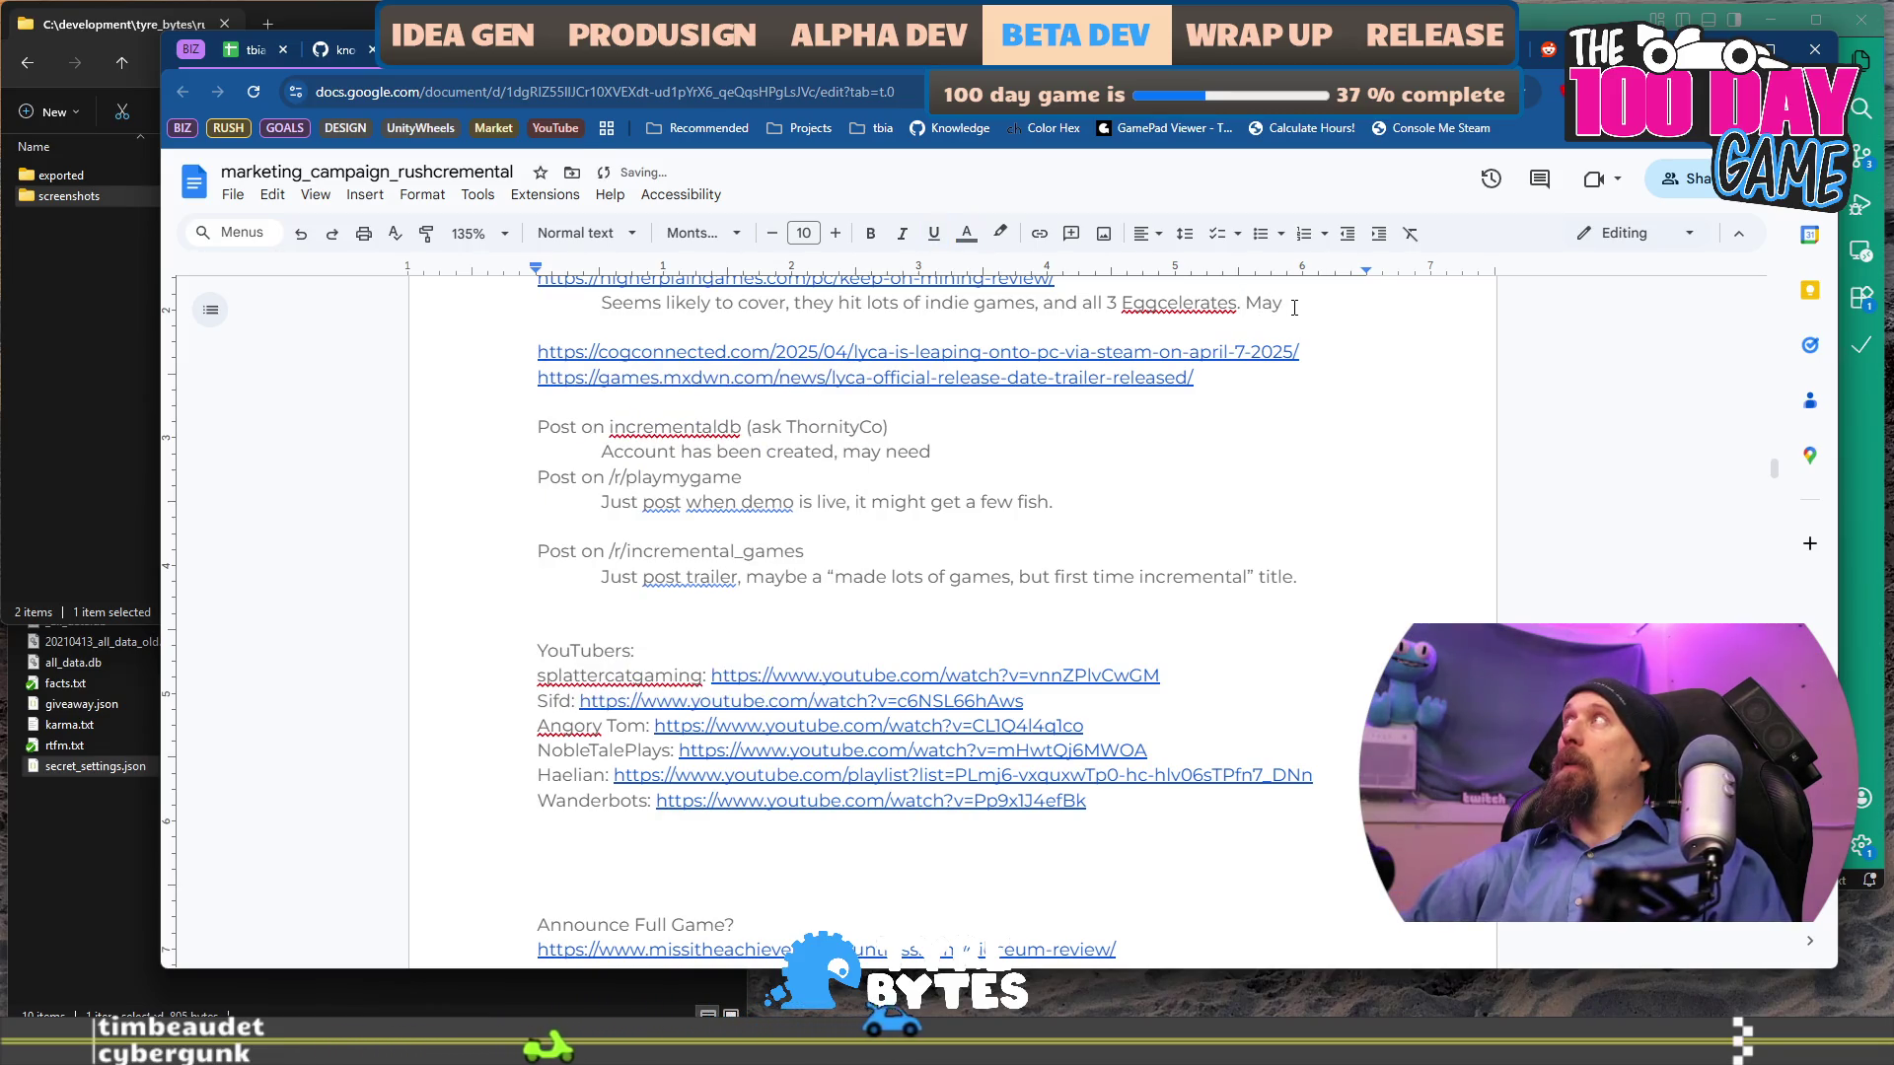
key("BackSpace")
key("BackSpace")
key("BackSpace")
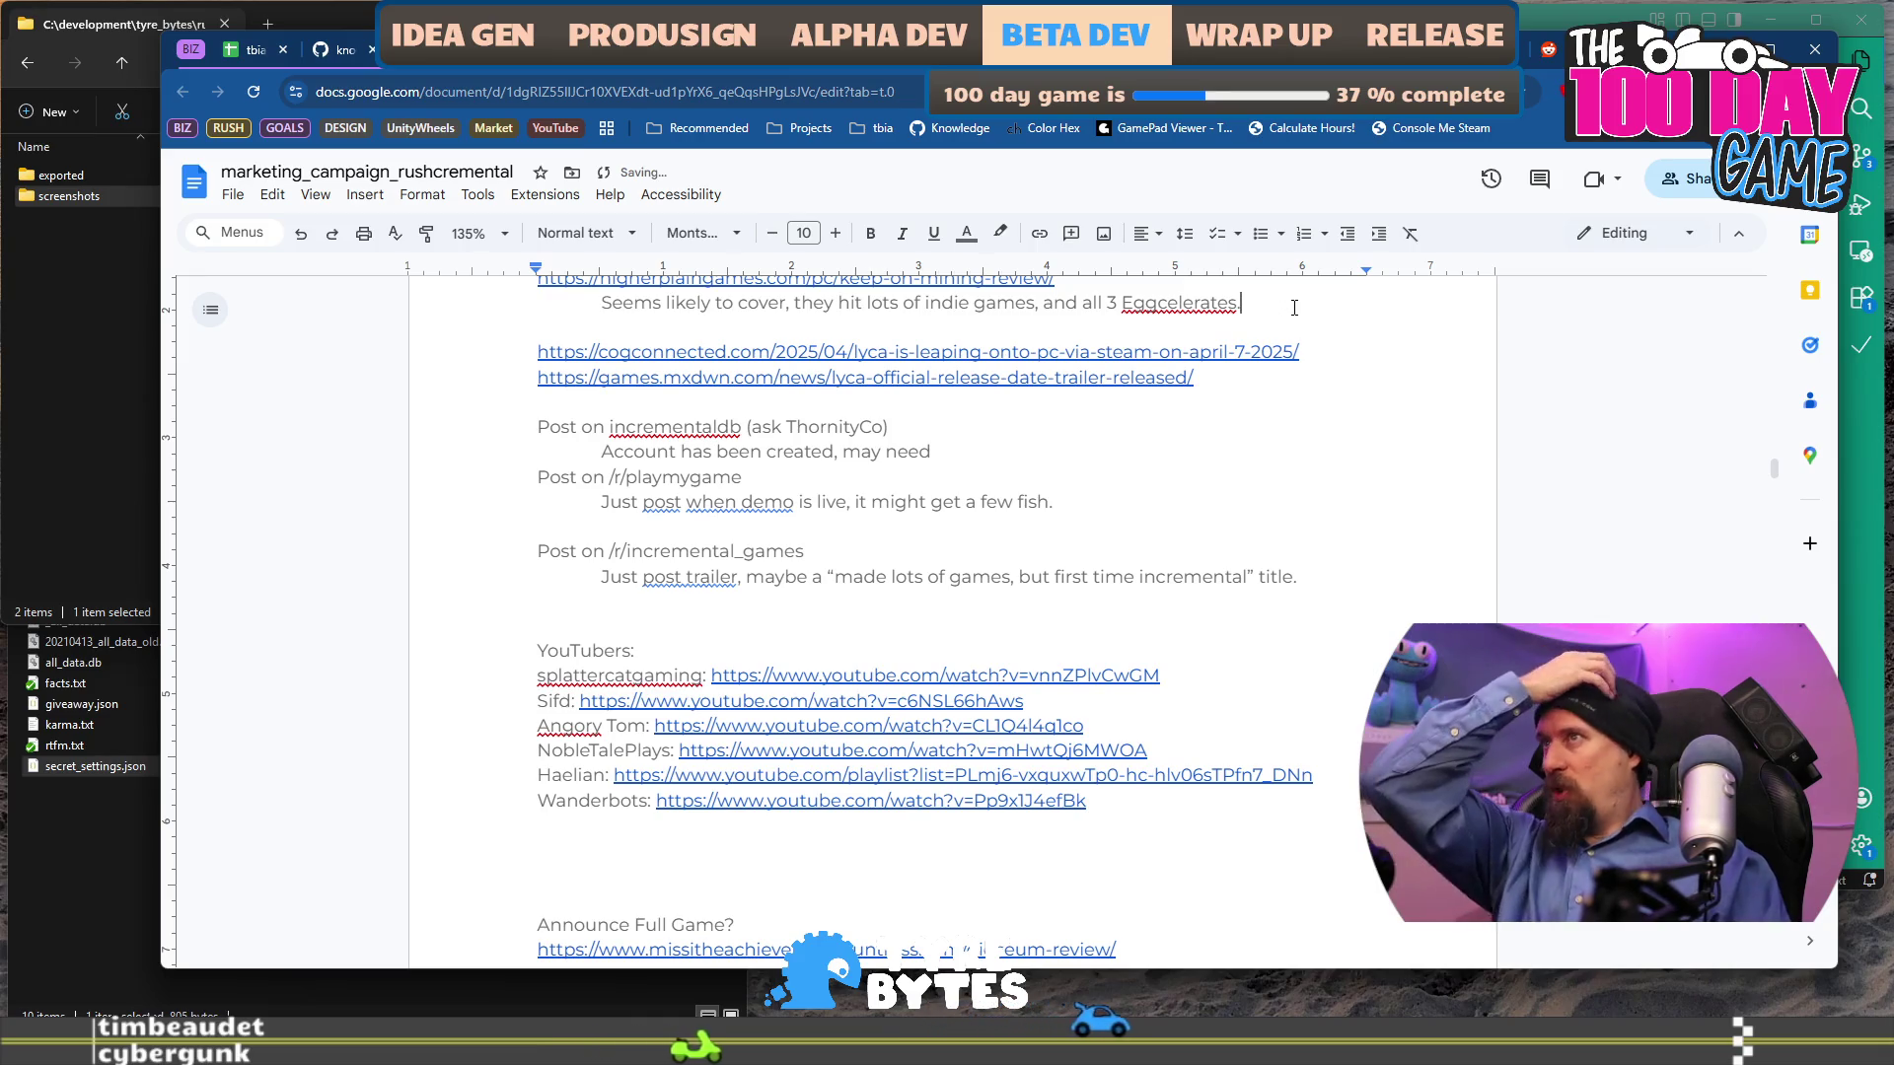
type(" Take th")
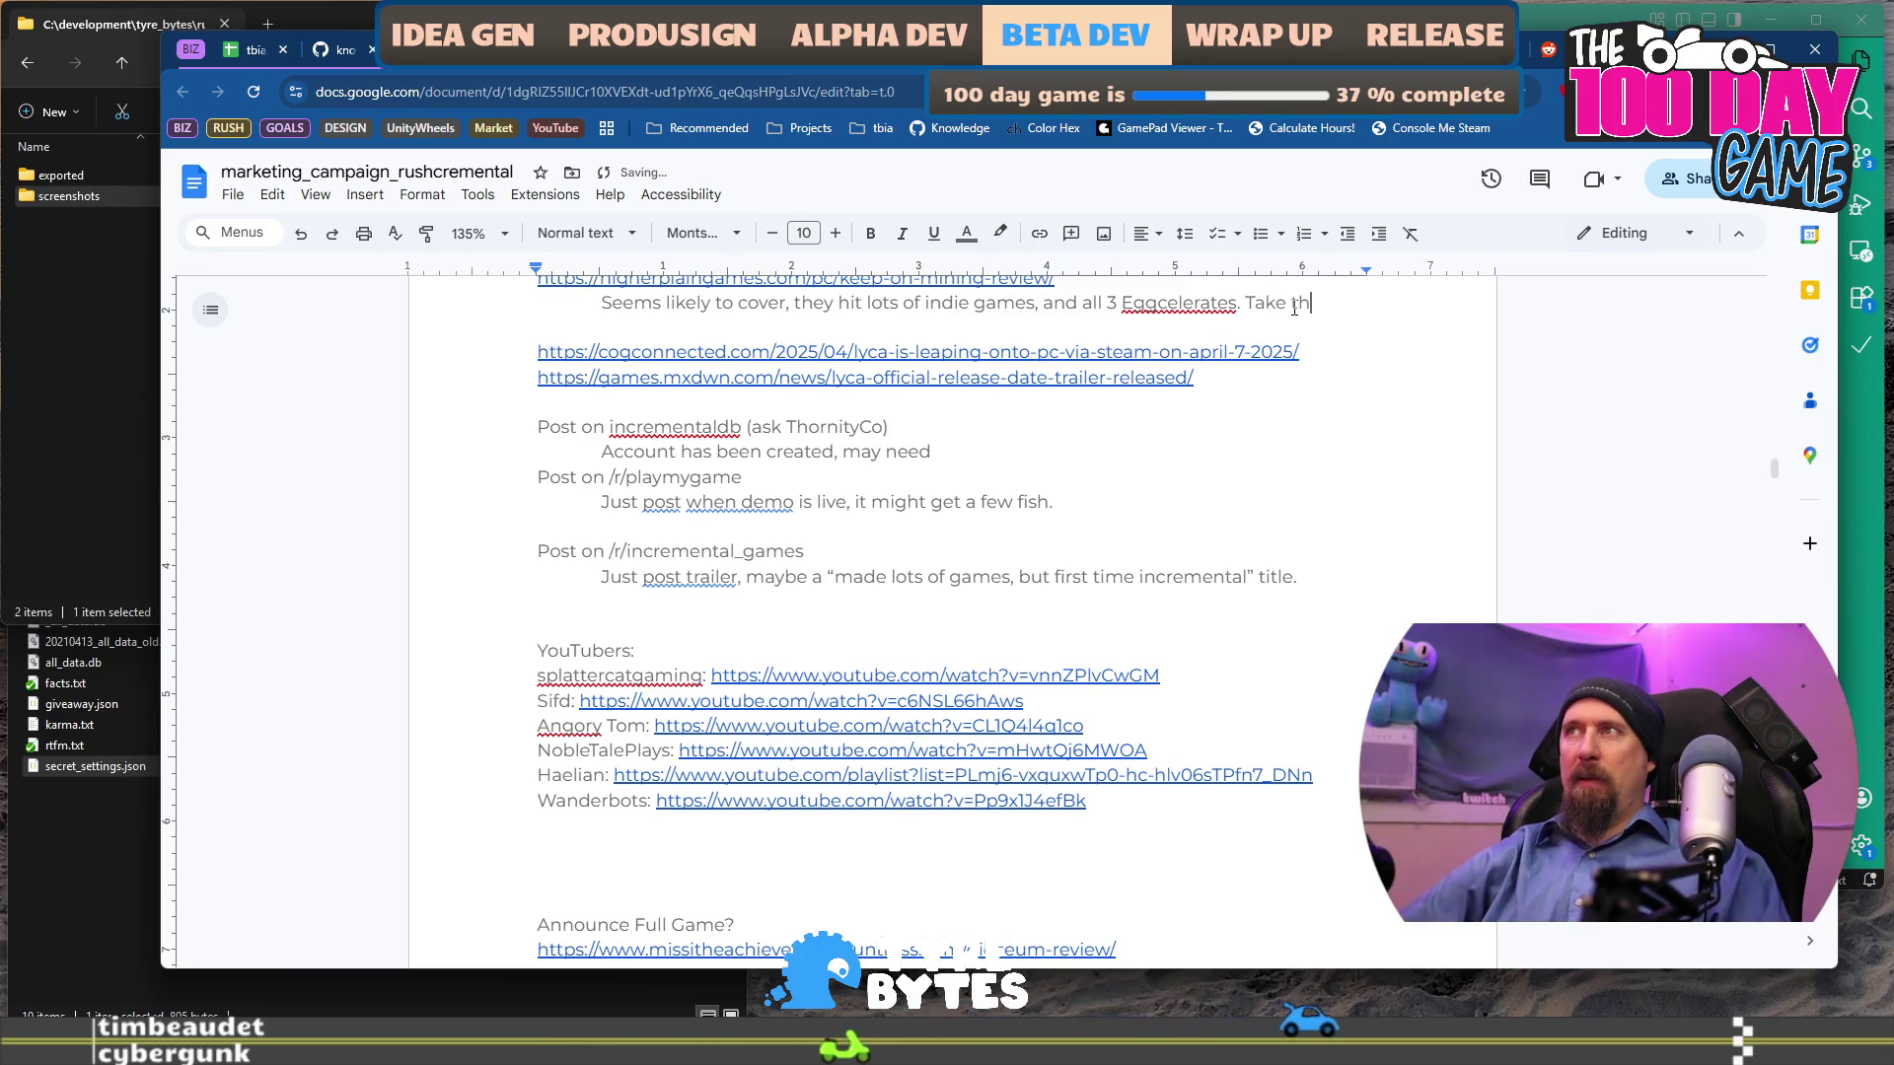
type("eir review ")
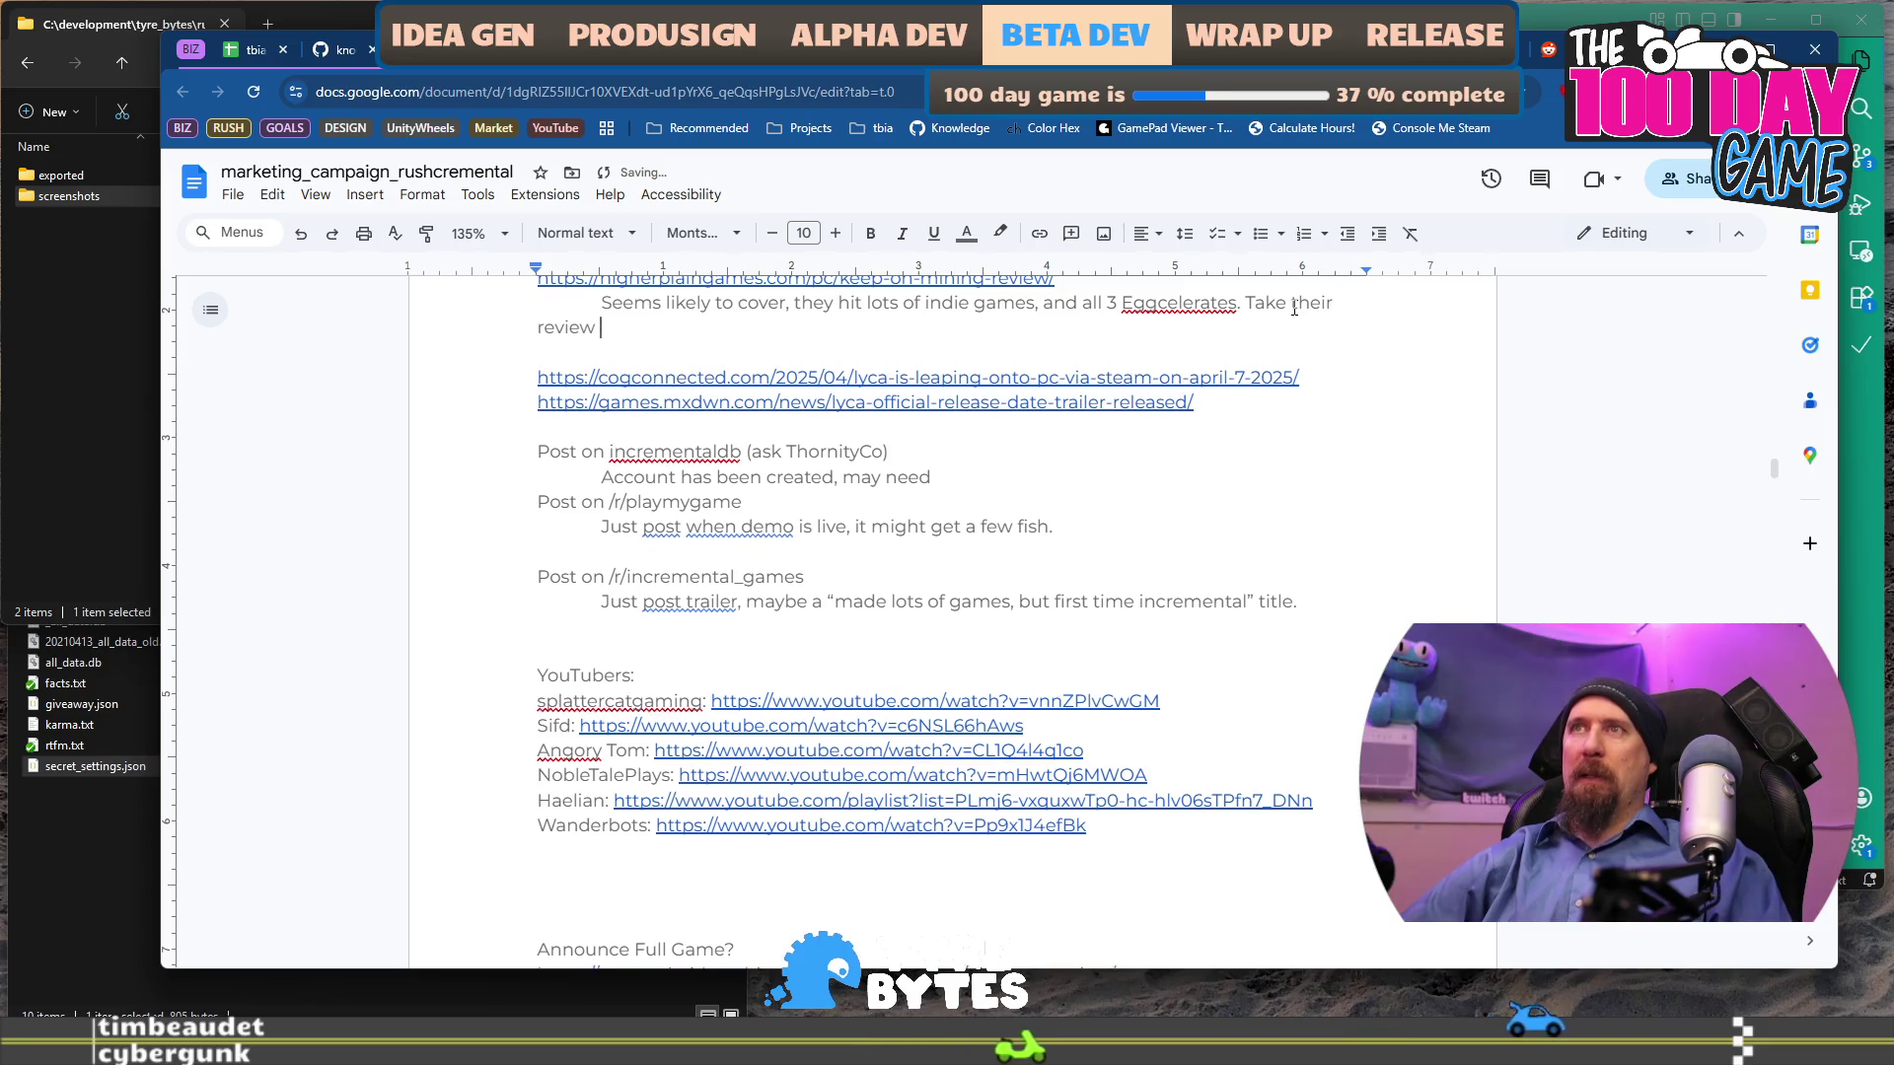
type("and put on Steam page until")
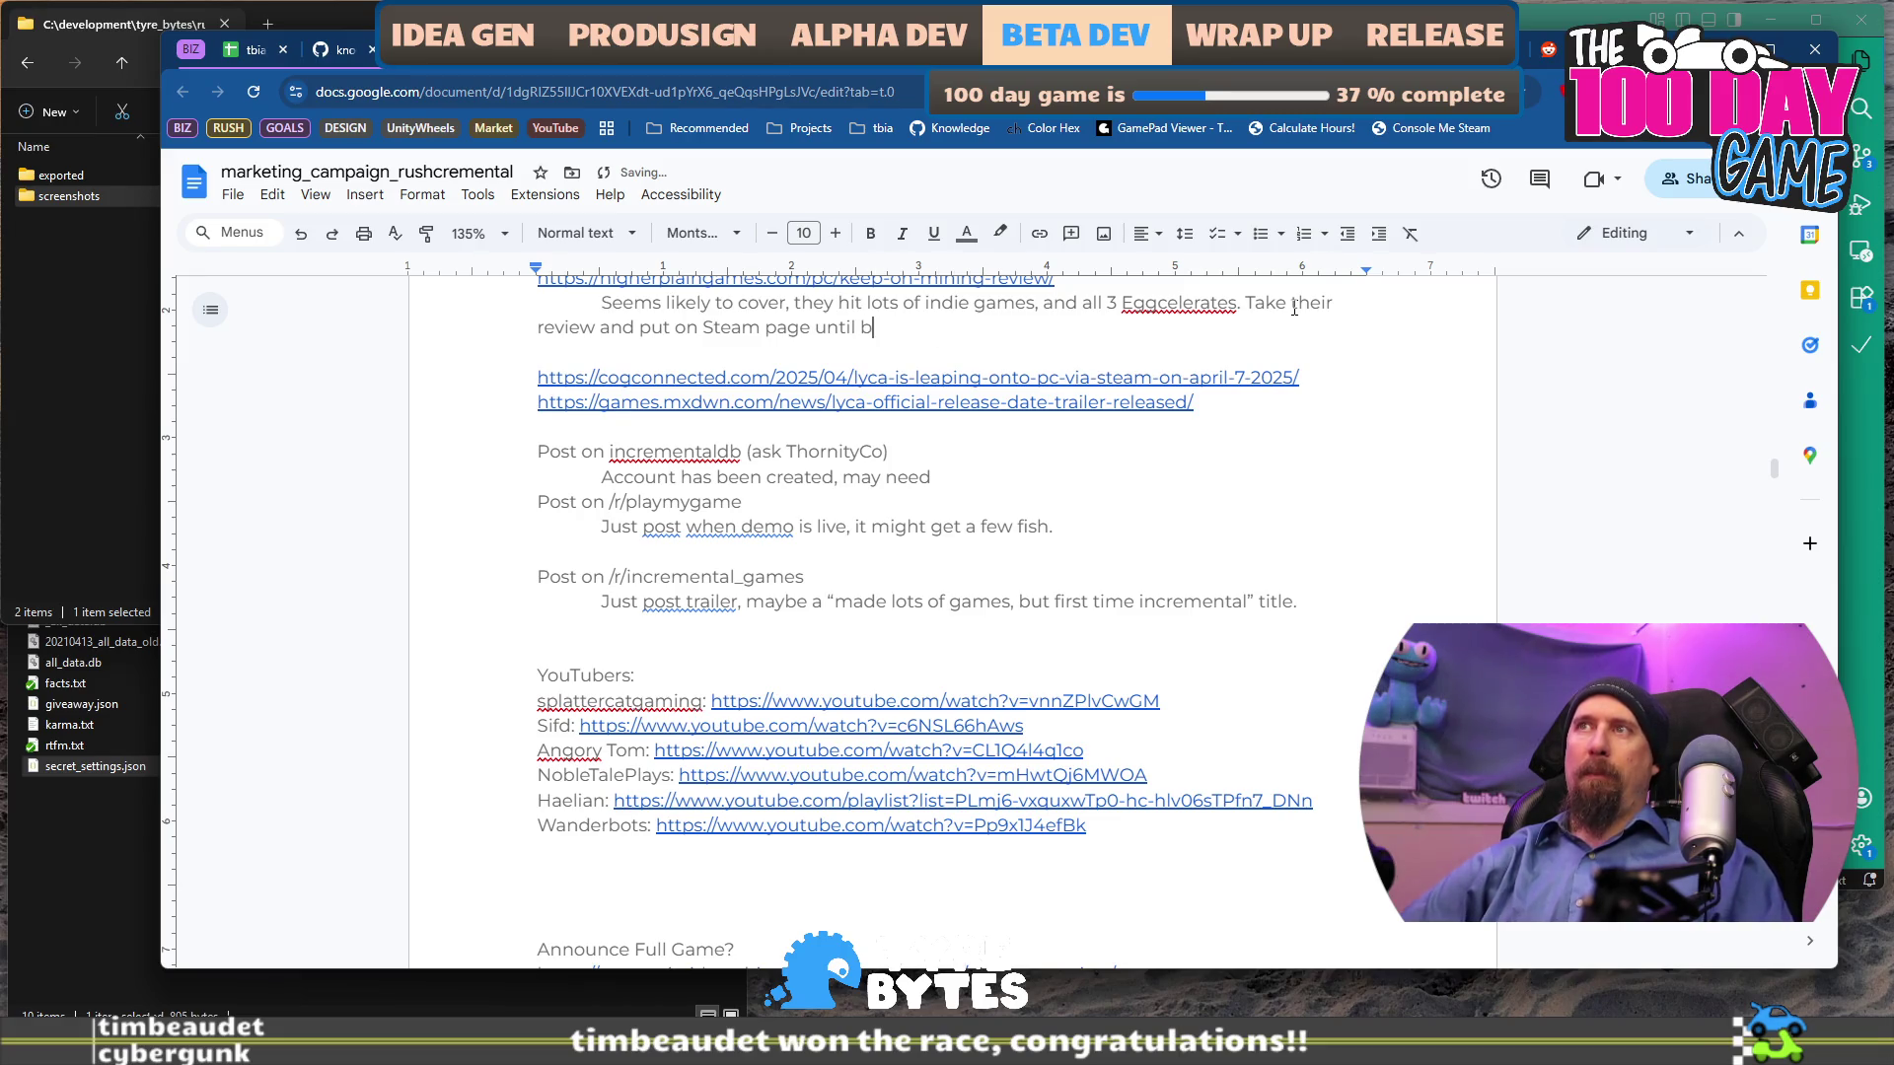
type("better reviews come in.")
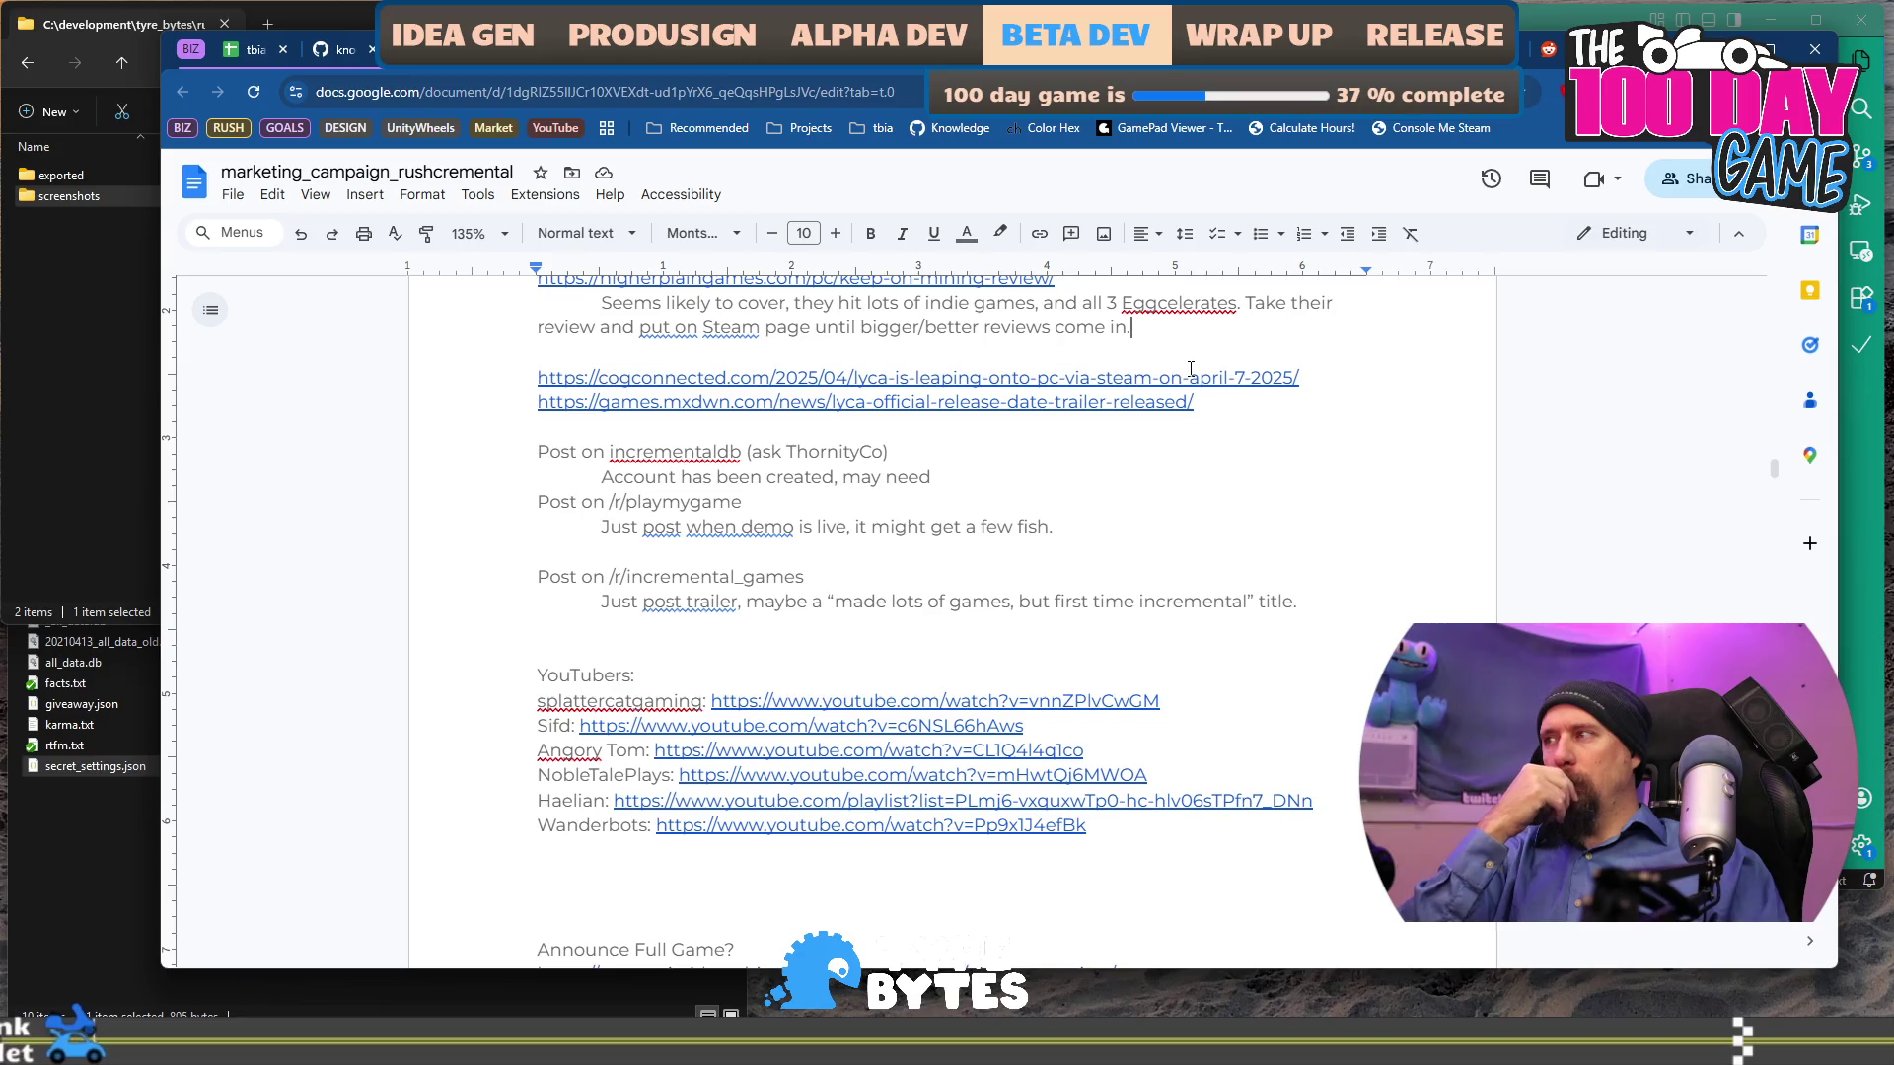
Check the haelian YouTube entry in the rushcremental todo notes, then return to the Wanderbots line.
key("alt+Tab")
scroll(759, 641, "down", 20)
scroll(758, 641, "down", 20)
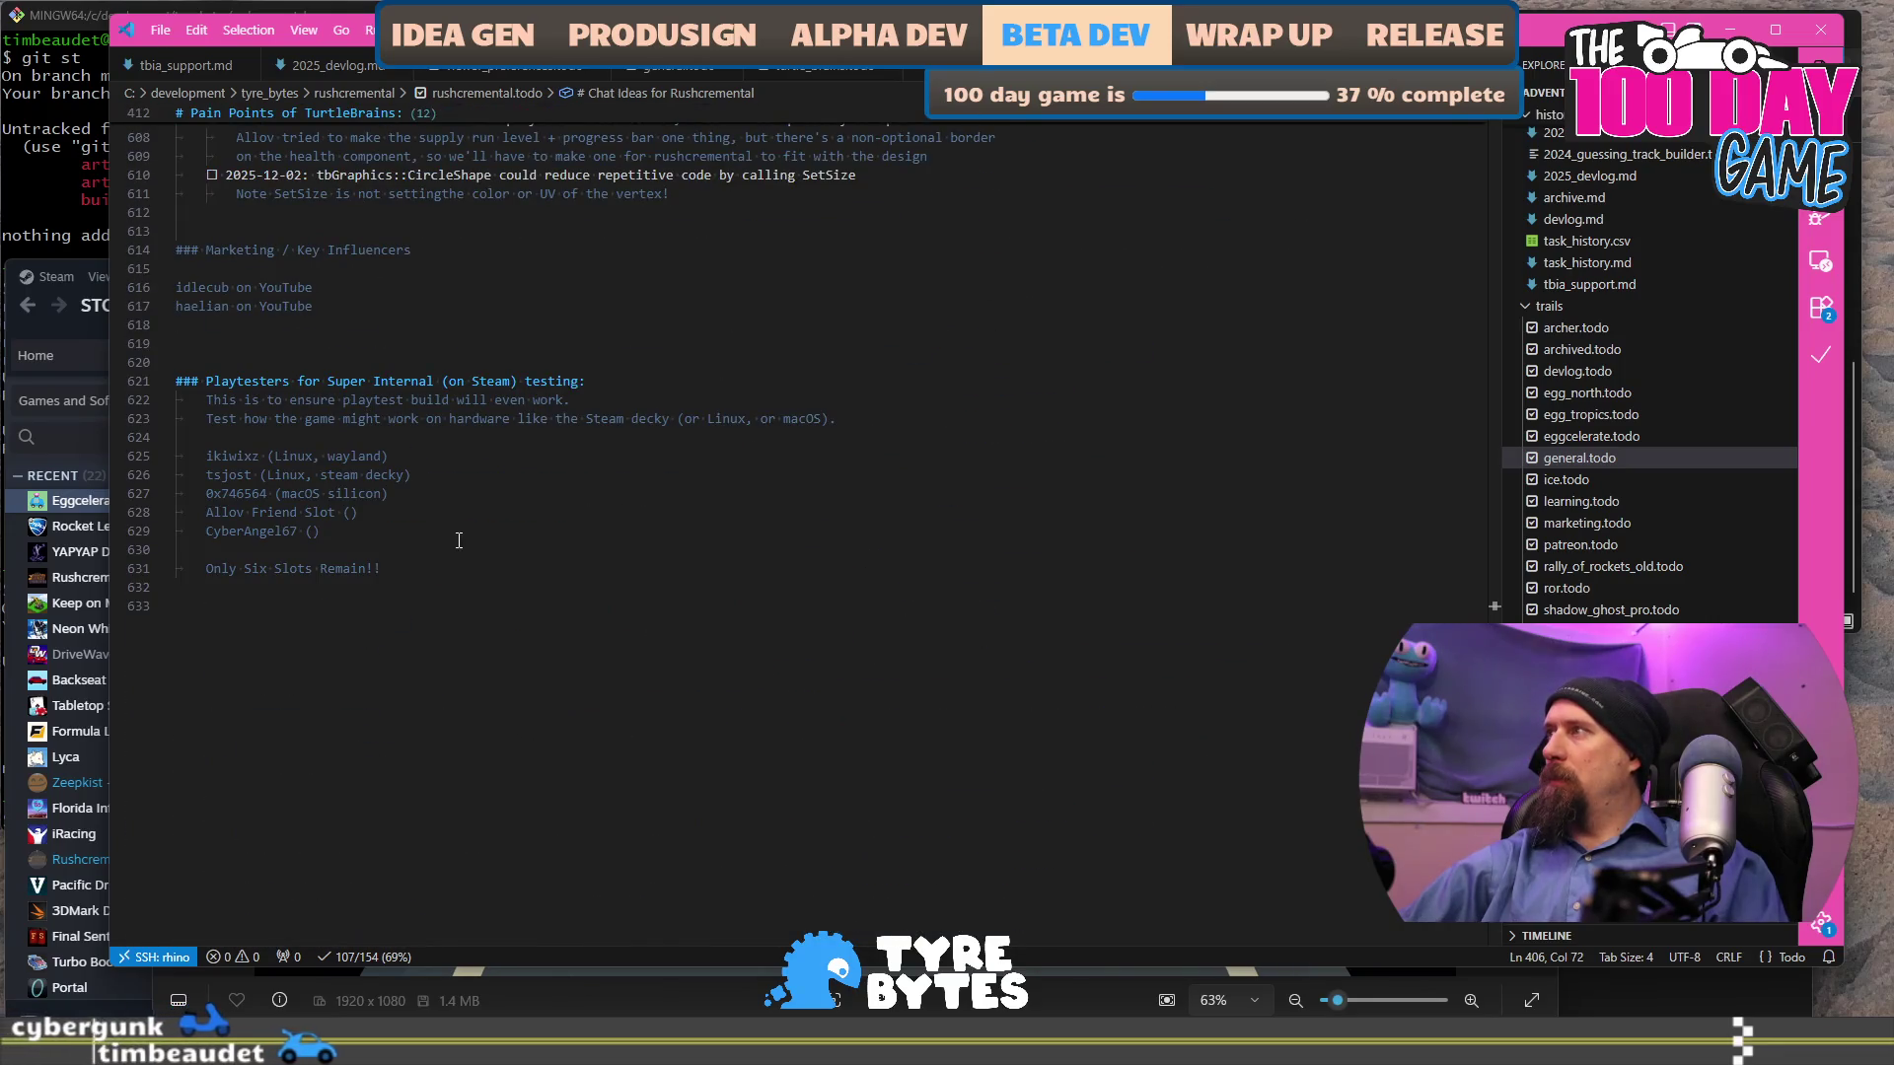
scroll(459, 540, "up", 3)
left_click(315, 503)
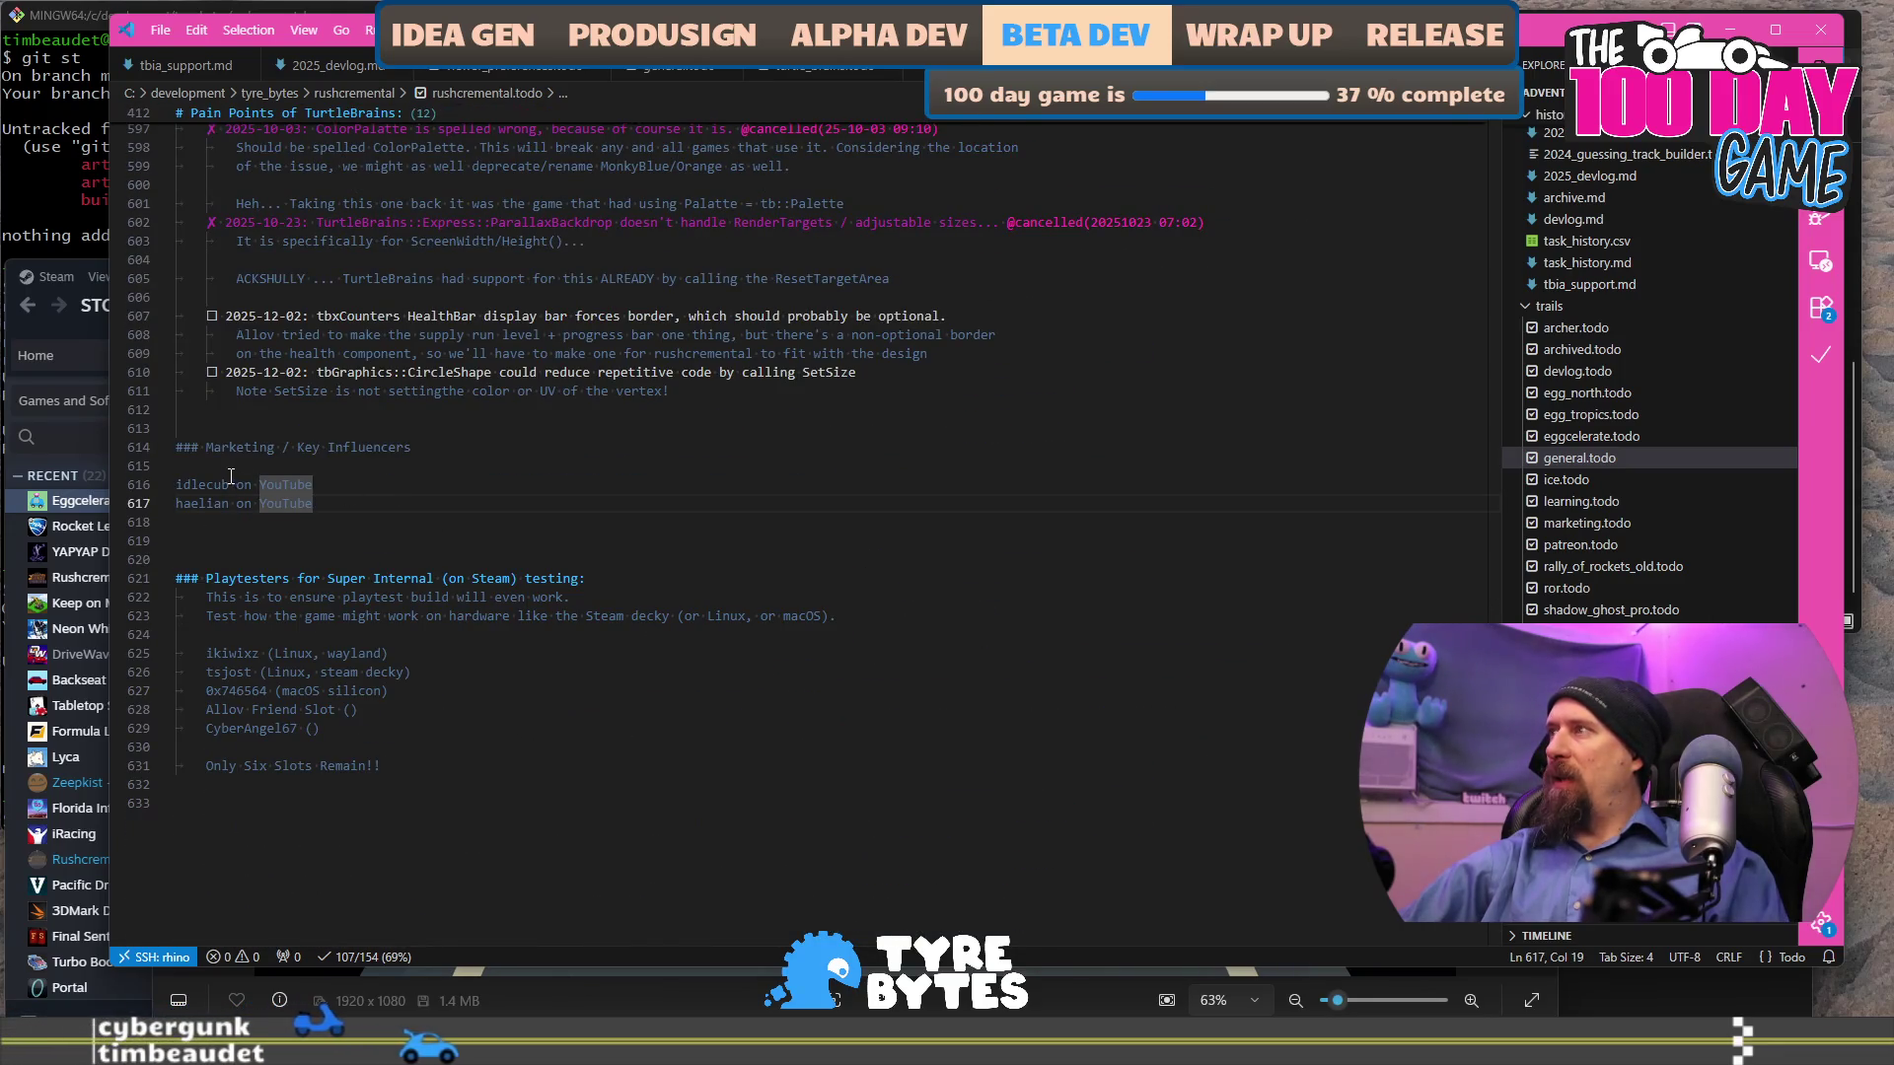
key("alt+Tab")
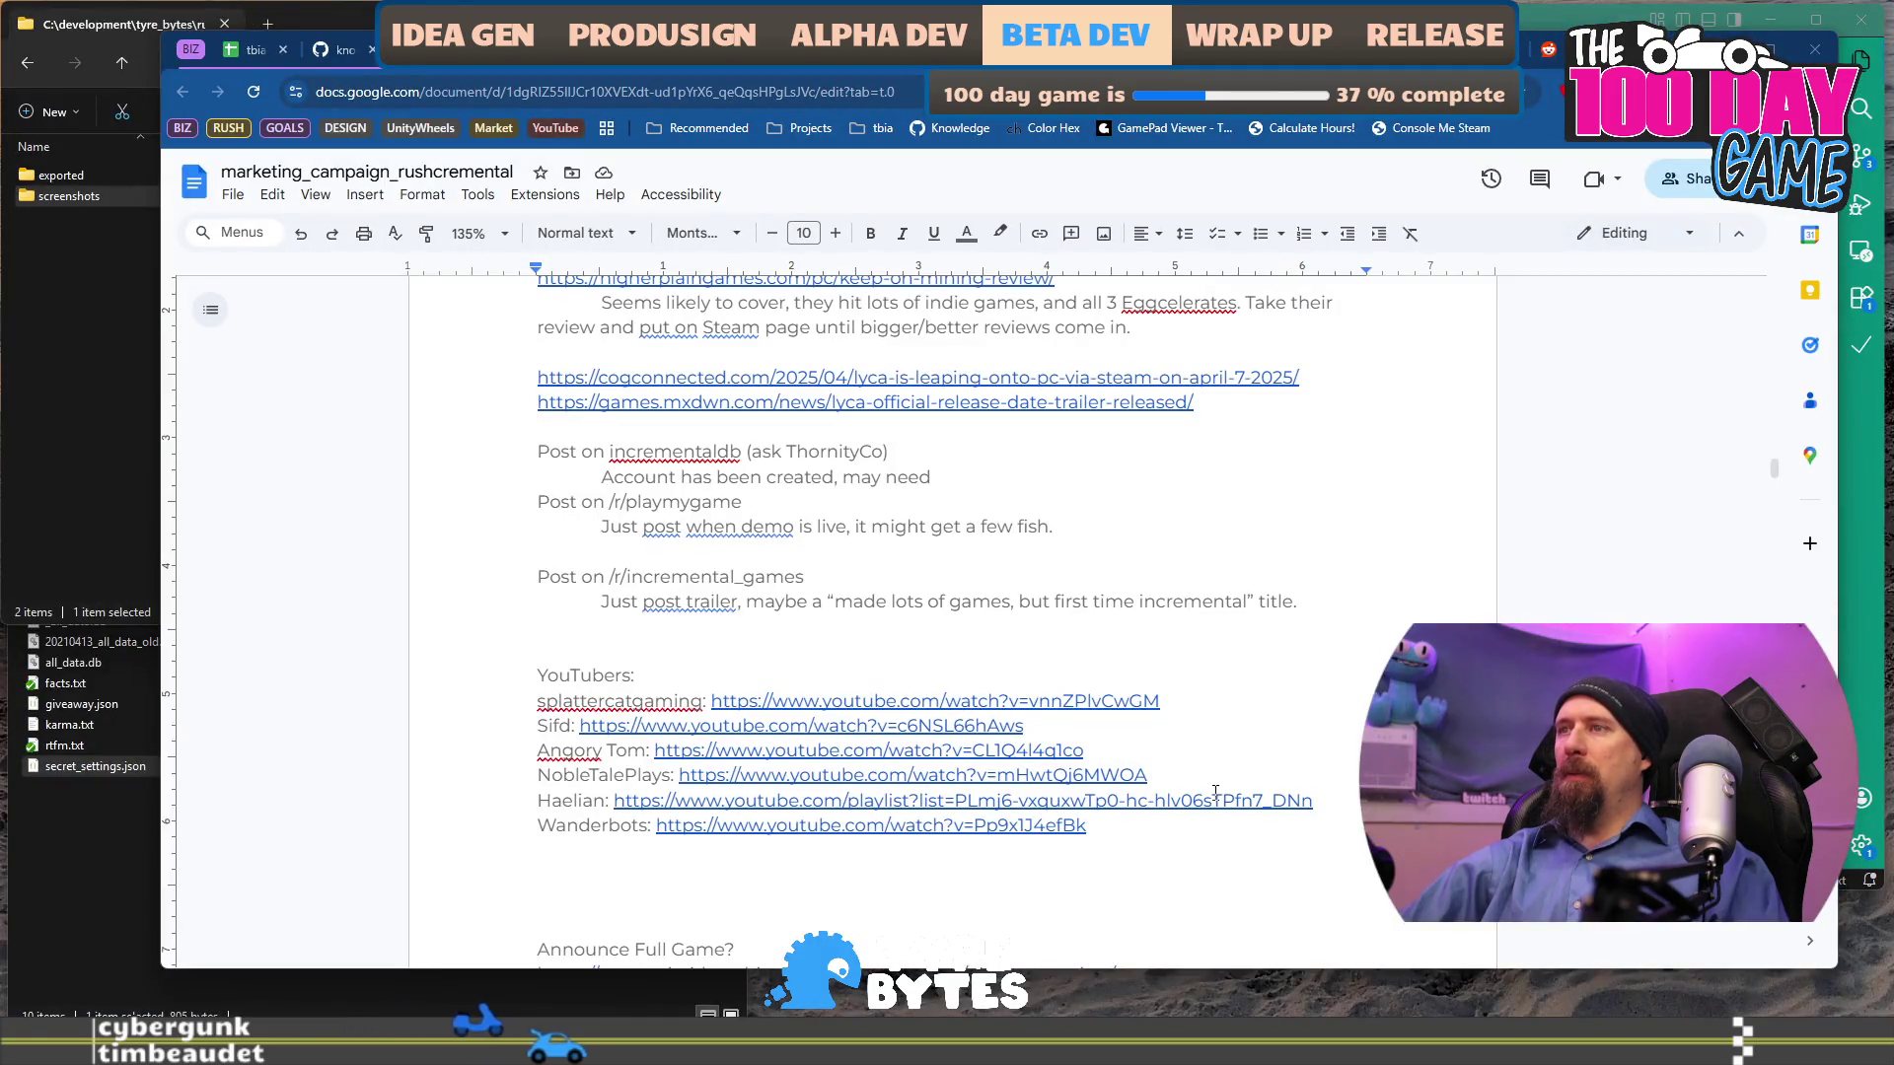
left_click(1185, 830)
Start a new line below the YouTubers list and search 'idlecub youtube' to reach Idle cub's channel.
key("Return")
type("Id")
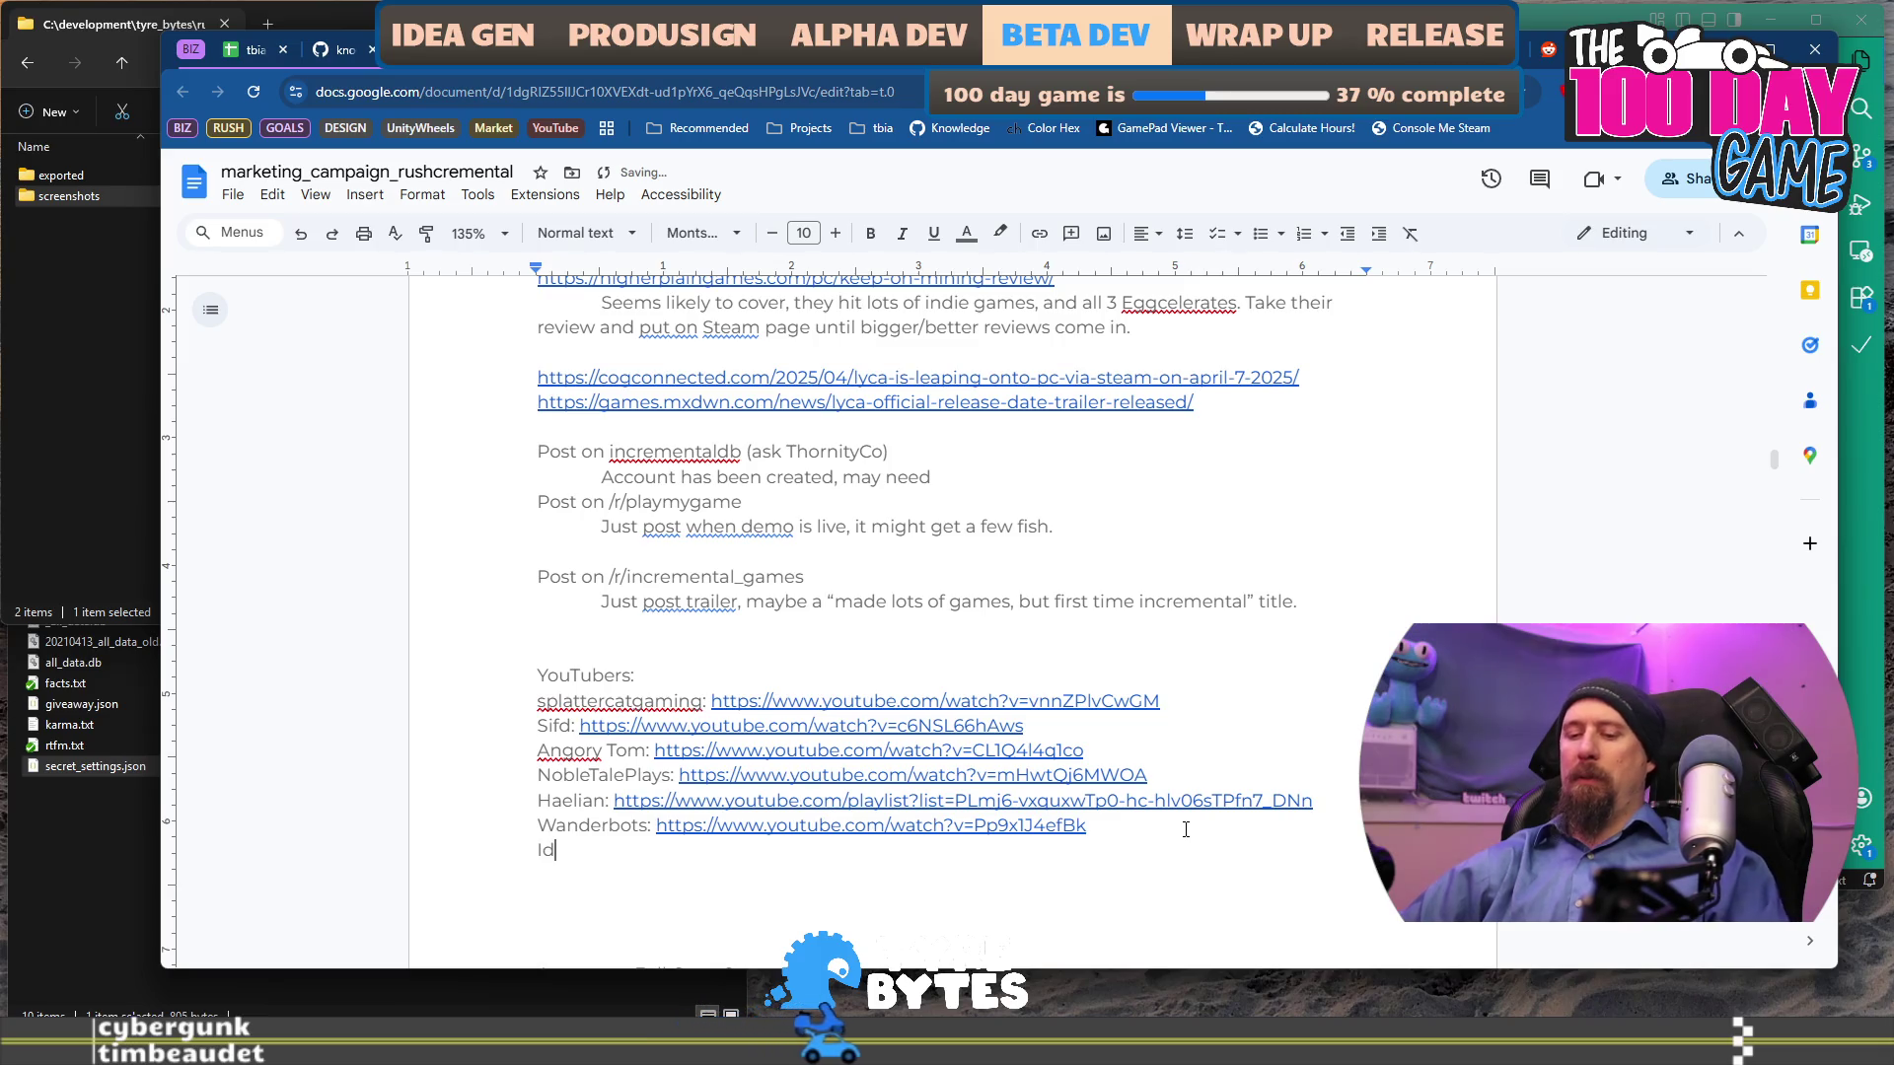
key("ctrl+t")
type("idlecu")
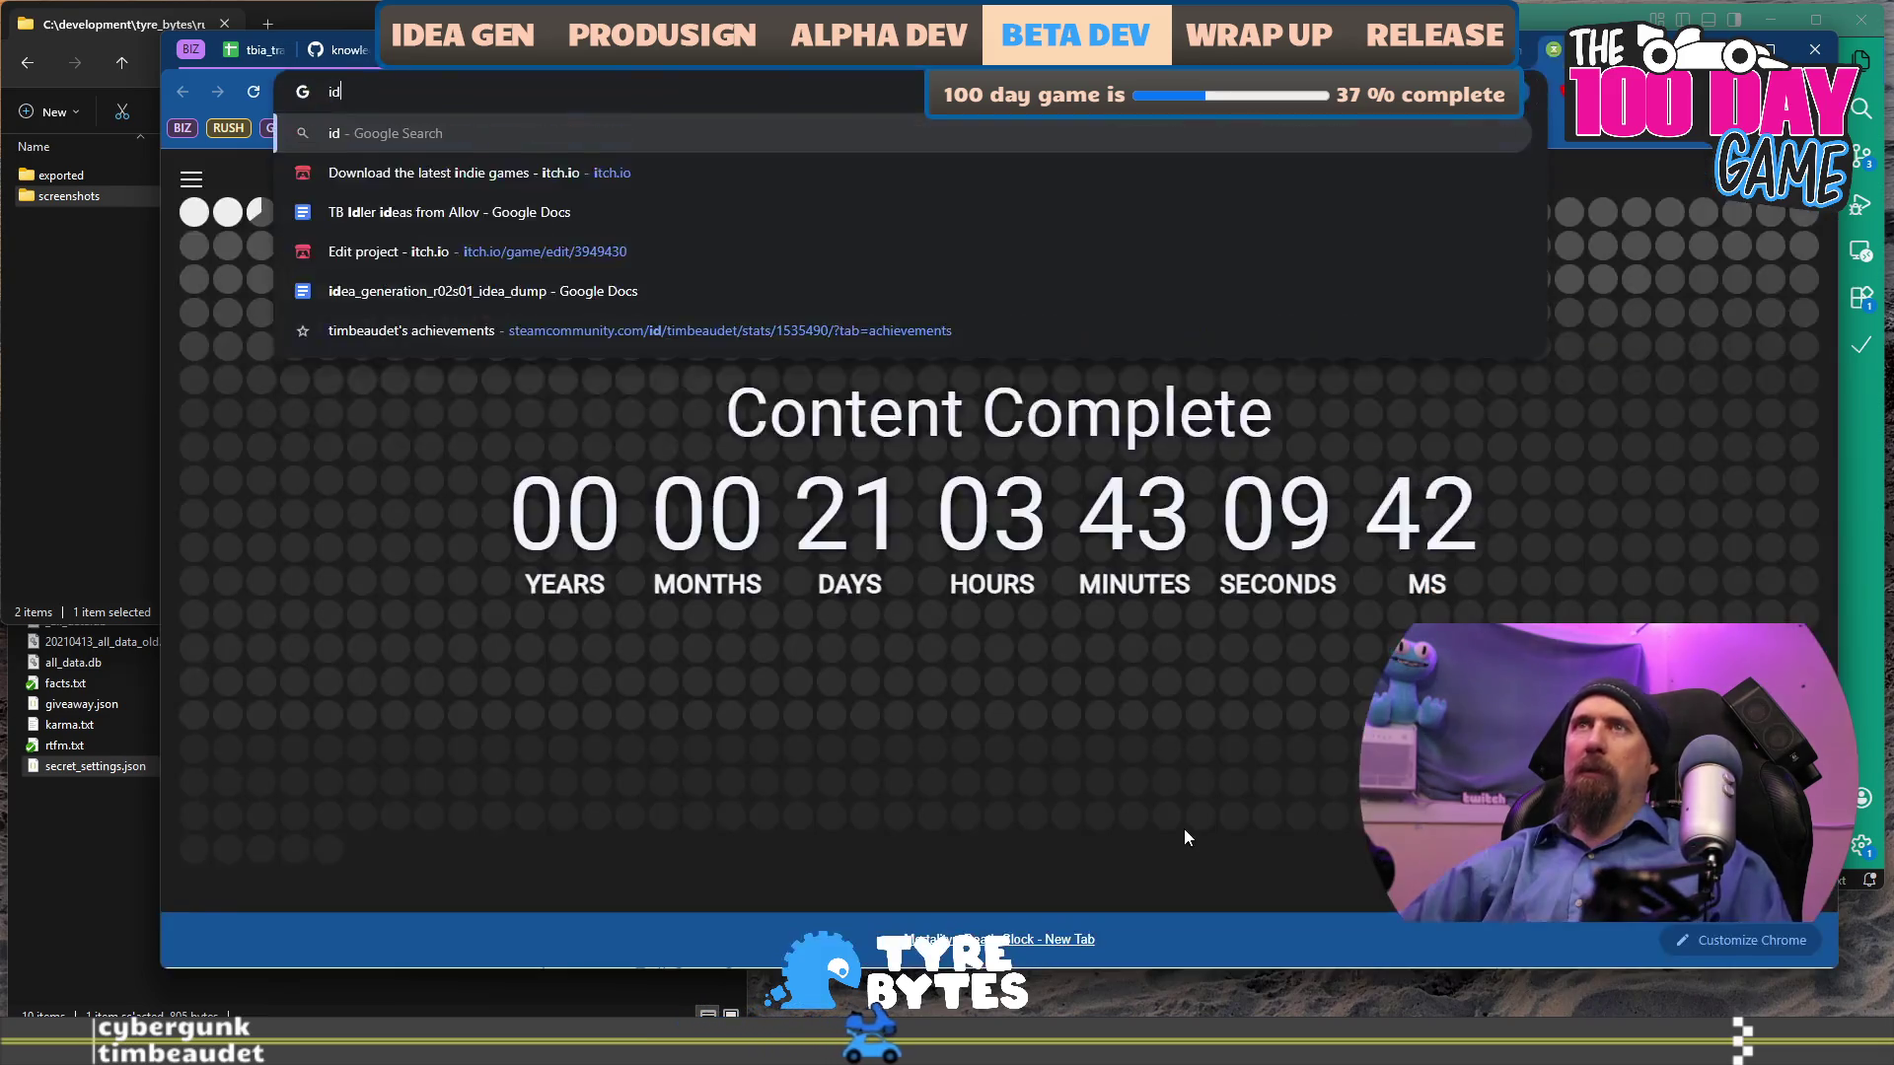
type("b youtube")
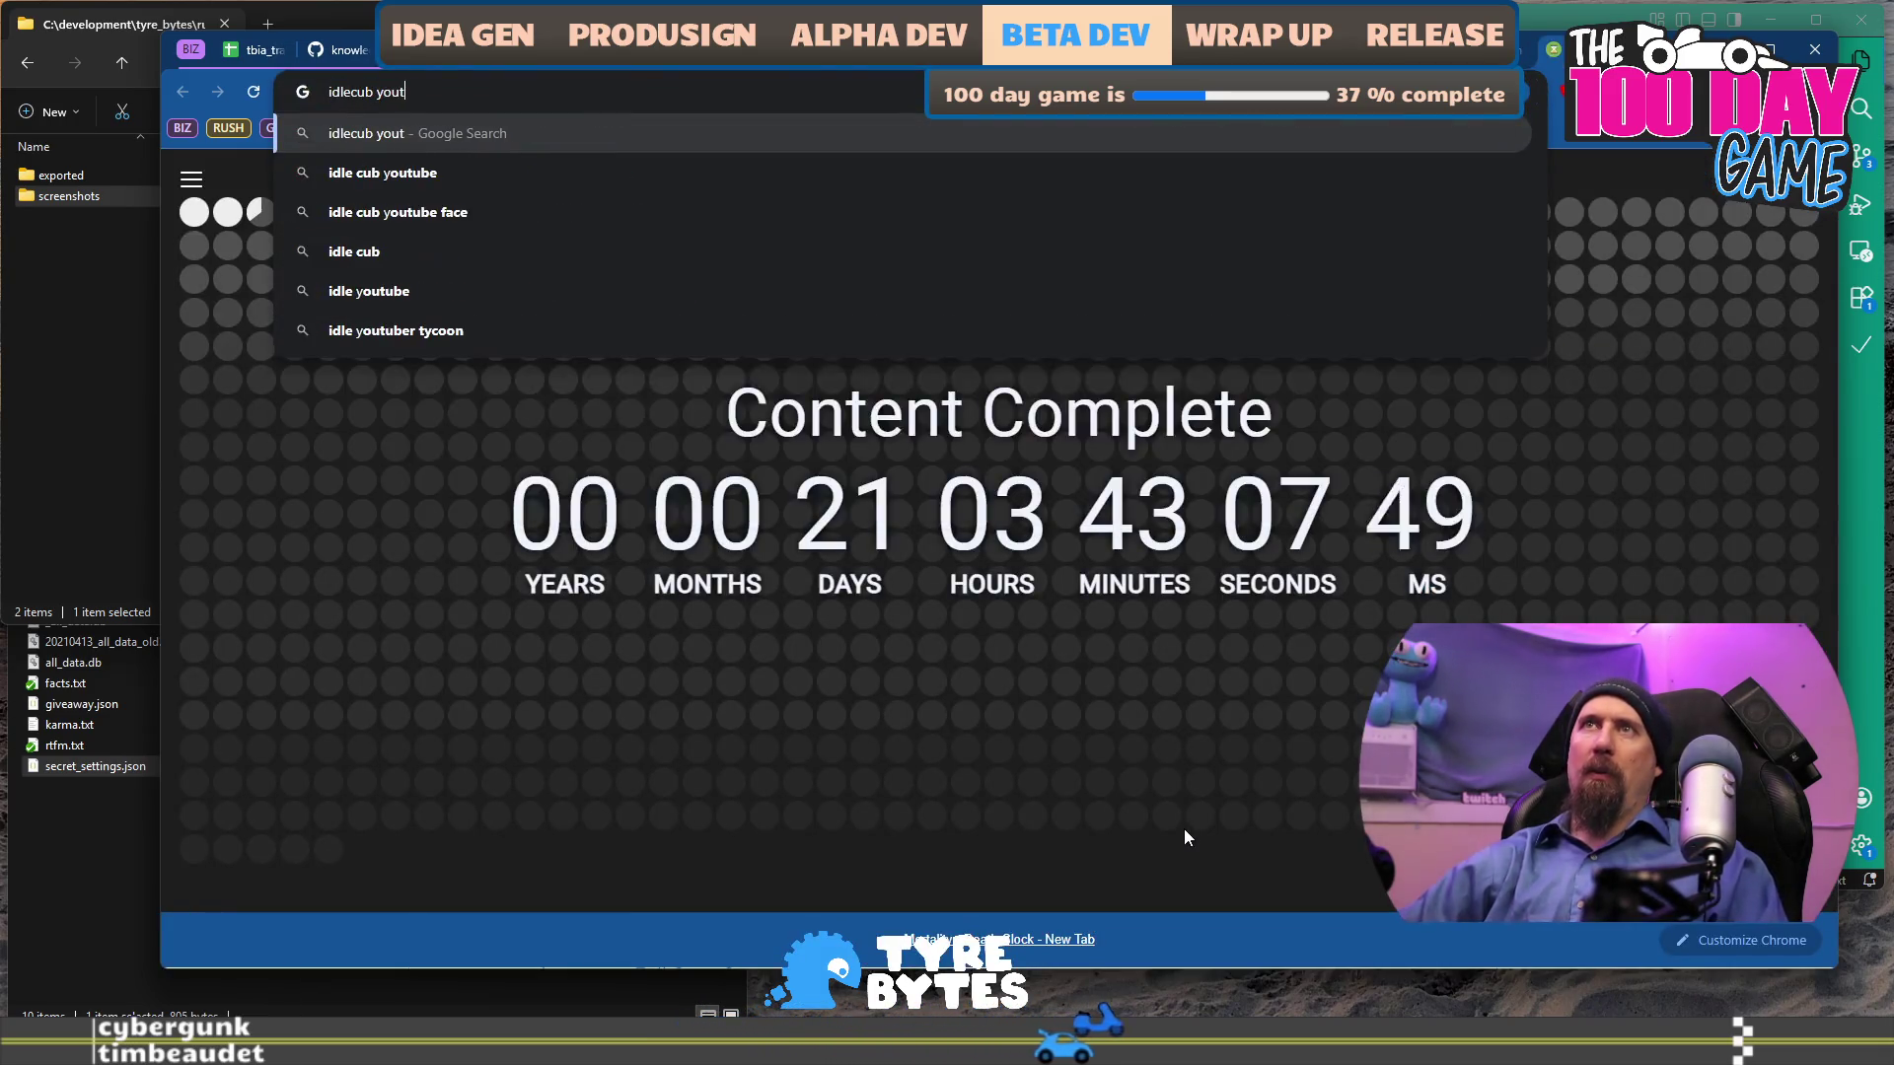
key("Return")
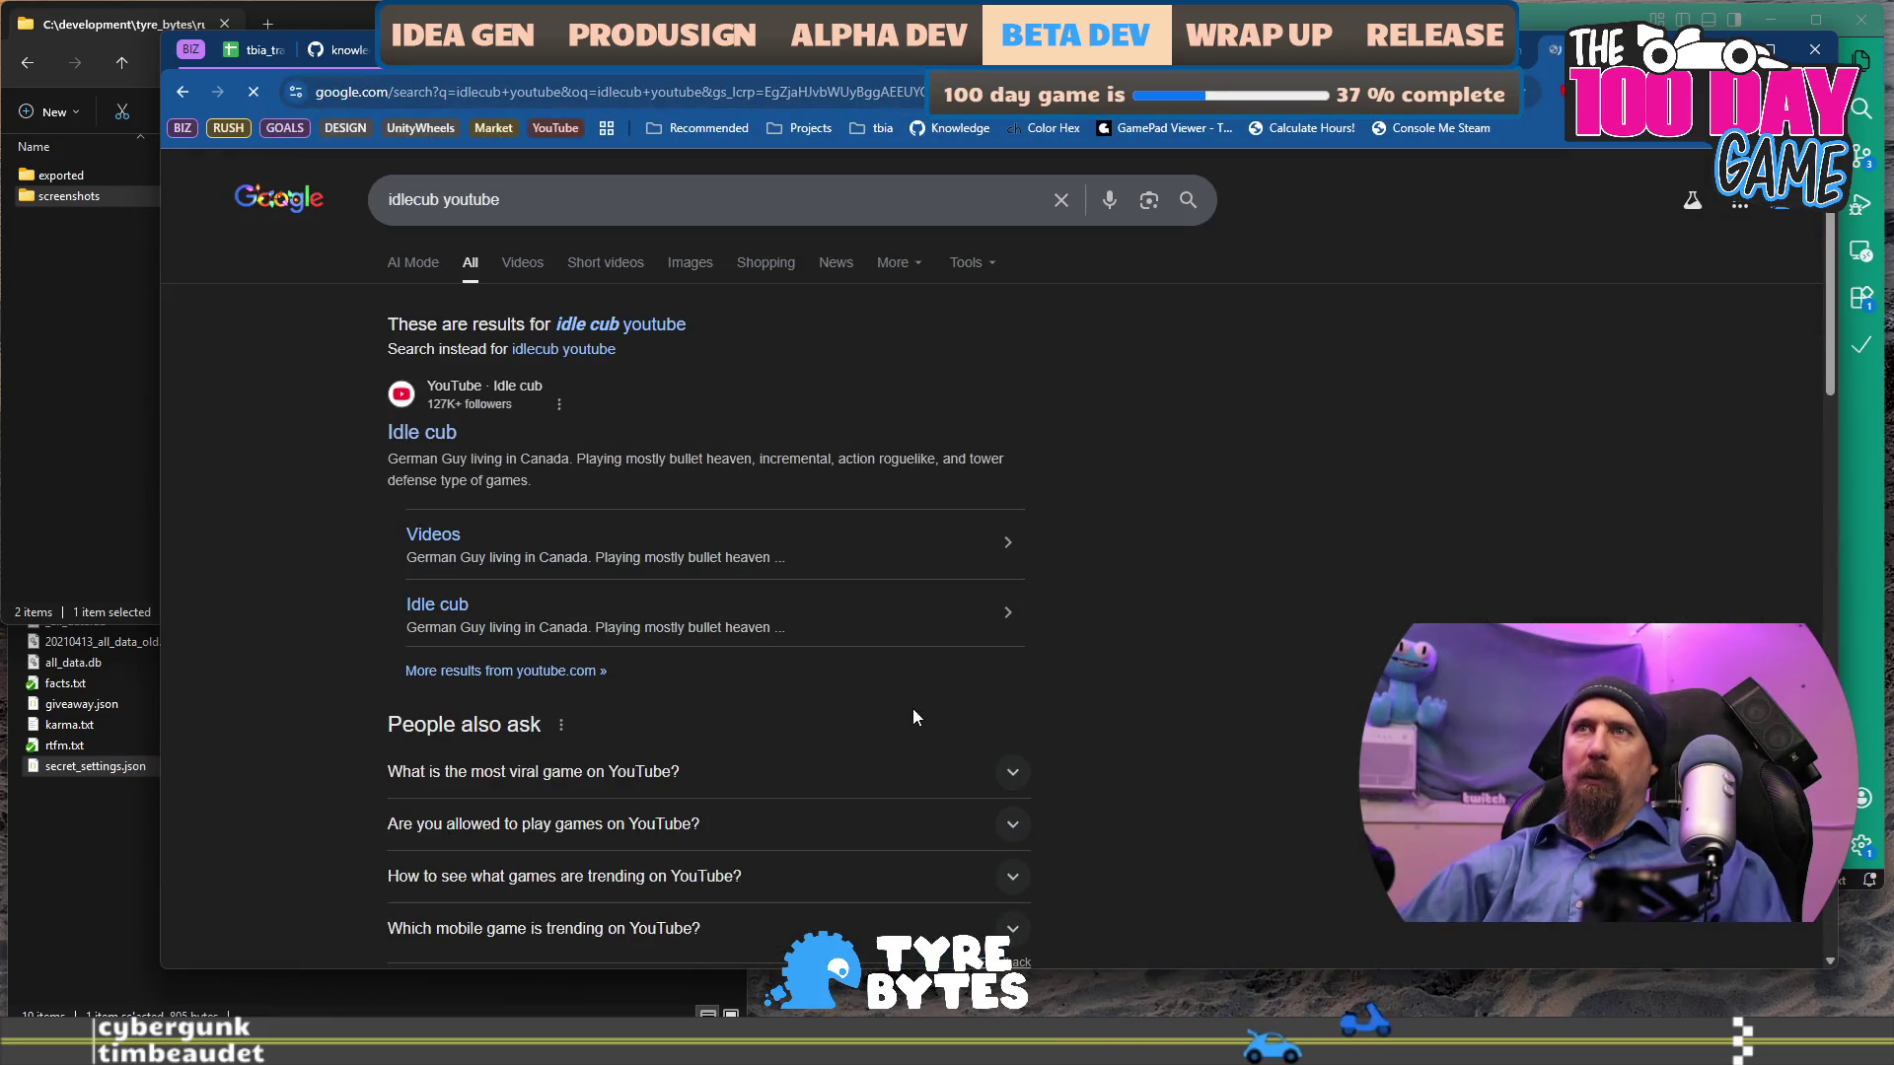
left_click(424, 435)
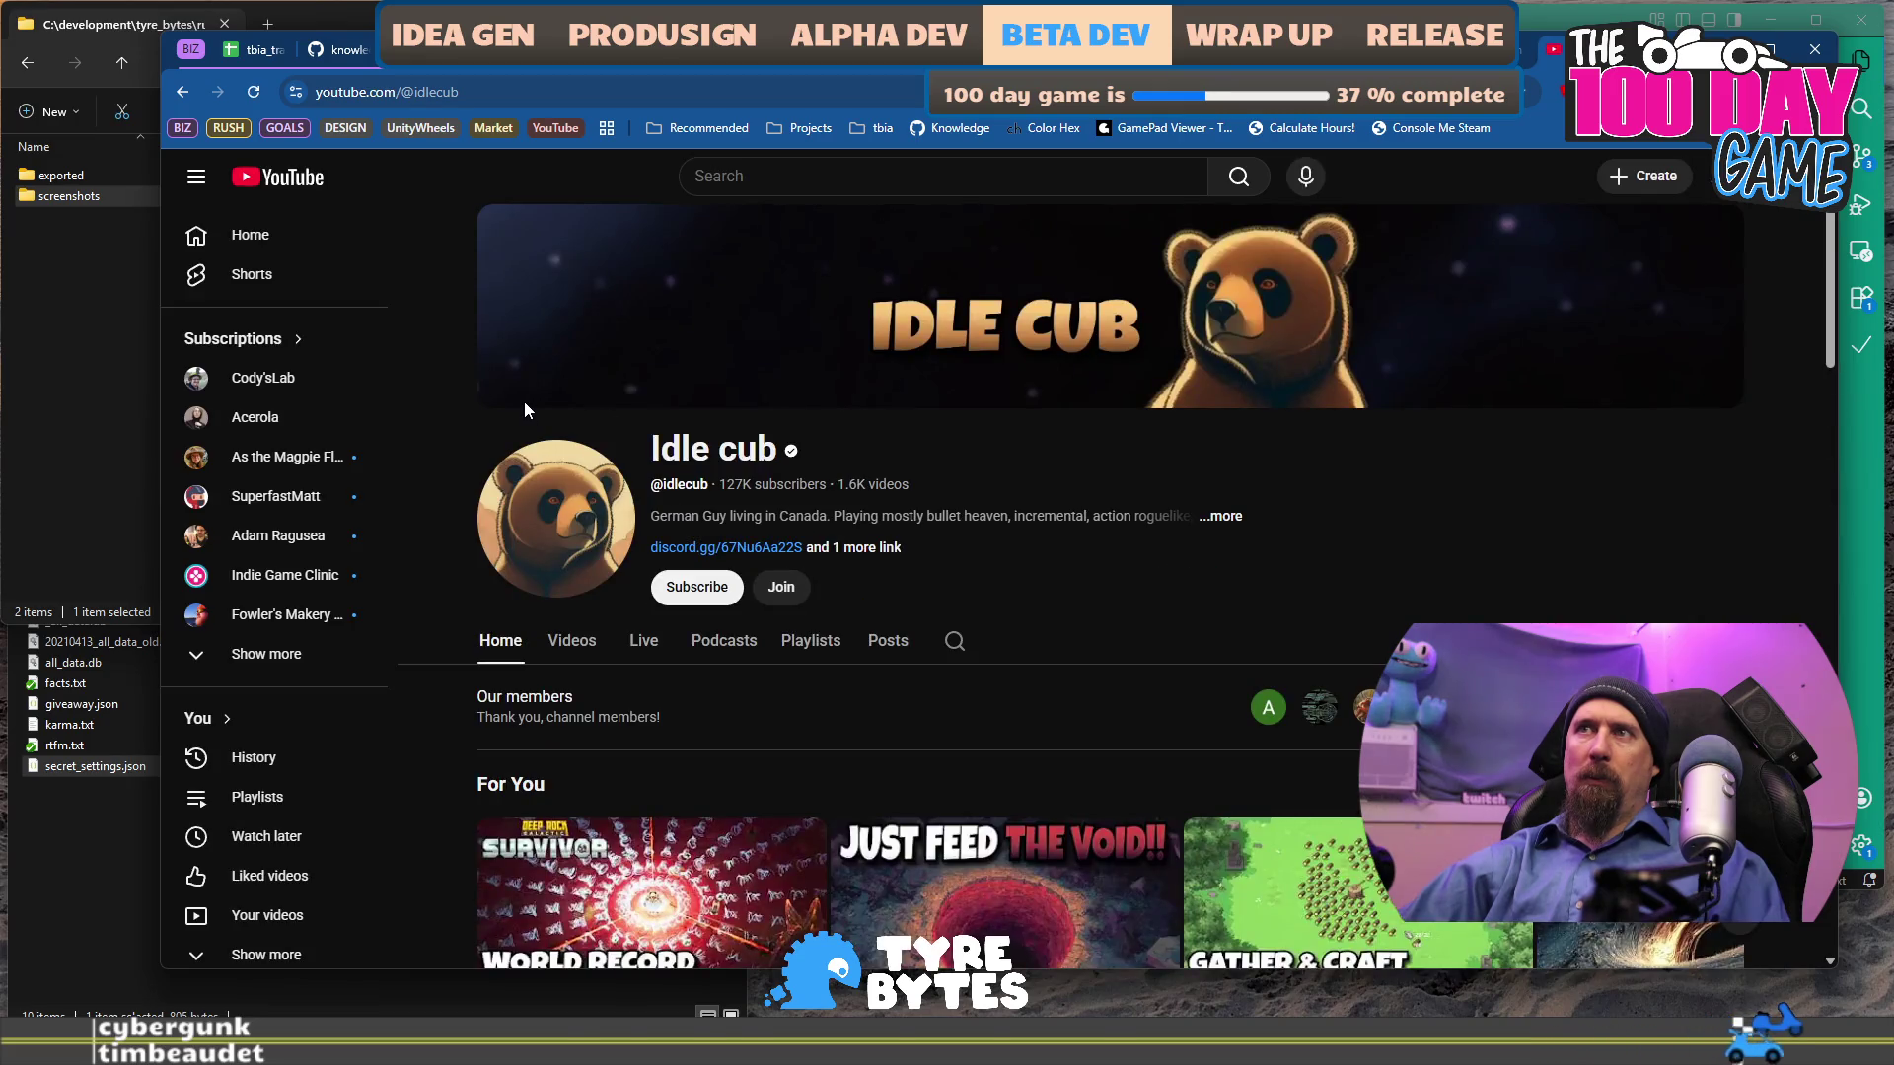
Open the channel's 'Mining, but with a Skill Tree!' video and copy its URL back to Docs.
scroll(1145, 440, "down", 2)
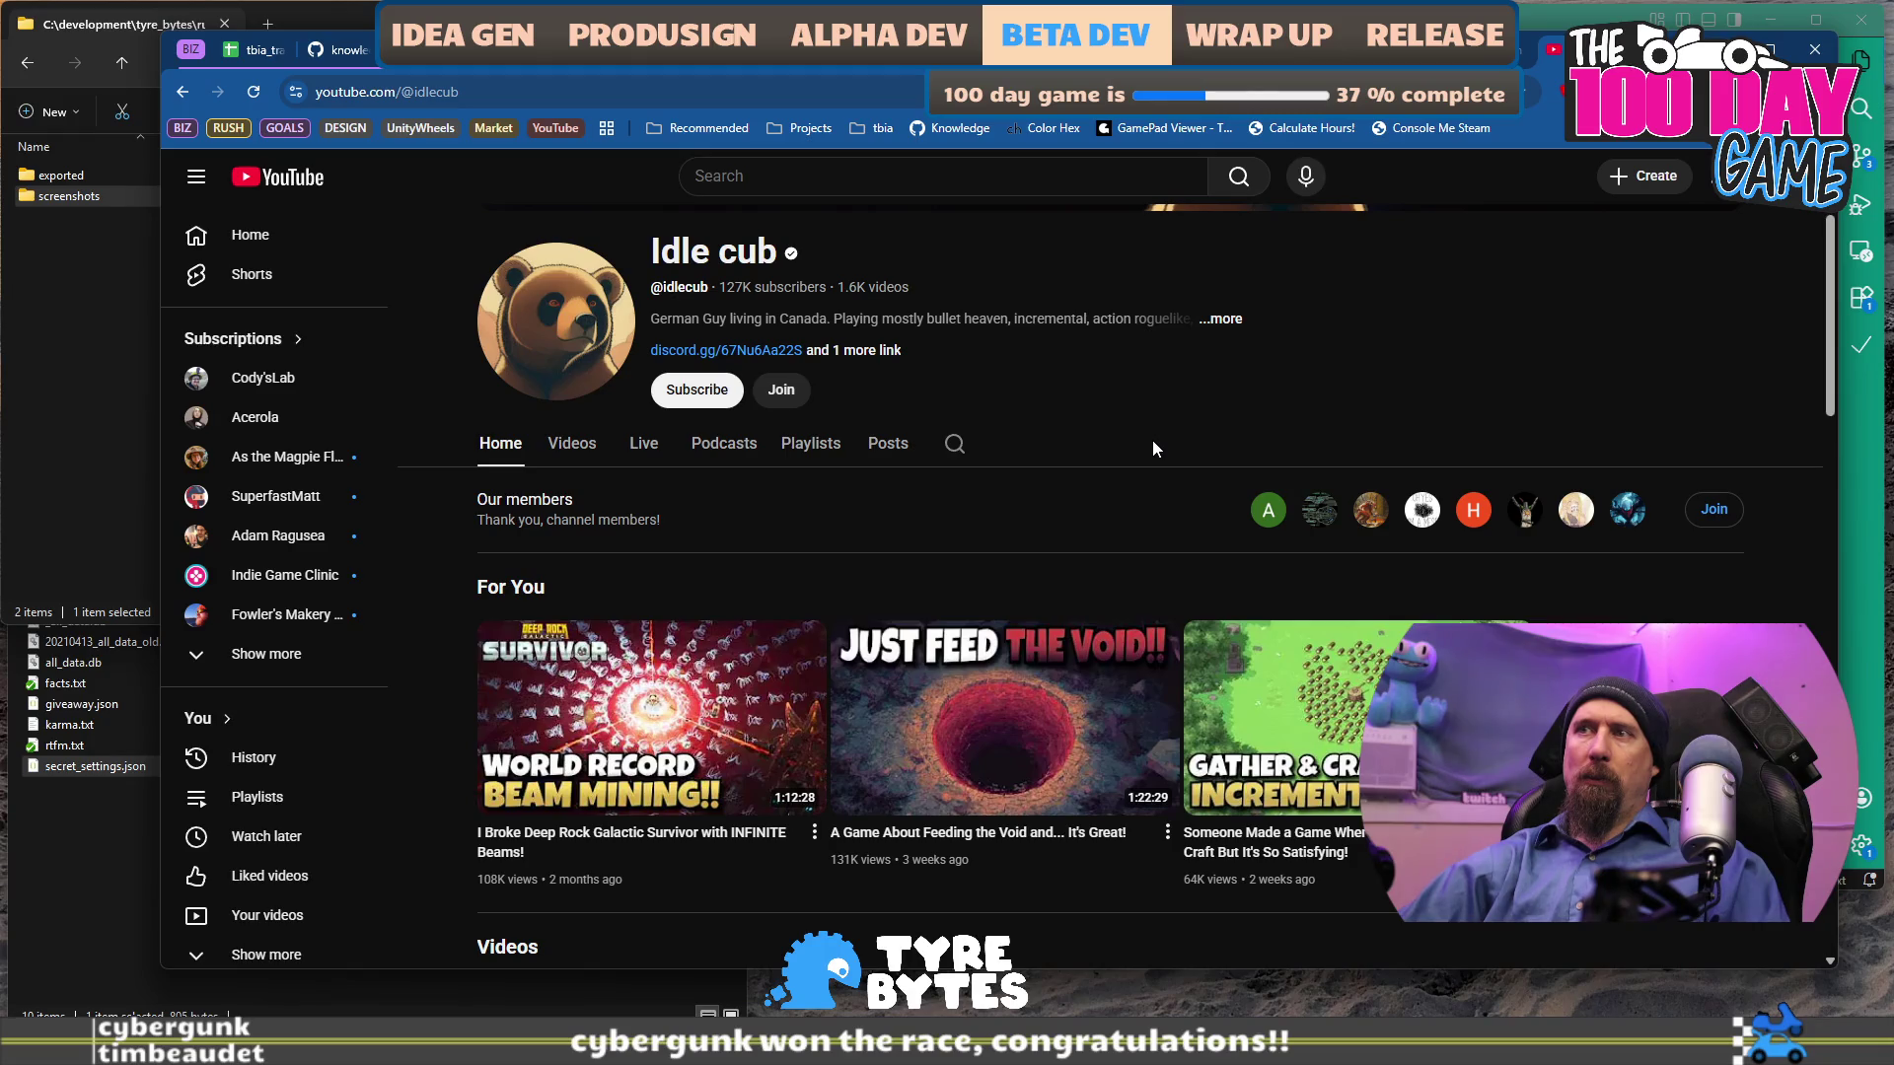
scroll(1152, 440, "down", 2)
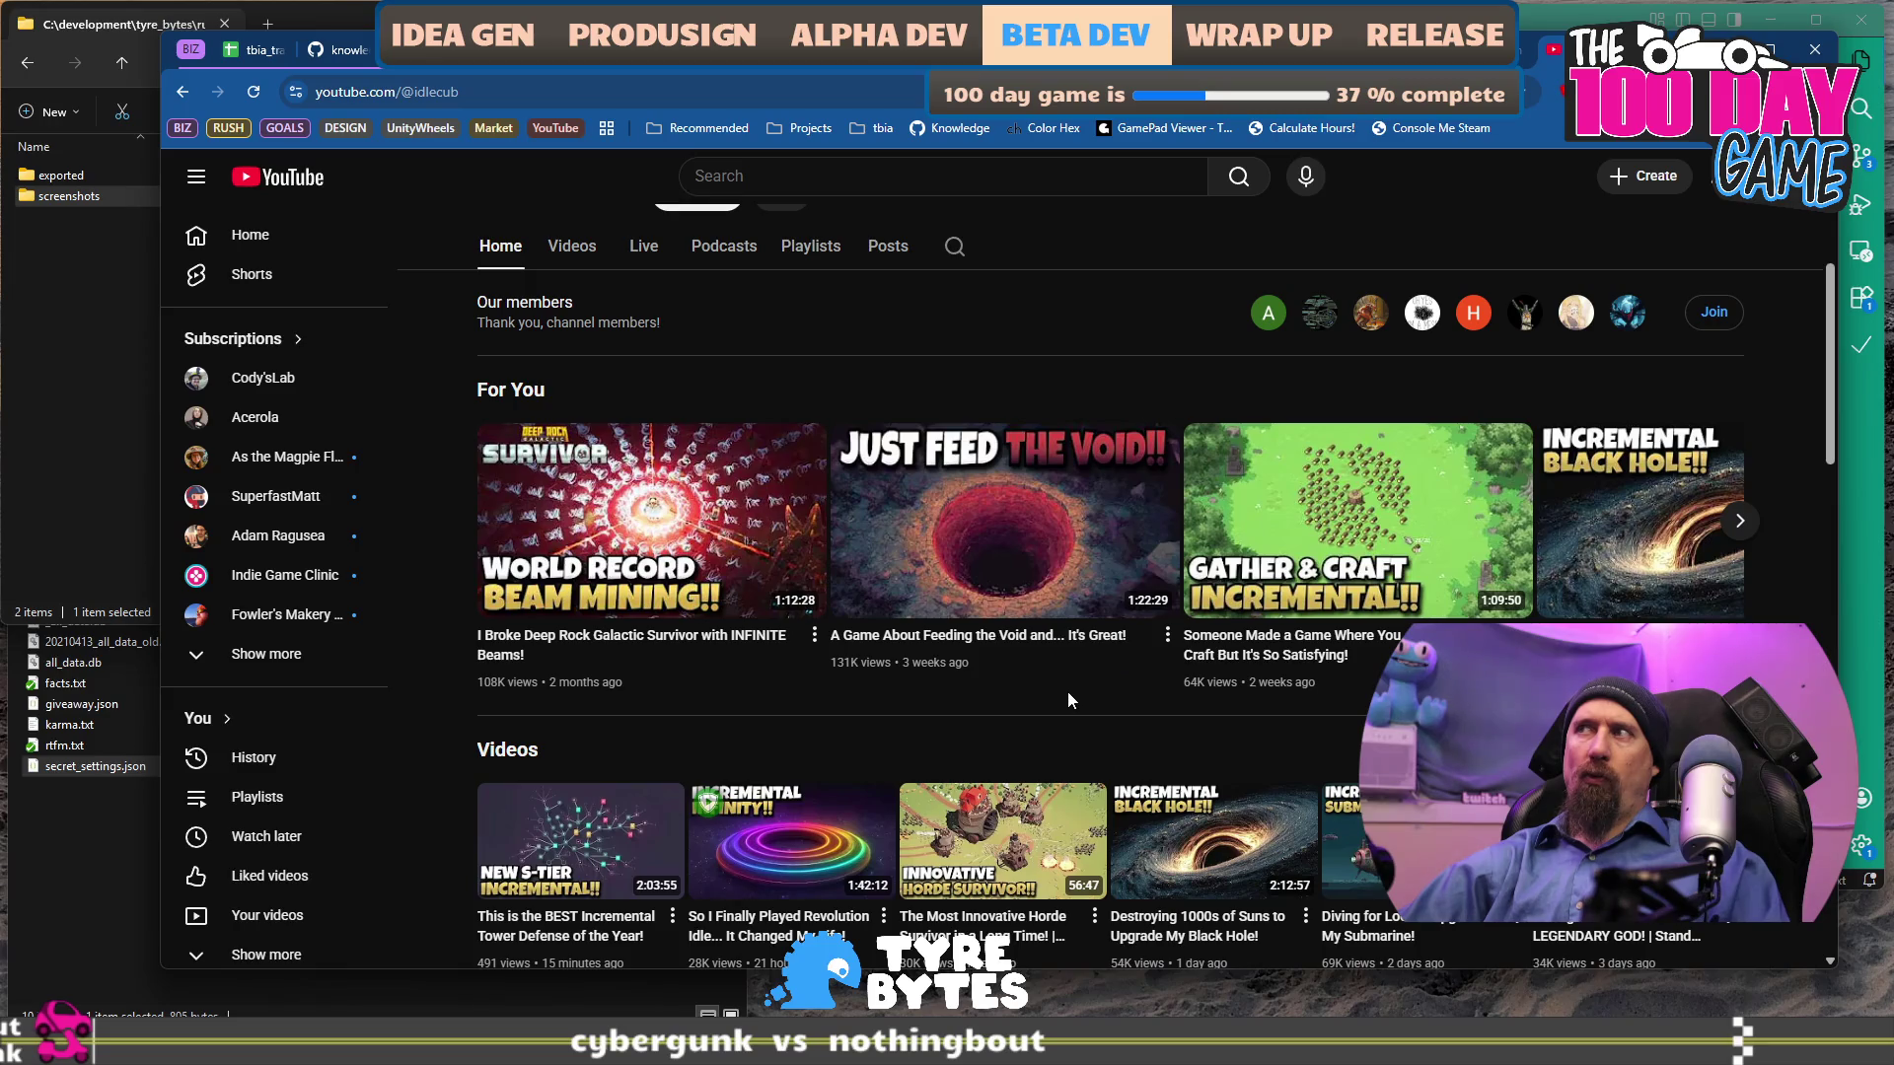
scroll(1068, 696, "down", 4)
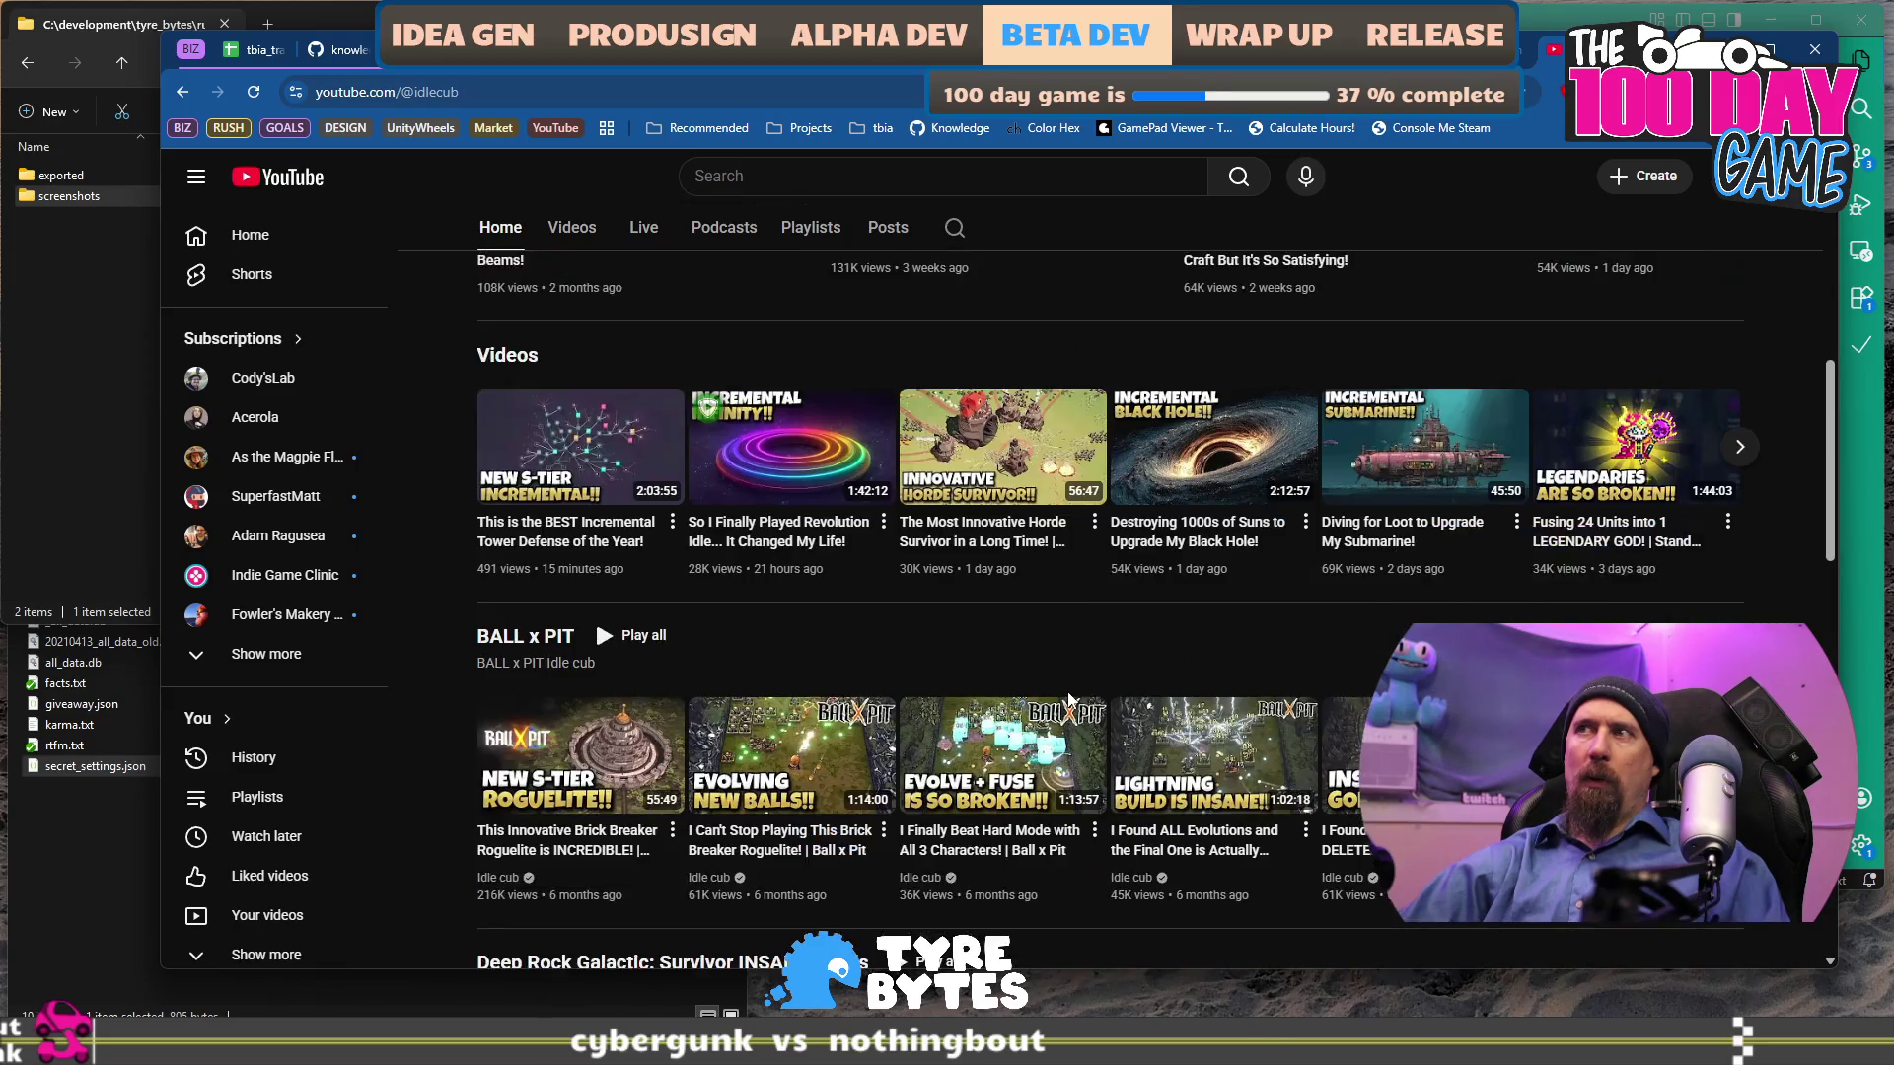
scroll(1068, 696, "up", 1)
scroll(1069, 698, "up", 1)
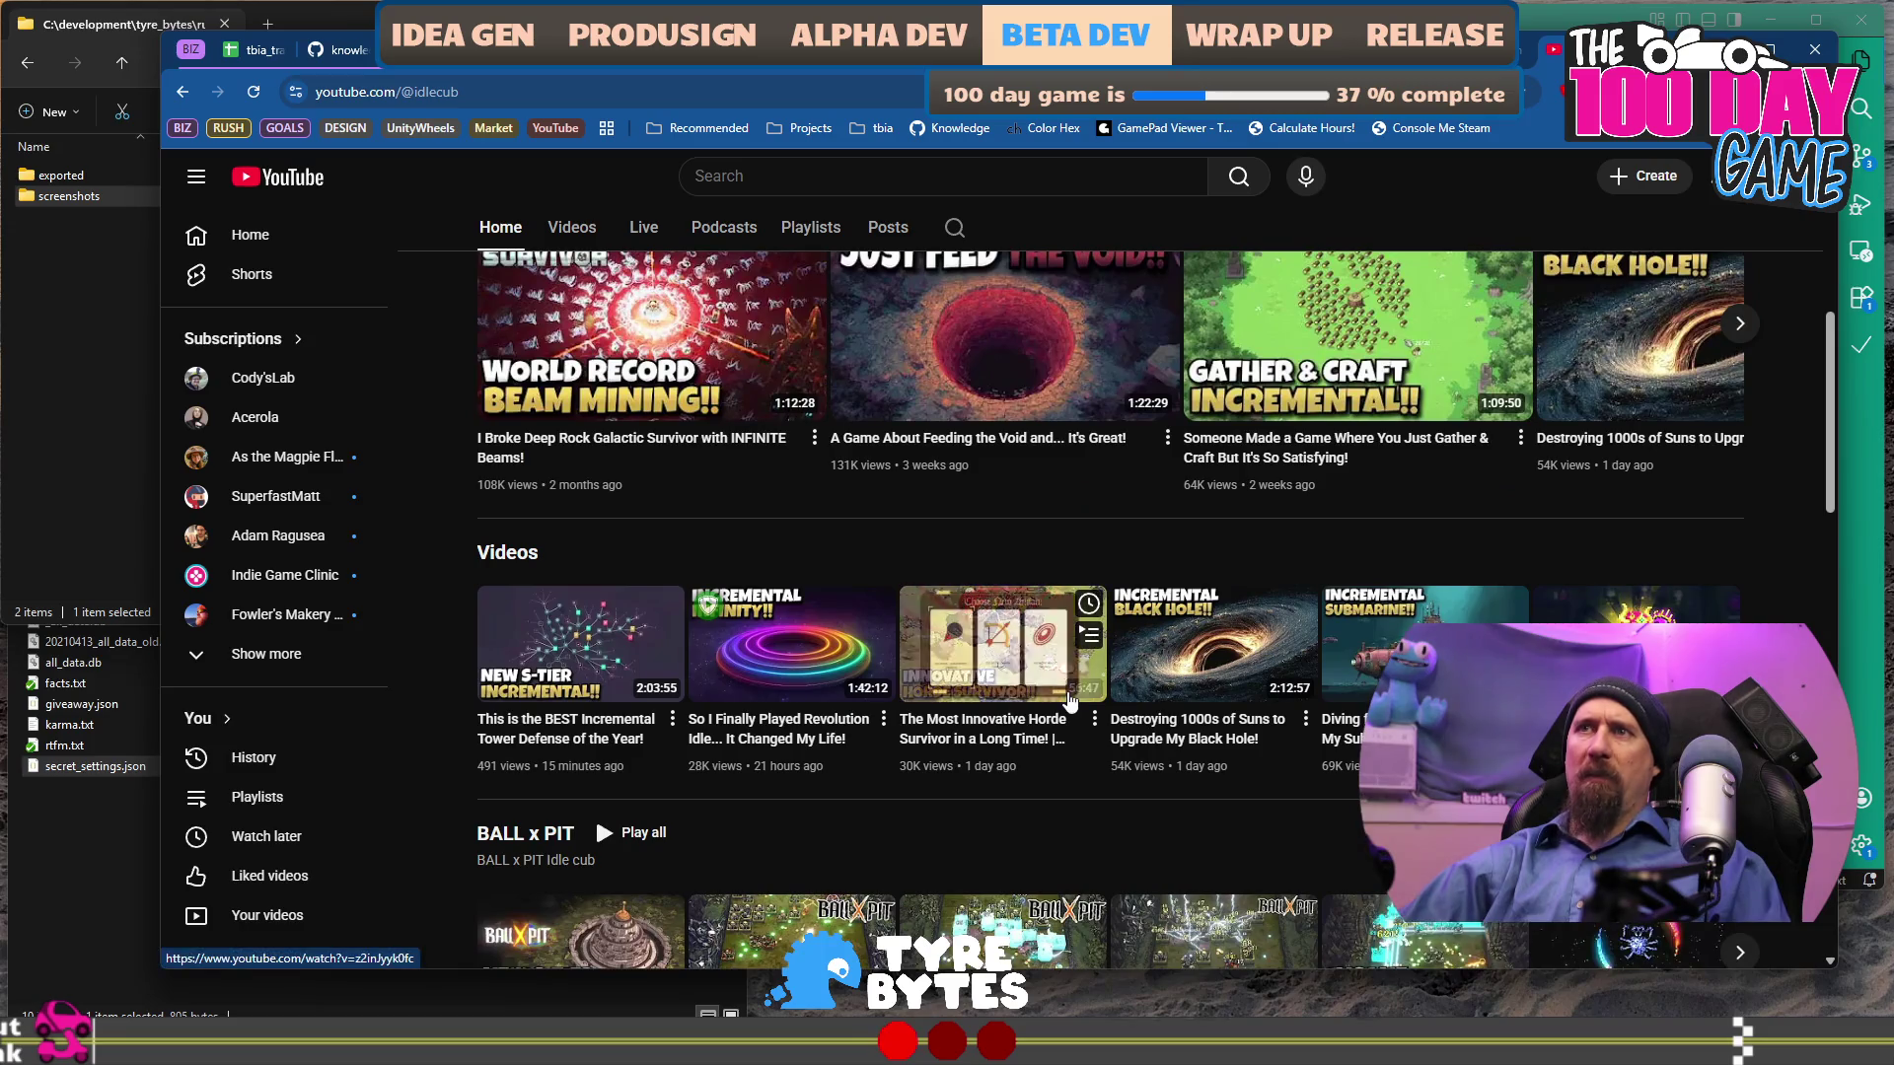
scroll(1068, 698, "up", 2)
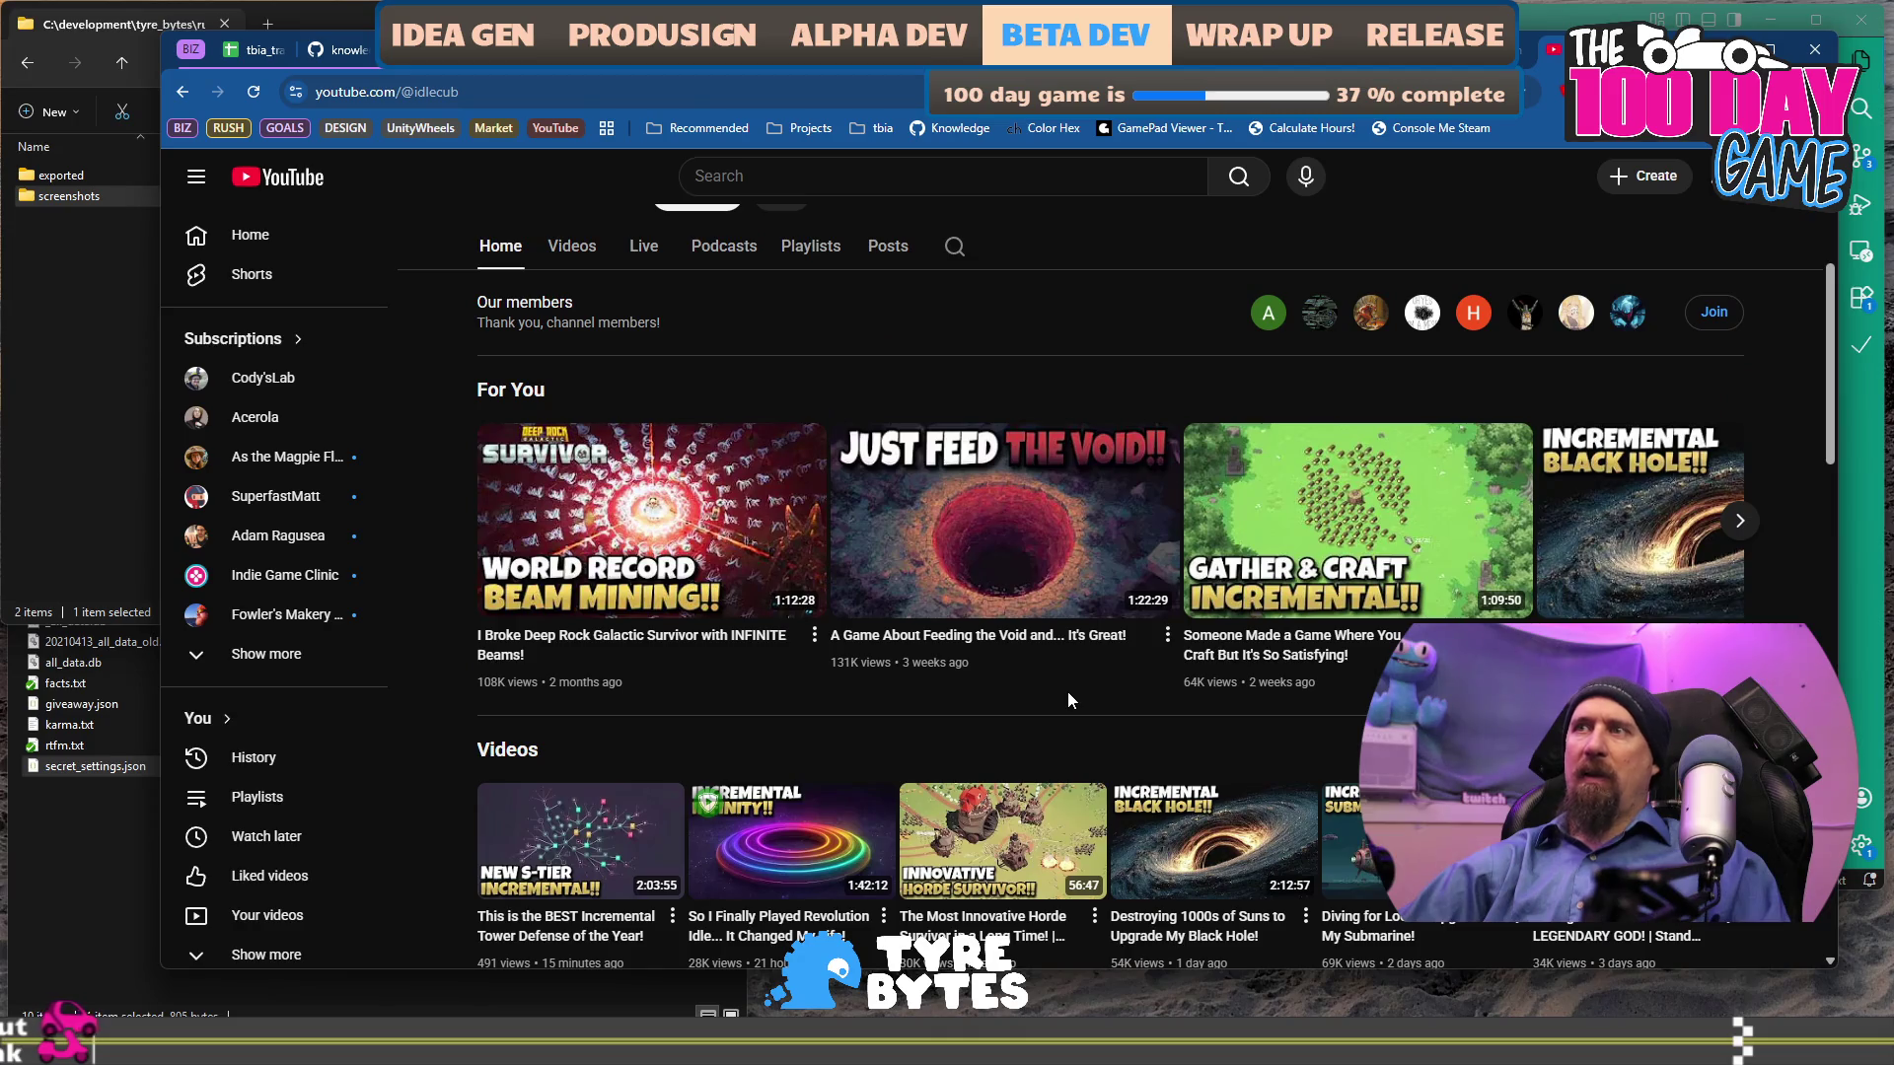
scroll(1068, 699, "down", 4)
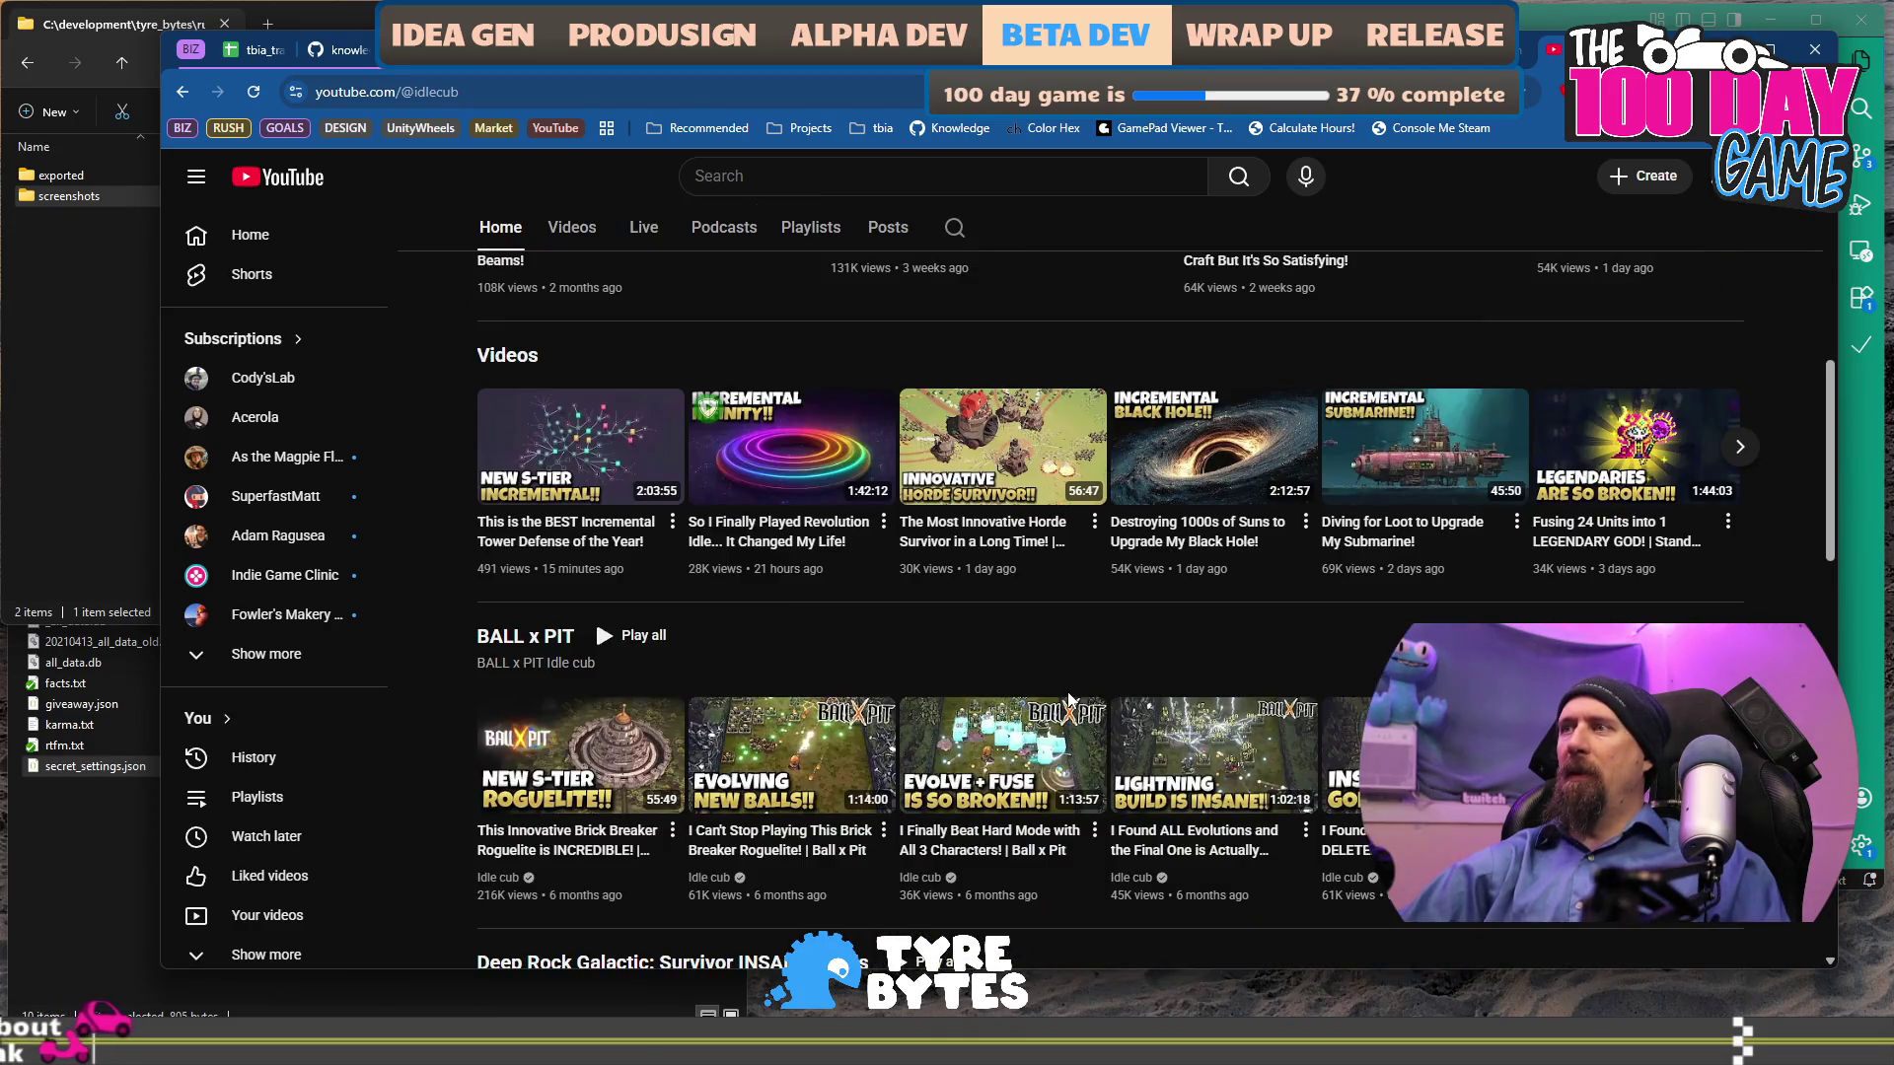
scroll(1068, 699, "down", 4)
scroll(1068, 699, "down", 3)
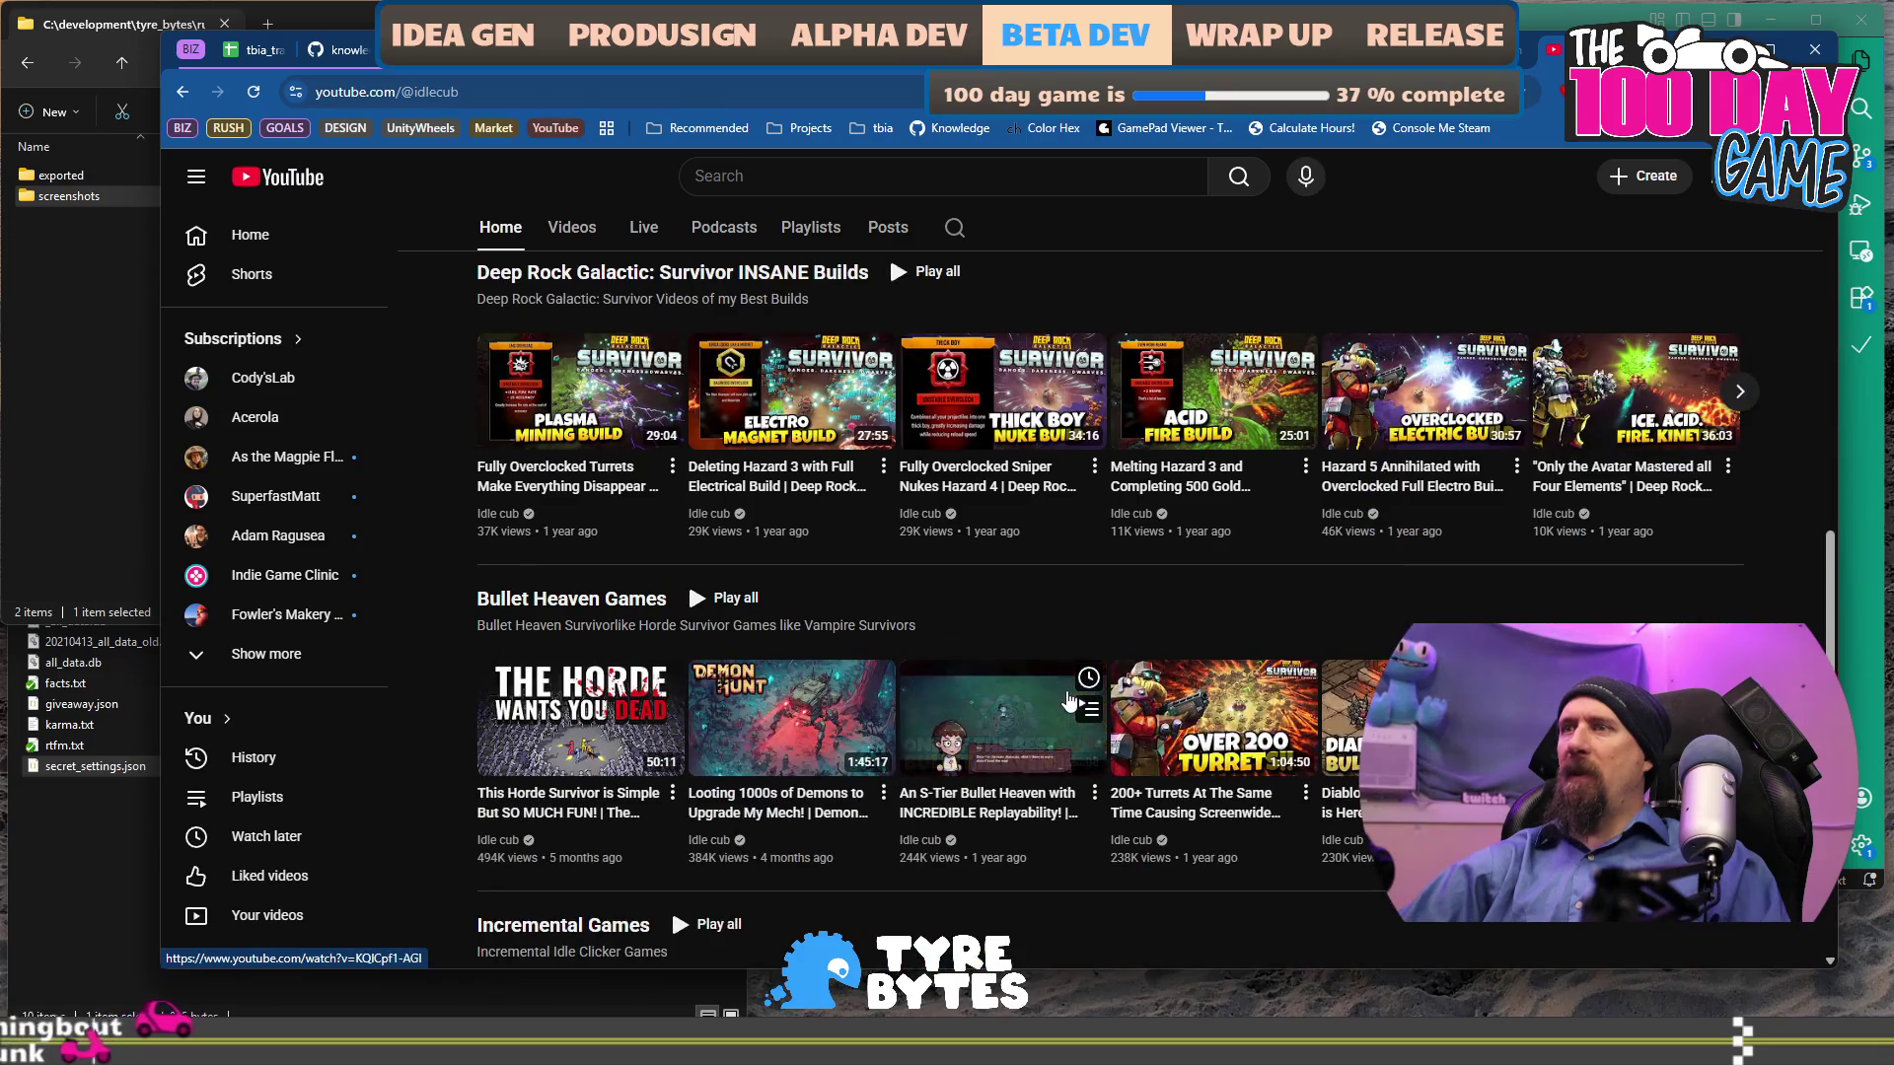
scroll(1070, 690, "down", 3)
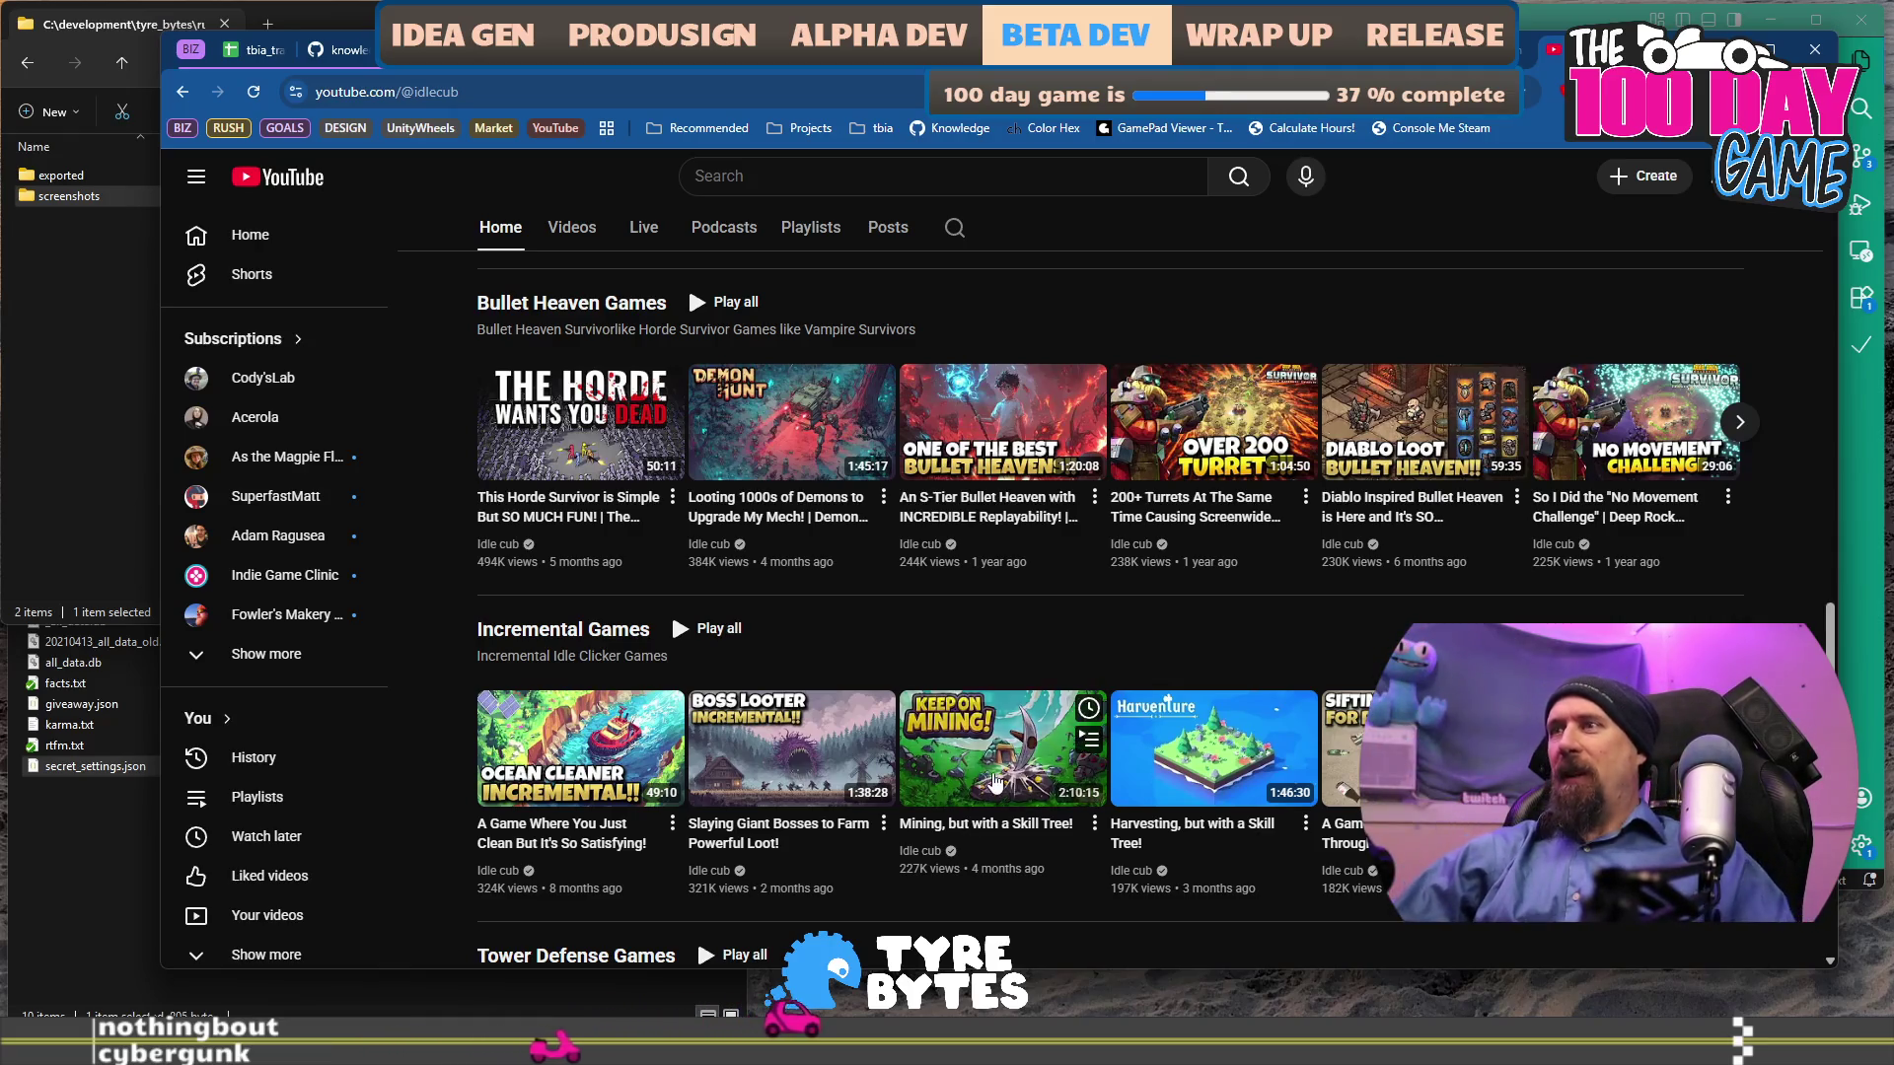
left_click(994, 782)
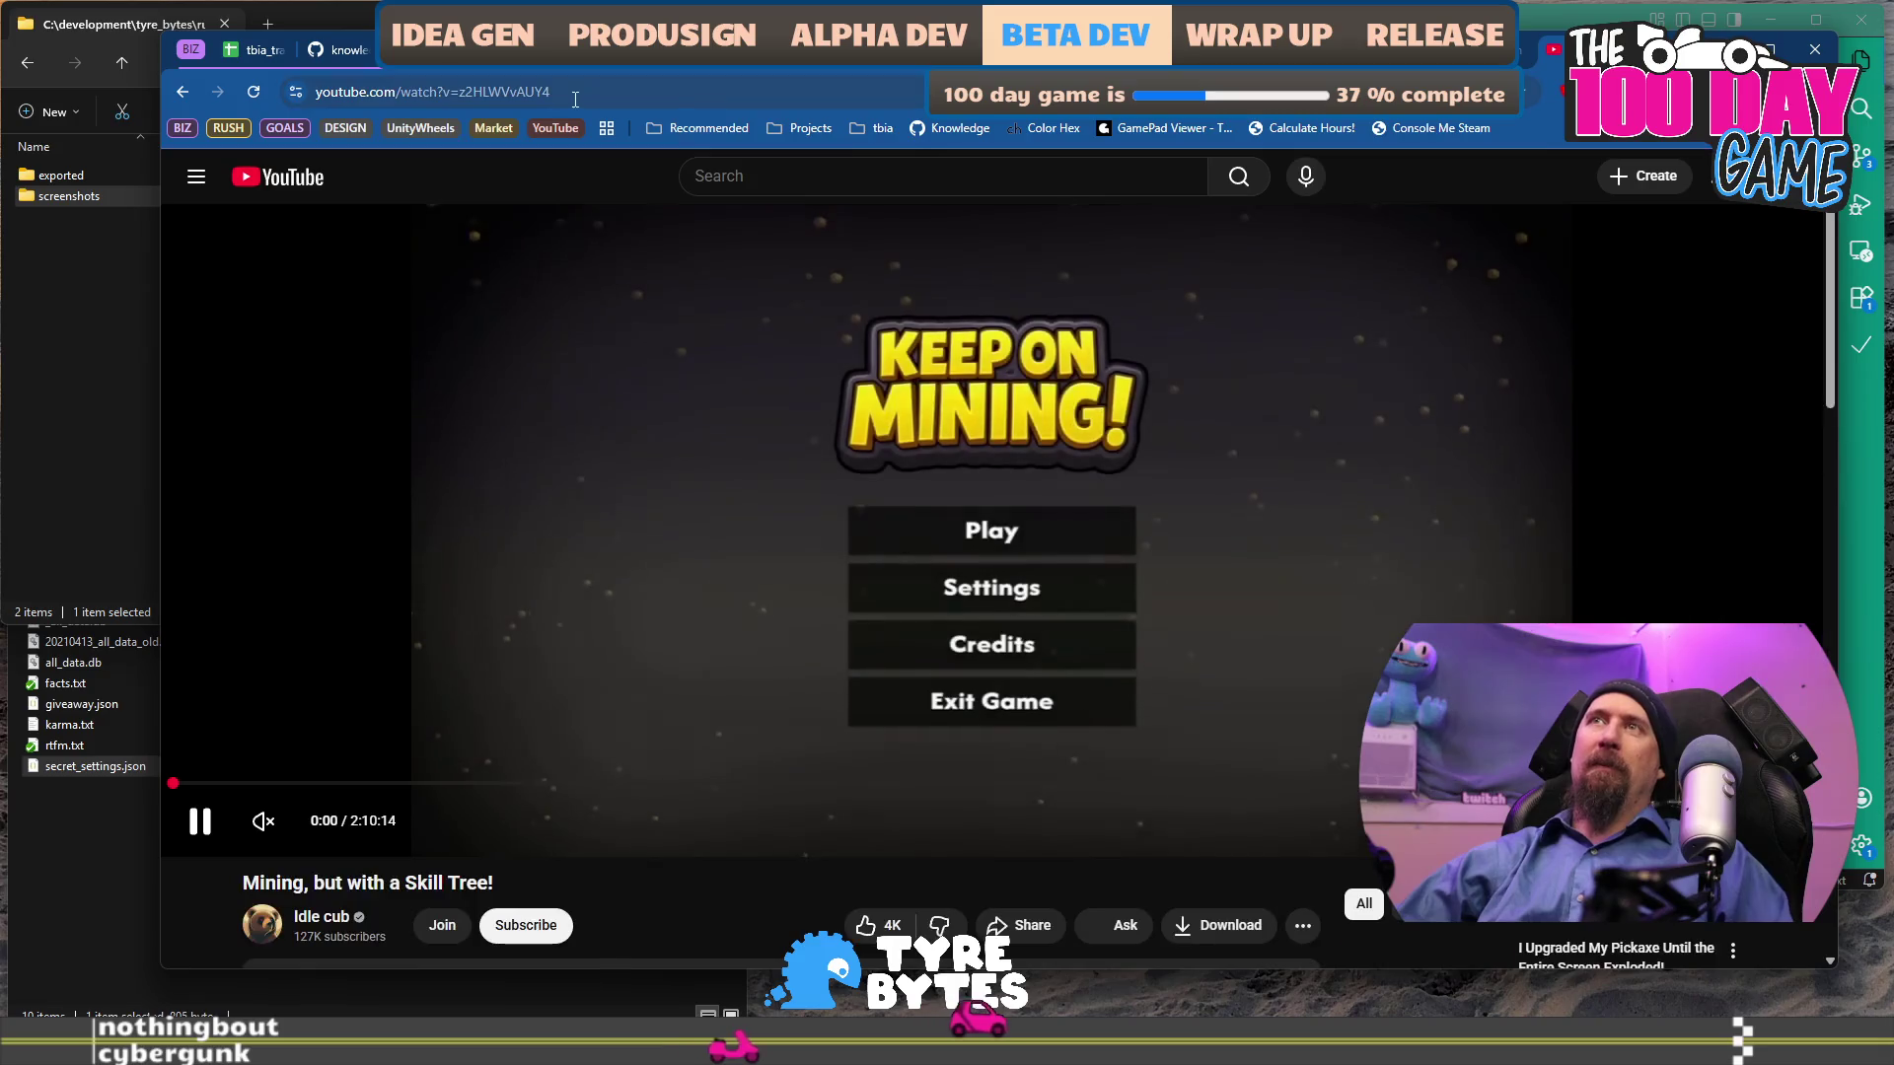
left_click(575, 99)
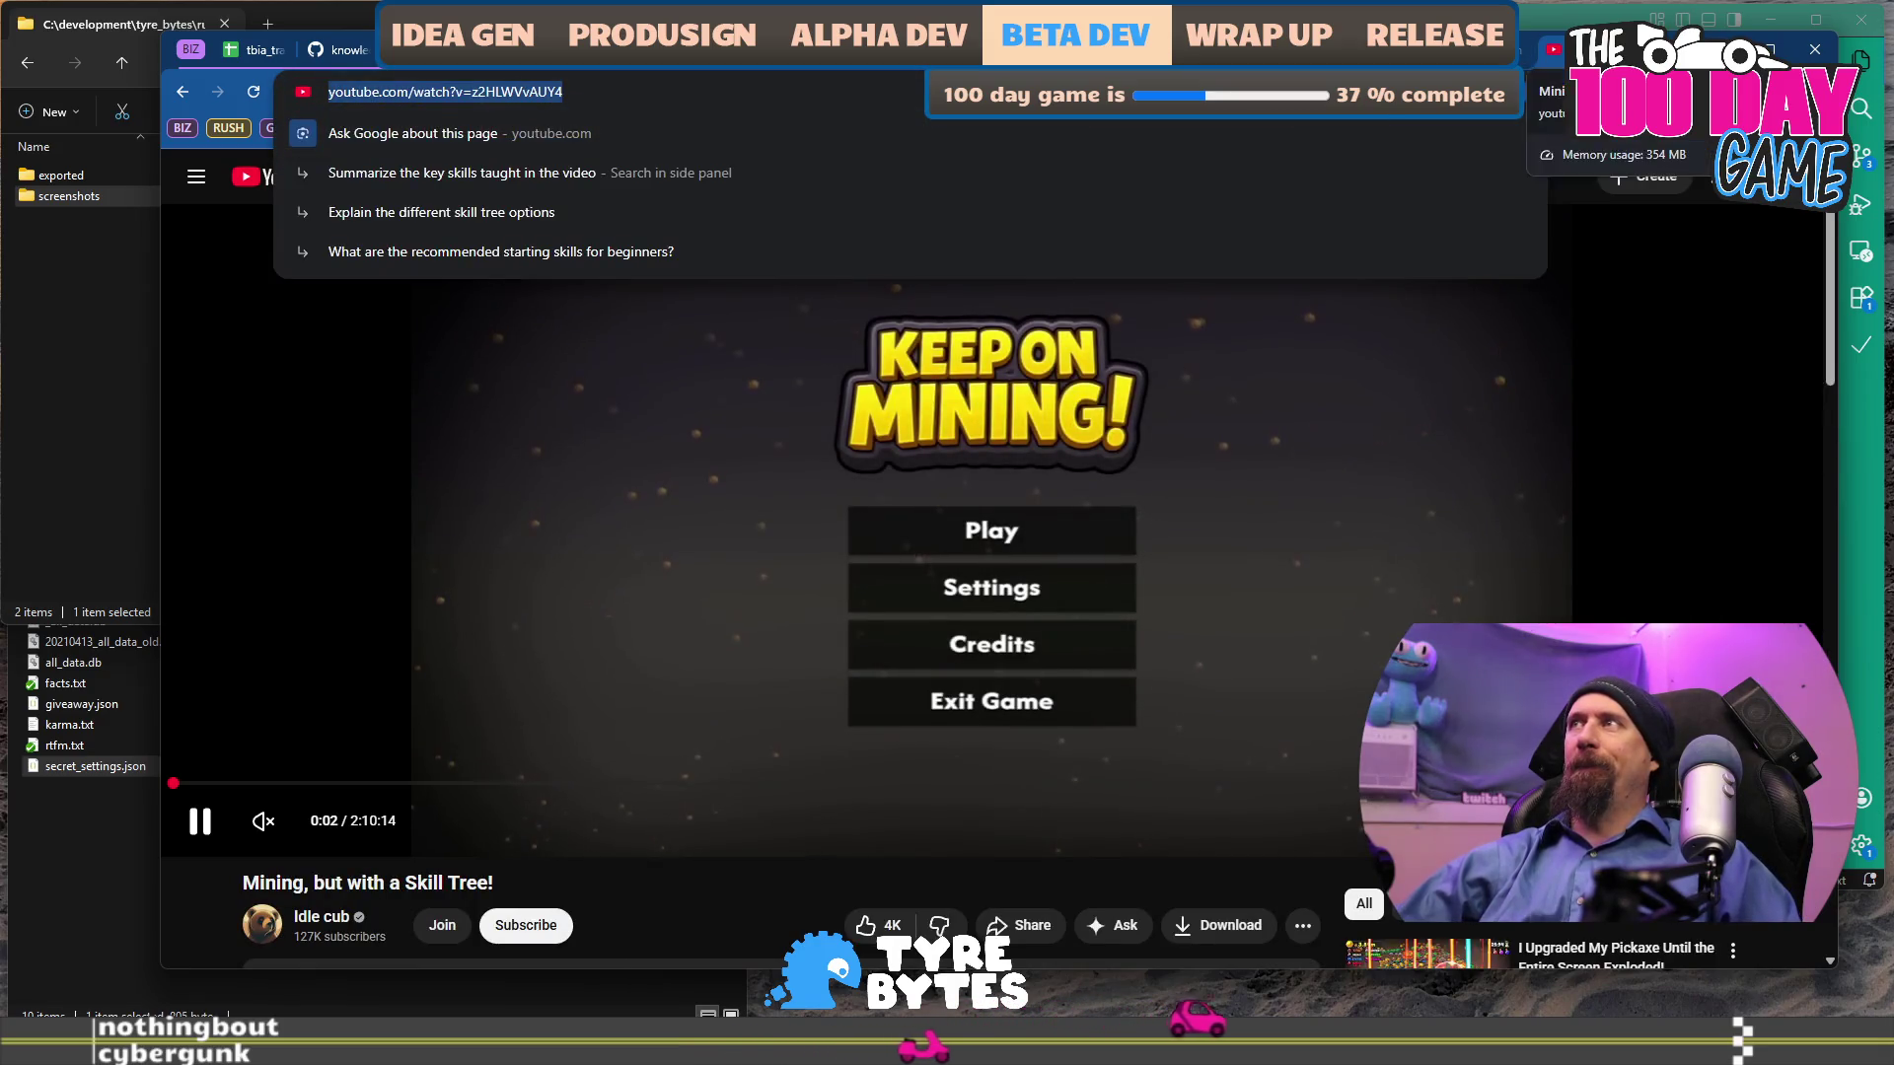
key("ctrl+Tab")
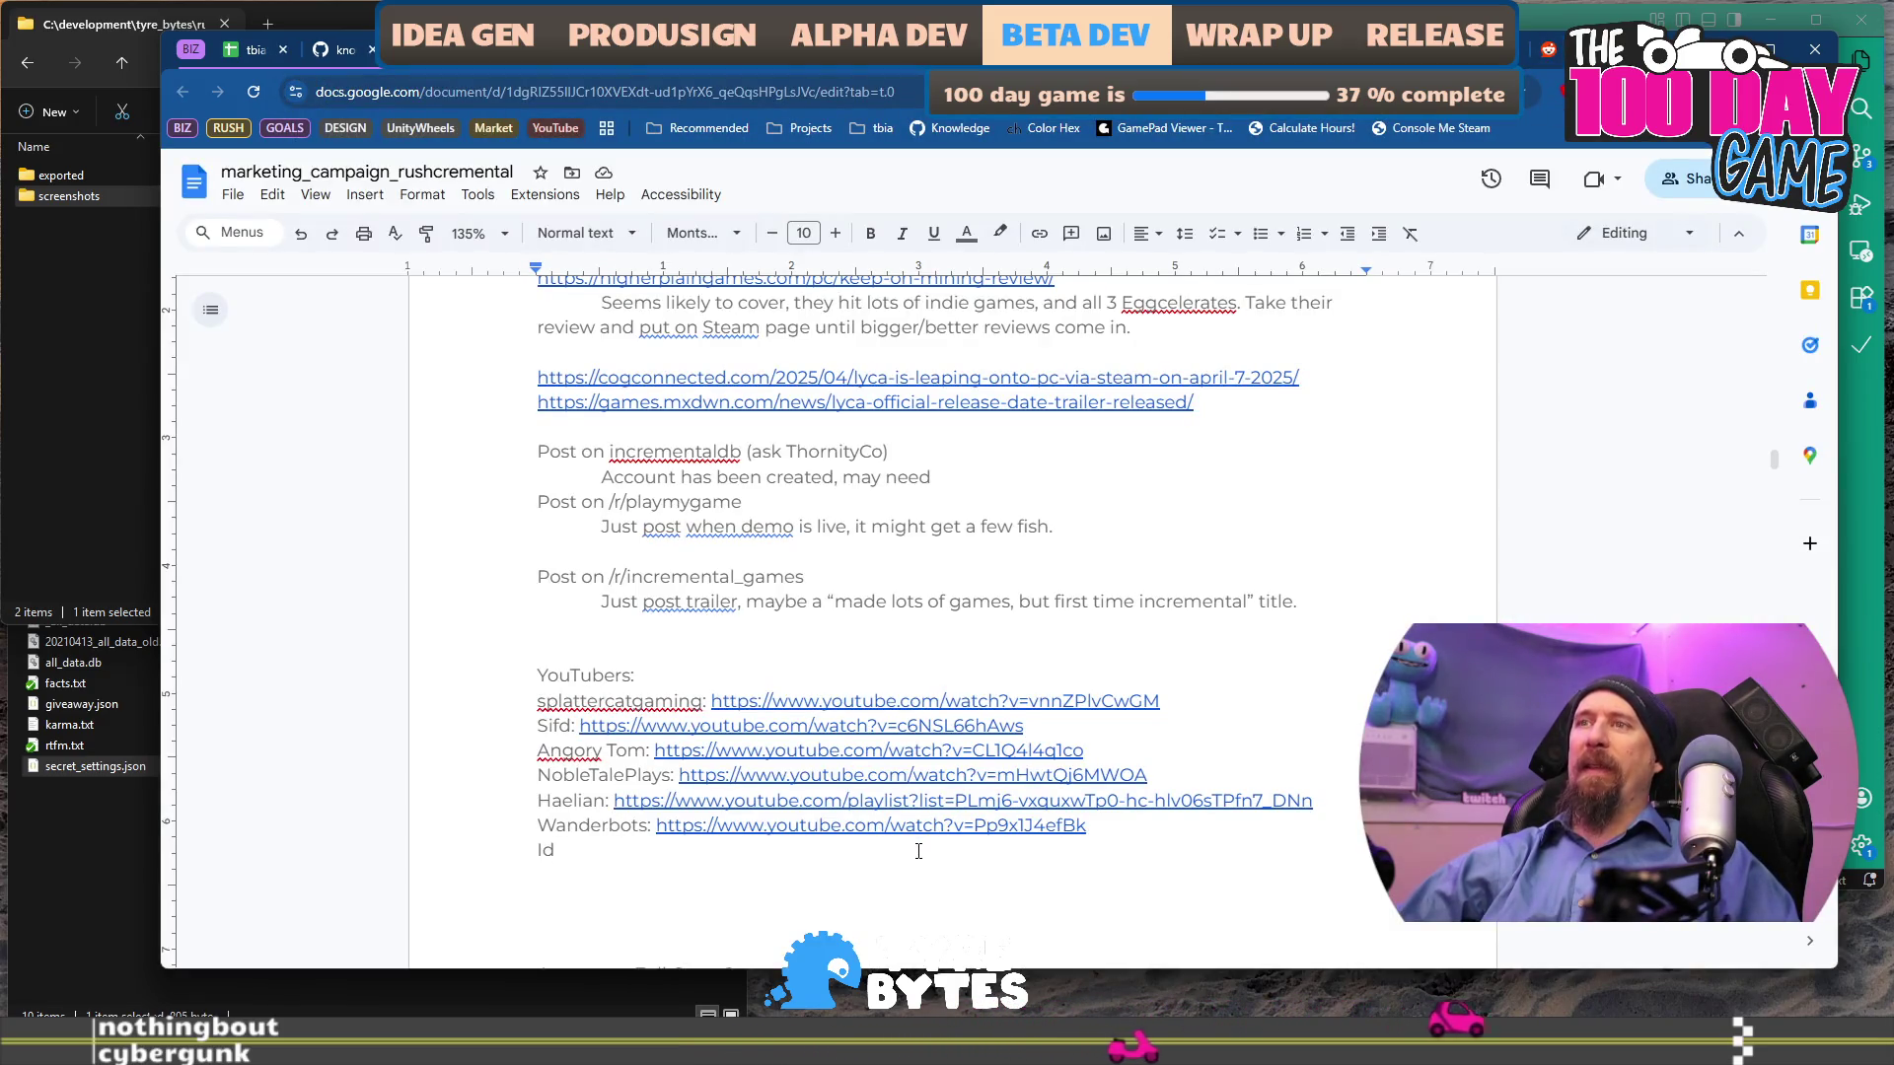
Paste the video link as the last YouTubers entry, labelled 'Idle Cub:'.
type("https://www.youtube.com/watch?v=z2HLWVvAUY4")
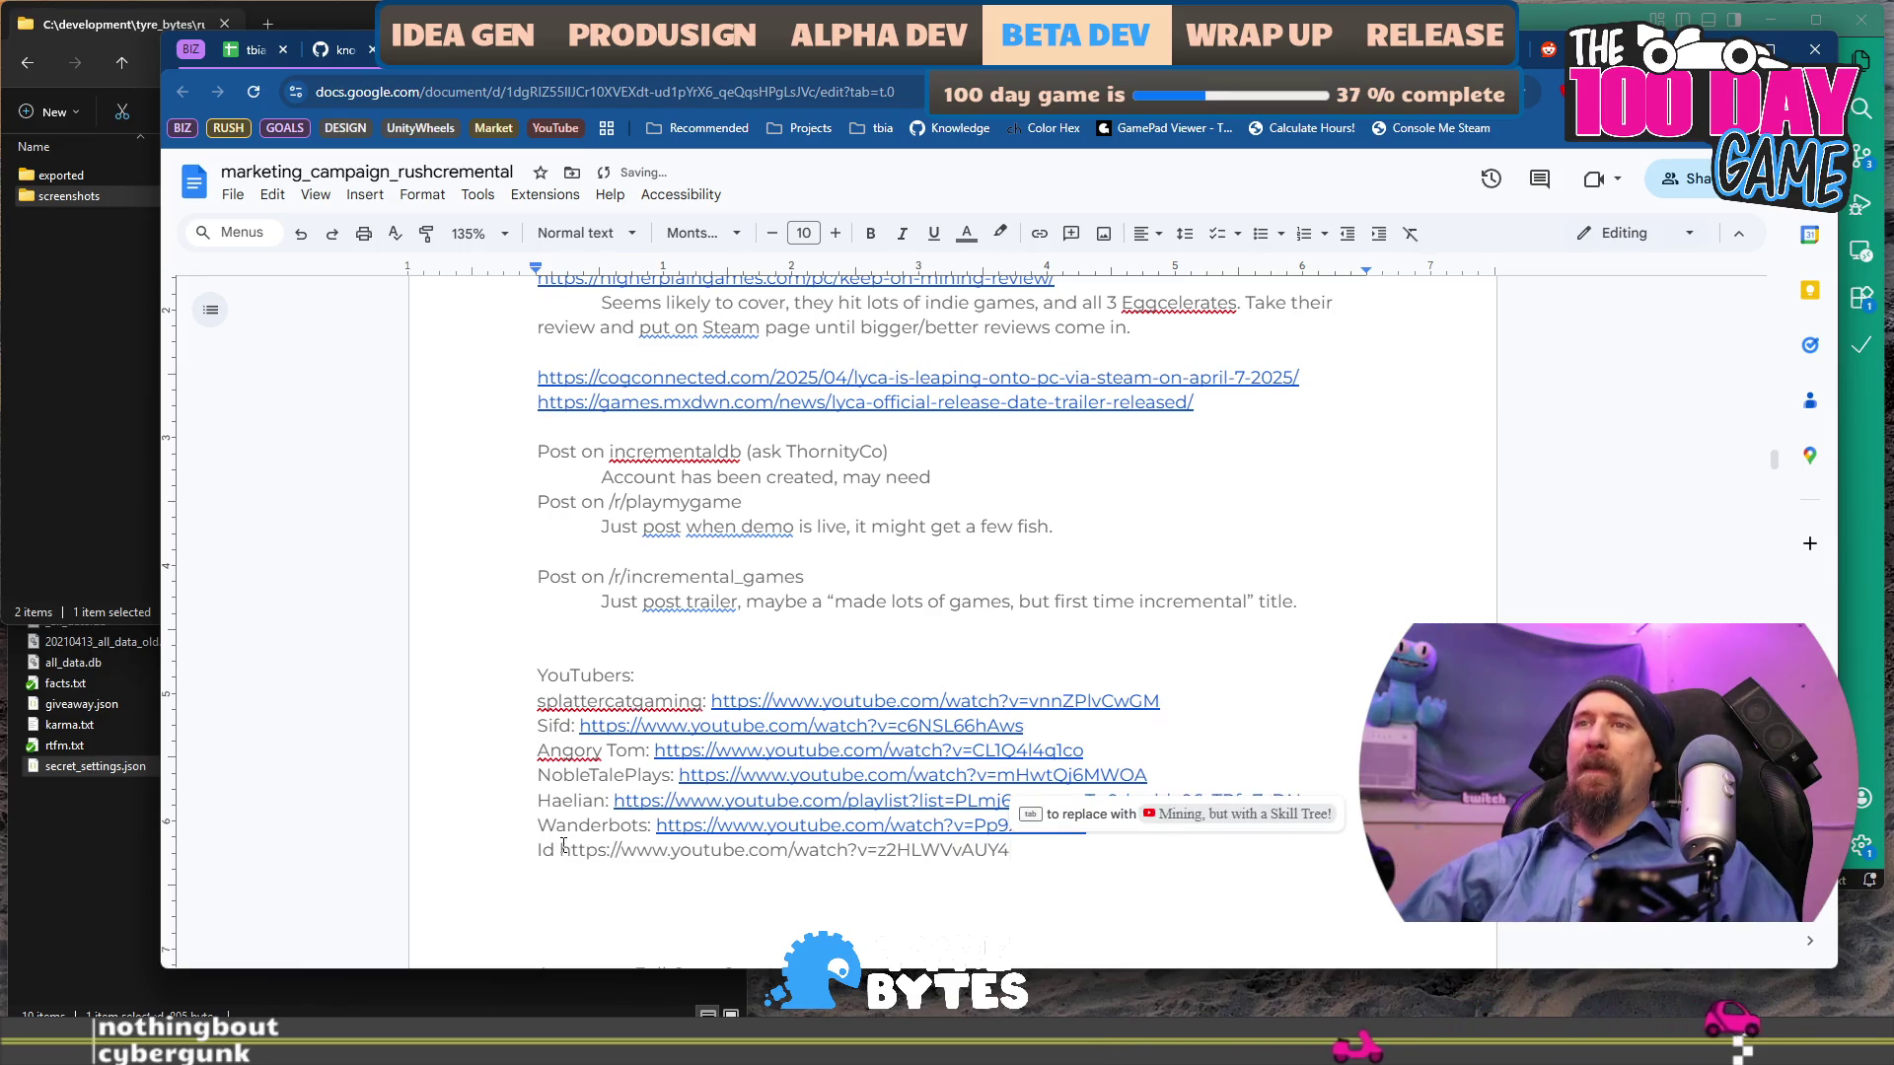
left_click(561, 849)
type("le ")
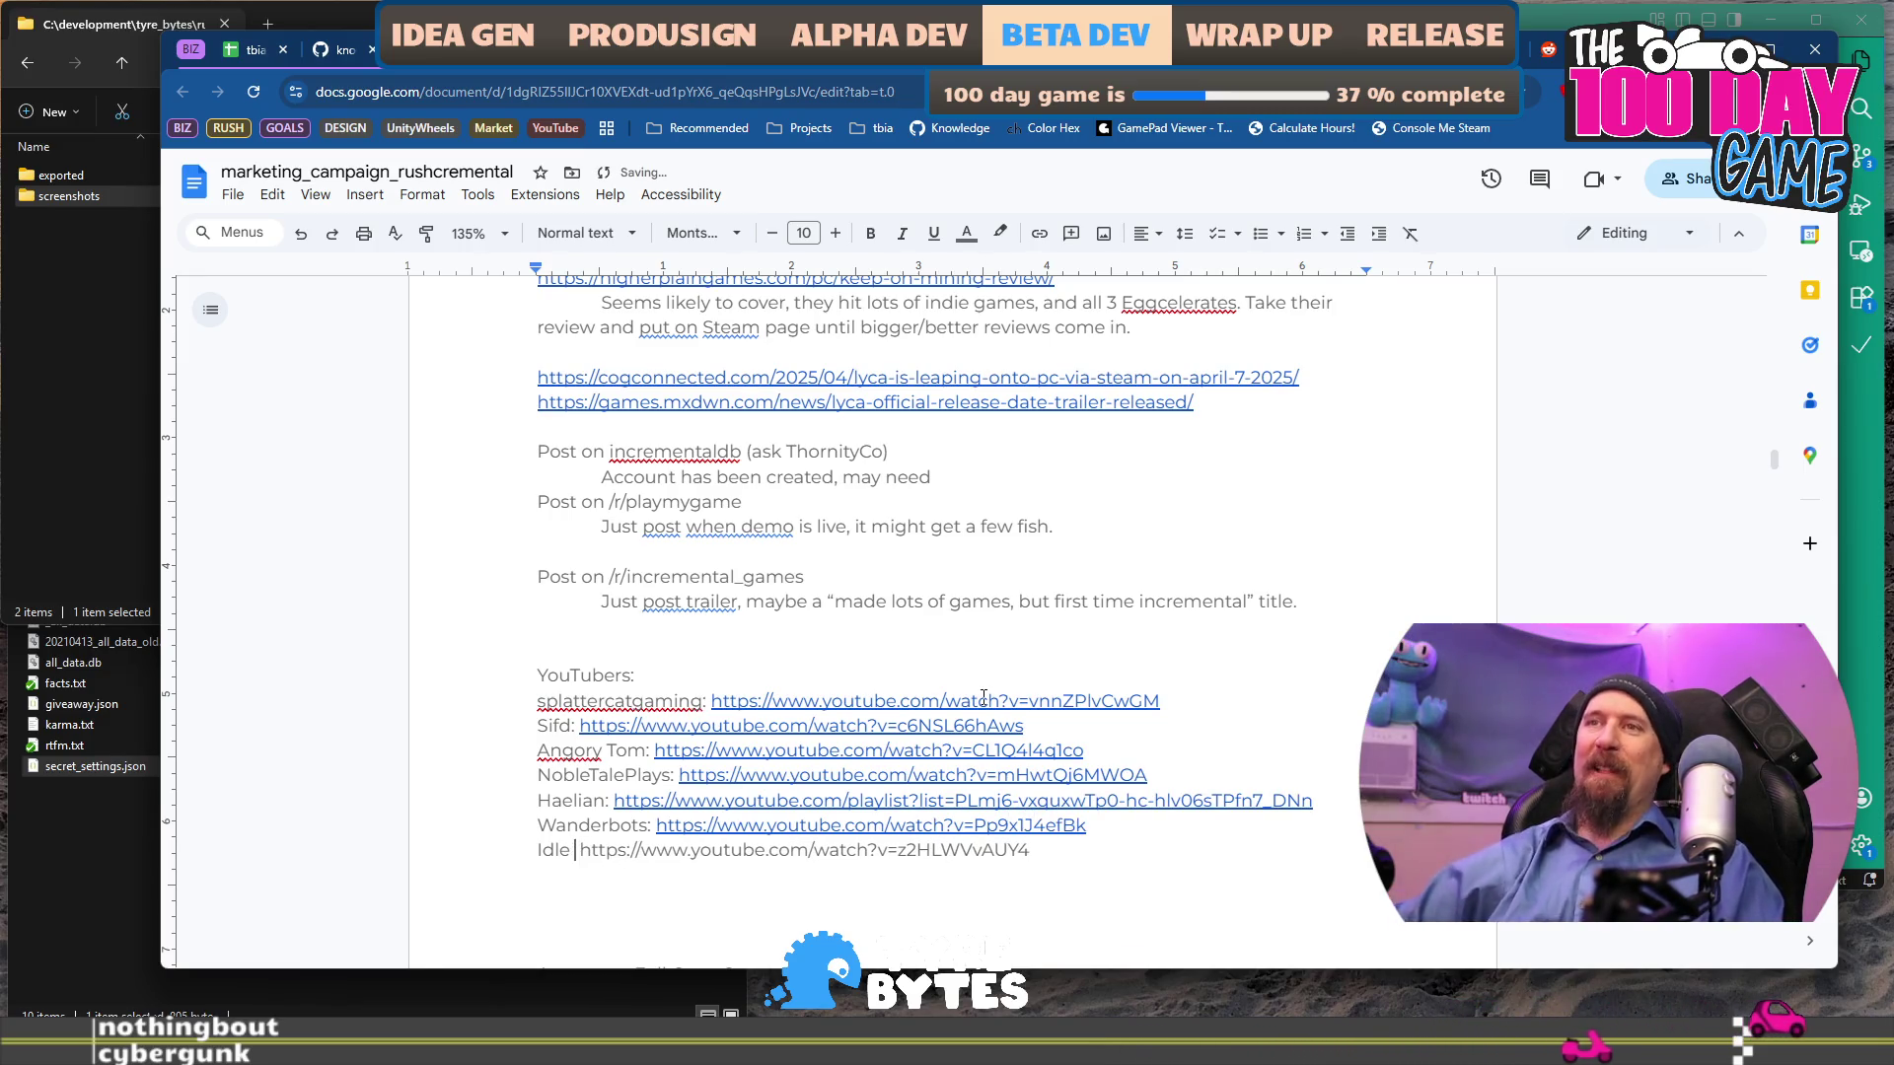
type("T")
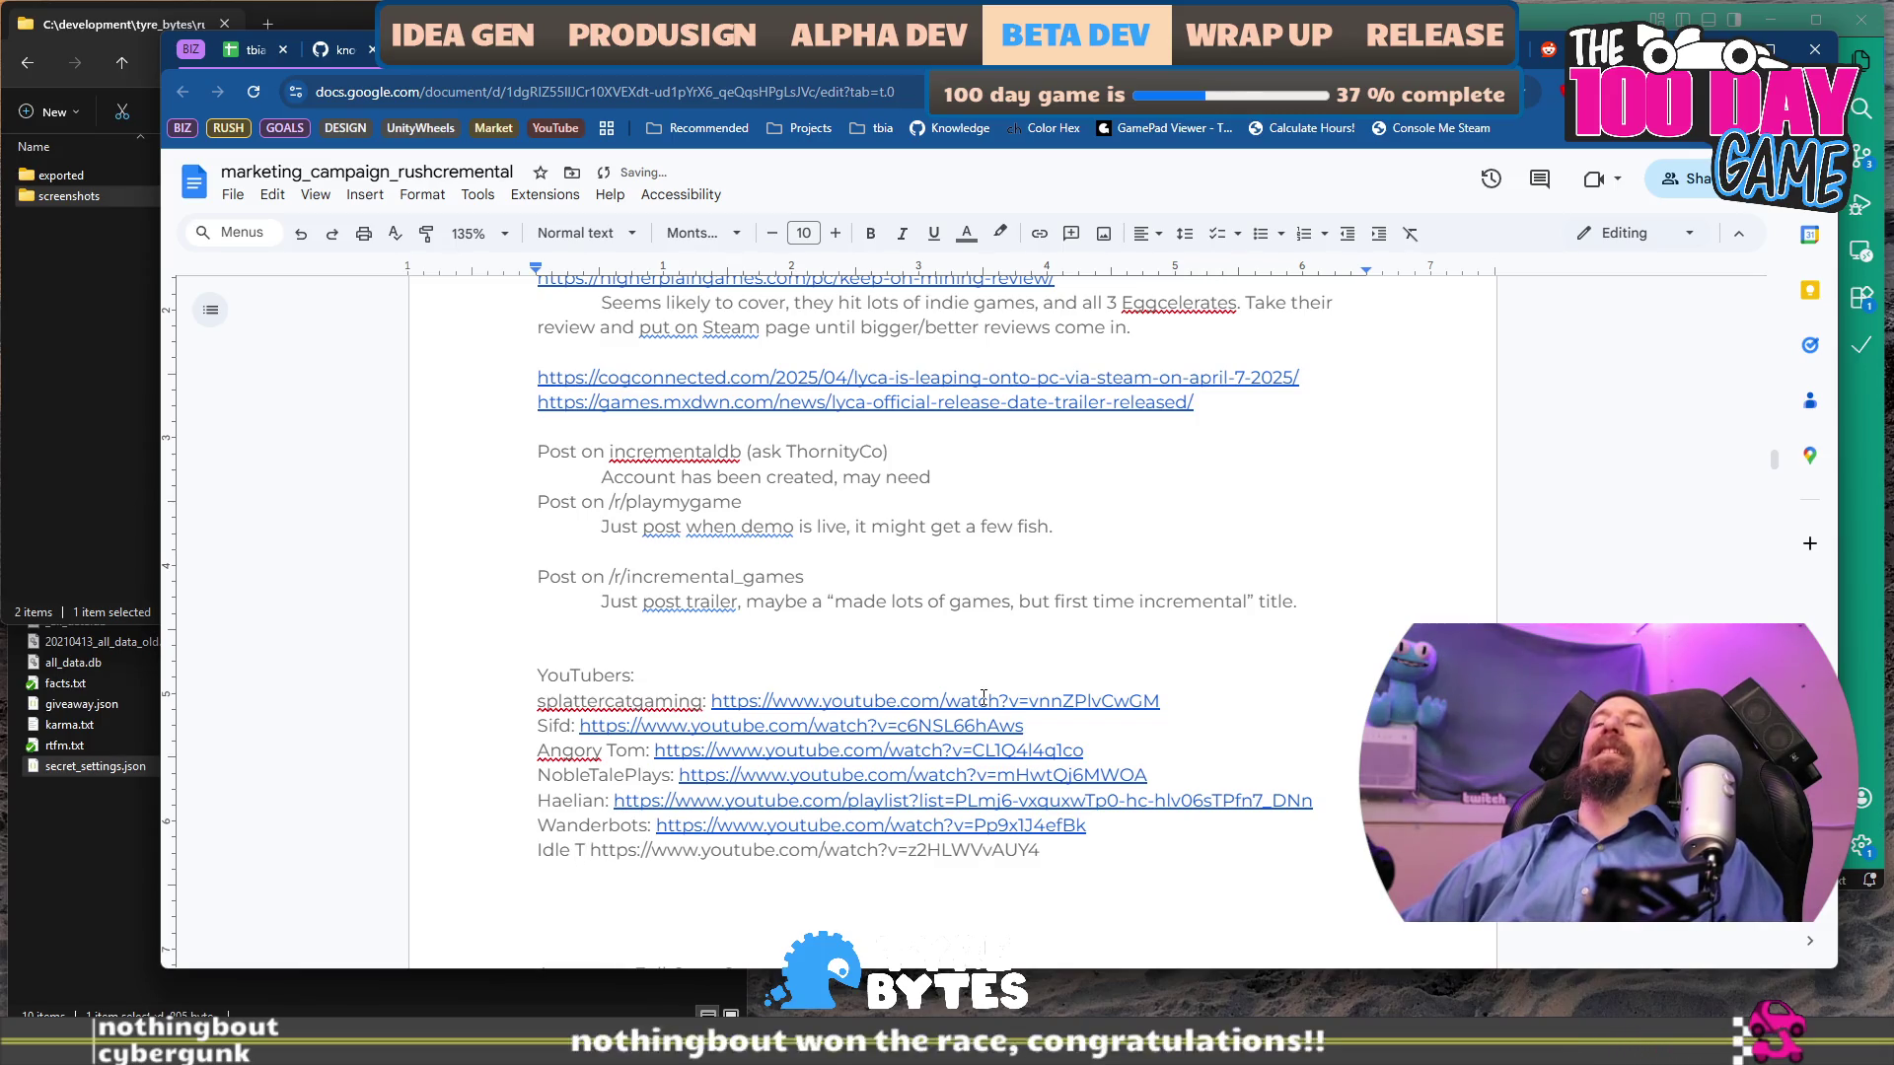
key("BackSpace")
type("Cub")
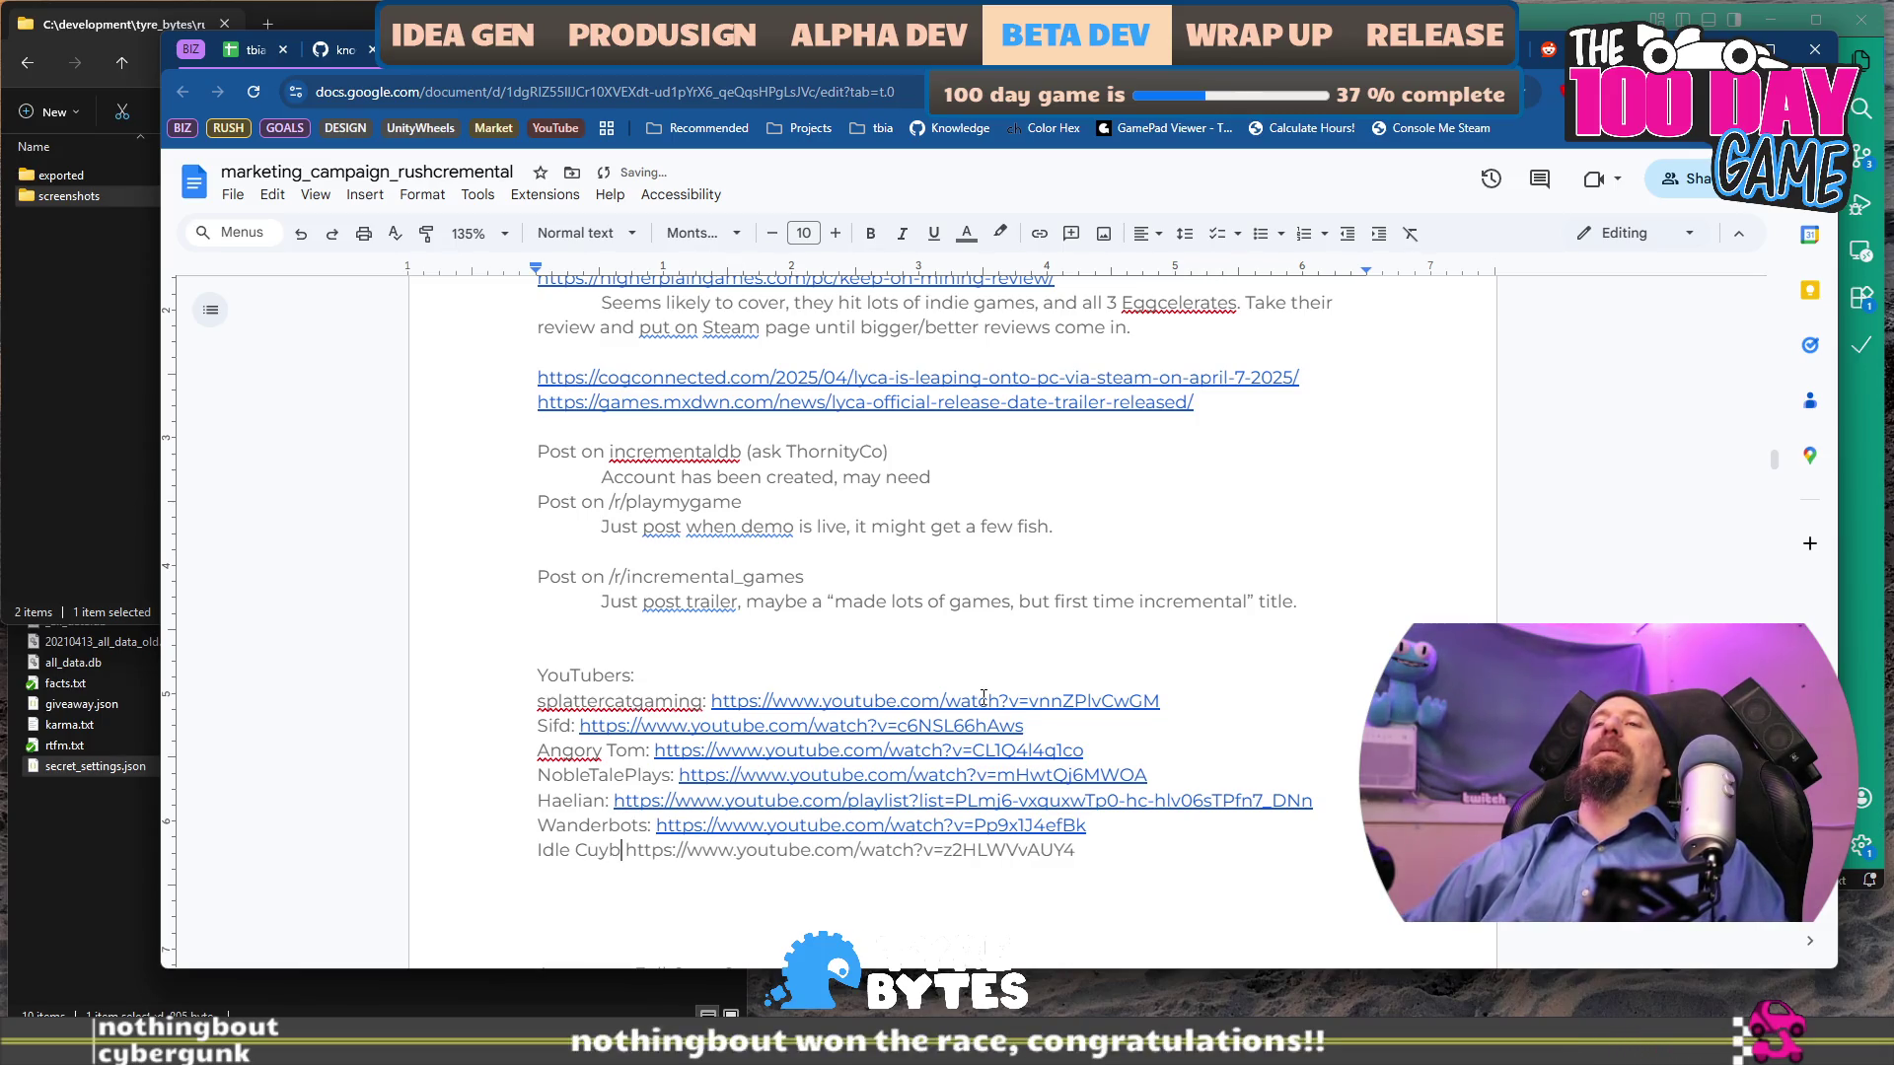
type(":")
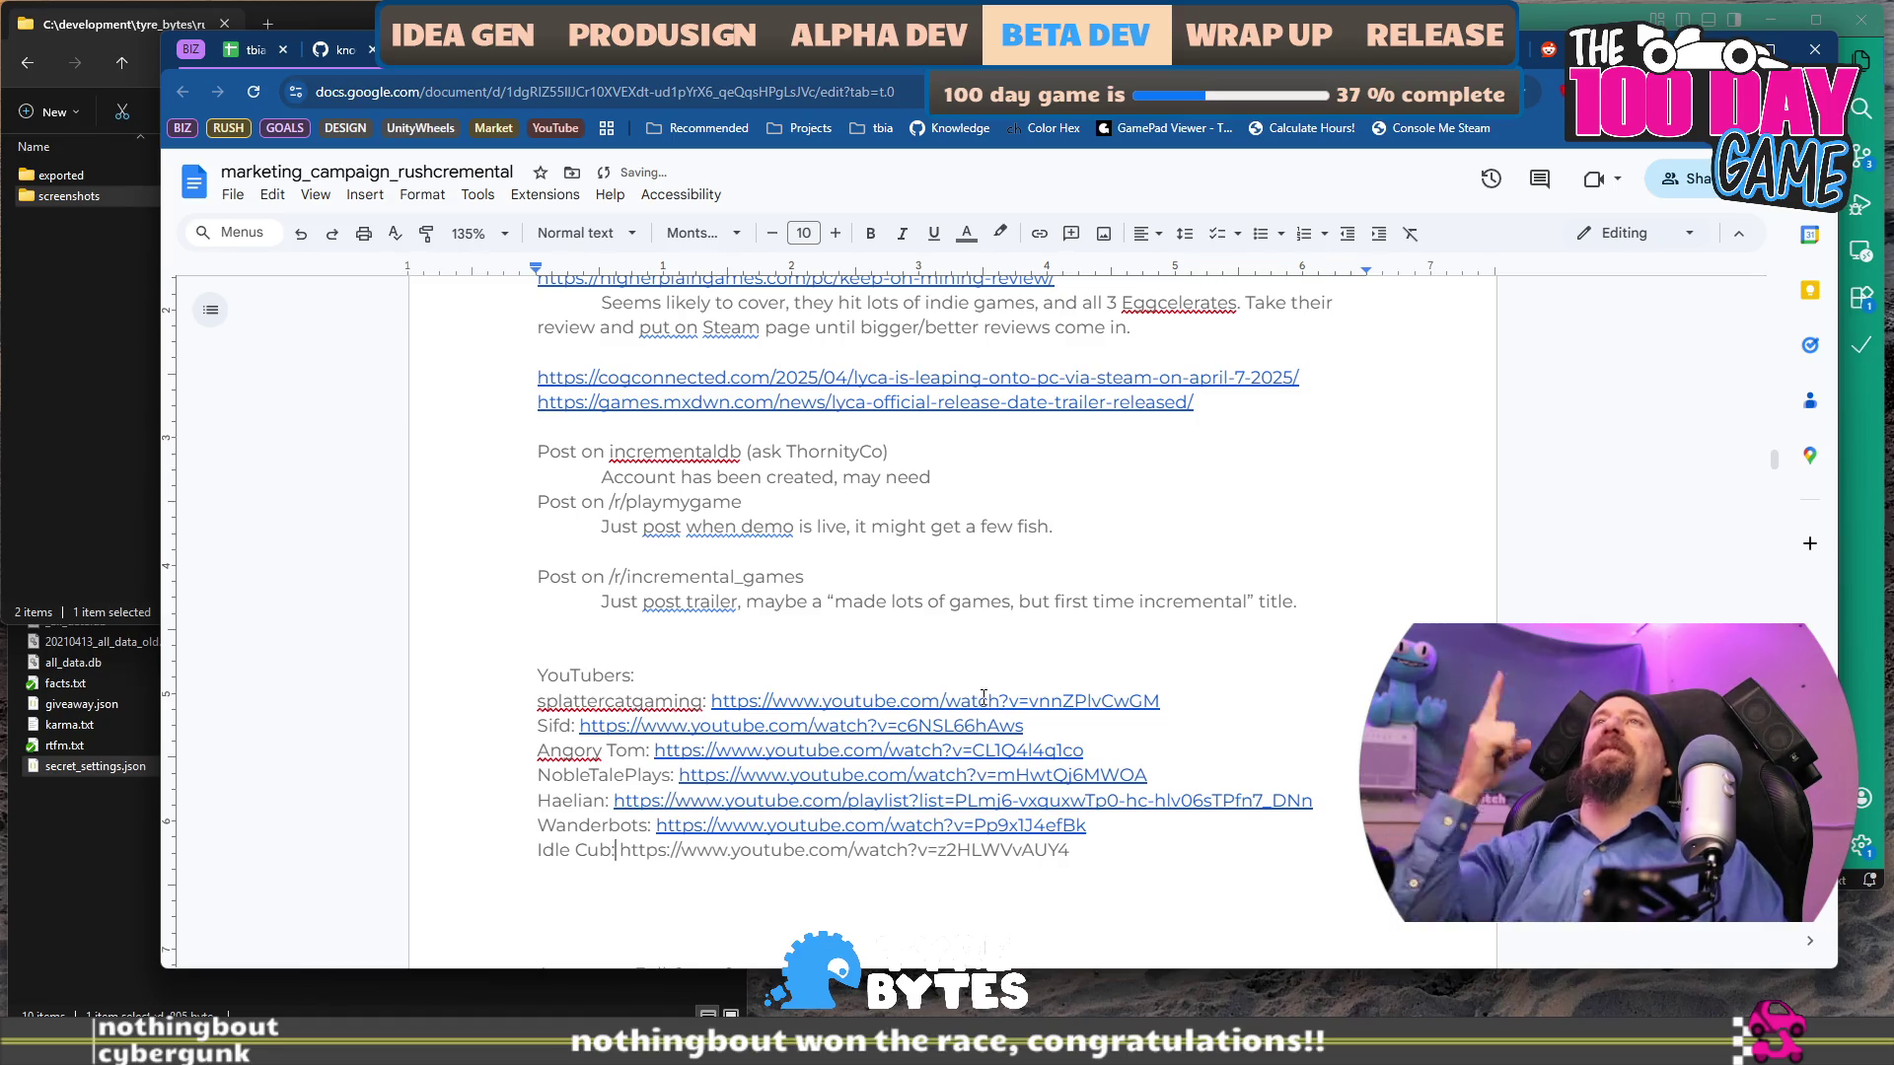
key("BackSpace")
type(":")
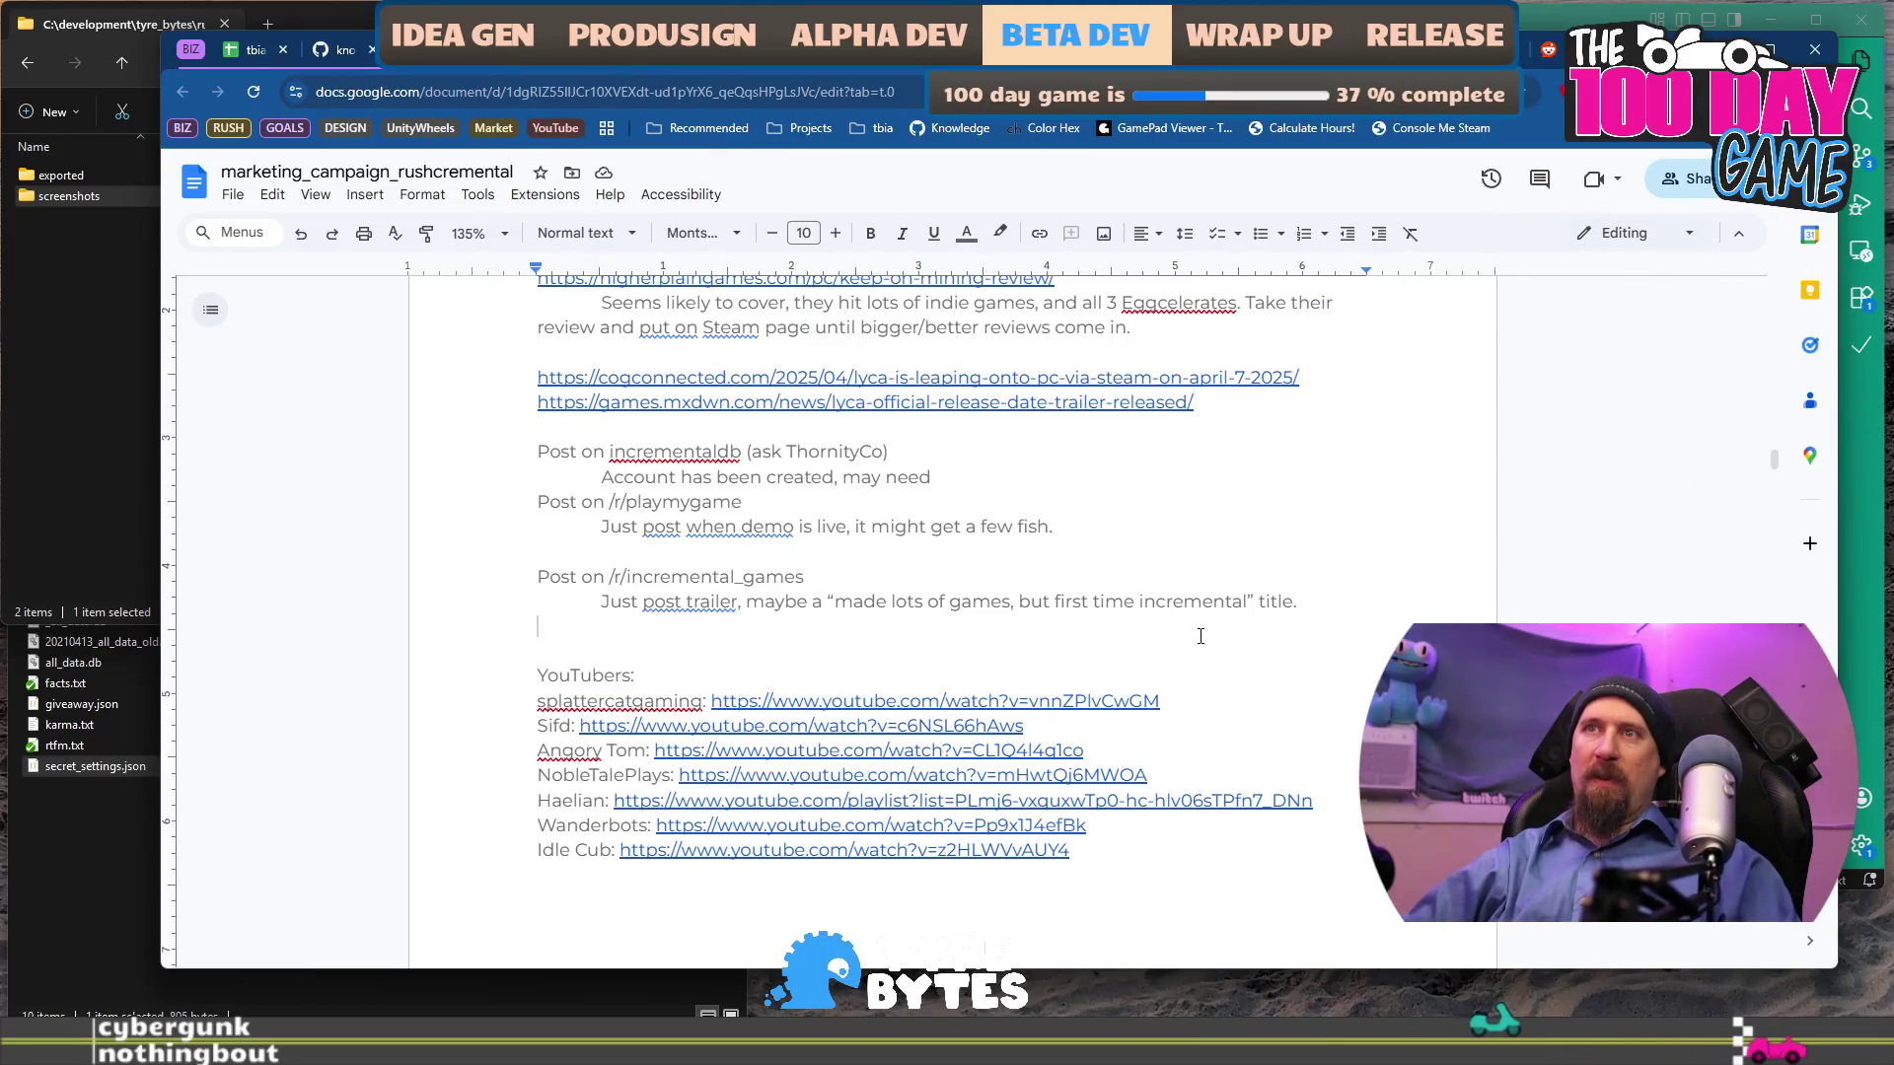
Delete the empty line above 'YouTubers:' and follow the Digseum review link.
key("Delete")
key("Down")
key("Down")
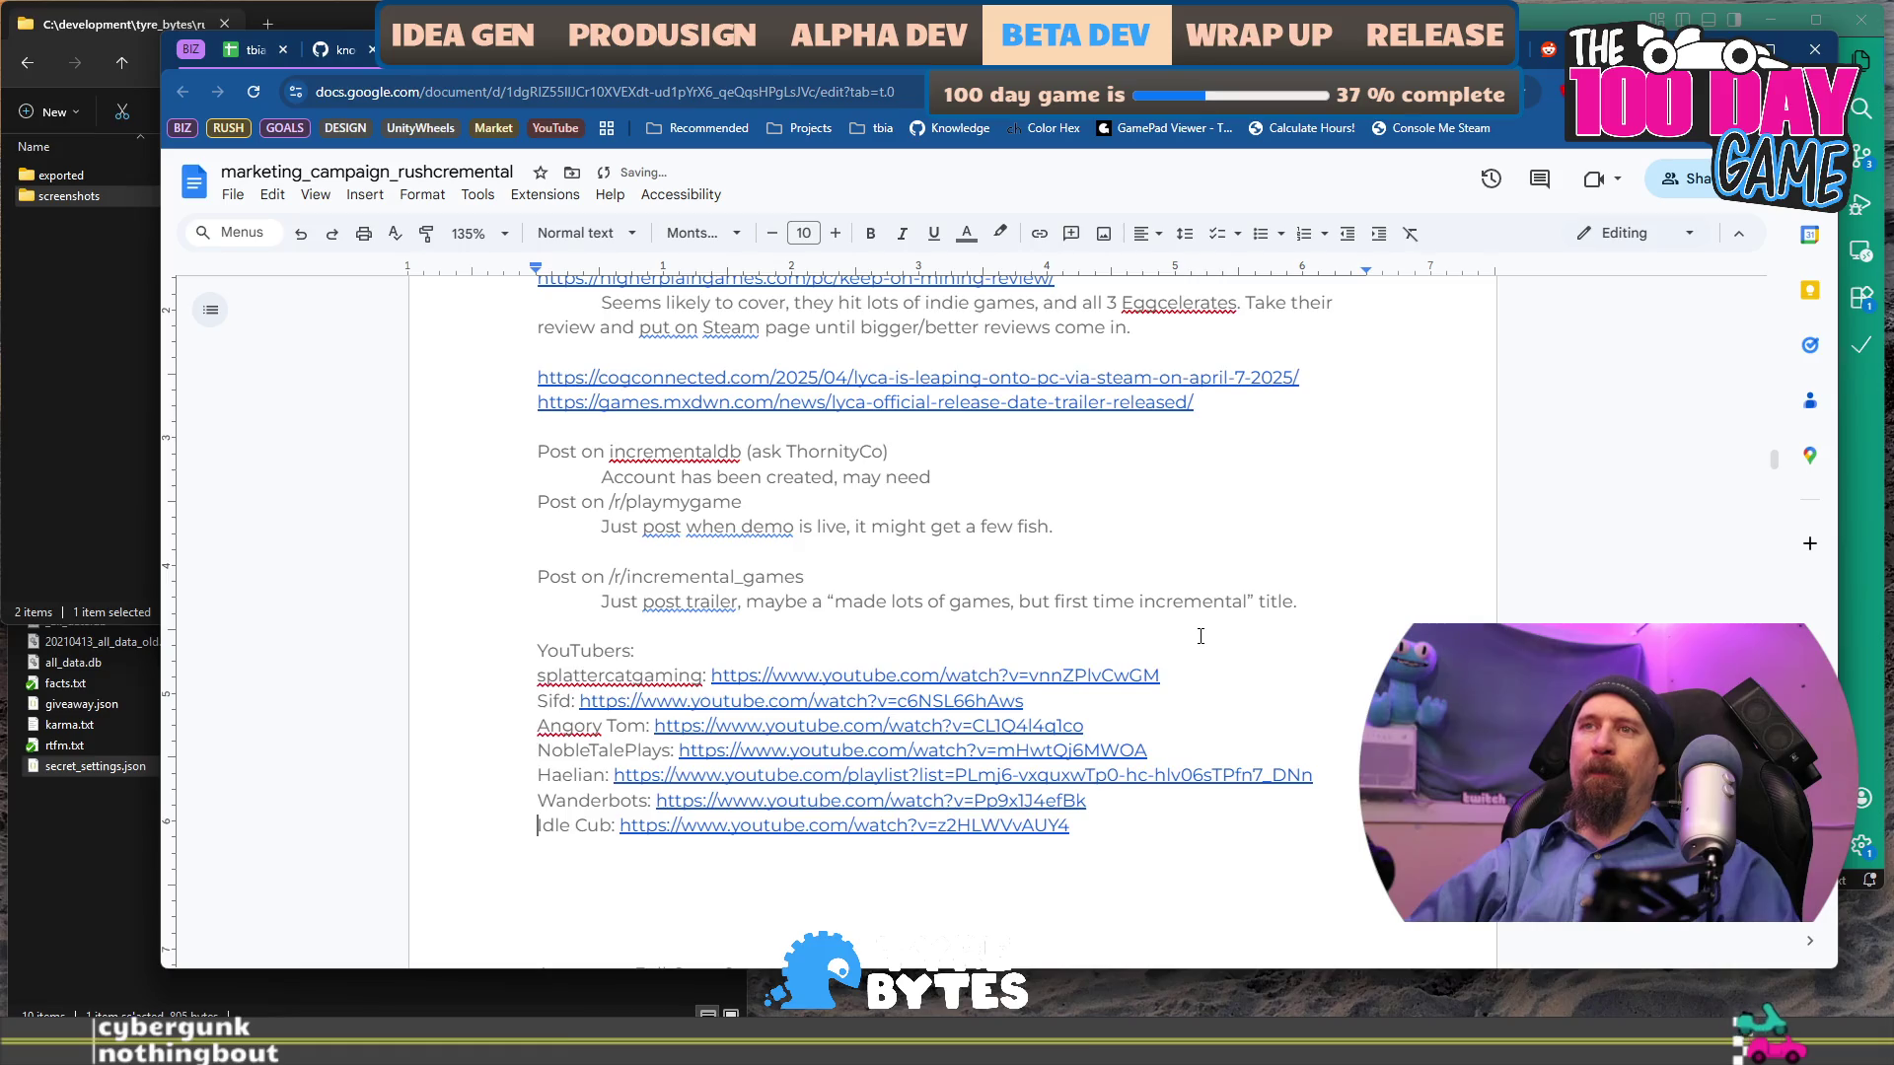
key("Down")
key("Down")
key("Down")
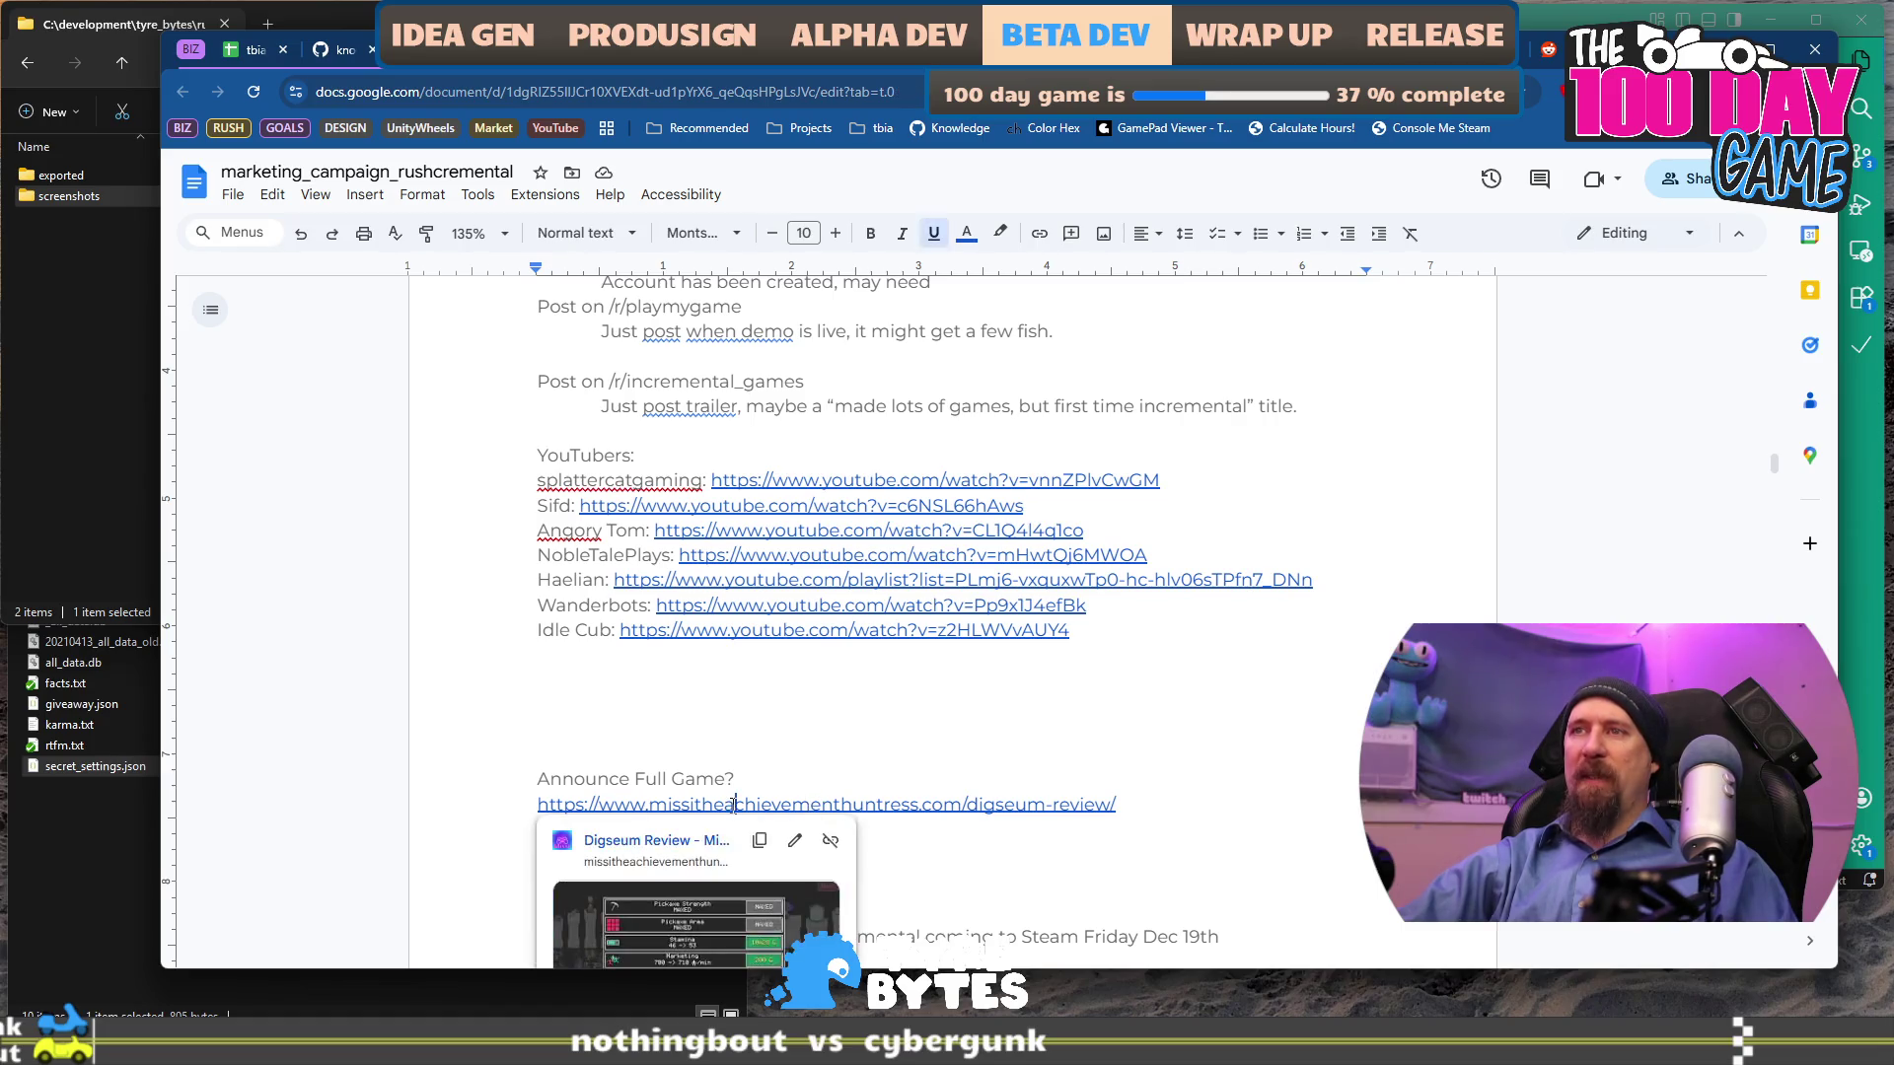
left_click(705, 840)
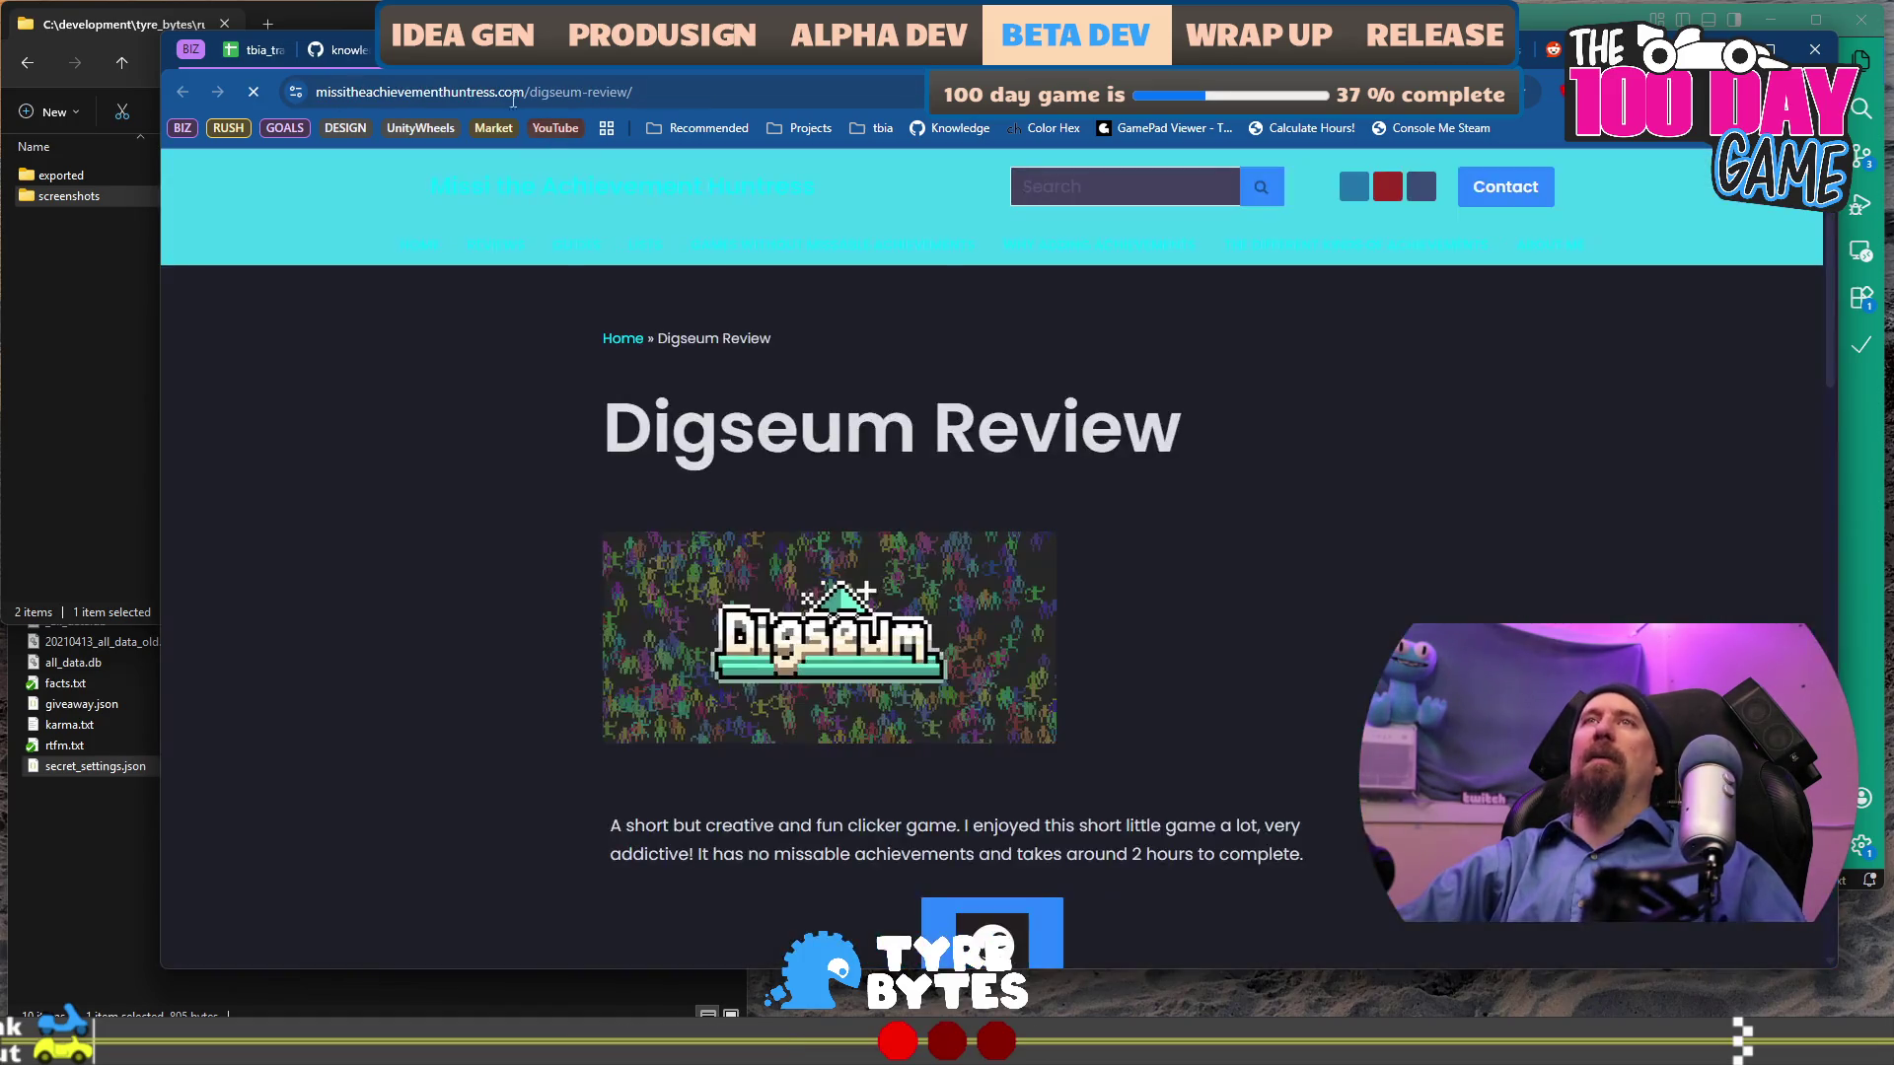
Read the review page, highlighting the achievements lines from Missable to RNG.
left_click(307, 89)
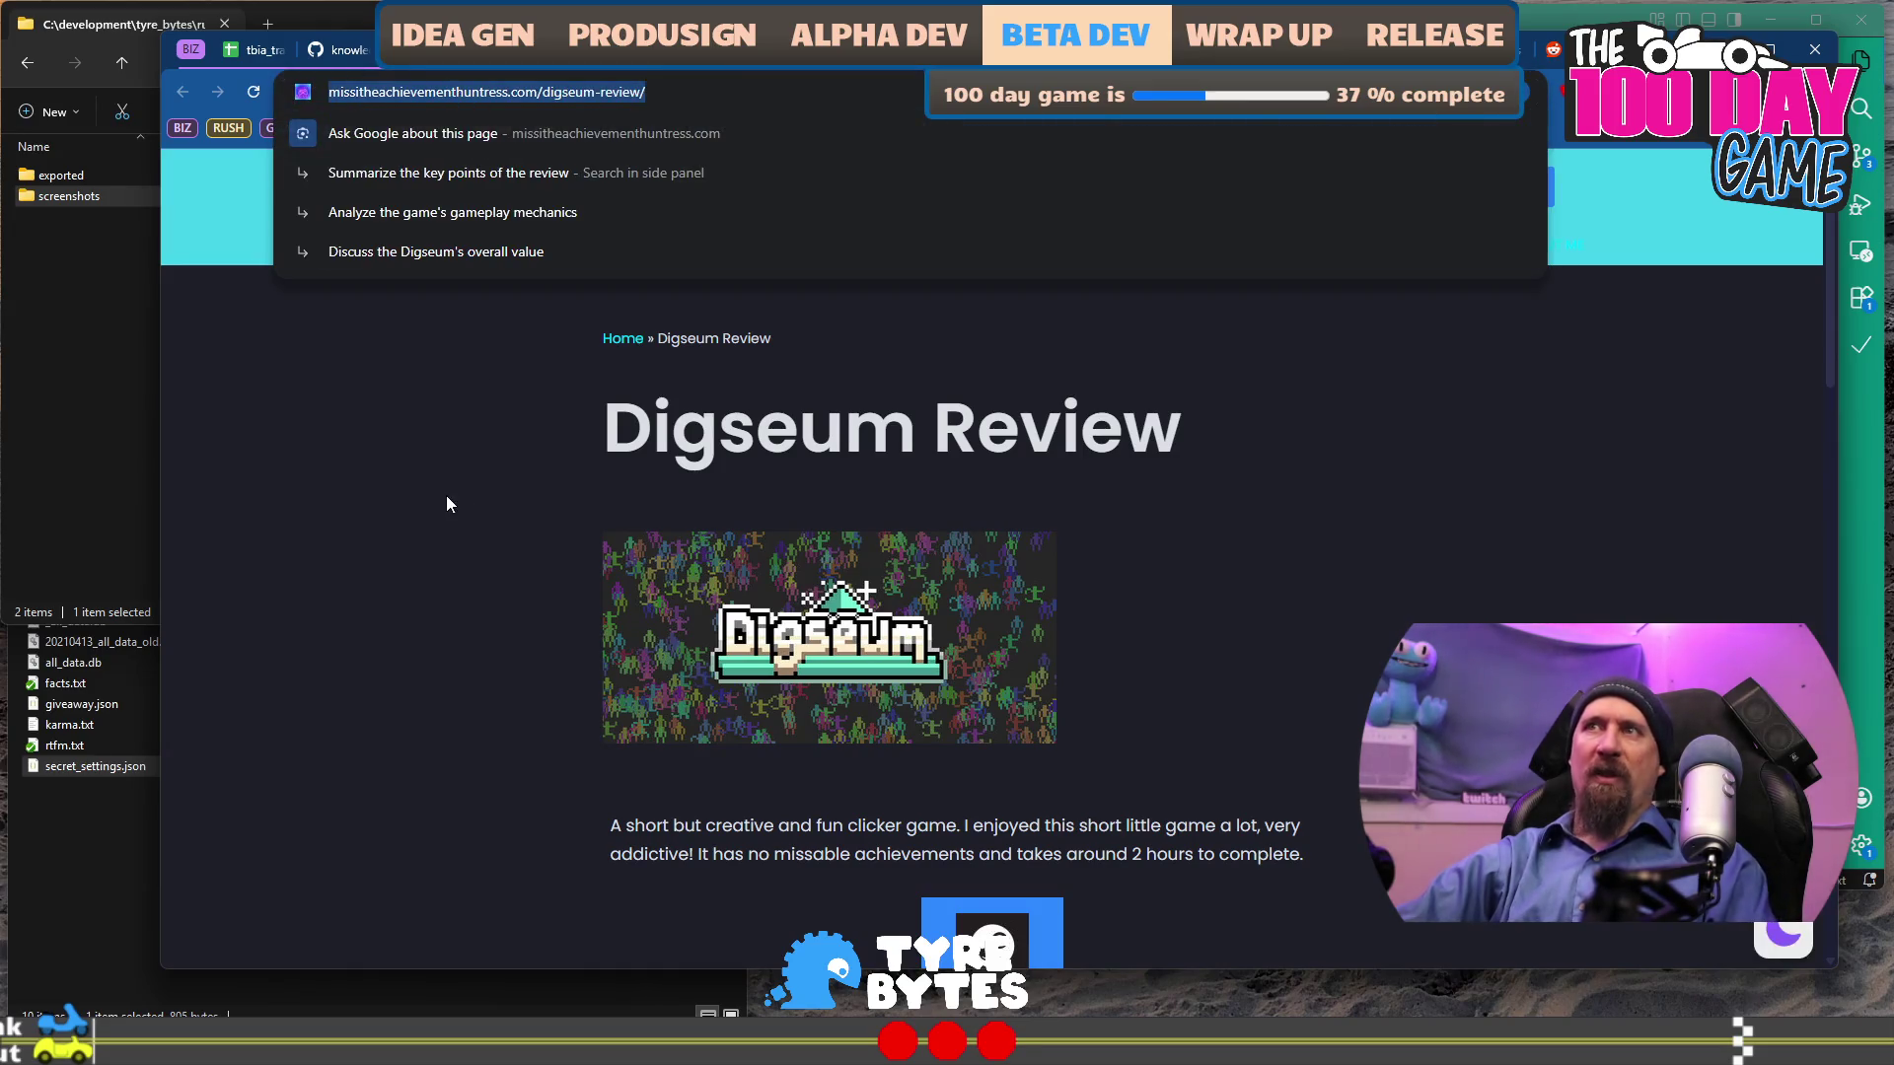
left_click(446, 504)
scroll(592, 473, "down", 5)
scroll(704, 443, "down", 1)
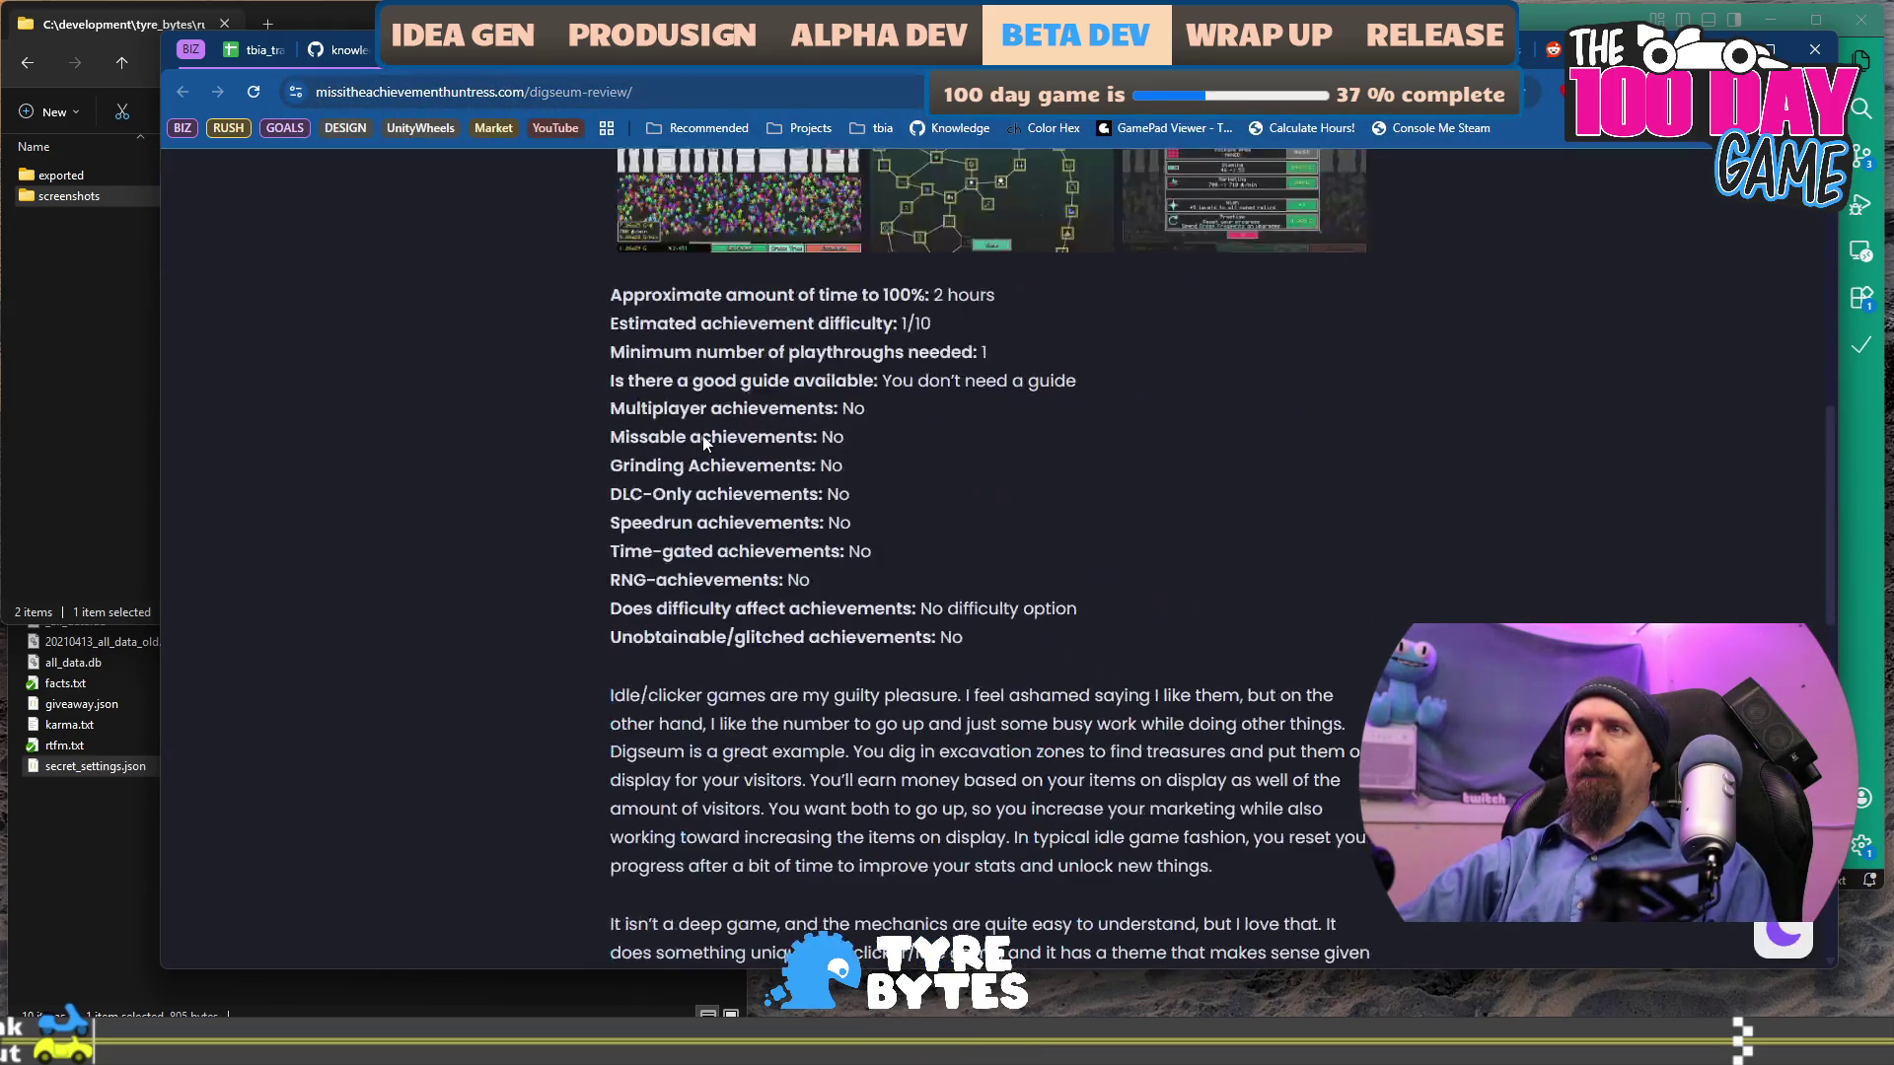
mouse_move(630, 444)
left_mouse_down()
mouse_move(891, 463)
mouse_move(878, 452)
mouse_move(891, 584)
left_mouse_up()
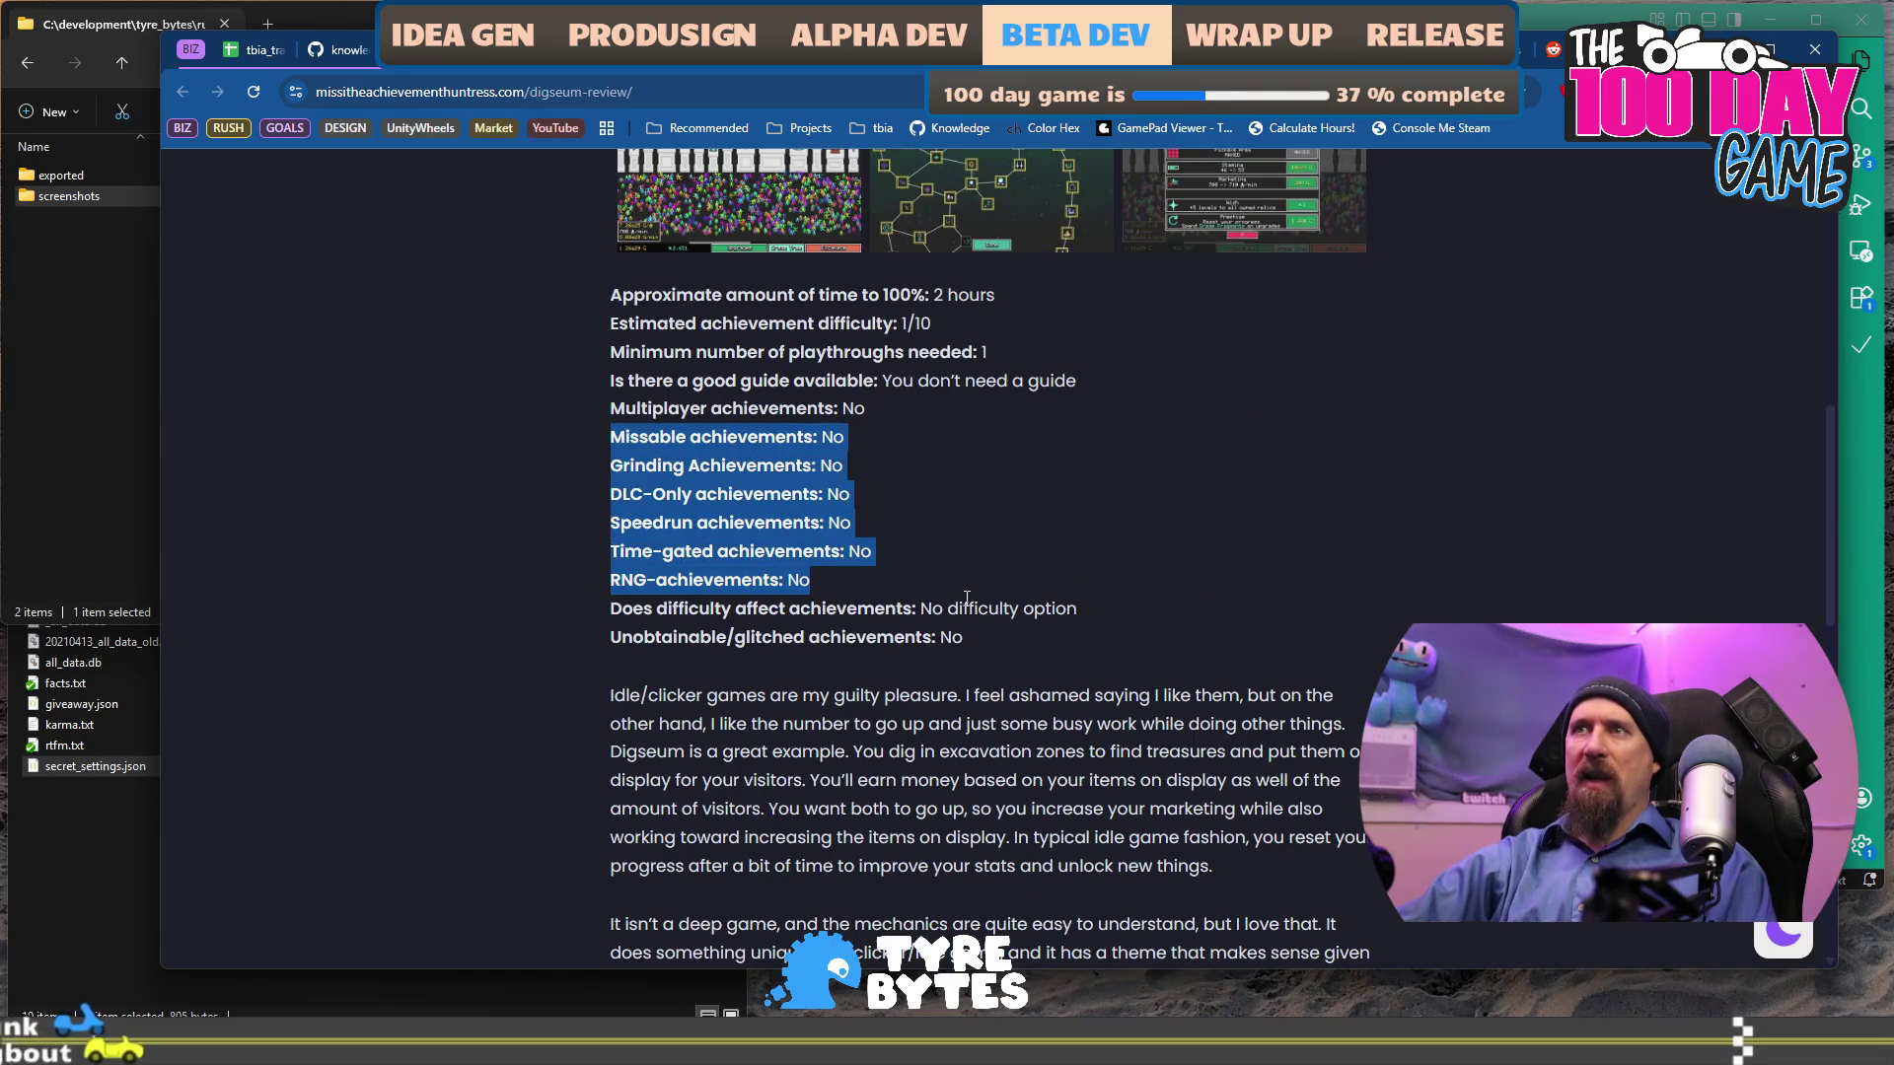
scroll(963, 592, "down", 15)
scroll(962, 582, "up", 19)
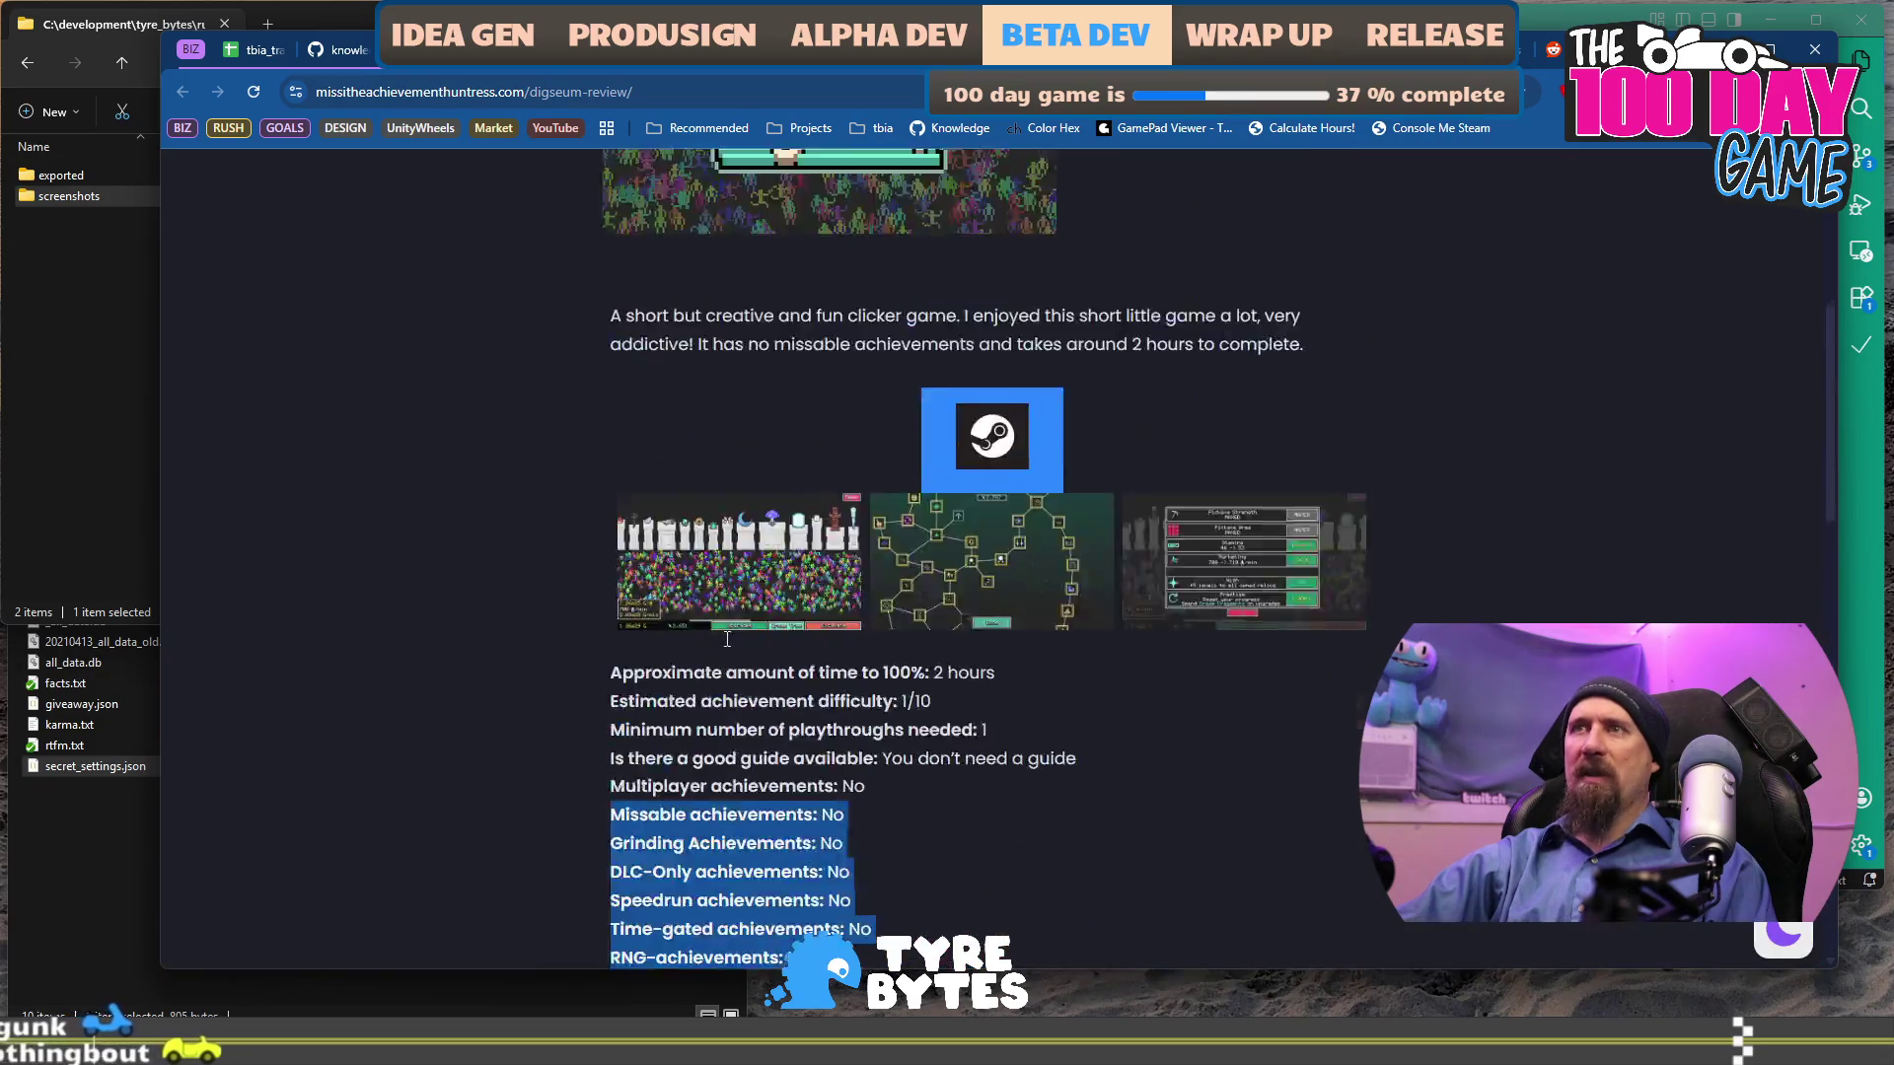
scroll(727, 639, "up", 5)
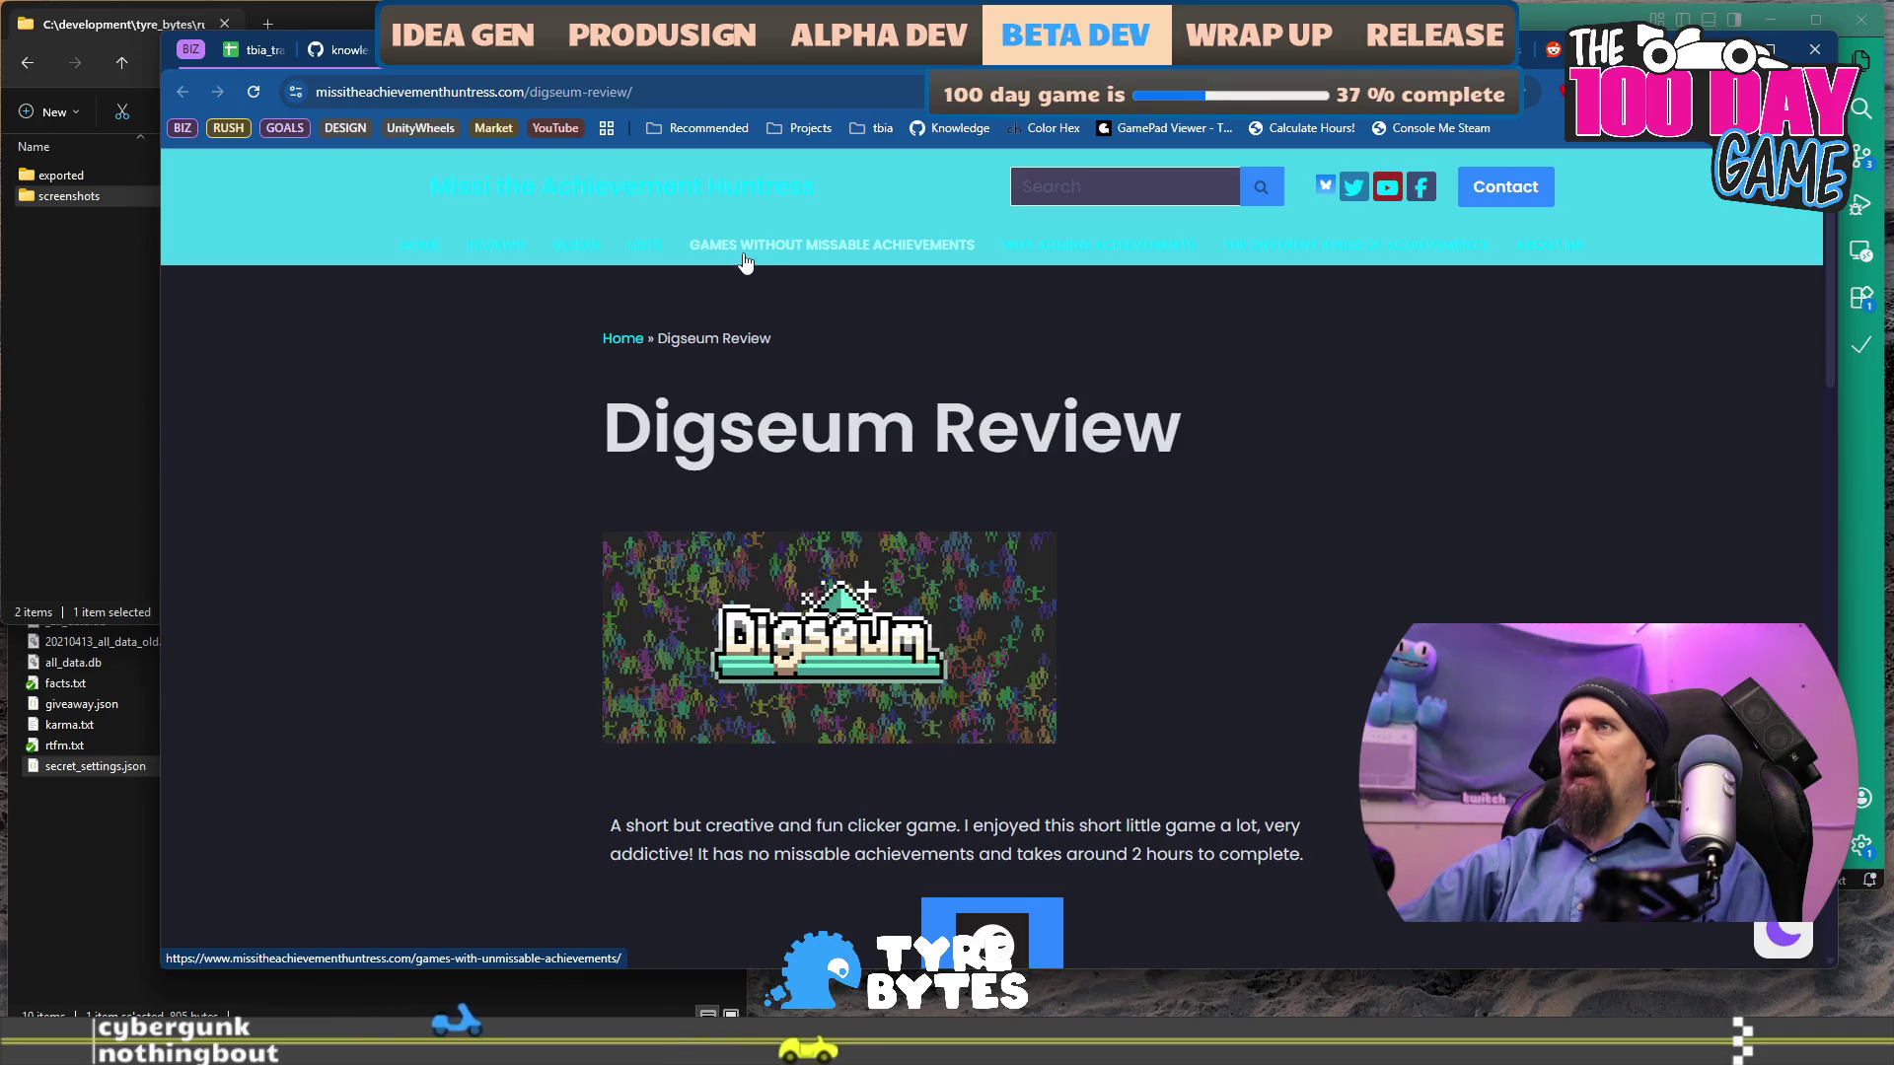
Read the article on adding achievements and the About me page, then return to the doc.
left_click(1186, 255)
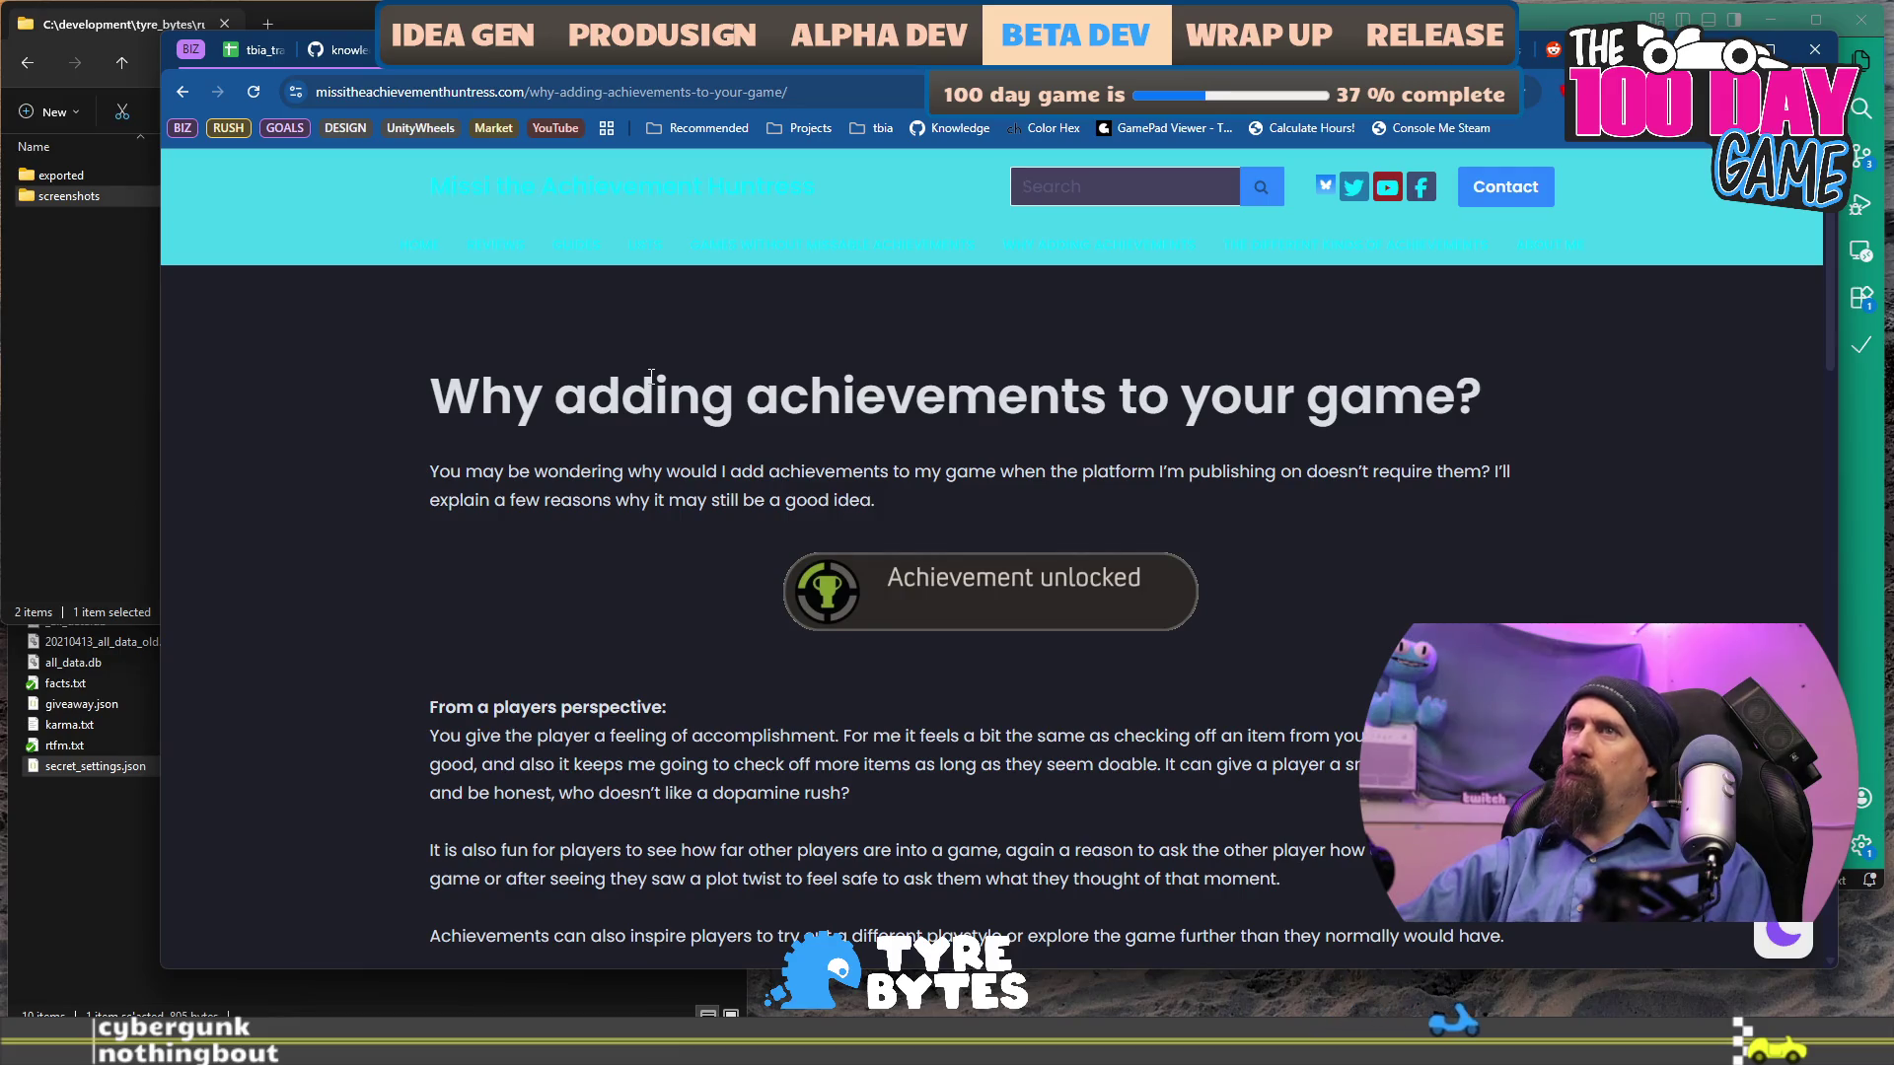
scroll(651, 375, "down", 6)
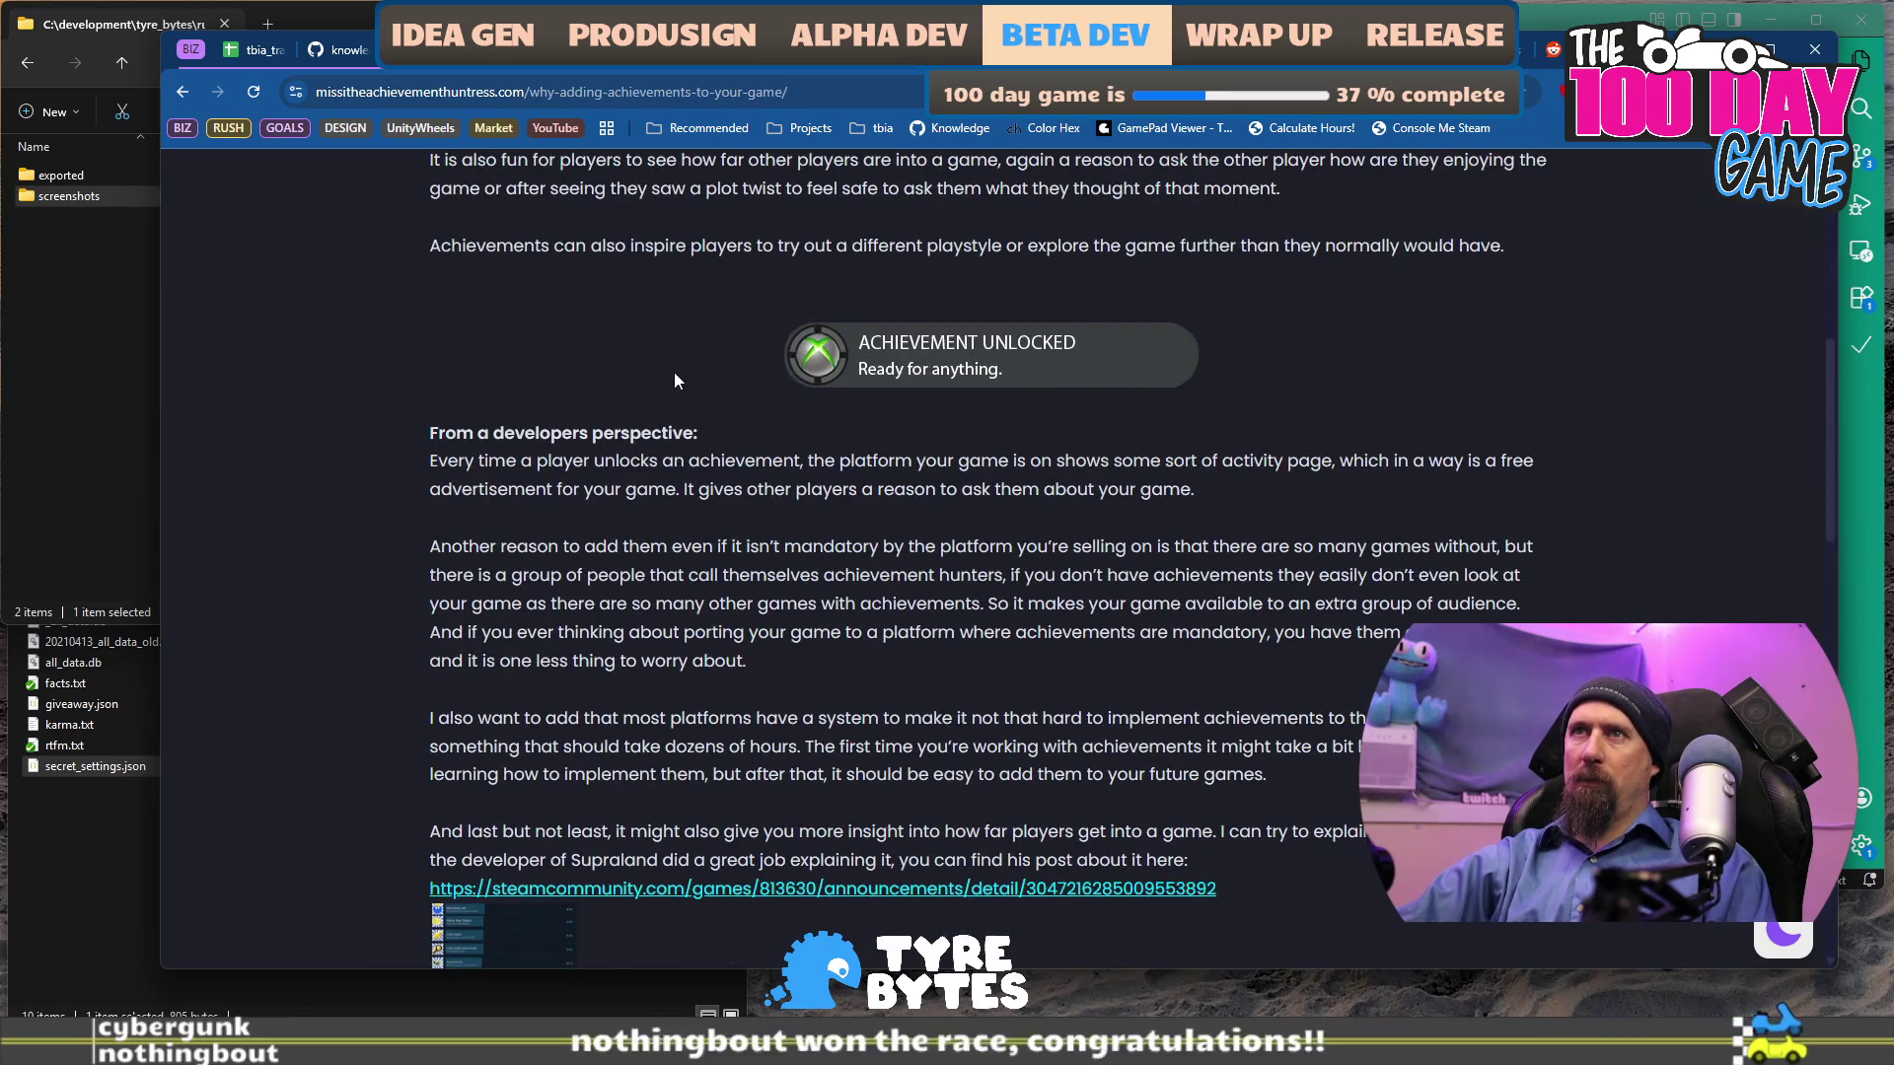
left_click_drag(606, 460, 829, 536)
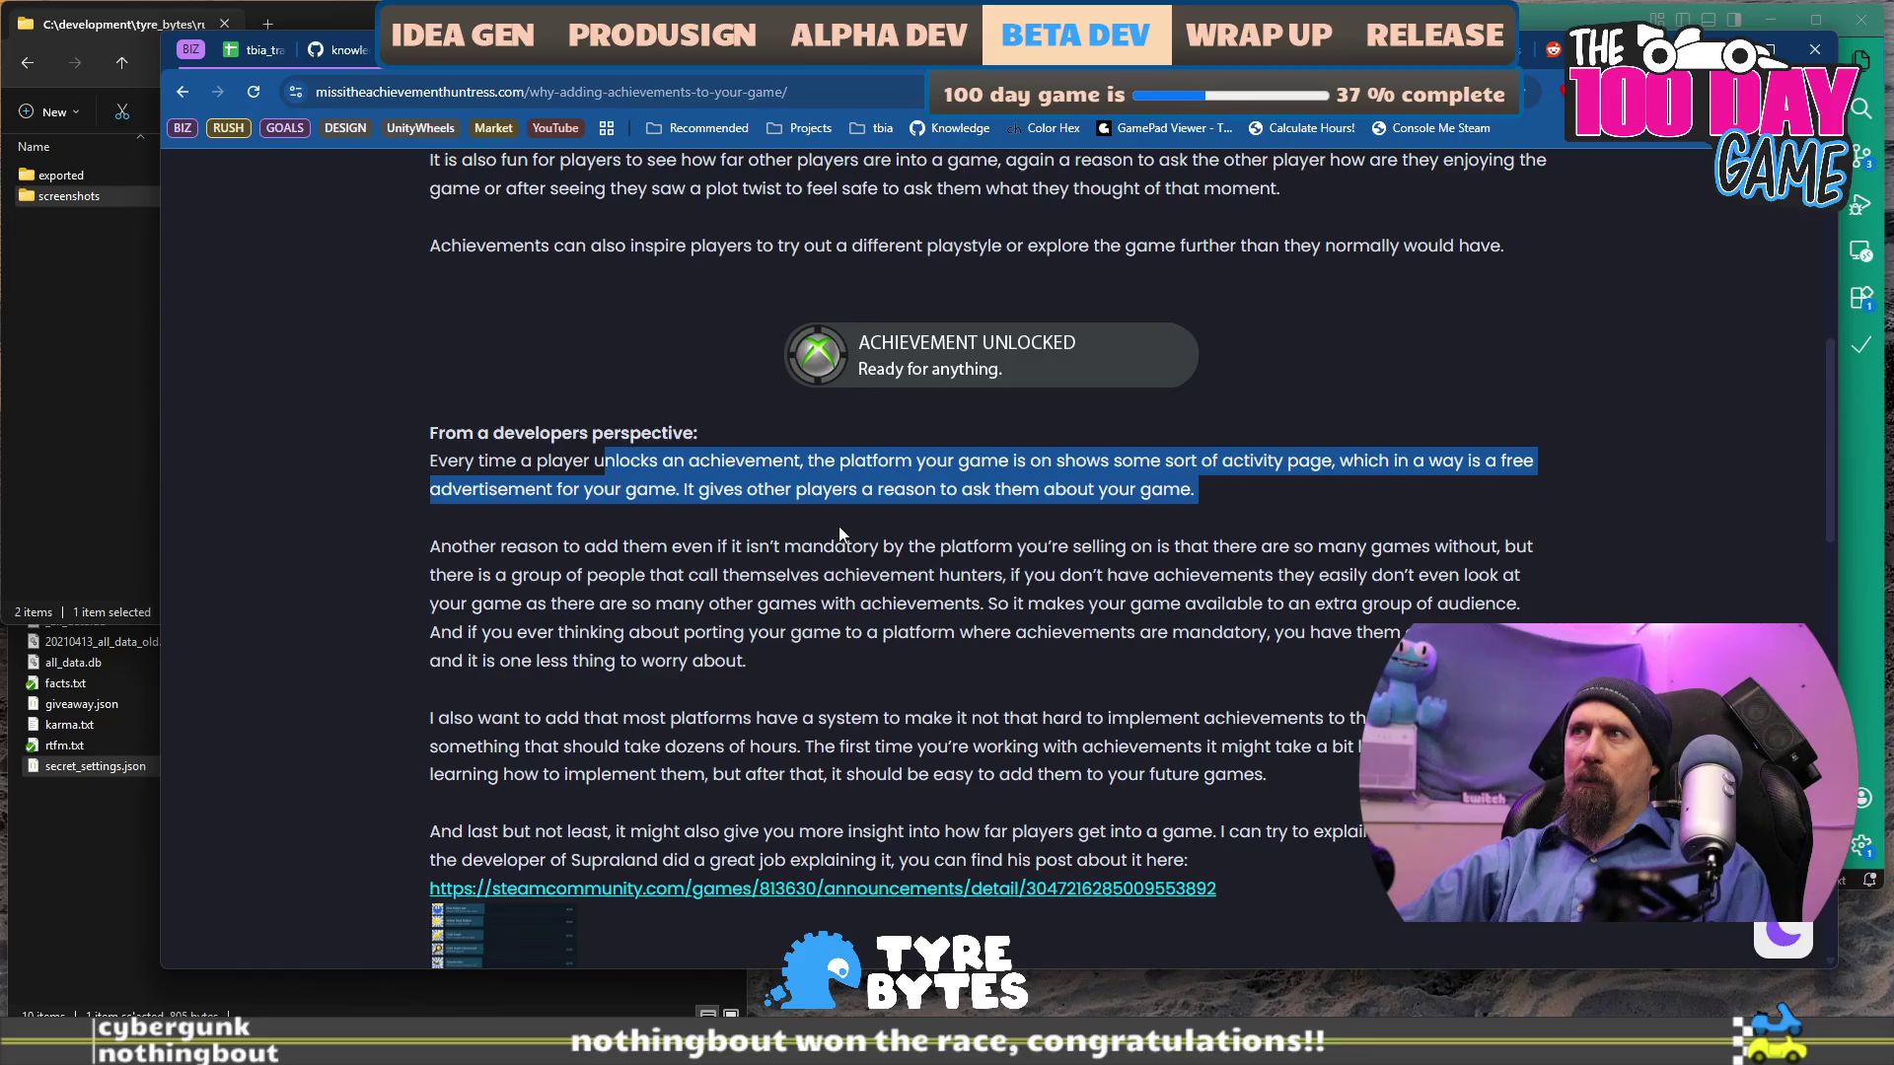
scroll(839, 524, "down", 6)
scroll(866, 507, "up", 12)
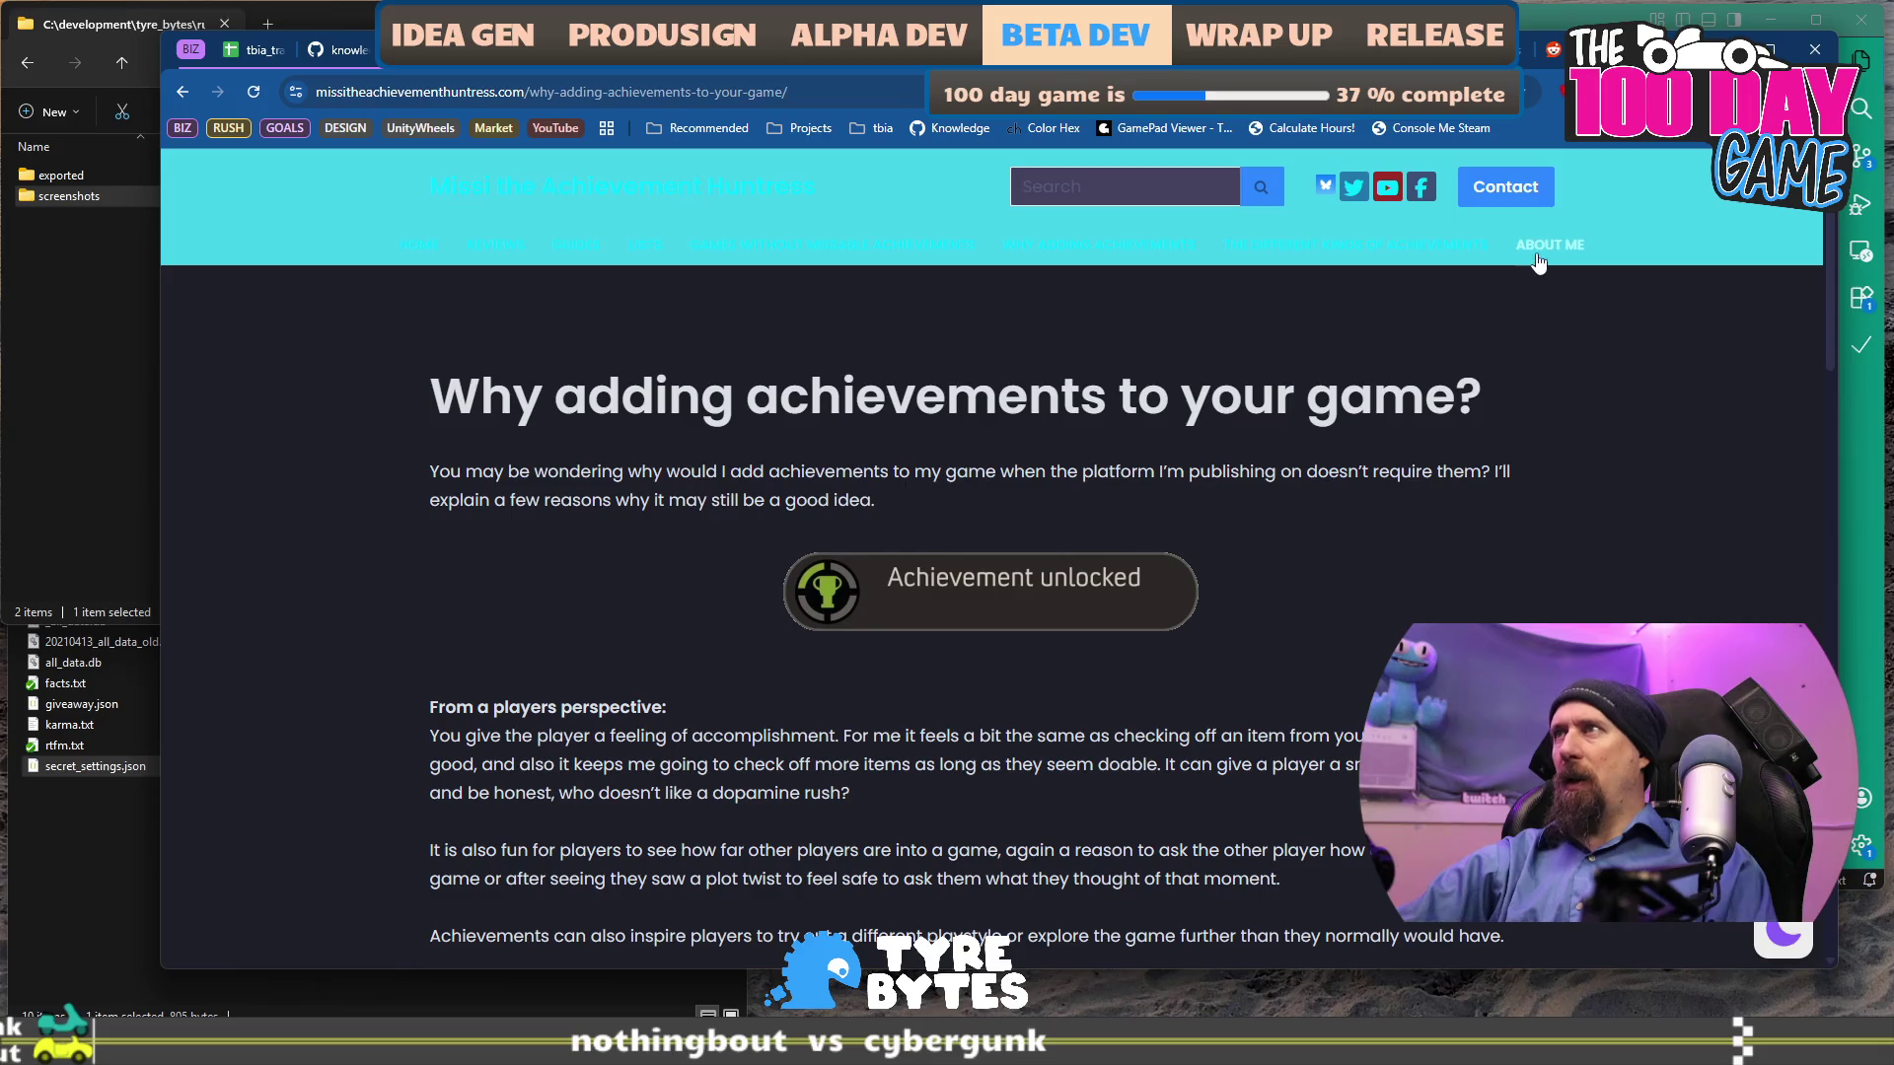
left_click(1536, 254)
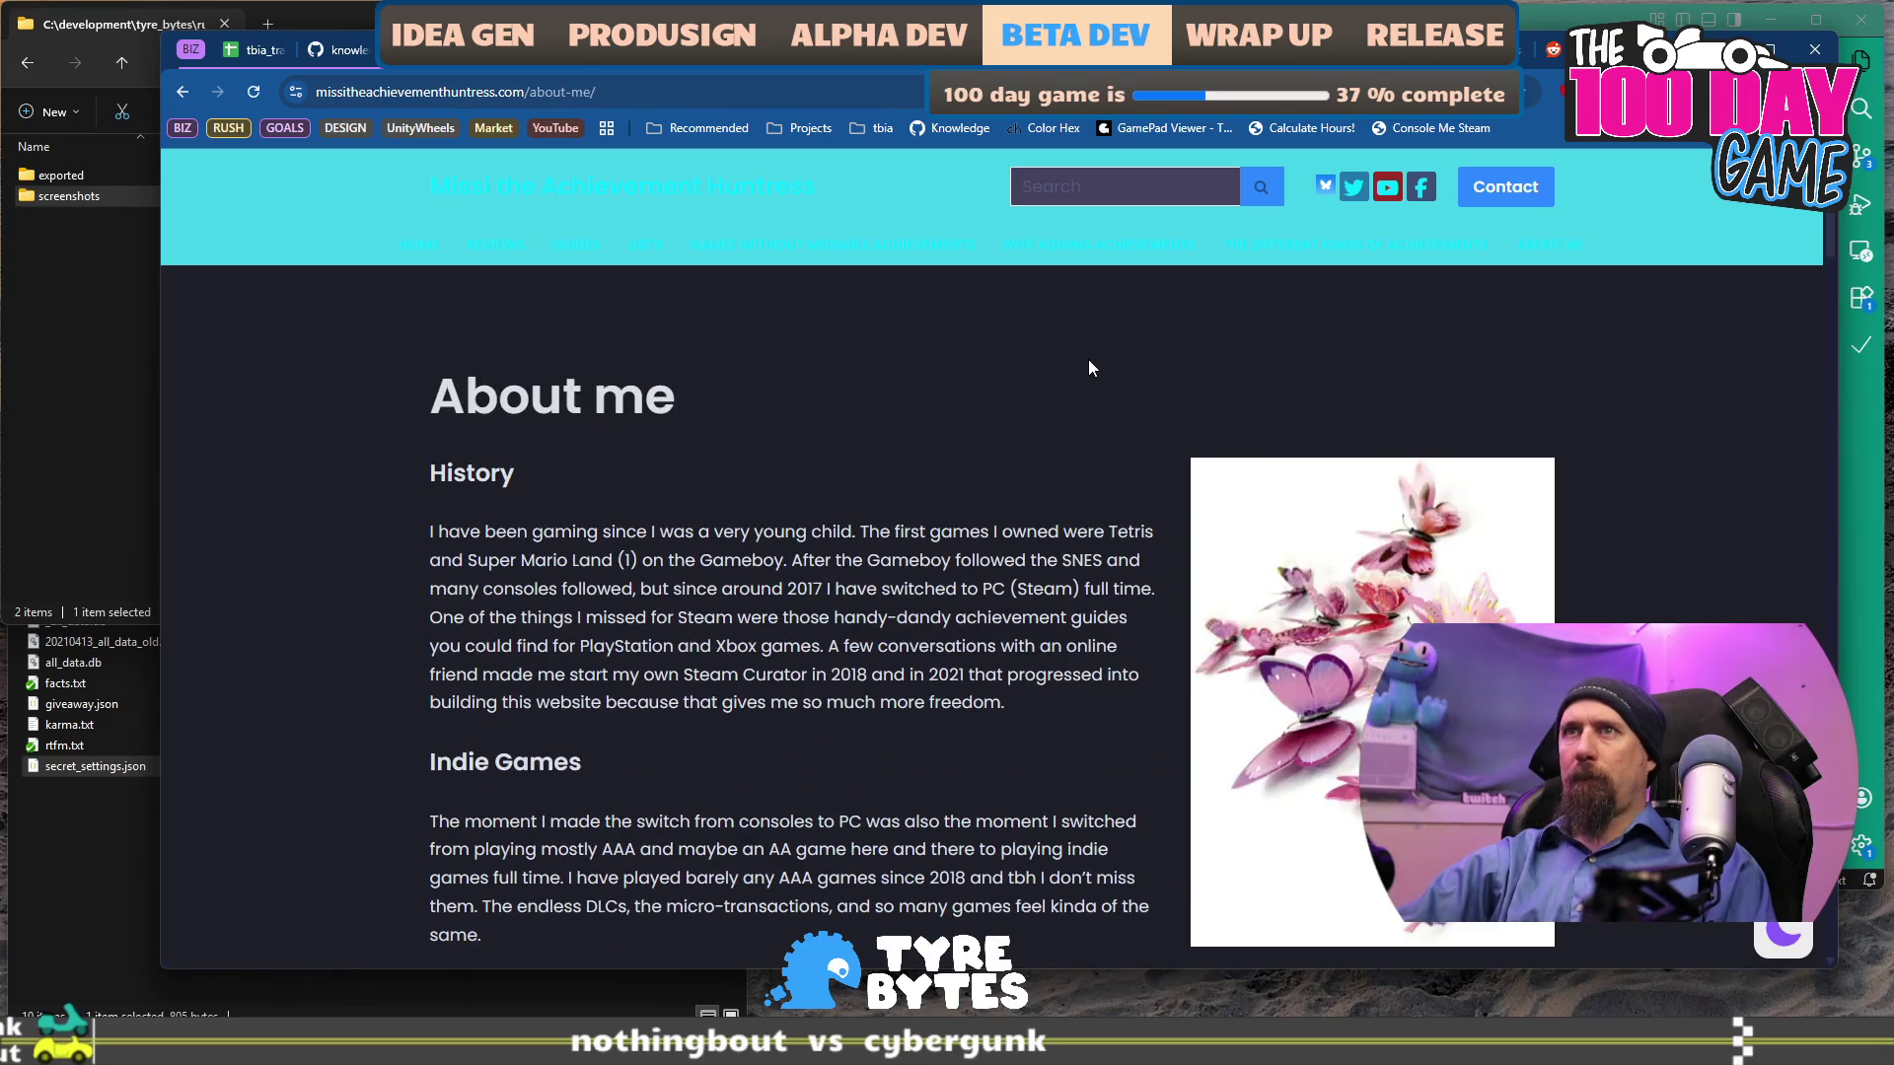
scroll(1087, 359, "down", 8)
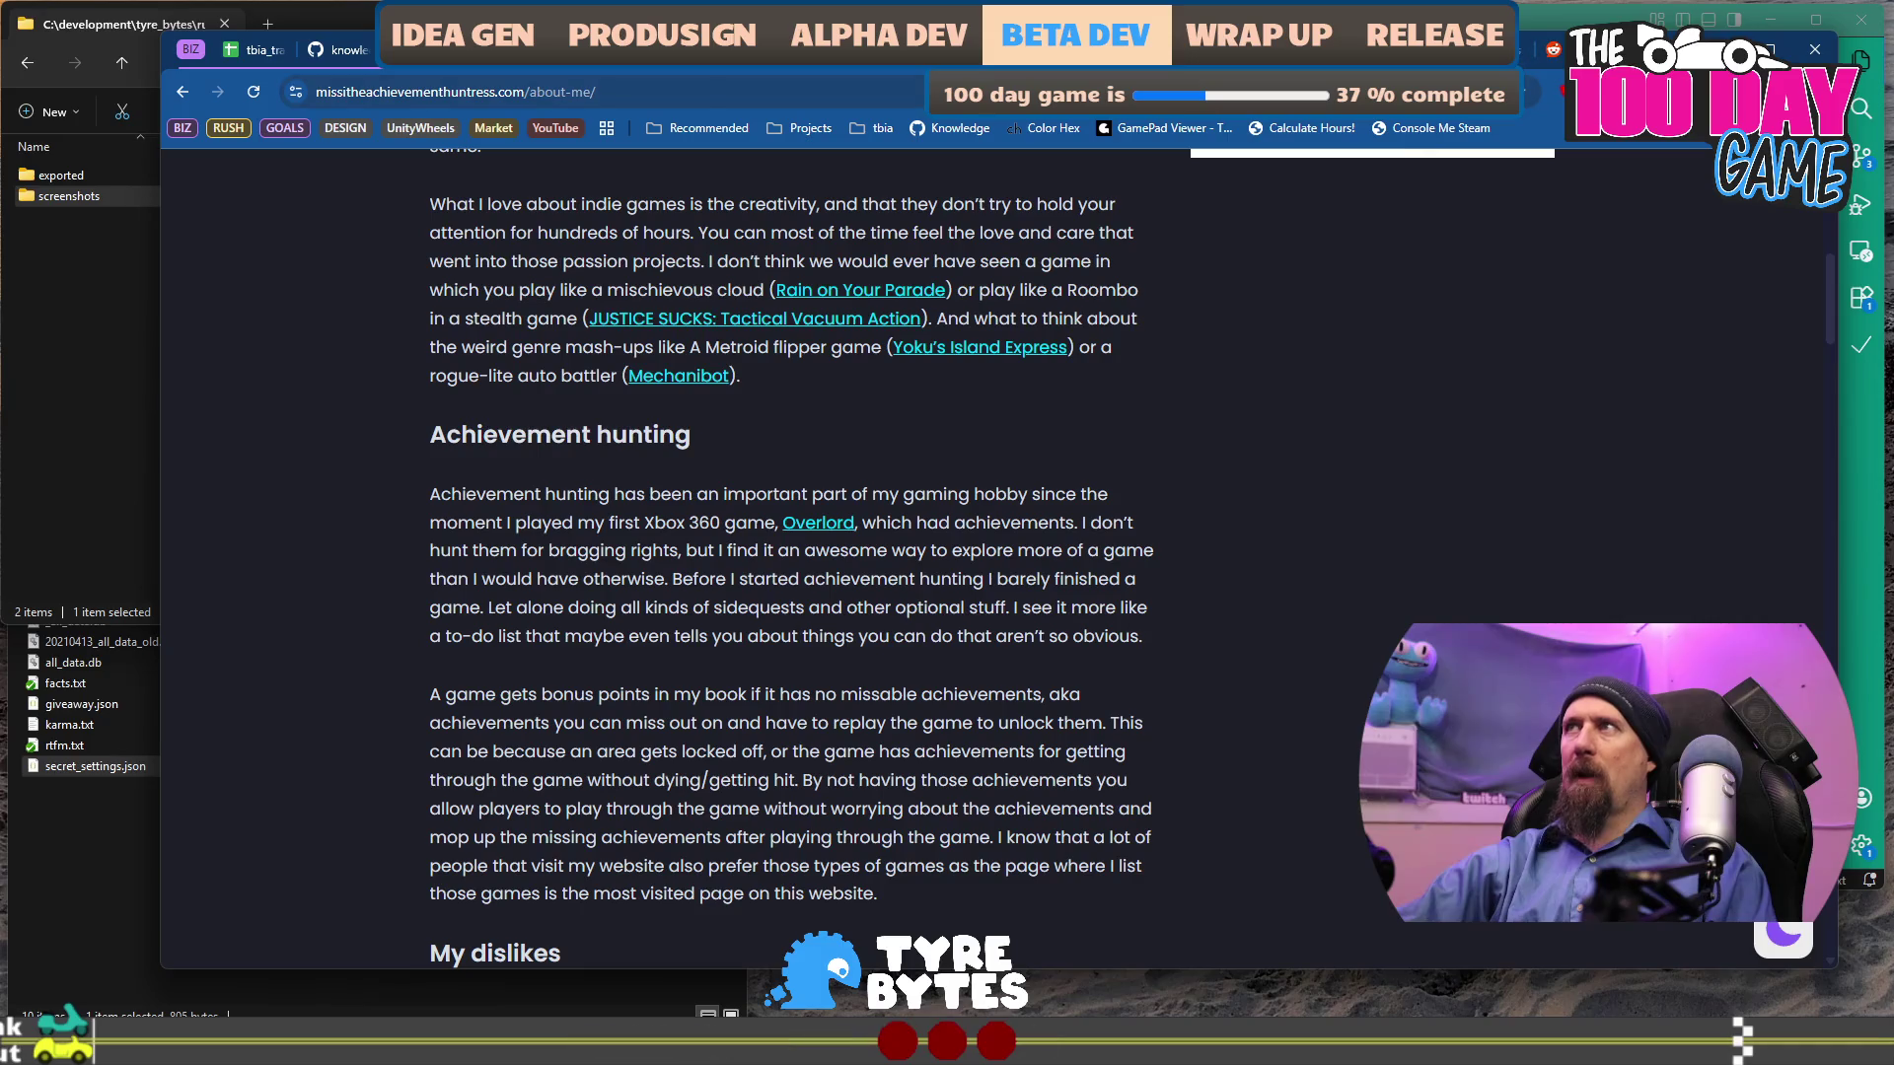
left_click(432, 49)
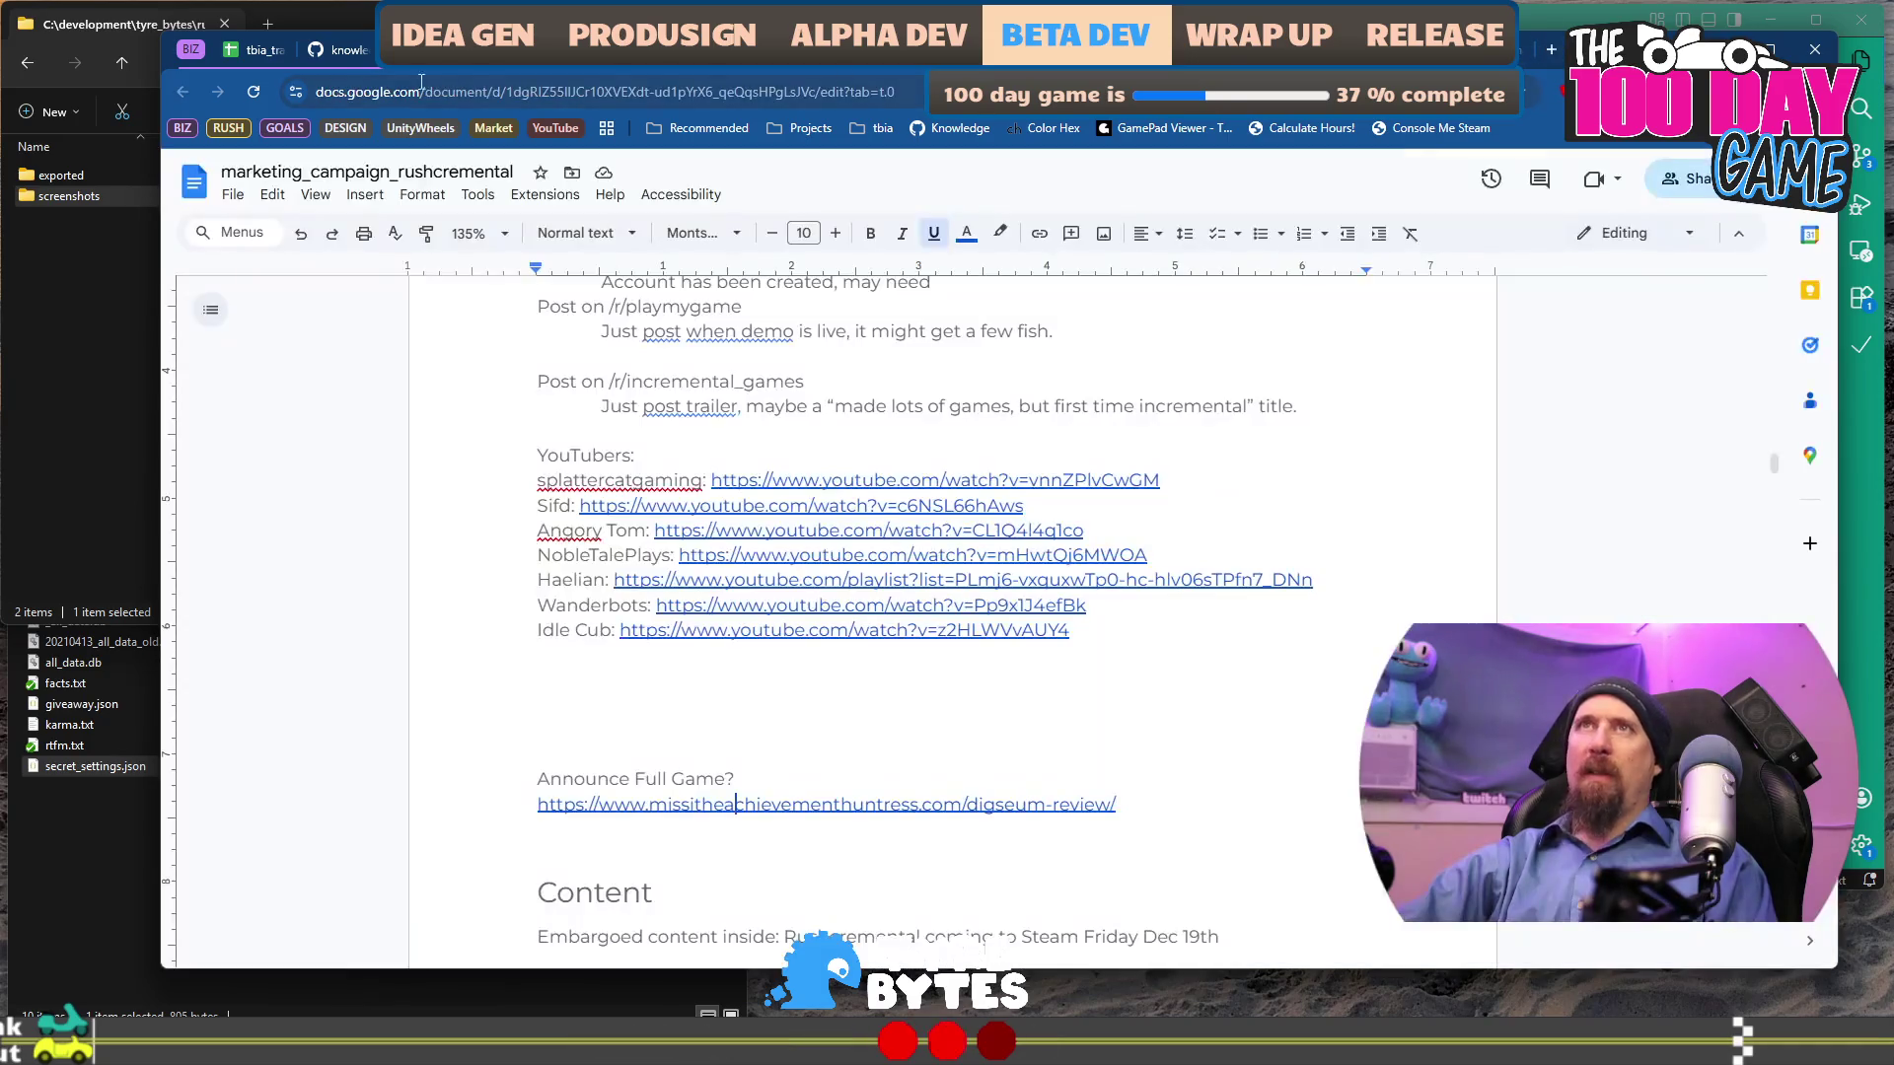
Remove the extra blank lines under Idle Cub and add an empty line after the Embargoed line.
scroll(818, 691, "down", 4)
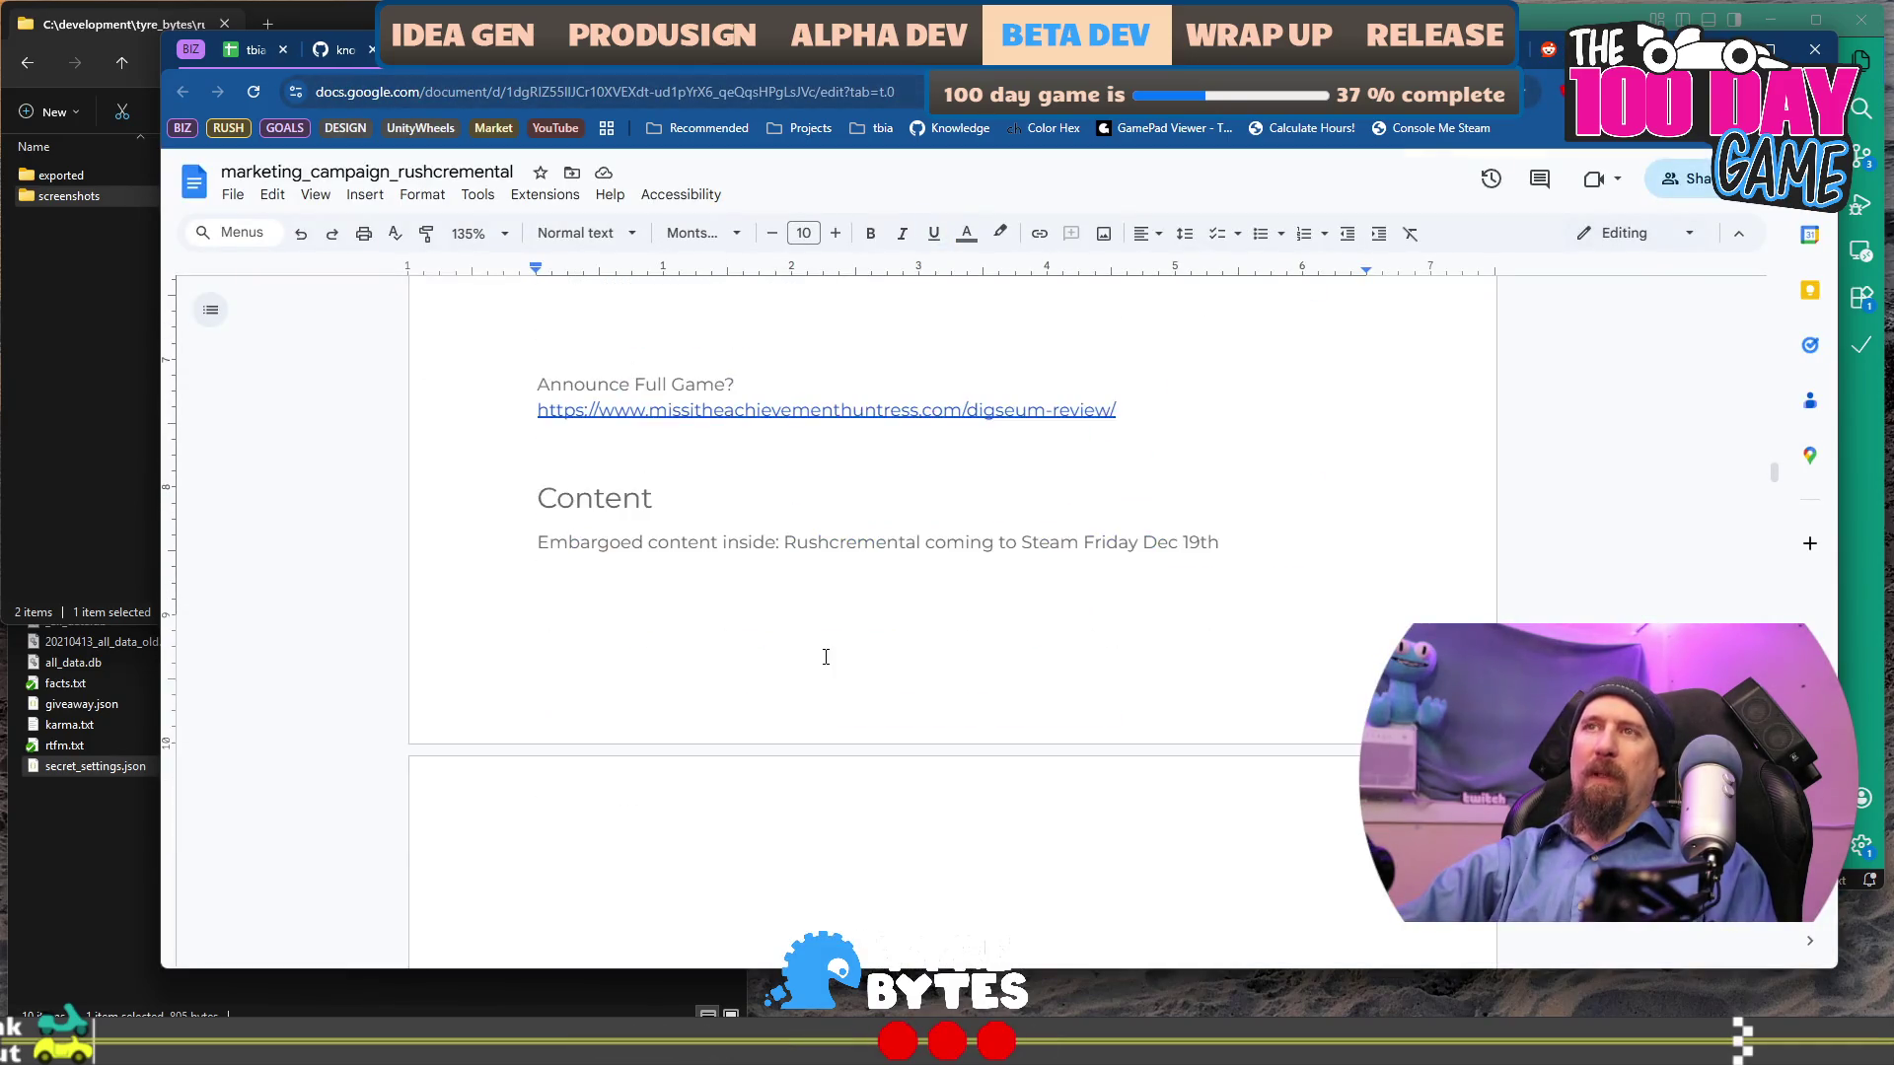
key("BackSpace")
key("BackSpace")
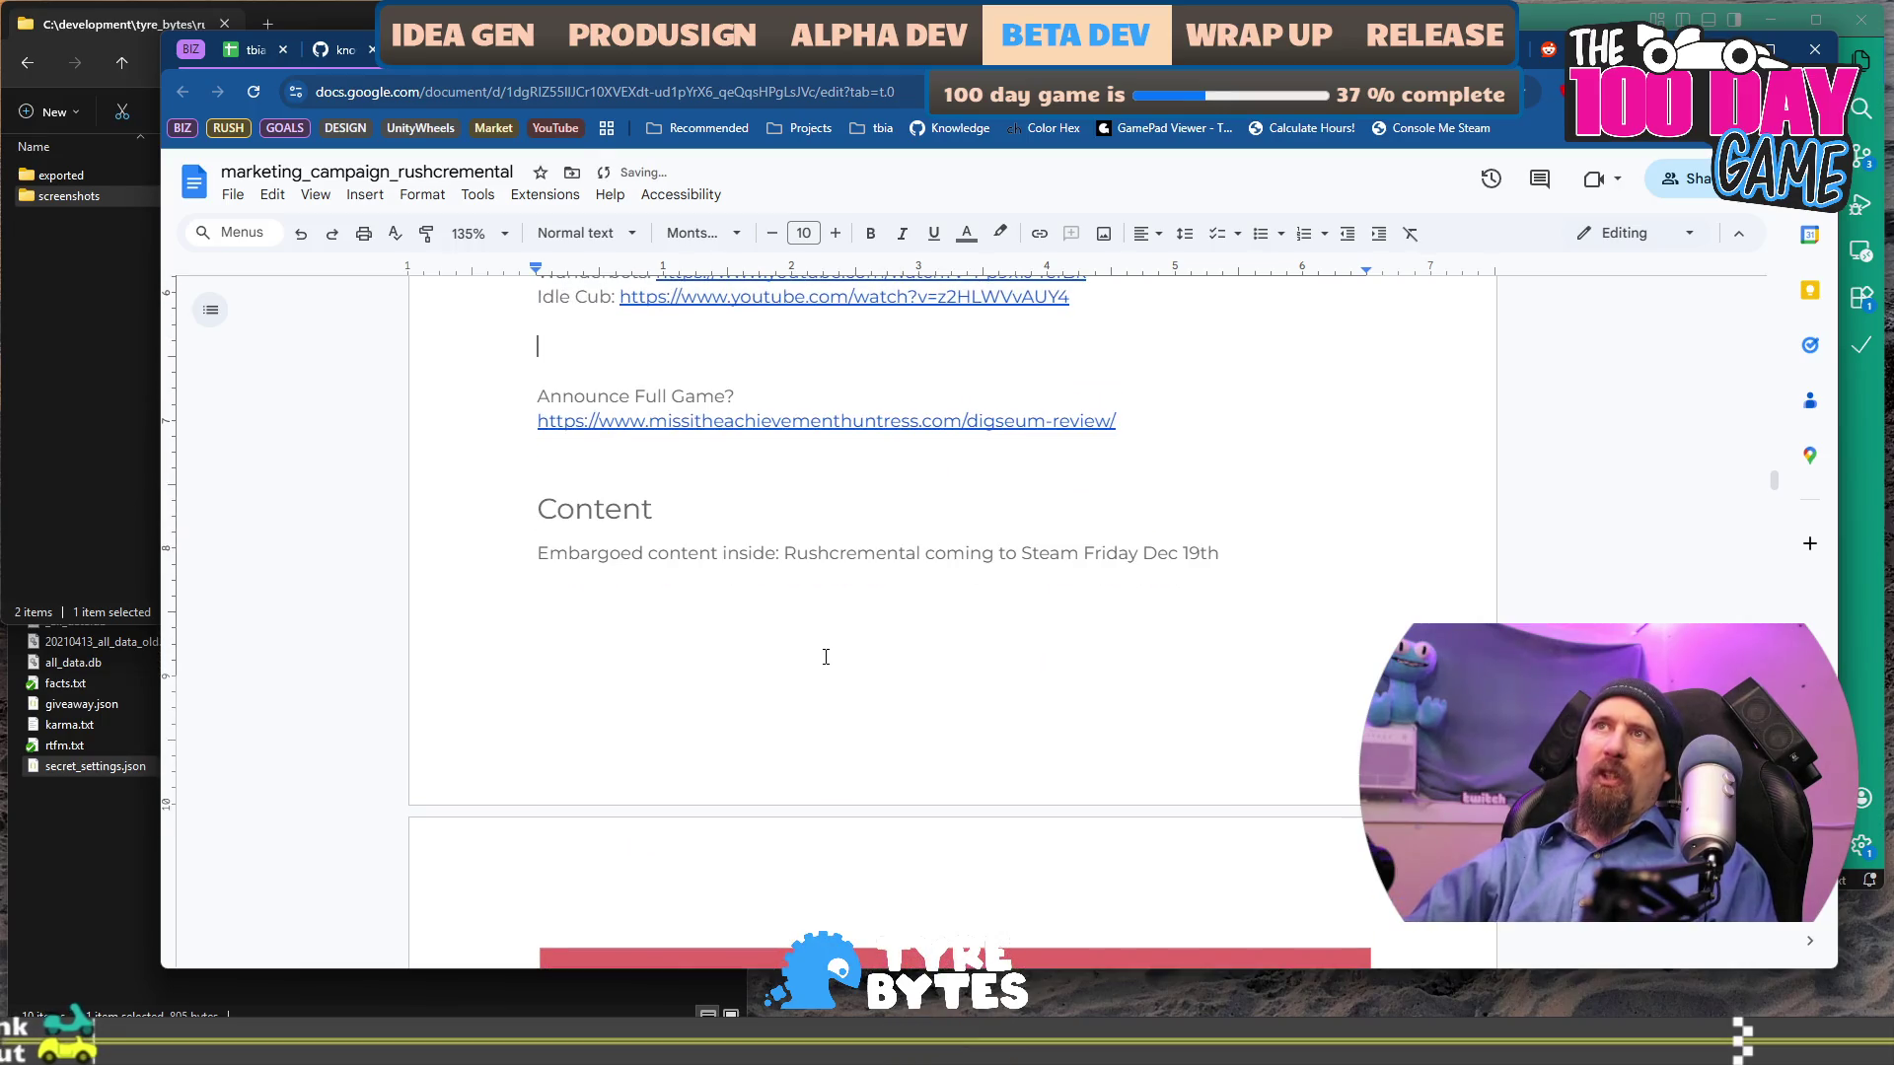
scroll(823, 653, "up", 4)
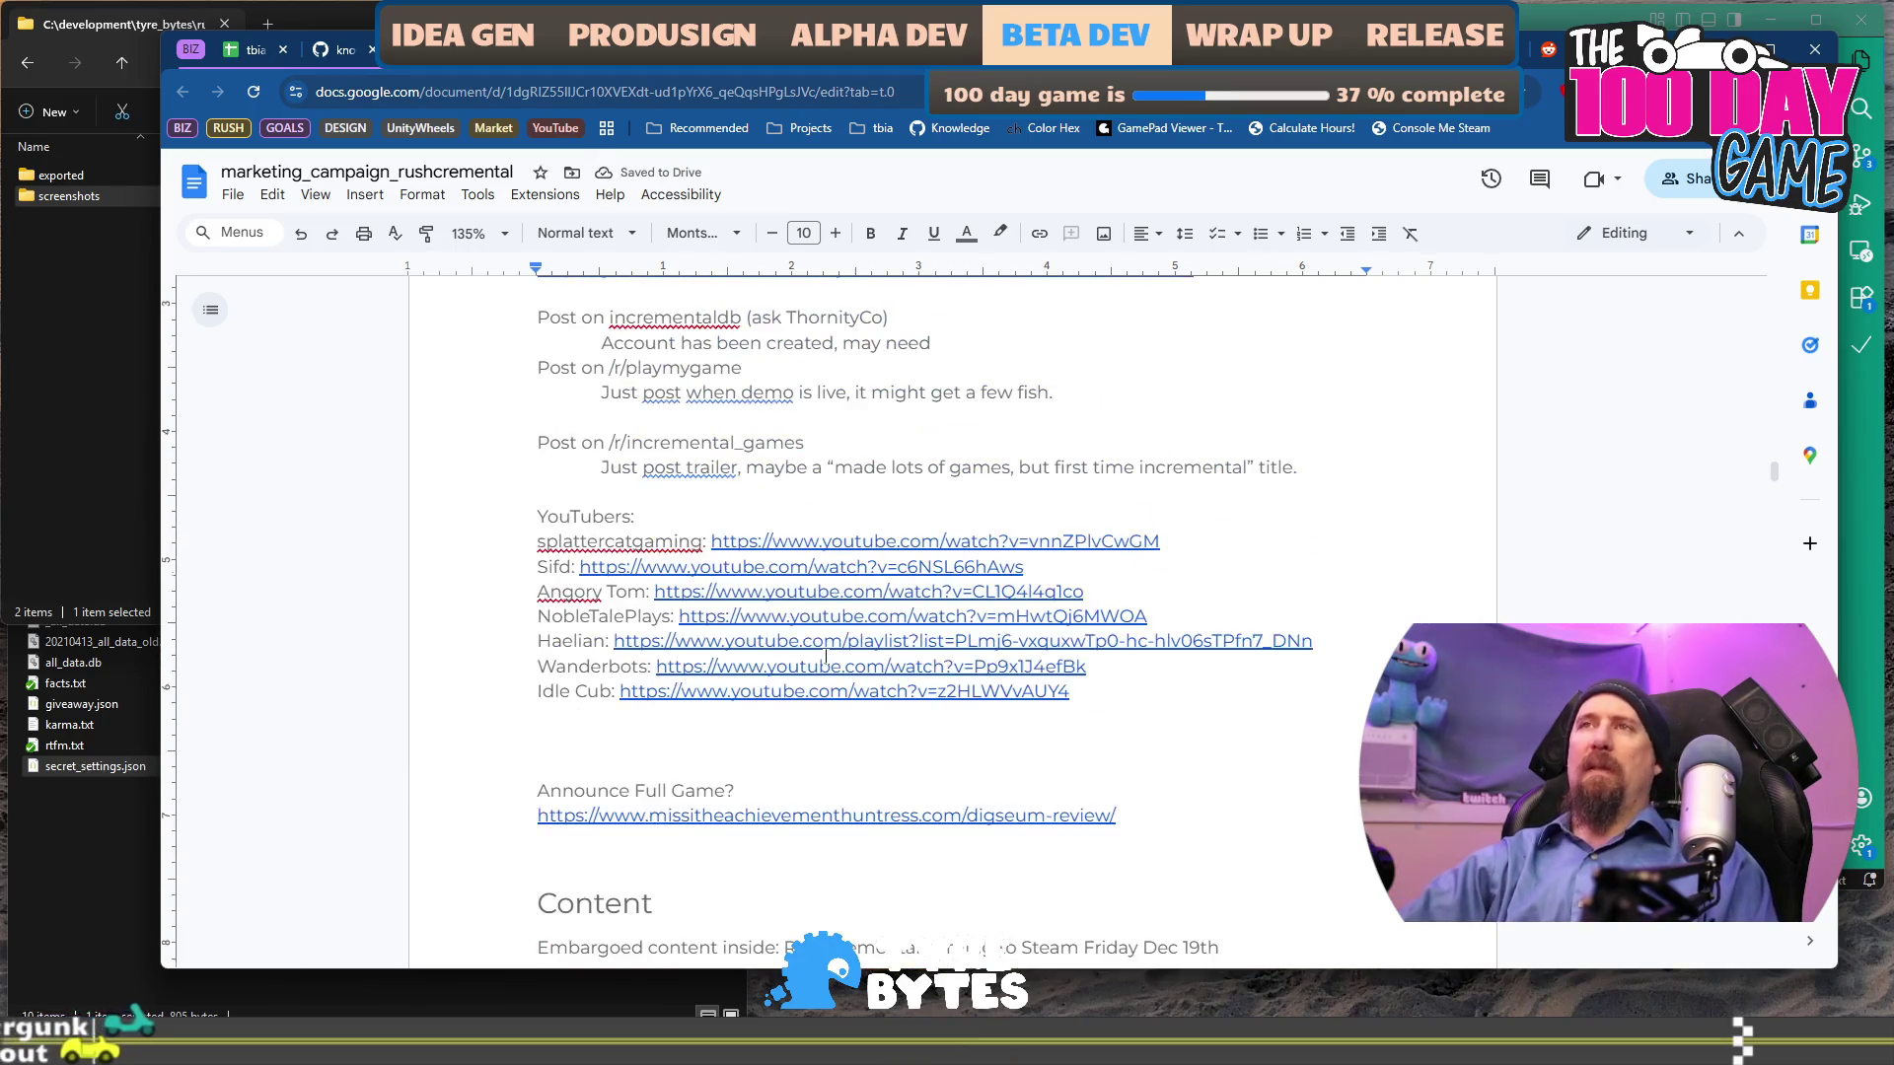
scroll(821, 649, "down", 4)
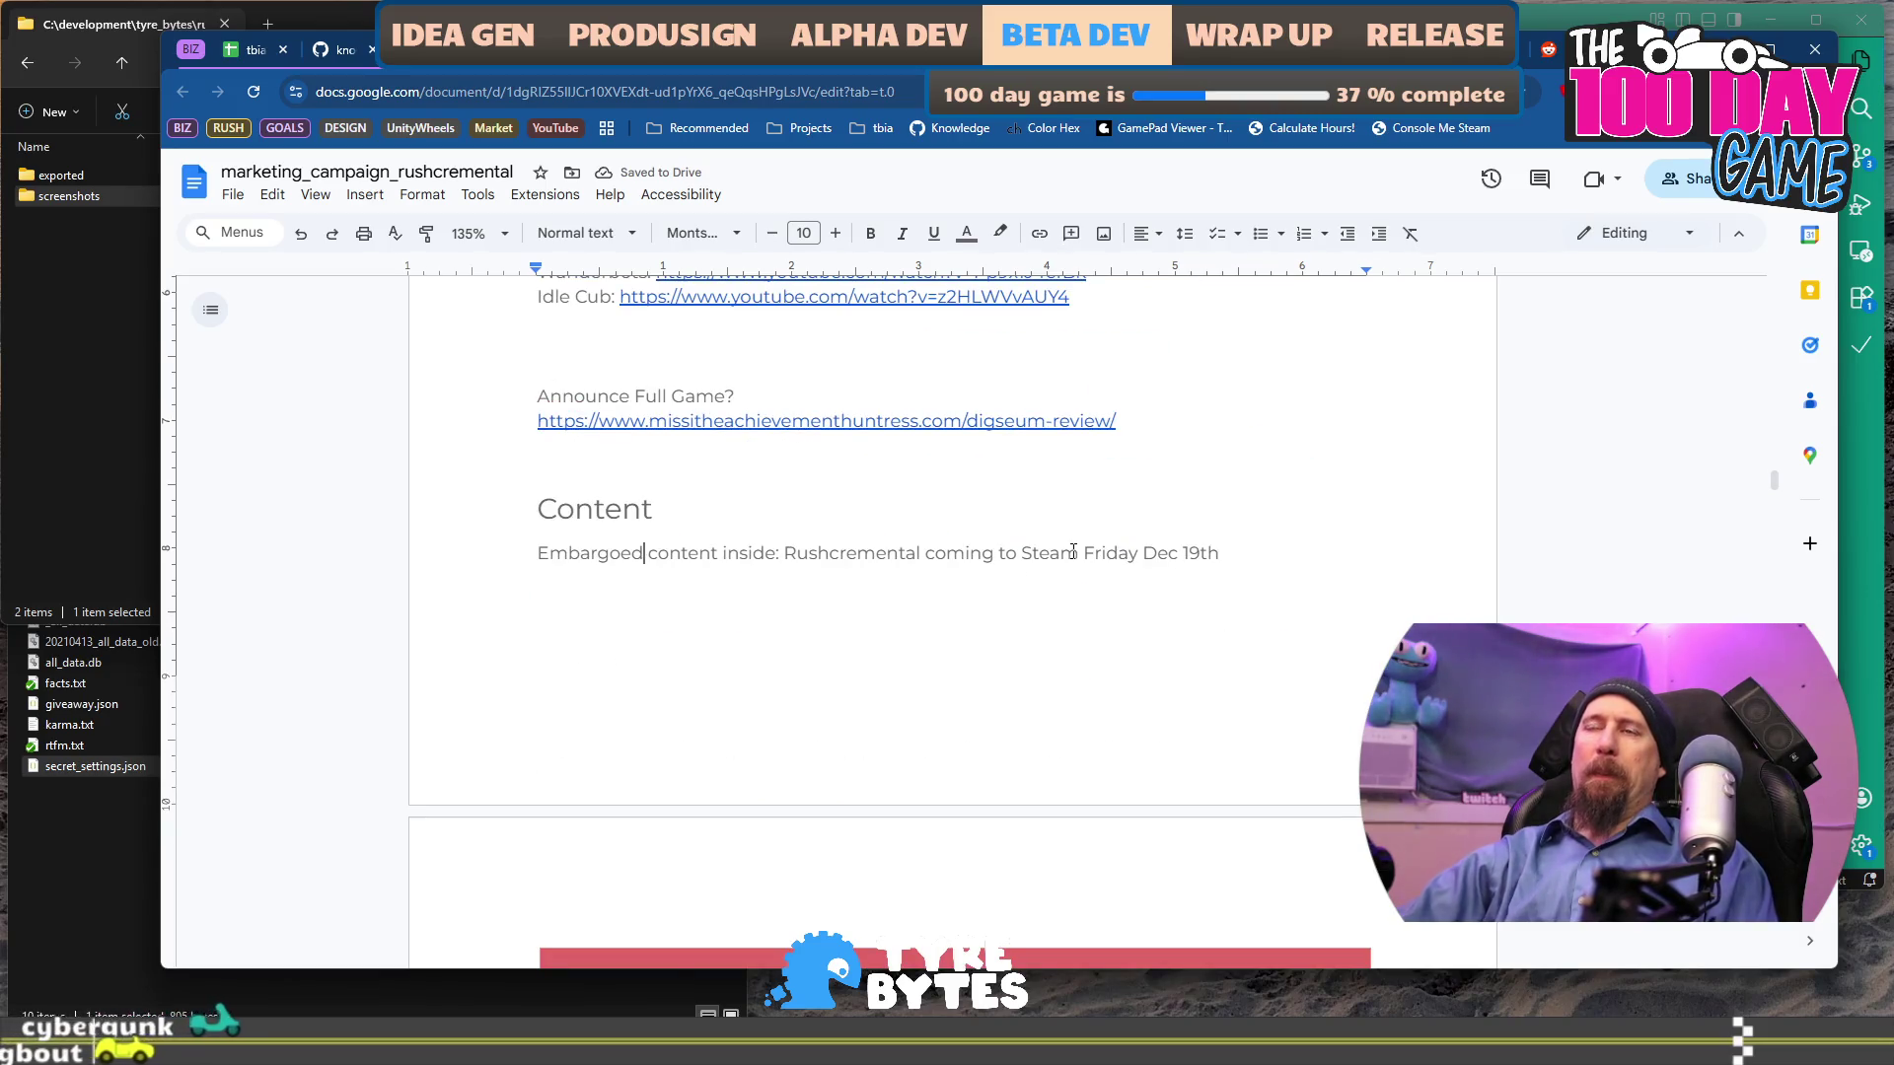
key("Return")
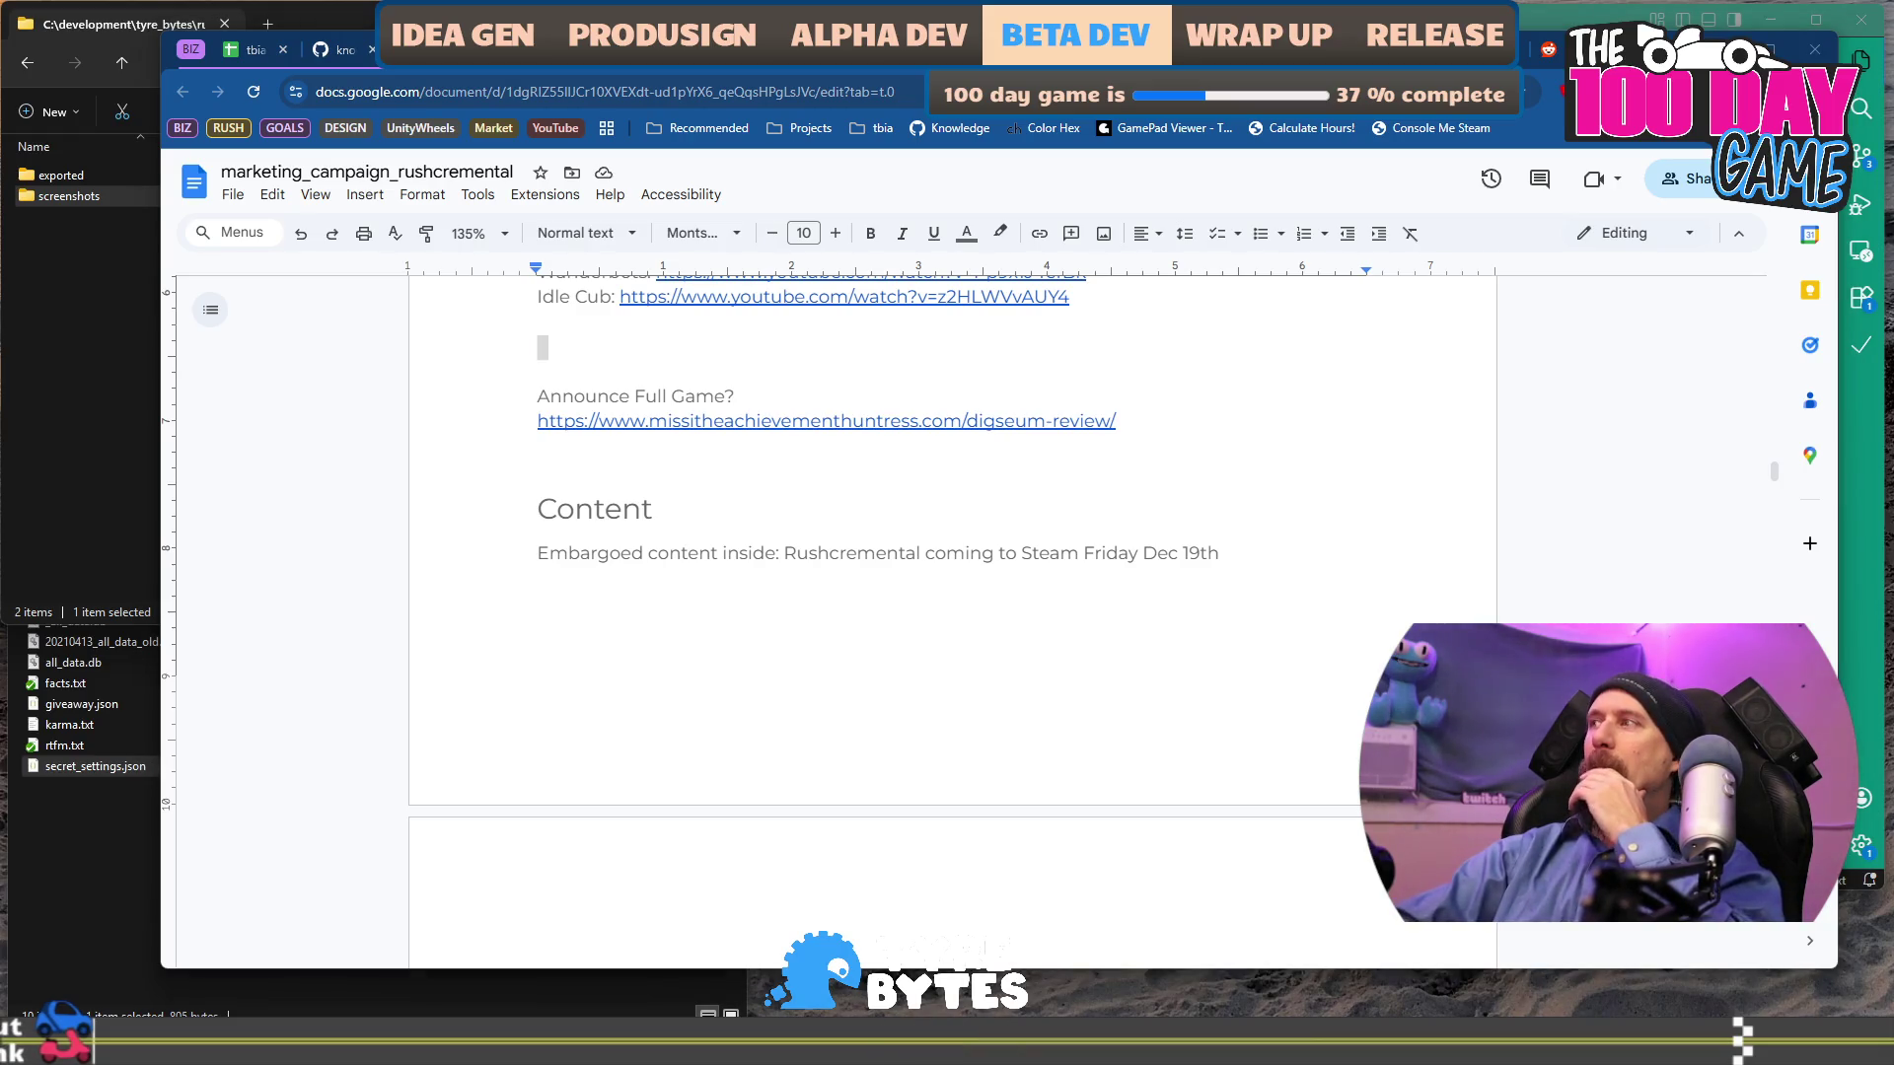
Start a new page after the Content section's Embargoed line.
scroll(1066, 495, "up", 4)
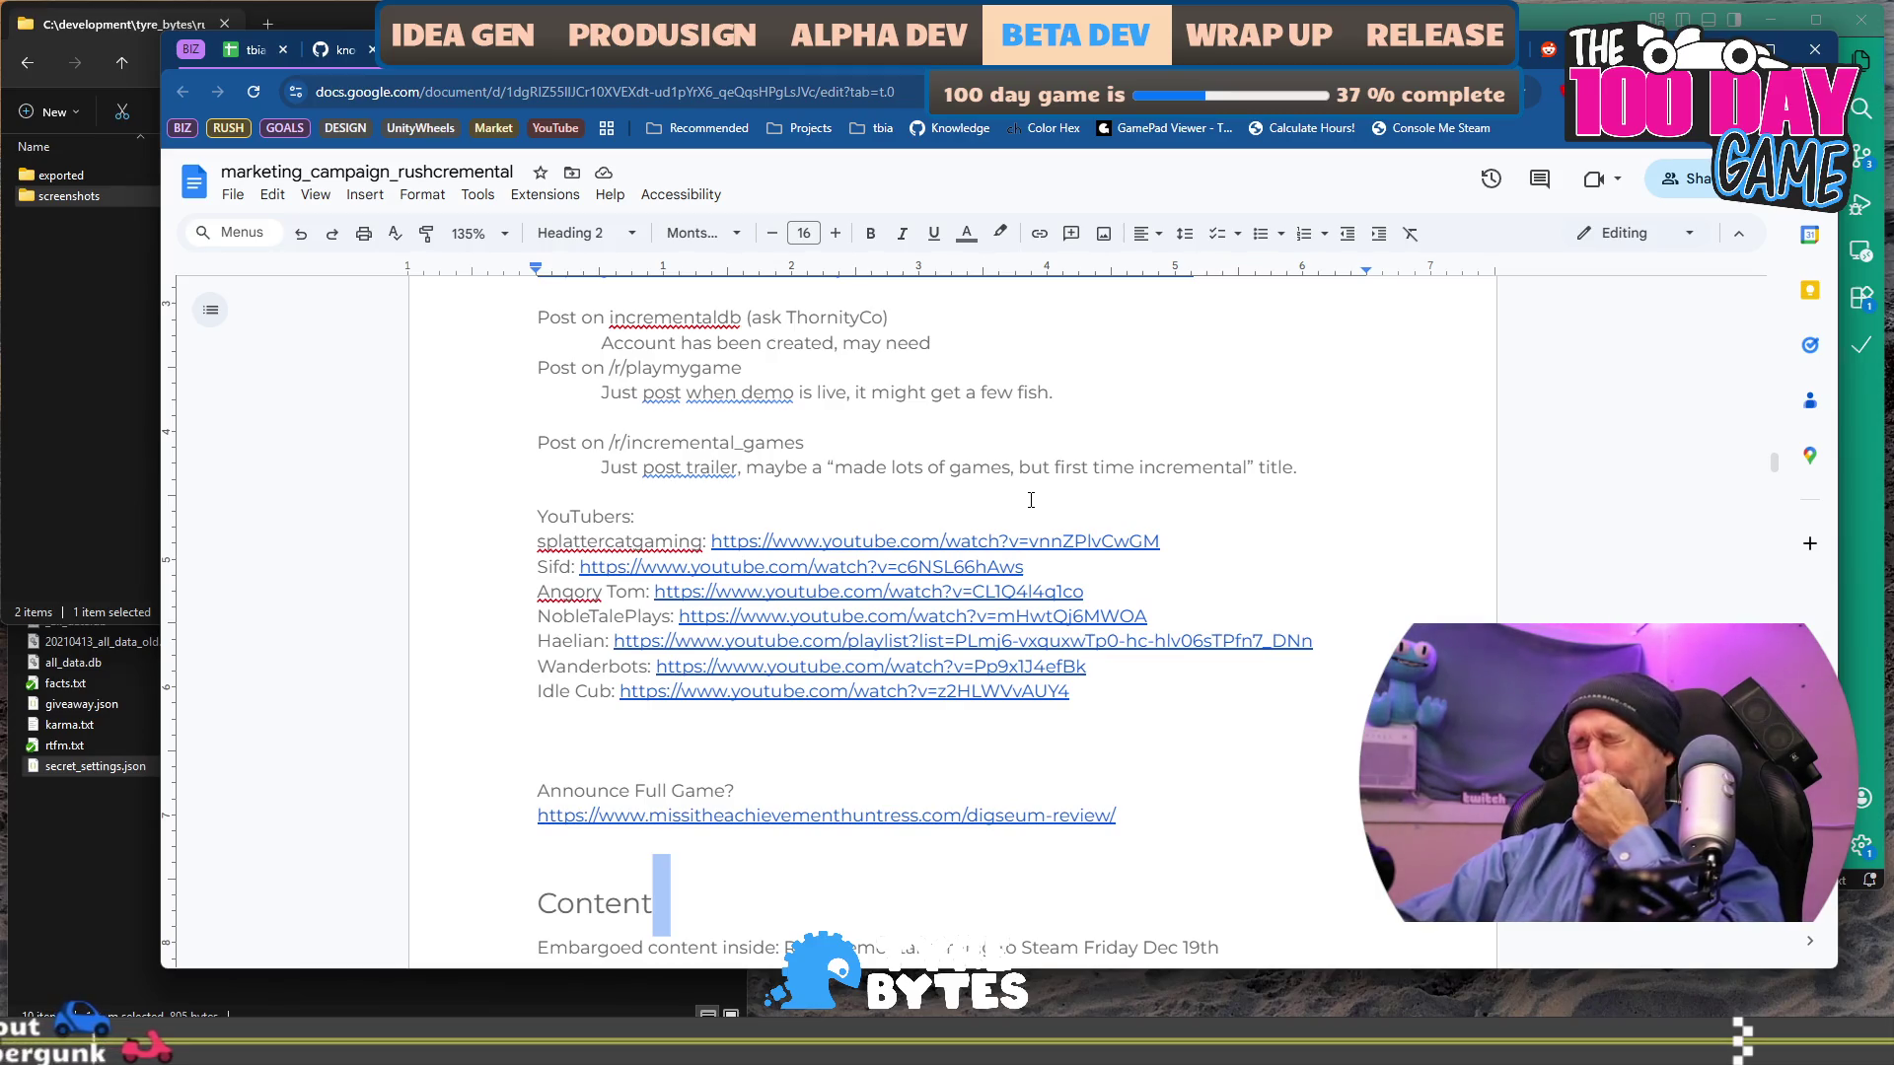
scroll(1006, 591, "down", 4)
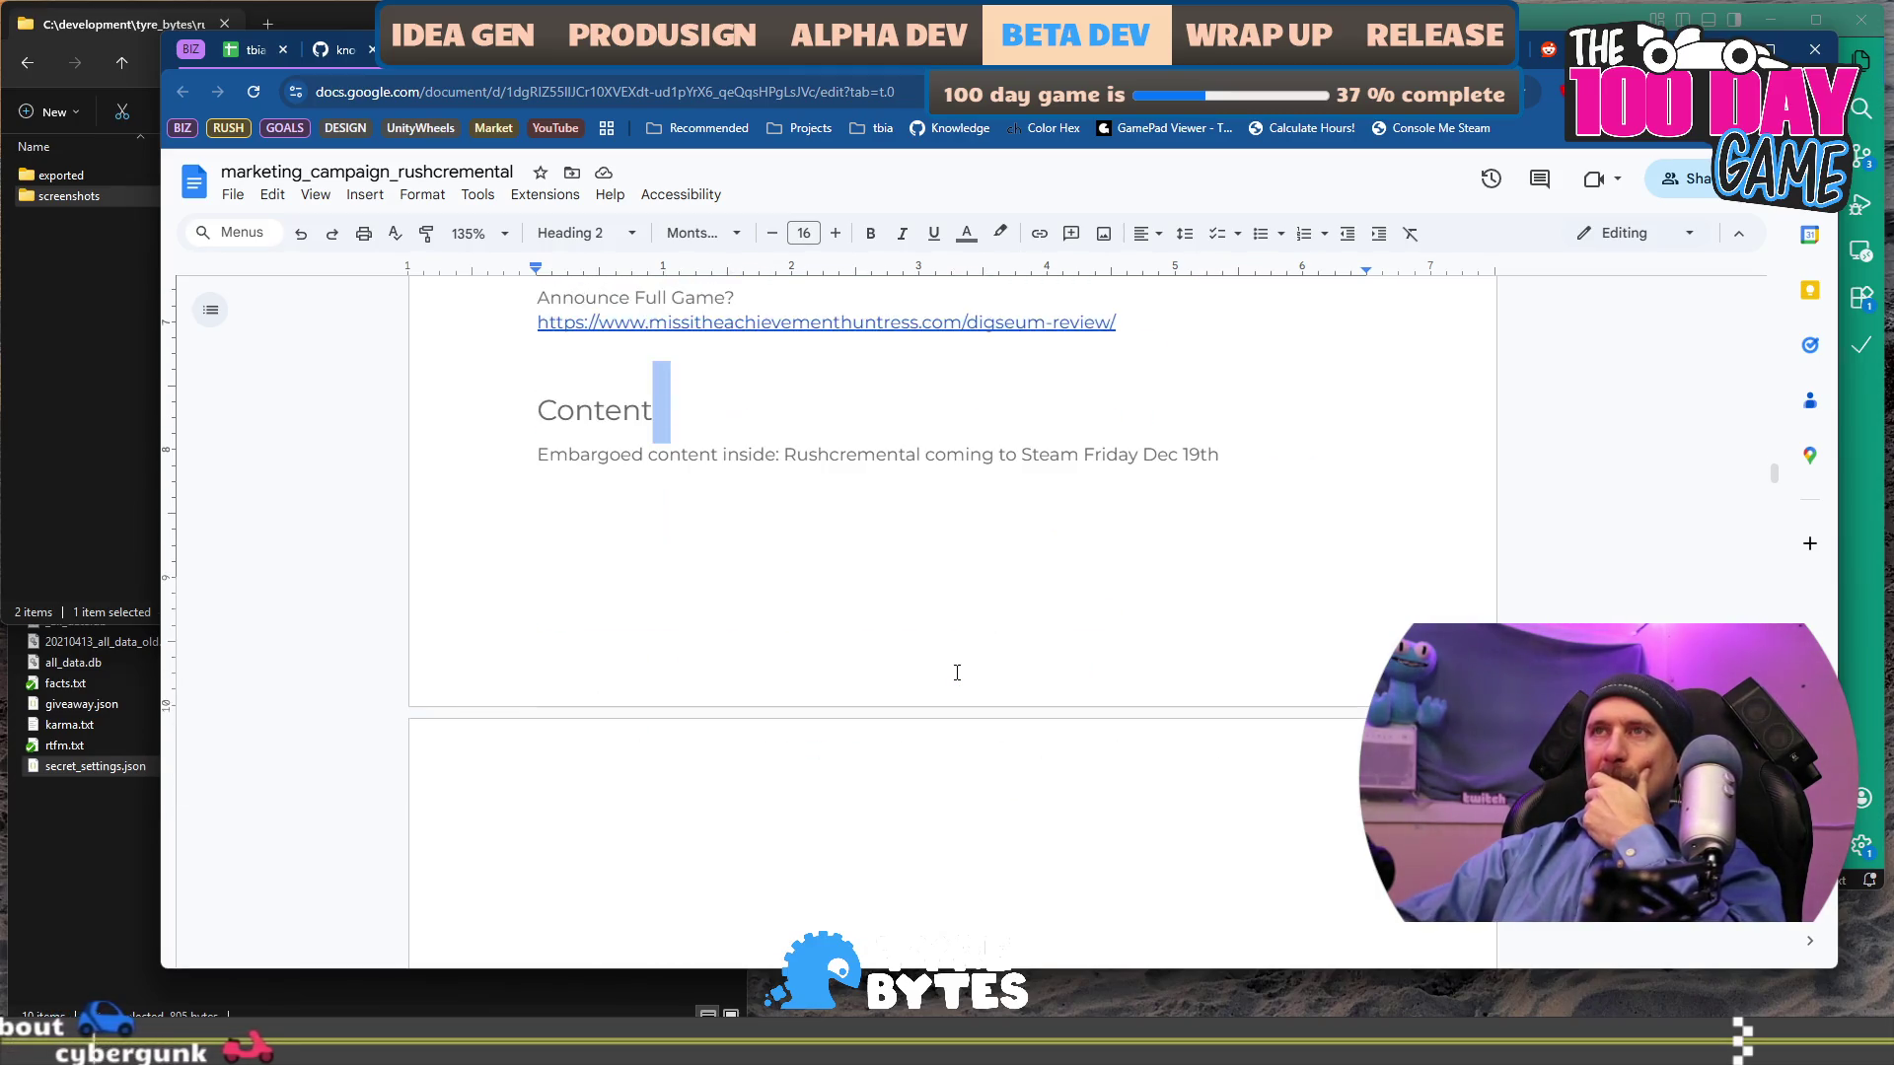
scroll(1115, 625, "down", 1)
left_click(1039, 583)
scroll(1040, 583, "up", 2)
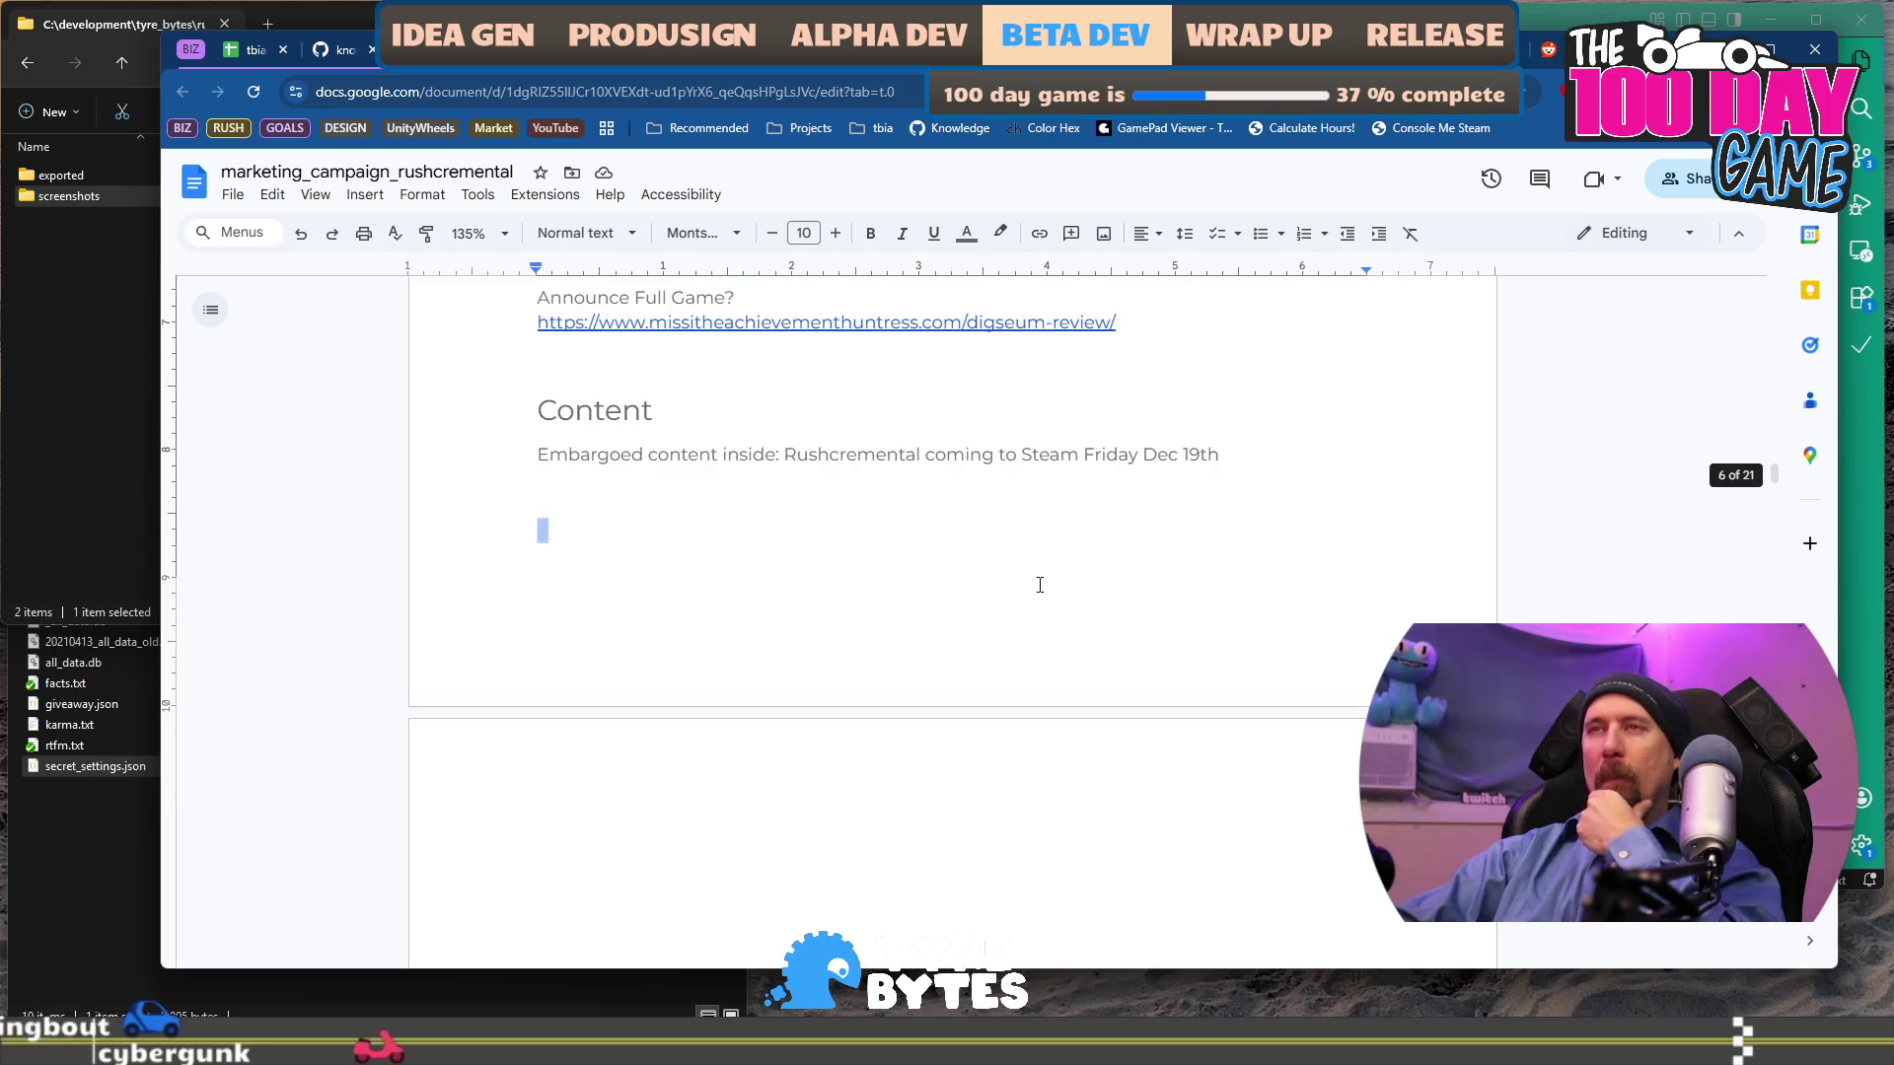
key("ctrl+z")
key("ctrl+z")
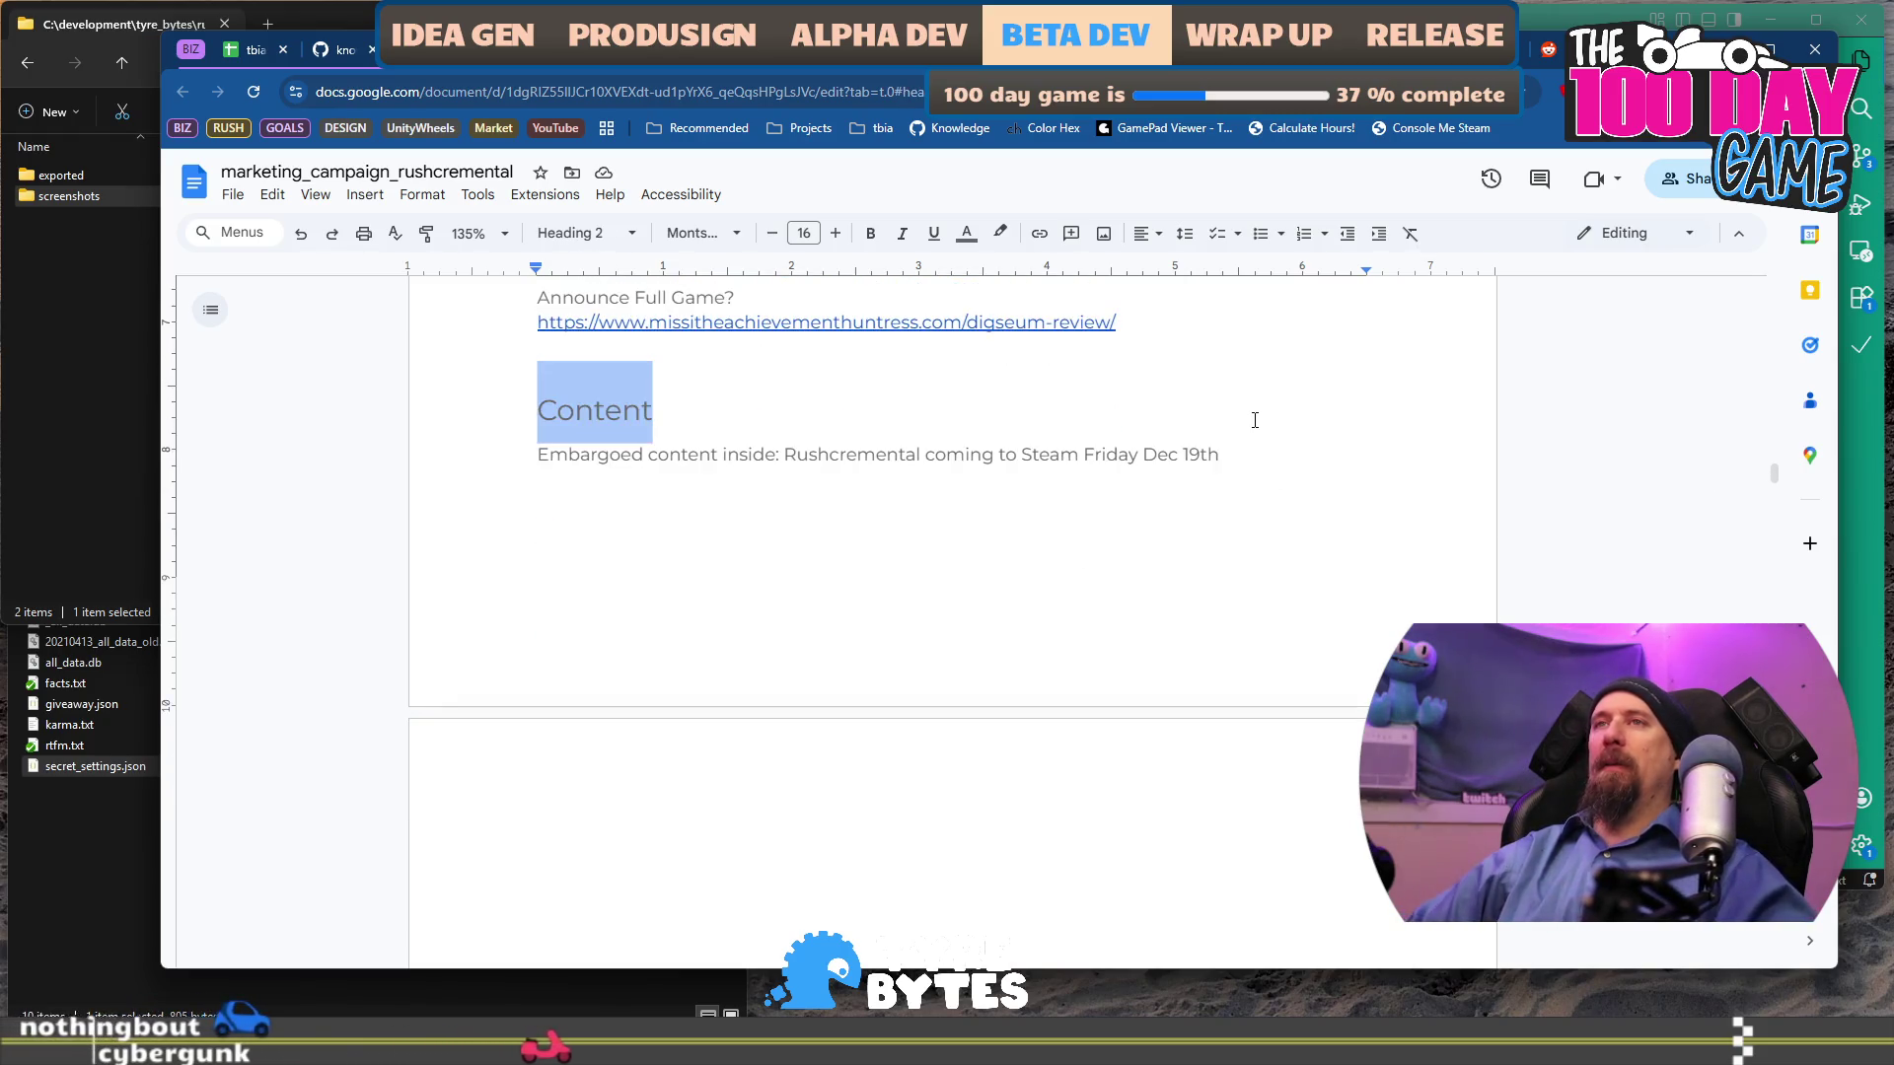
key("ctrl+z")
key("ctrl+z")
key("ctrl+z")
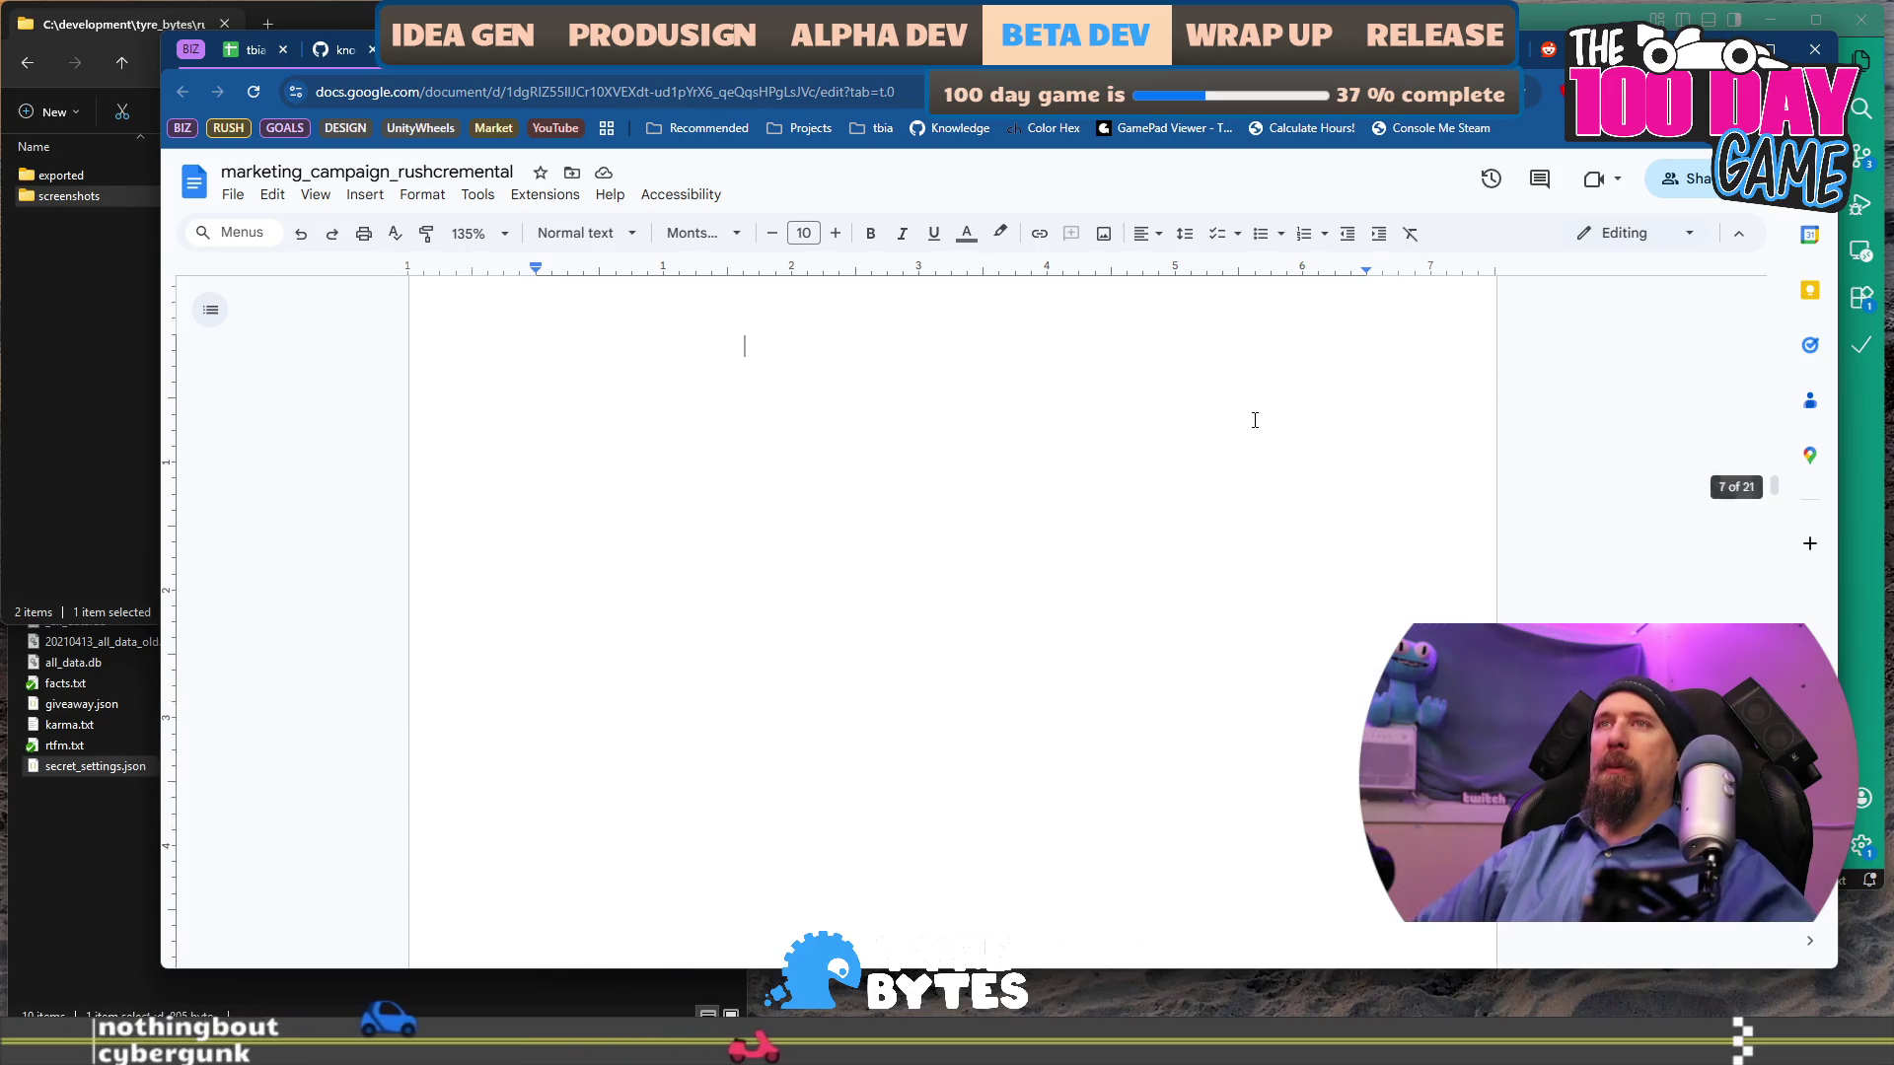
key("Return")
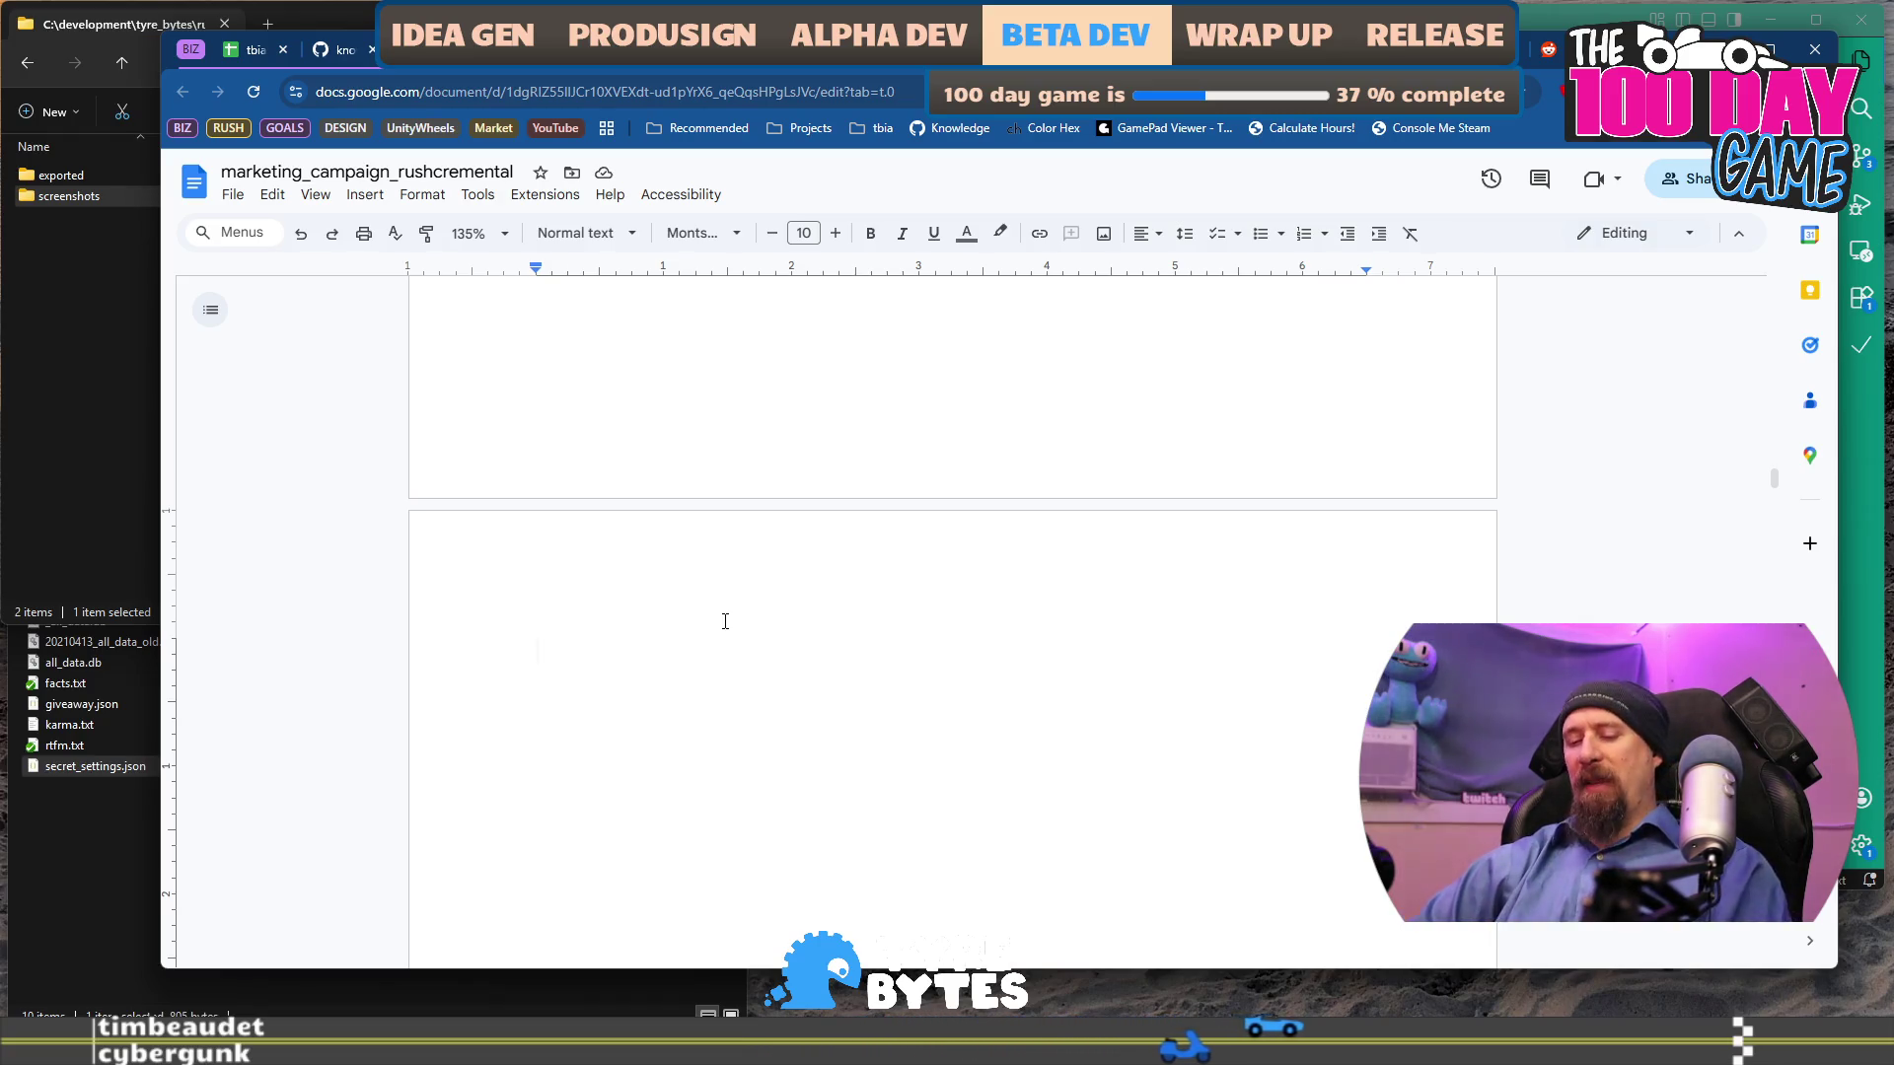
key("ctrl+t")
type("1500/")
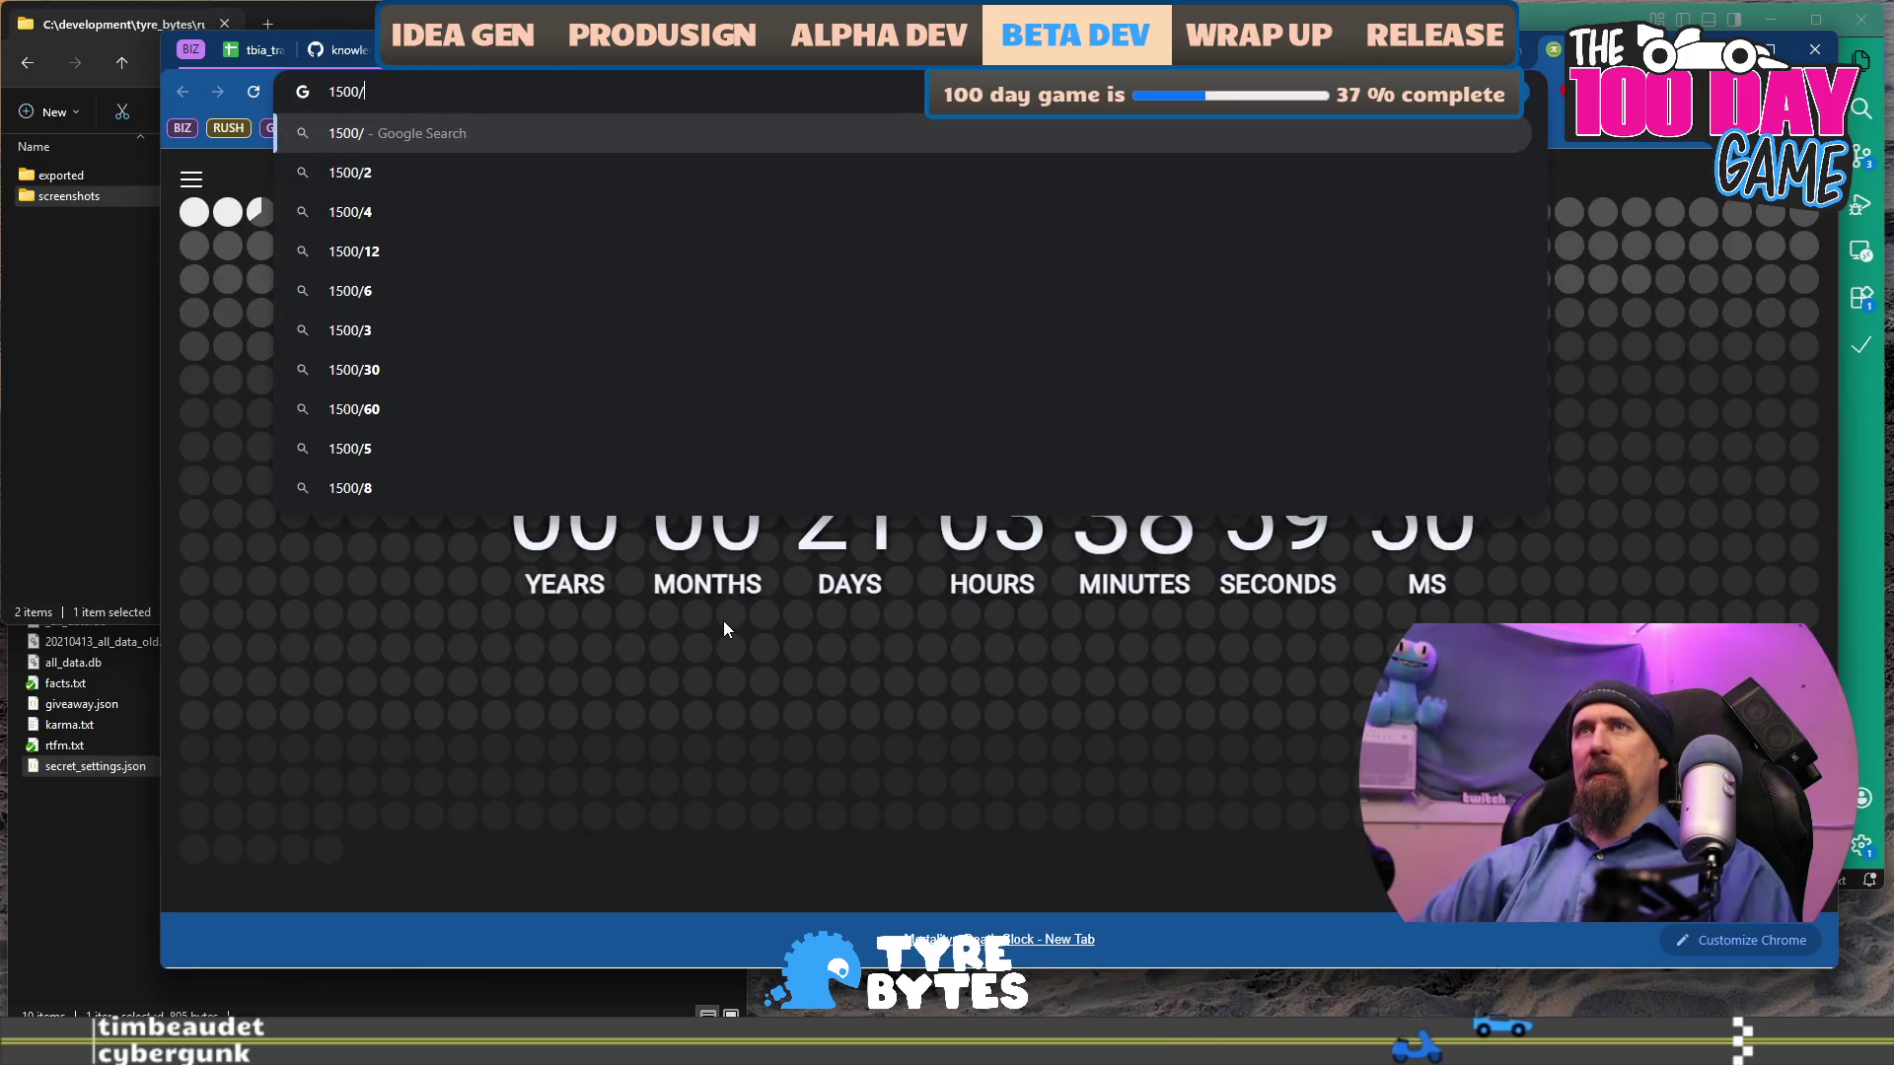
type("250")
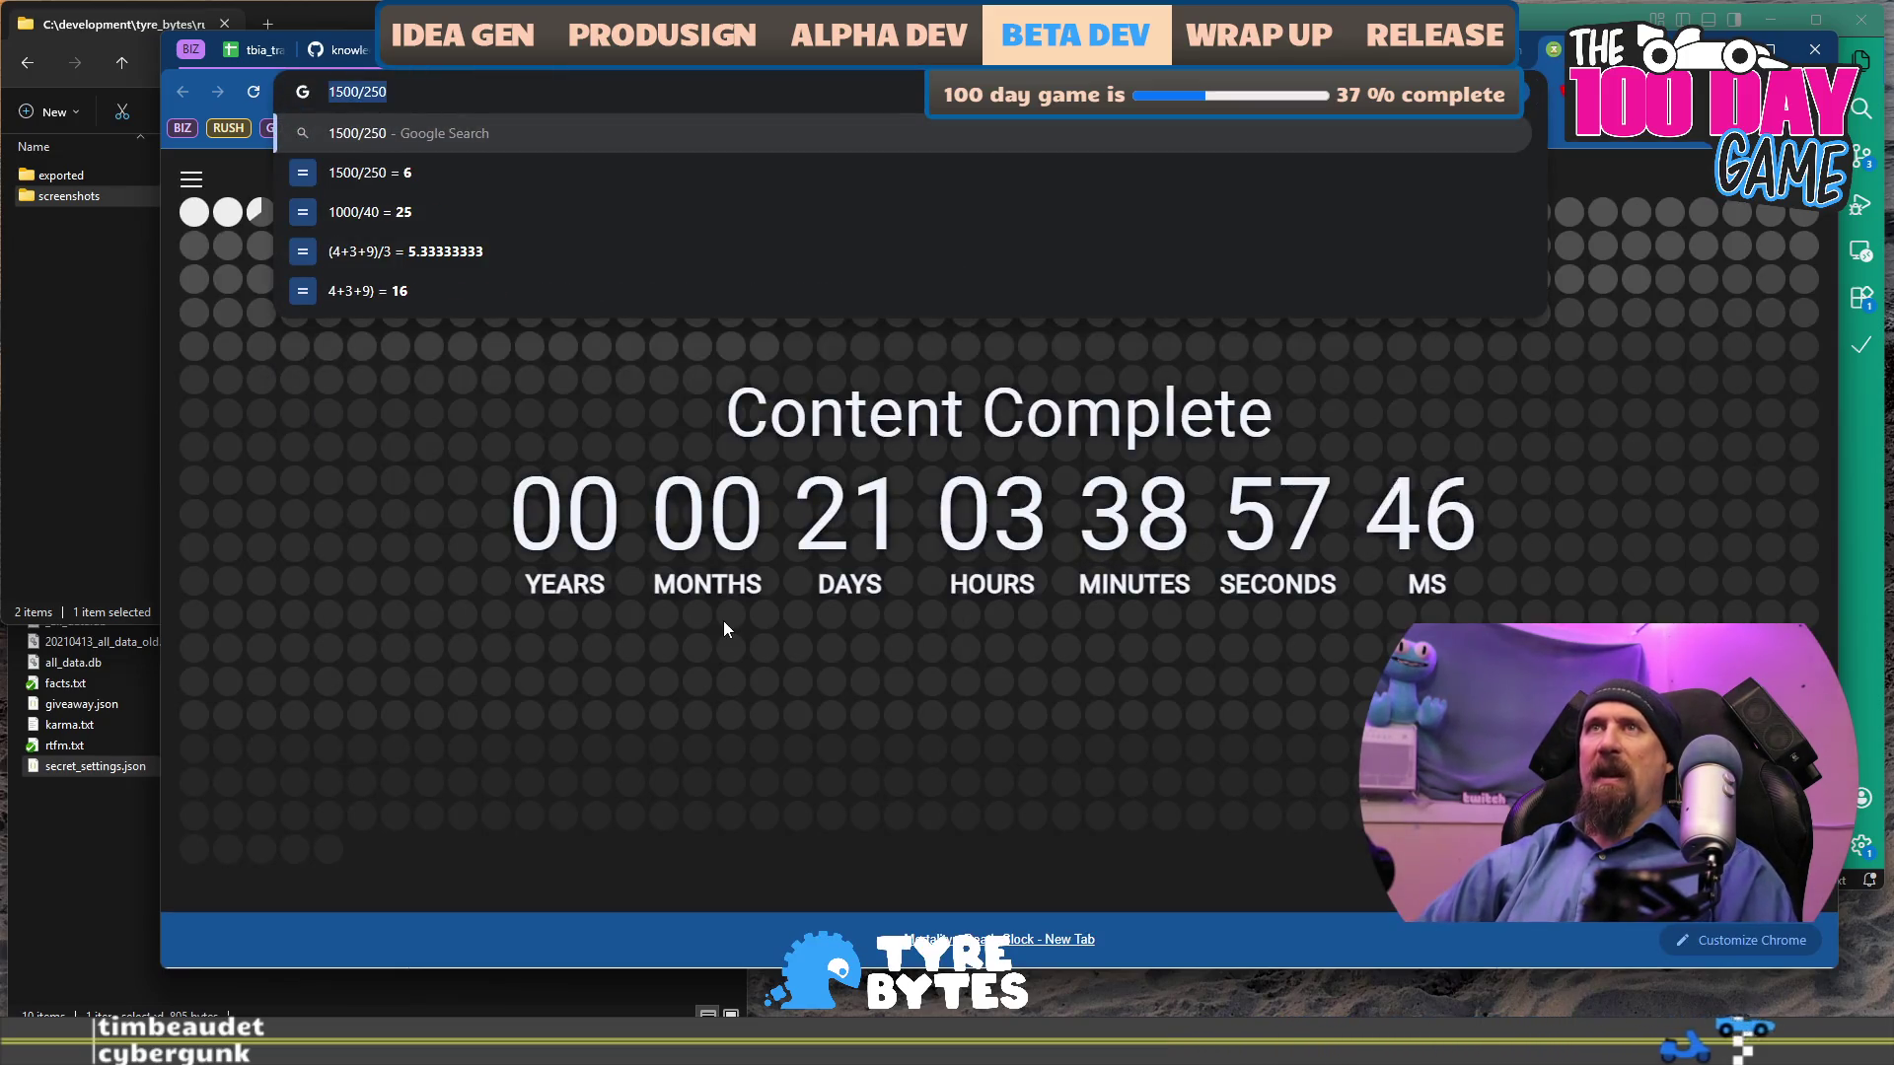
Read the 1500/250 = 6 result in the address bar and close the tab.
key("ctrl+a")
key("BackSpace")
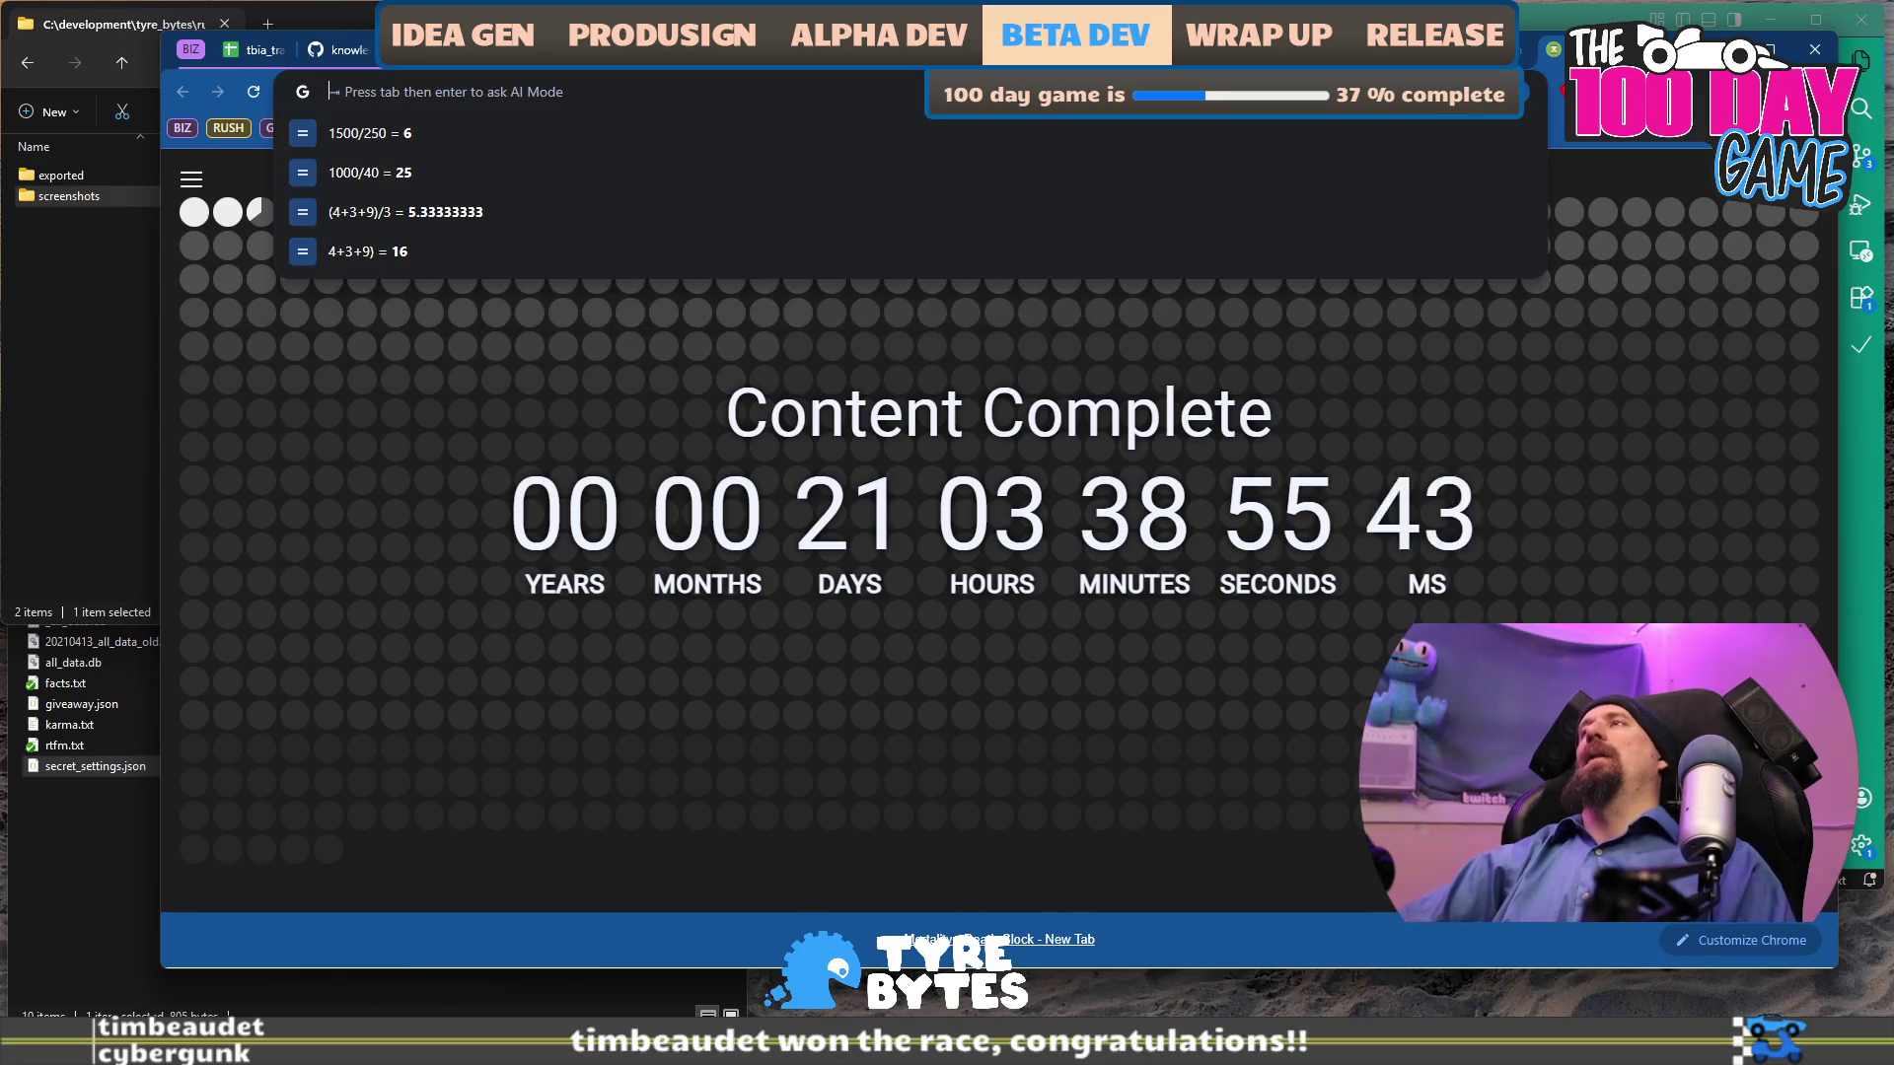
key("Escape")
key("ctrl+w")
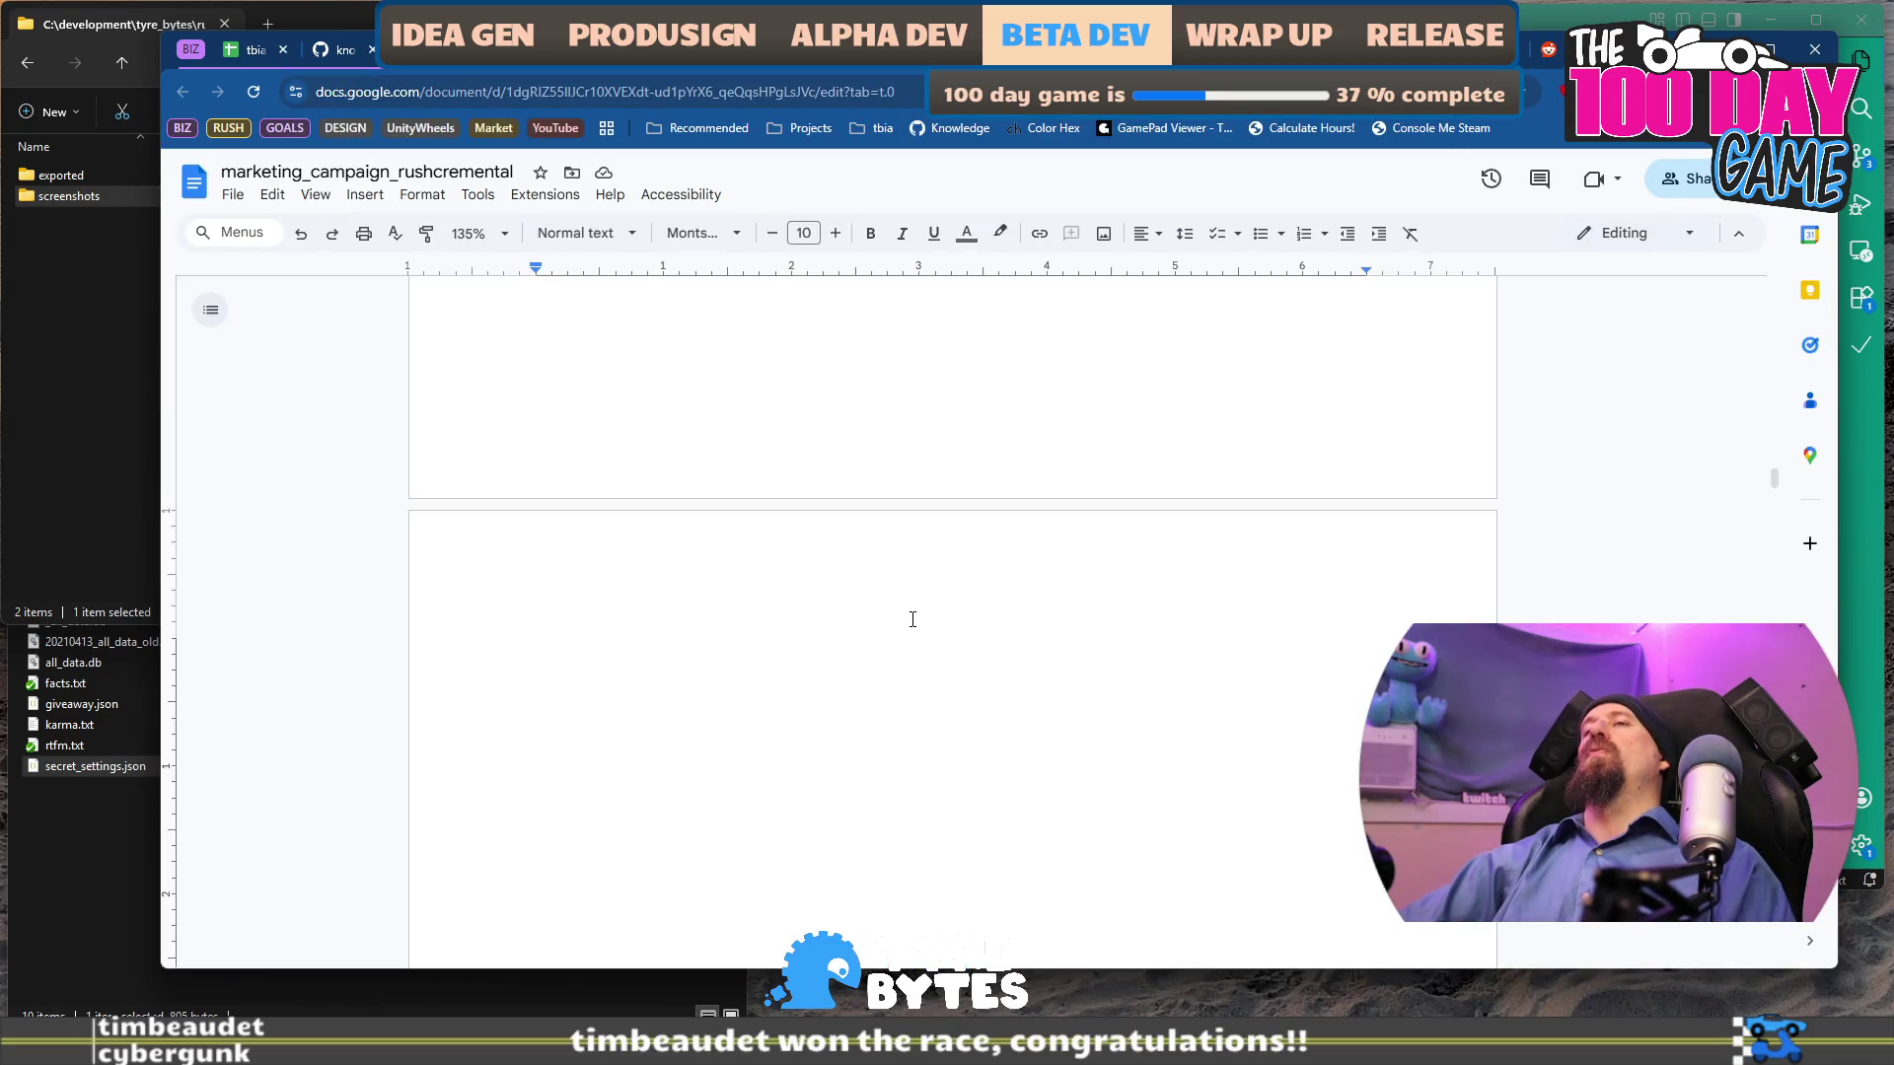
Calculate 1000/4 = 250 in a new tab's address bar, then close it.
key("ctrl+t")
type("1000/4")
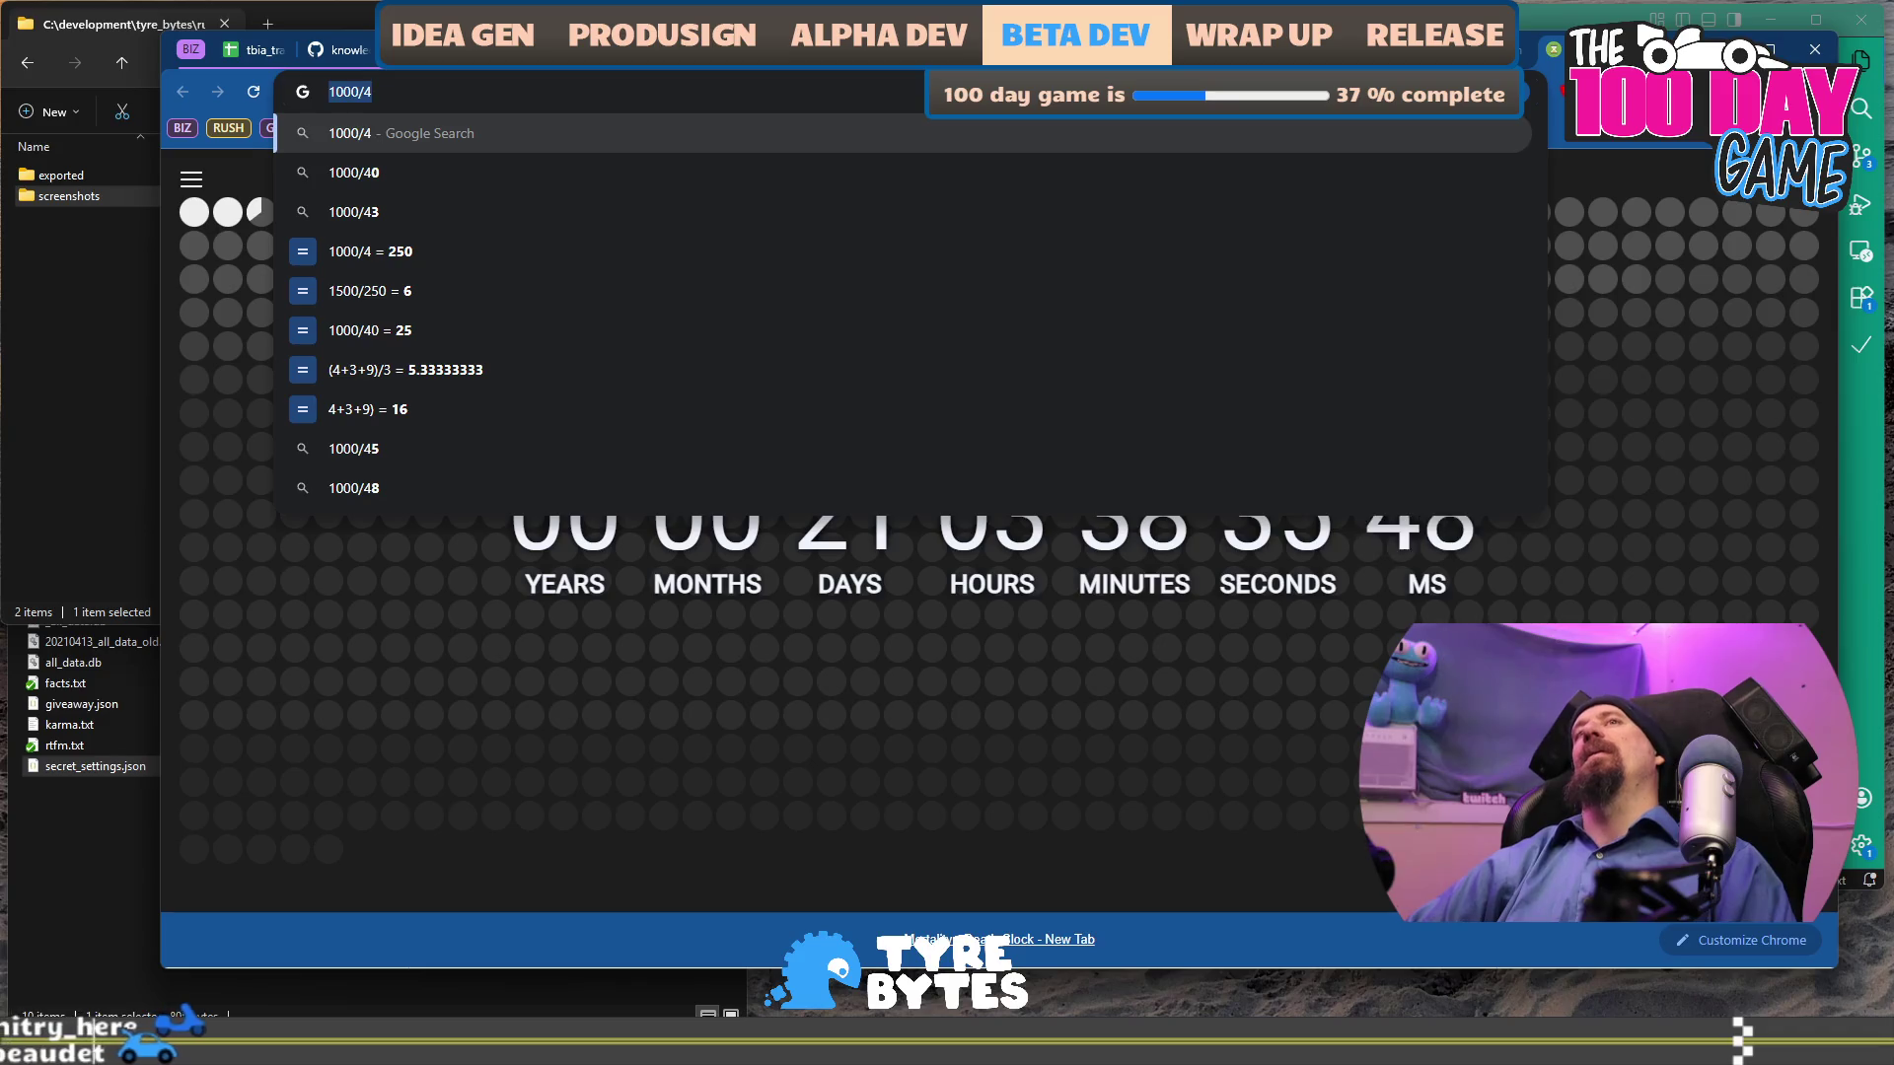
key("BackSpace")
key("BackSpace")
key("BackSpace")
key("Escape")
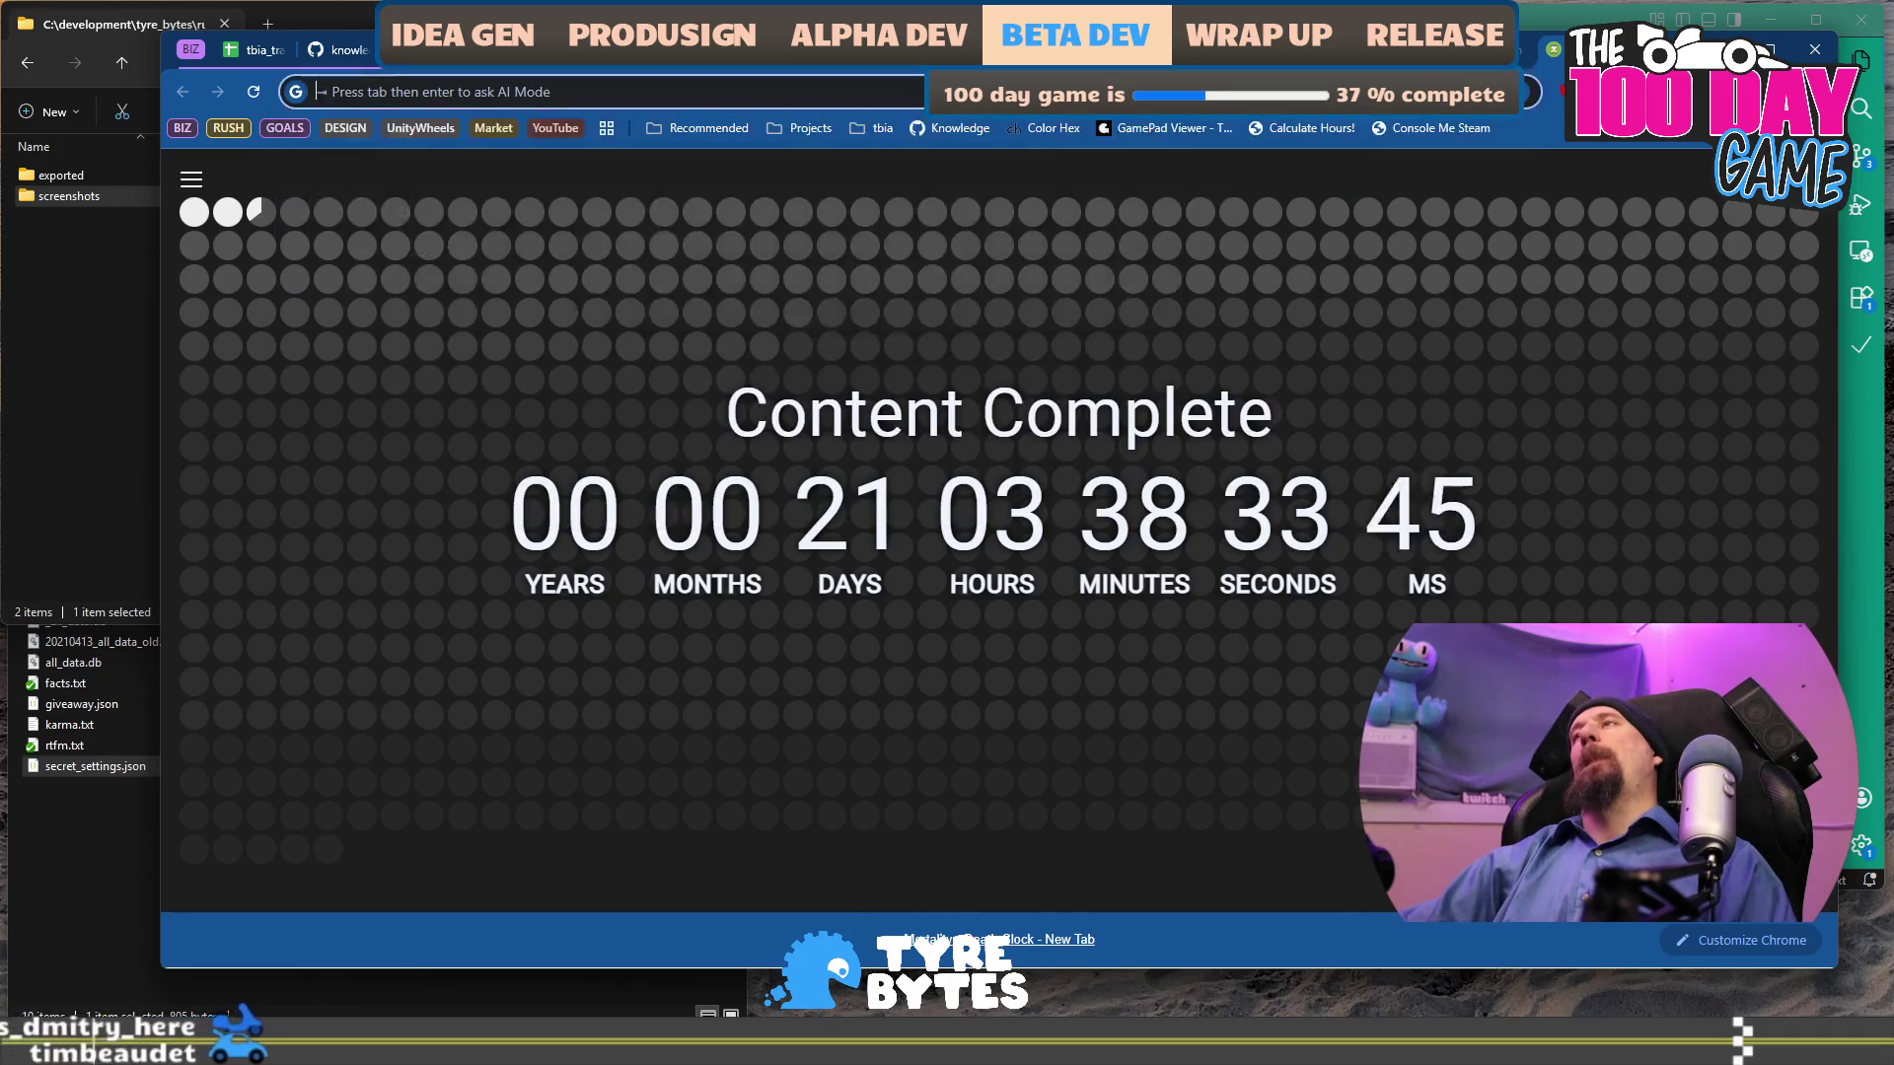
key("ctrl+w")
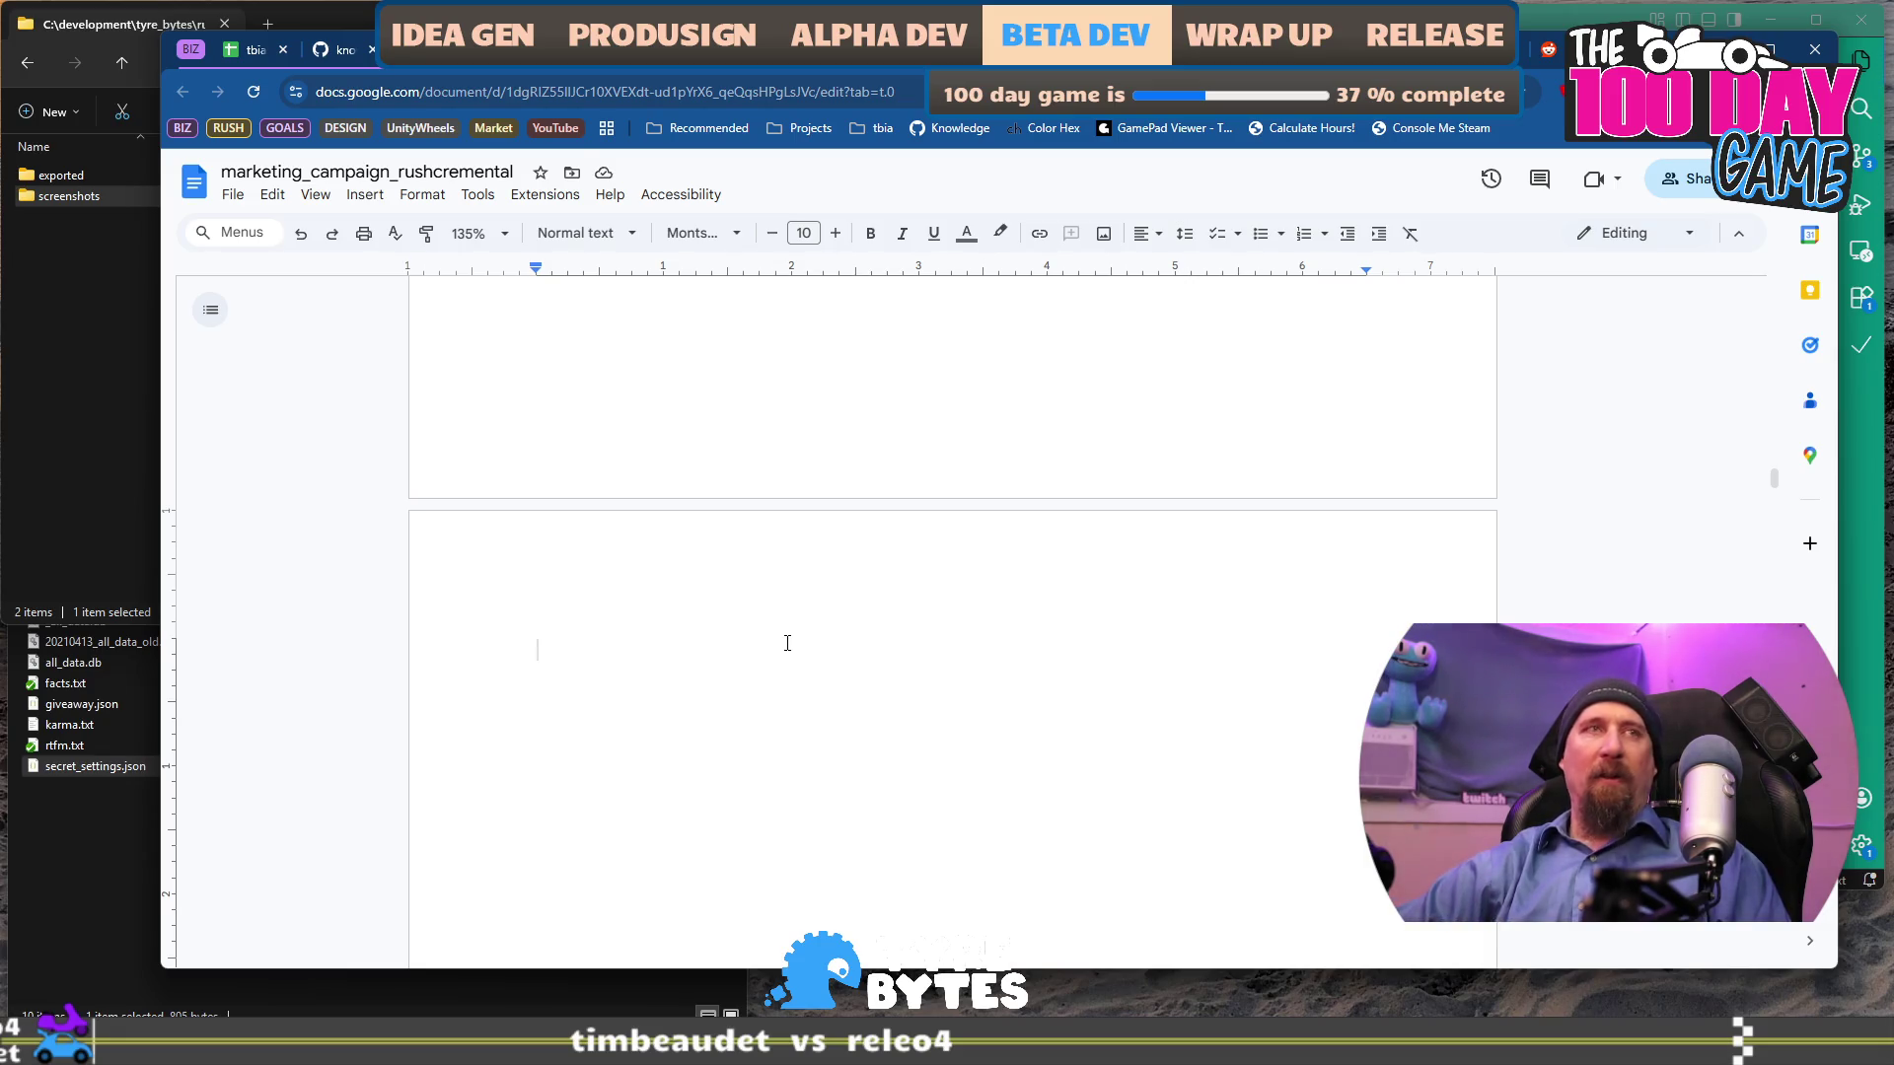
type("Rush")
Complete the pitch as 'Rushcremental… Scavenge through the wasteland and', then search 'eggcelerate hig' in a new tab.
key("BackSpace")
type("cremental is")
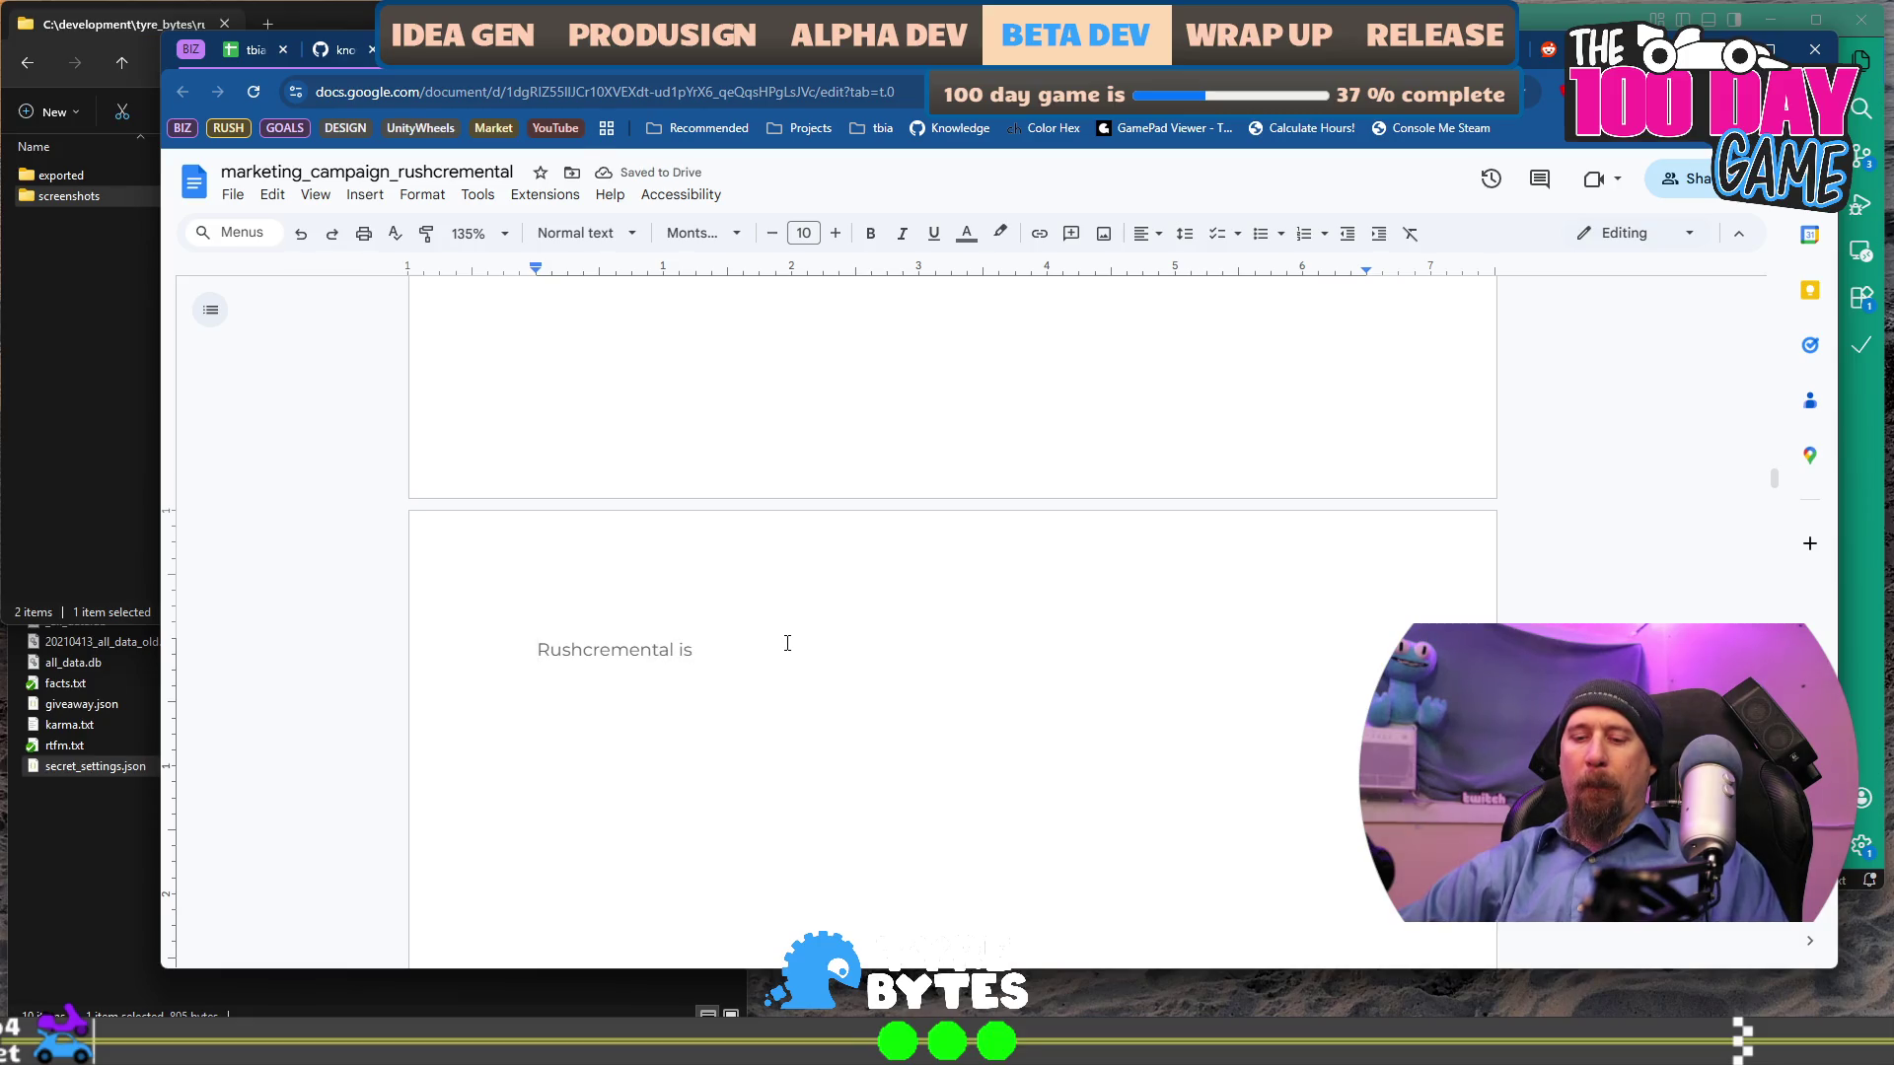
type("Sca")
type("enge th")
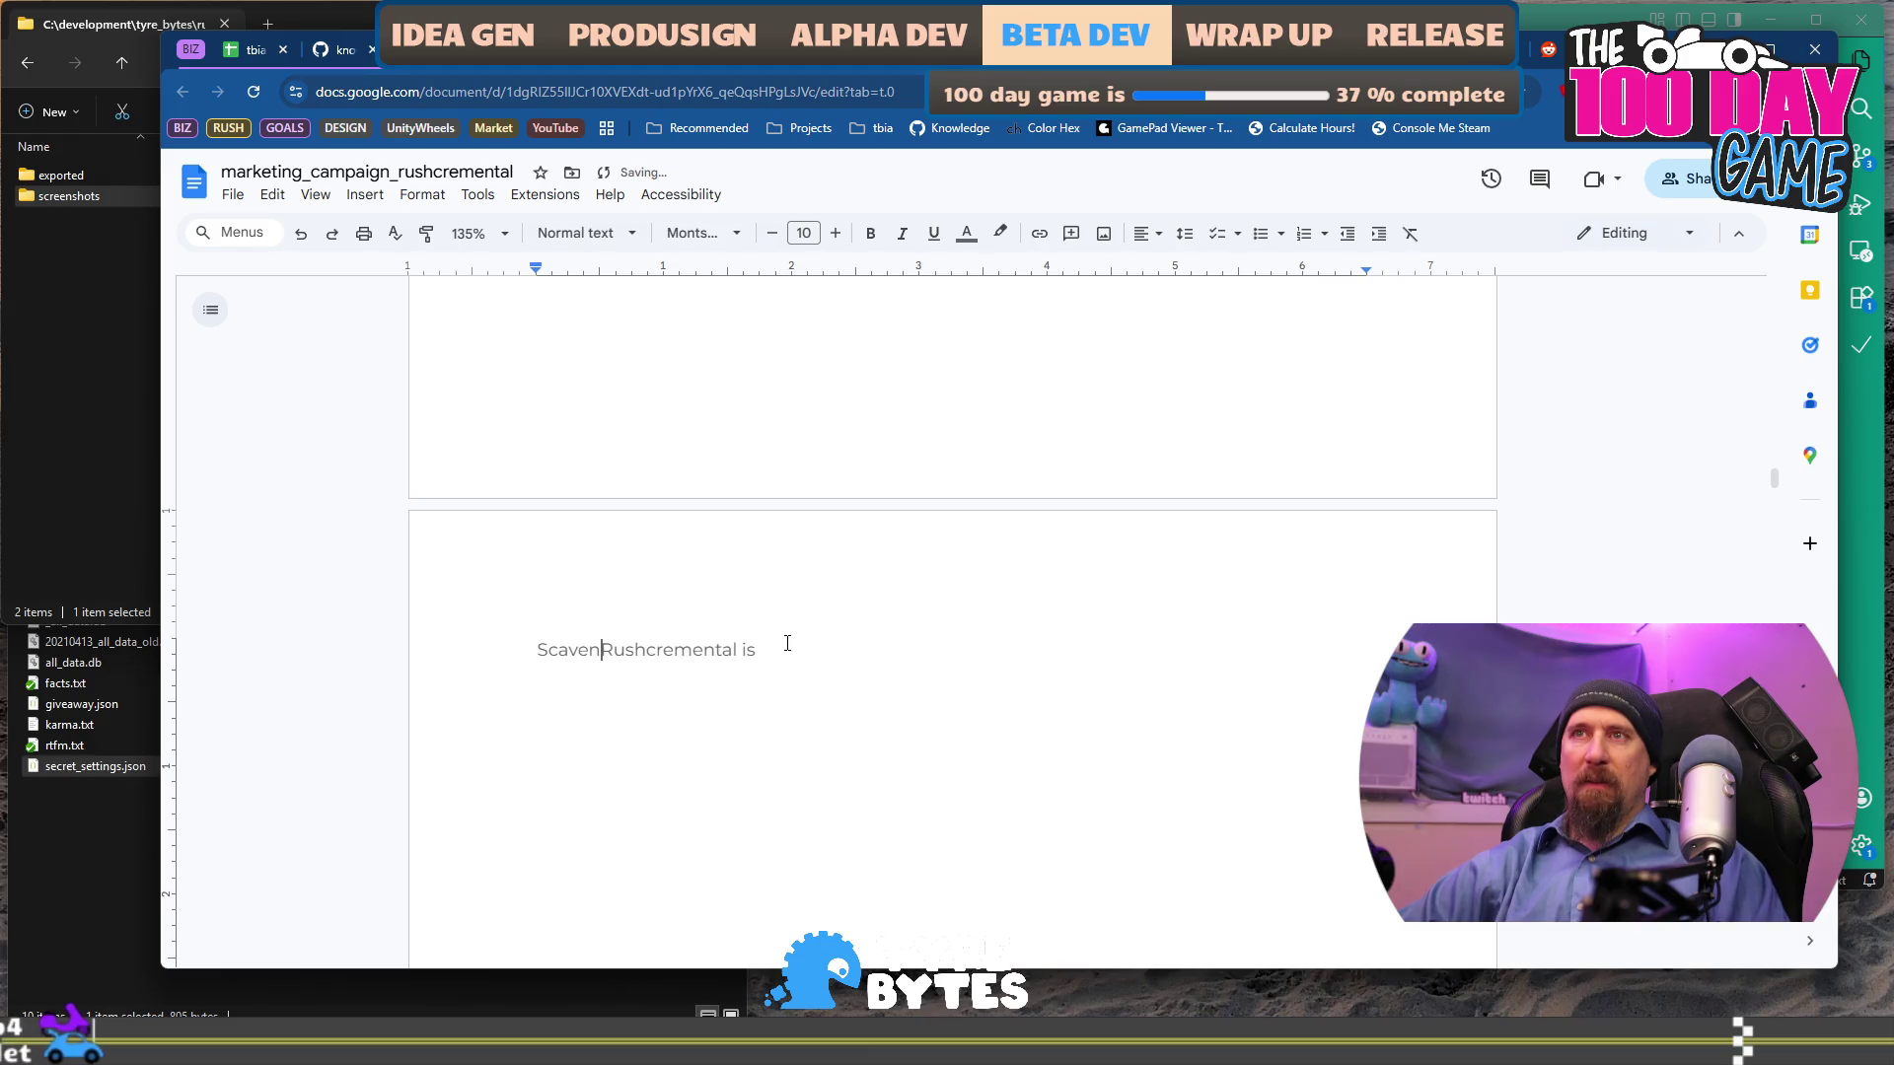
type("rough the waste")
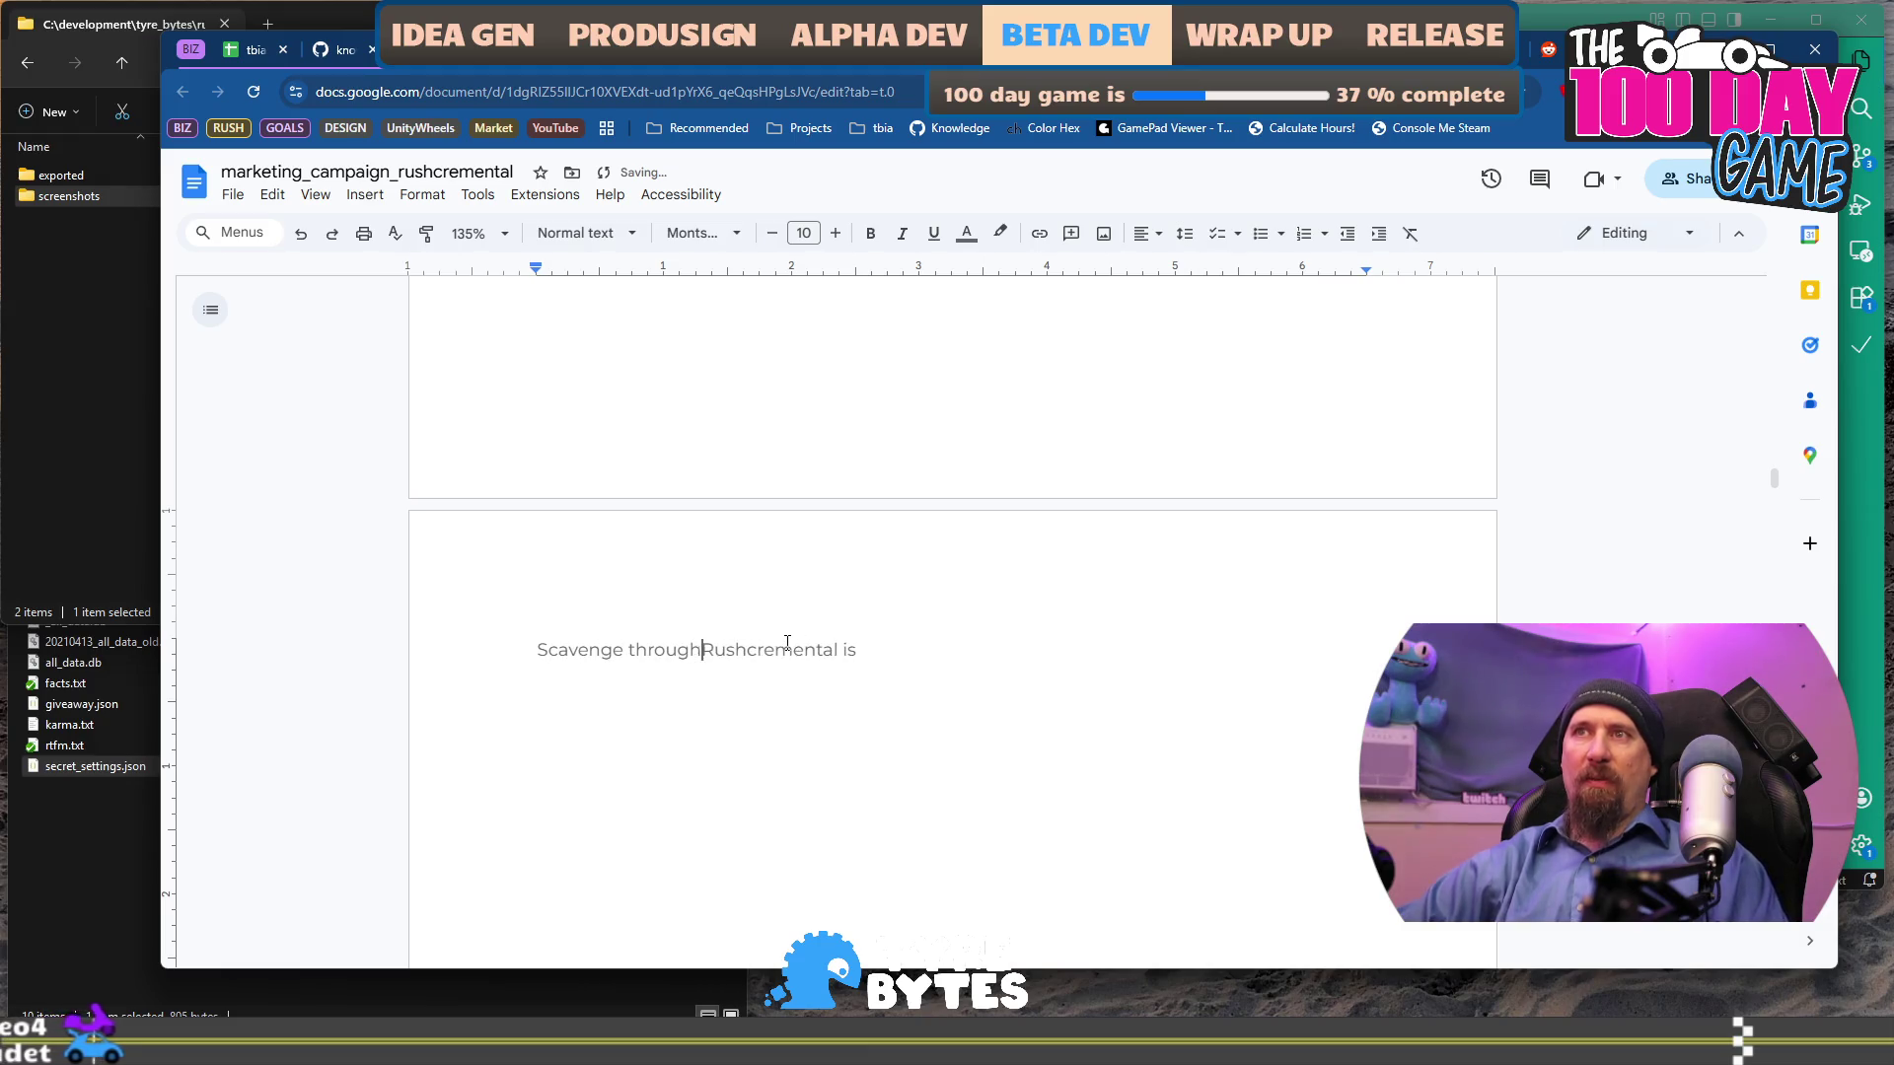
type("land and")
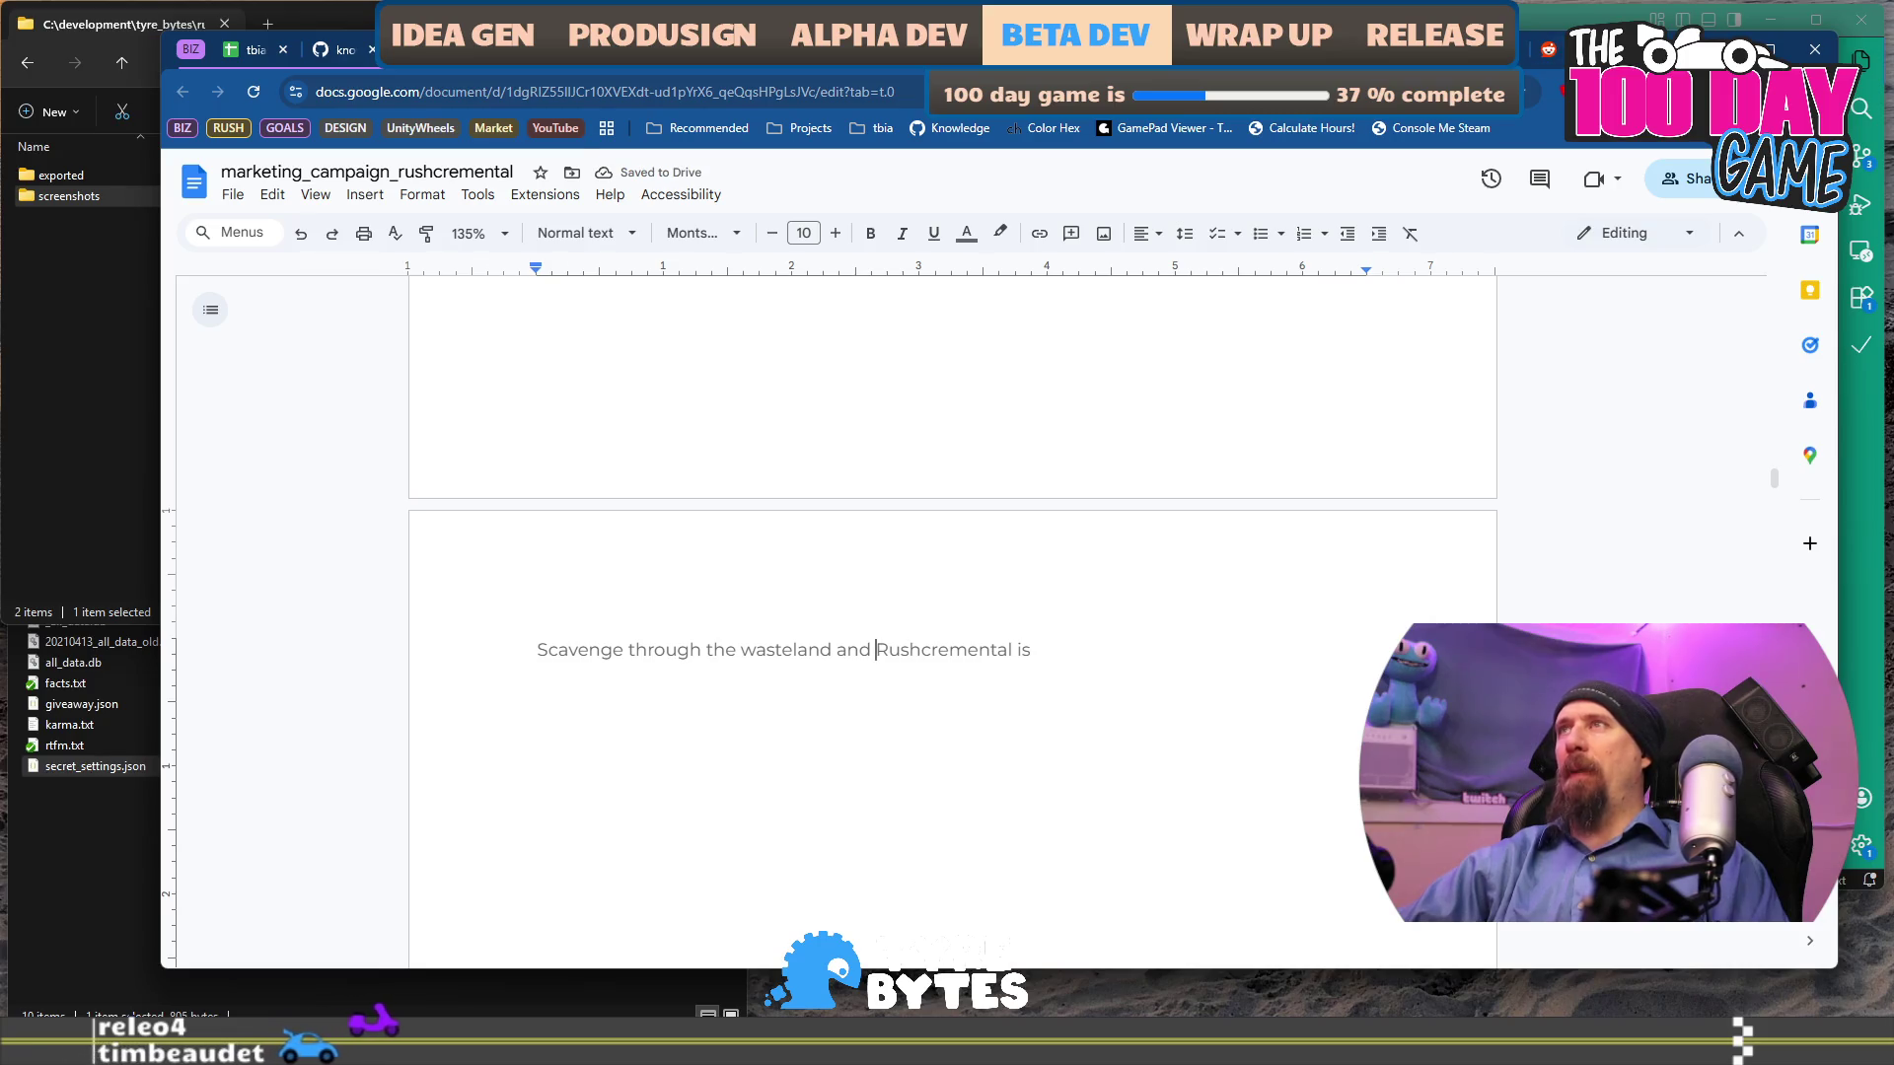
key("ctrl+t")
type("egg")
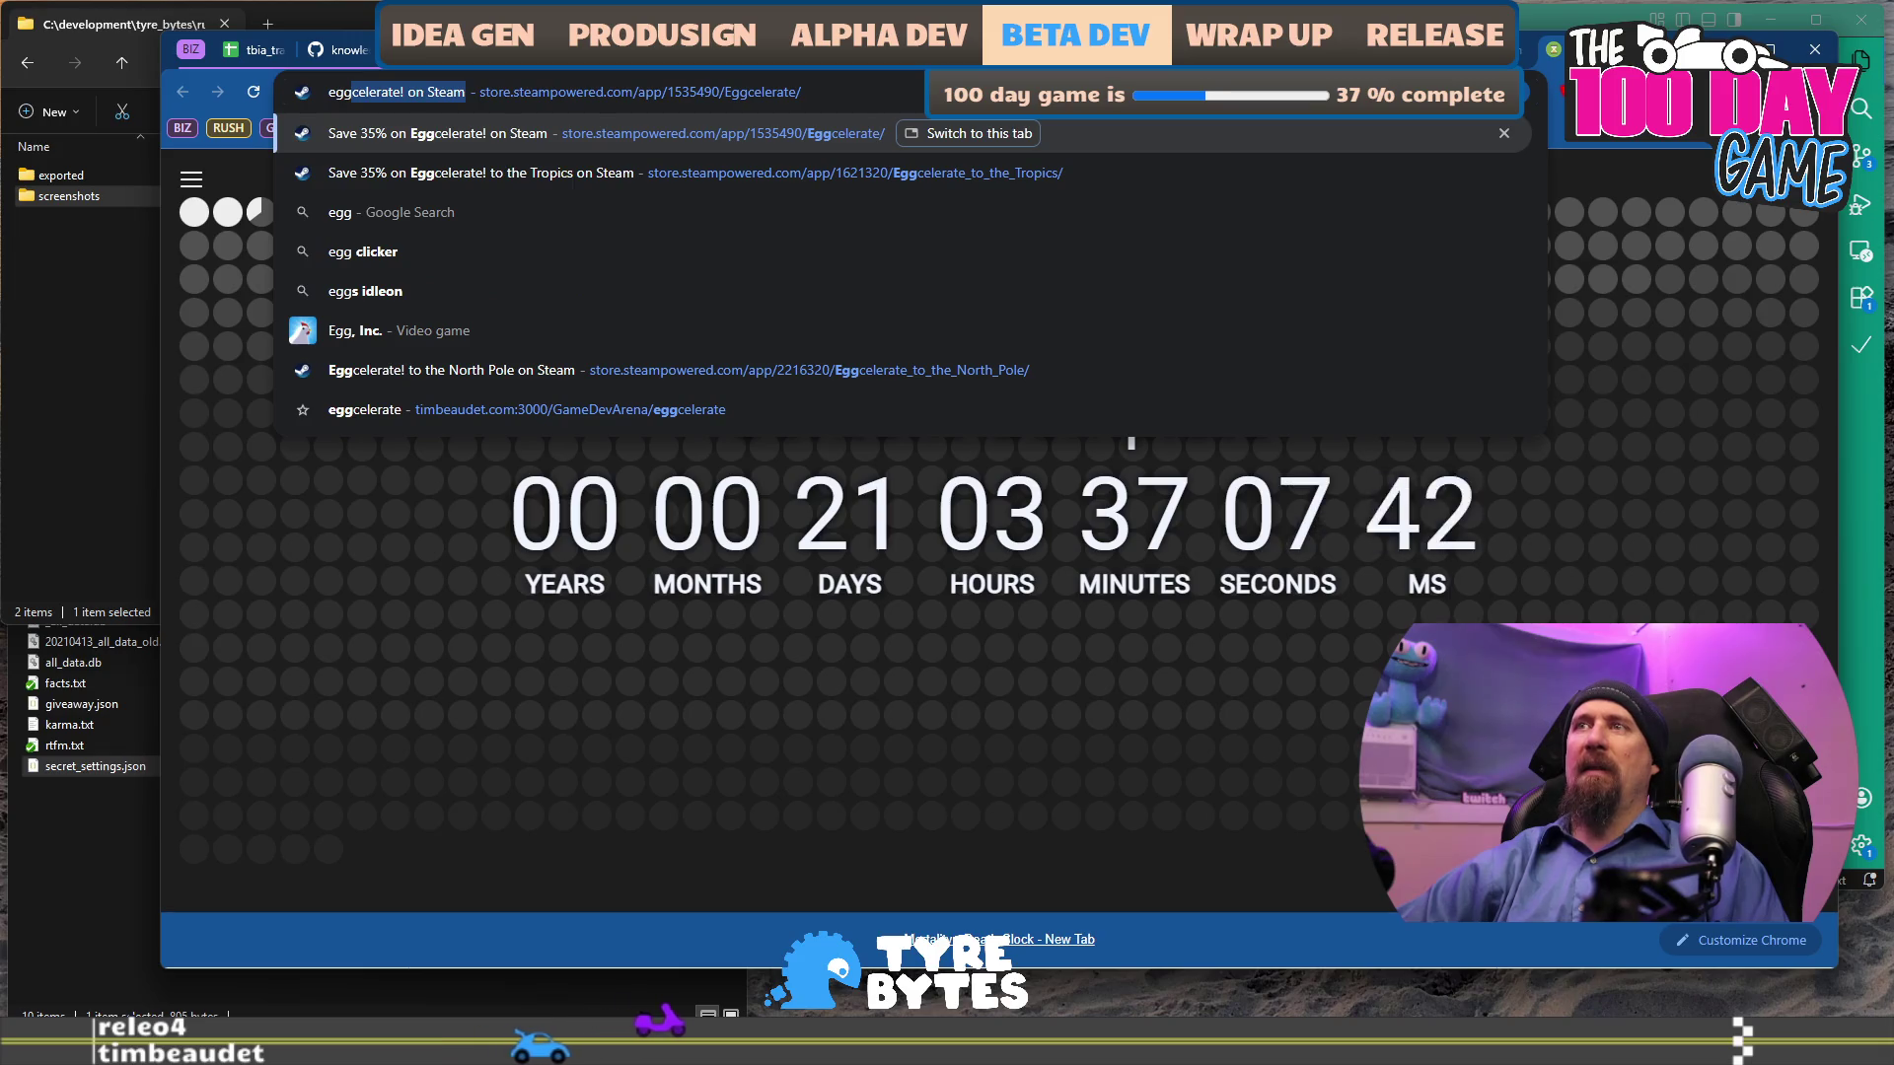
type("celerate hig")
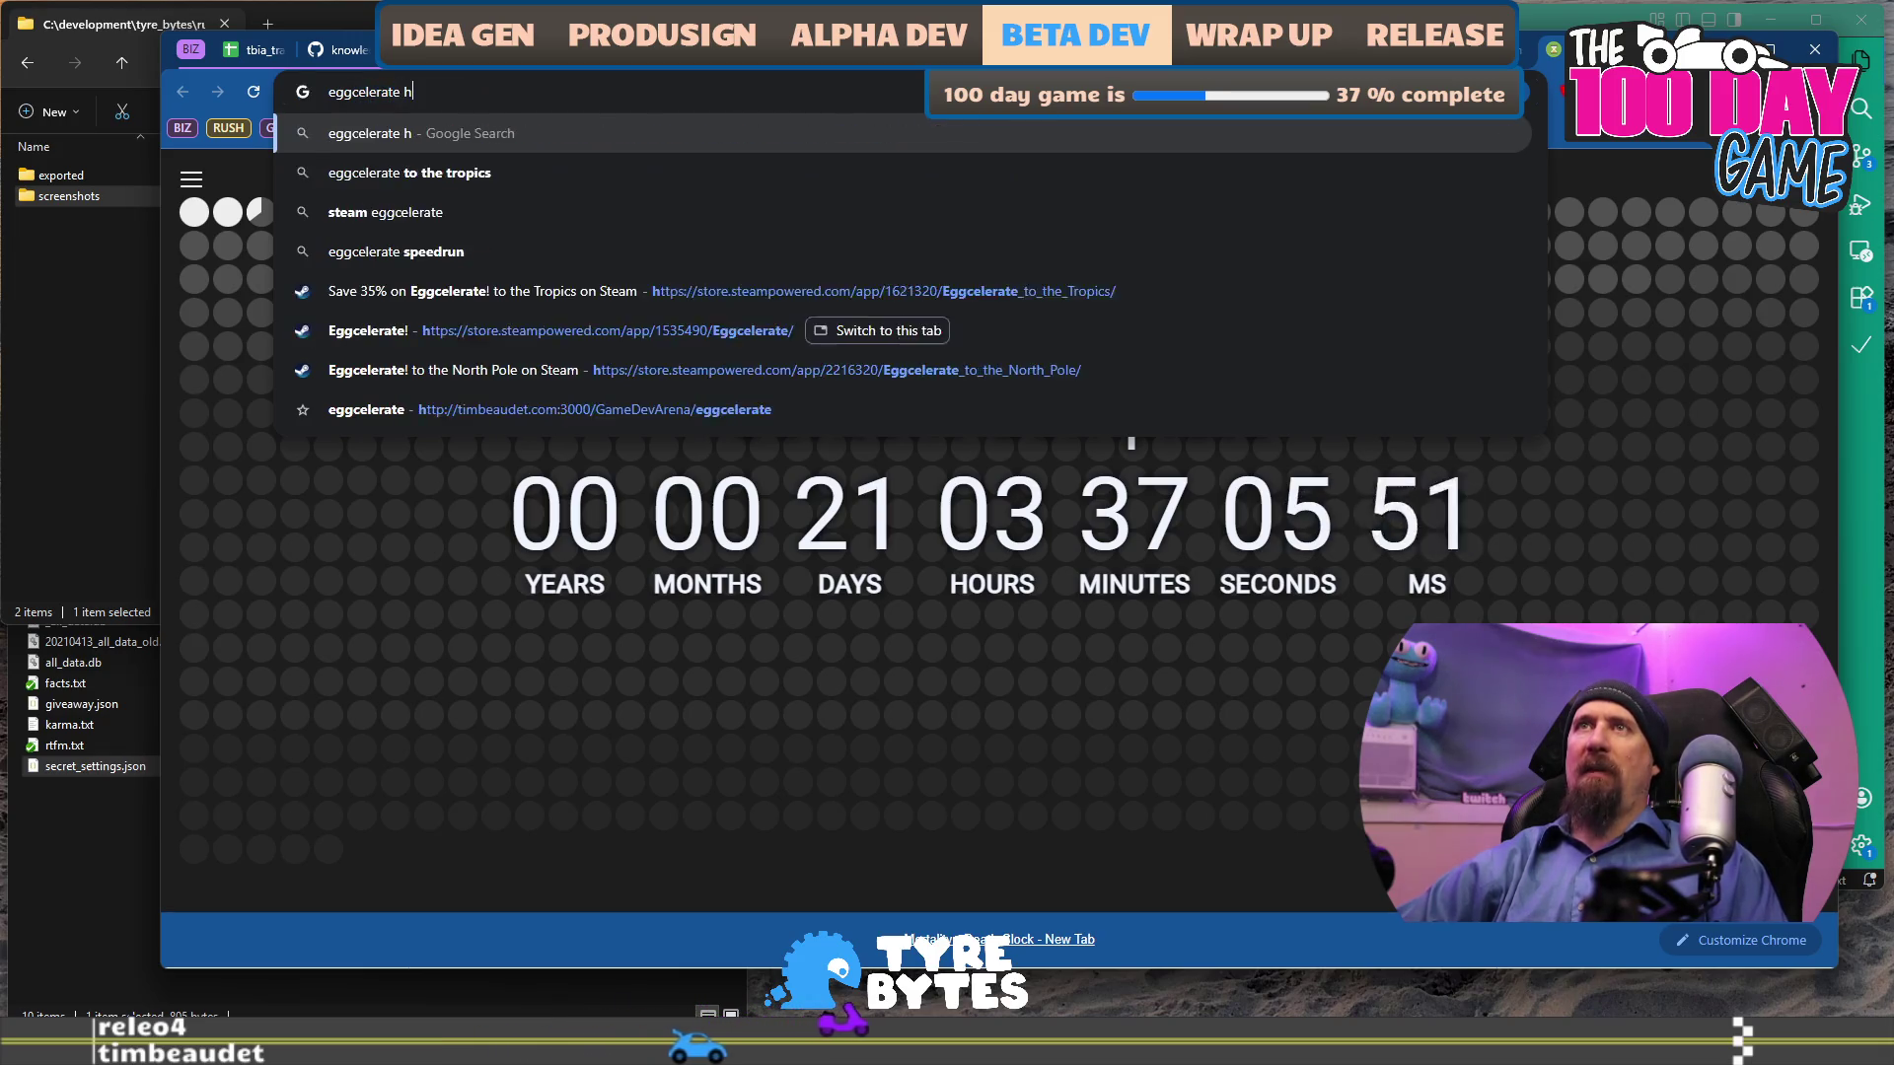
Open Higher Plain Games' Eggcelerate review and copy 'Snuggle Truck' from its first sentence.
key("Down")
key("Return")
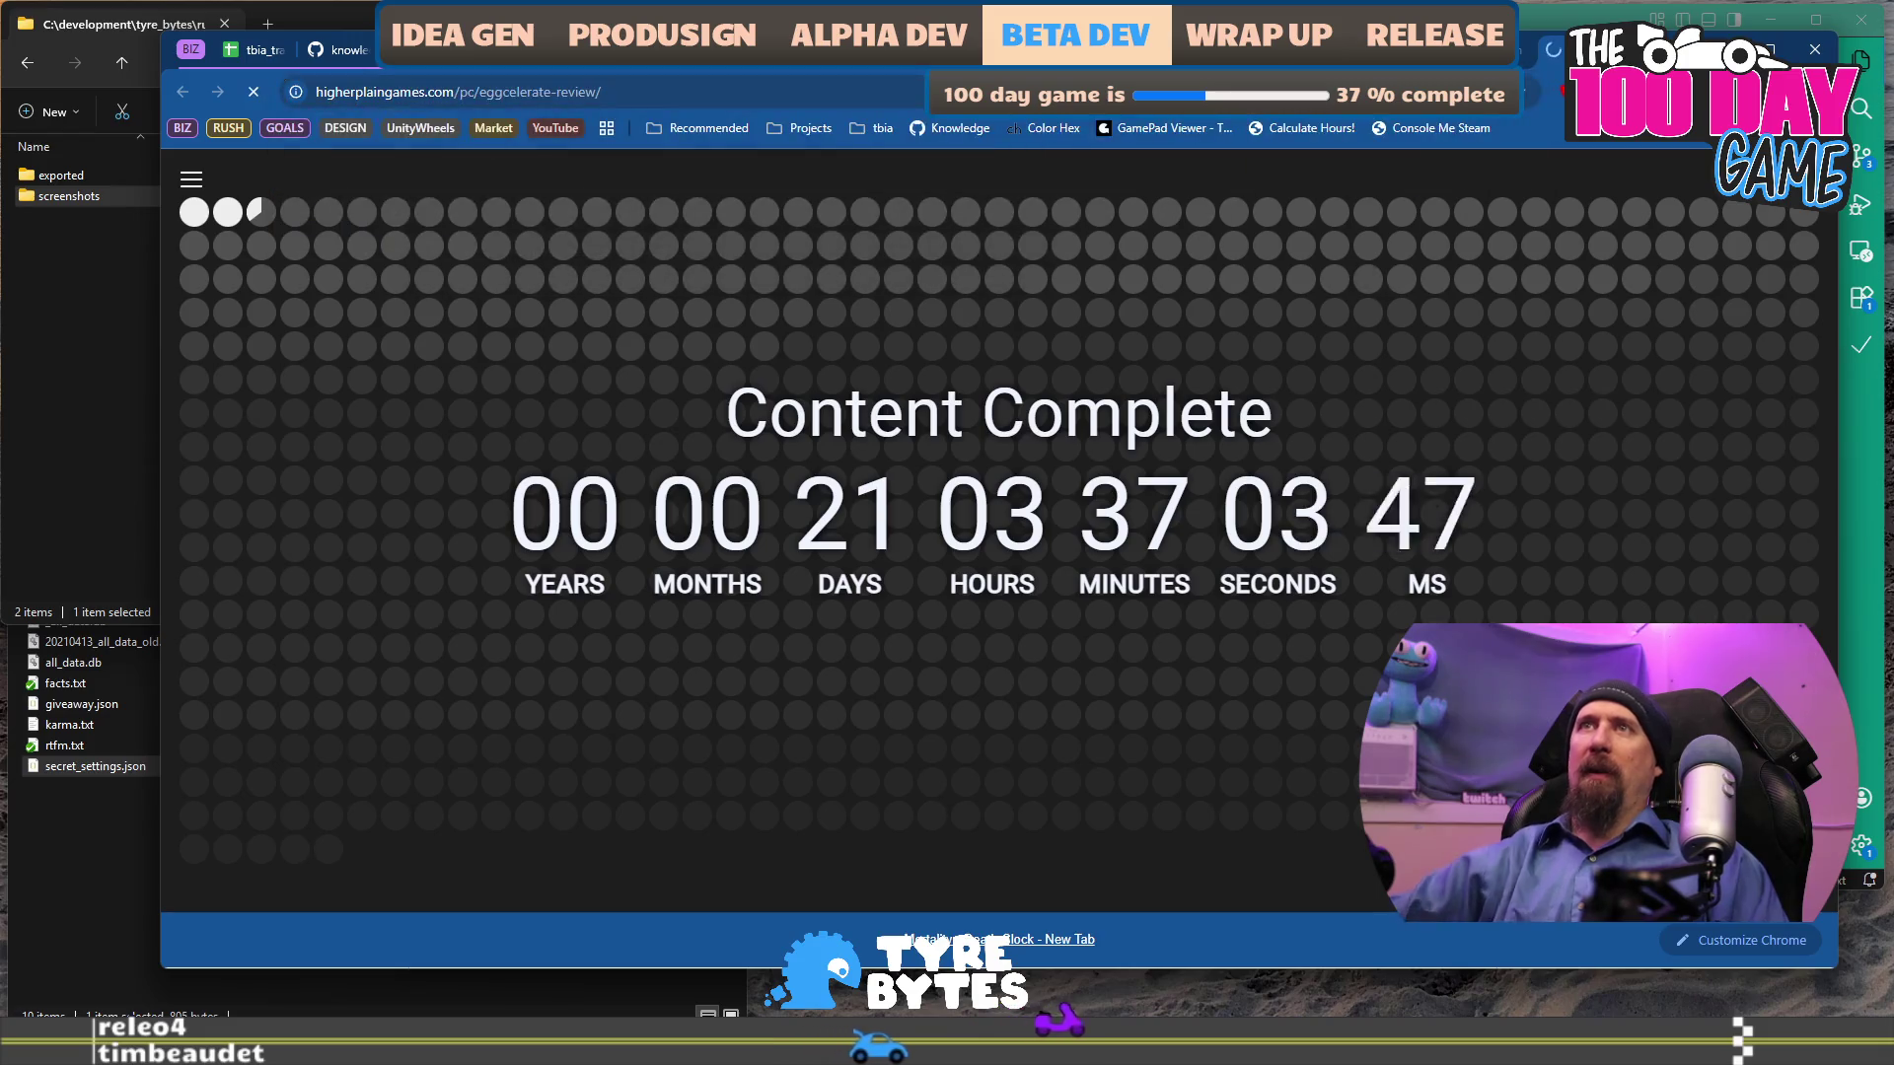
scroll(809, 741, "down", 4)
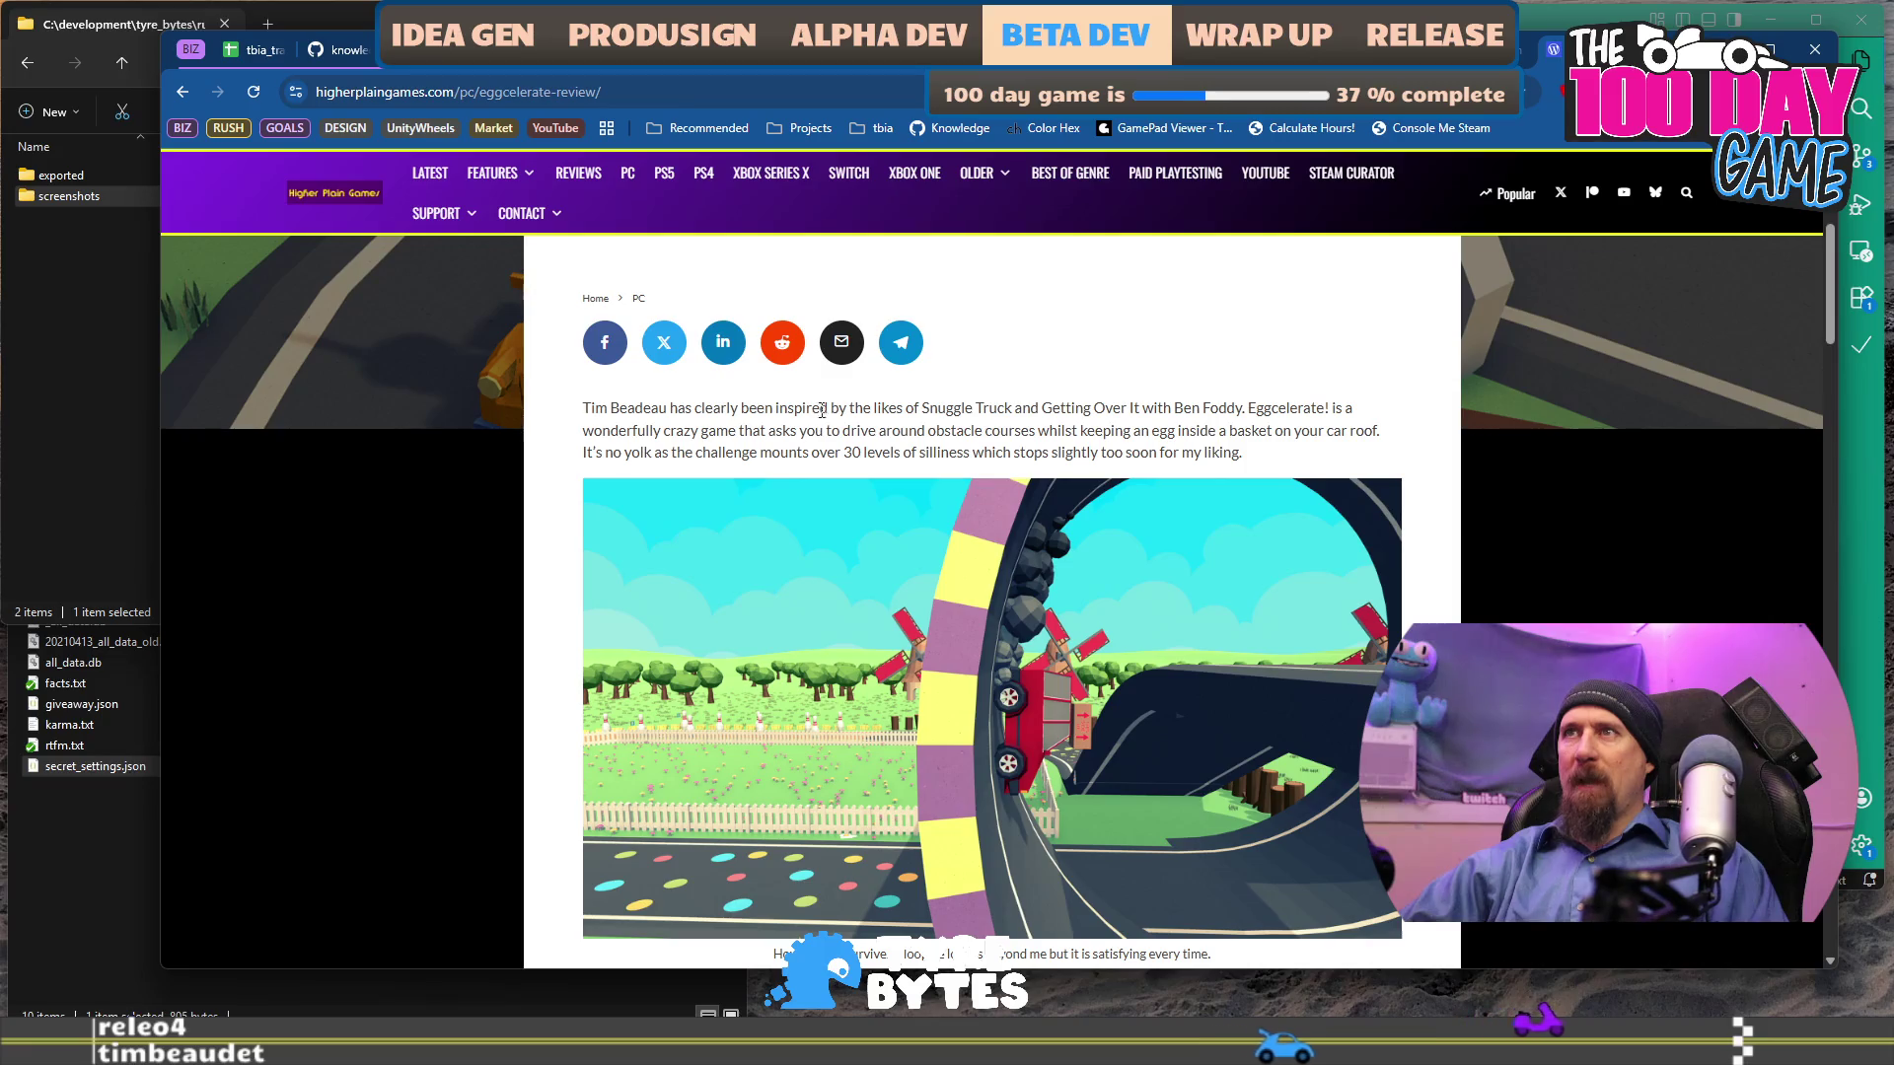
left_click_drag(914, 409, 1078, 426)
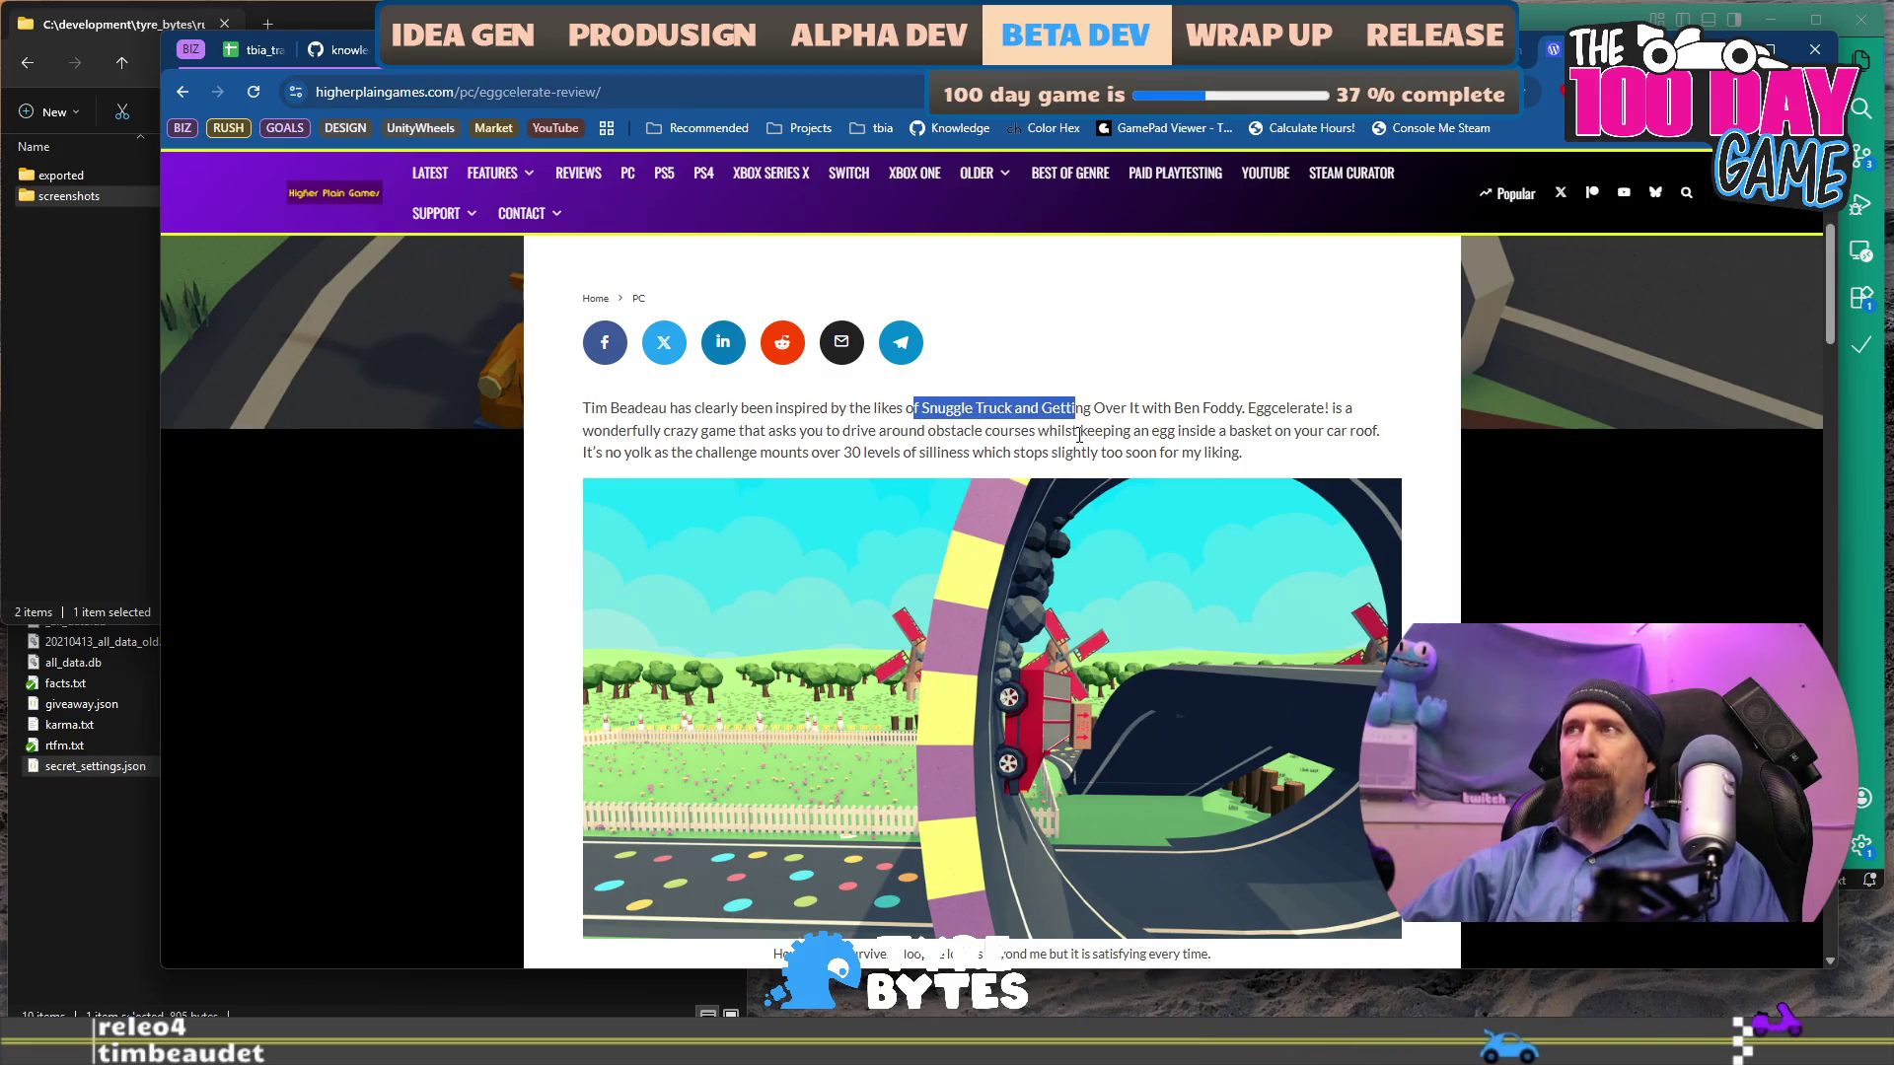
left_click(1082, 431)
left_click_drag(921, 404, 1012, 402)
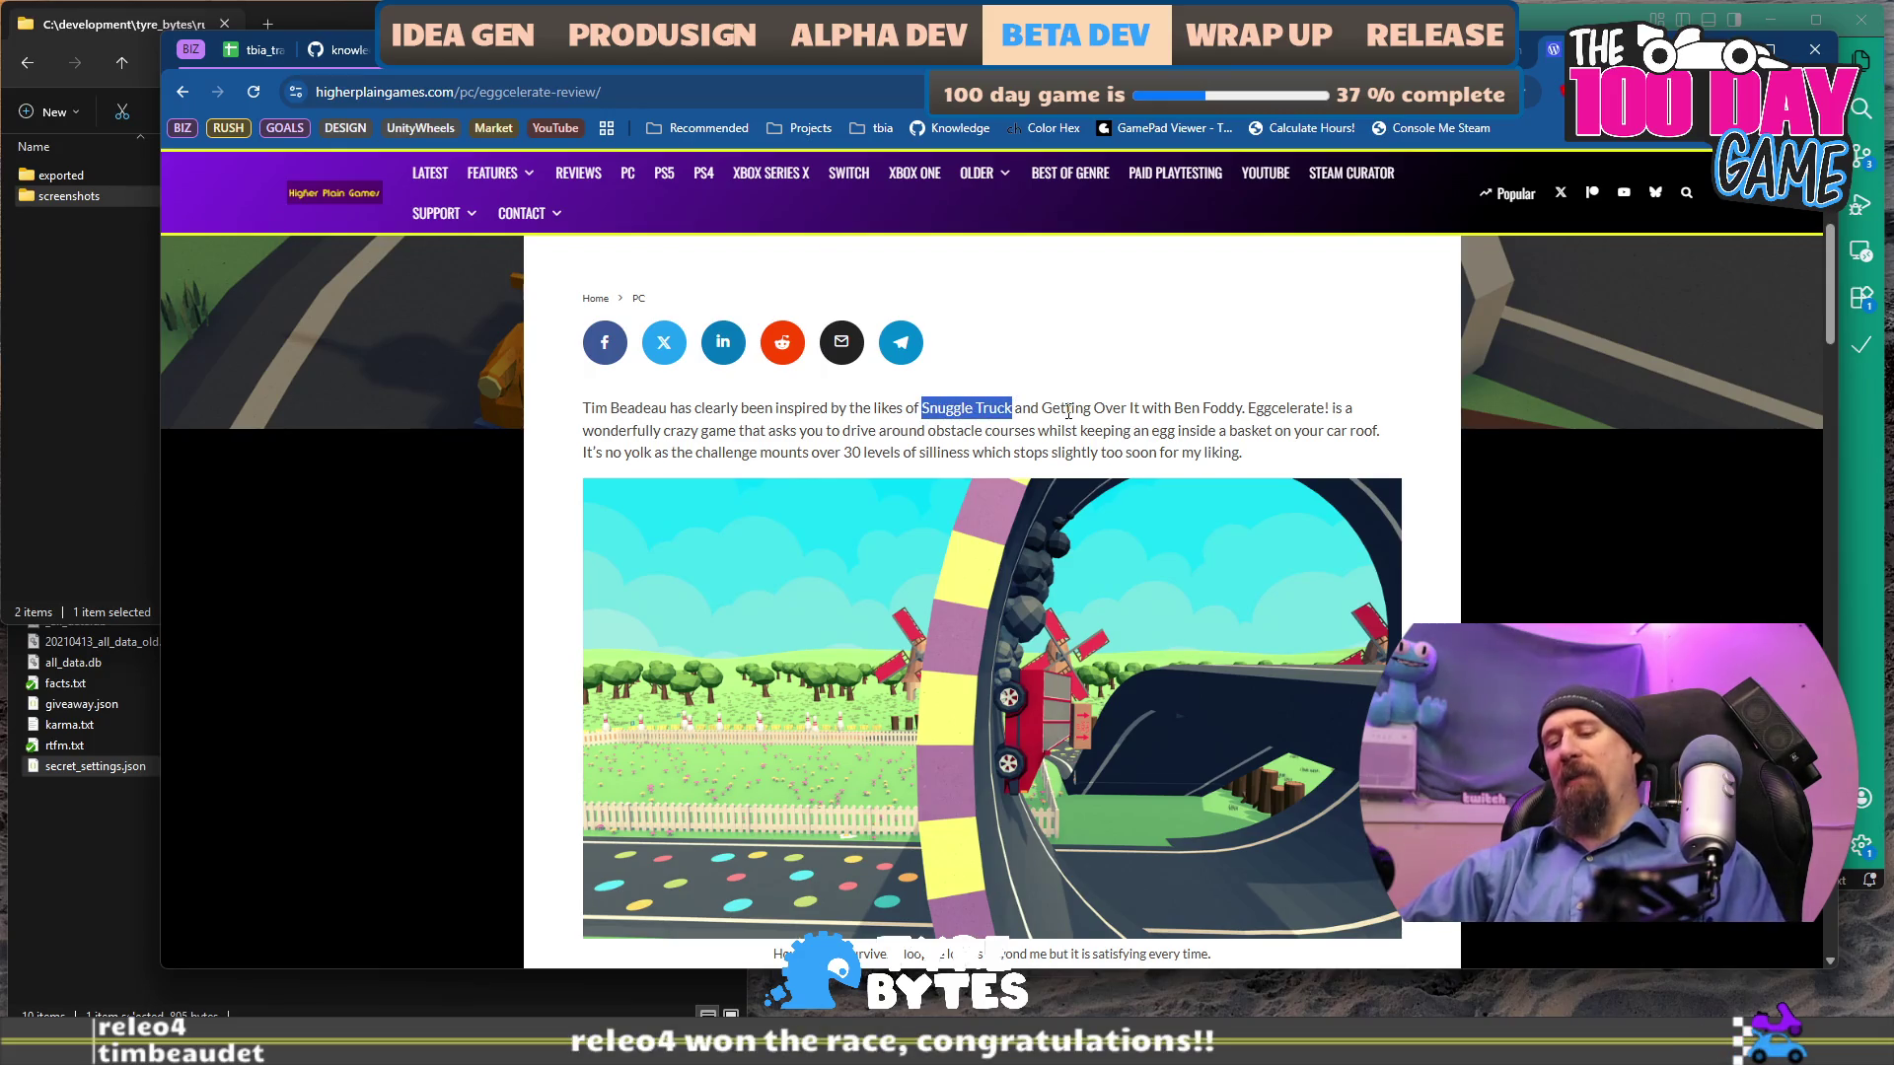
key("ctrl+c")
key("ctrl+t")
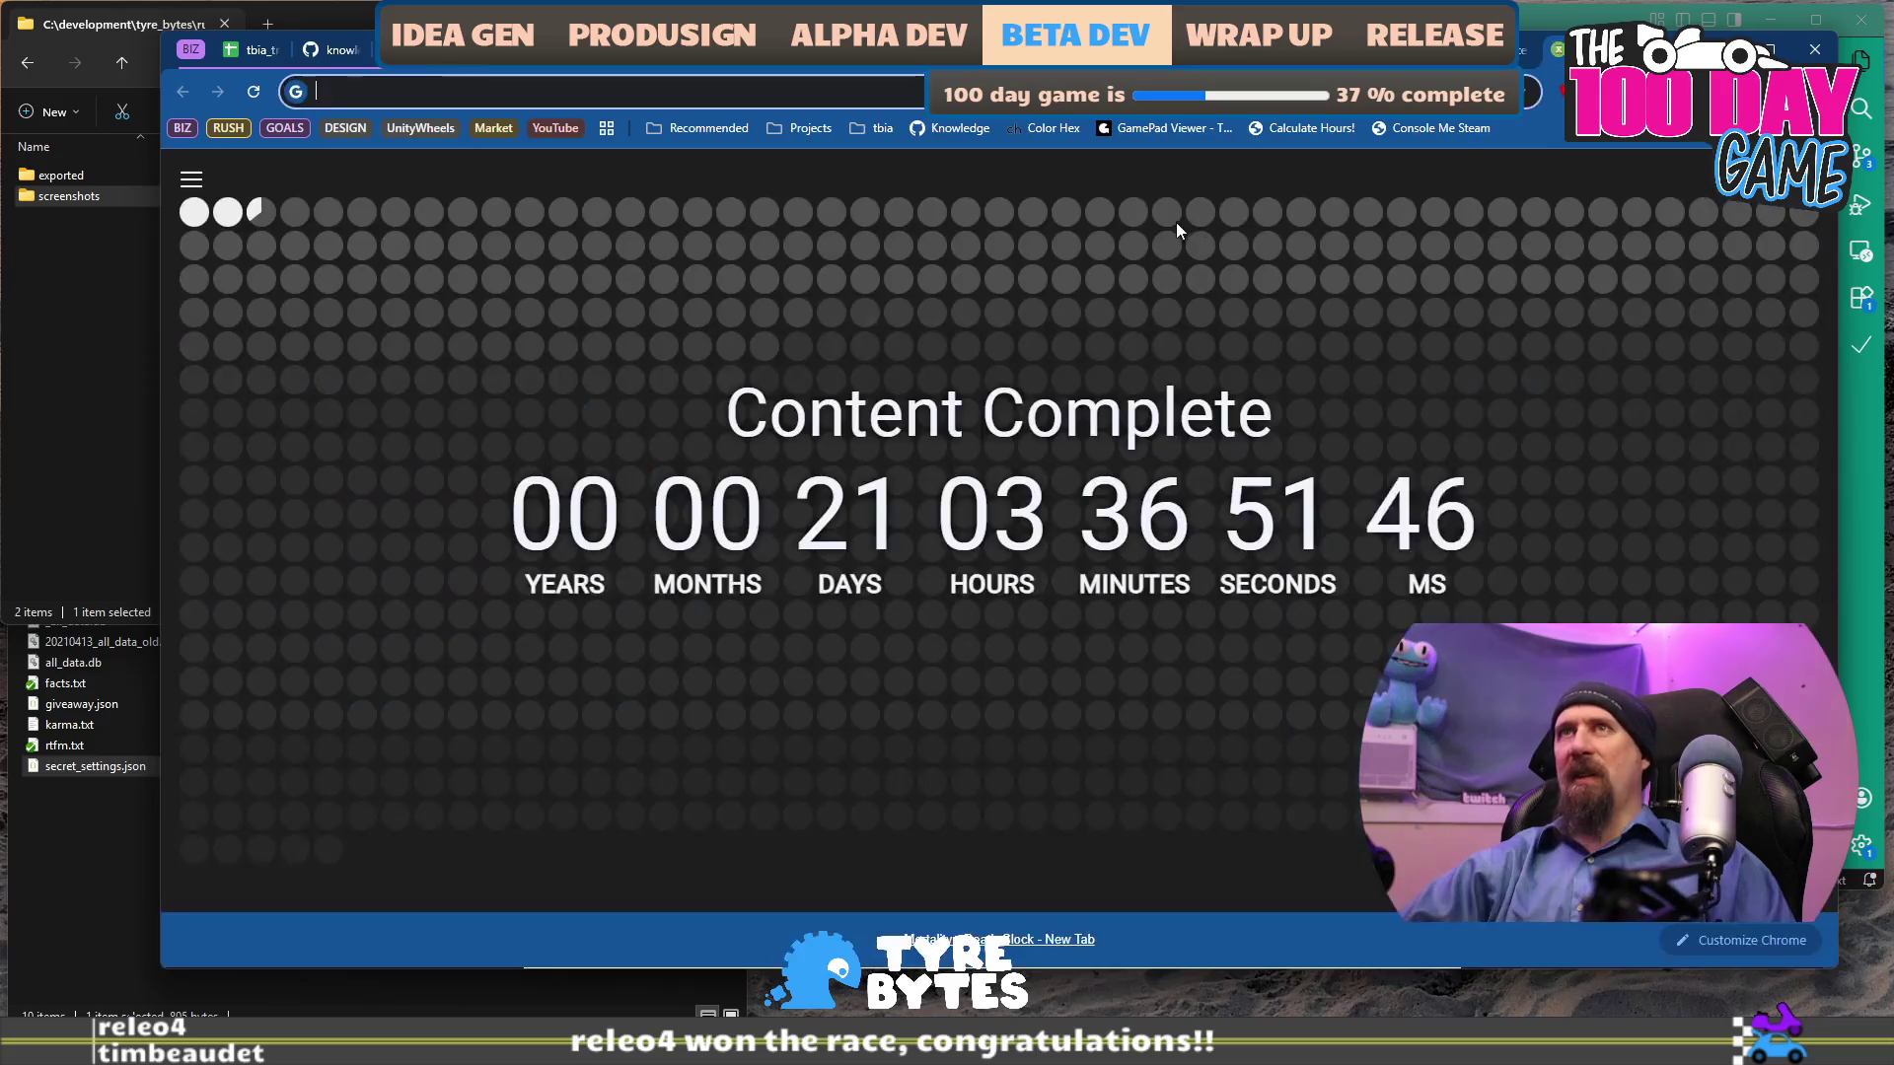
Search Snuggle Truck, open its Steam store page and view screenshots four to six.
key("ctrl+v")
key("Return")
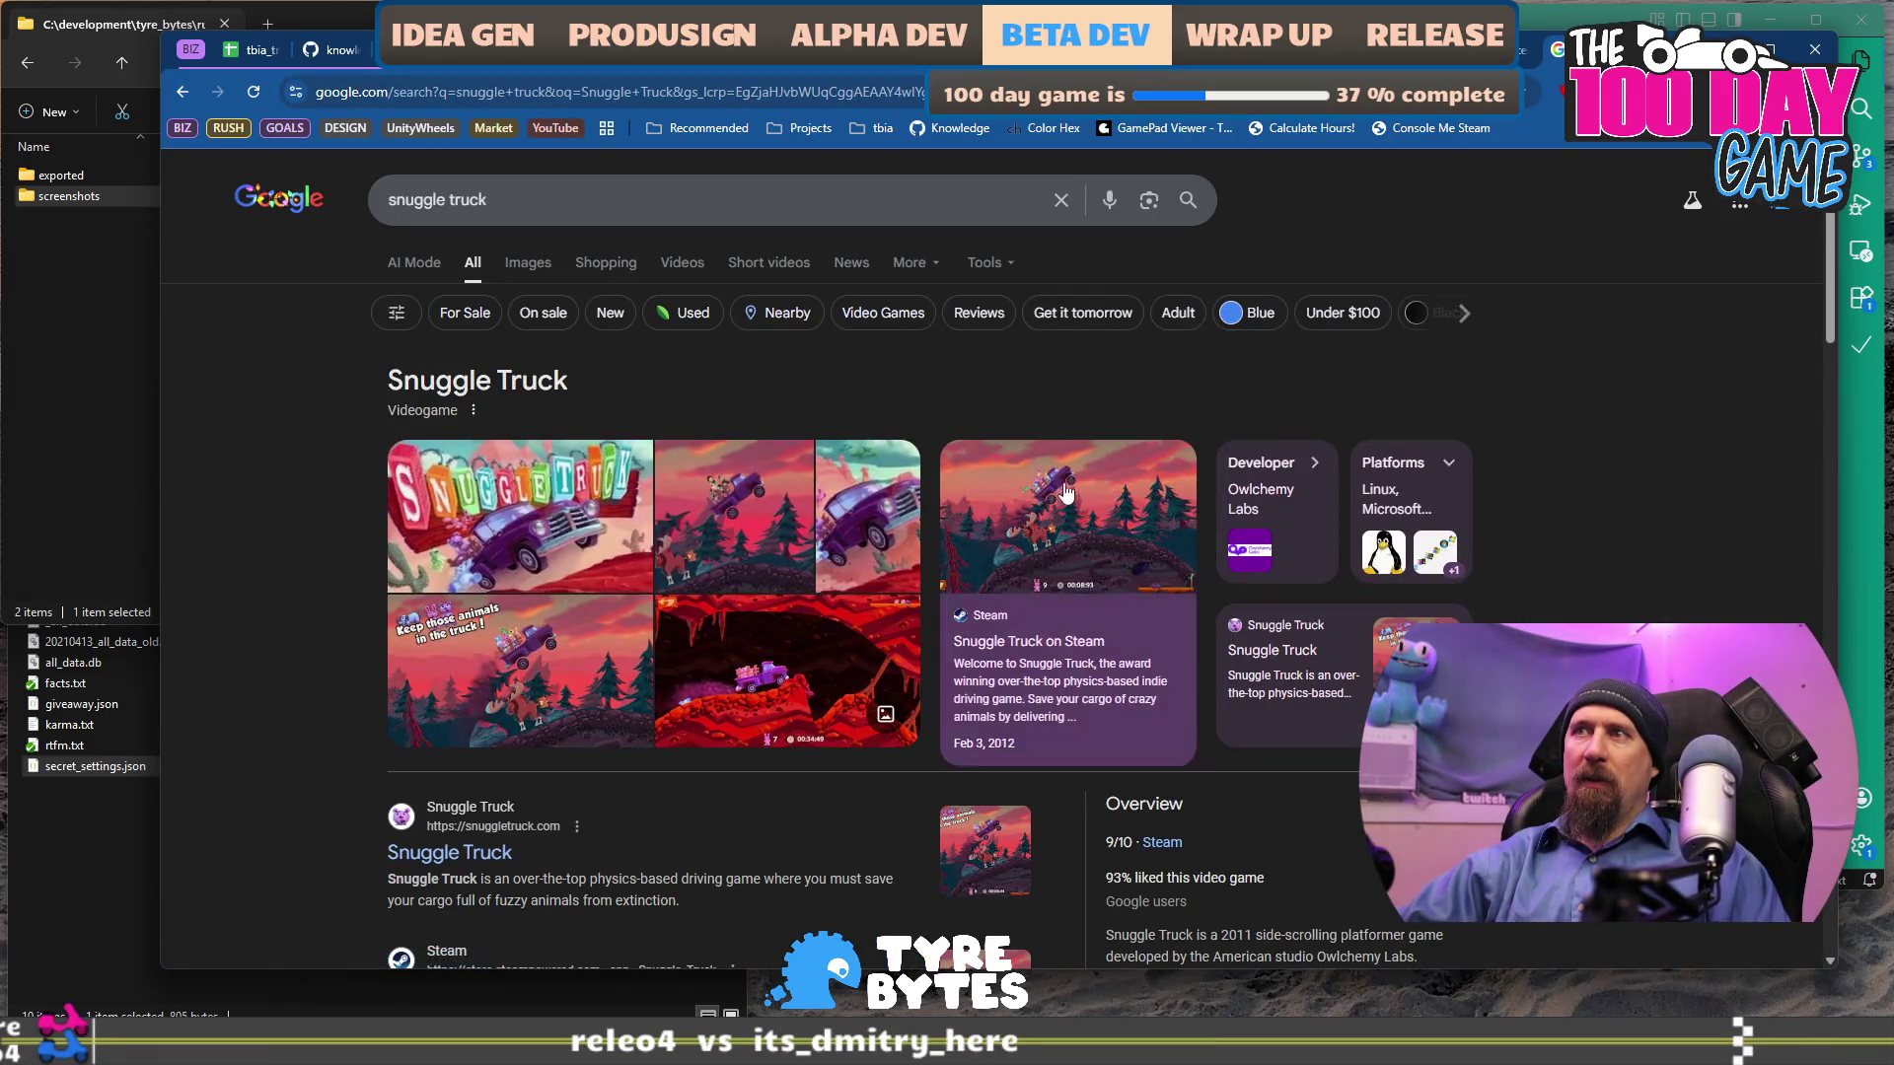
left_click(1028, 641)
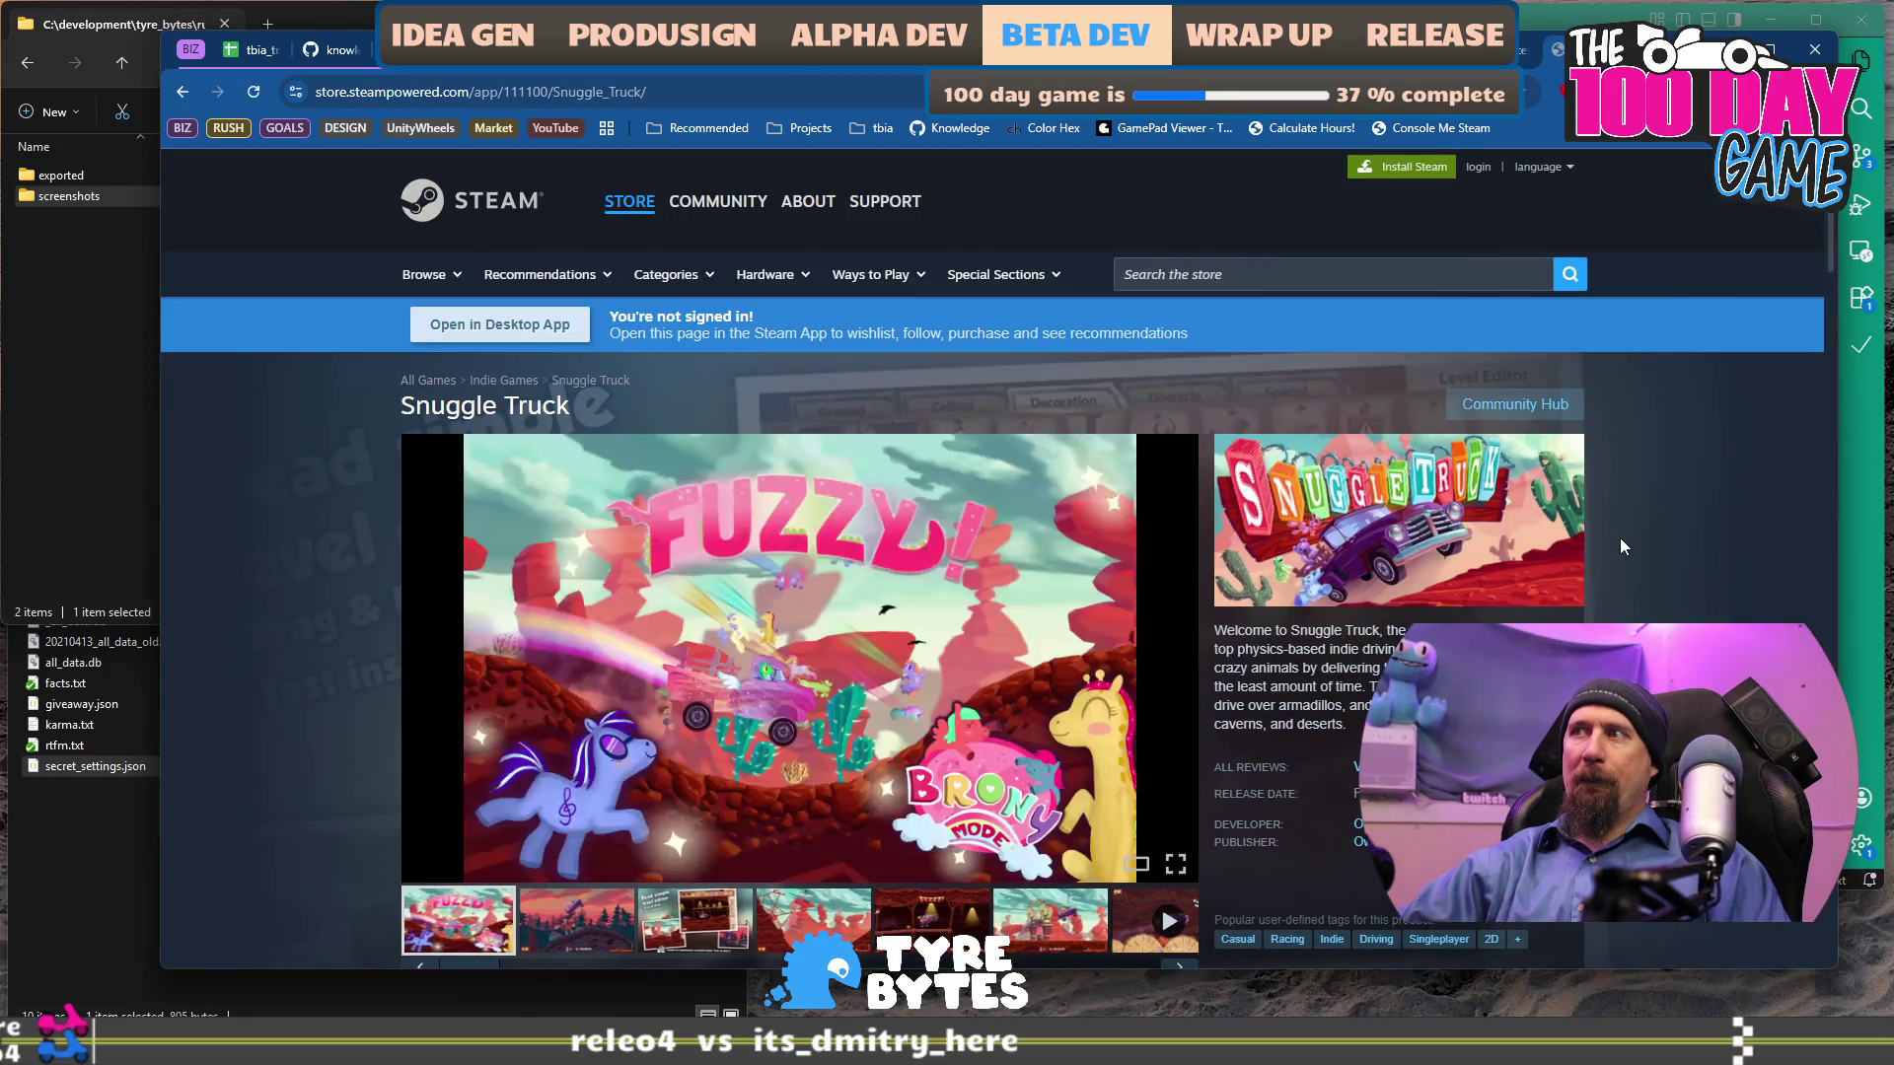
scroll(1618, 536, "down", 2)
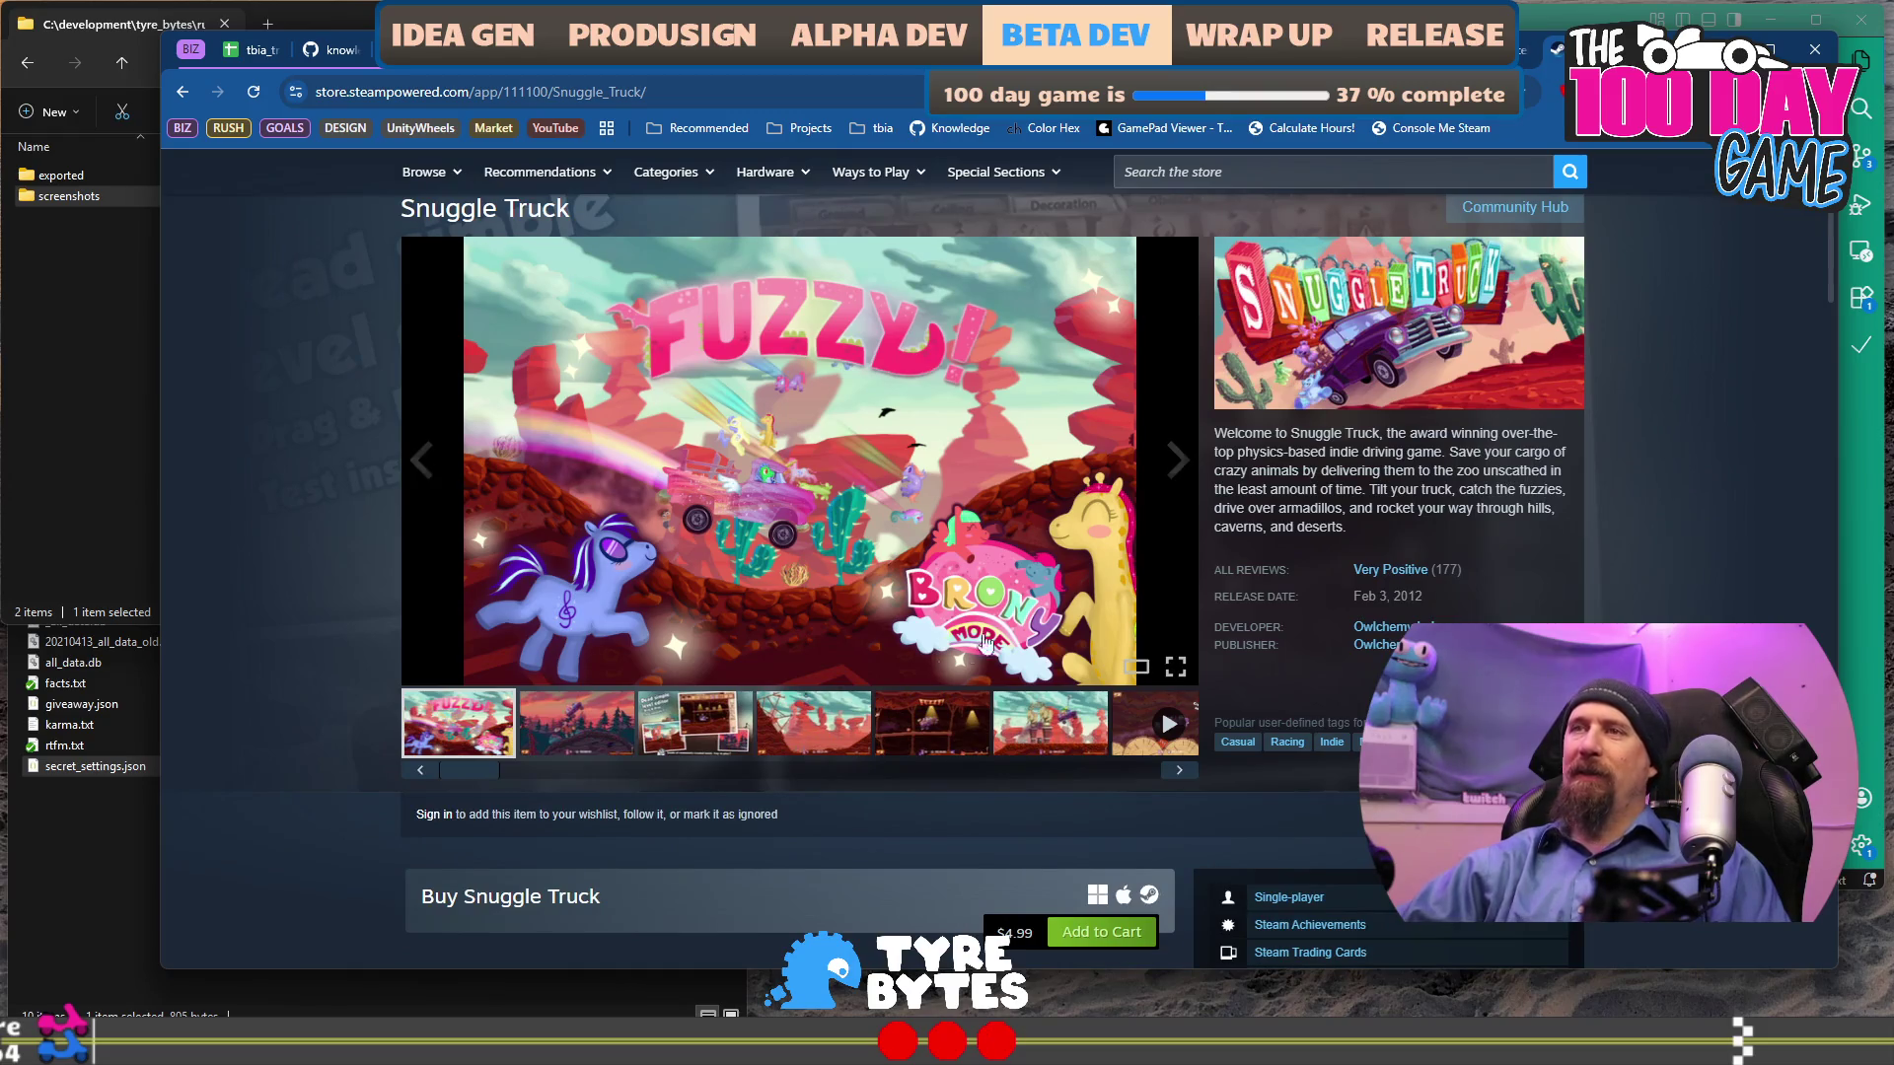
left_click(860, 712)
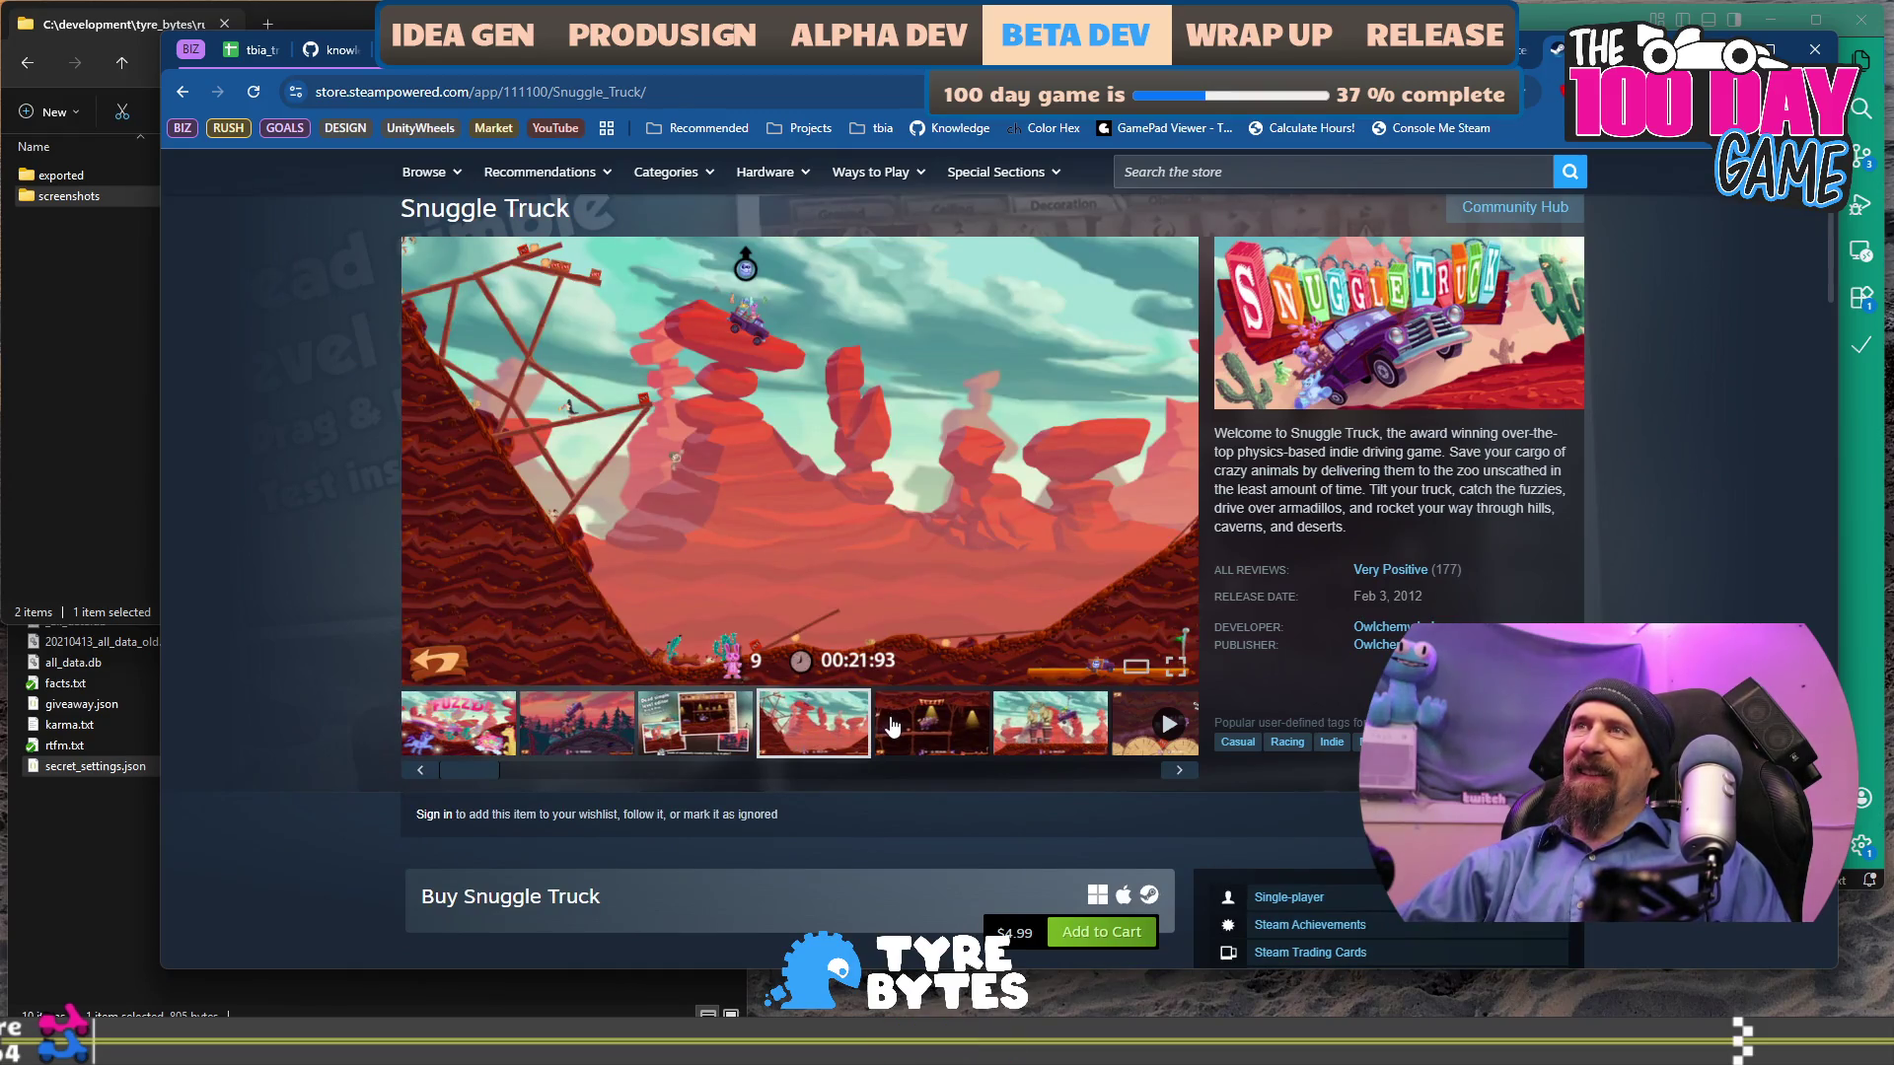
left_click(909, 740)
left_click(1048, 740)
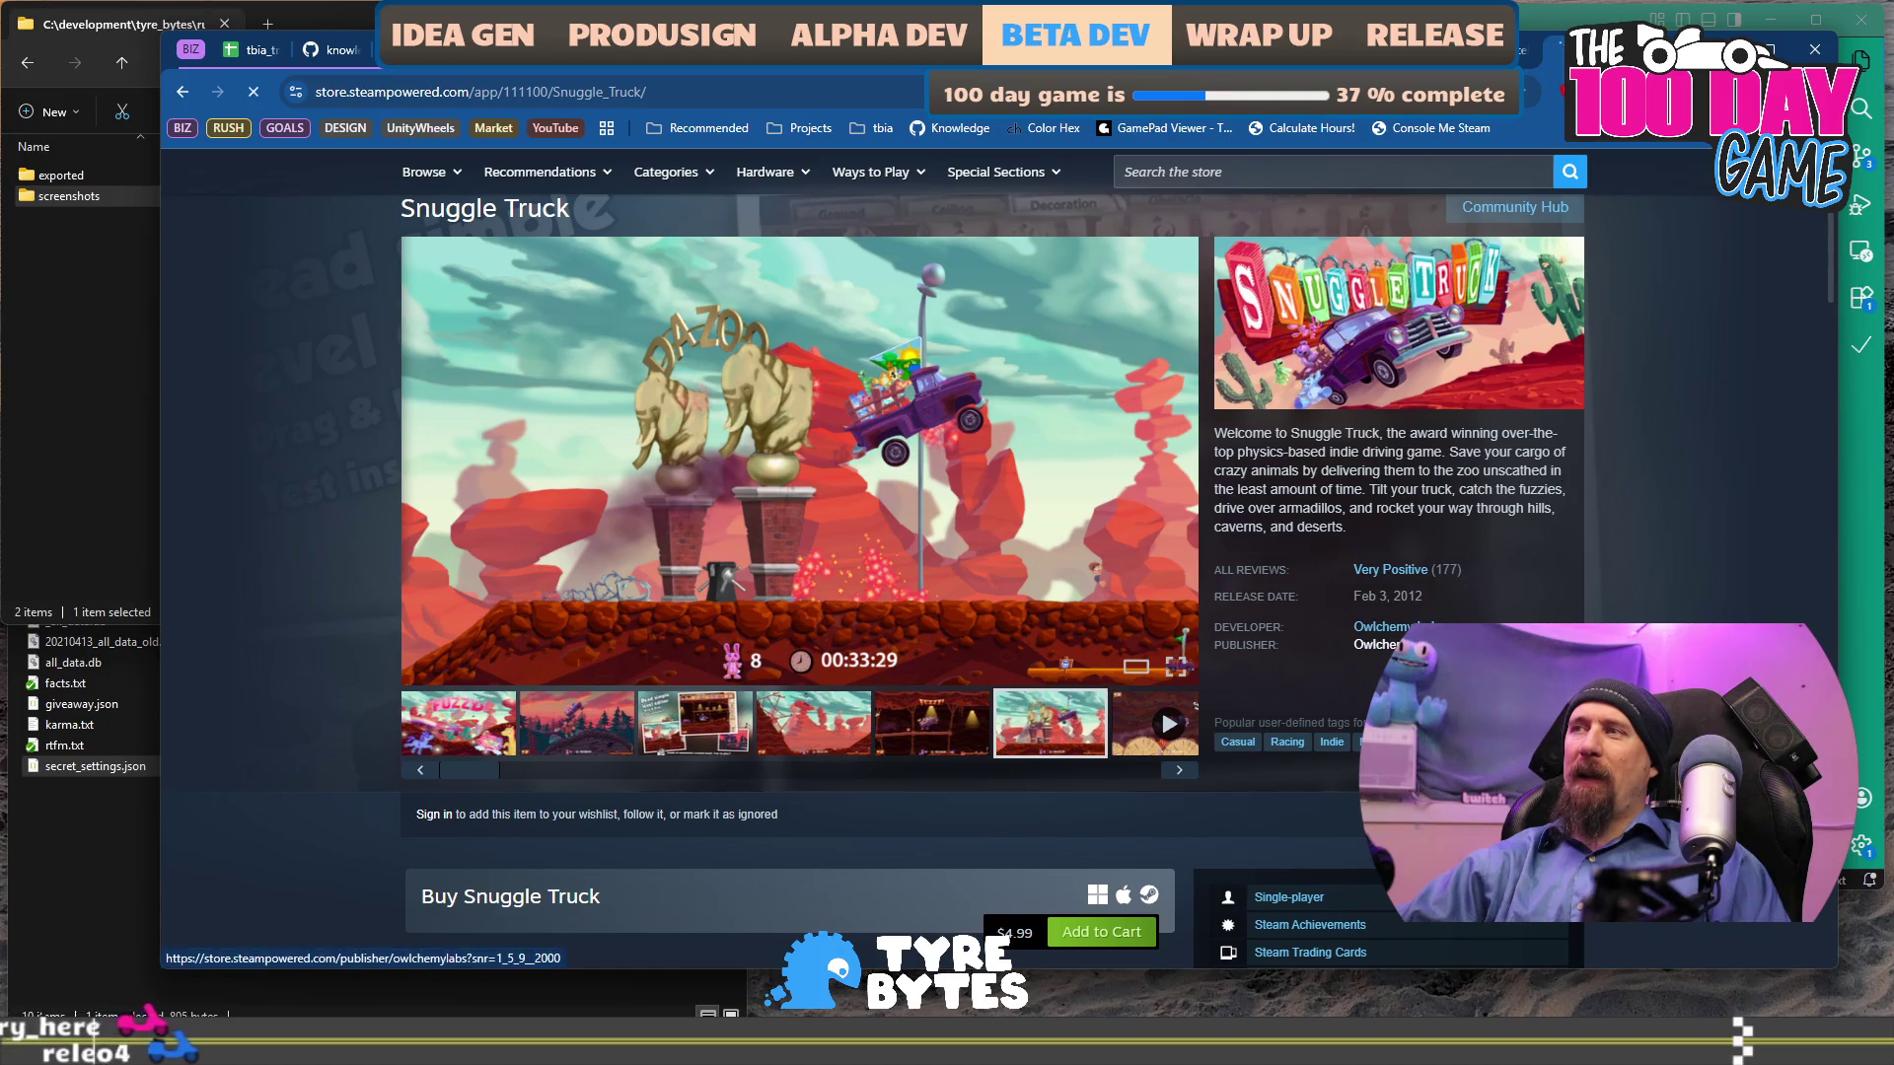
Browse the Owlchemy Labs Steam publisher page listing the studio's games.
left_click(1373, 644)
scroll(367, 446, "down", 15)
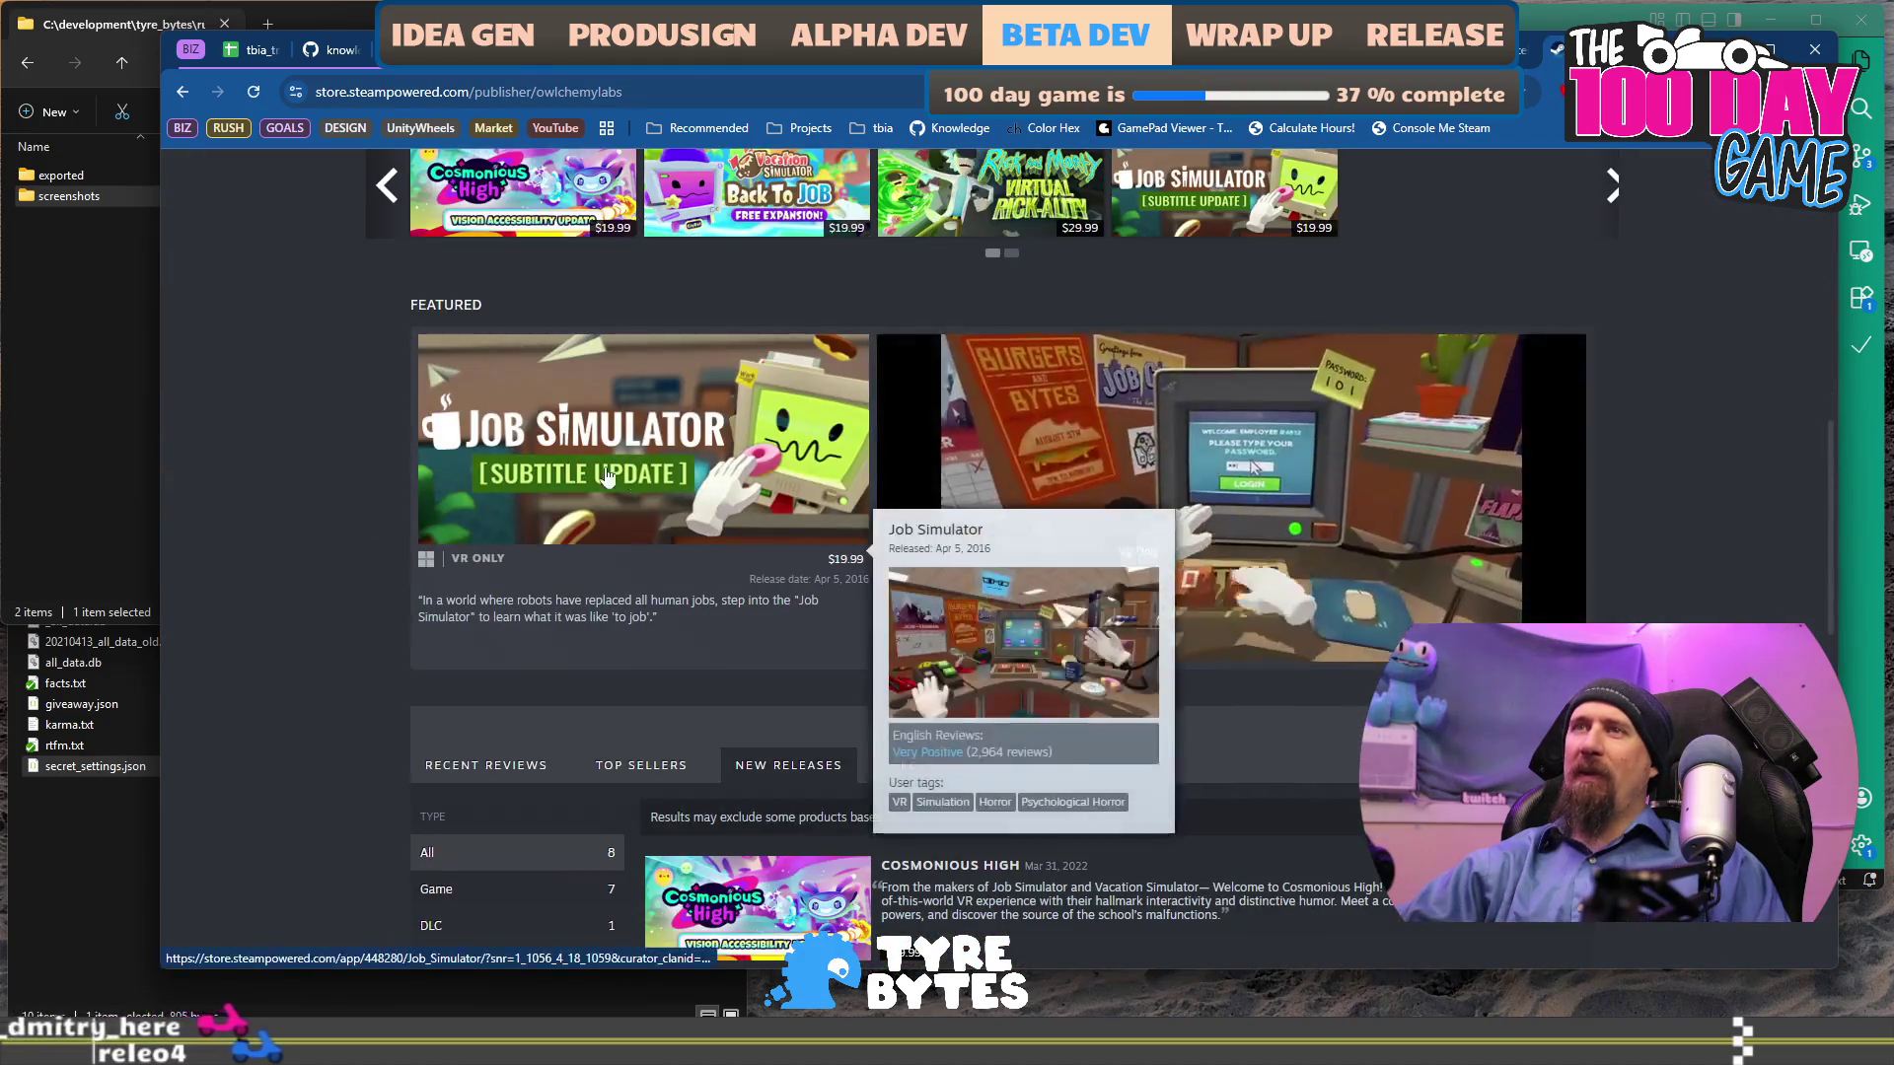
scroll(367, 446, "down", 8)
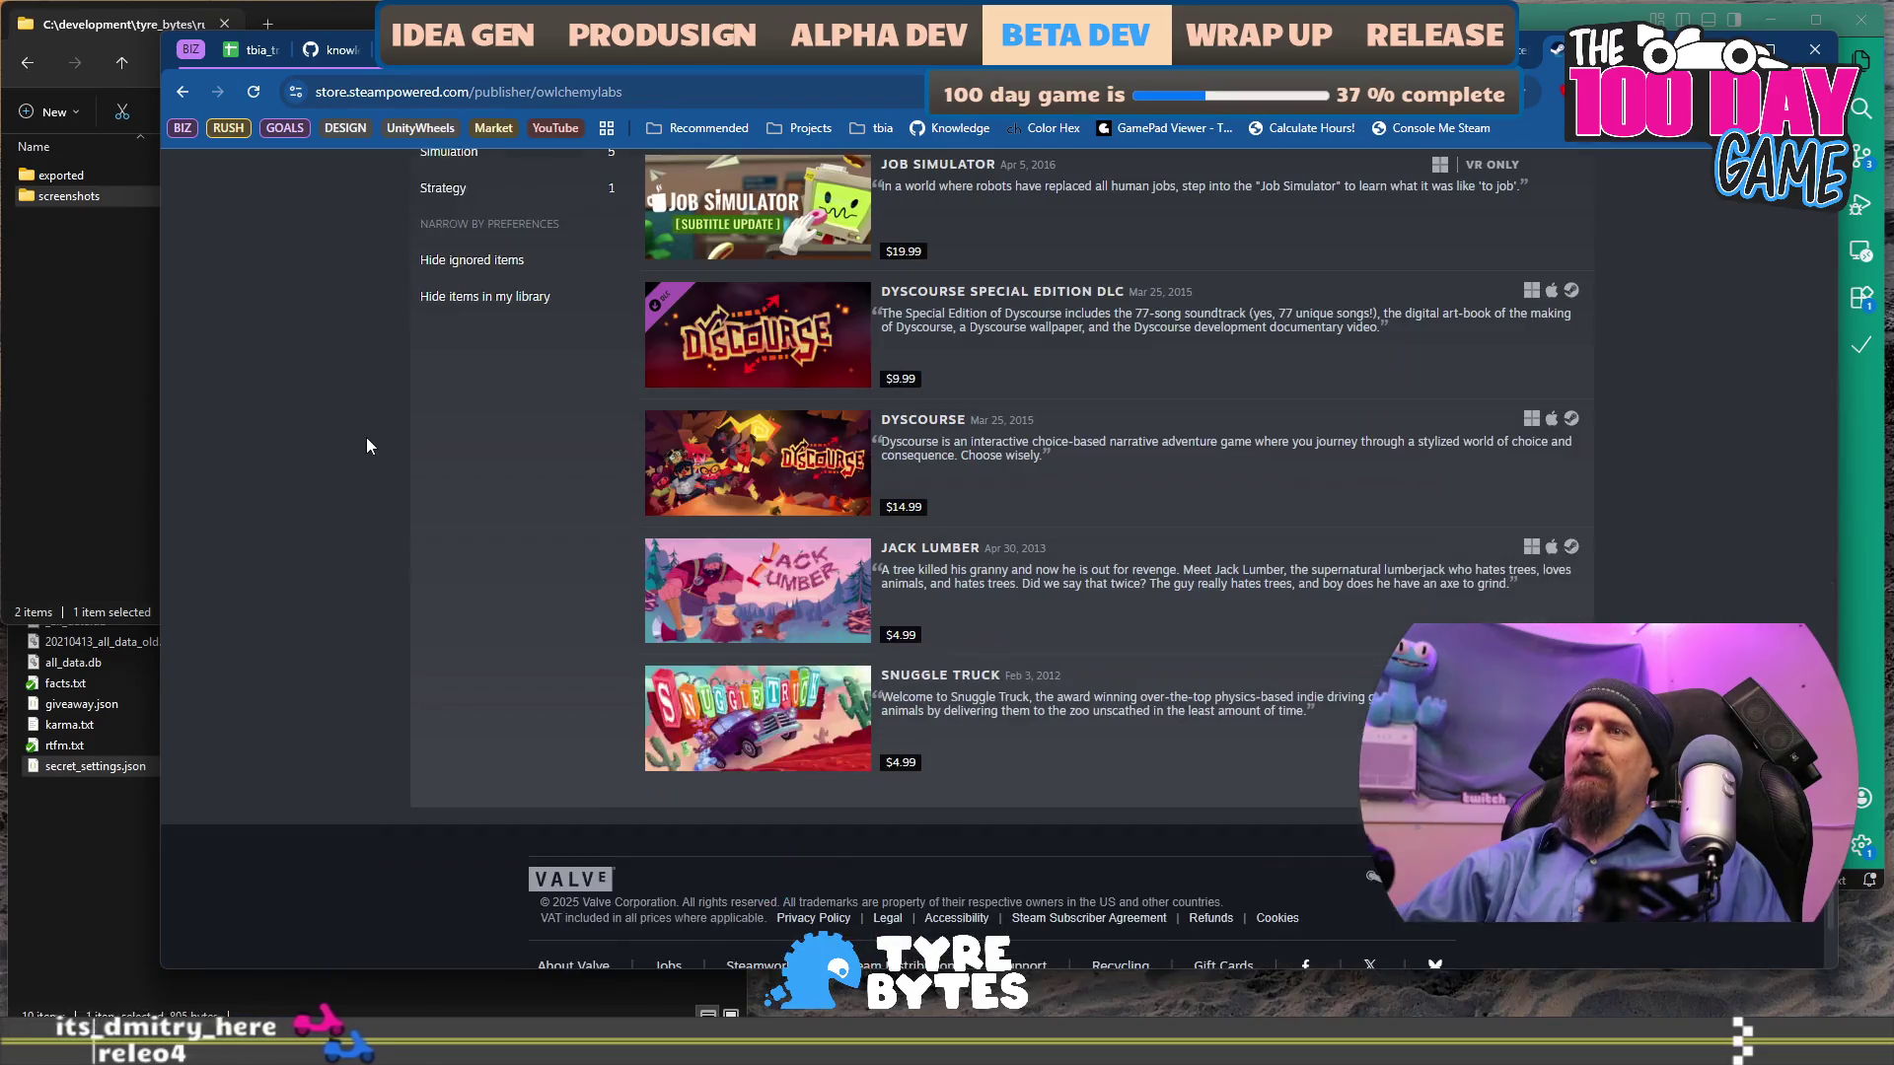
scroll(367, 446, "up", 5)
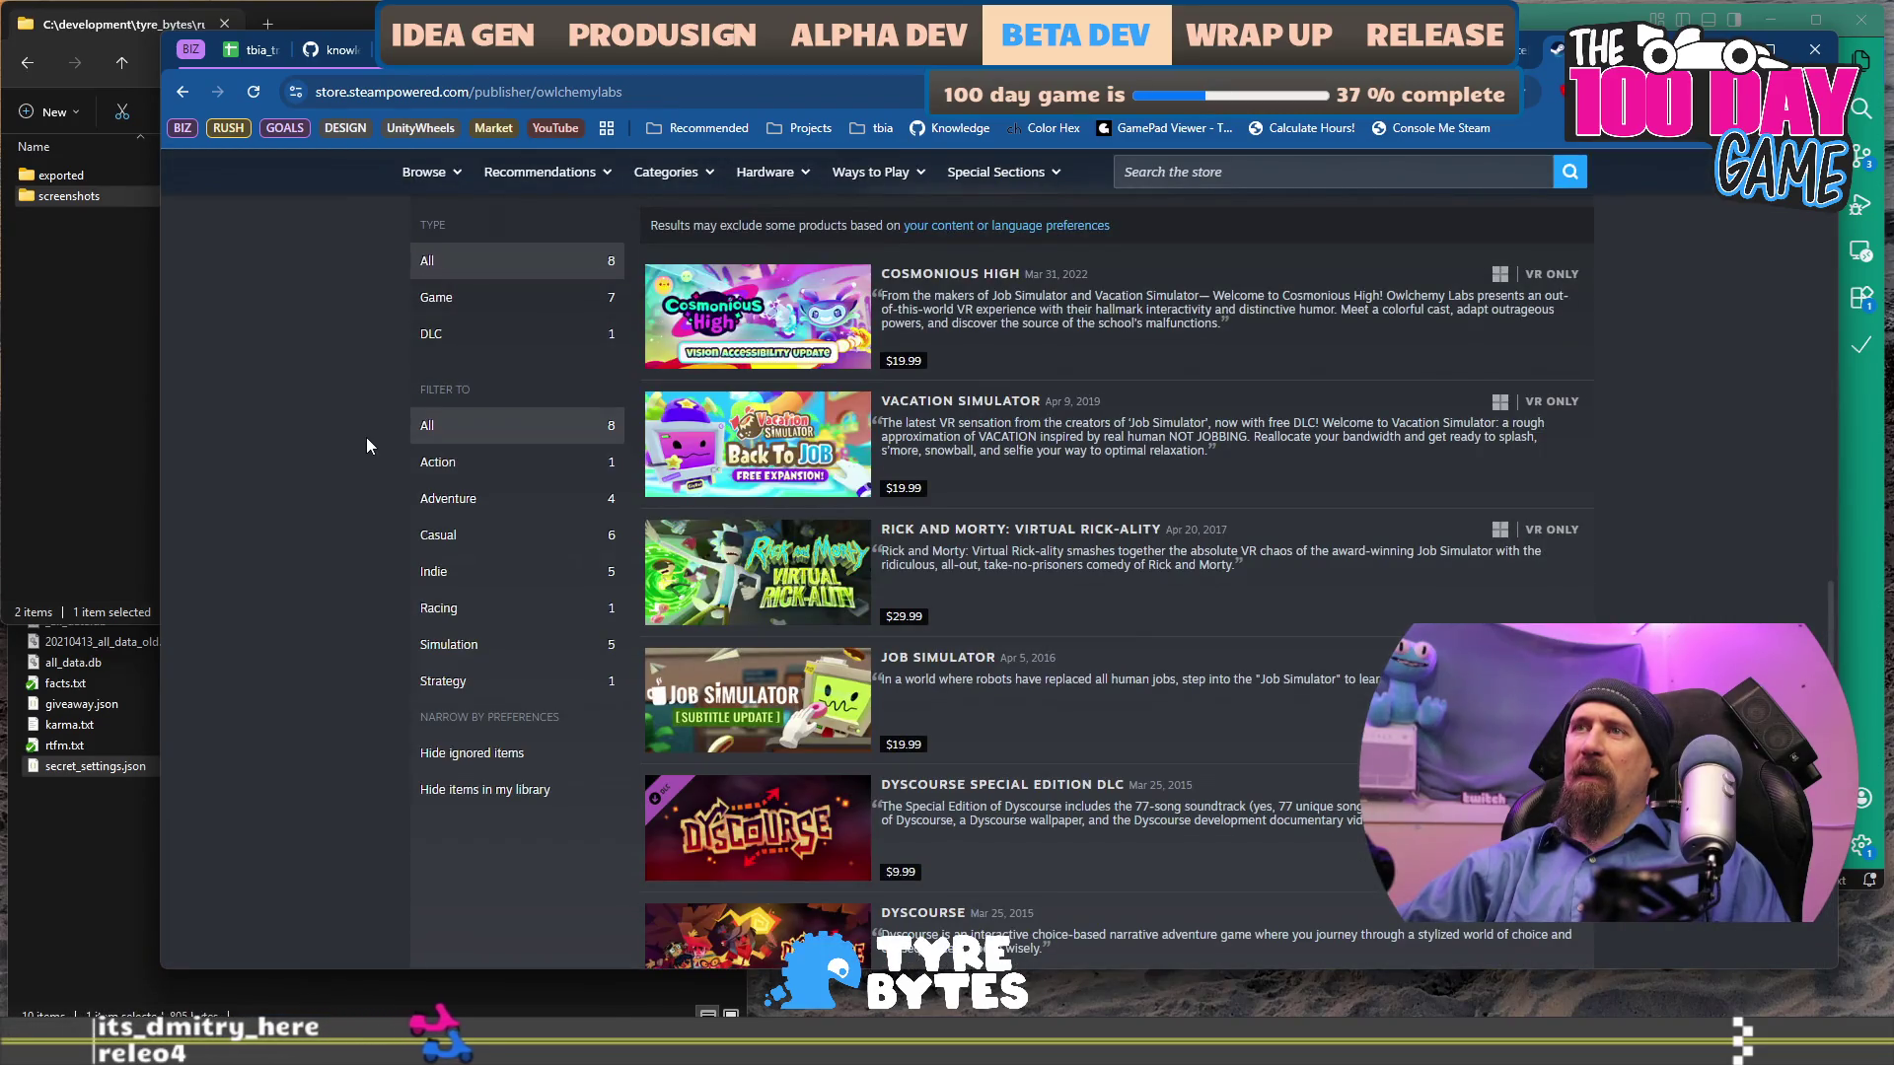
scroll(366, 446, "up", 4)
scroll(367, 446, "down", 2)
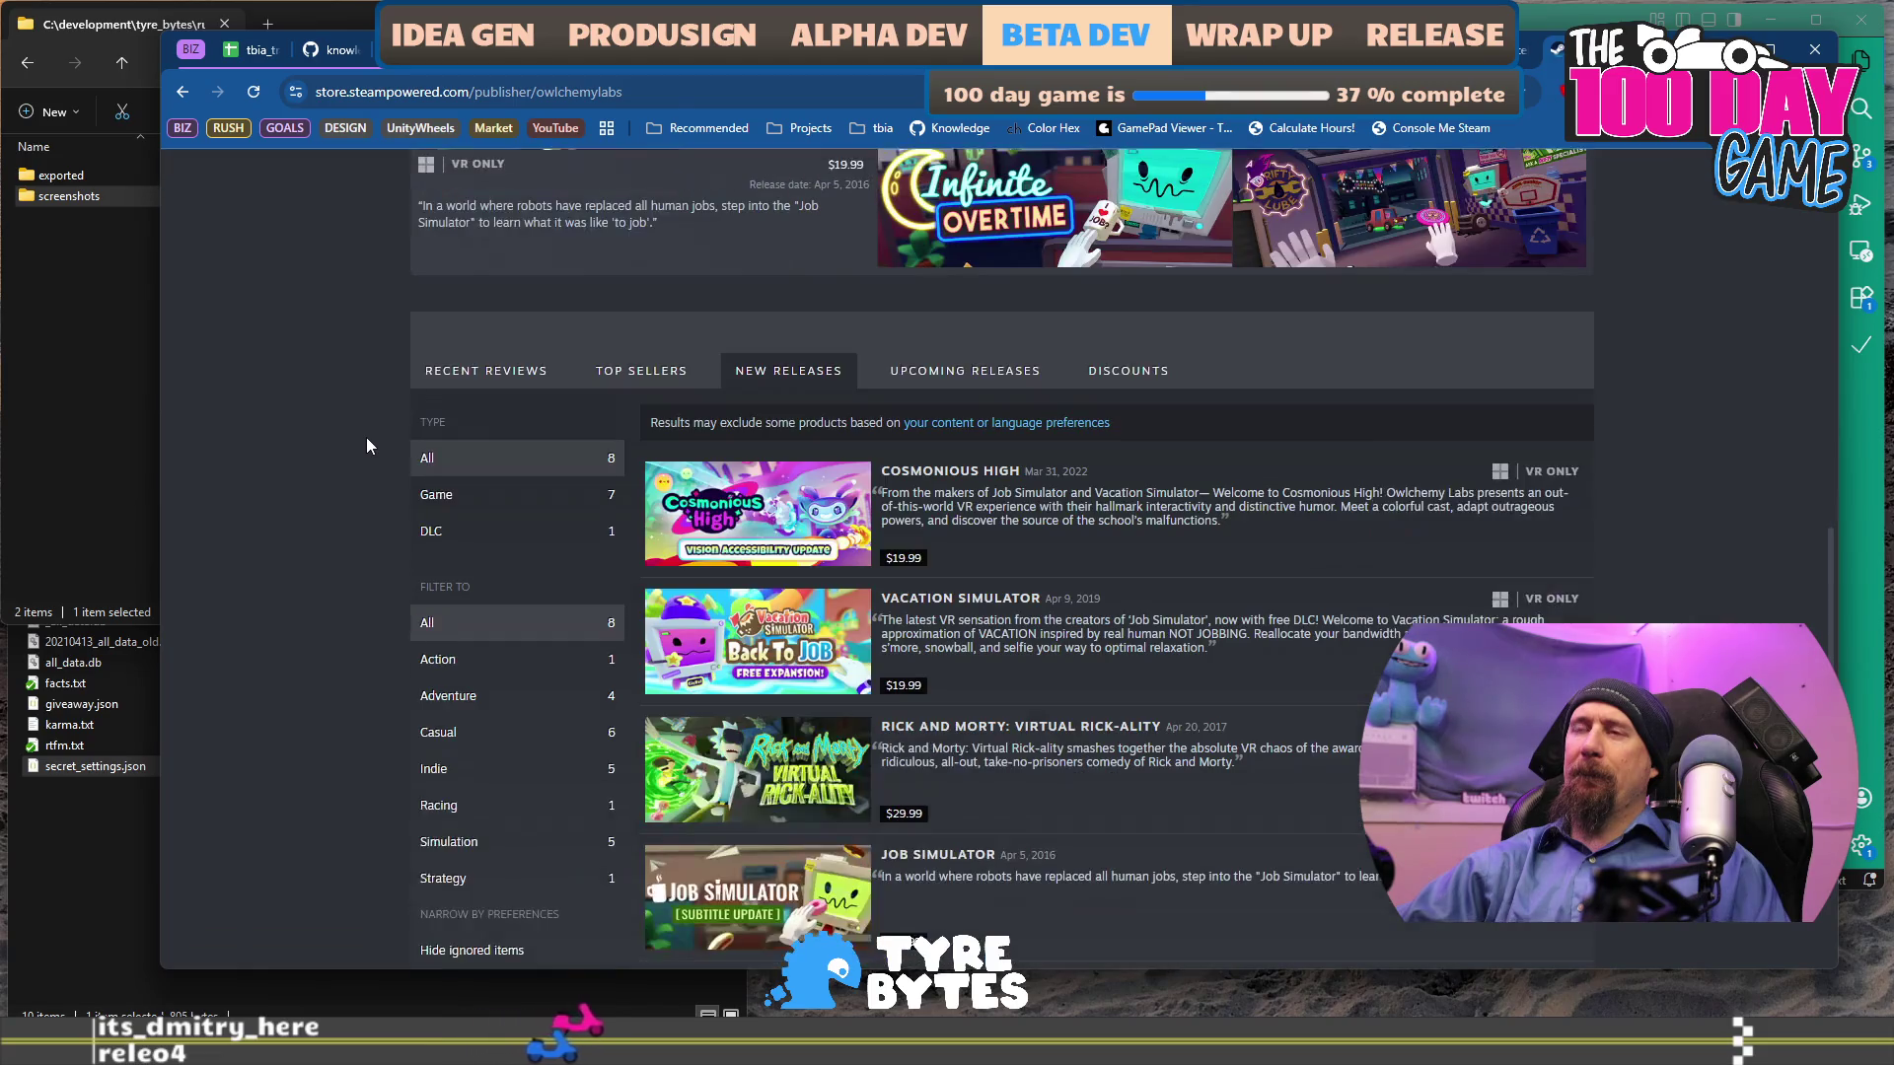
scroll(367, 440, "up", 5)
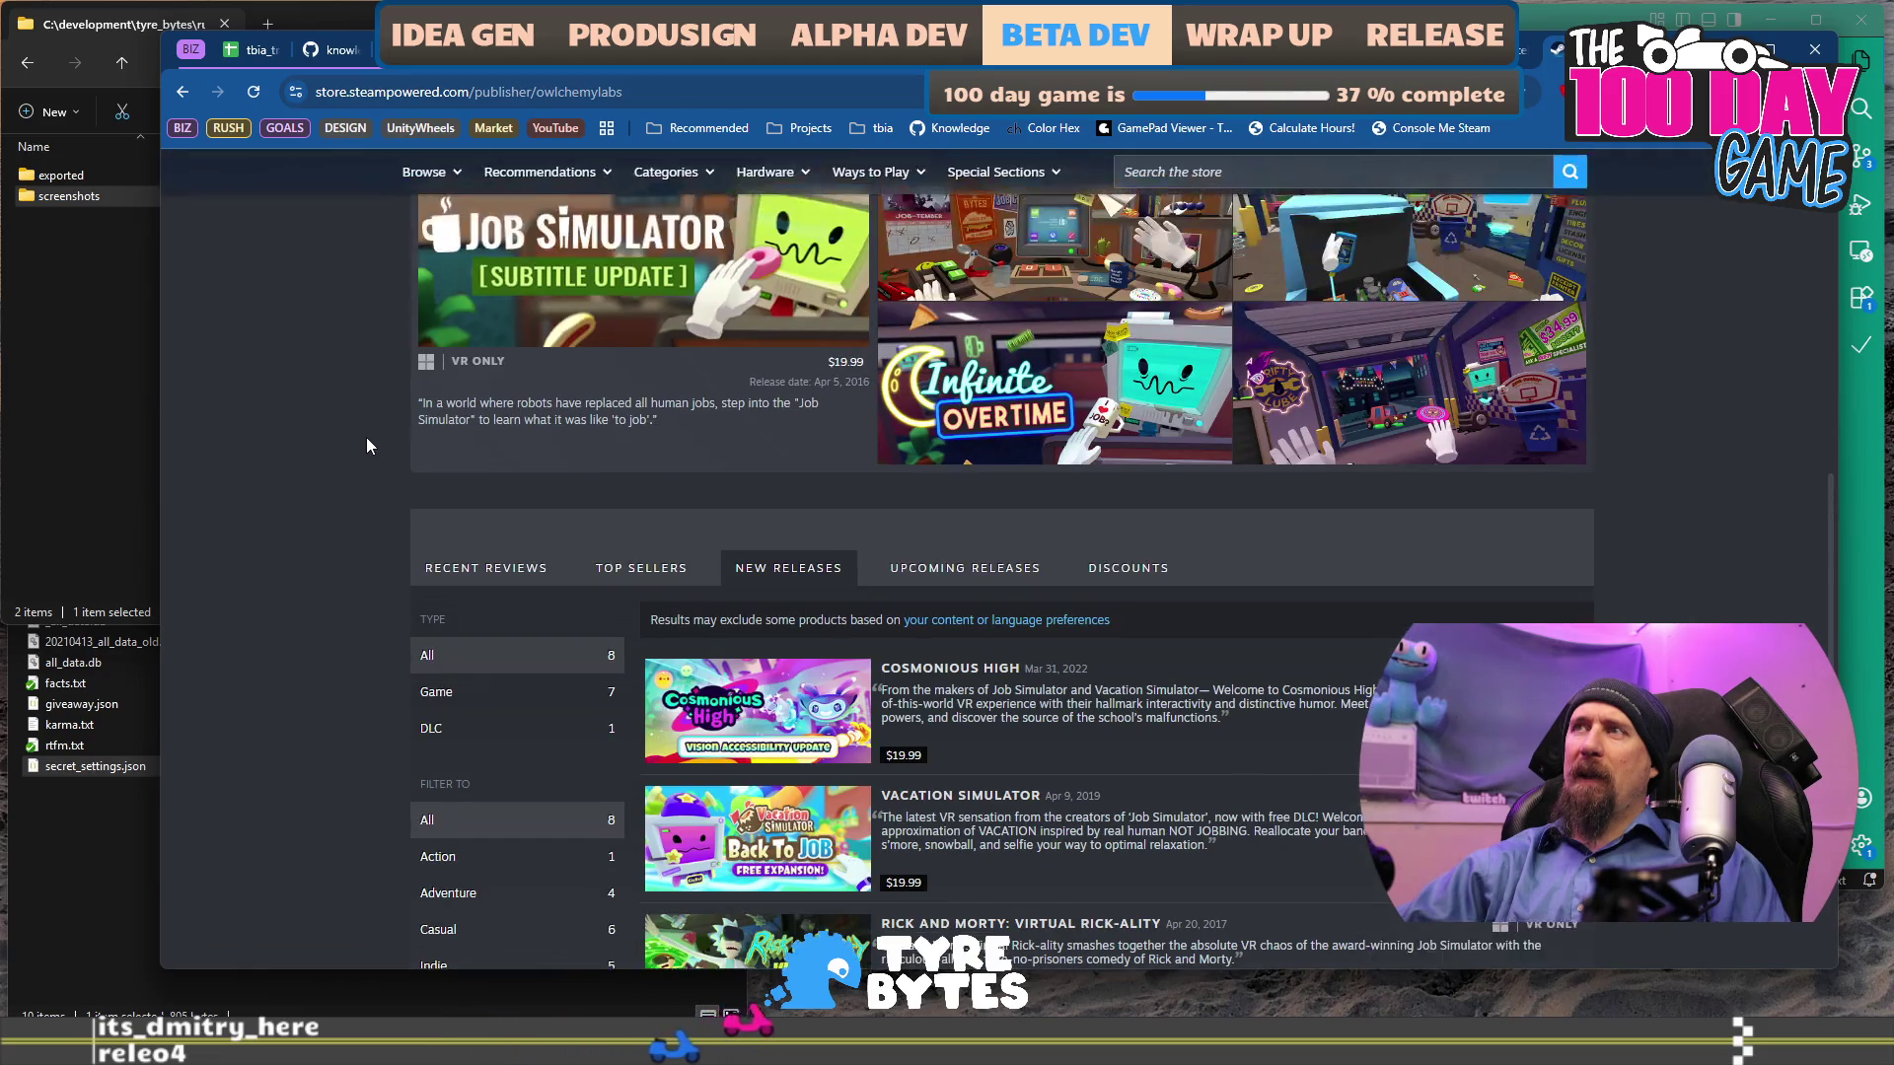
scroll(366, 446, "up", 4)
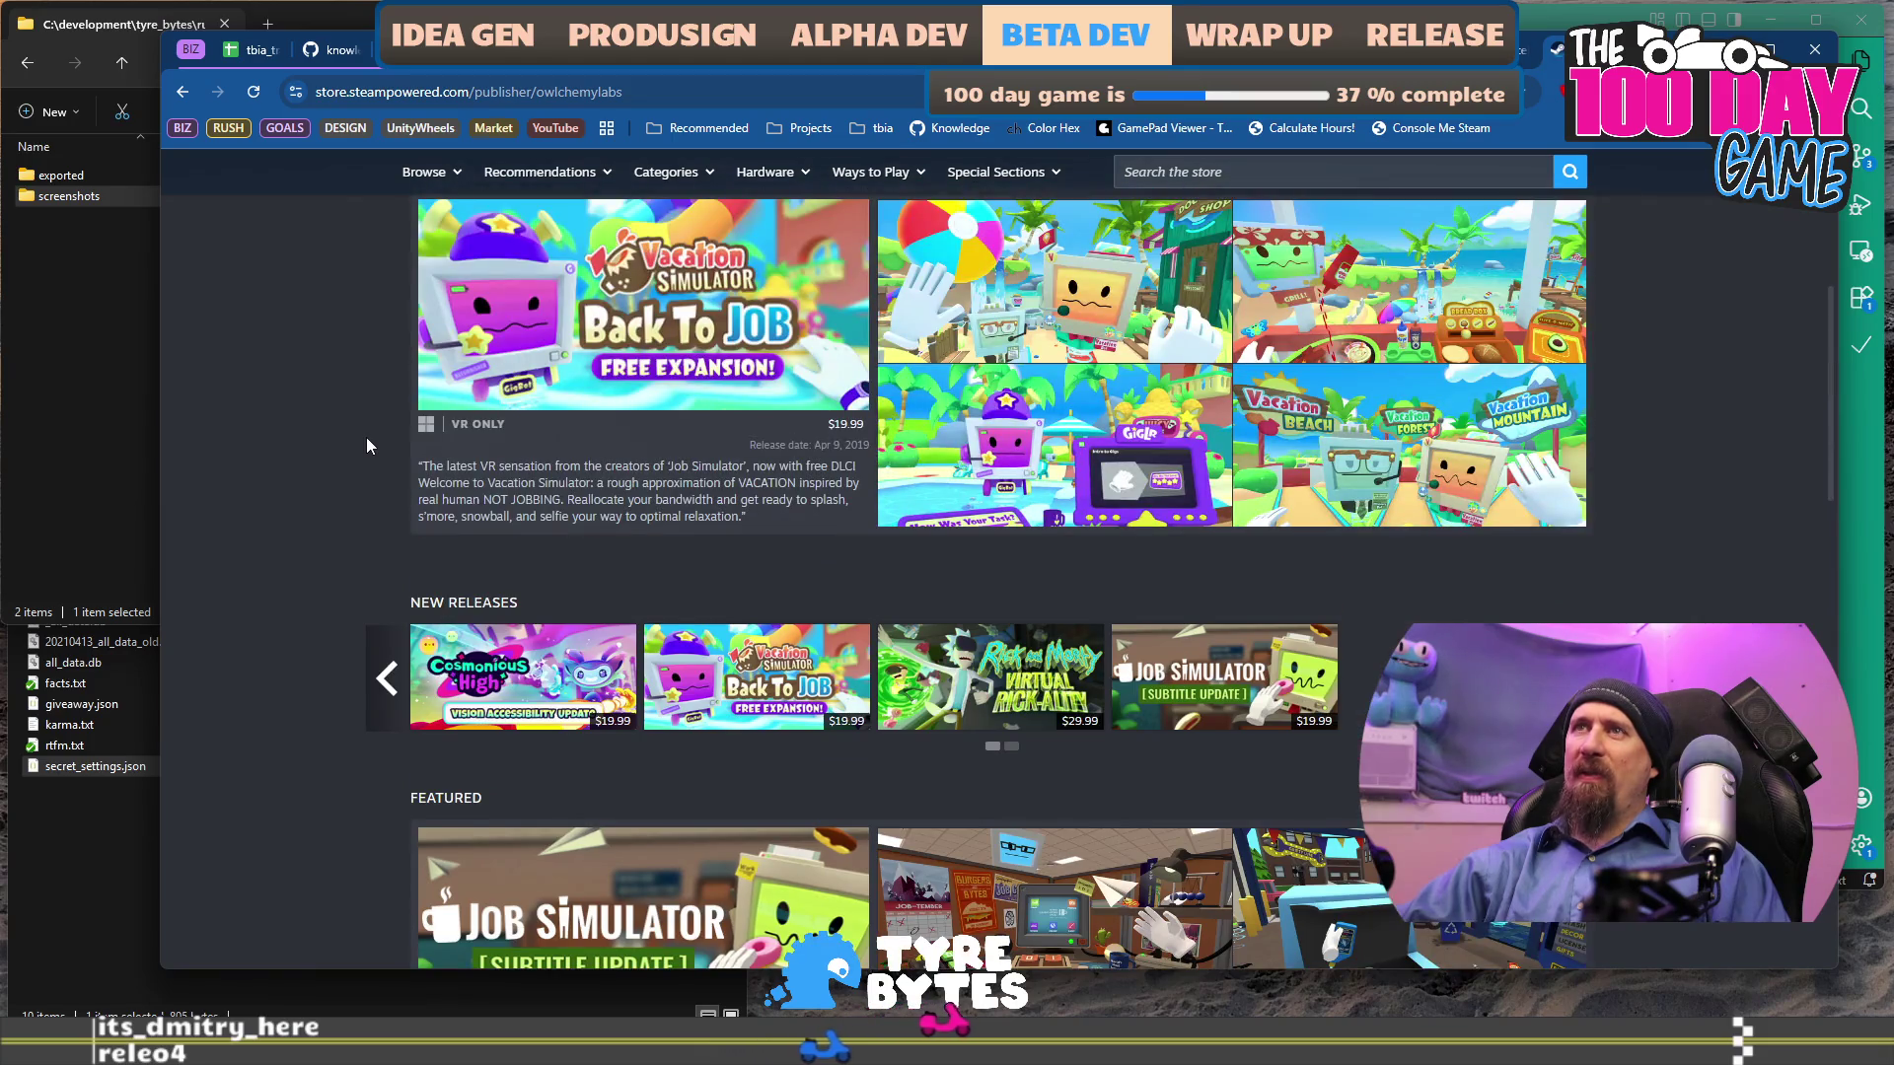
scroll(366, 446, "down", 6)
scroll(366, 446, "down", 4)
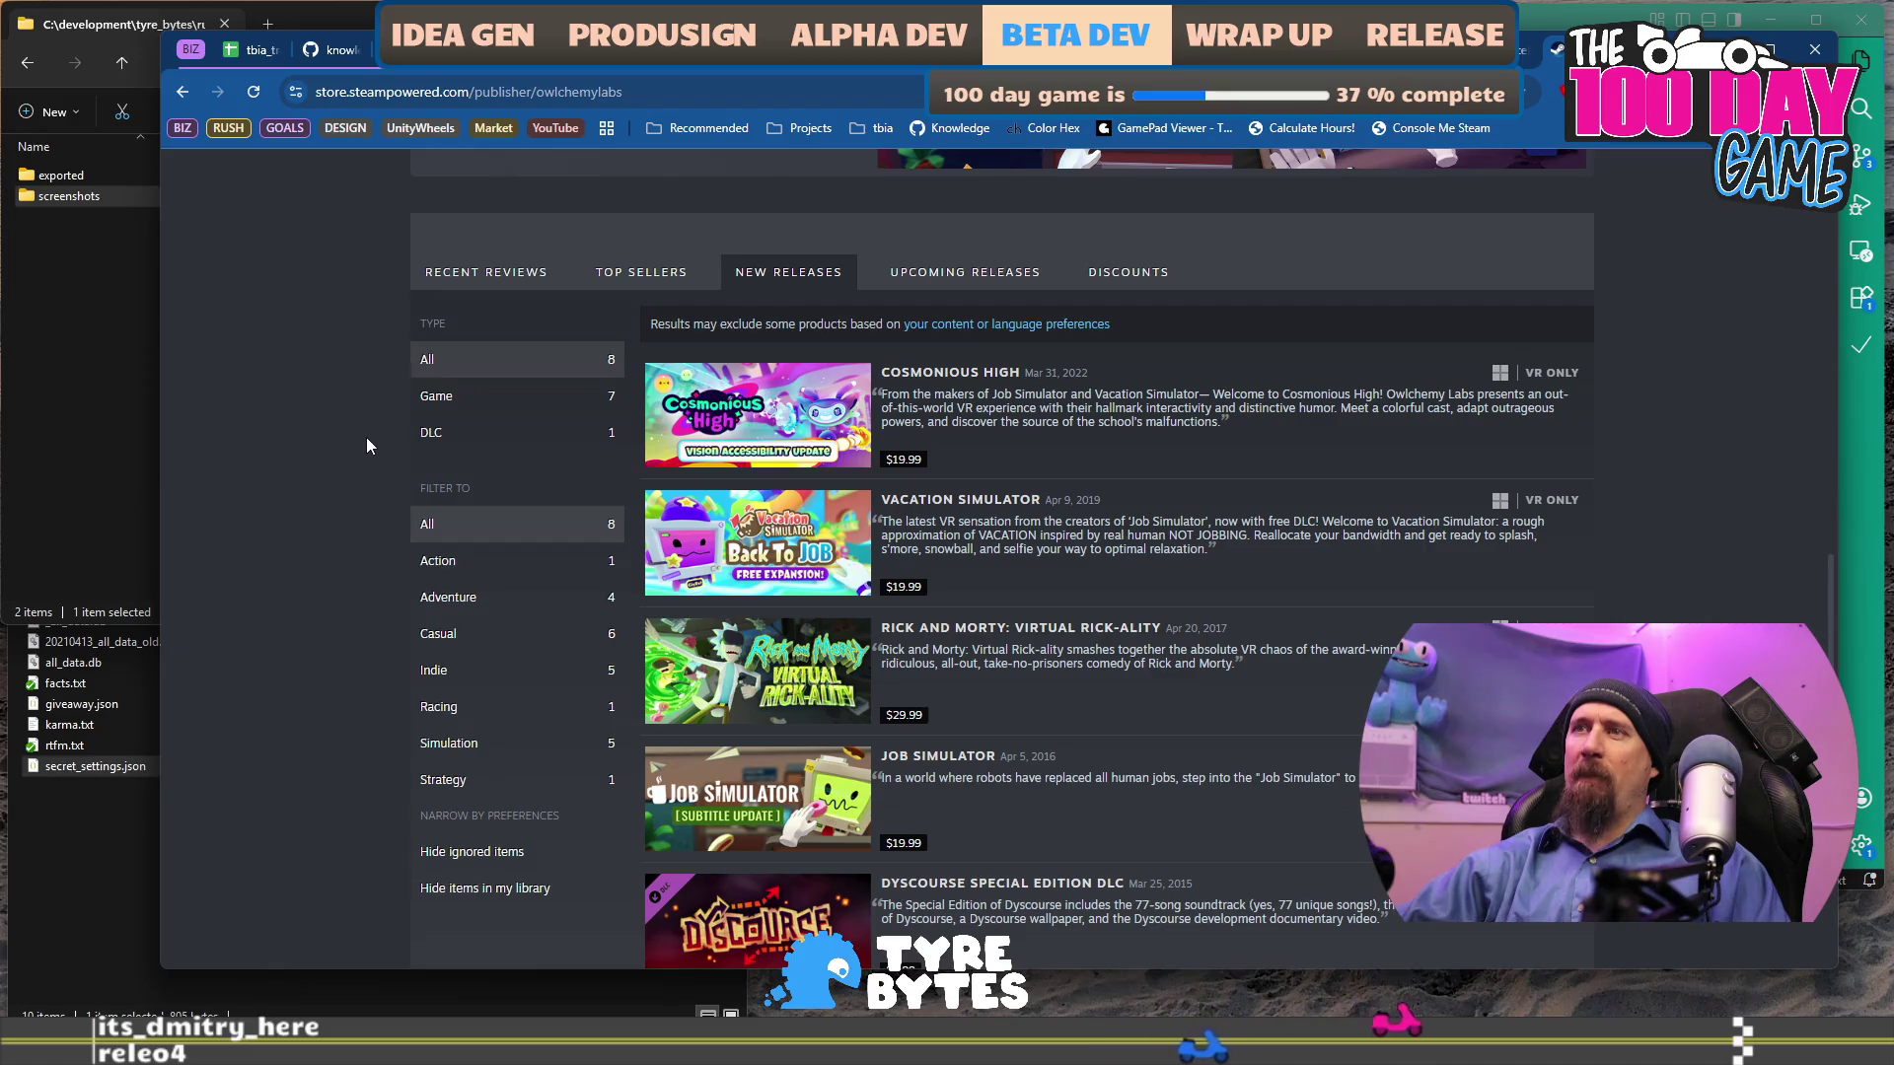
scroll(366, 446, "down", 1)
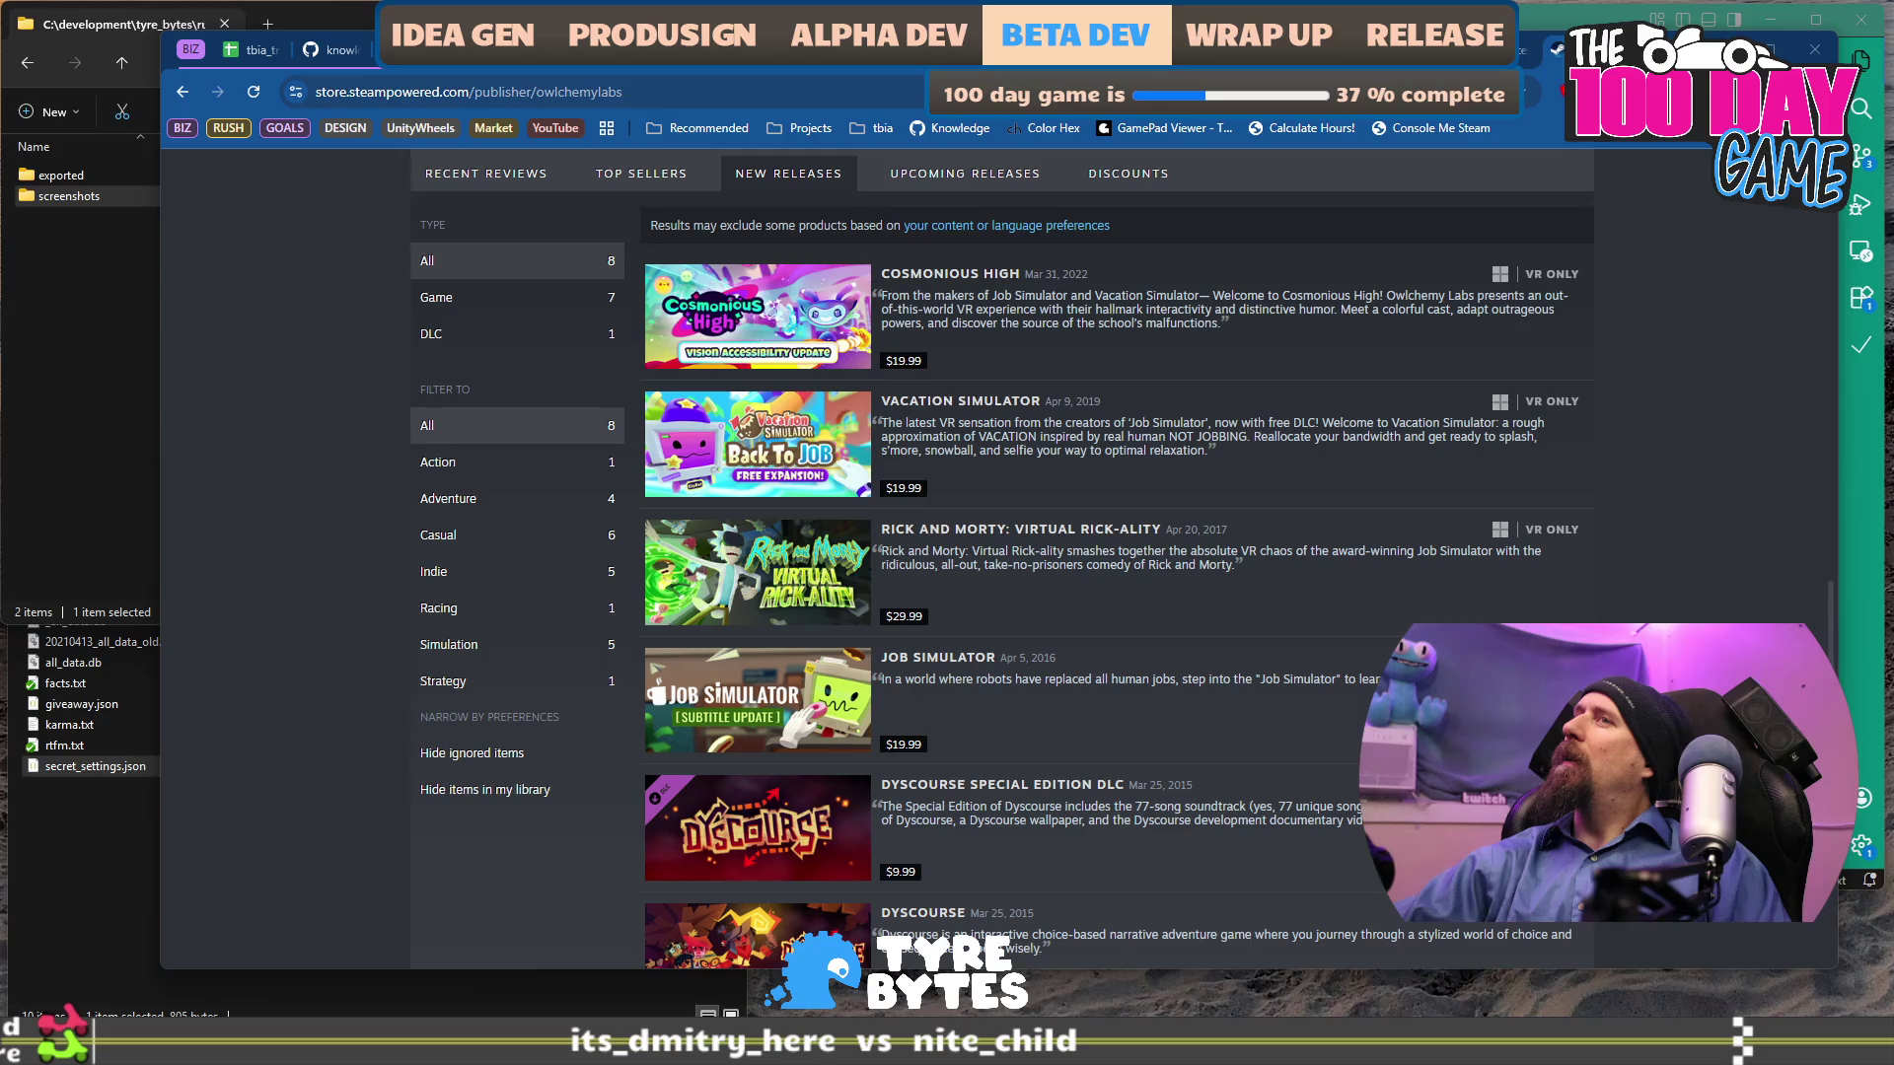
scroll(1488, 445, "down", 3)
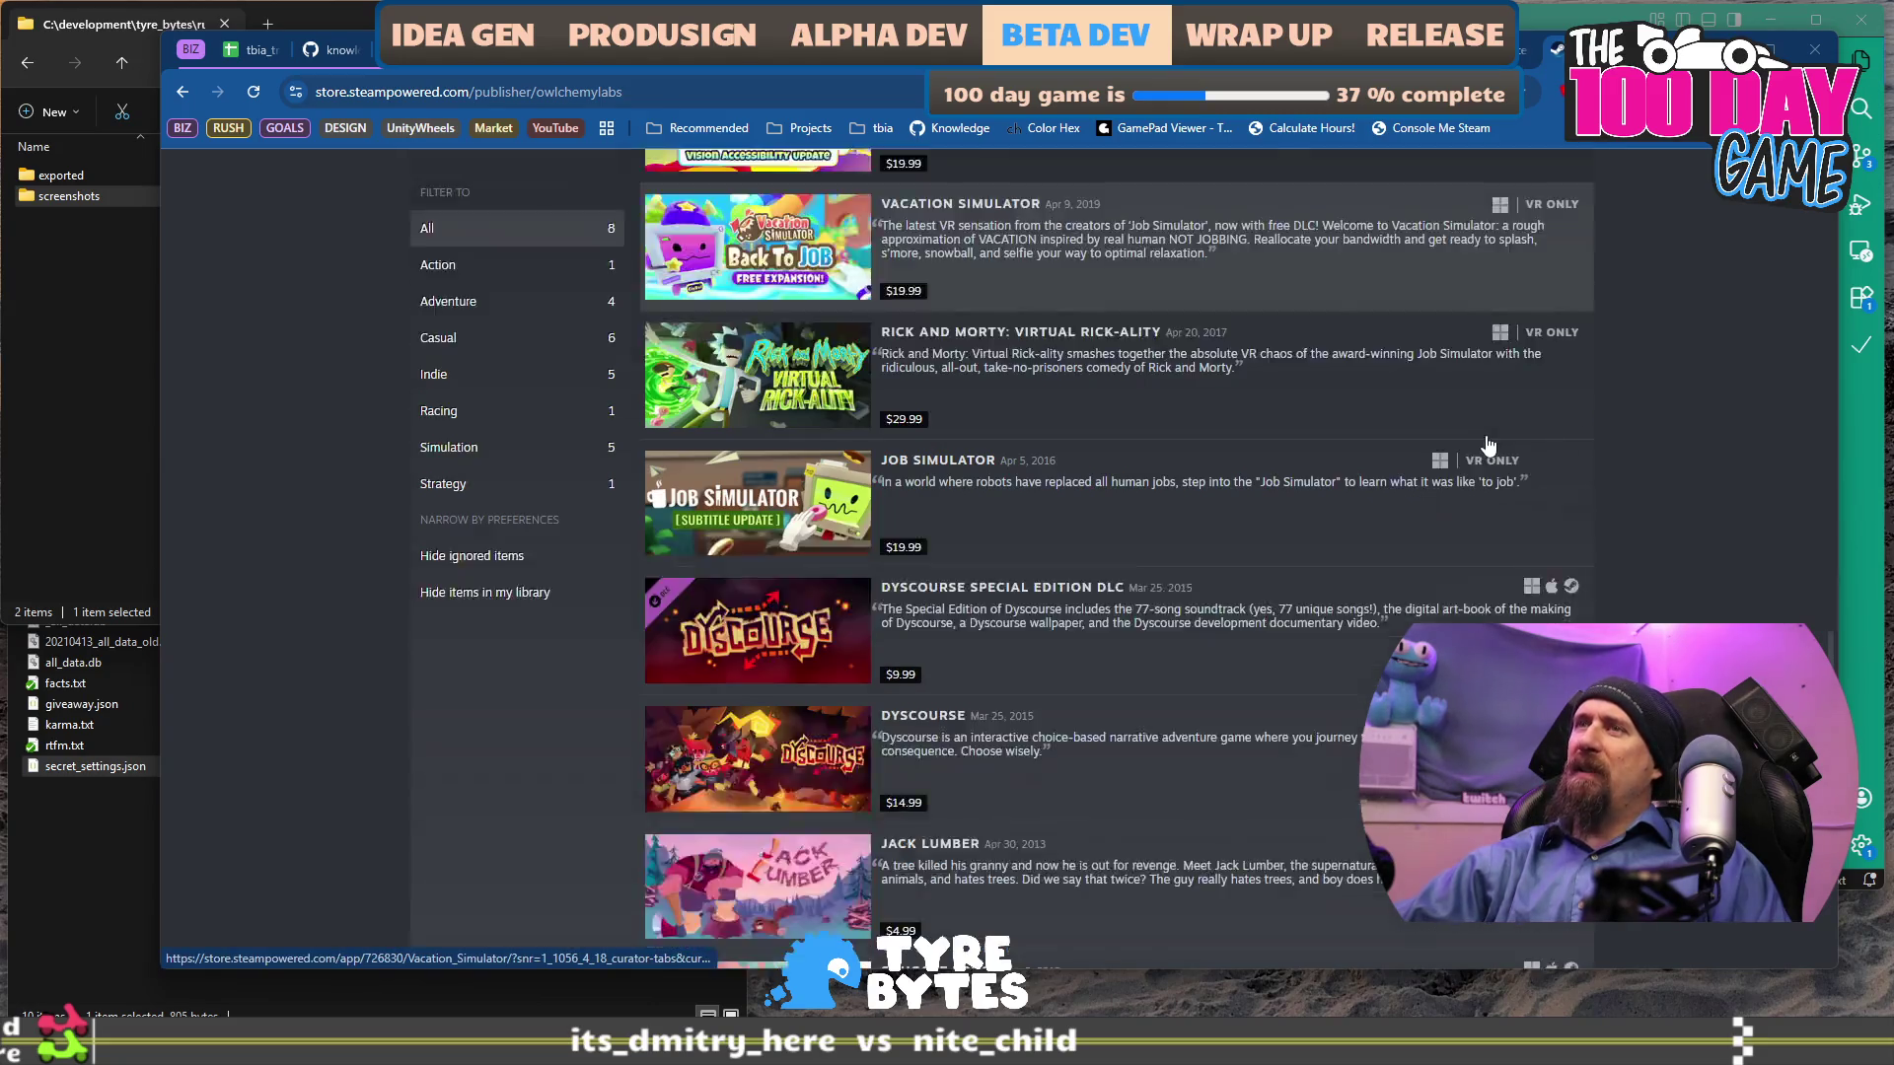
key("ctrl+t")
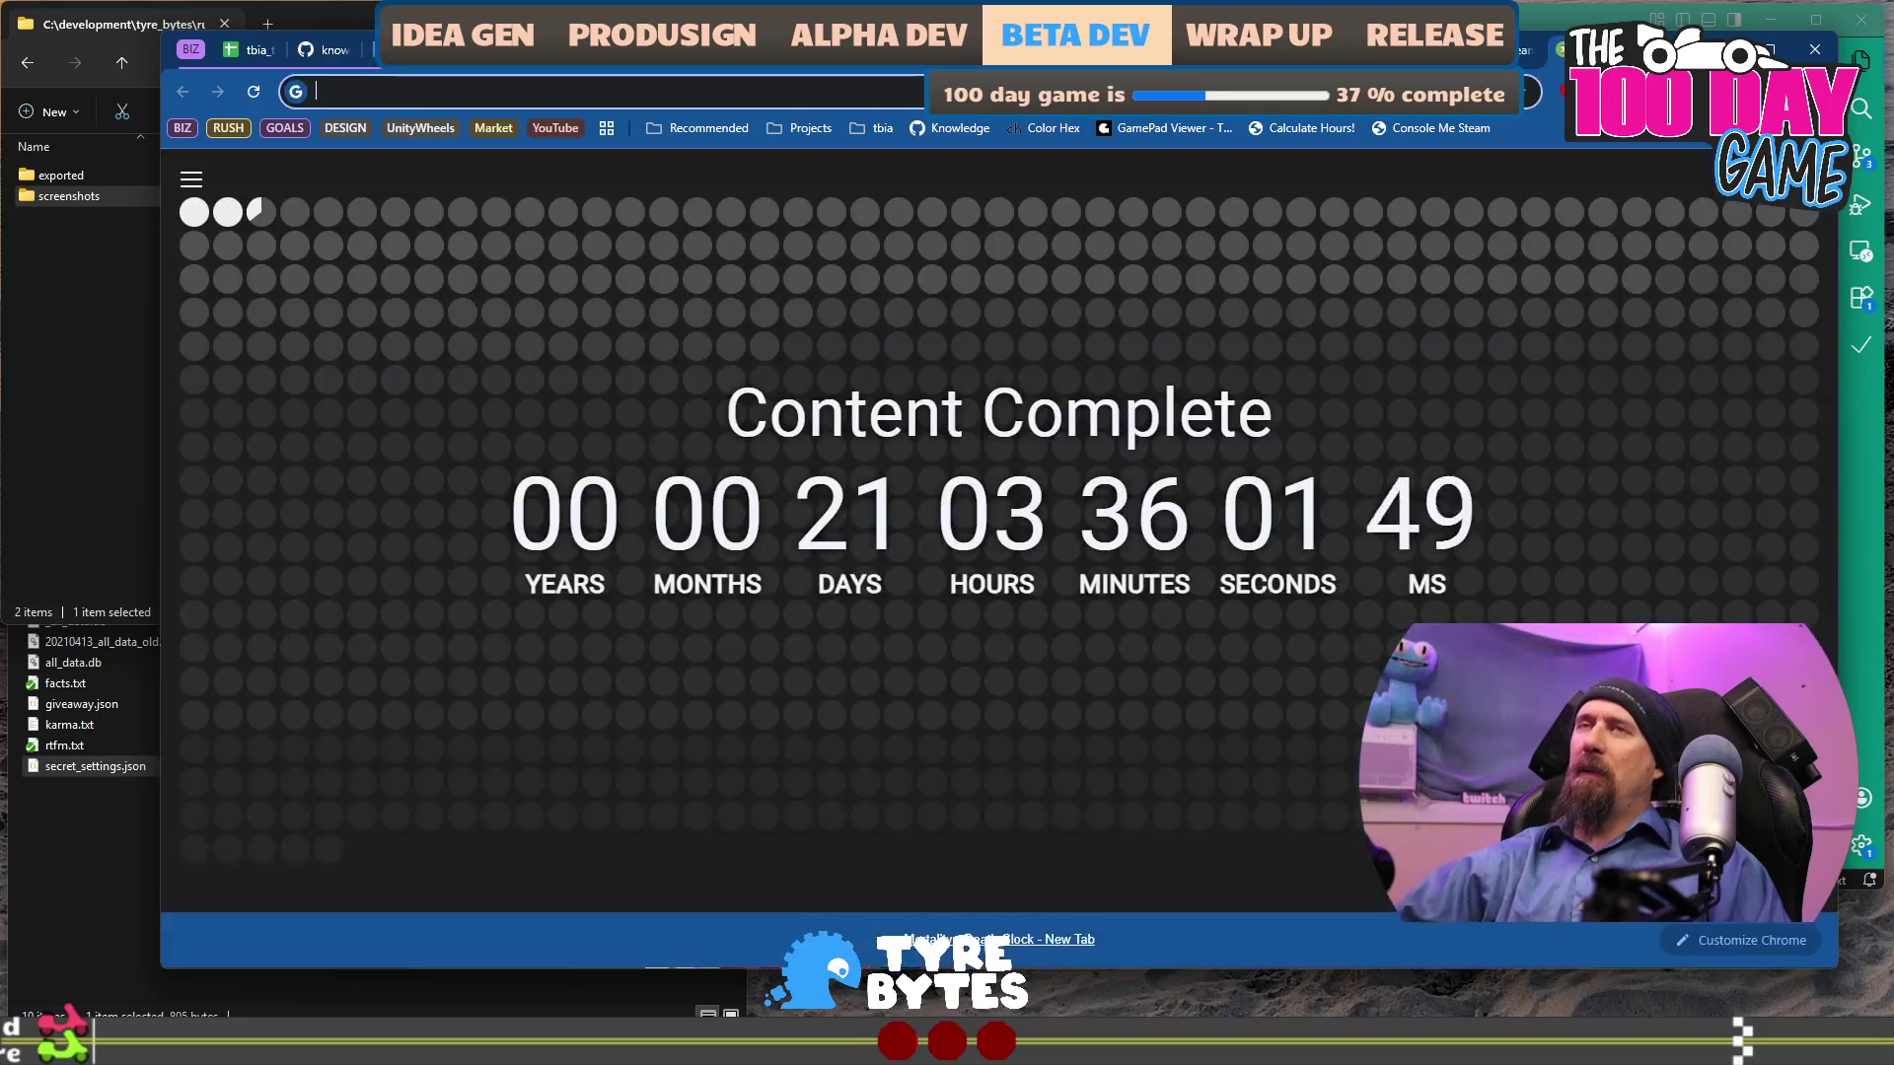
On Owlchemy Labs' About page, highlight its founding year and Austin base, then return to Steam.
type("owlchemy")
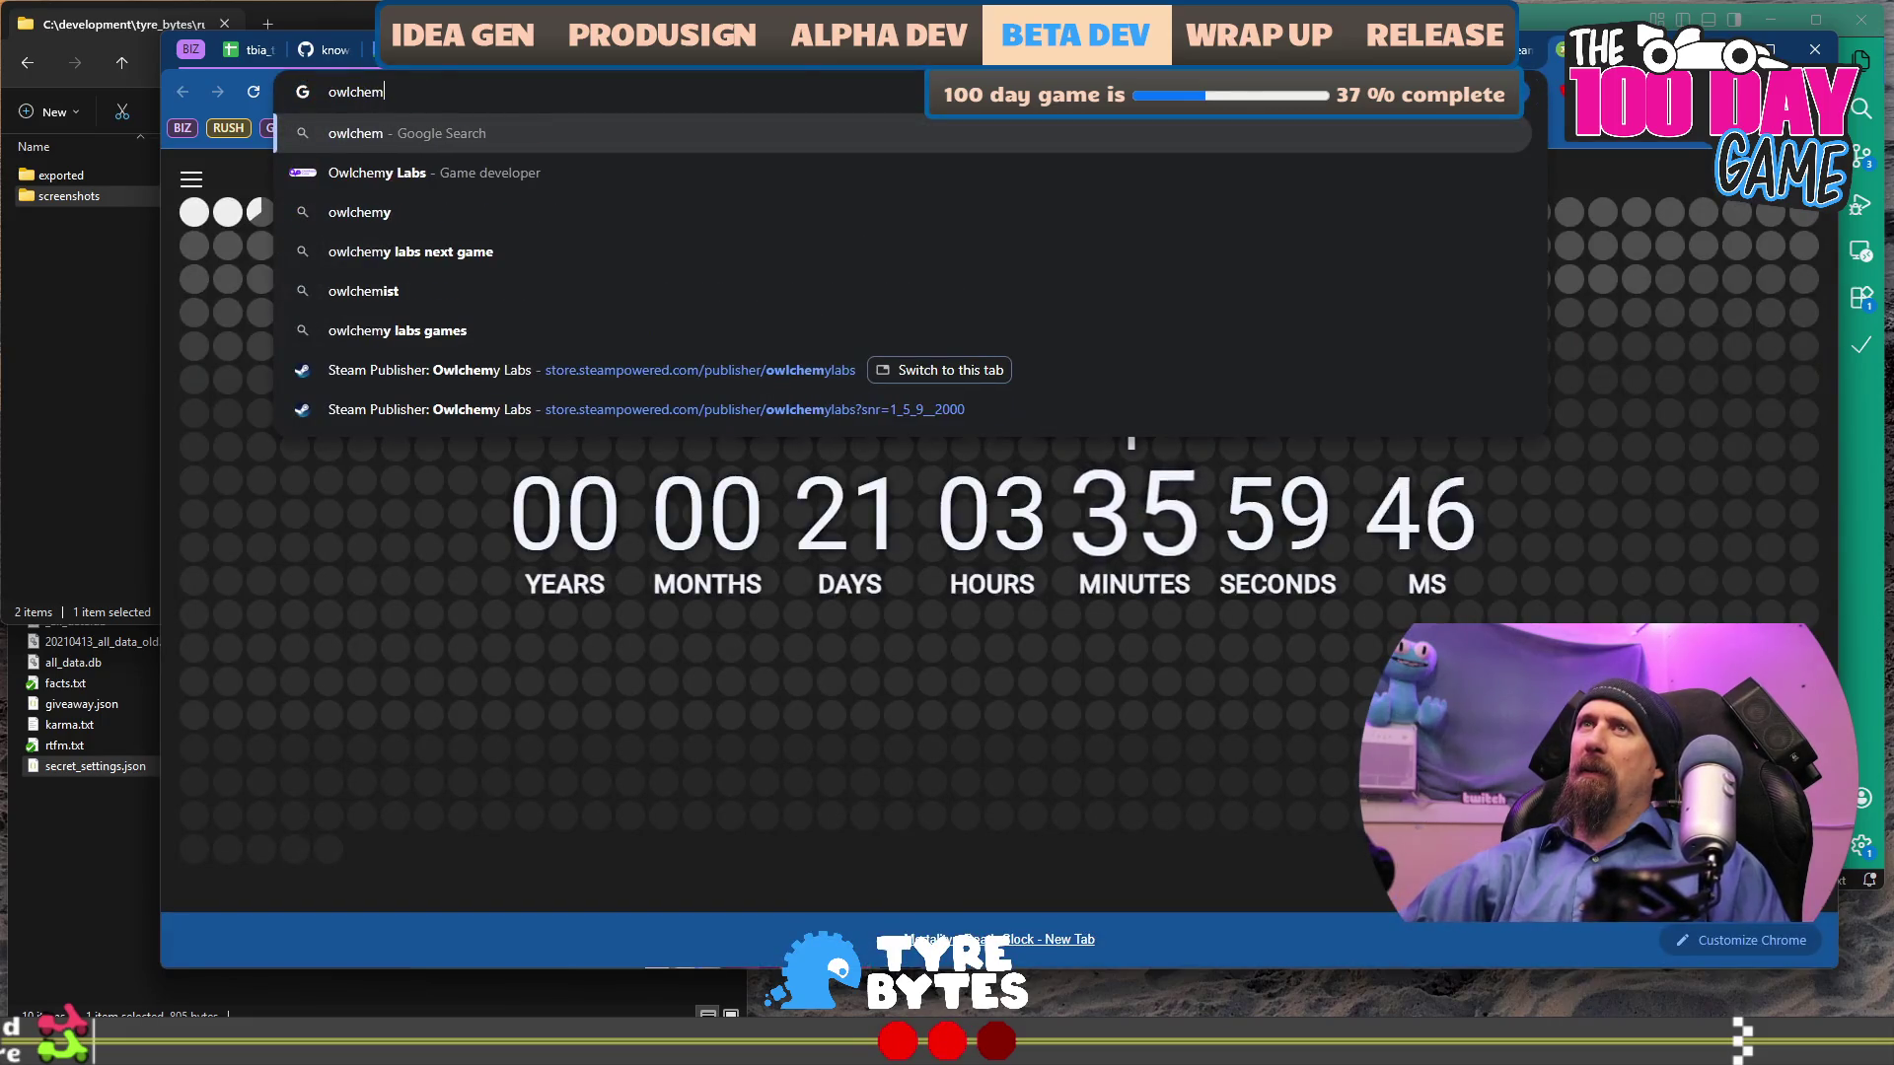
key("Return")
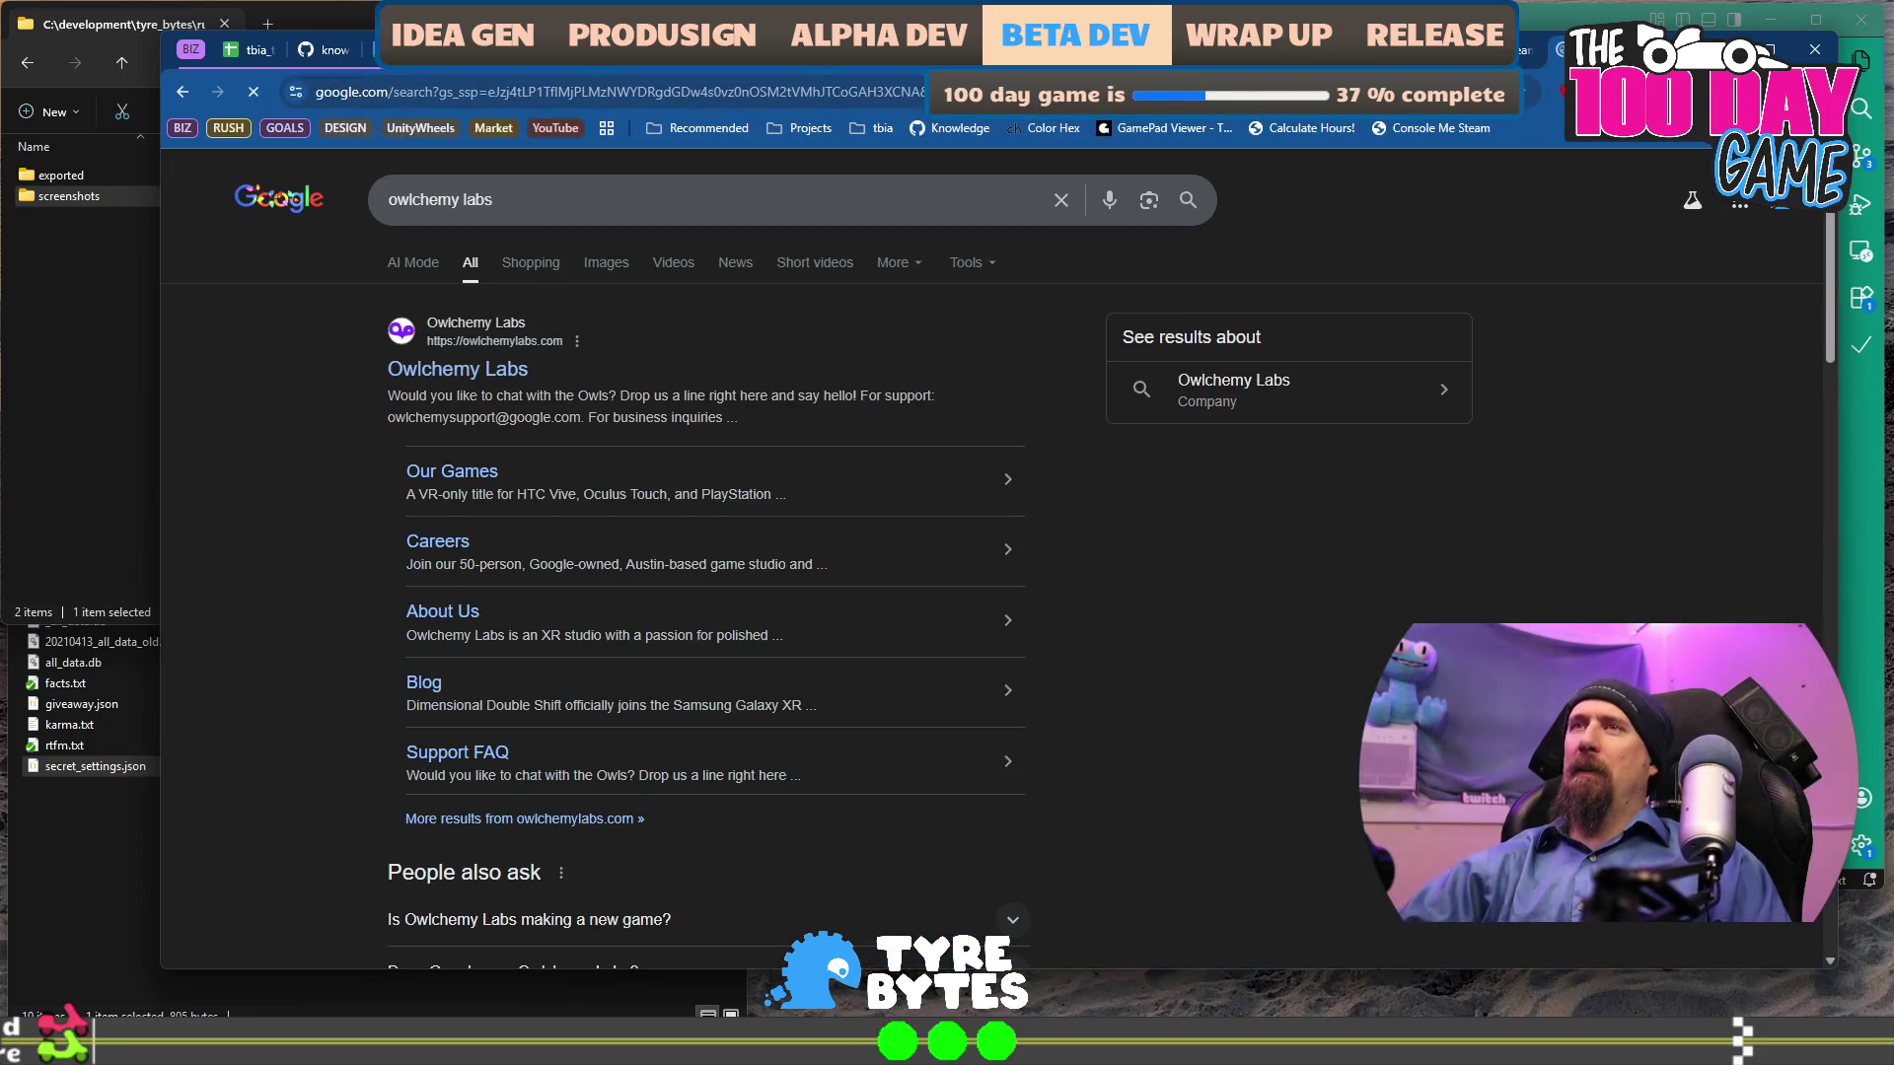
left_click(504, 376)
scroll(834, 401, "down", 15)
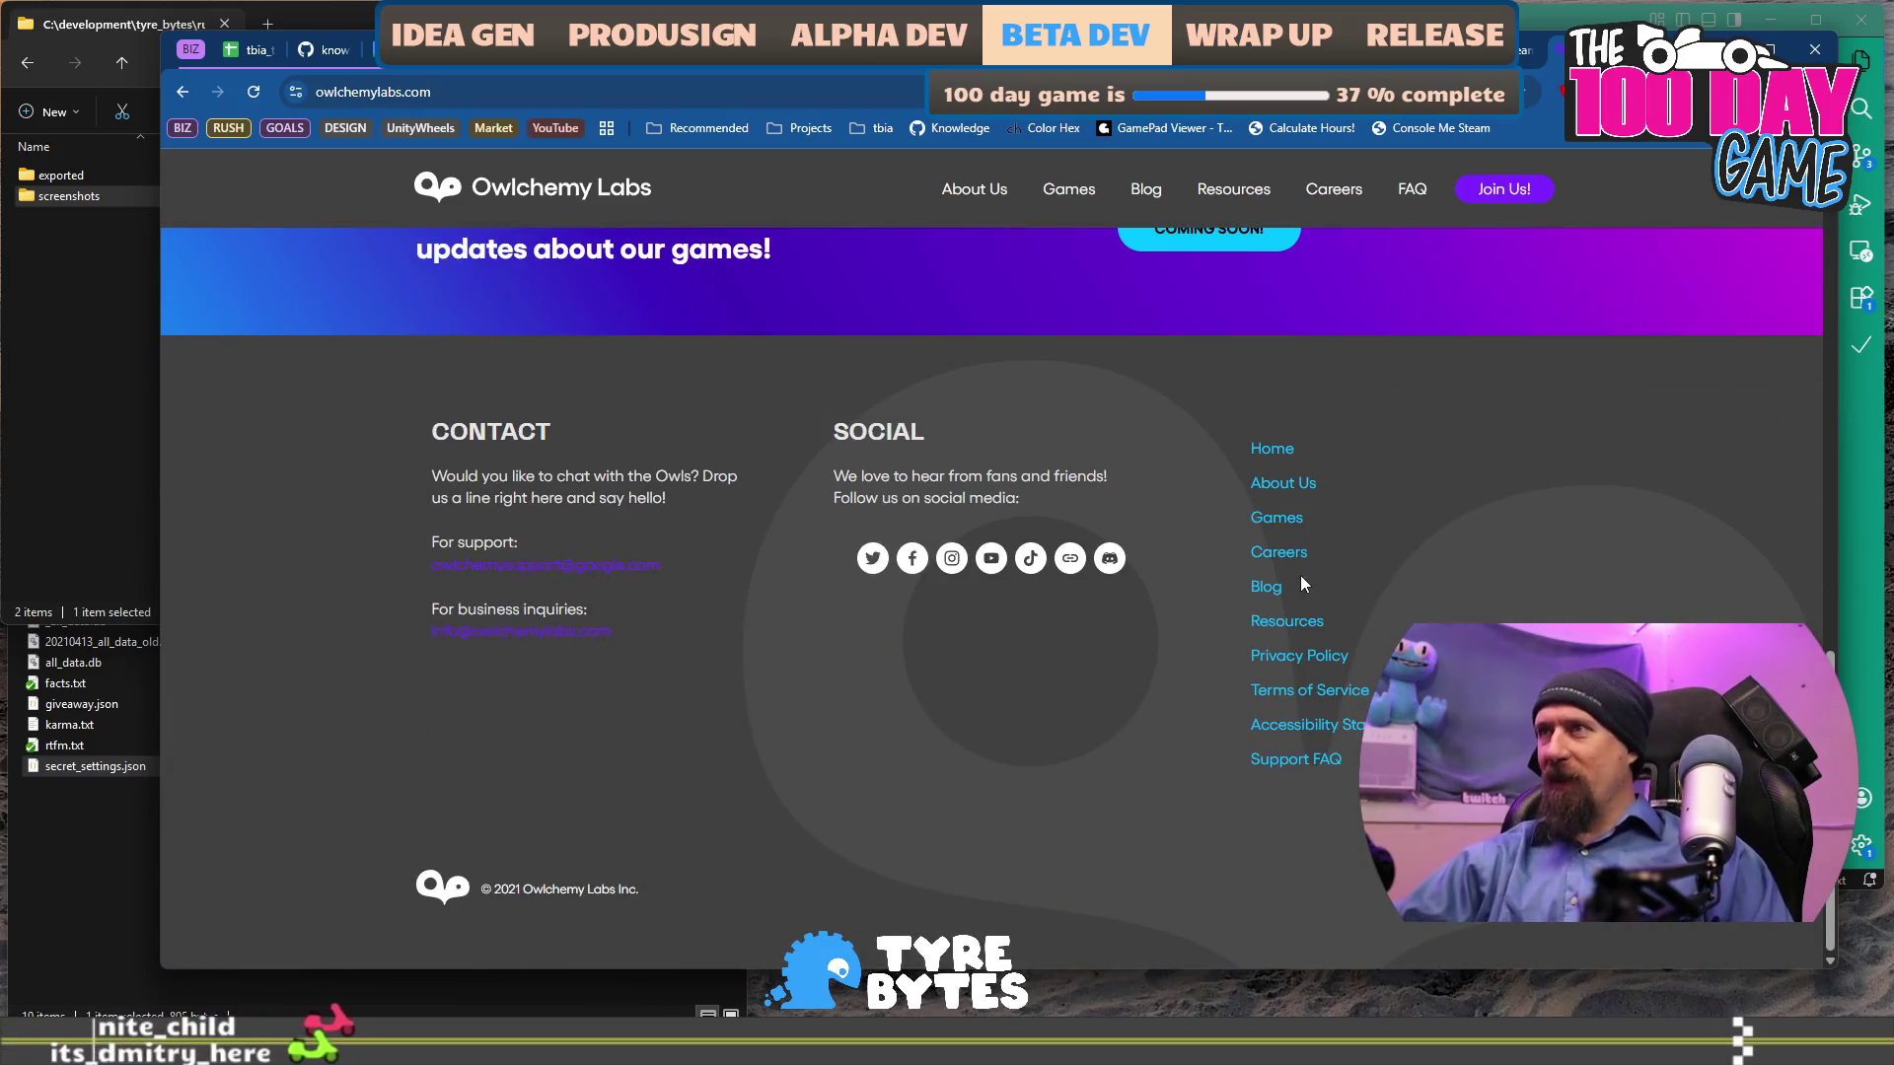
left_click(1283, 483)
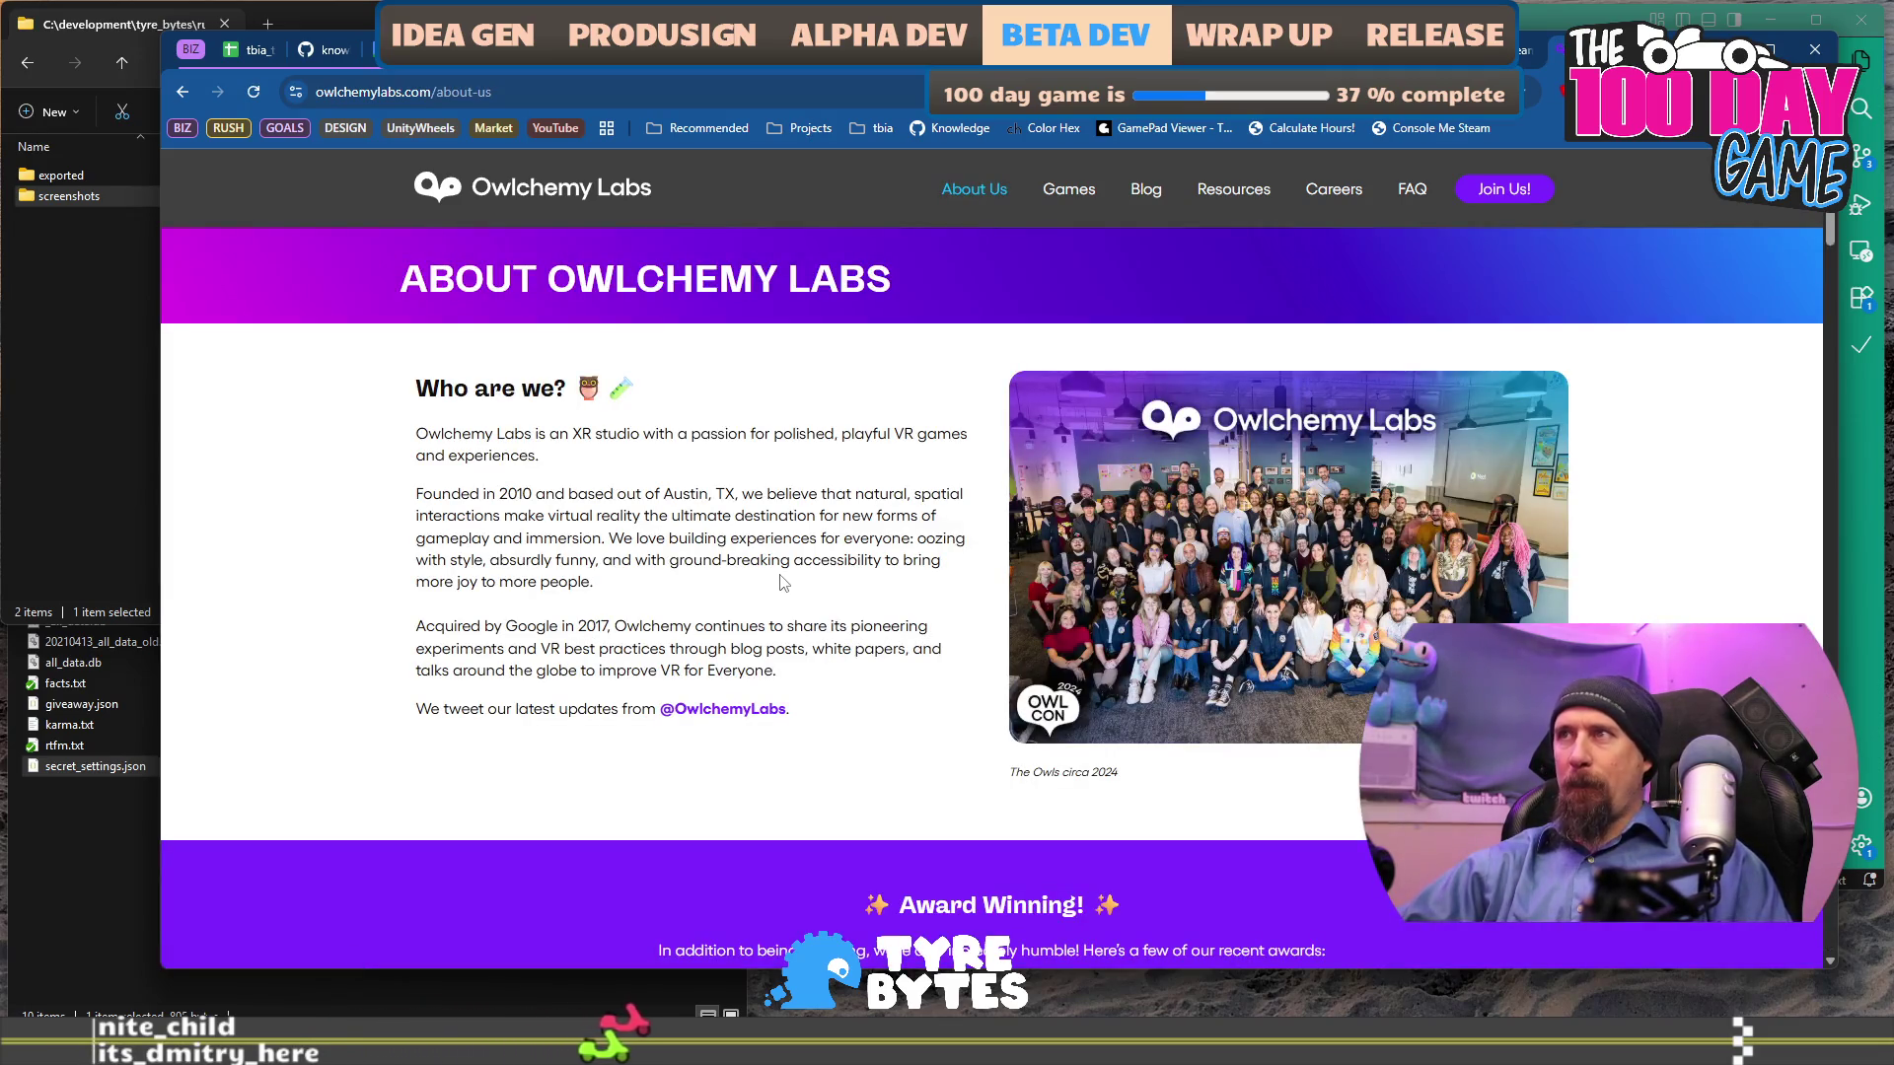
left_click_drag(746, 499, 617, 495)
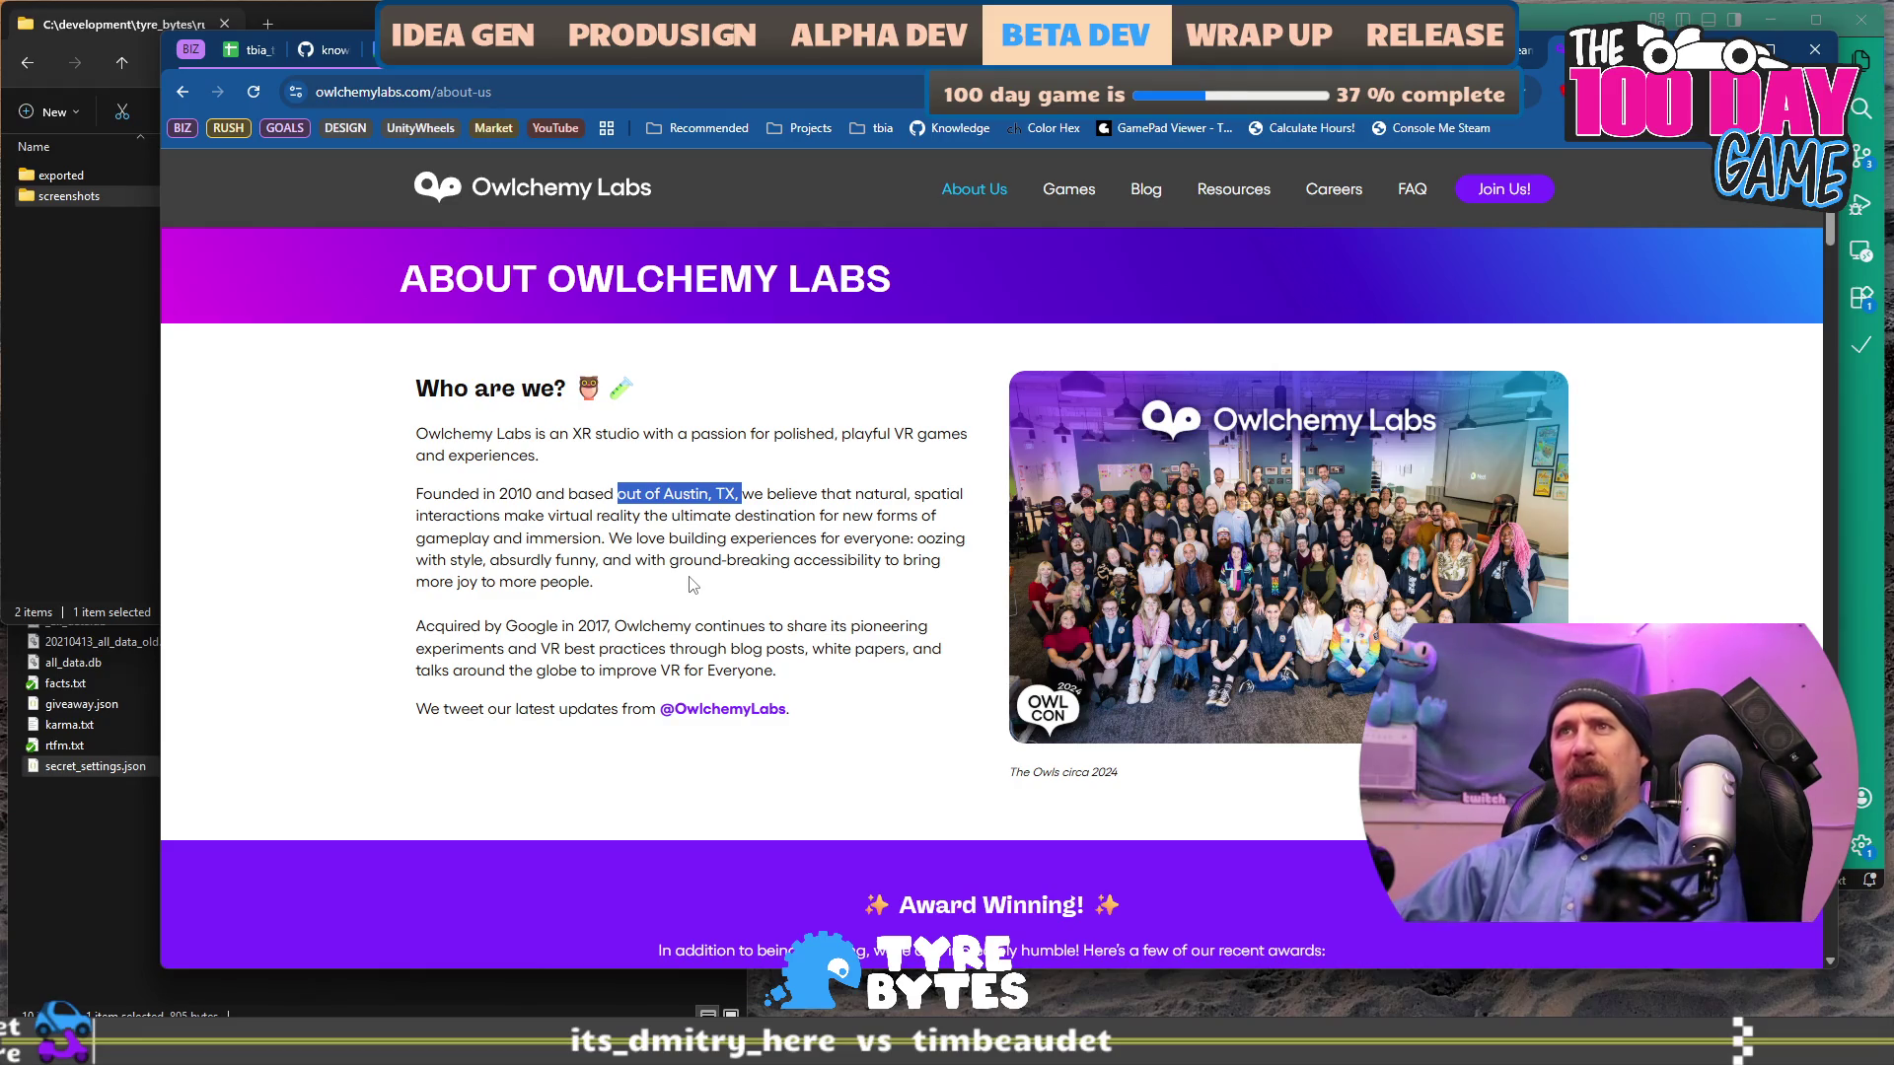
left_click_drag(502, 500, 600, 529)
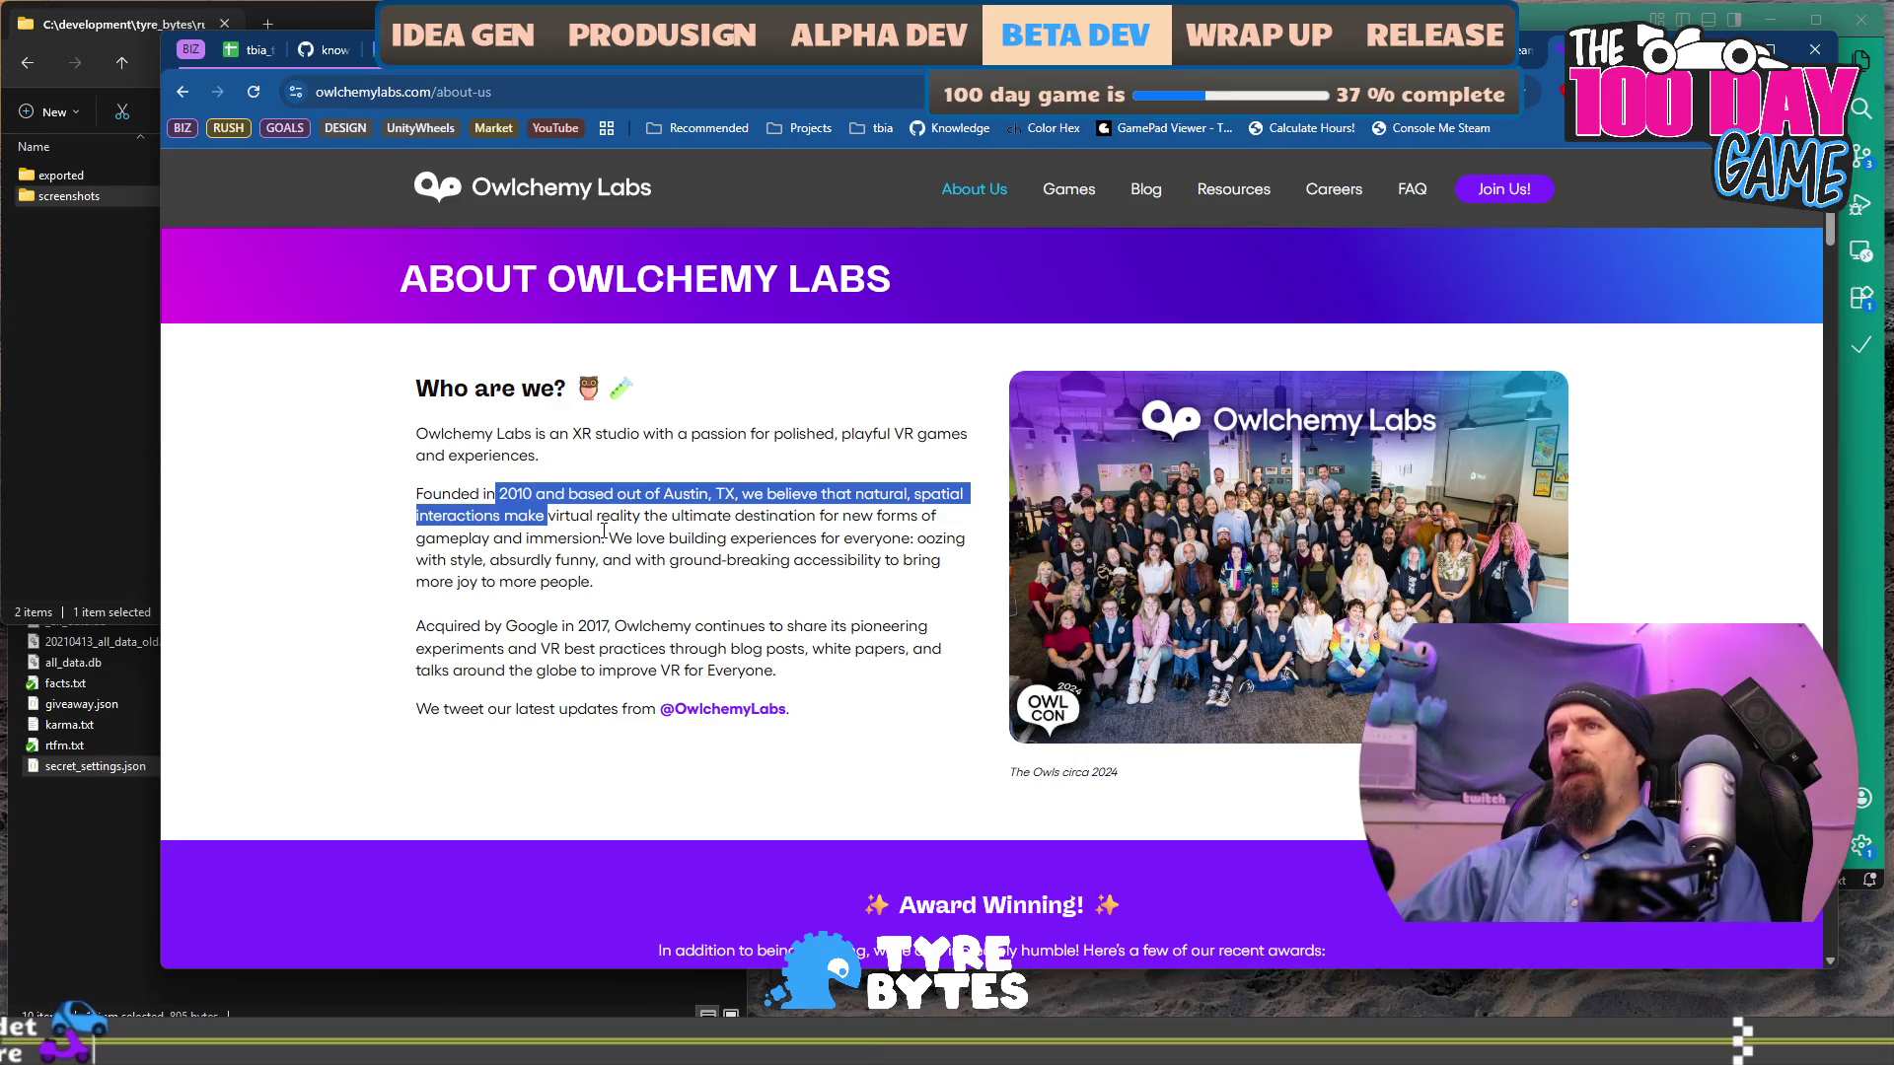
key("ctrl+Tab")
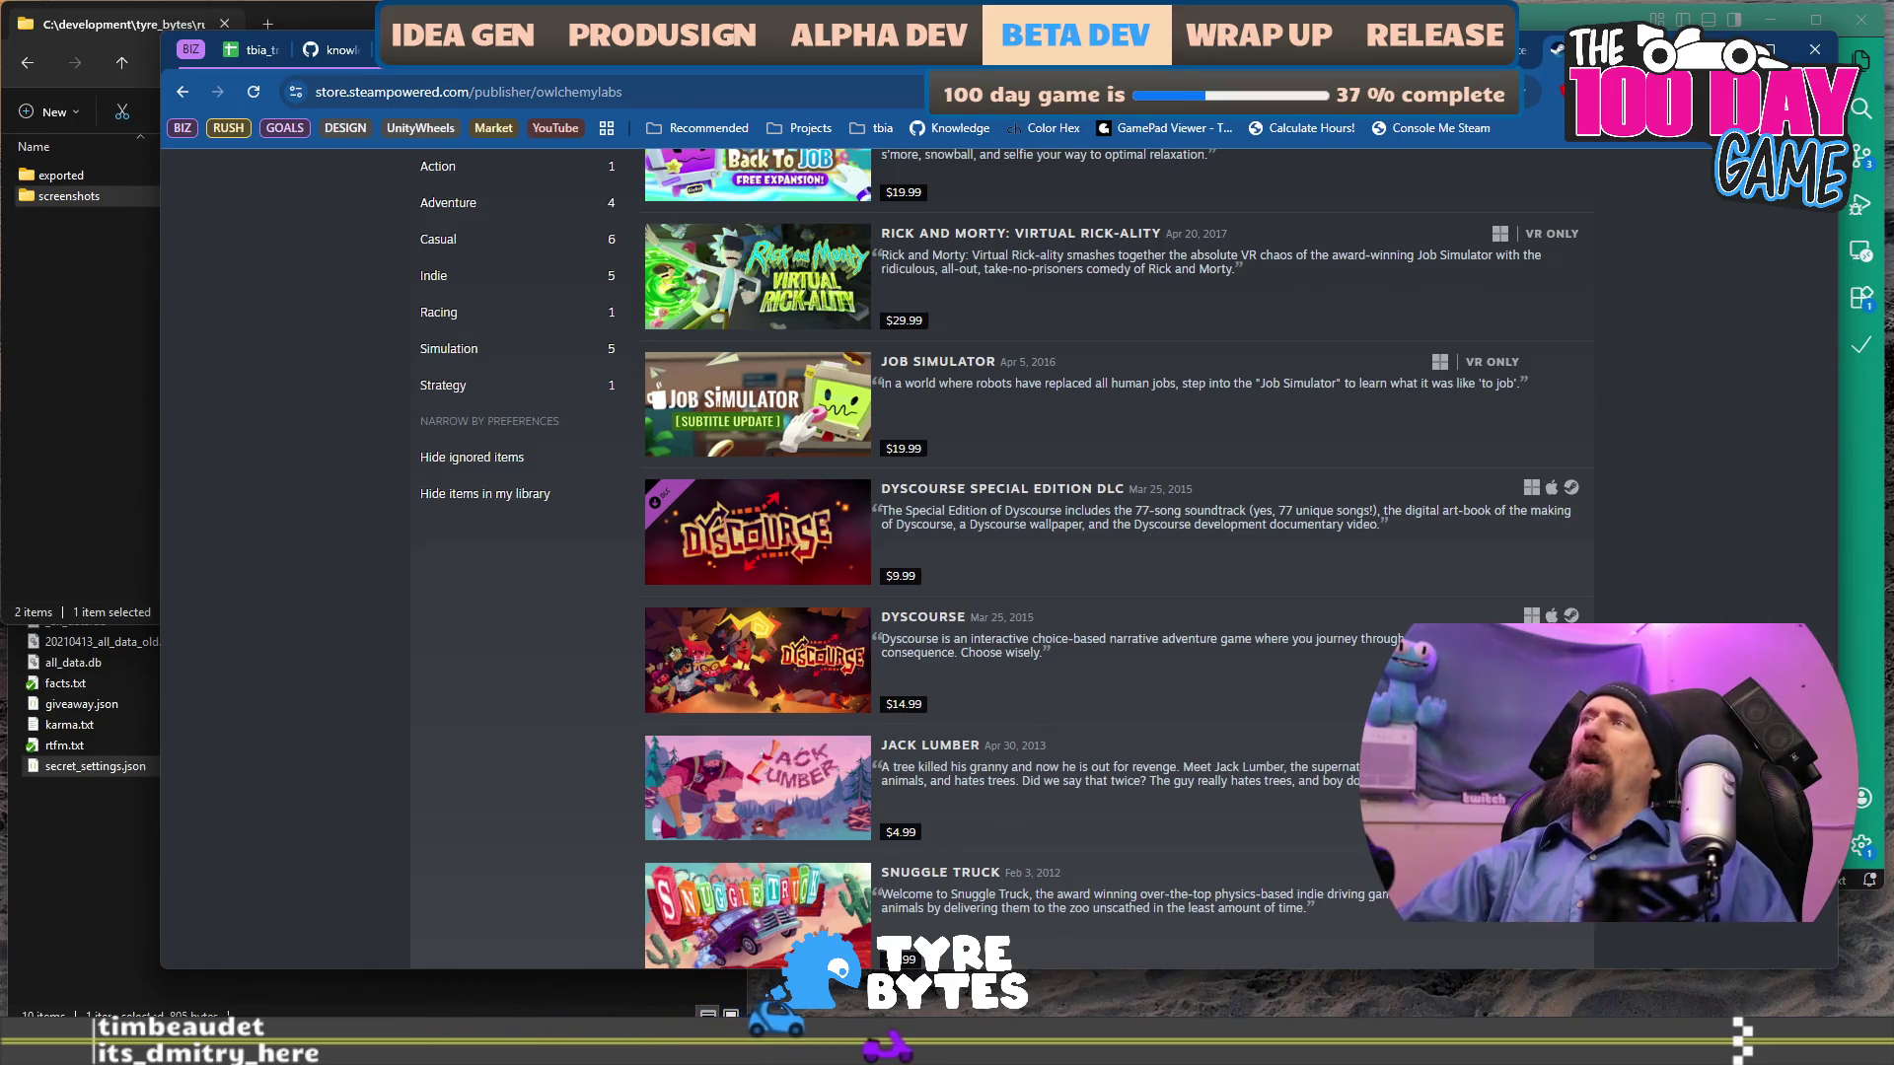
Look through the Eggcelerate review, r/incremental_games and Games Press pages.
key("ctrl+w")
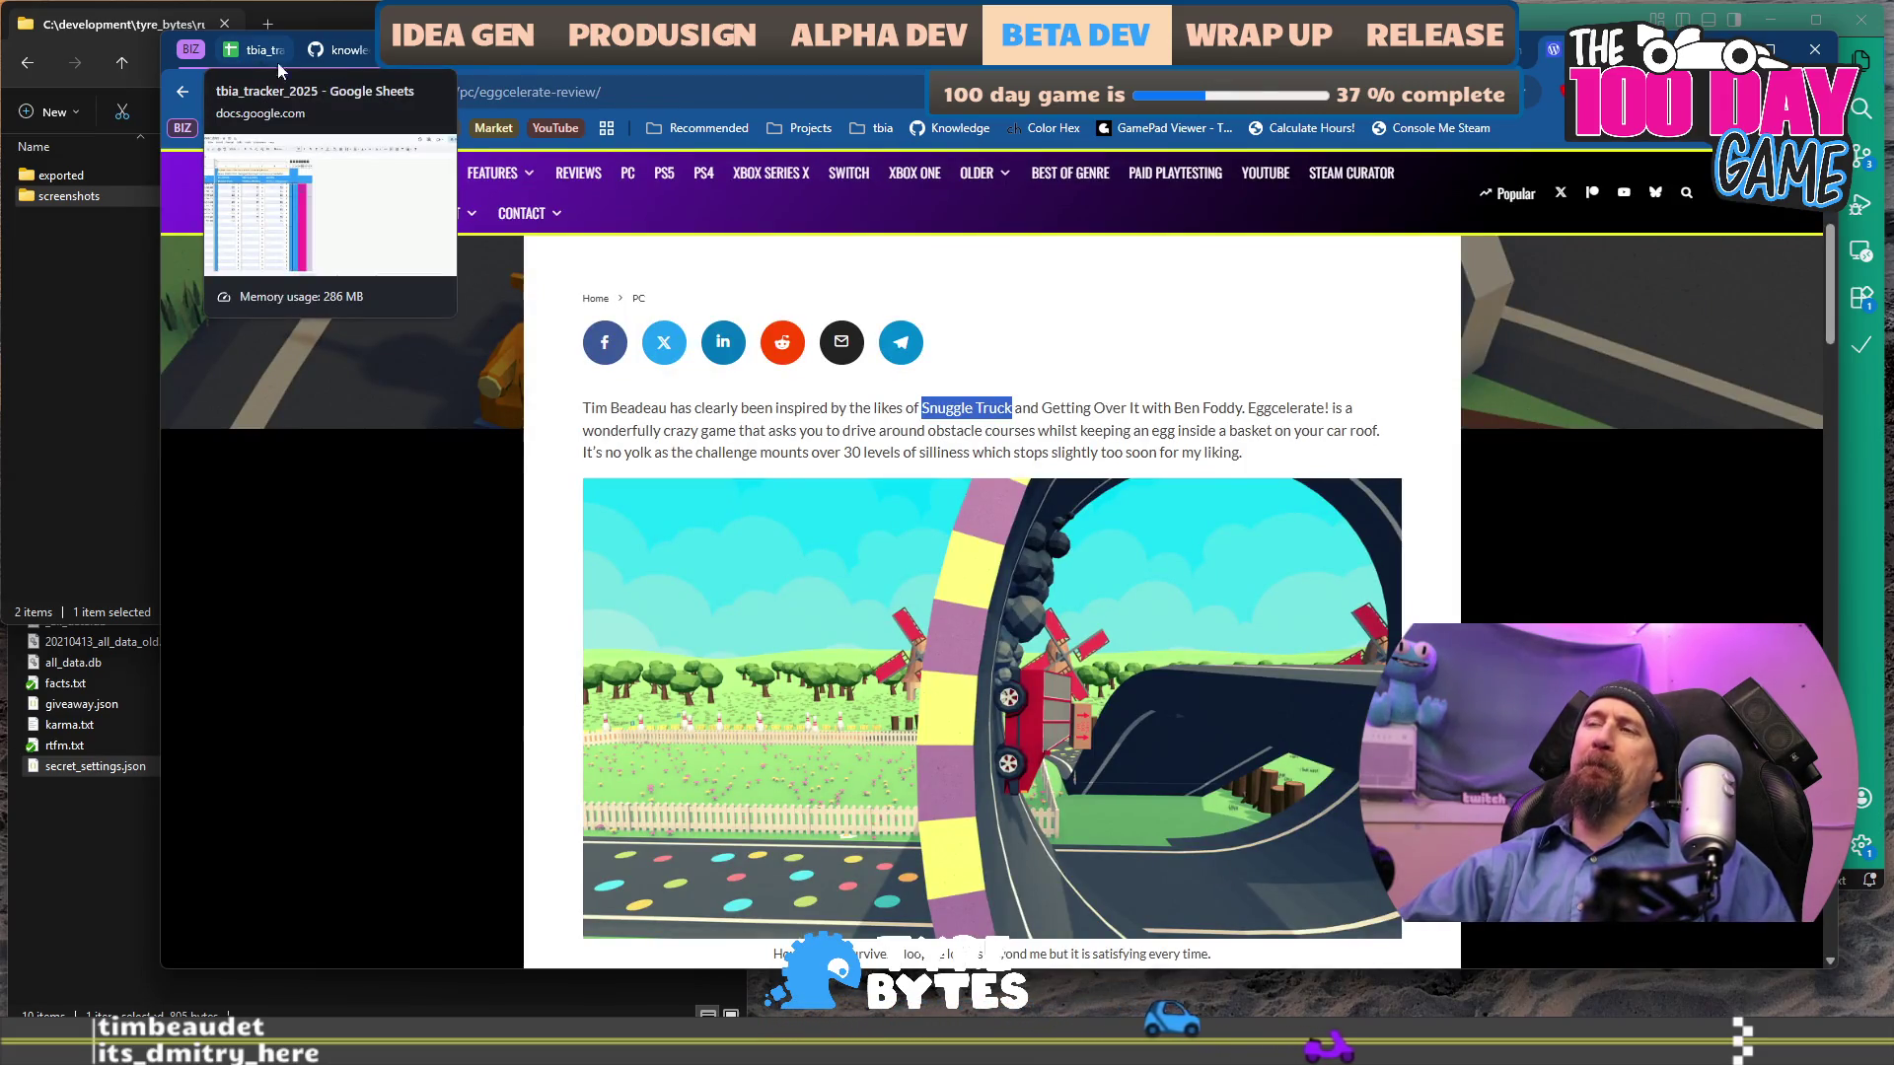
key("ctrl+w")
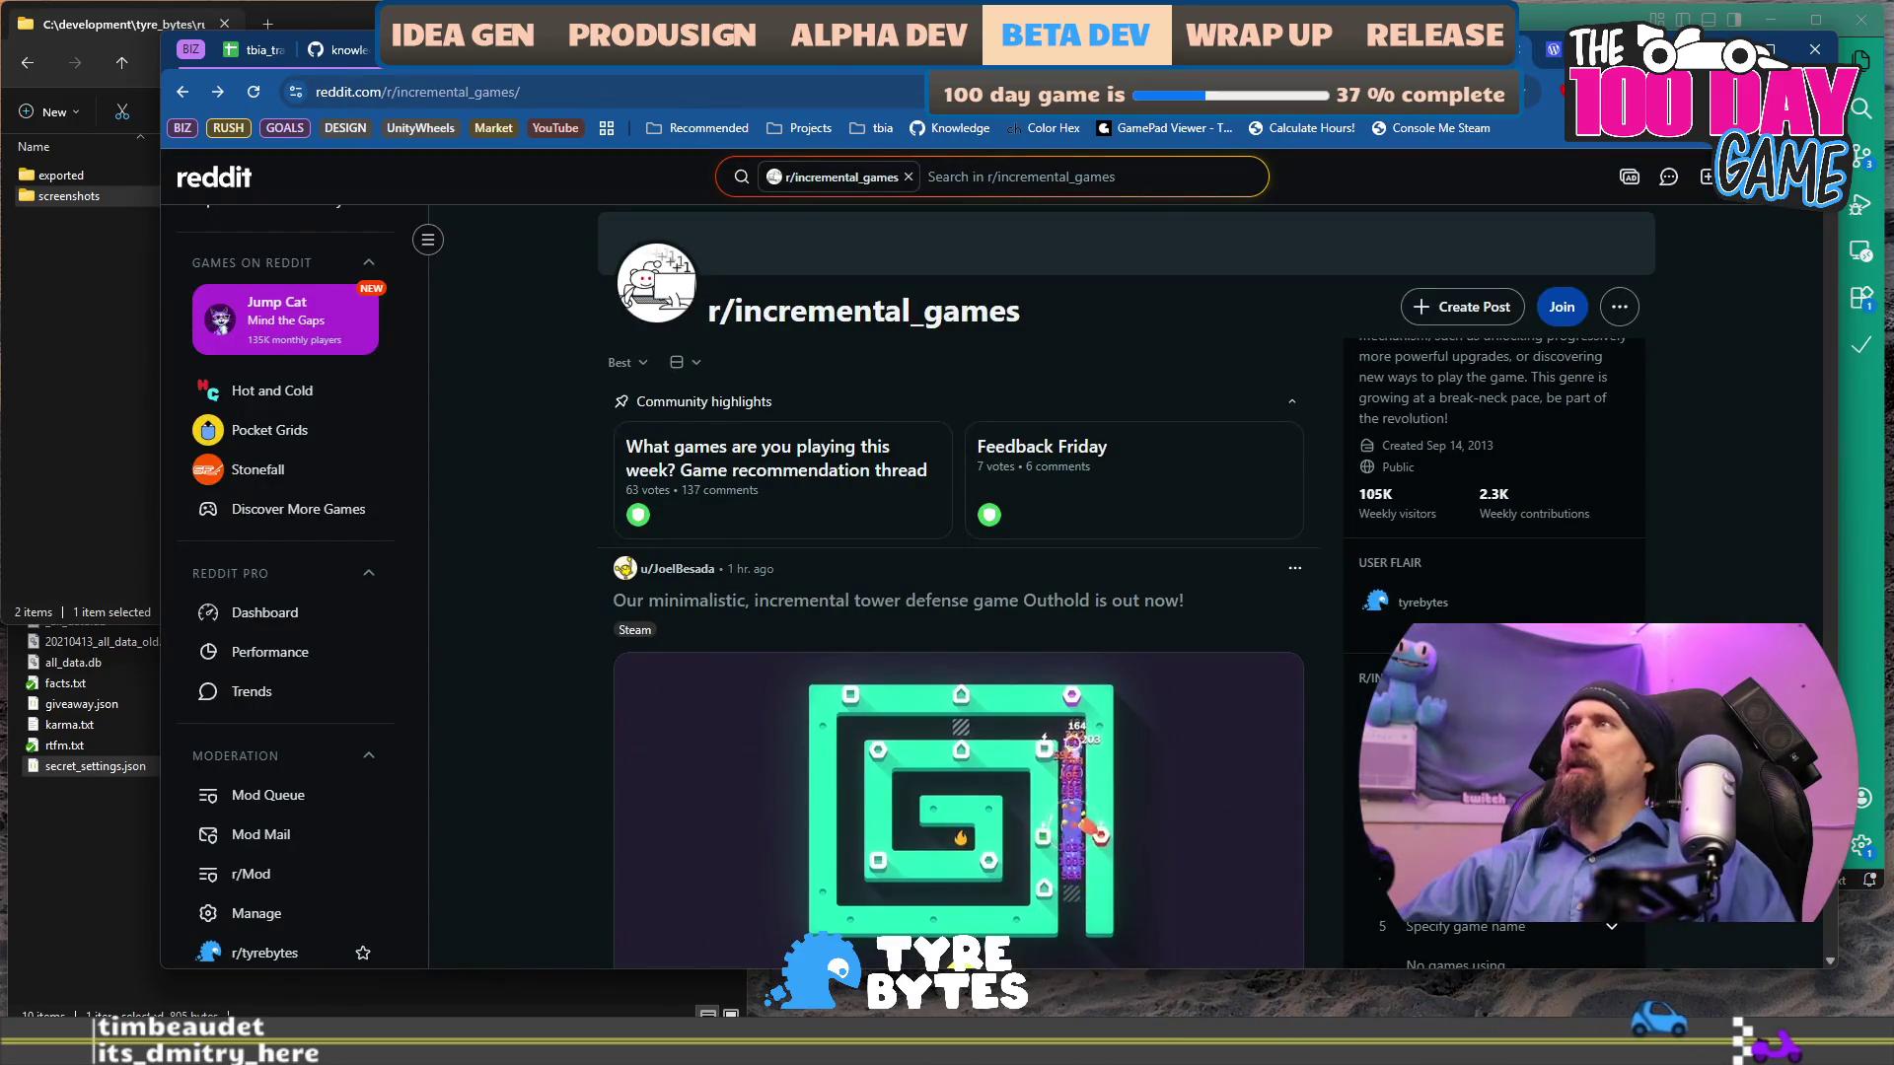
key("ctrl+w")
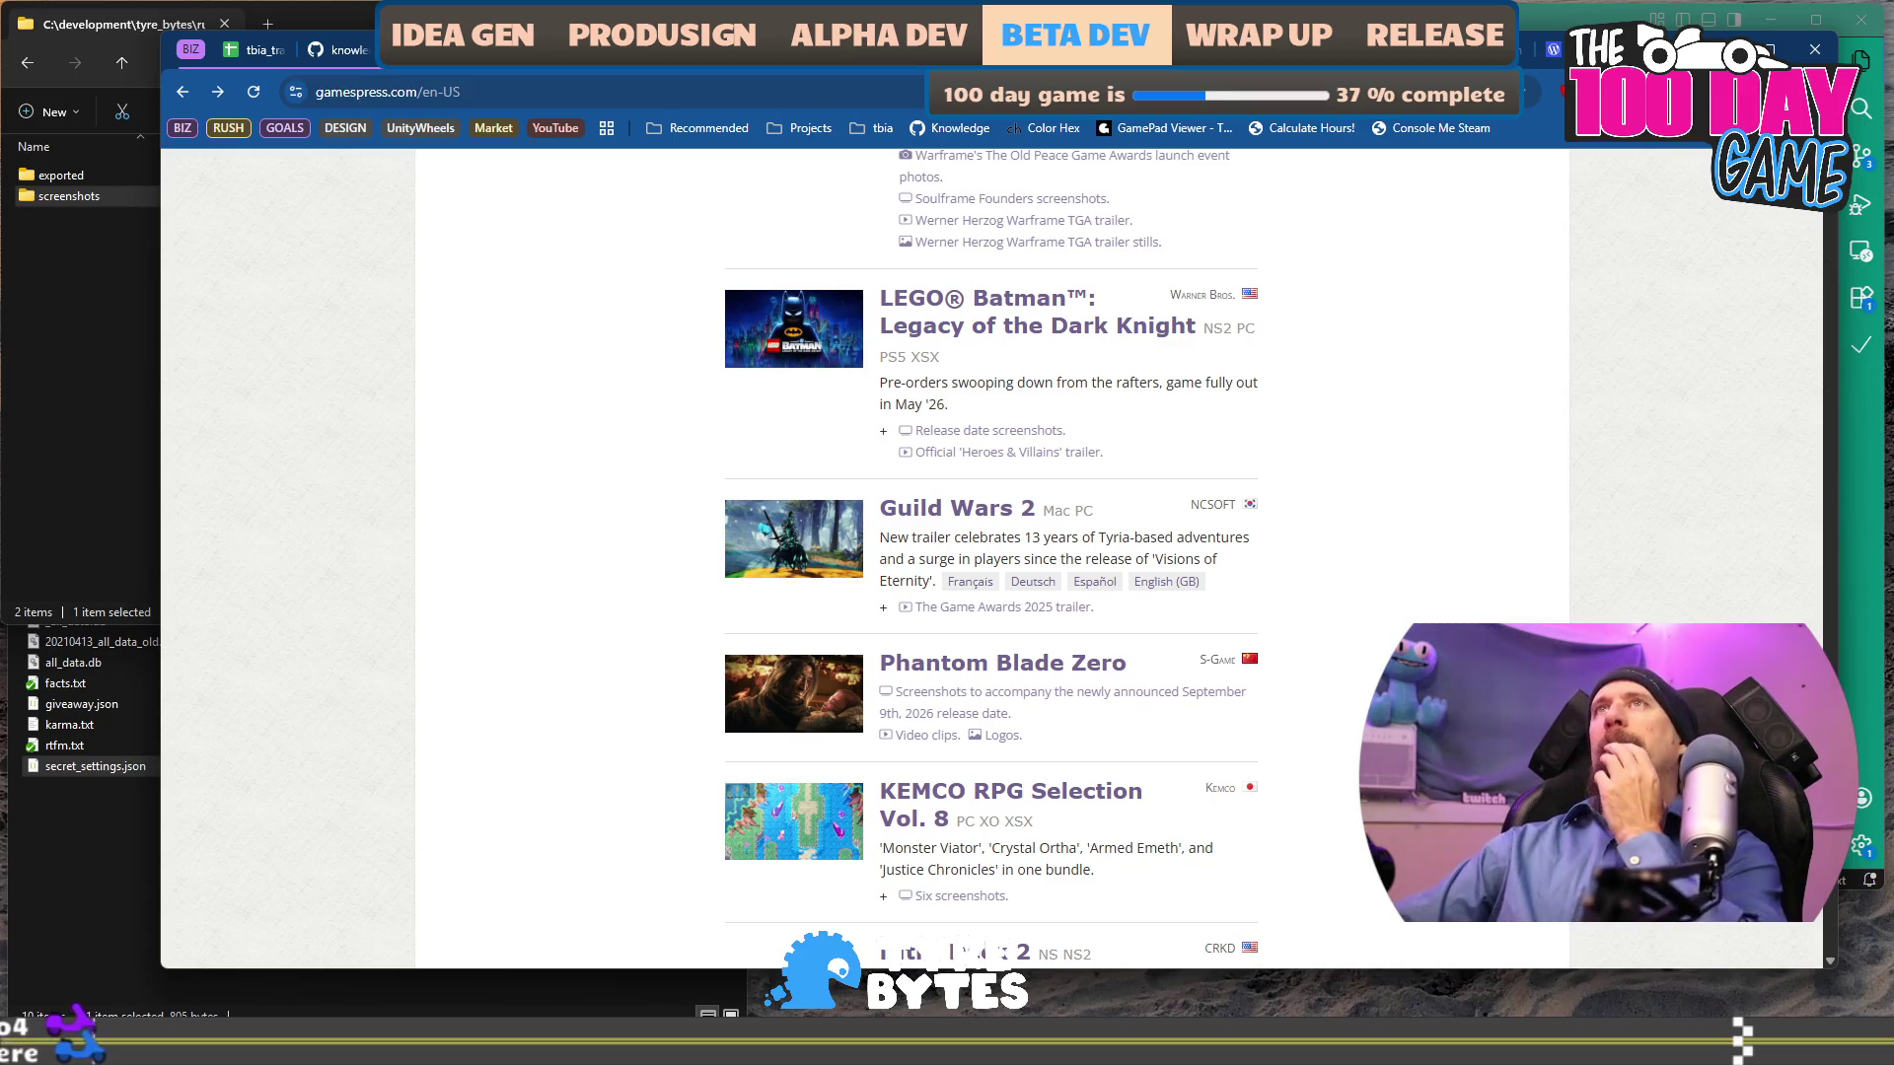
Scroll Games Press's release list past Nitro Deck 2 and Nioh 3, then return to the campaign doc's pitch sentence.
scroll(1259, 604, "down", 3)
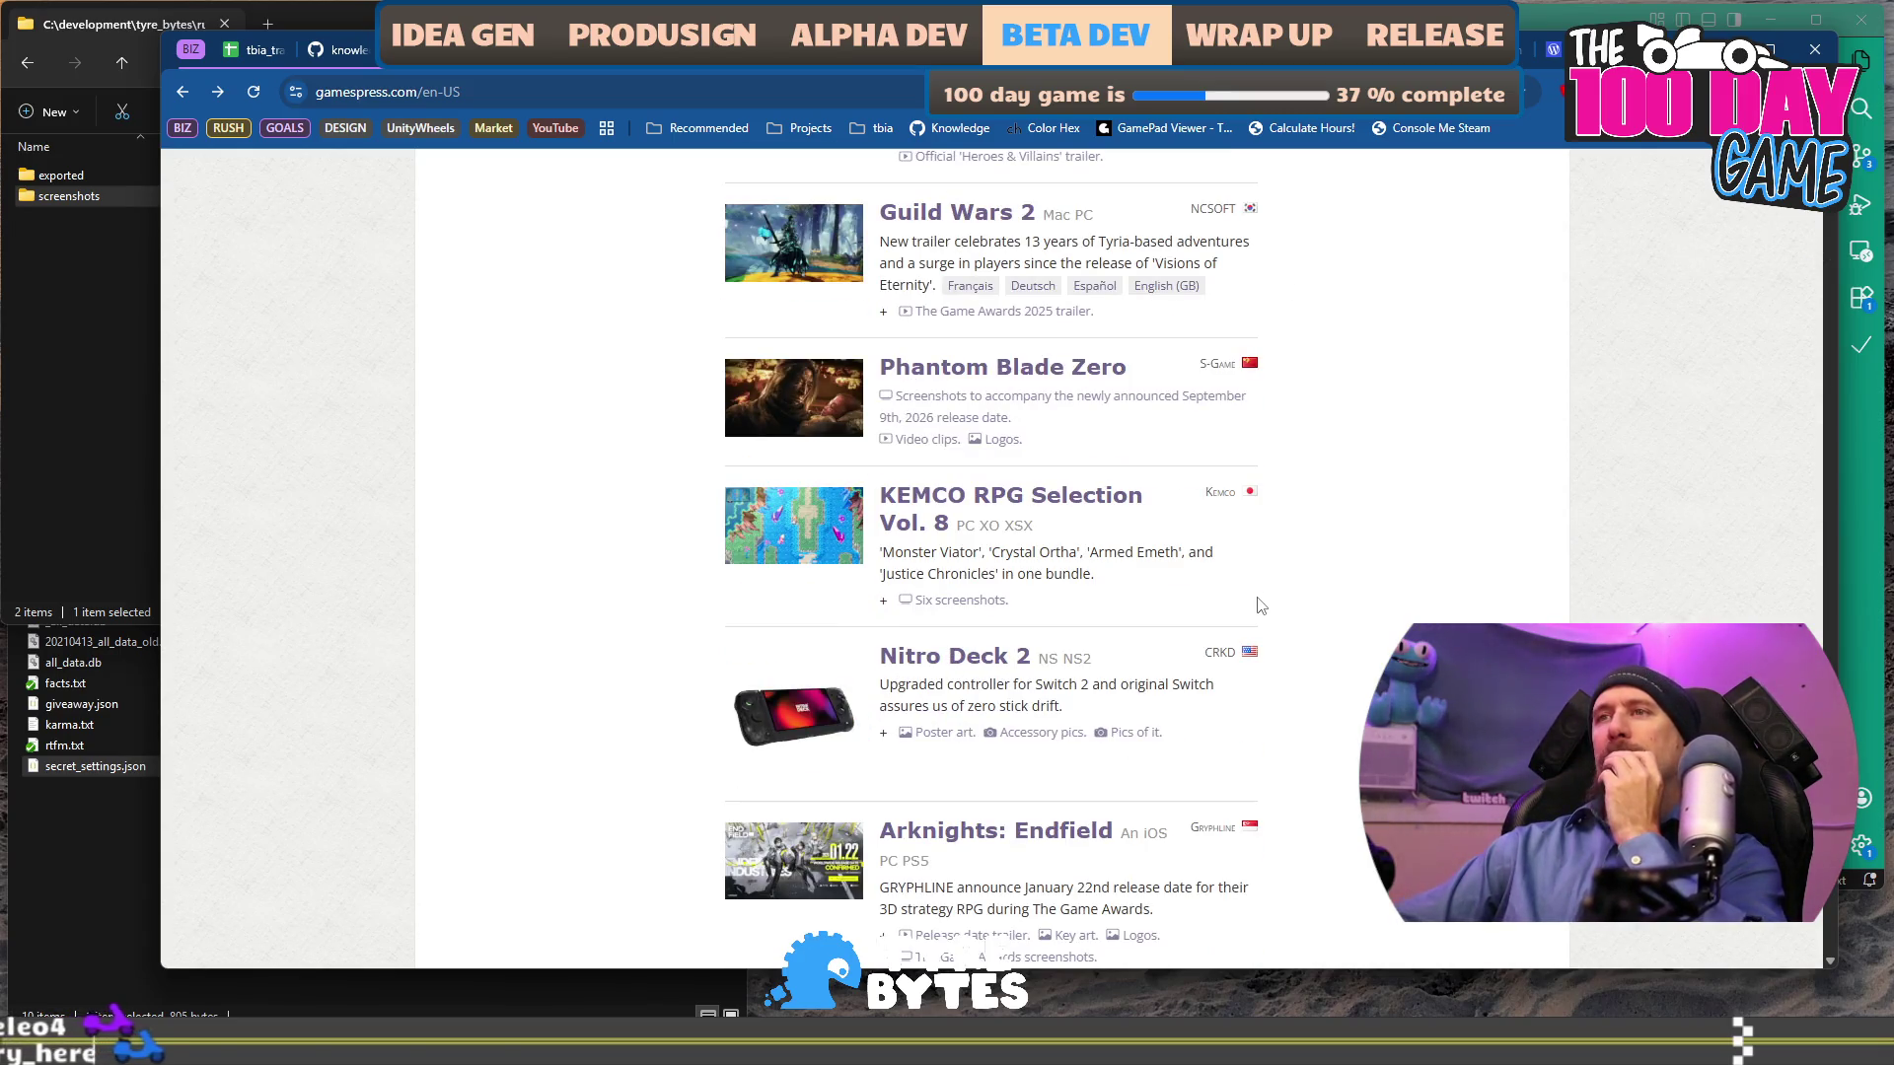
scroll(1260, 605, "down", 2)
scroll(1260, 604, "down", 2)
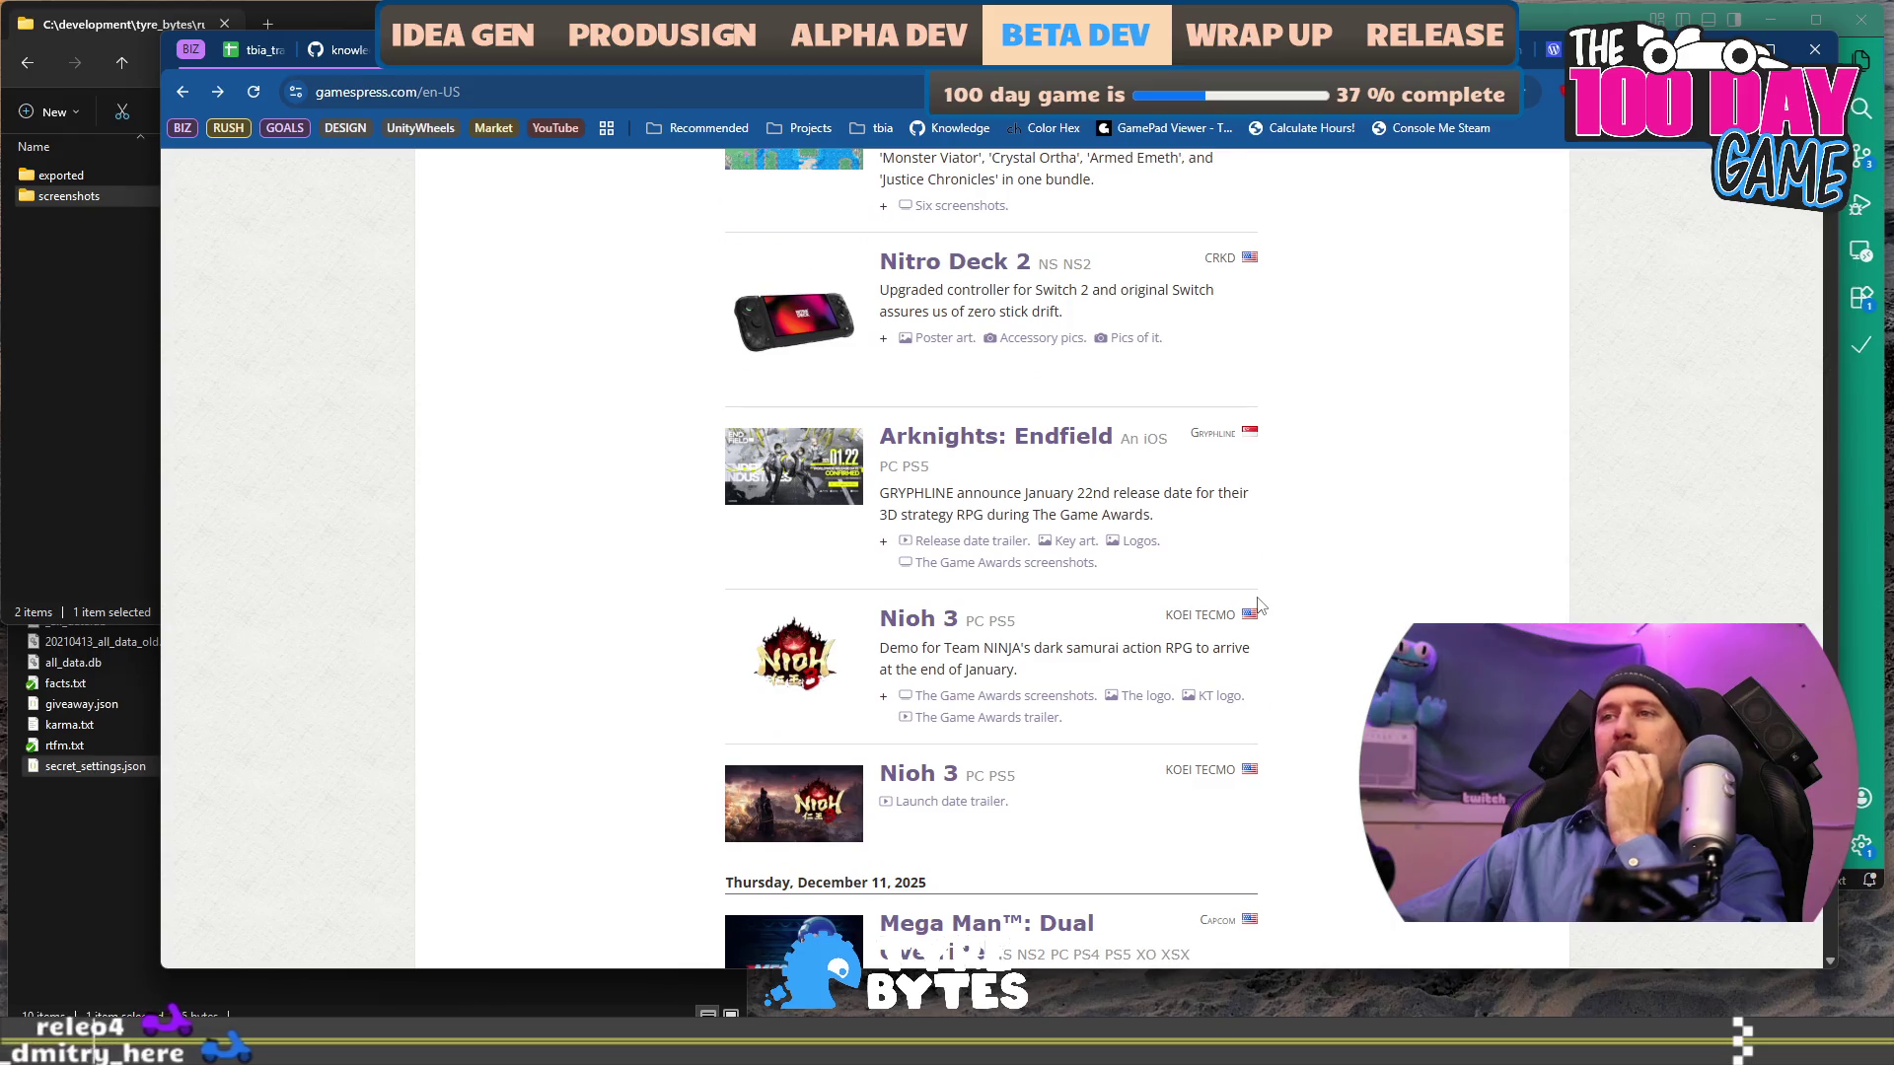
scroll(1260, 604, "down", 1)
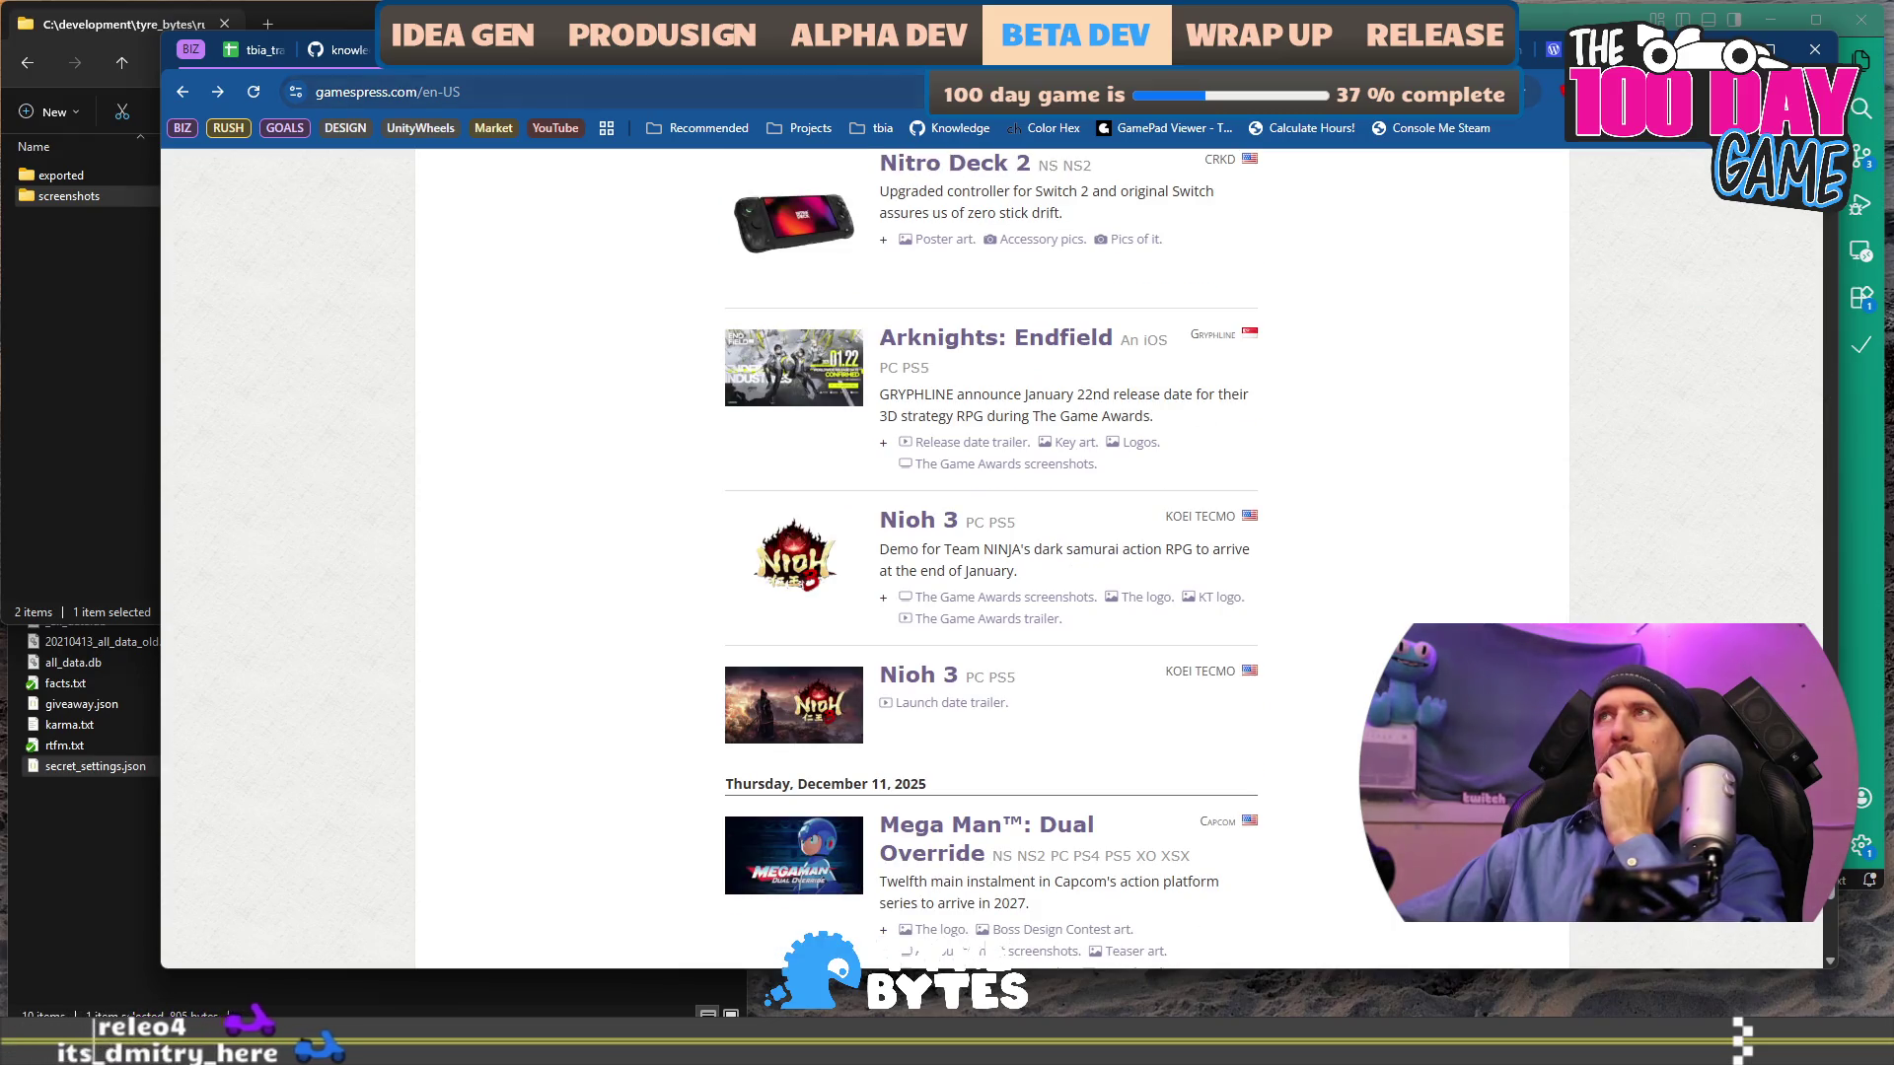
key("ctrl+Tab")
left_click(594, 643)
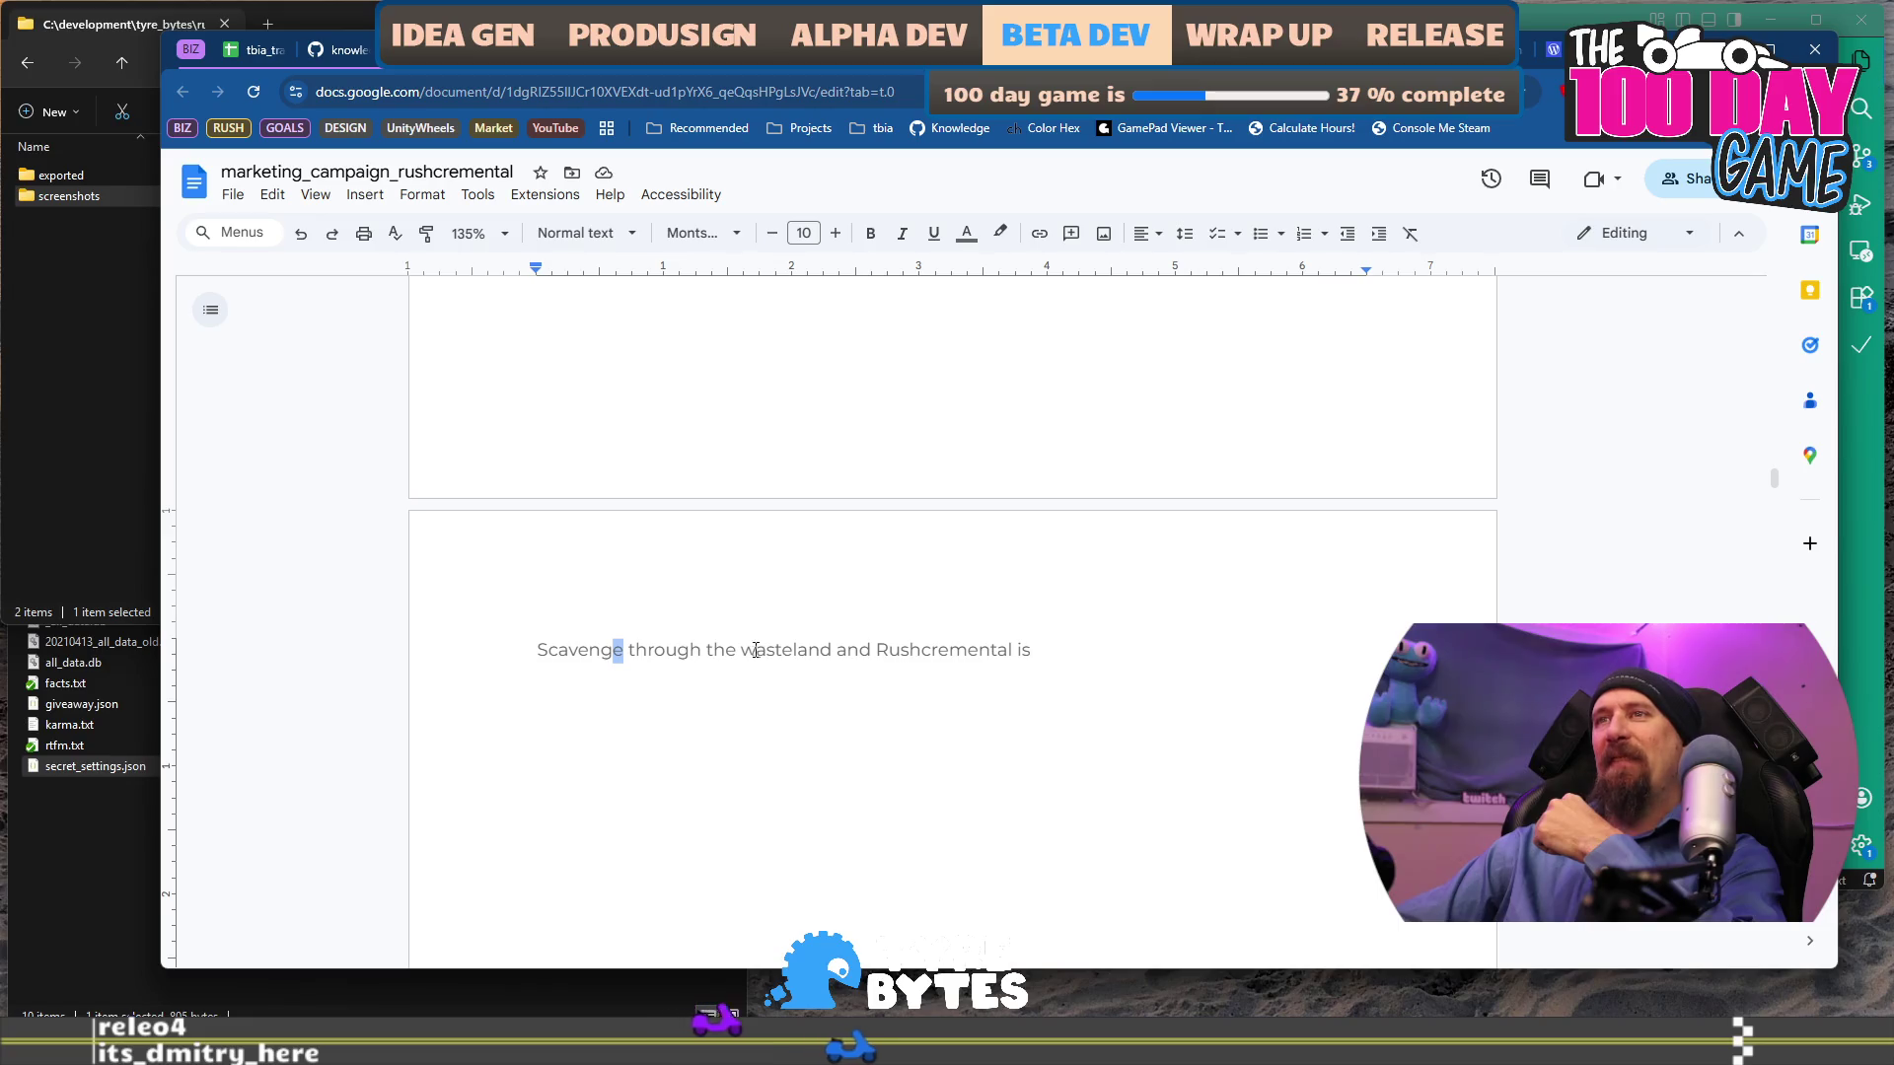
Insert 'bring supplies back to' before Rushcremental, reordering it to 'bring back supplies to be'.
left_click(872, 651)
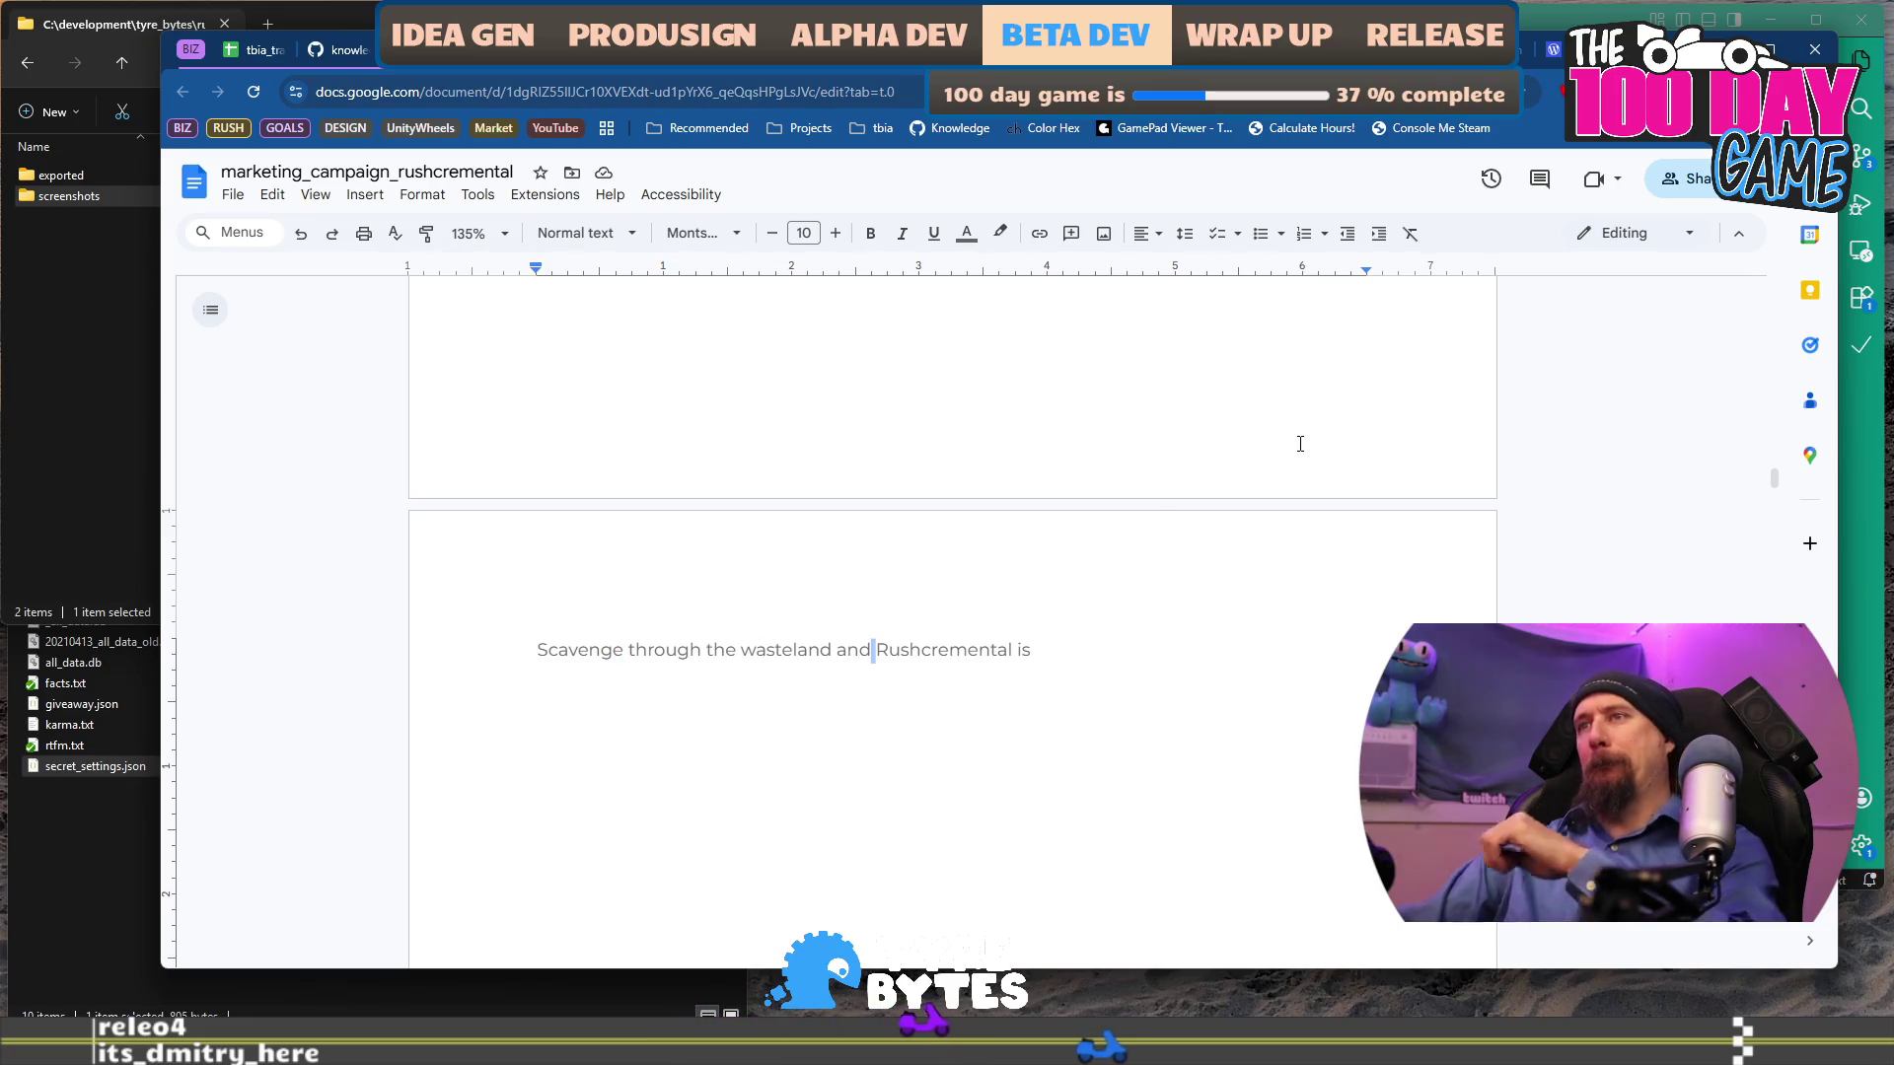
type("bring s")
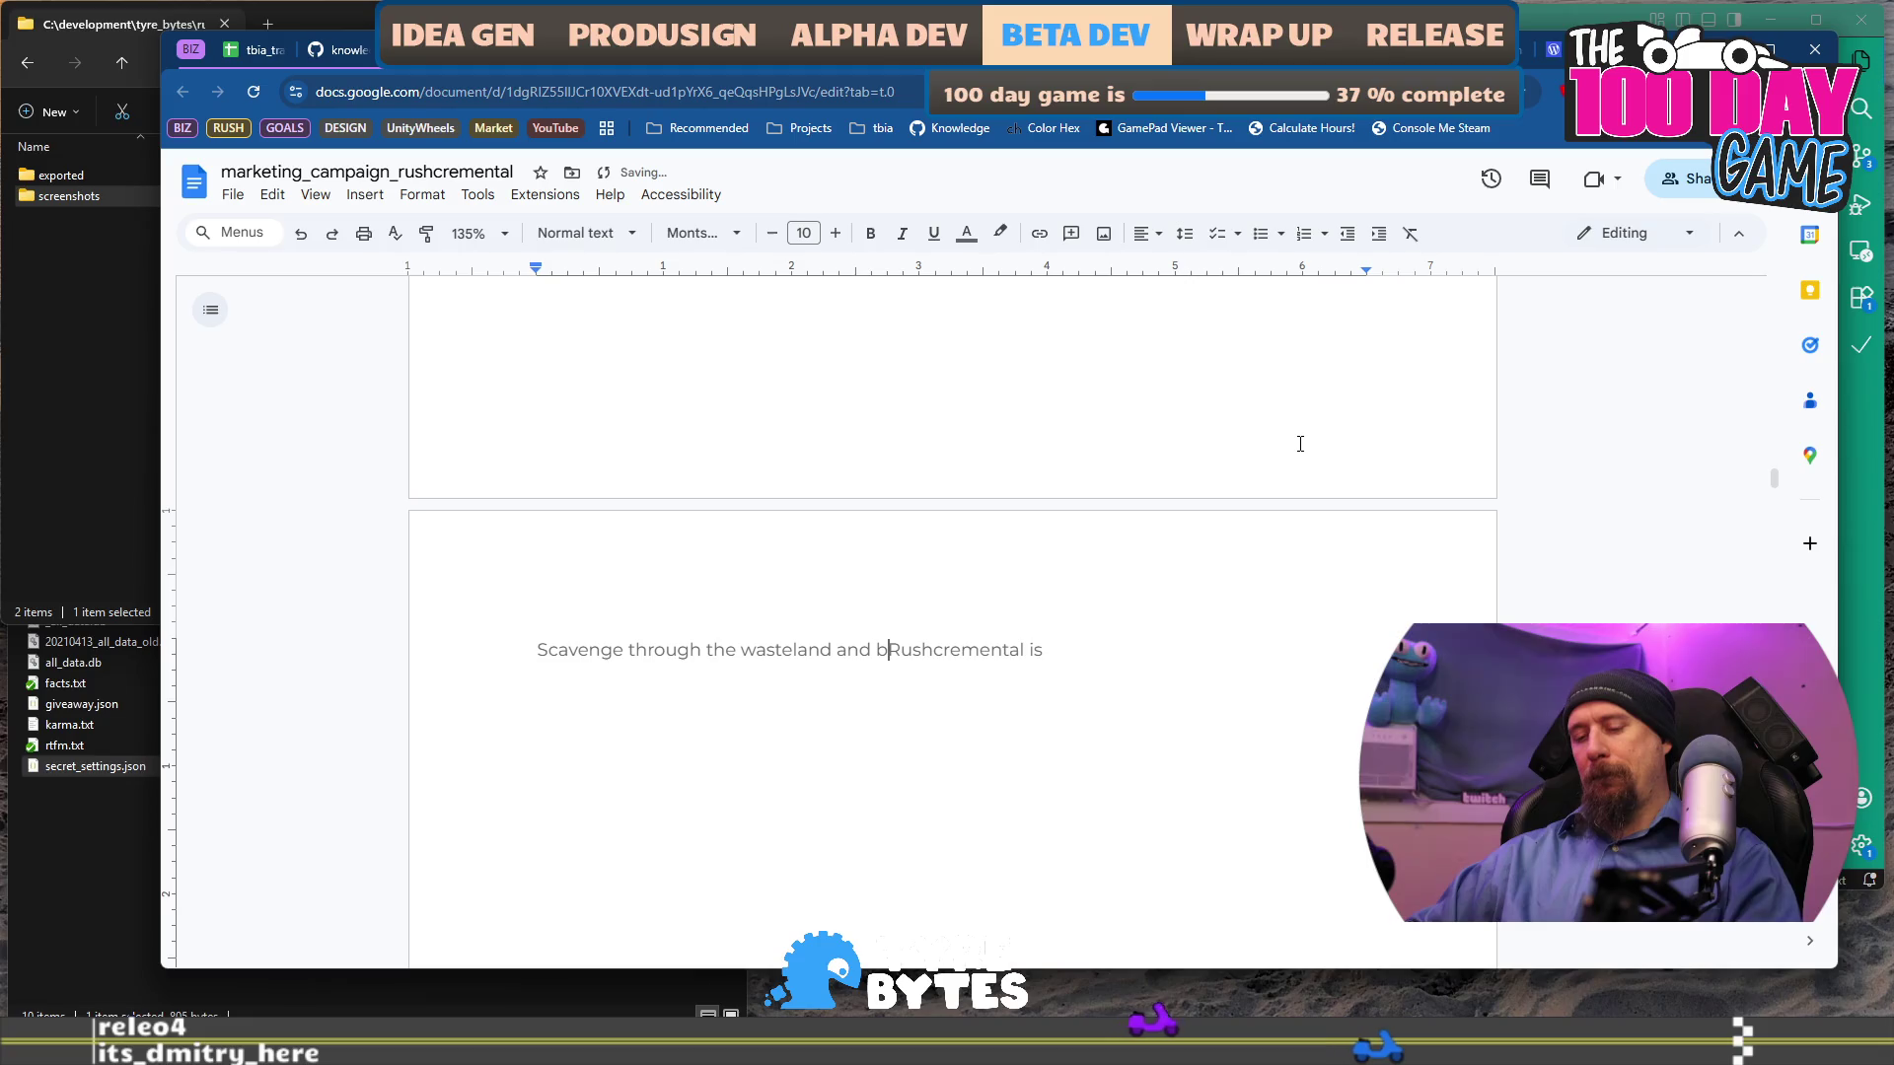
type("upplies back ")
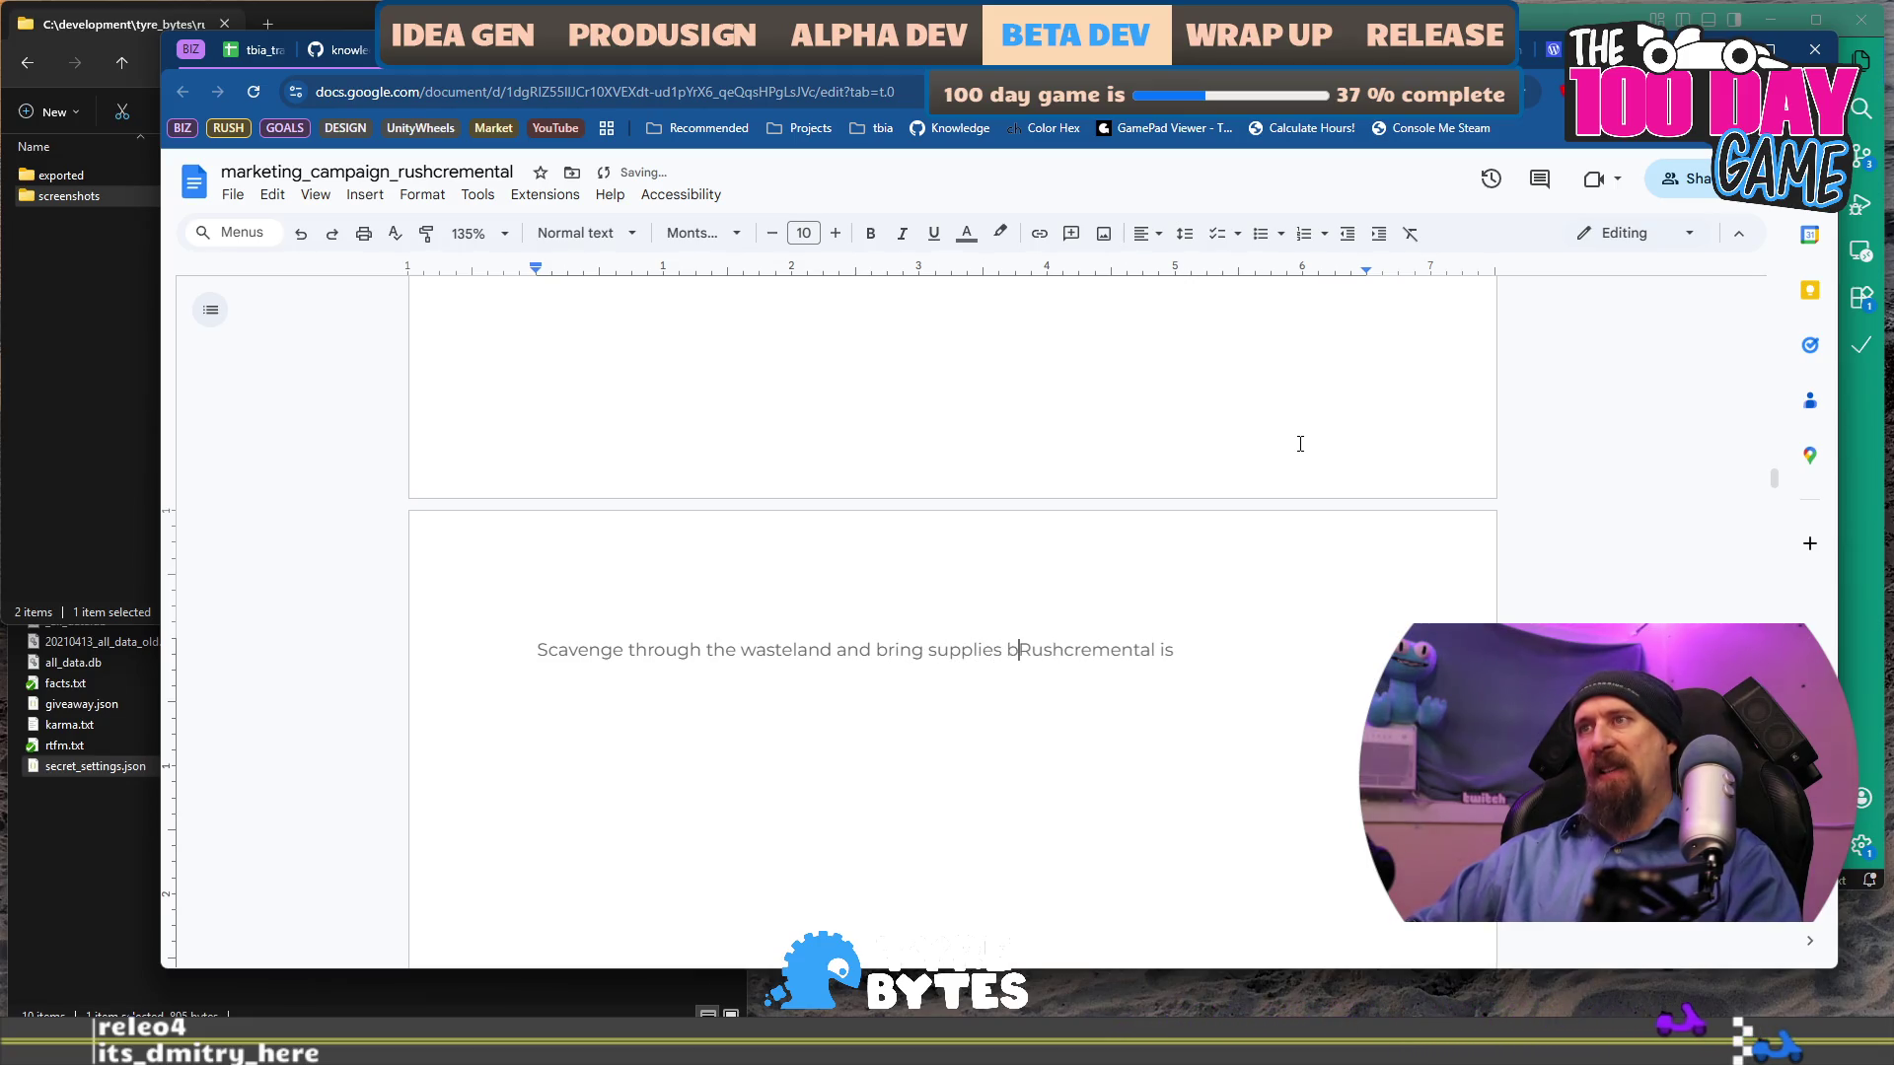
type("to")
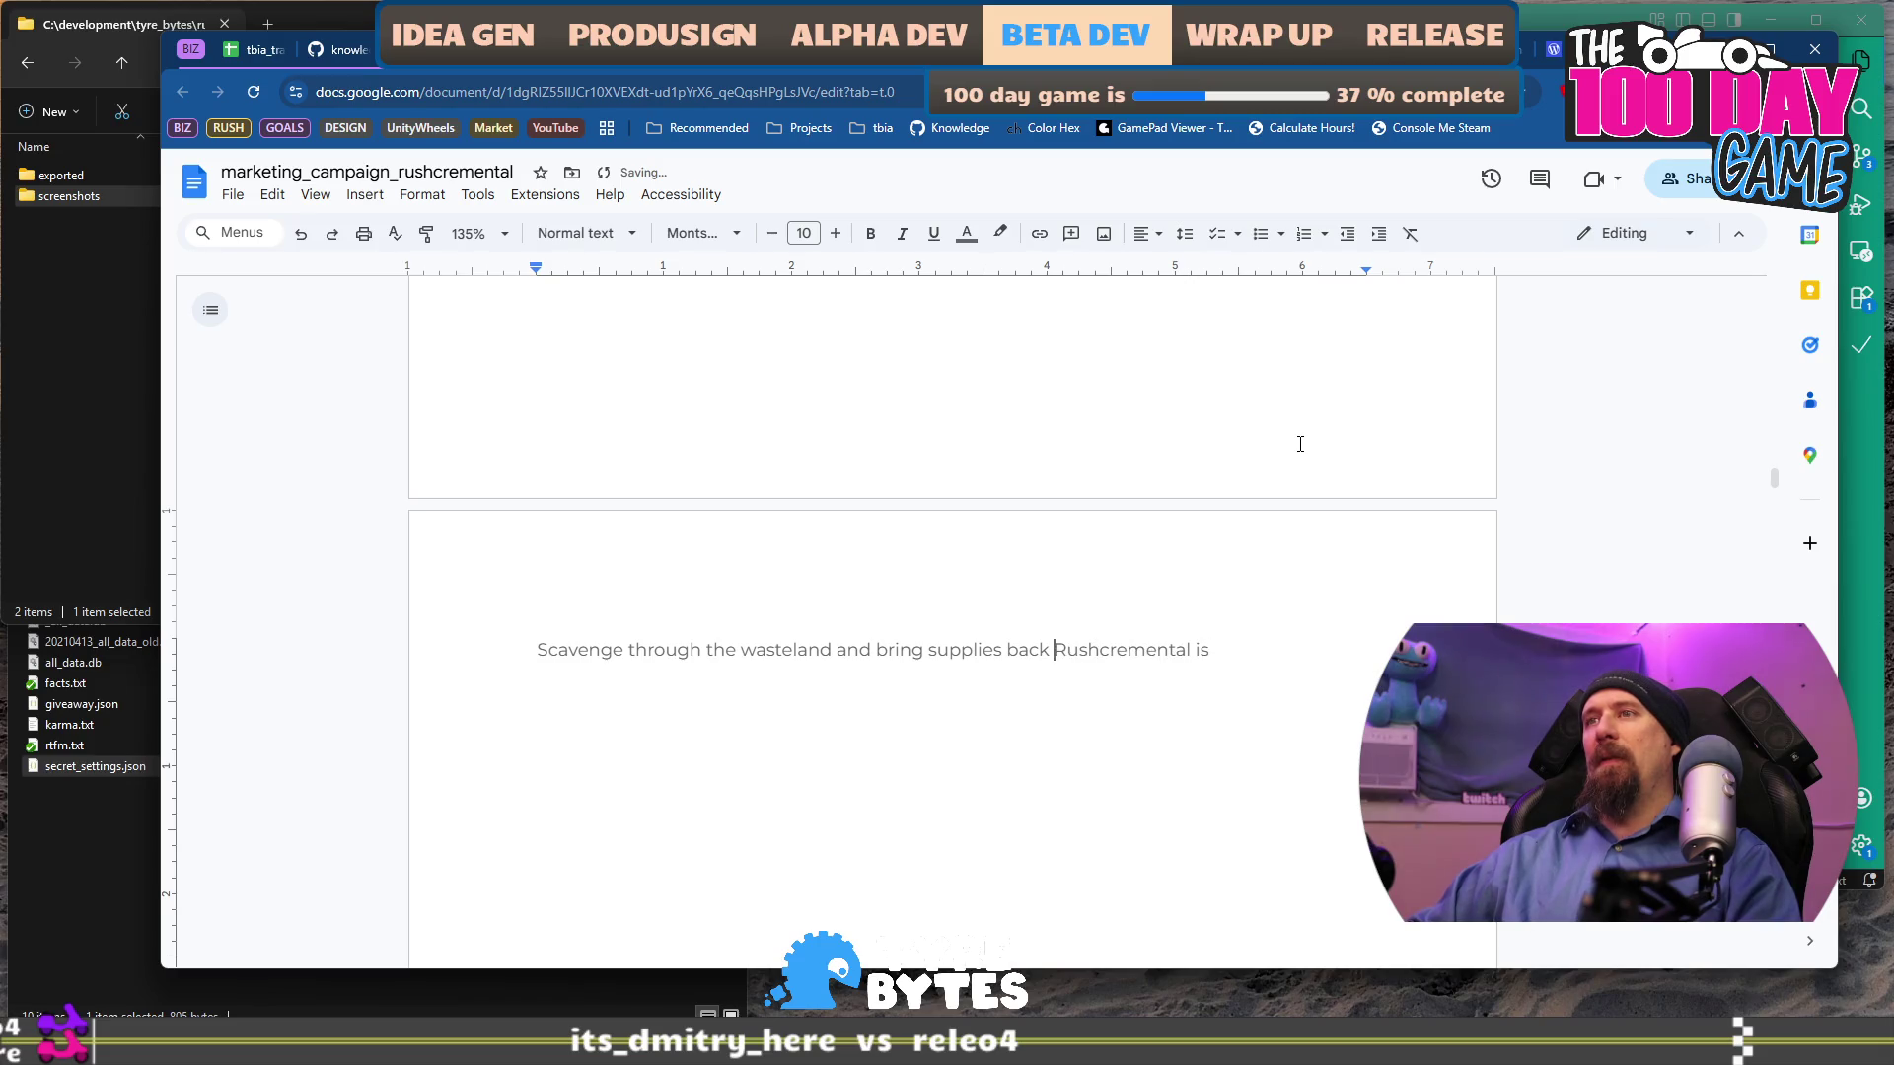
type("back")
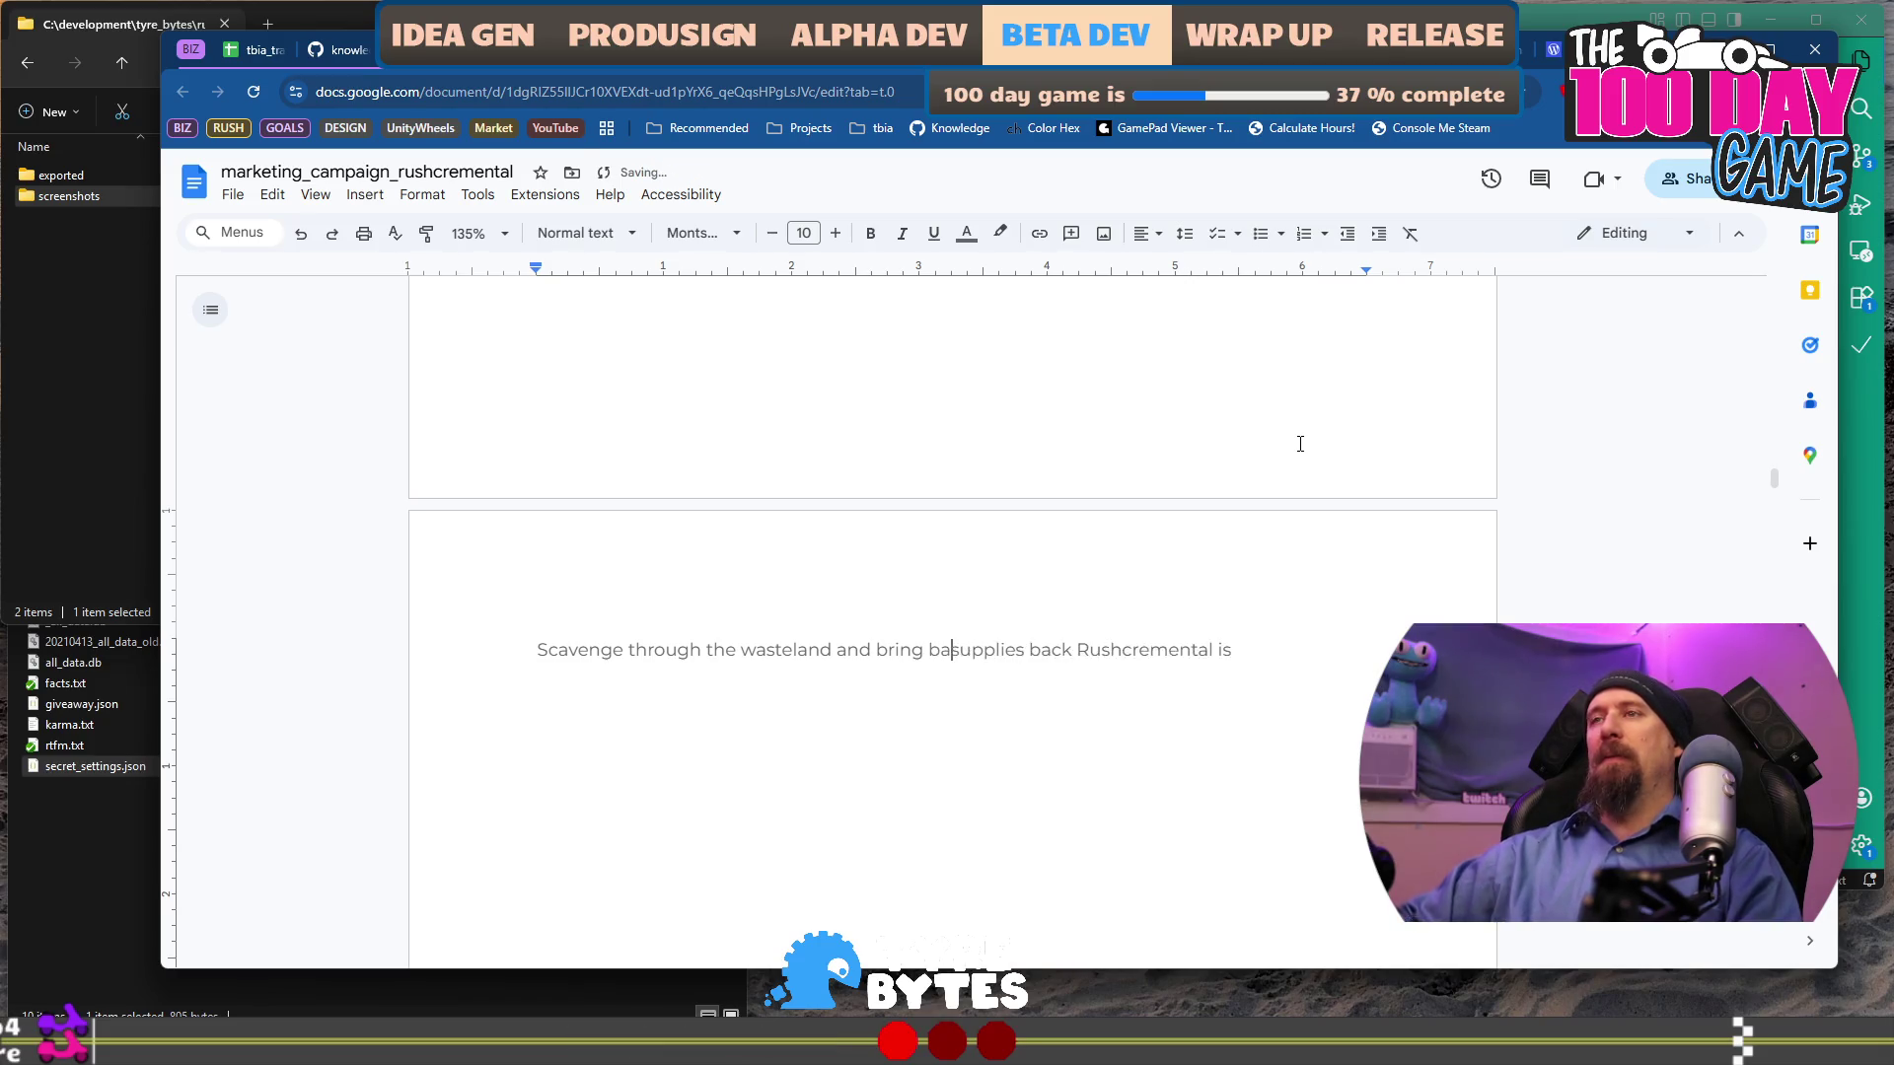
key("ctrl+Right")
type("to be")
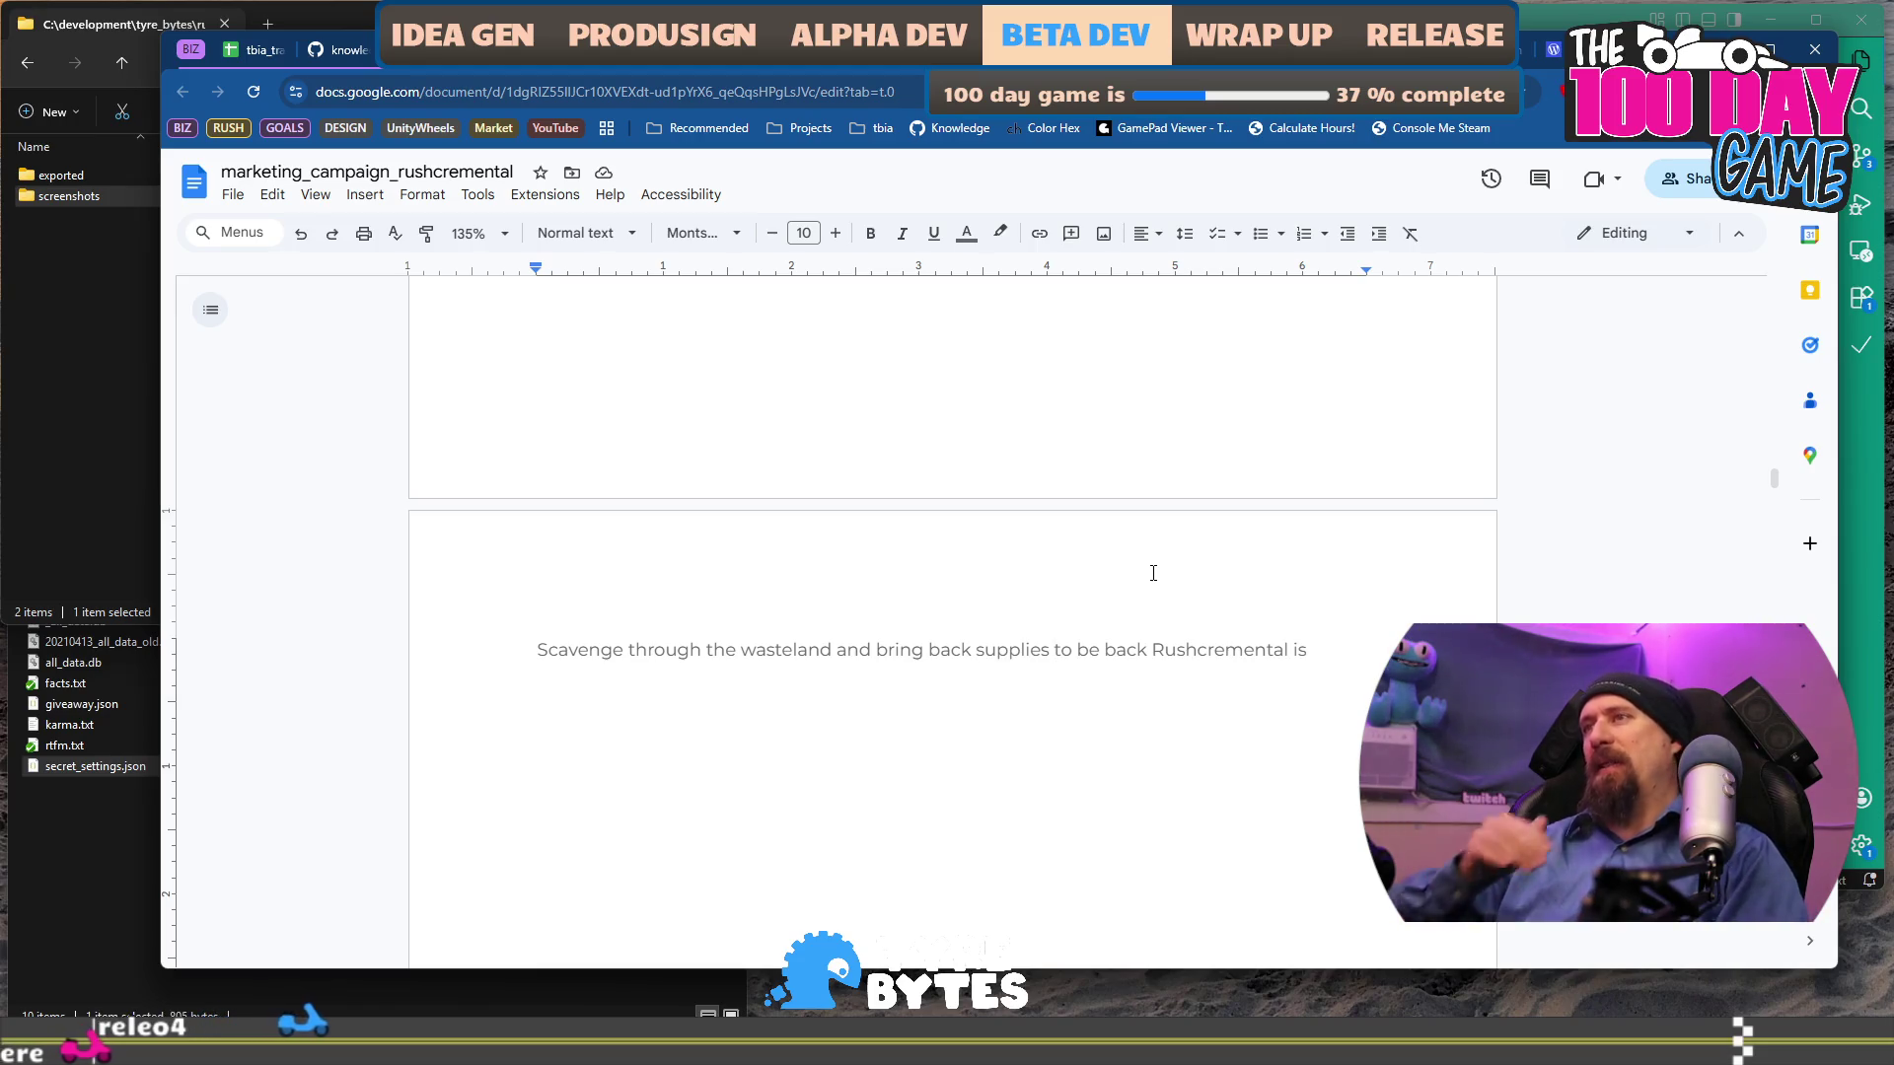
Overwrite the leftover pitch words with 'to lead your survivors'.
type("to")
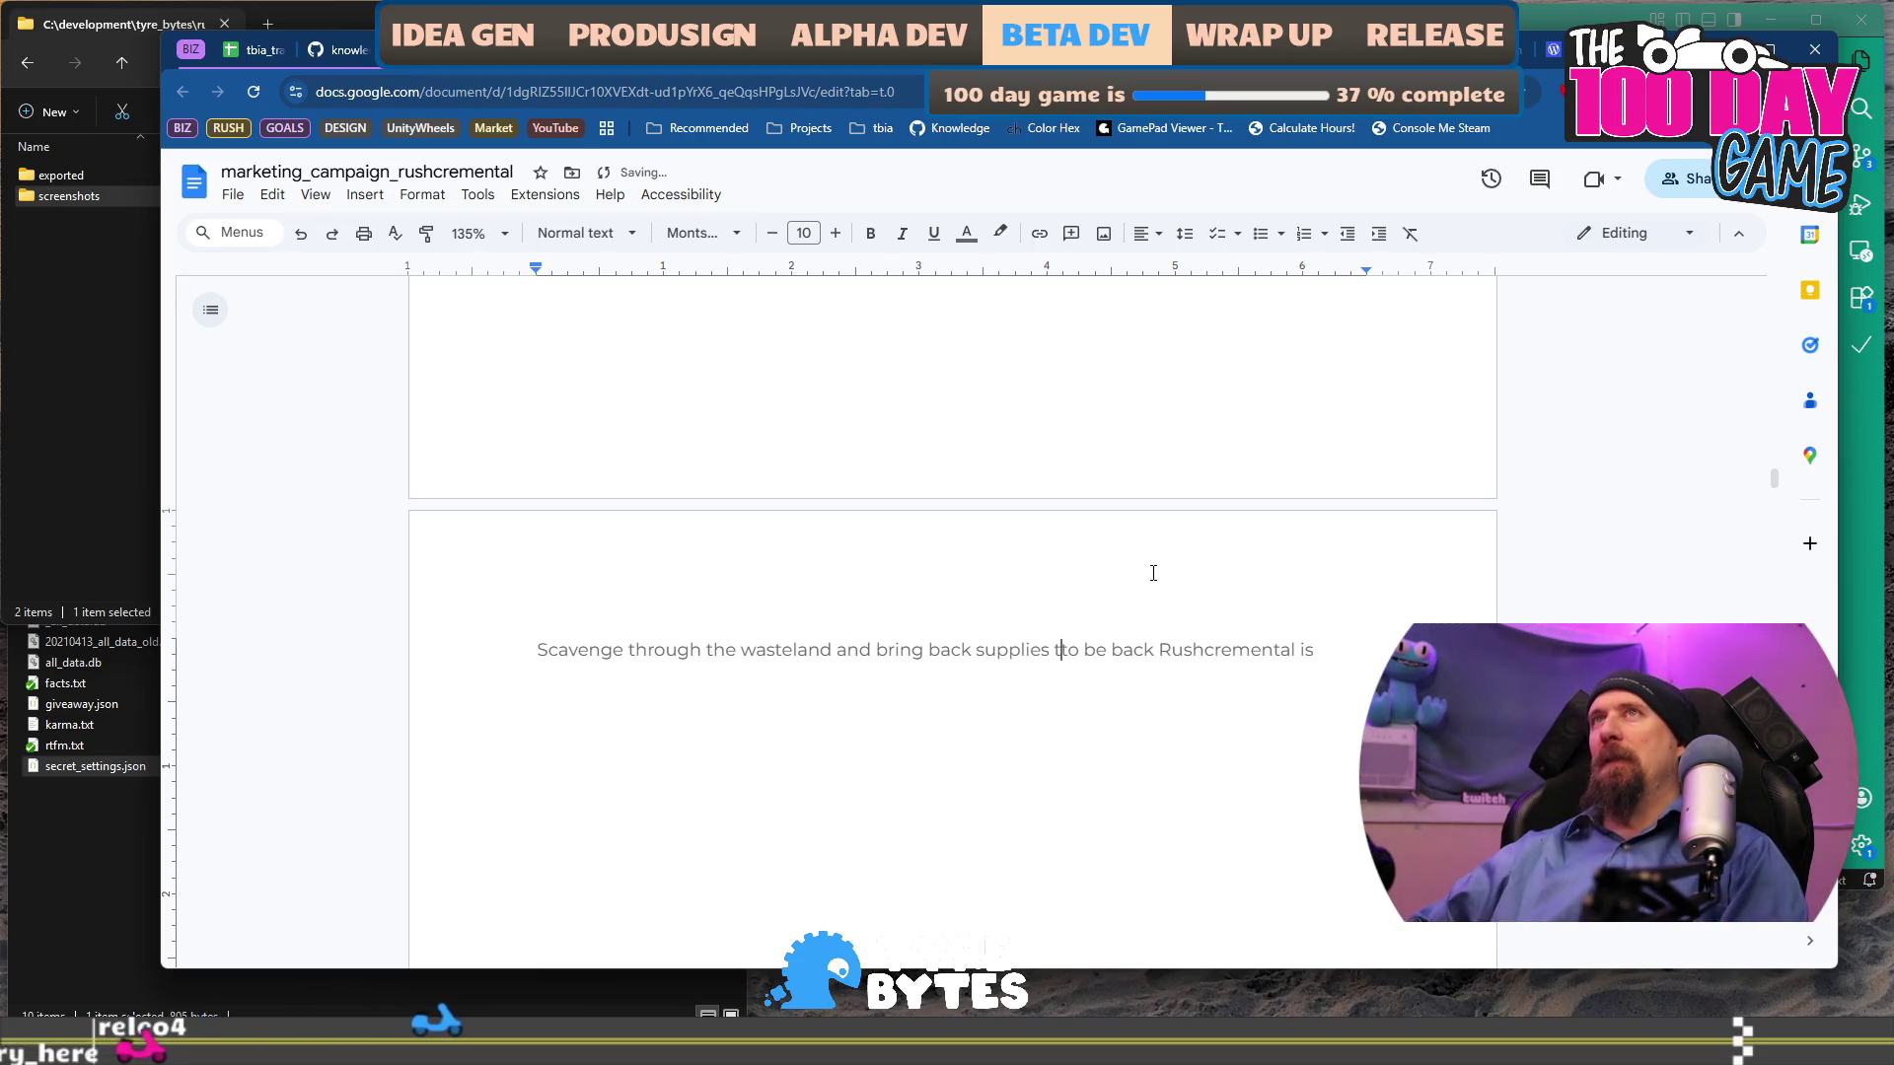
key("shift+End")
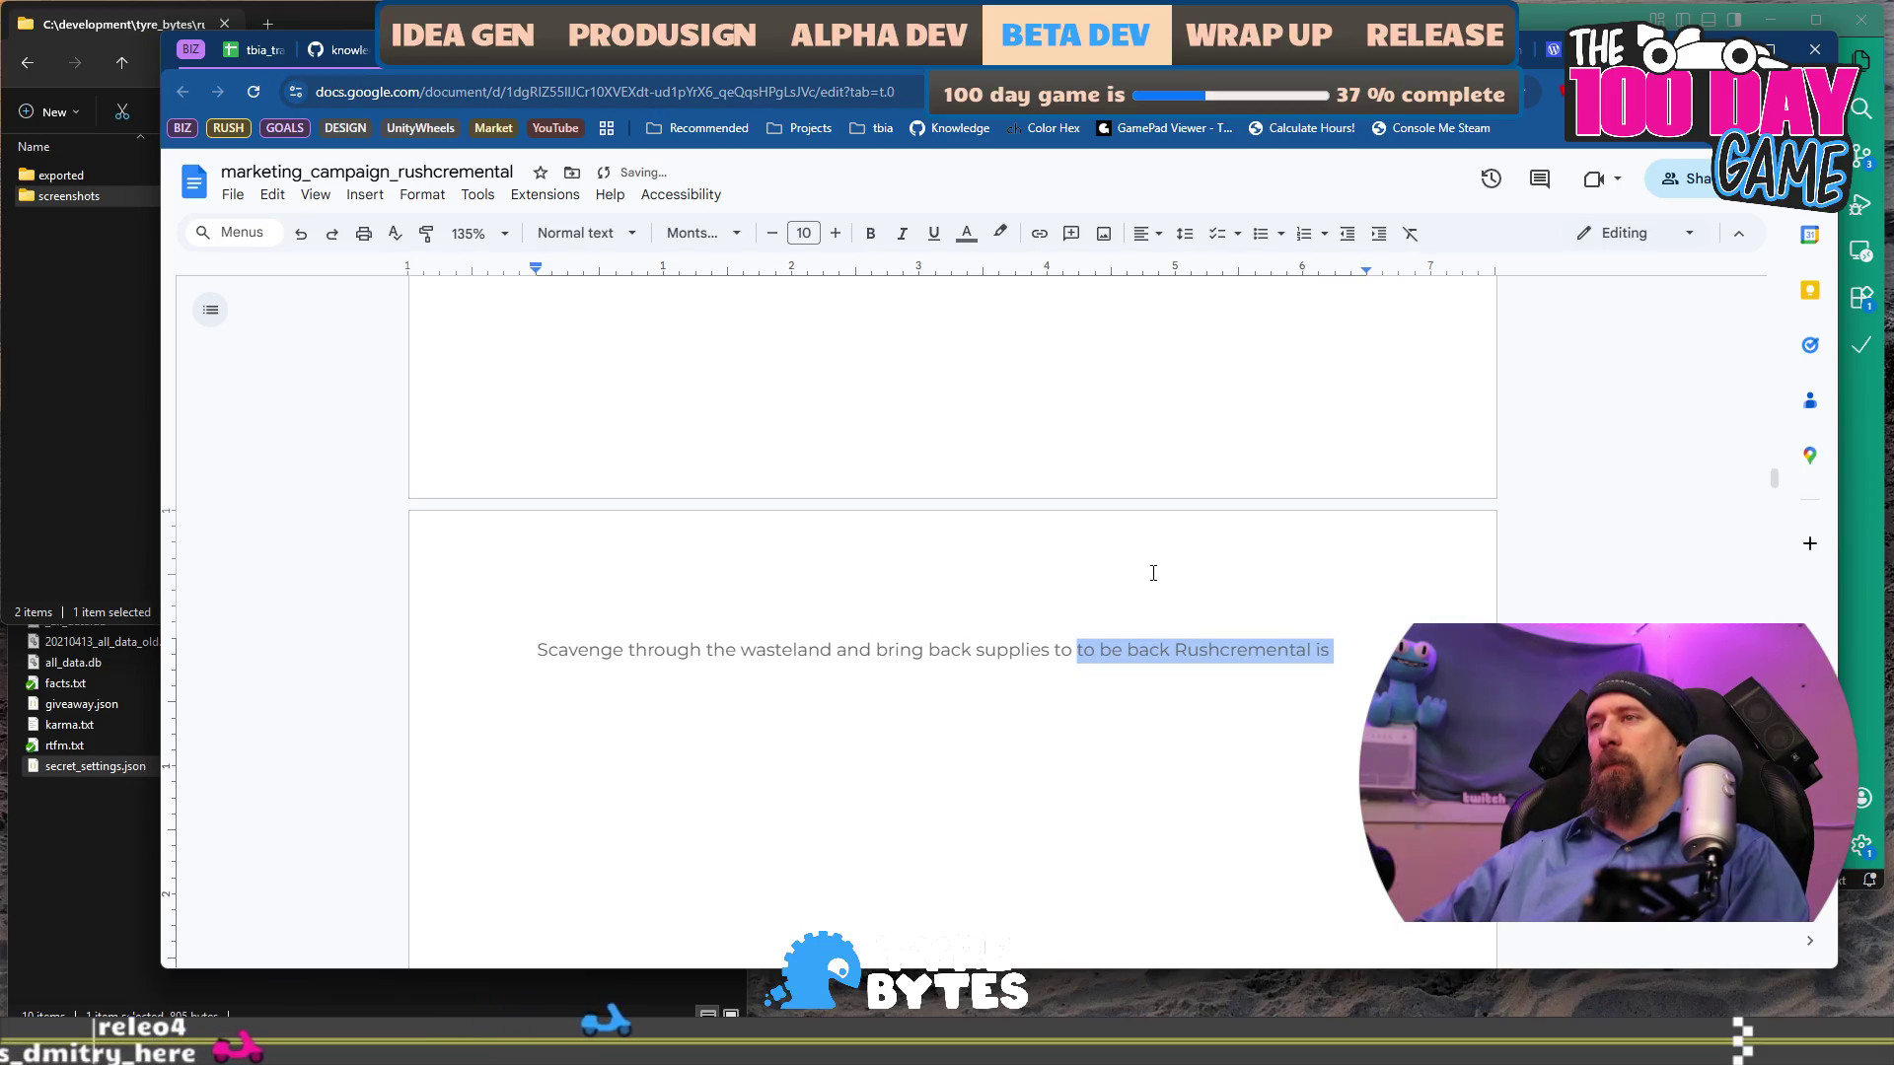
type("lead")
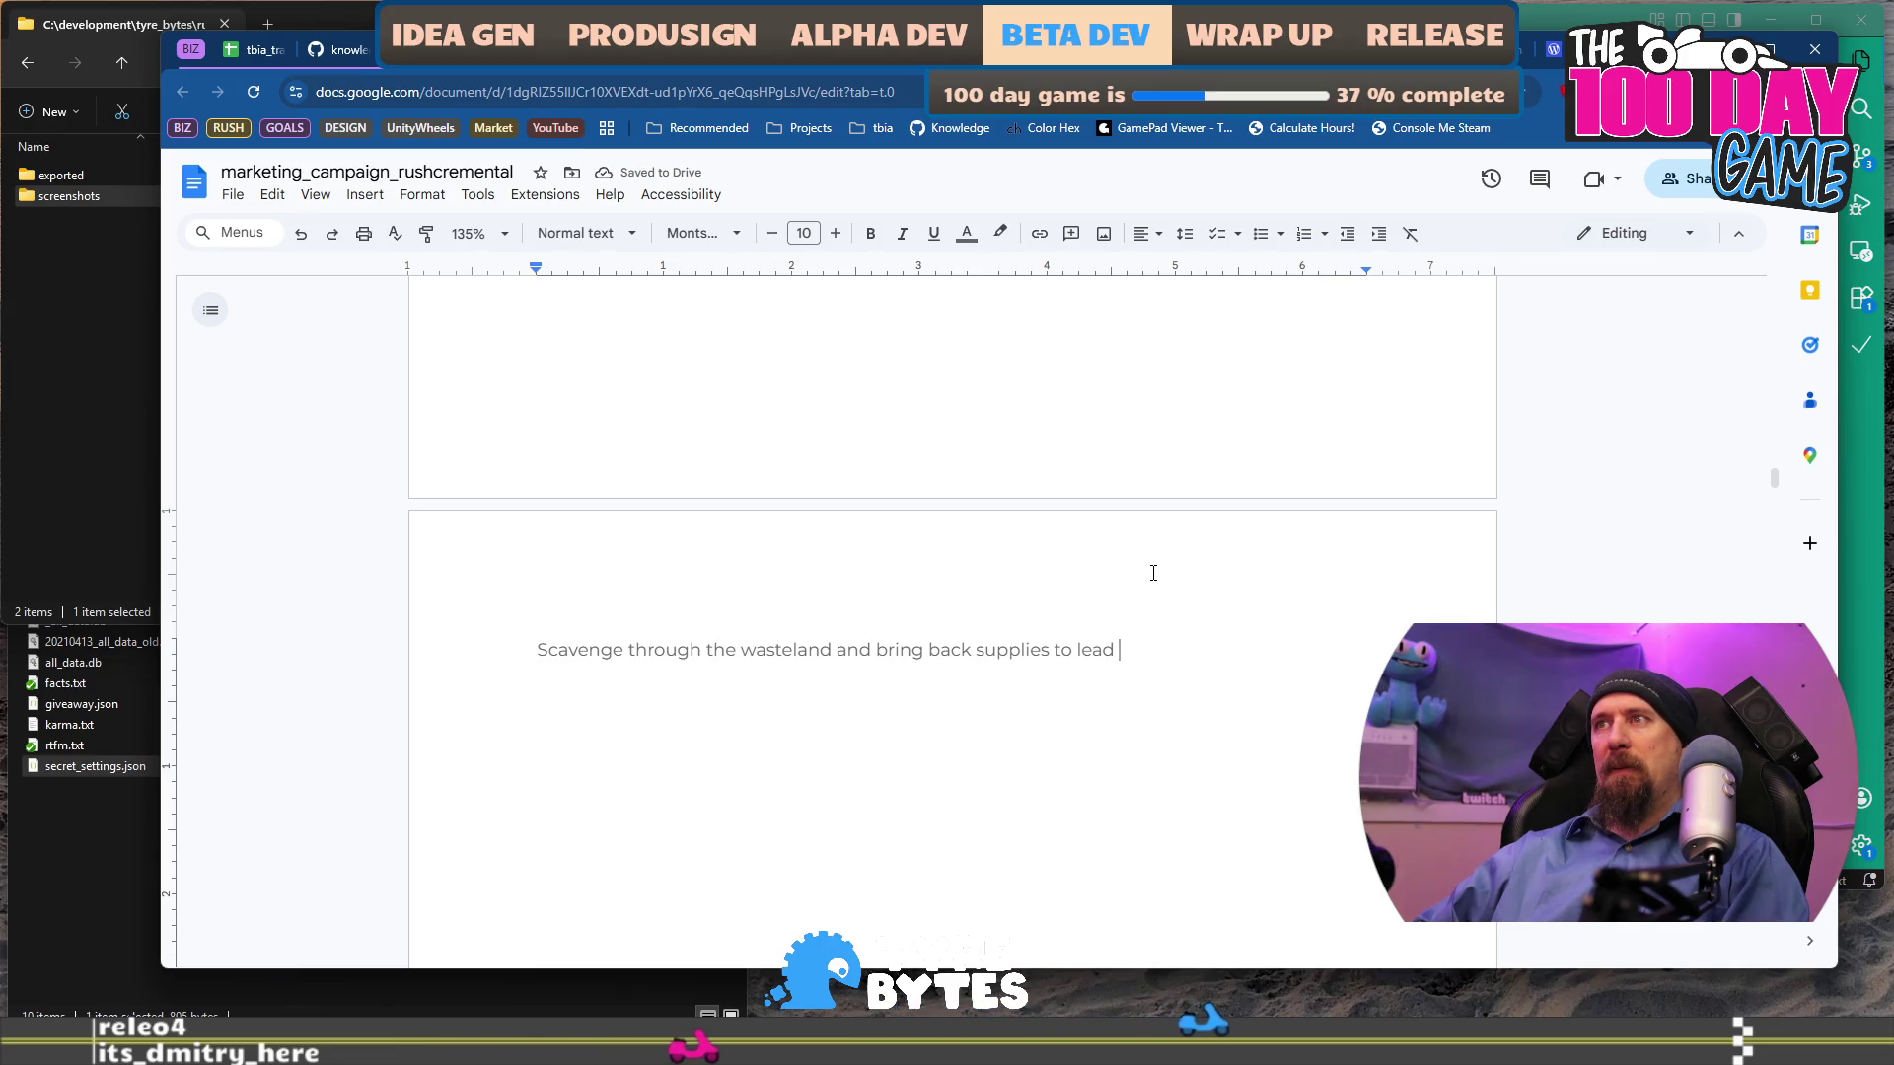
type("your")
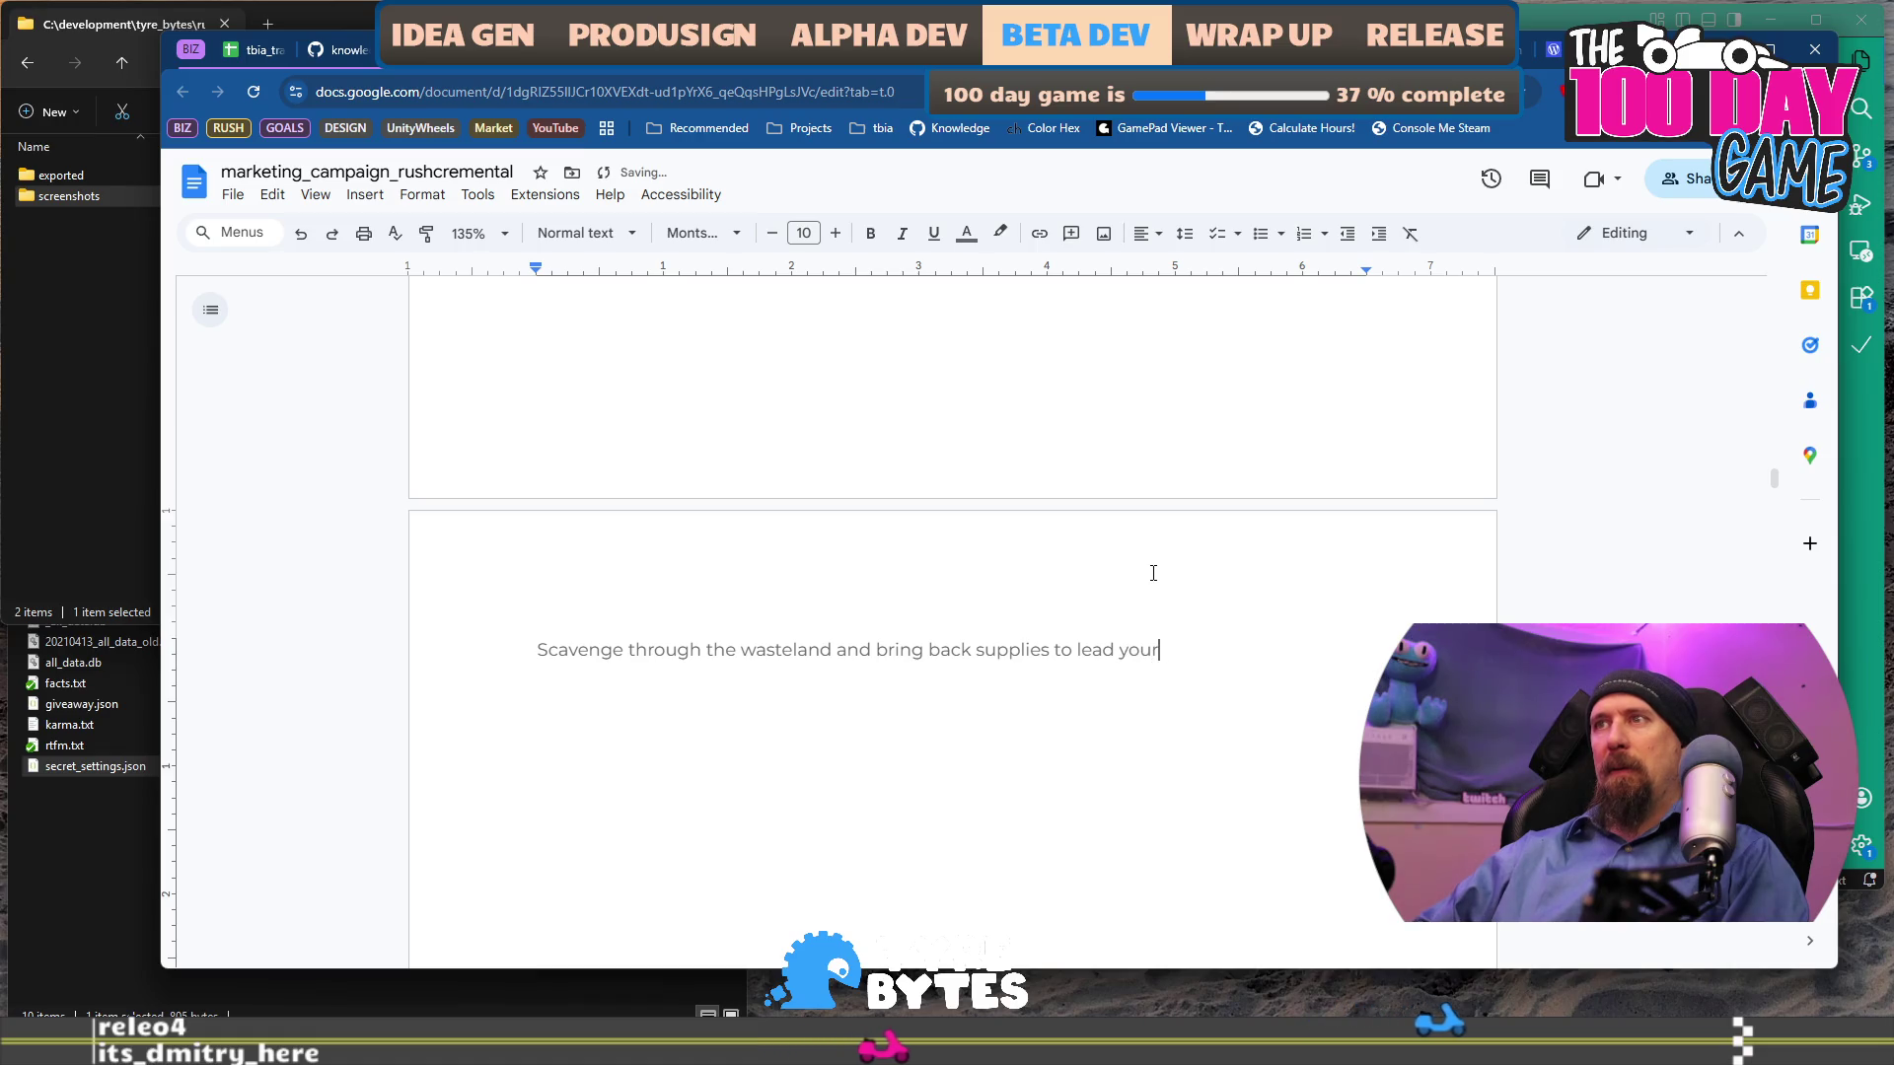
type(" survivors")
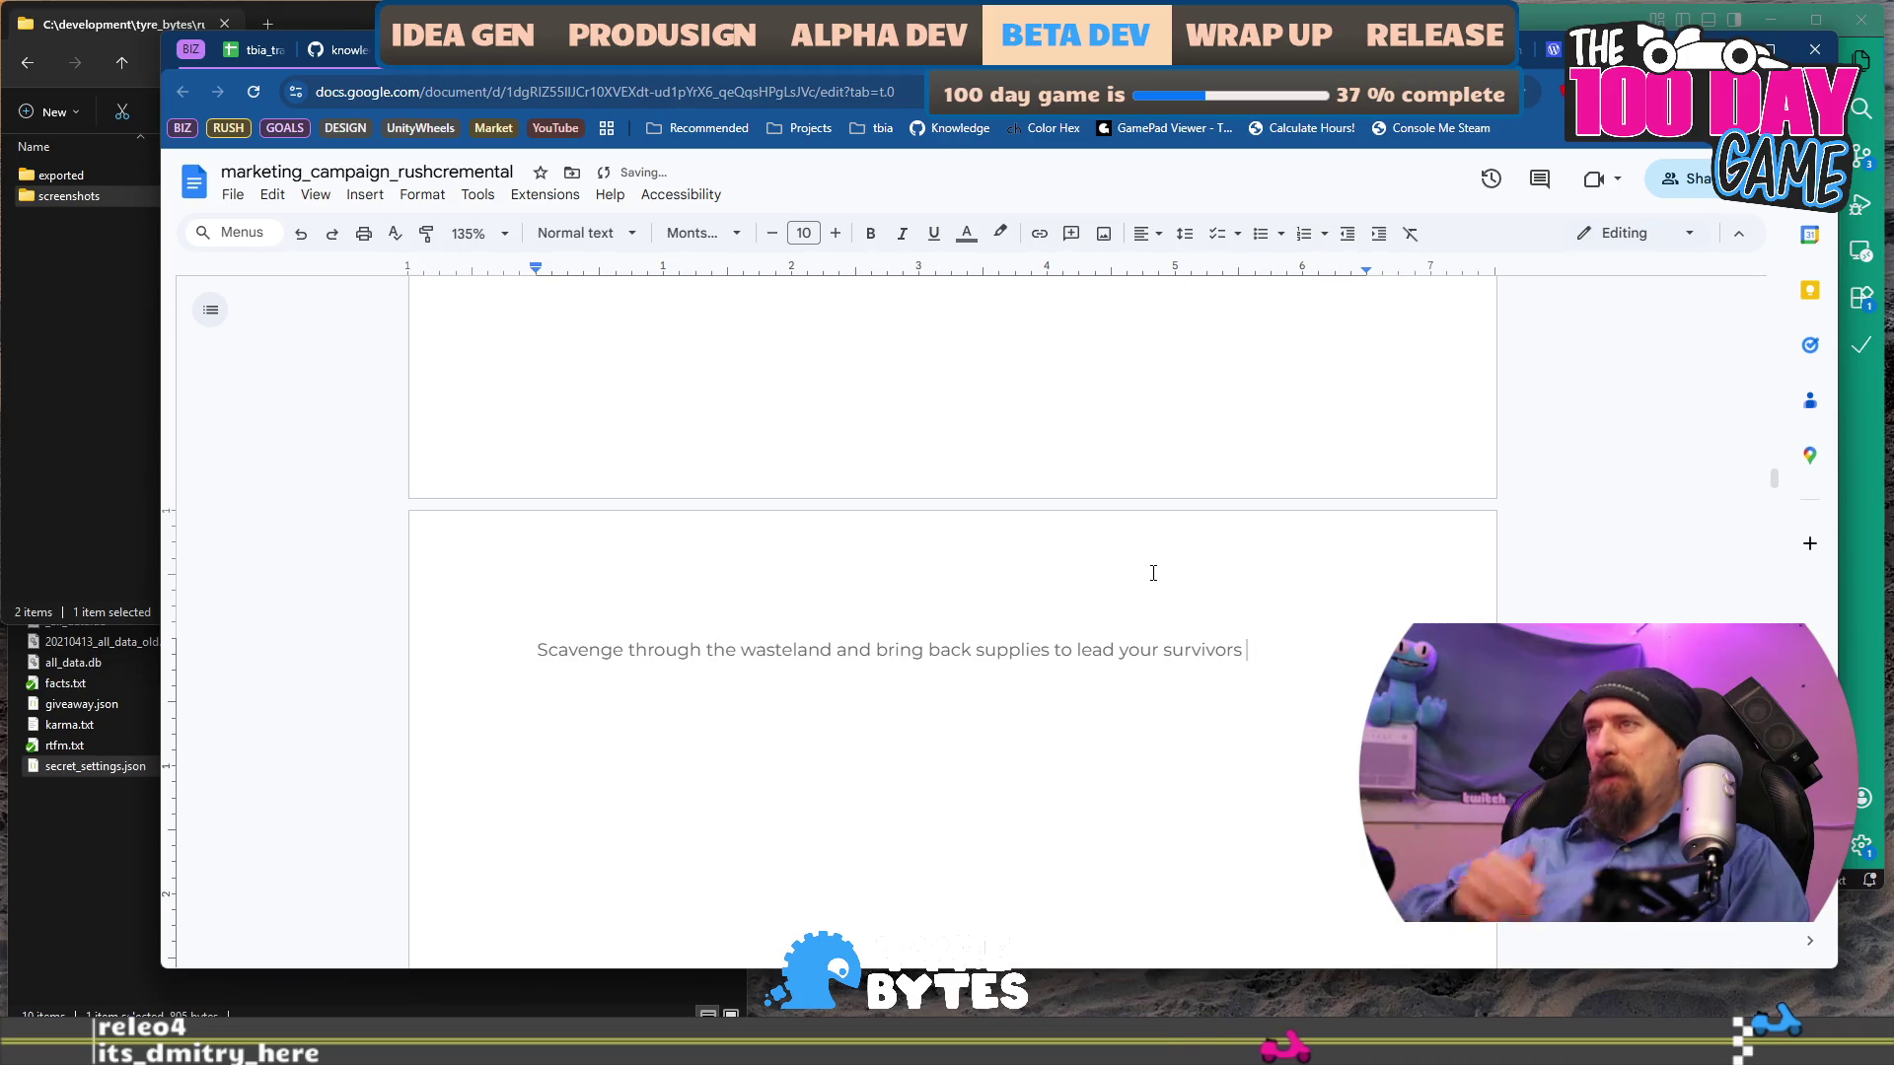
Trim the pitch to end 'bring back supplies to rule the', then view the 2025 Google Calendar year.
key("ctrl+BackSpace")
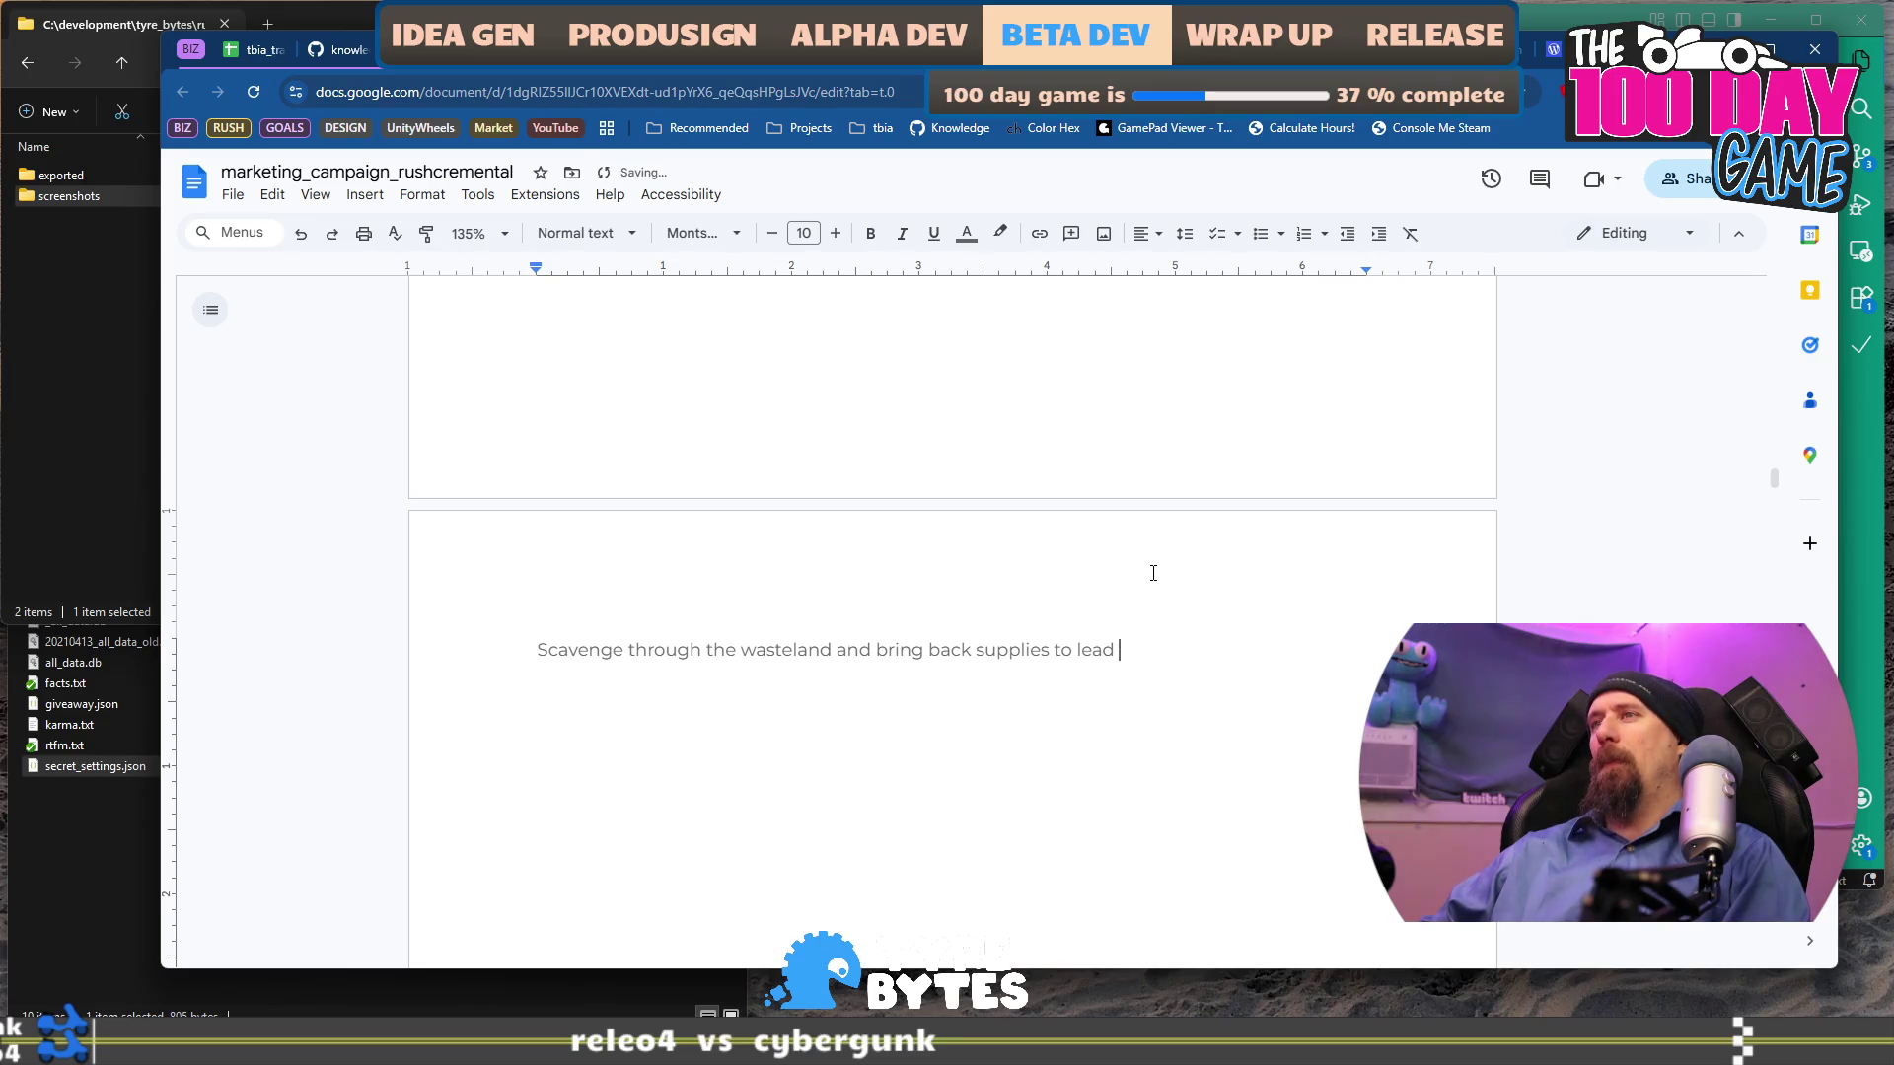
key("ctrl+BackSpace")
key("ctrl+BackSpace")
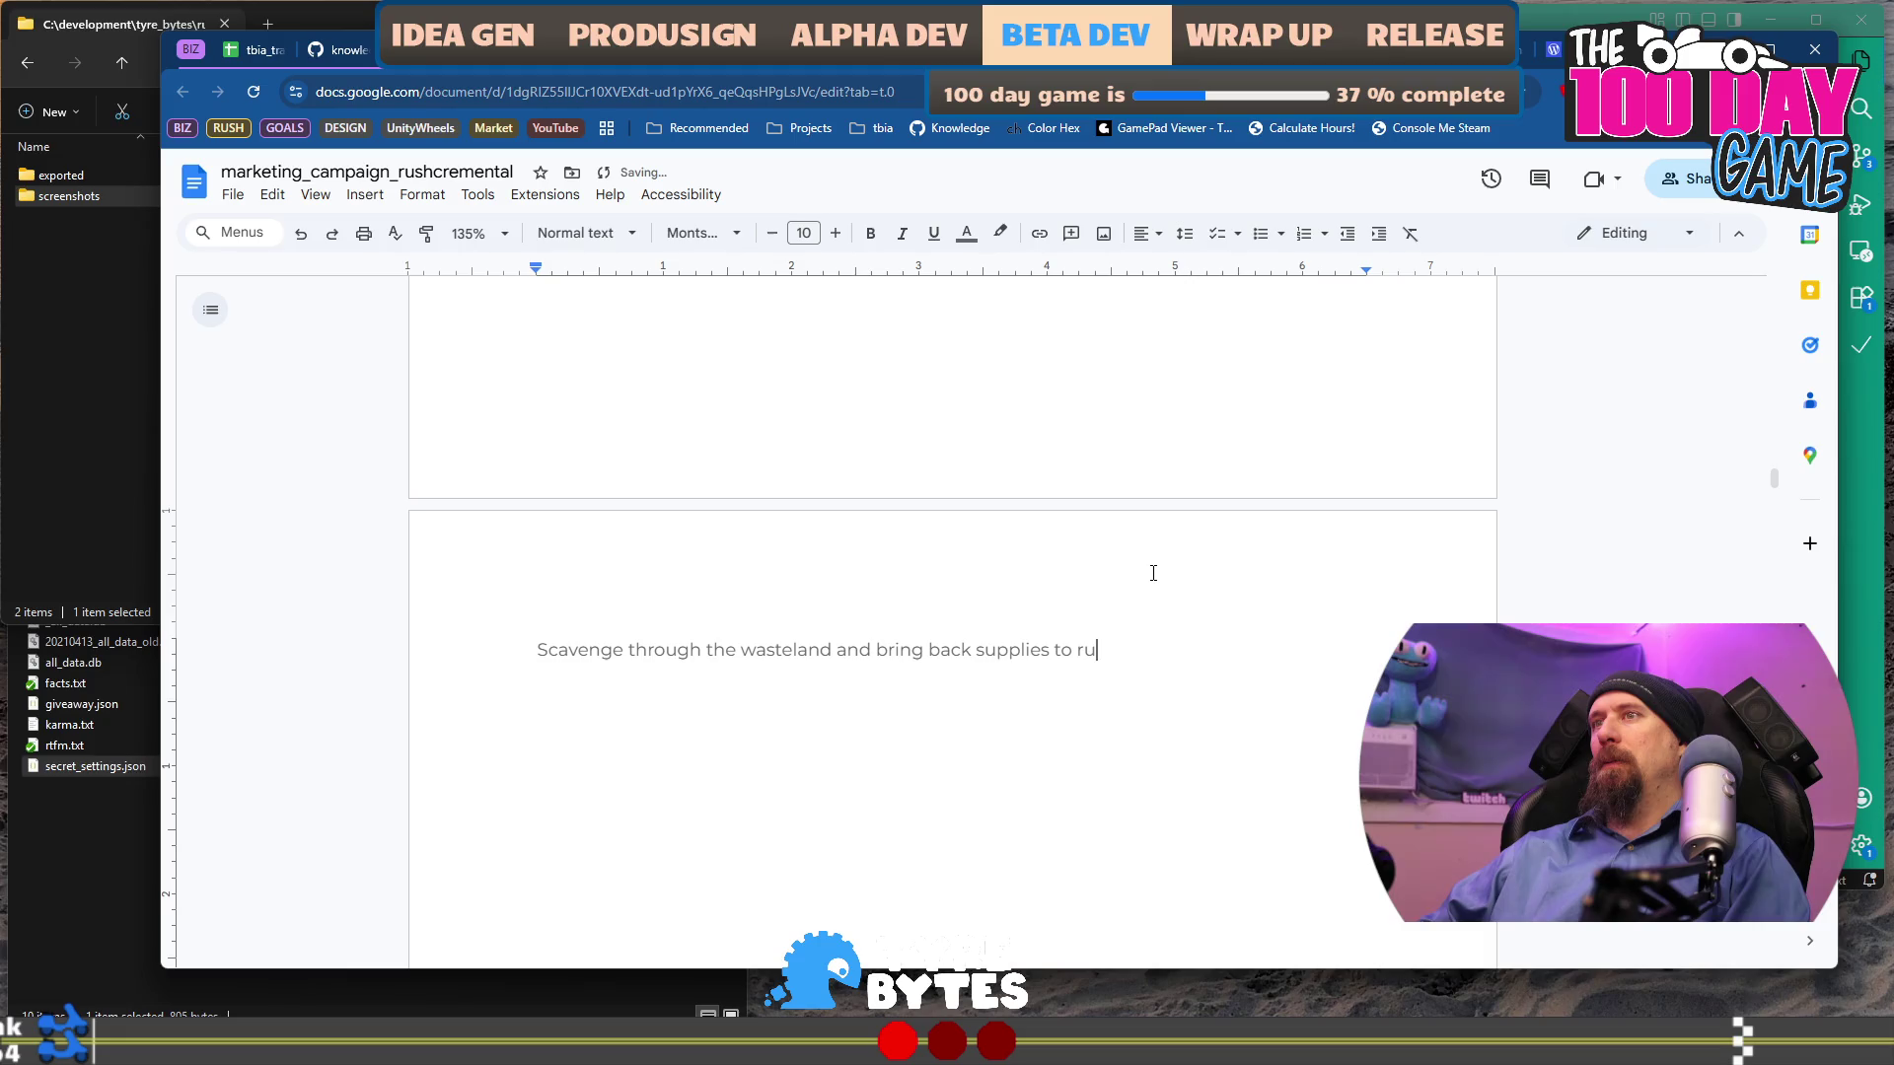
type("rule the w")
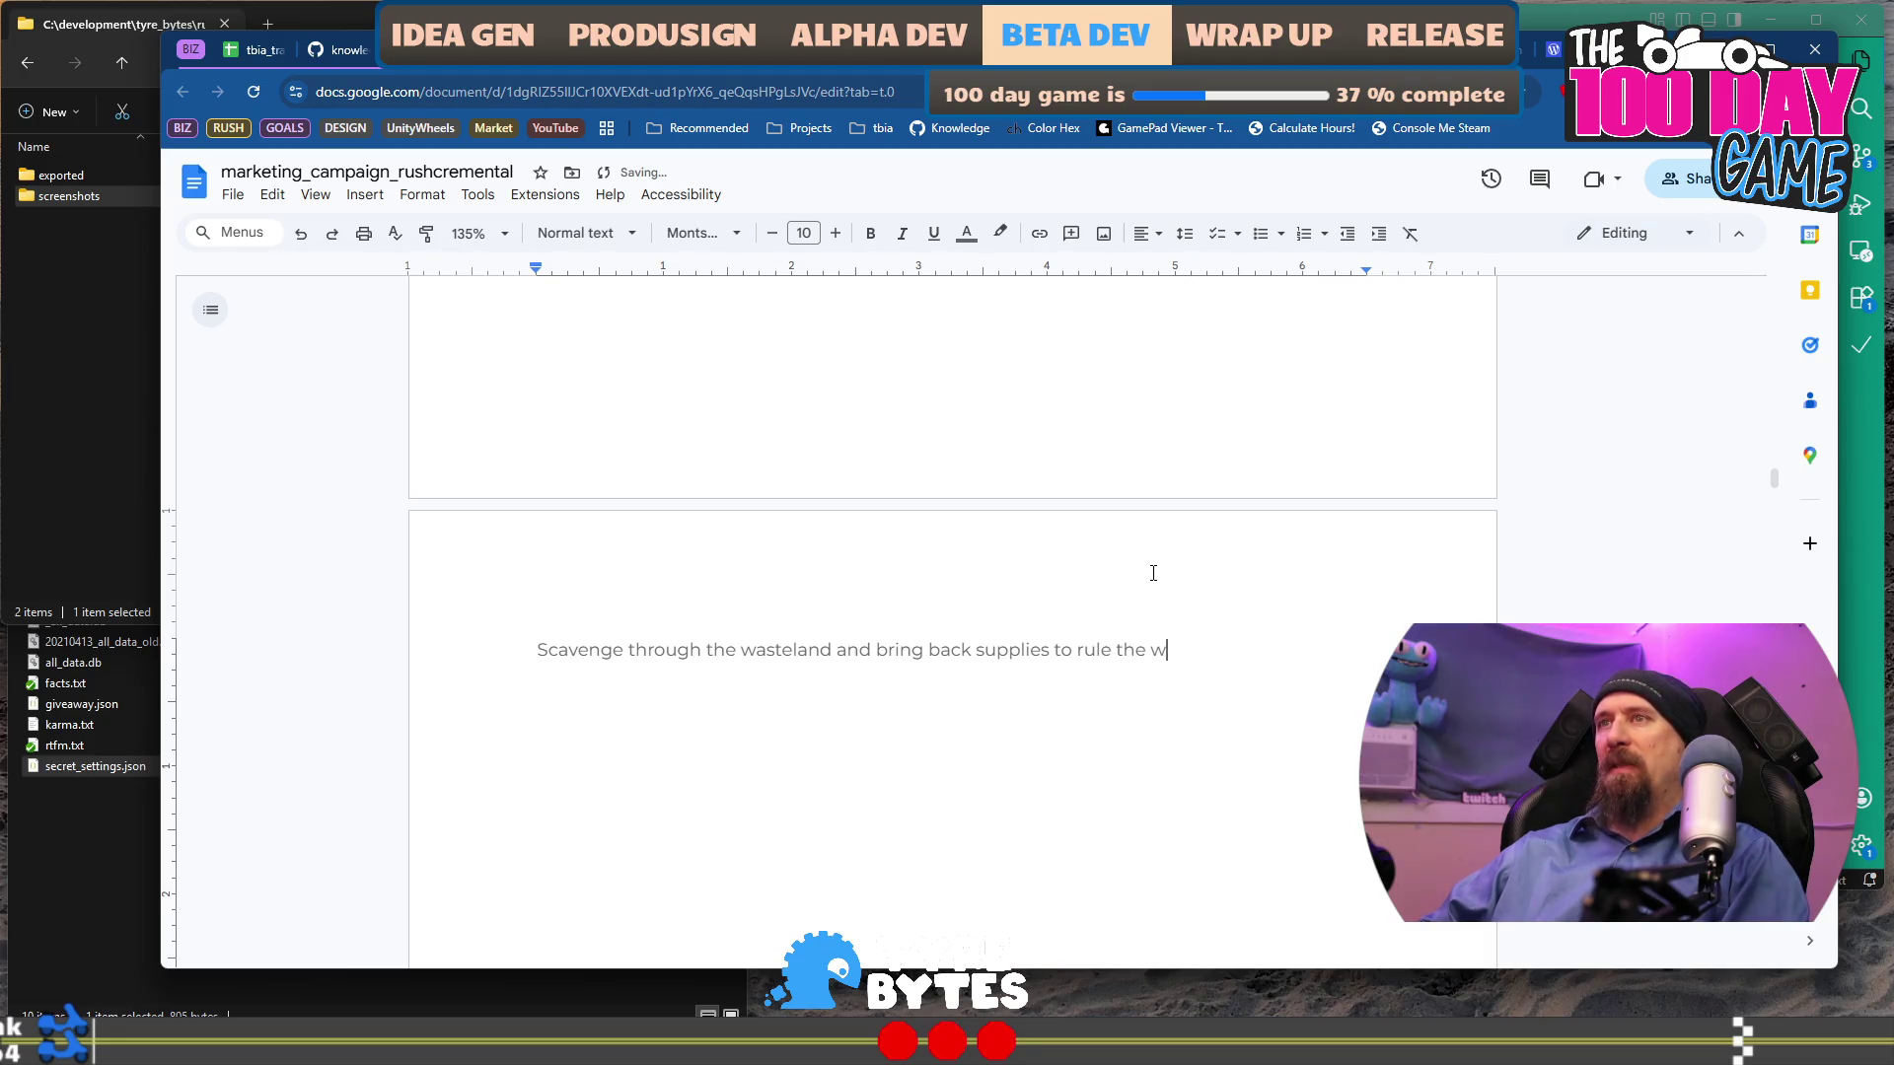
key("BackSpace")
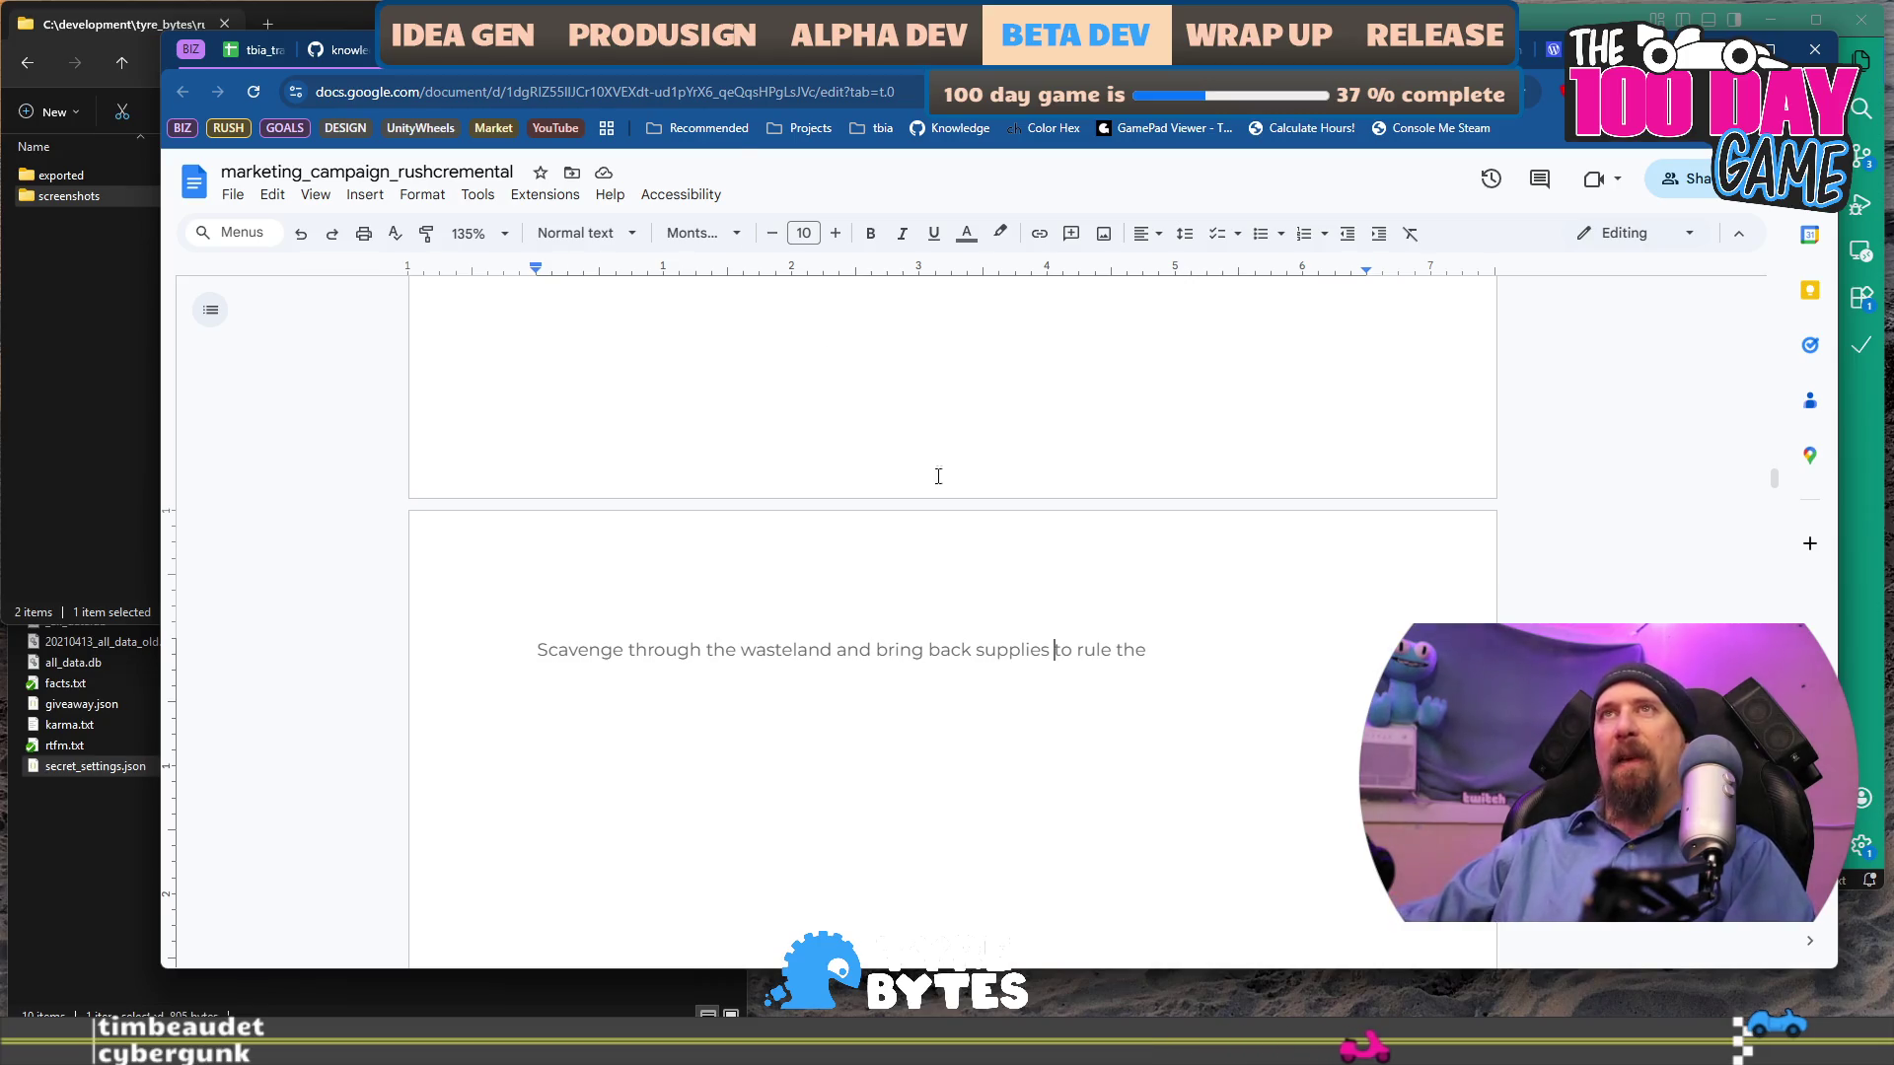
left_click(648, 49)
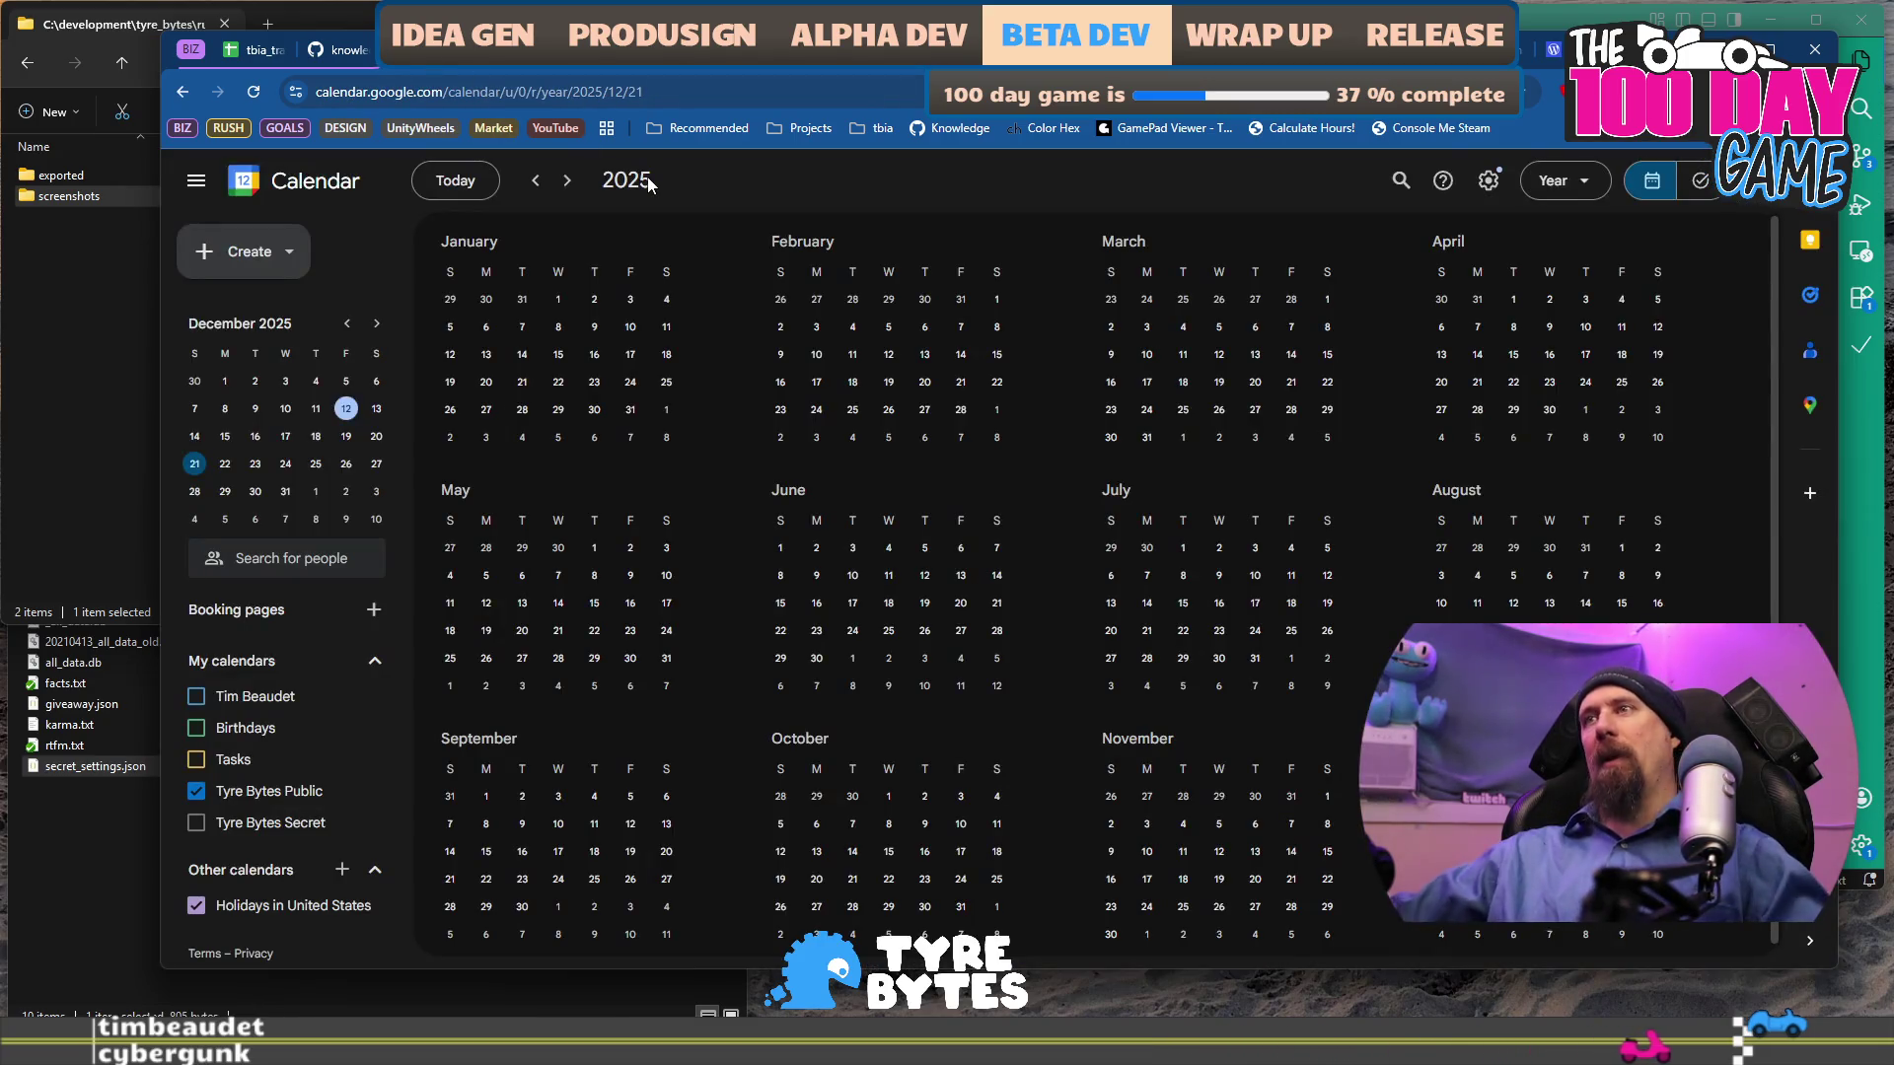
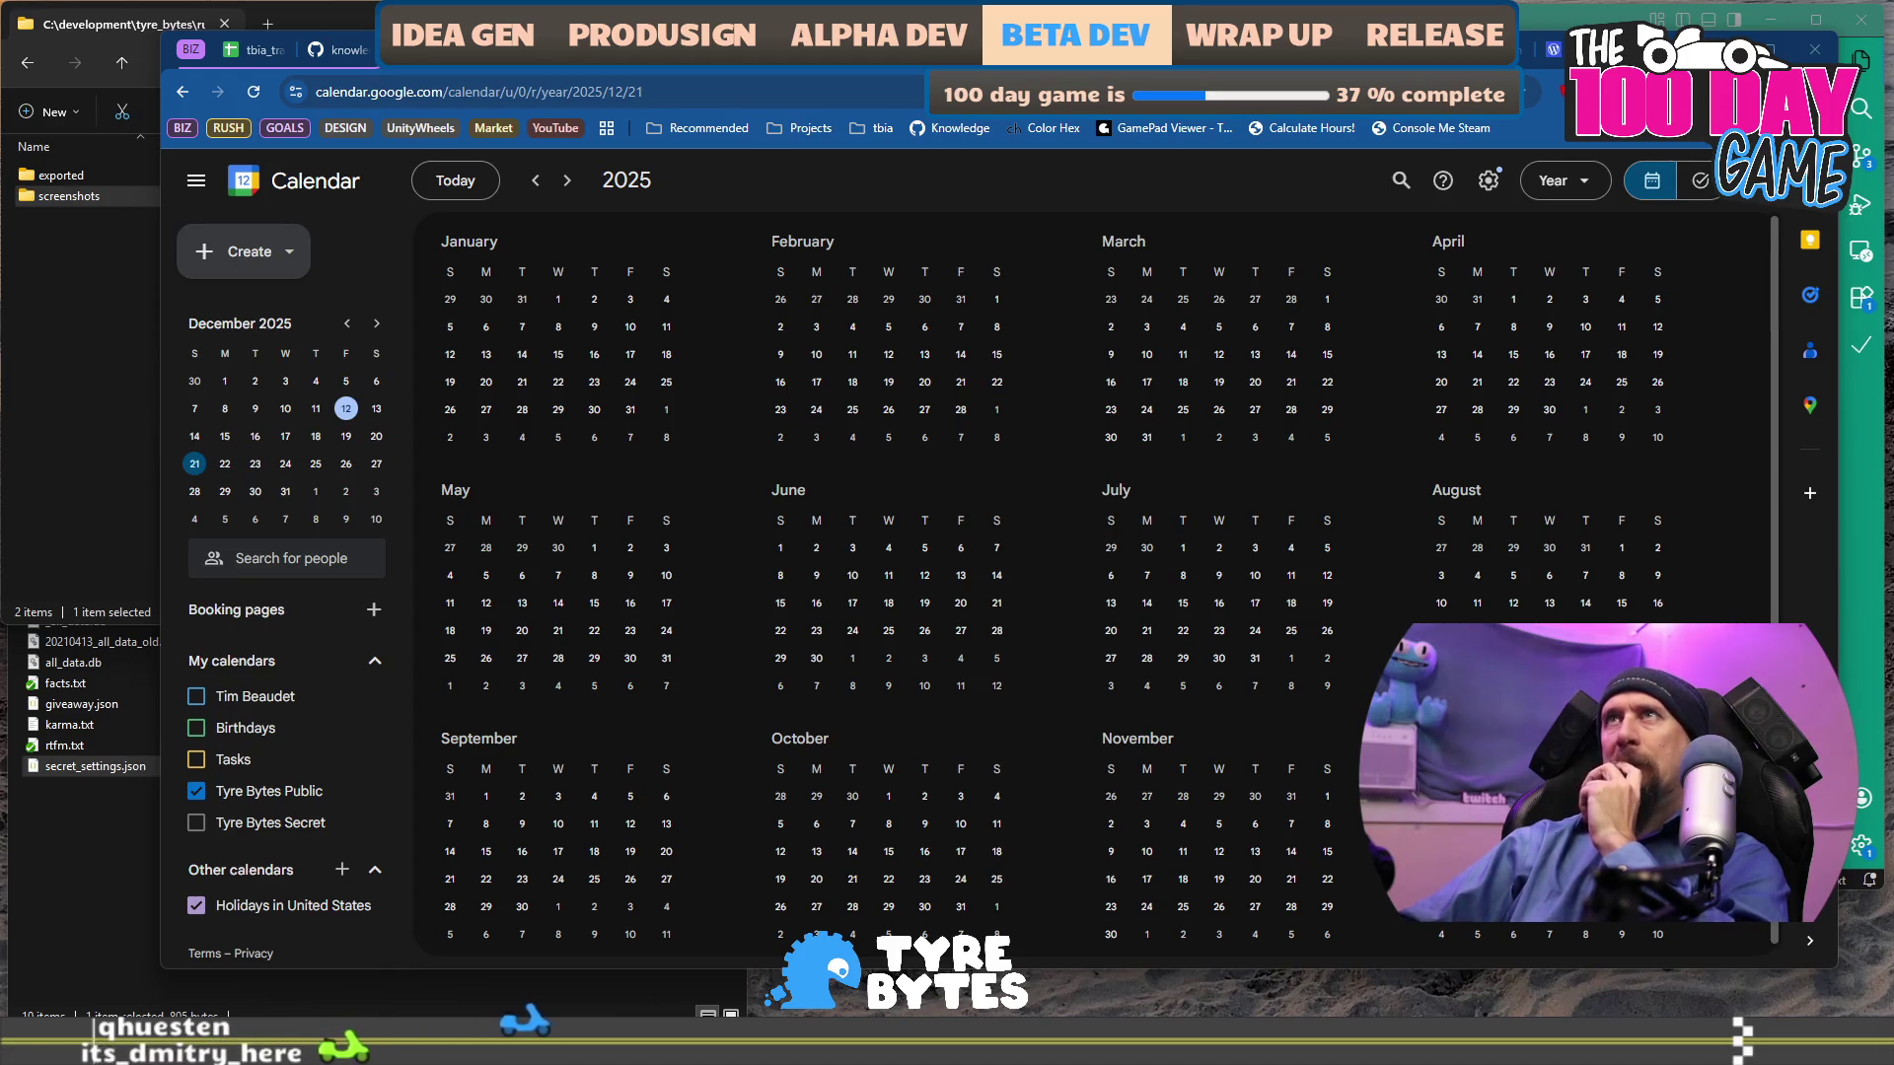
Switch from Google Calendar to the marketing_campaign_rushcremental Google Doc tab.
left_click(320, 51)
left_click(253, 49)
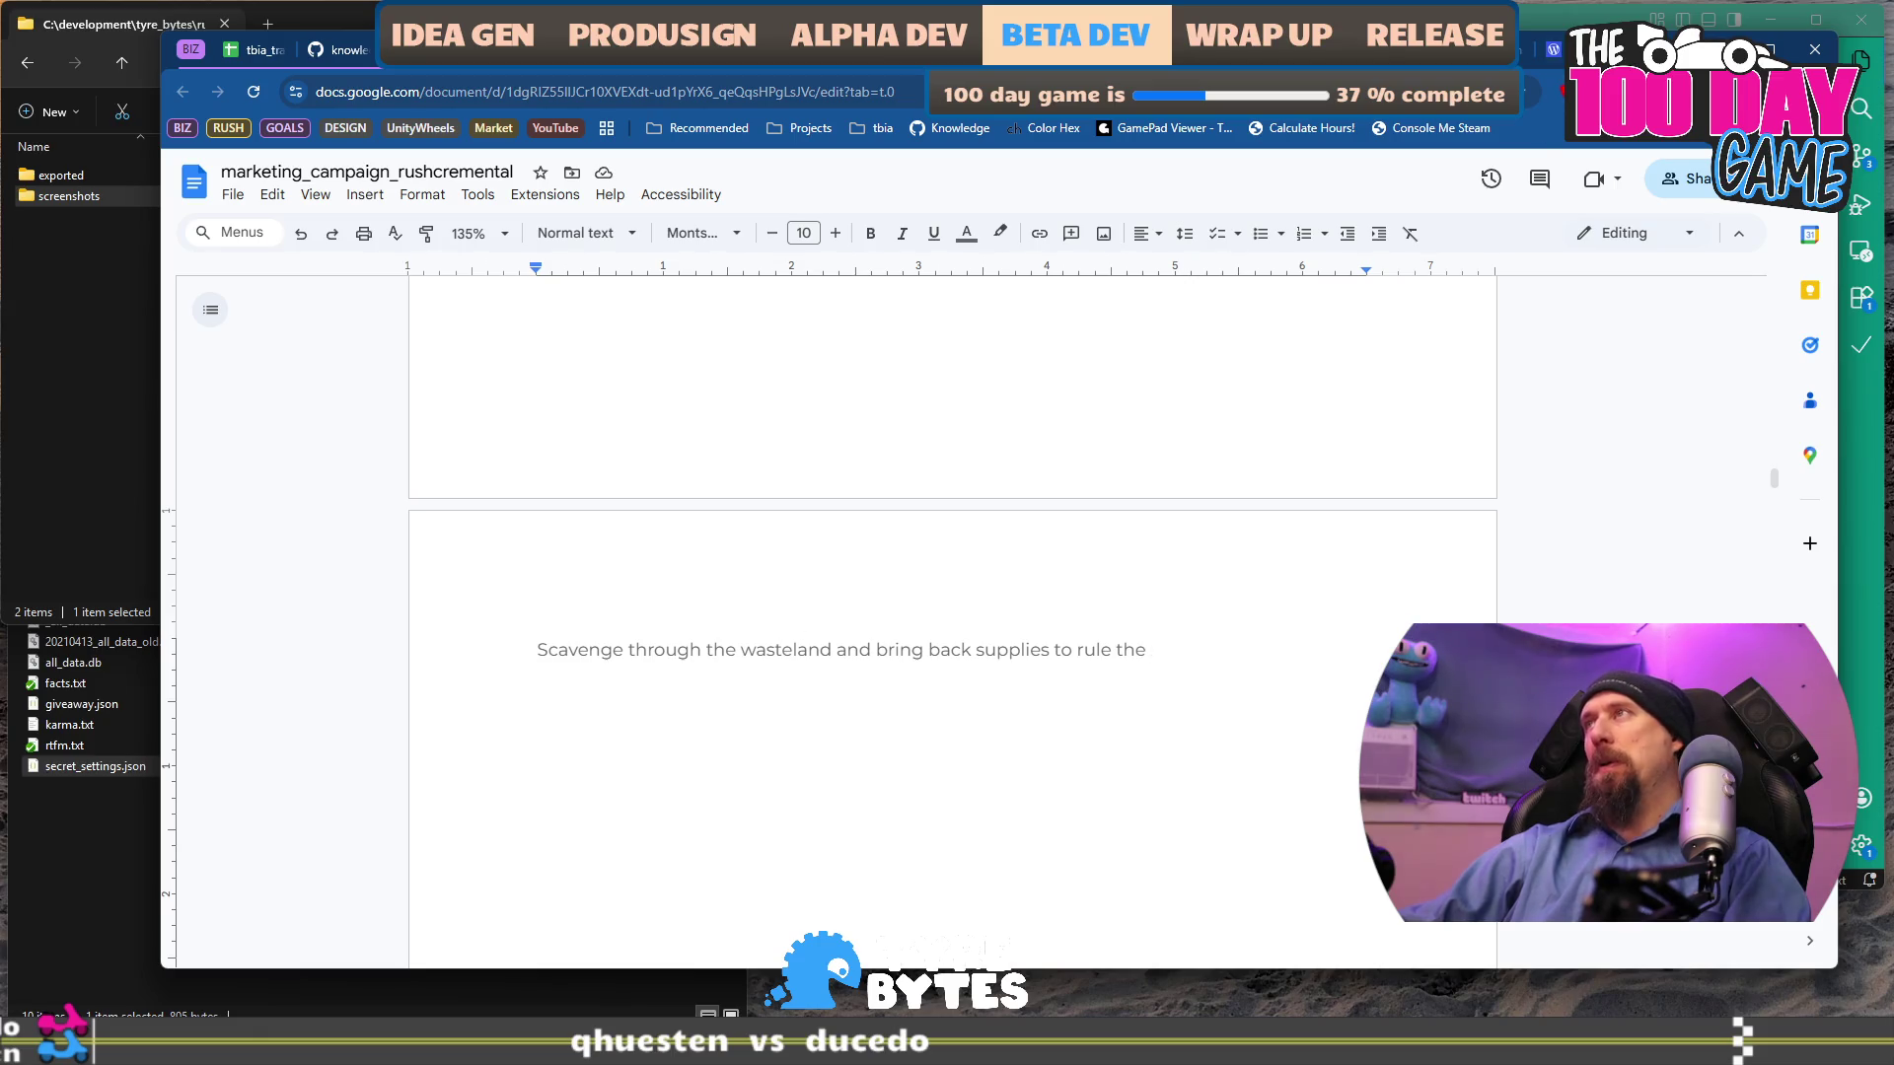
Search Google for 'what goes into a press release' in a new tab.
key("ctrl+t")
type("what ")
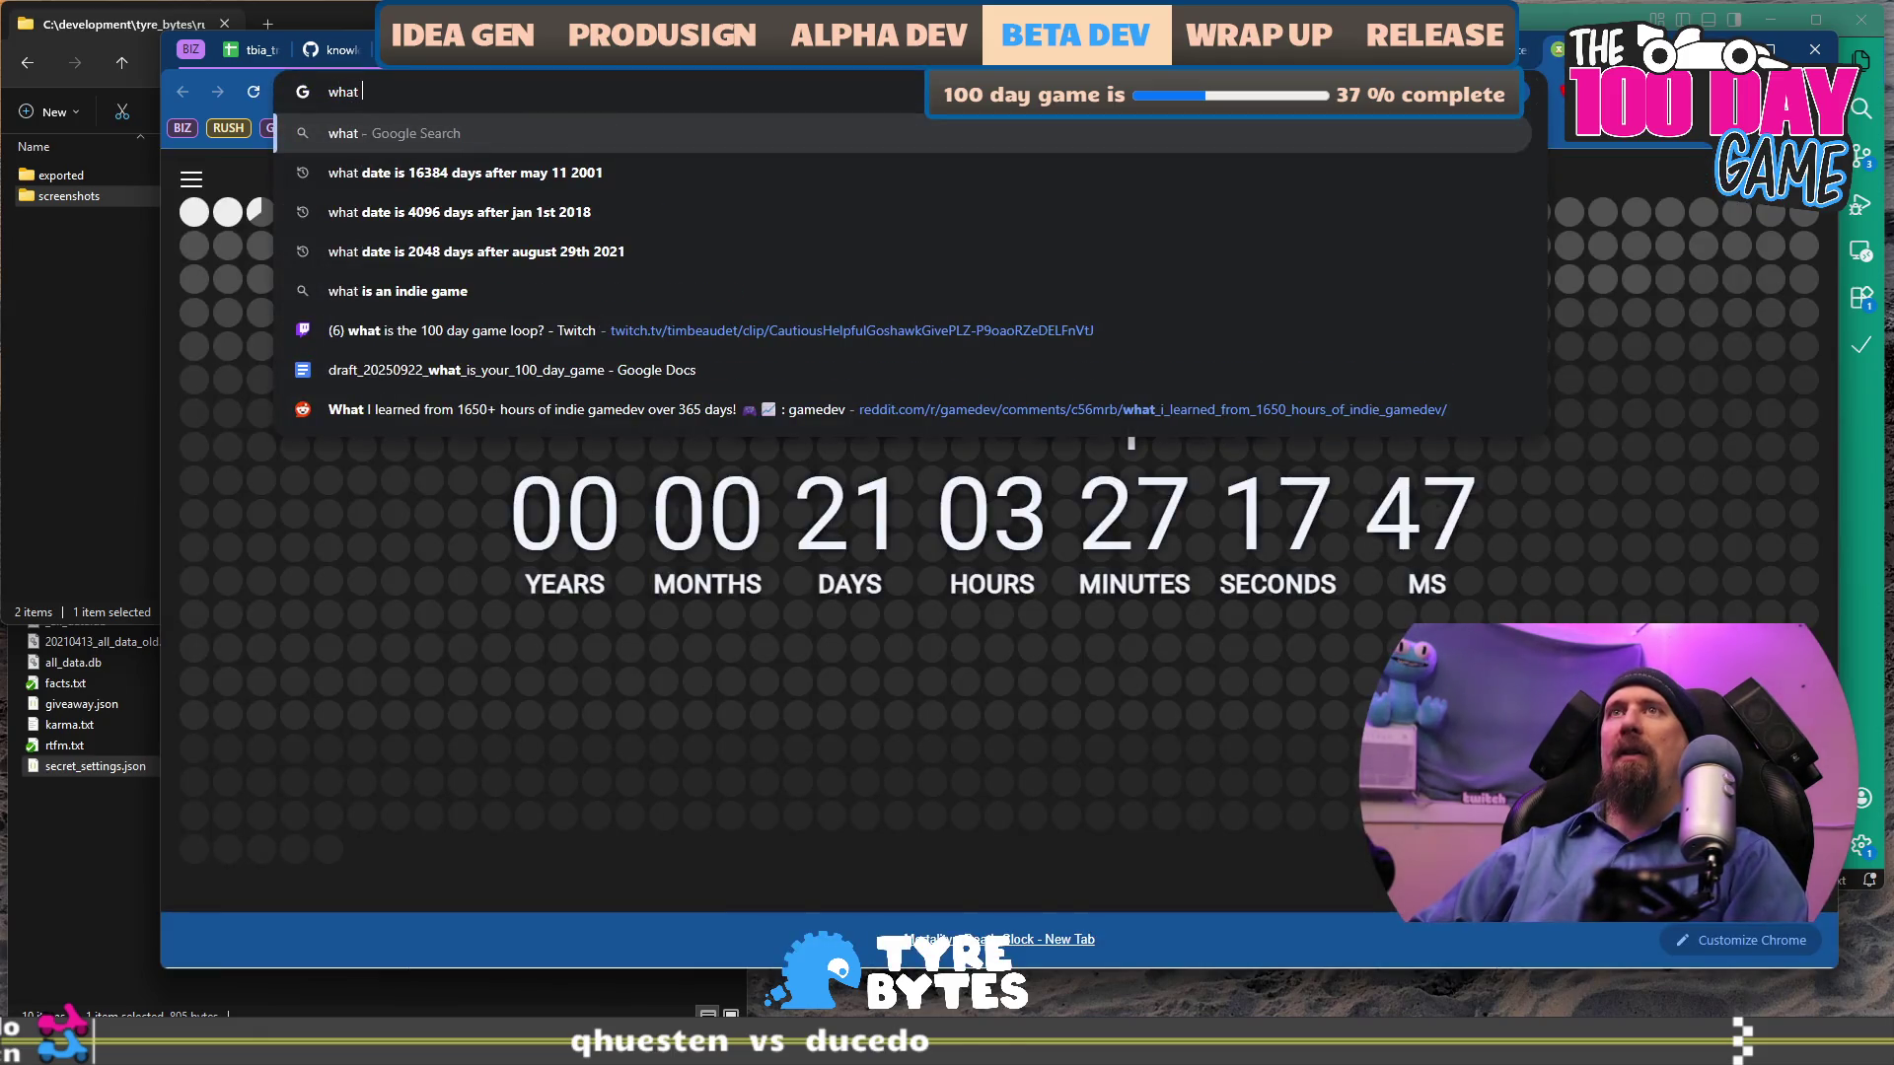
type("goes into a pres")
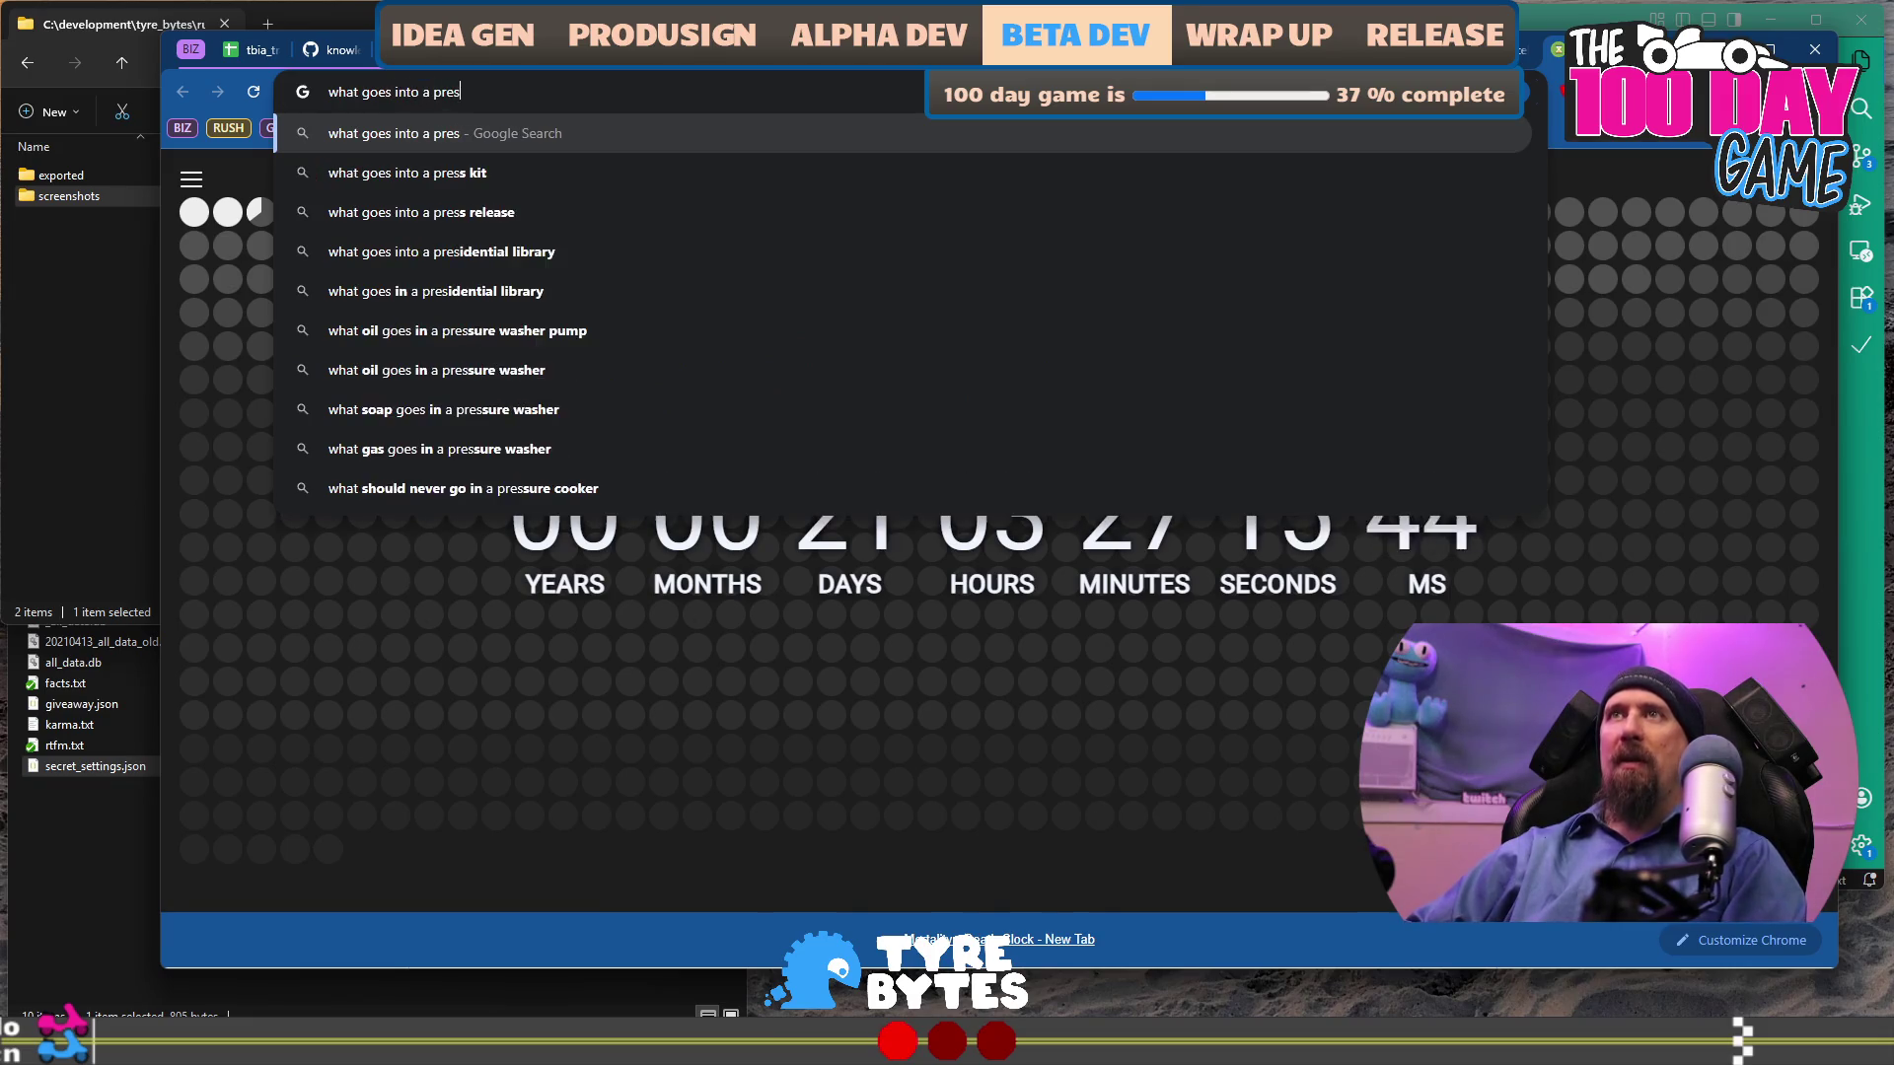
type("s release")
key("Return")
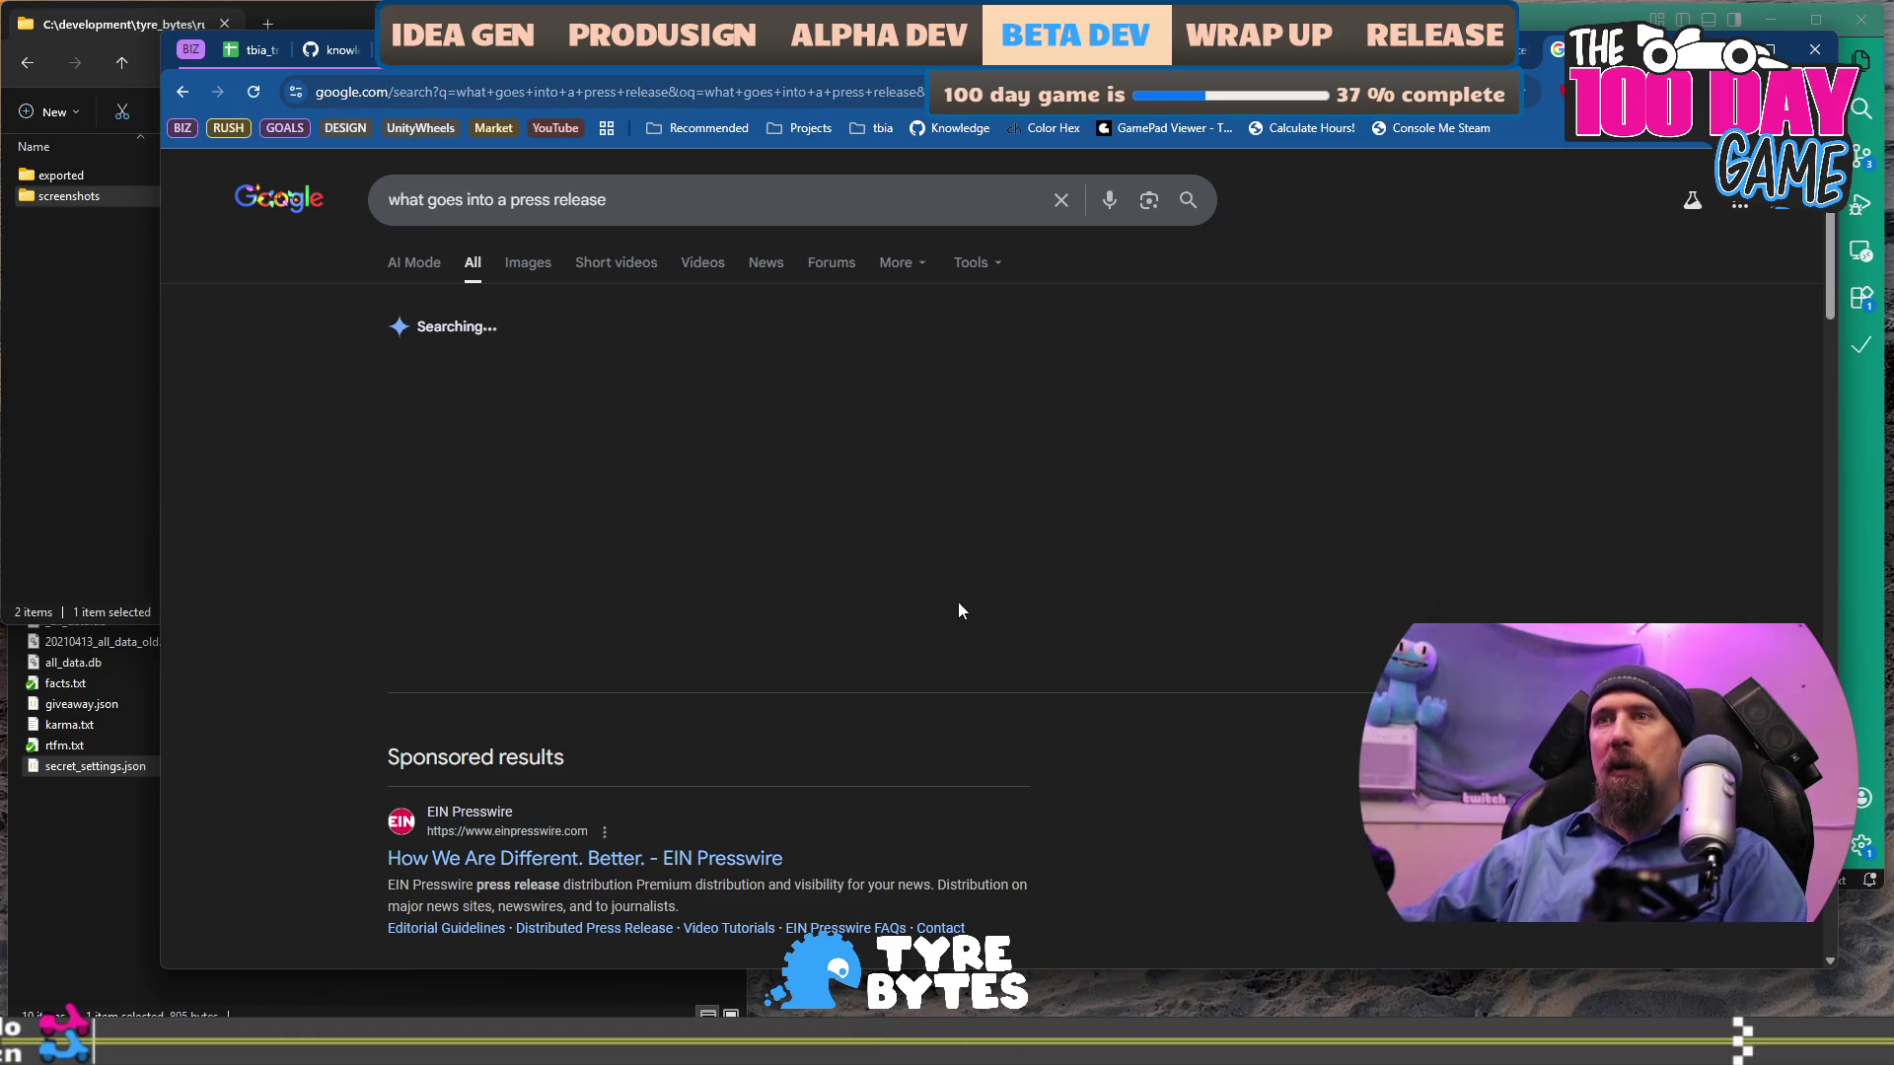
Scroll down to the AI Overview listing headline, dateline, 5 Ws, quote and boilerplate.
scroll(533, 523, "down", 1)
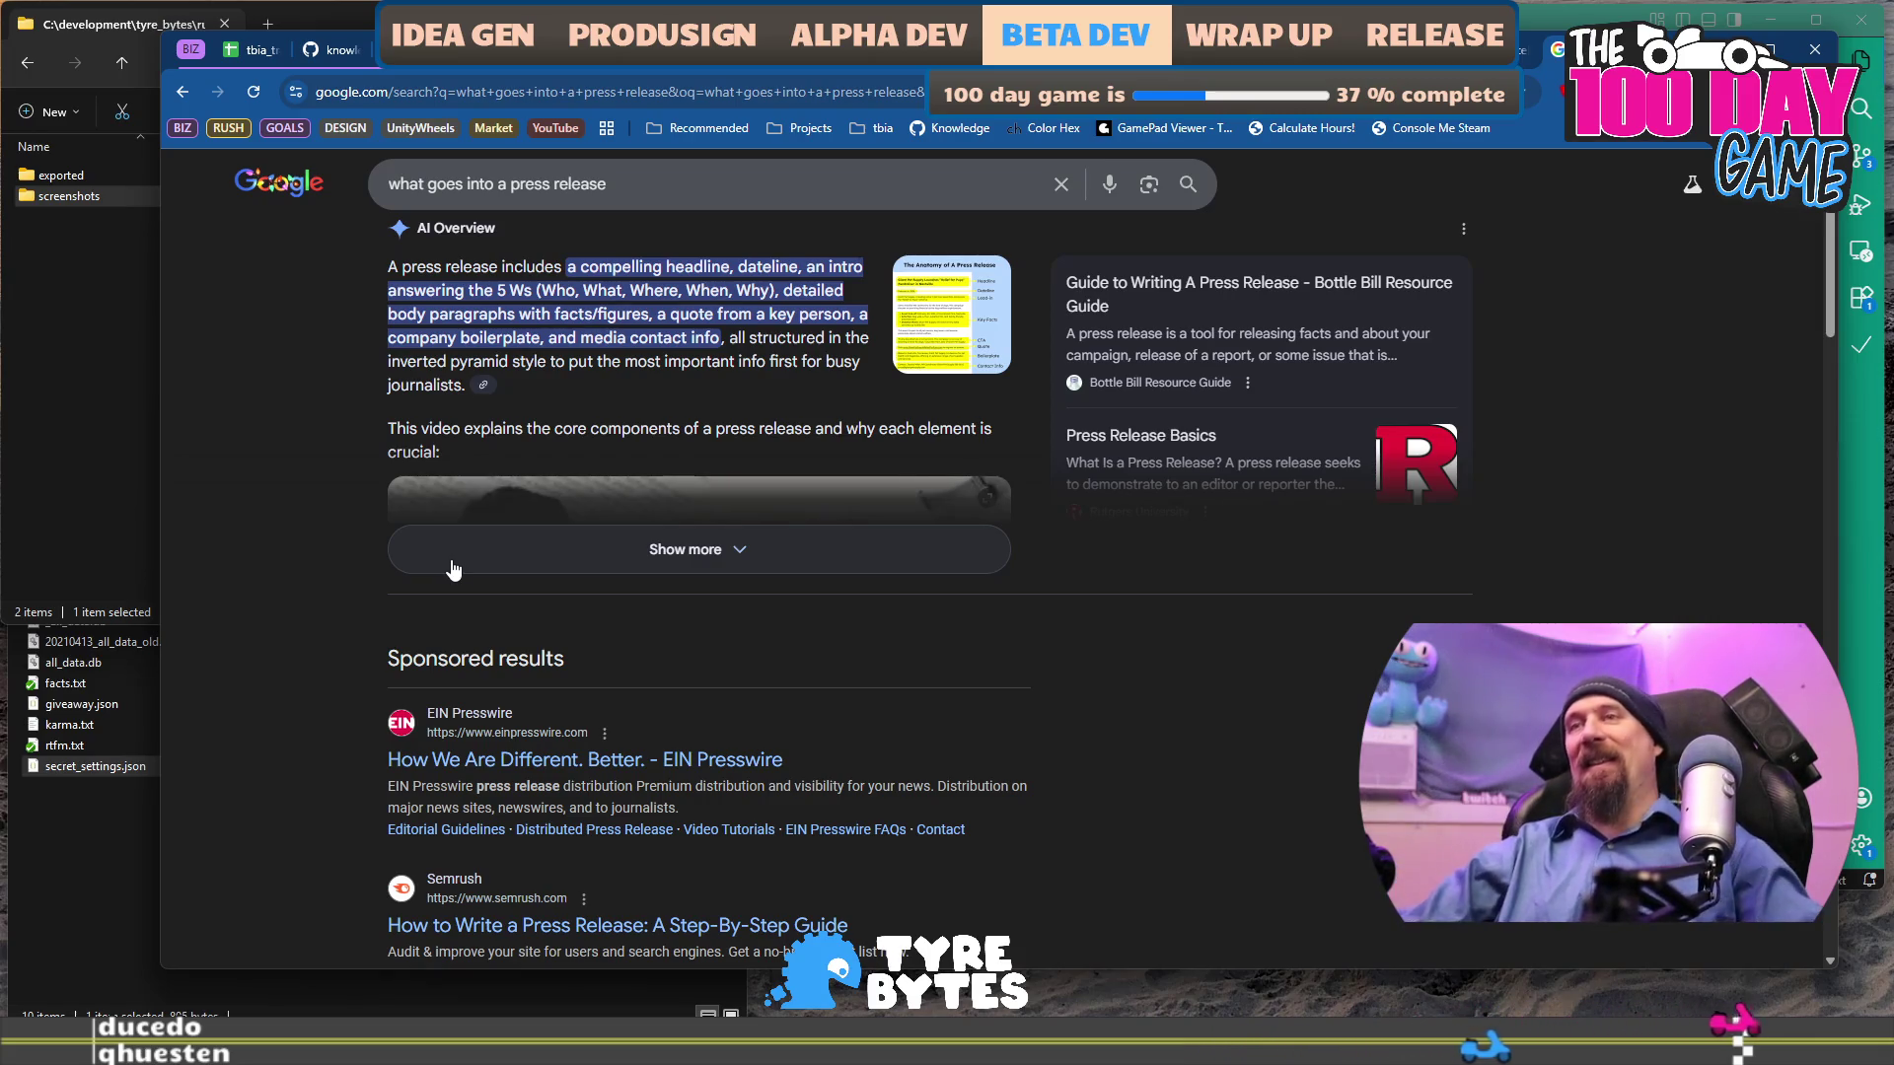
Scroll past People also ask, sponsored results and the guides to the pagination at the bottom.
scroll(429, 445, "down", 4)
scroll(429, 446, "down", 3)
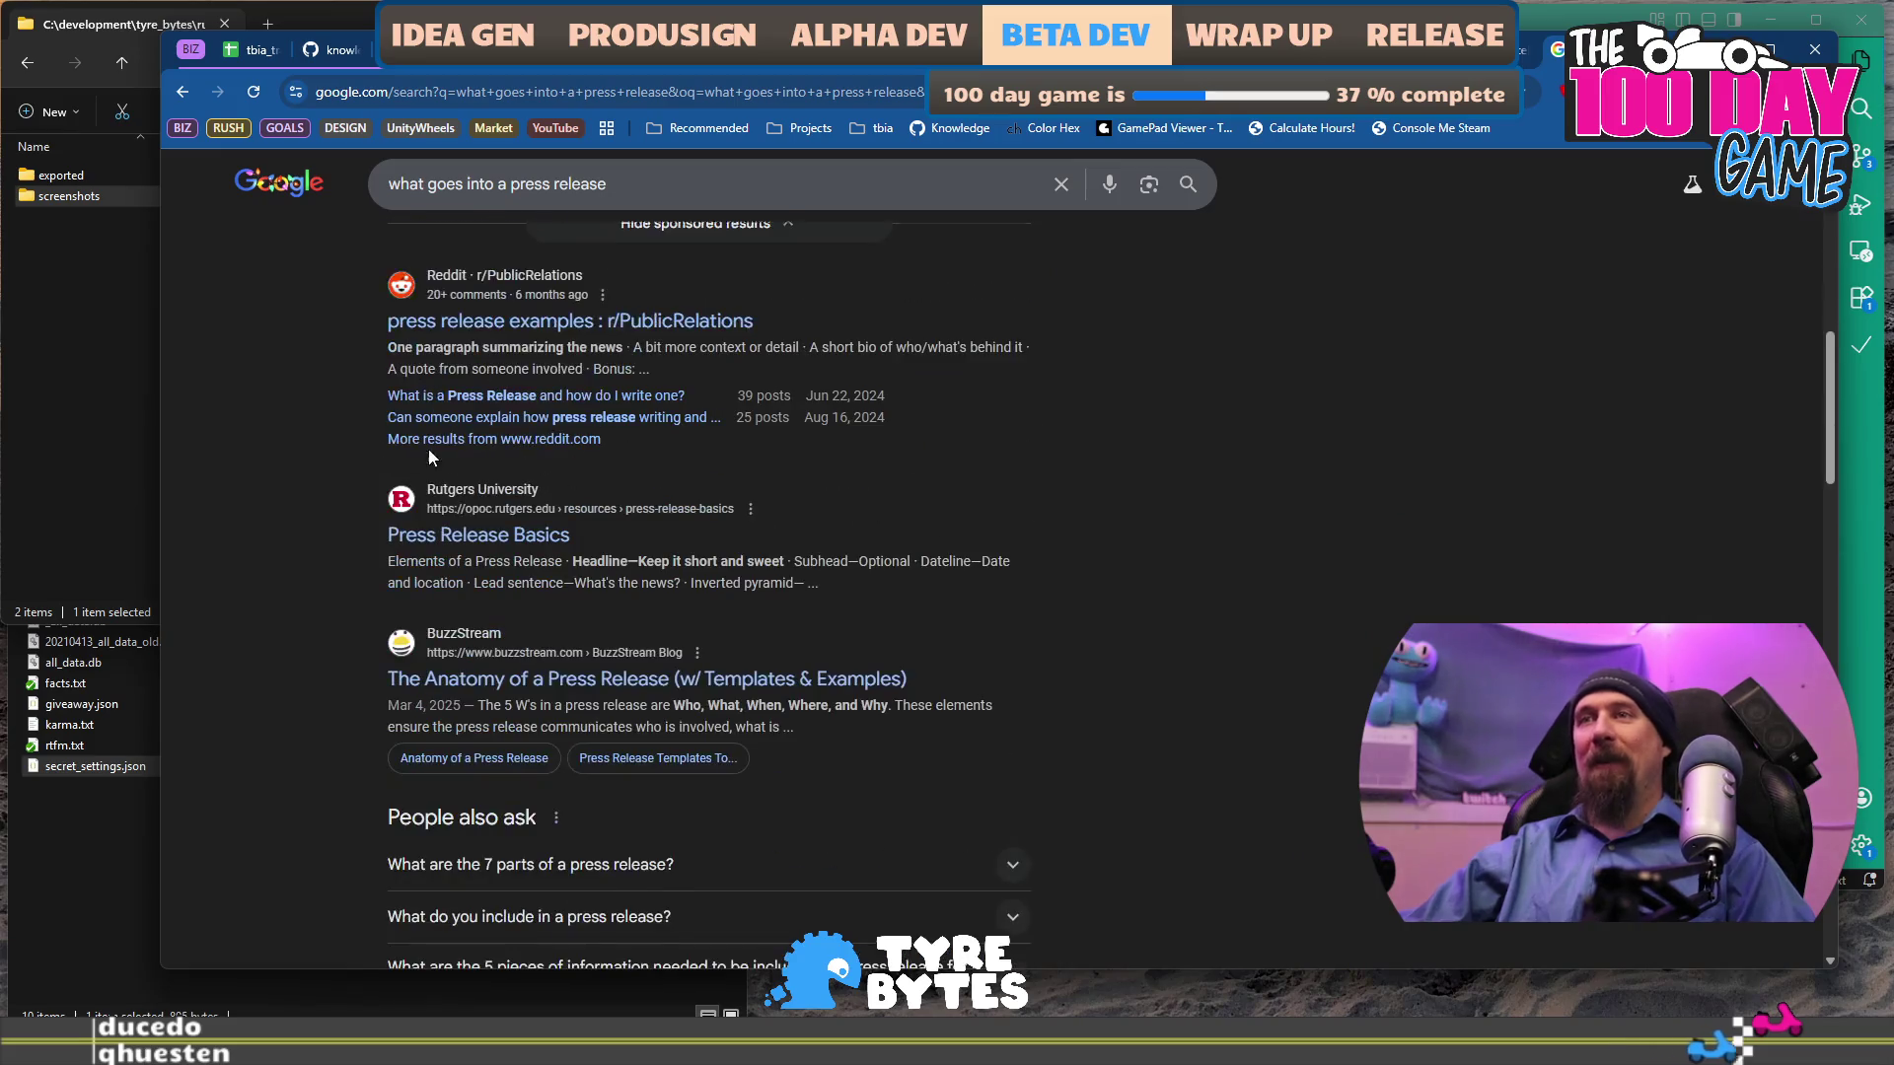
scroll(886, 541, "down", 5)
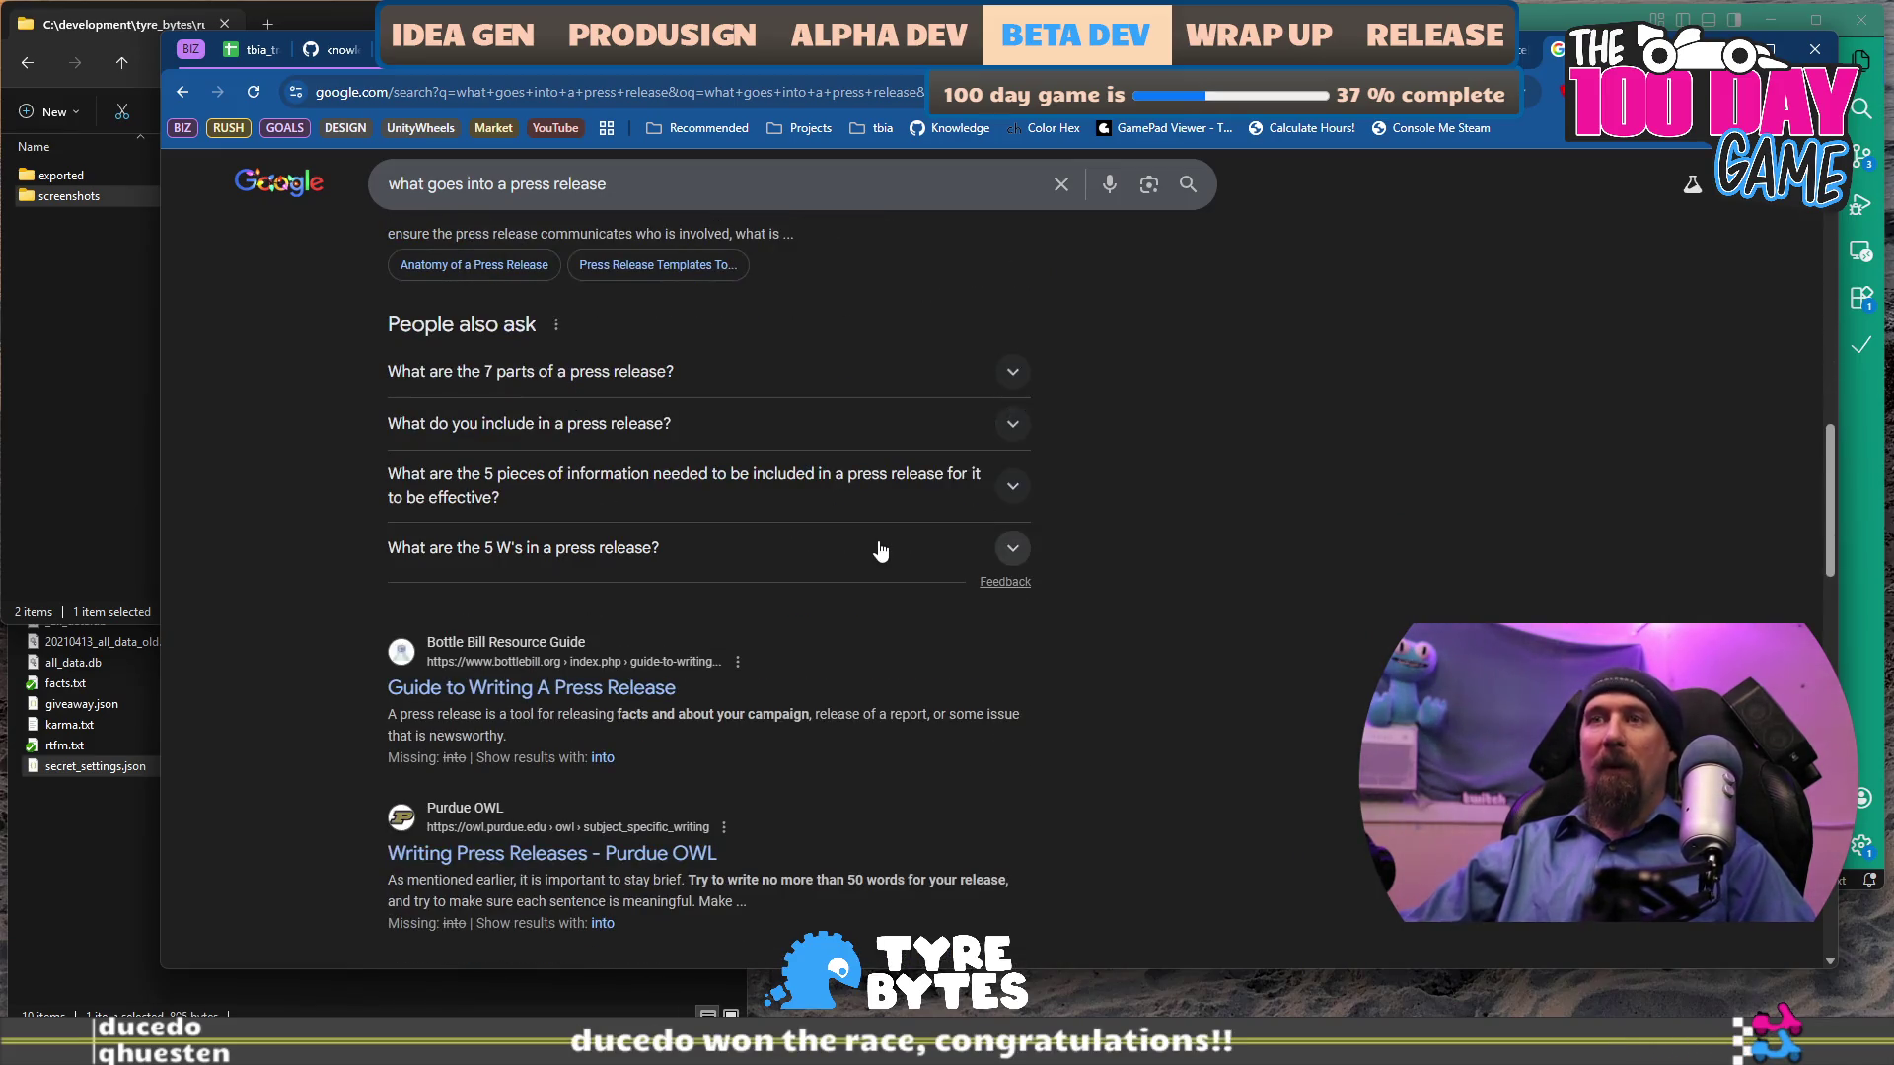
scroll(881, 552, "down", 2)
scroll(890, 563, "down", 1)
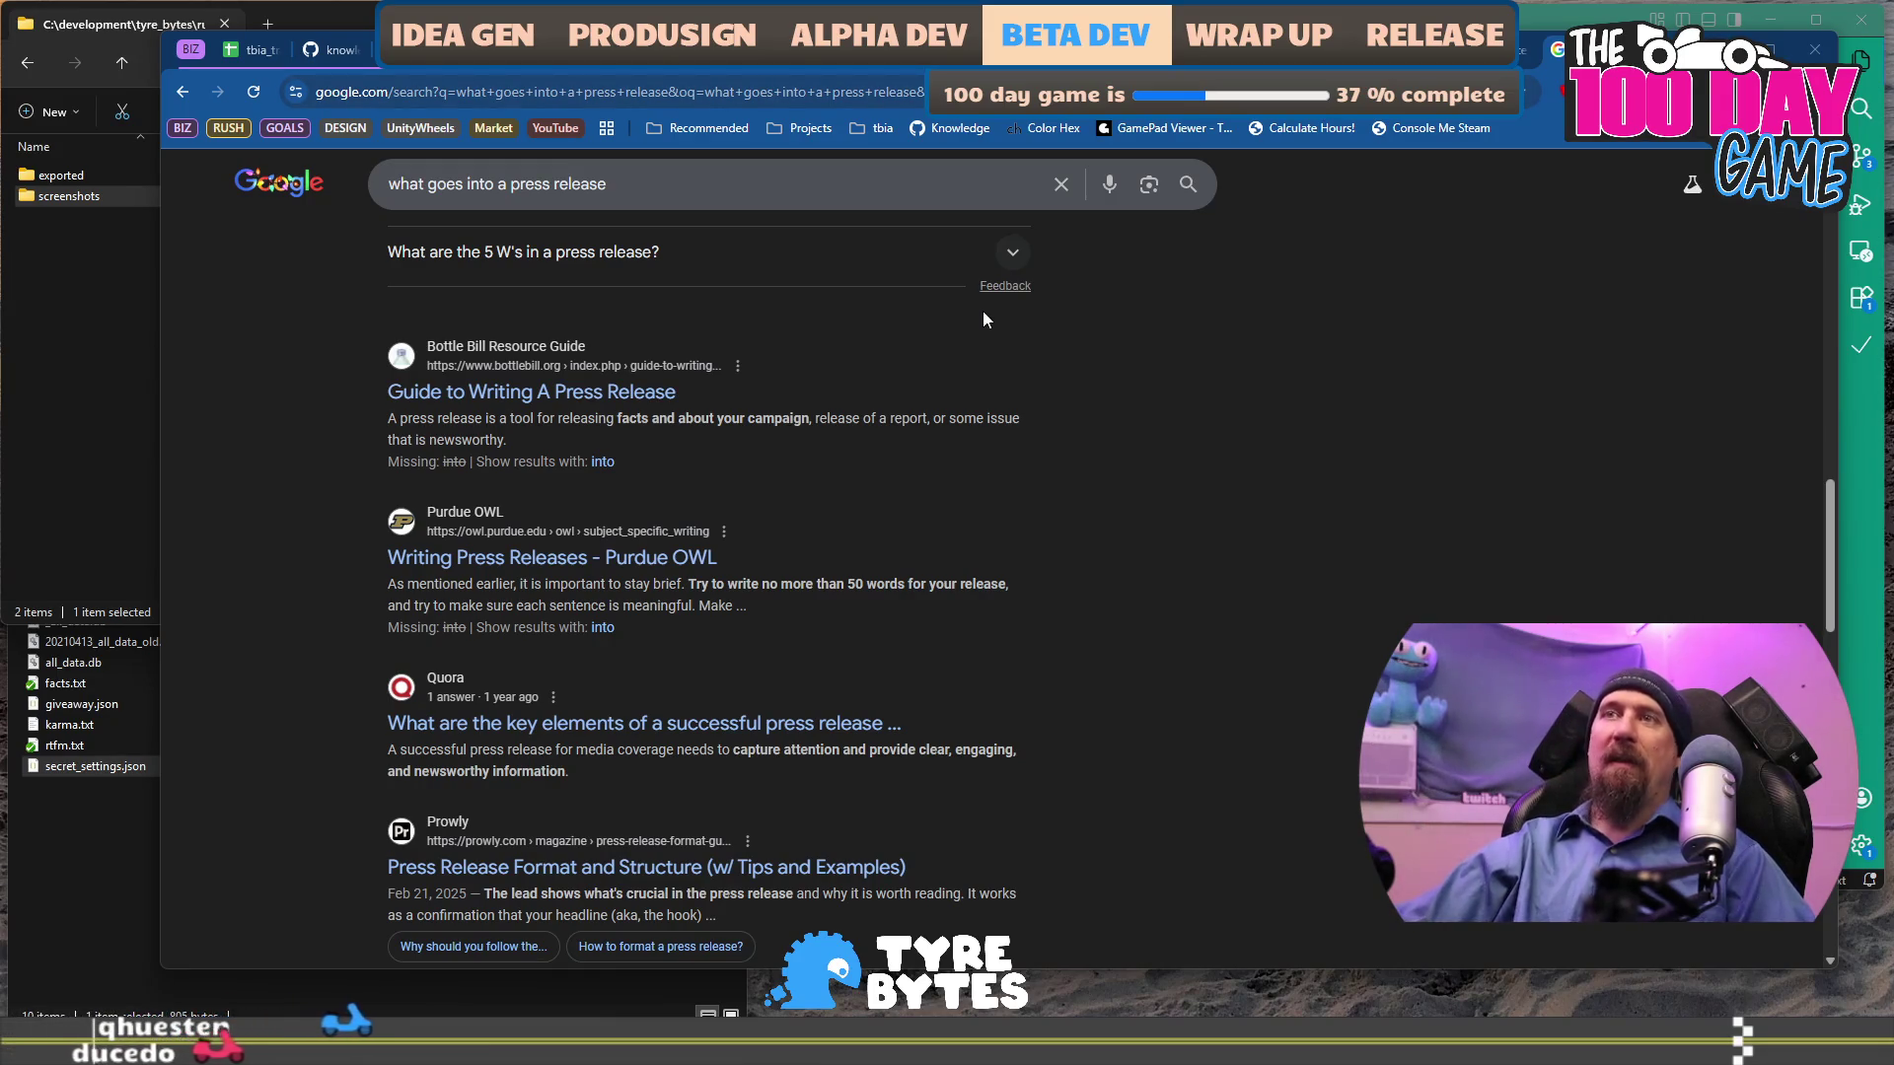
scroll(1080, 452, "down", 7)
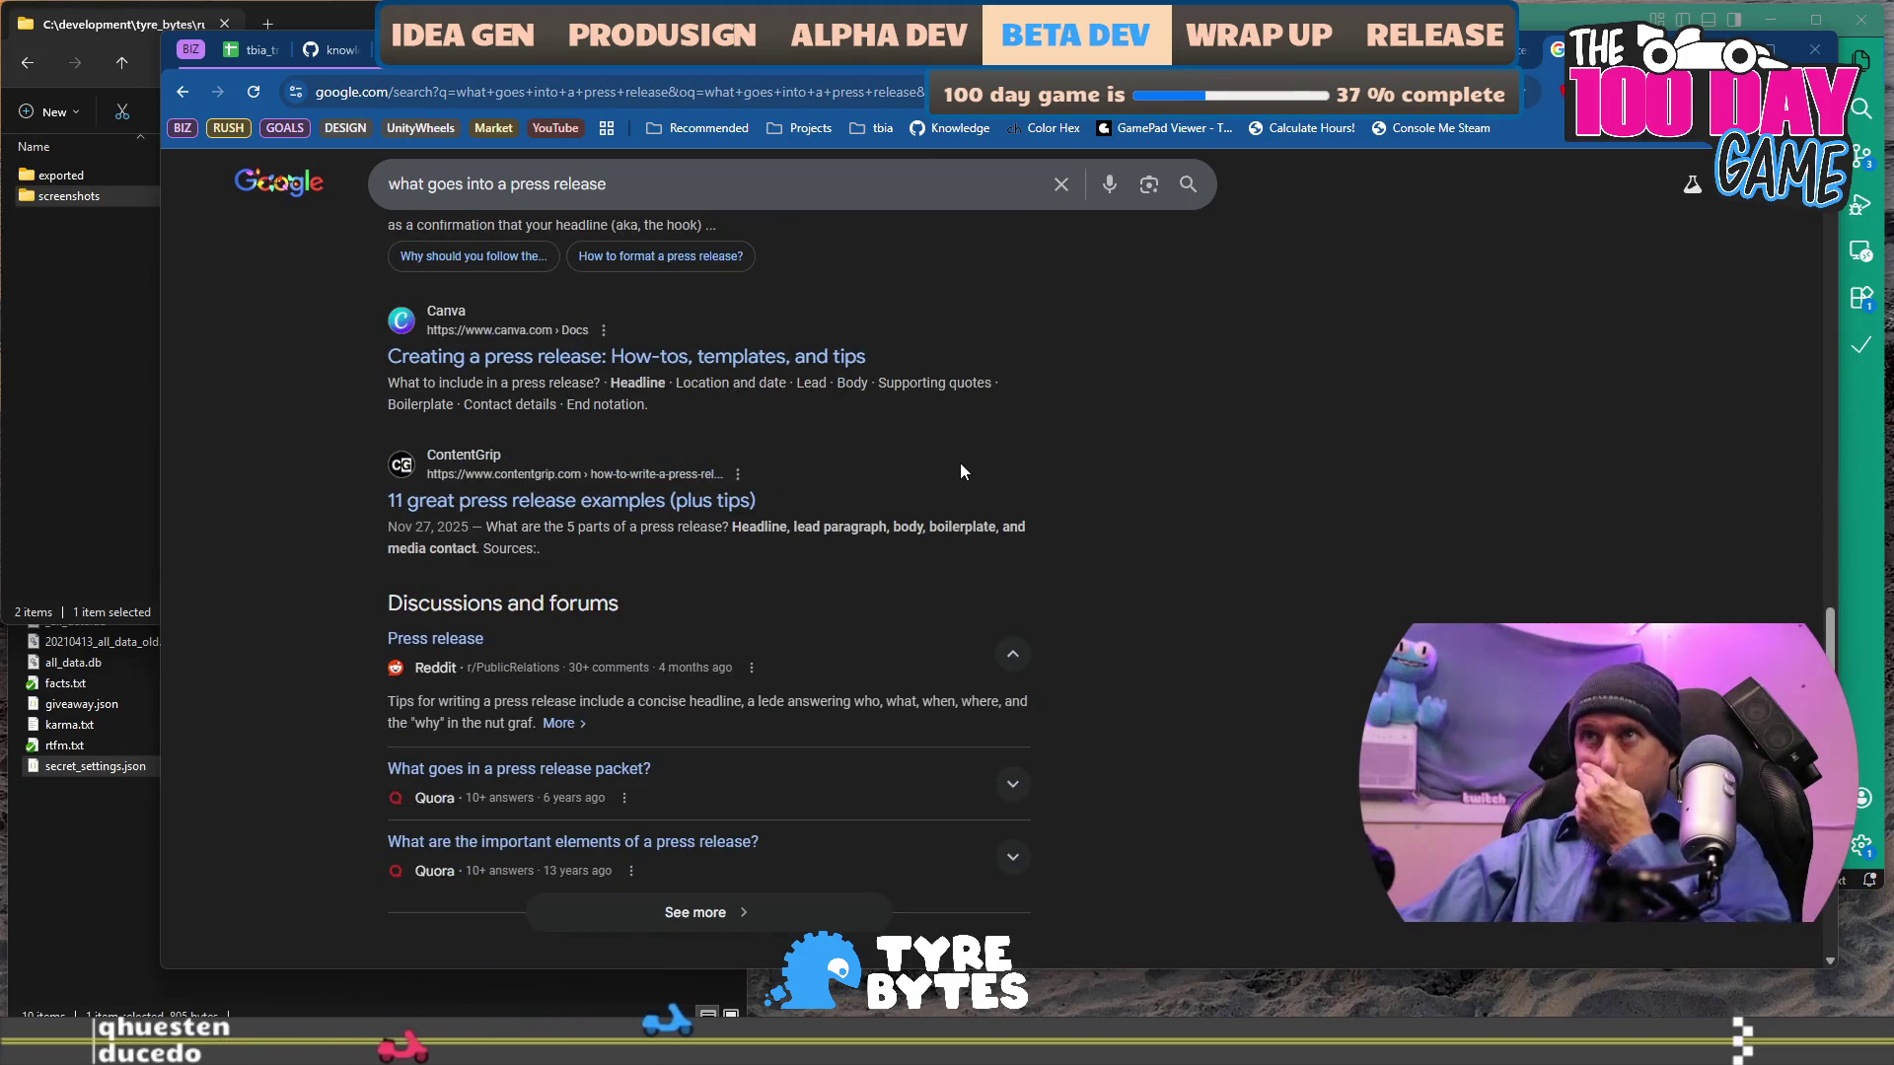
scroll(961, 472, "down", 5)
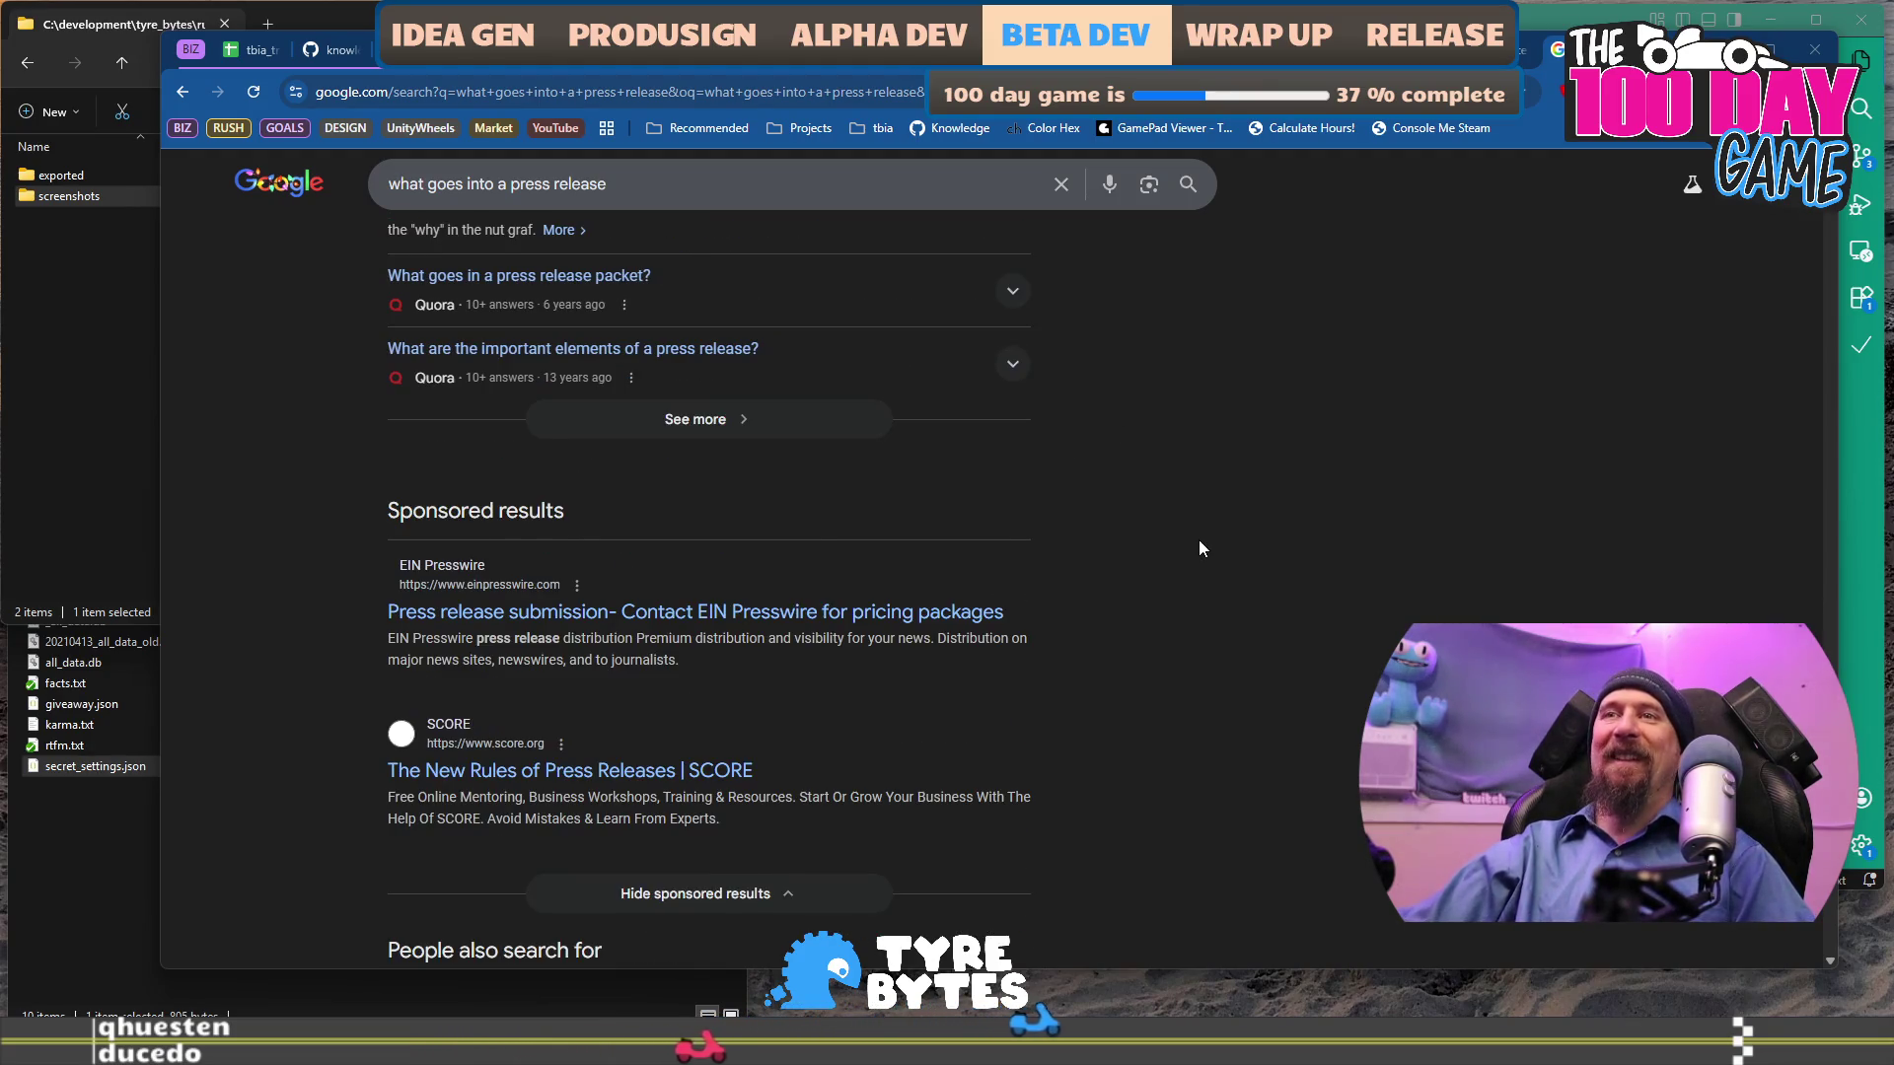
scroll(1200, 548, "down", 5)
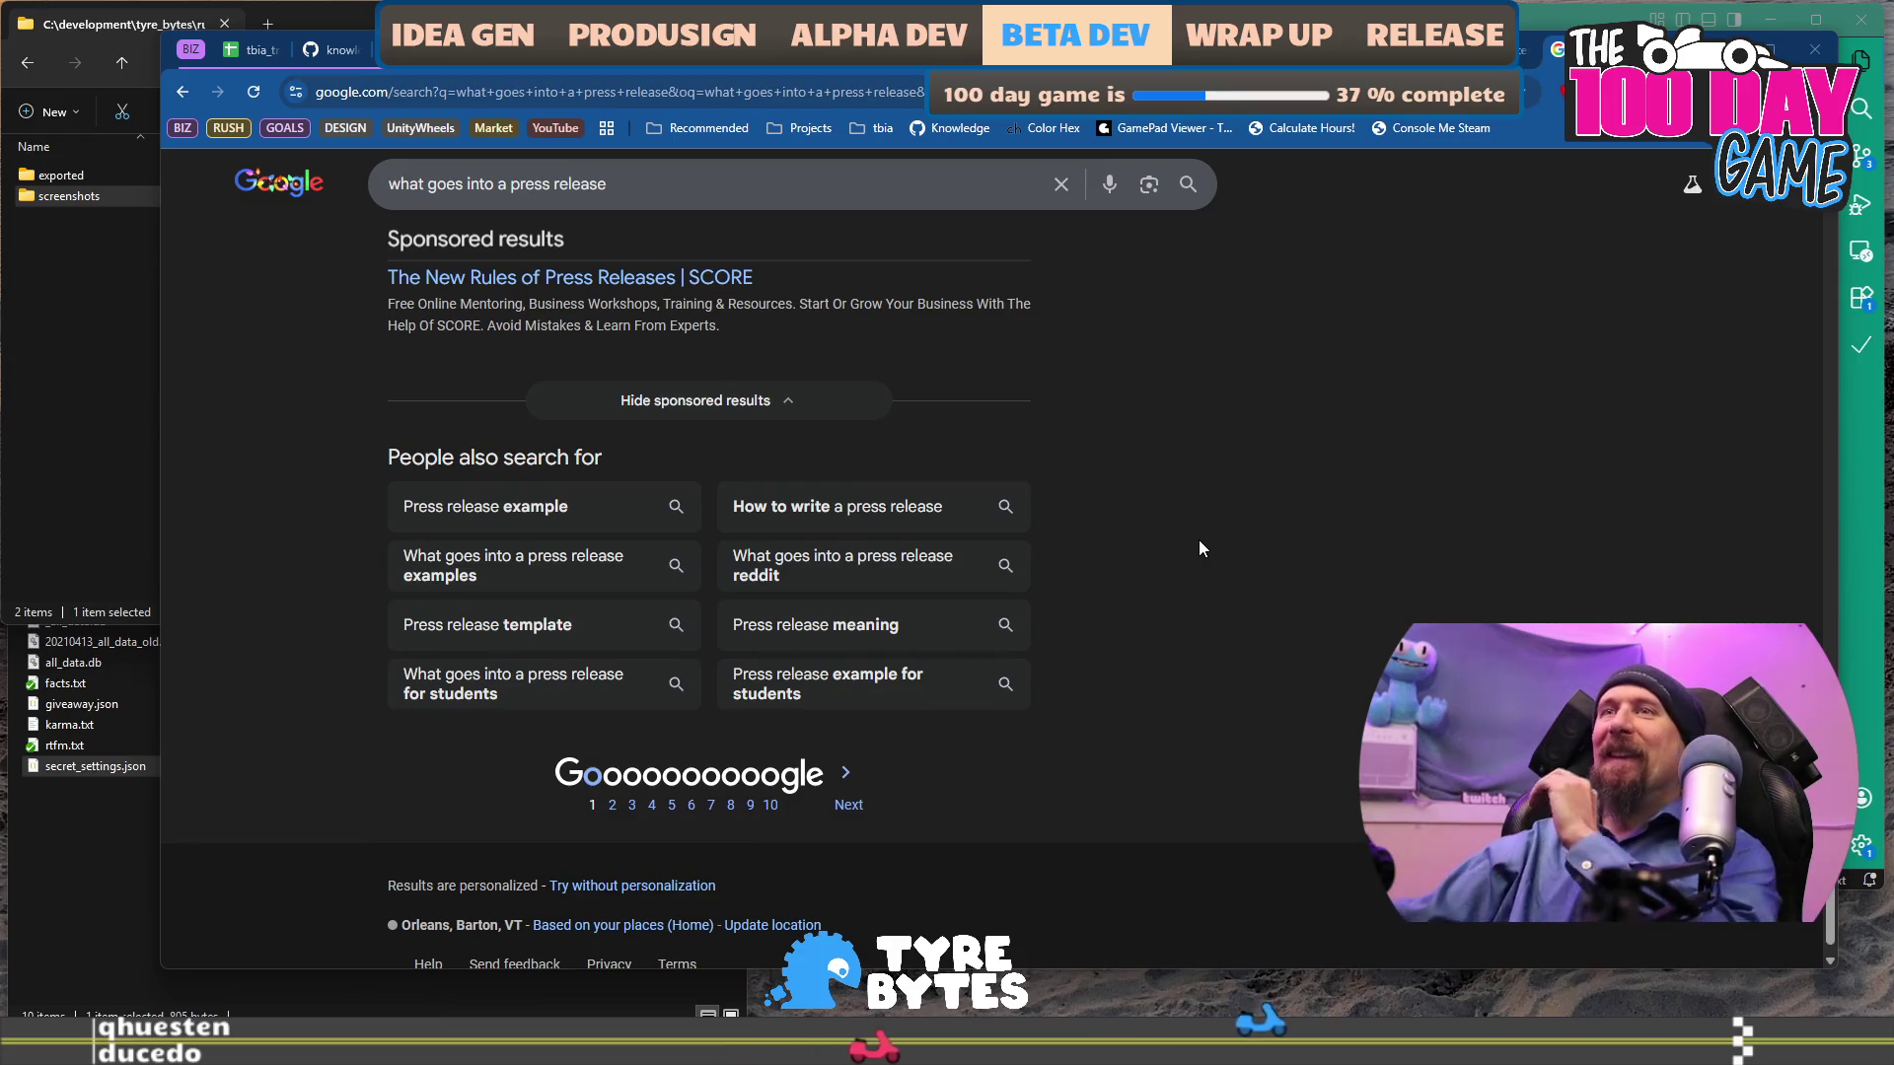